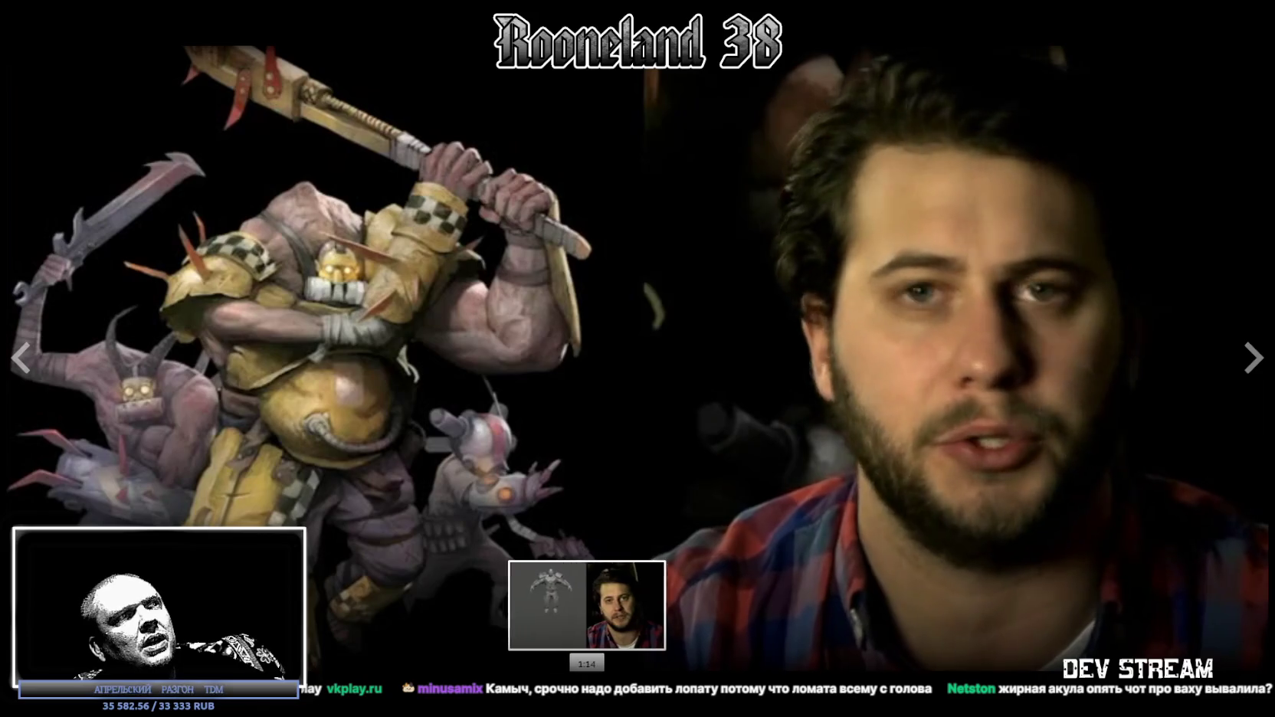
# - Skip ahead twice in the fullscreen Krater trailer, then exit to the store page
pyautogui.click(645, 678)
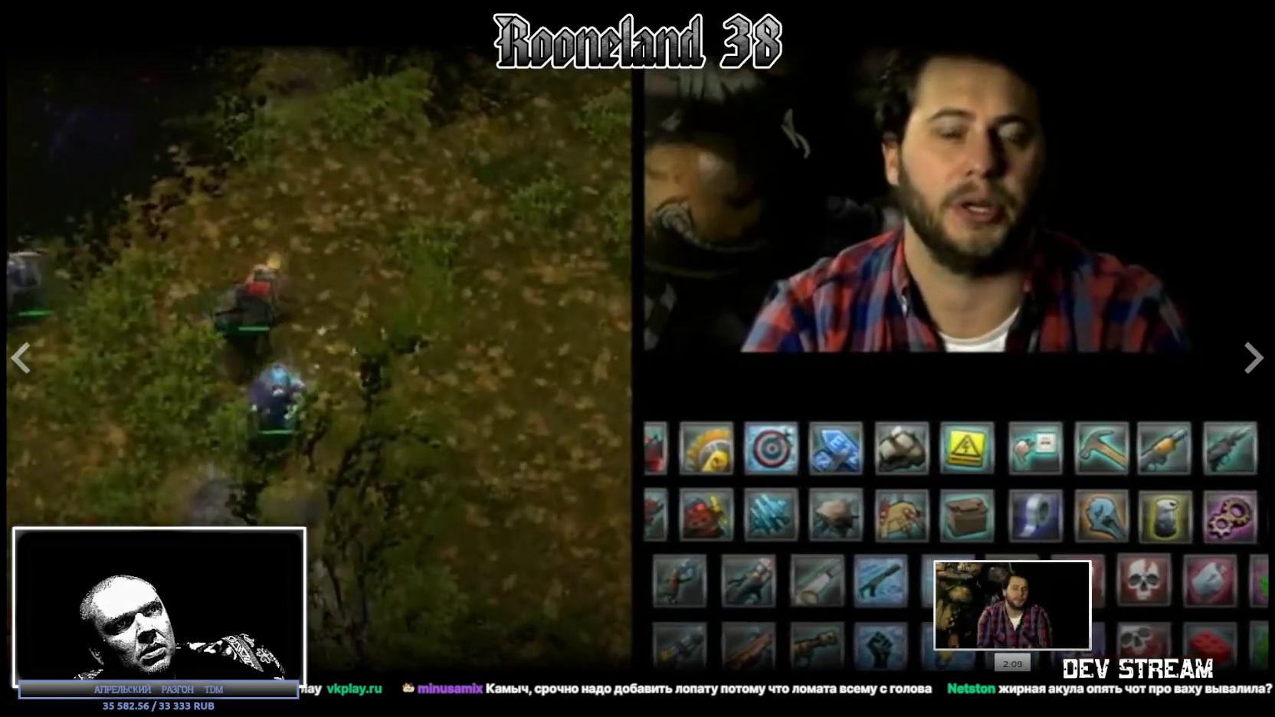
pyautogui.click(1050, 678)
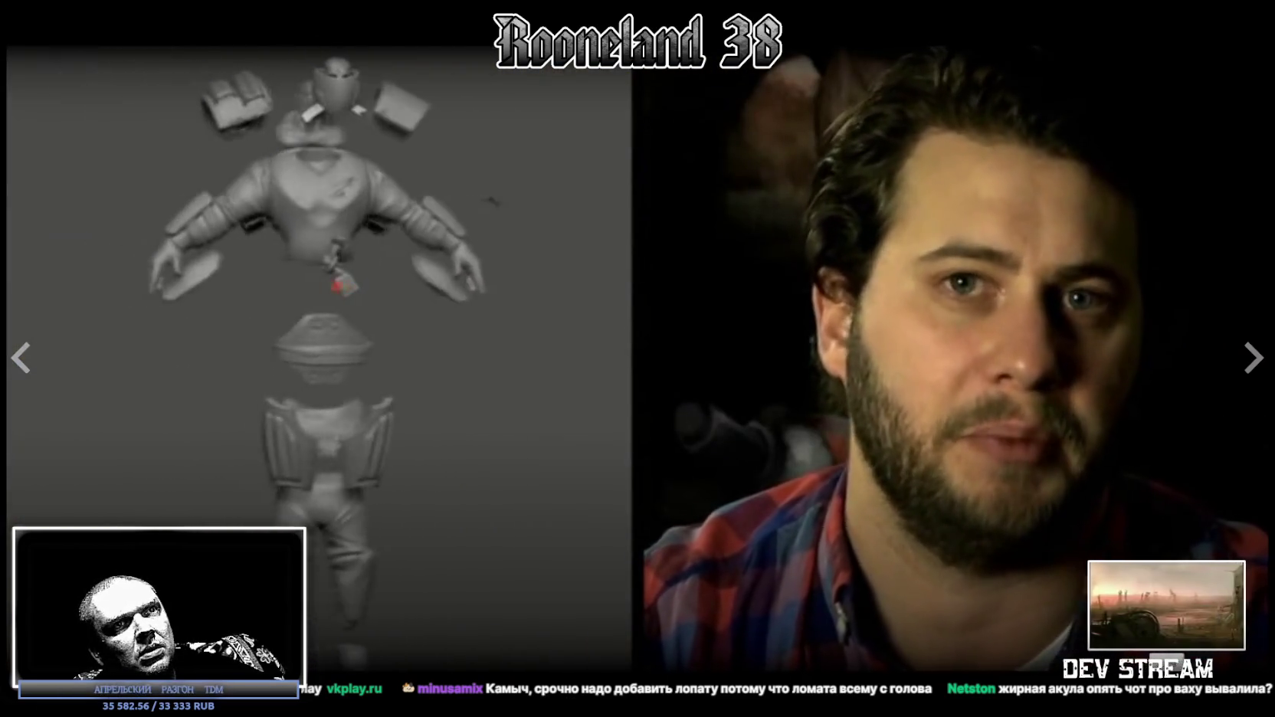
pyautogui.press('Escape')
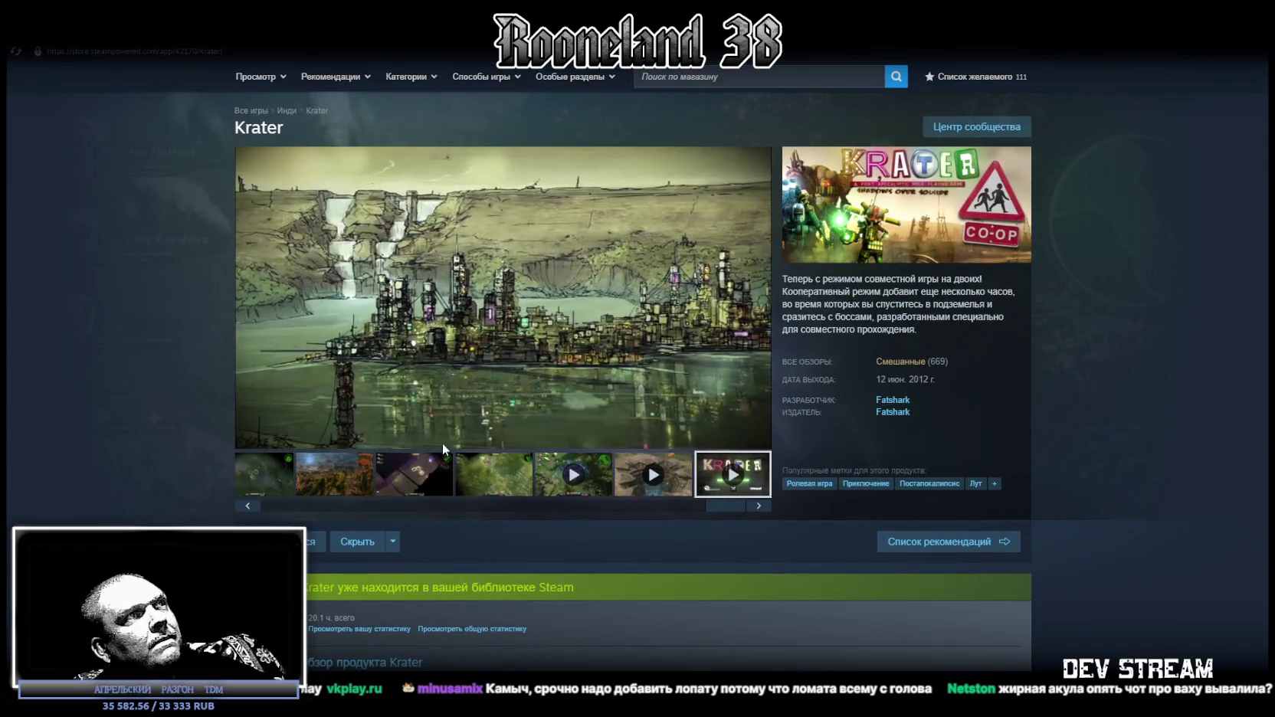
# - Resume the Krater trailer from 0:10 in fullscreen, then scroll down to the review-writing section
pyautogui.click(303, 421)
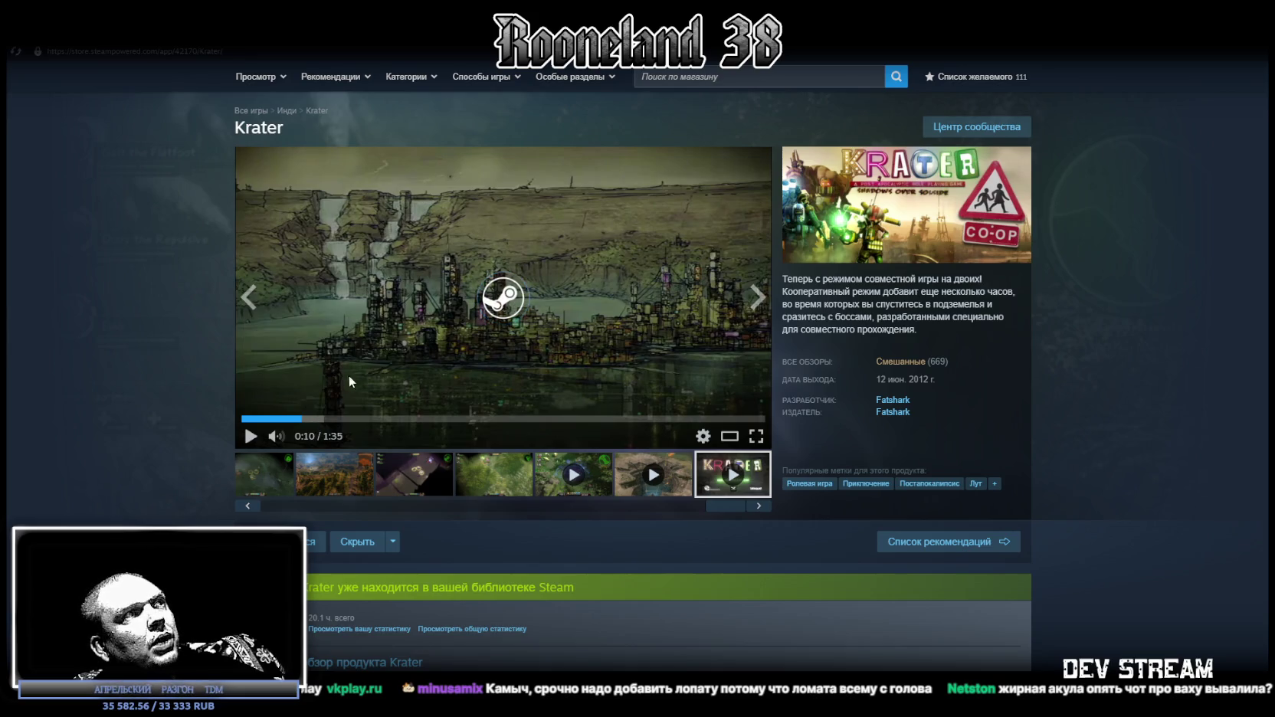
pyautogui.click(355, 370)
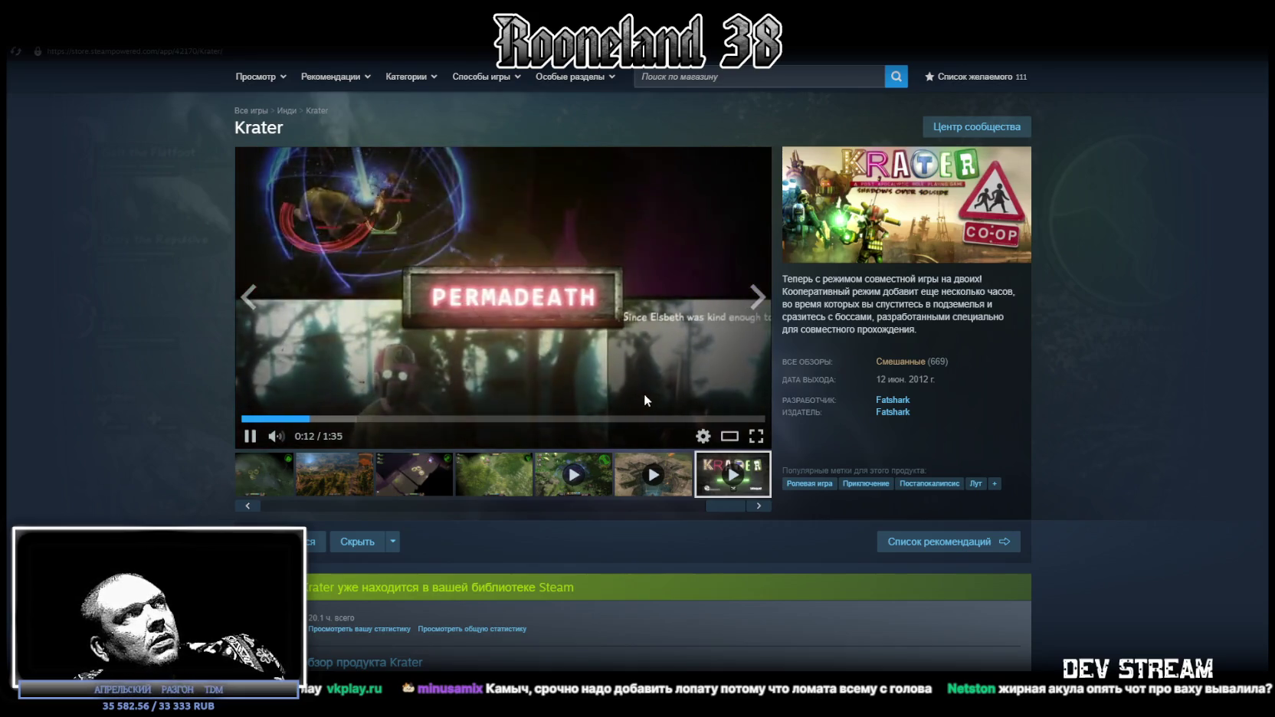
pyautogui.click(759, 436)
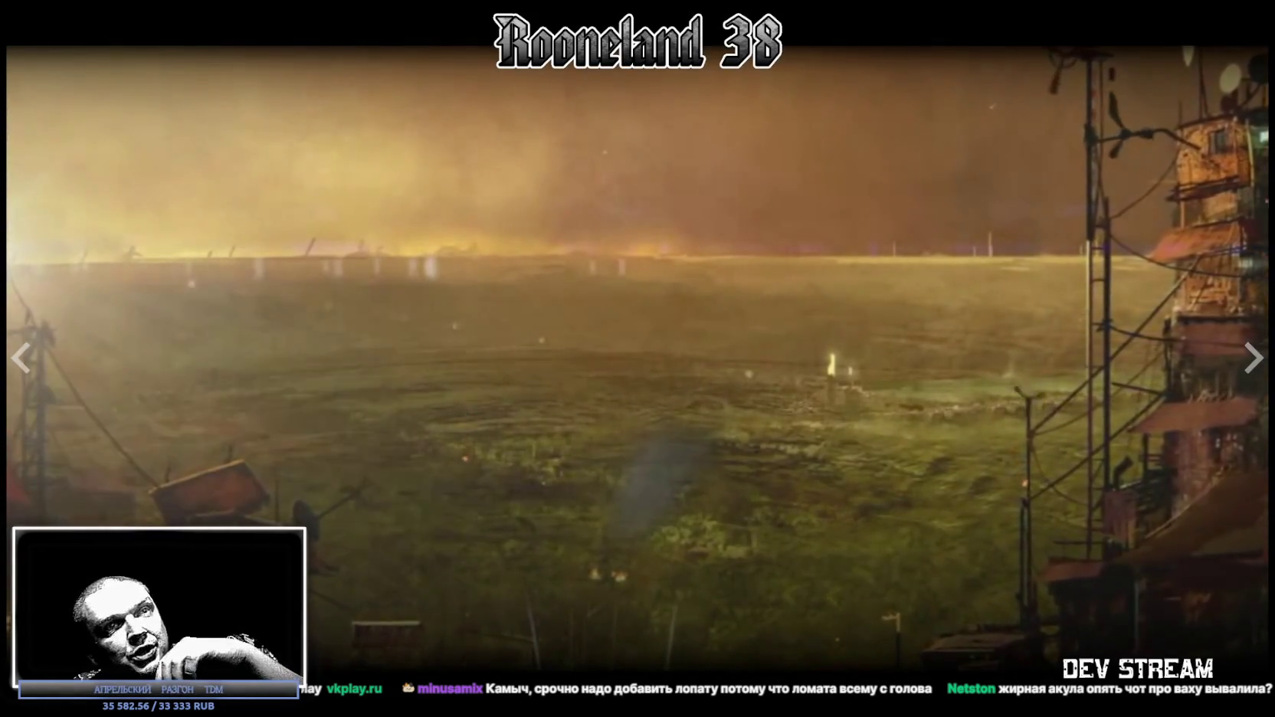
pyautogui.press('Escape')
pyautogui.scroll(-6, 702, 254)
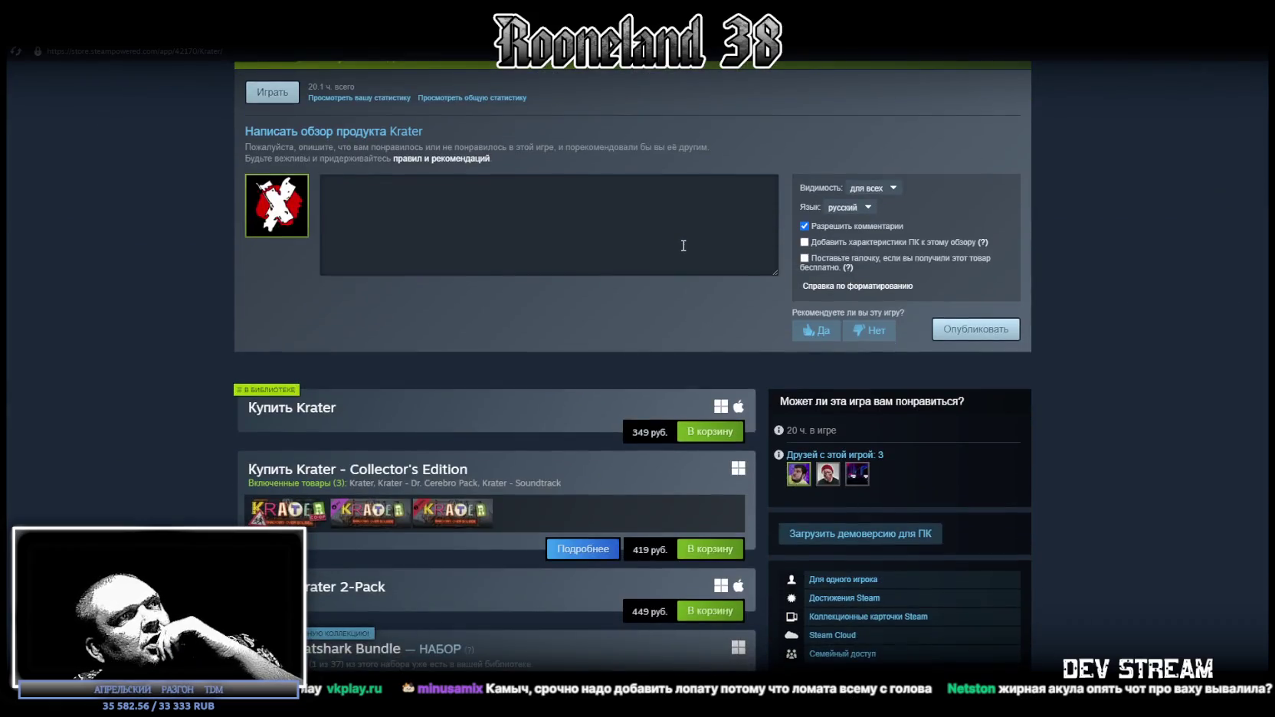
# - Open Krater's Mixed user reviews (669 reviews), then switch back to the Blockbench axe project
pyautogui.scroll(6, 692, 270)
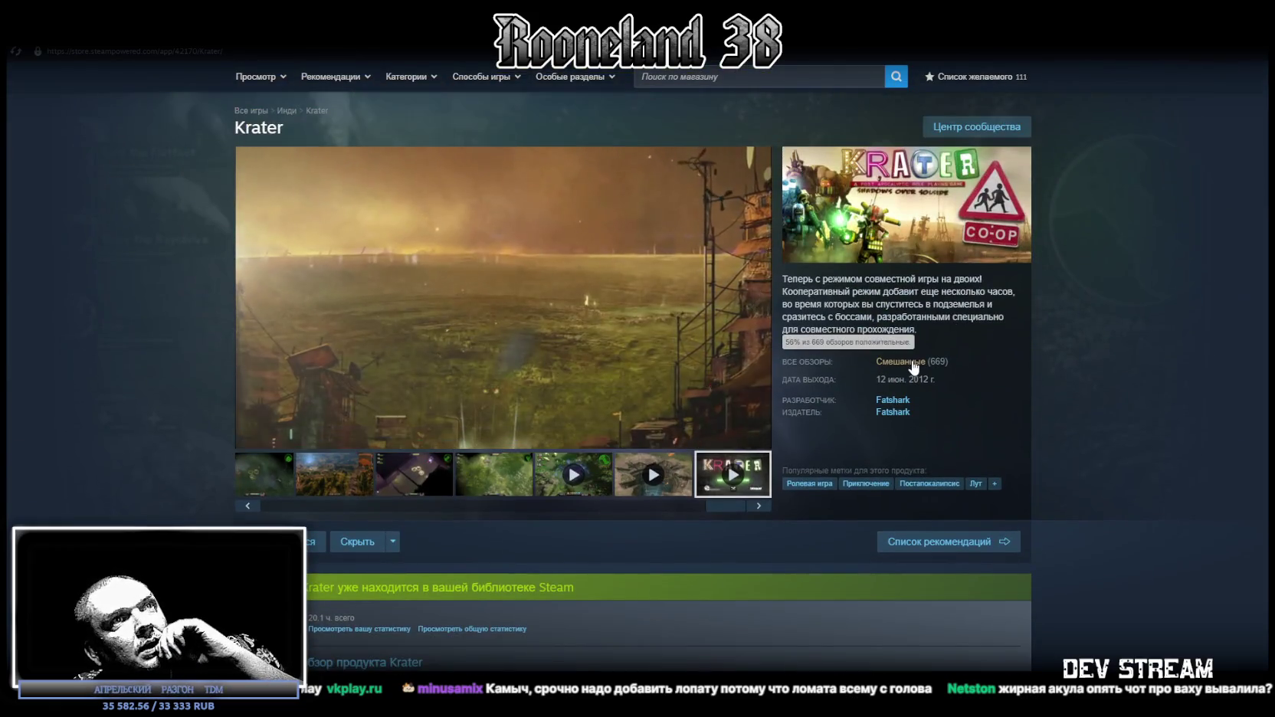
pyautogui.click(916, 363)
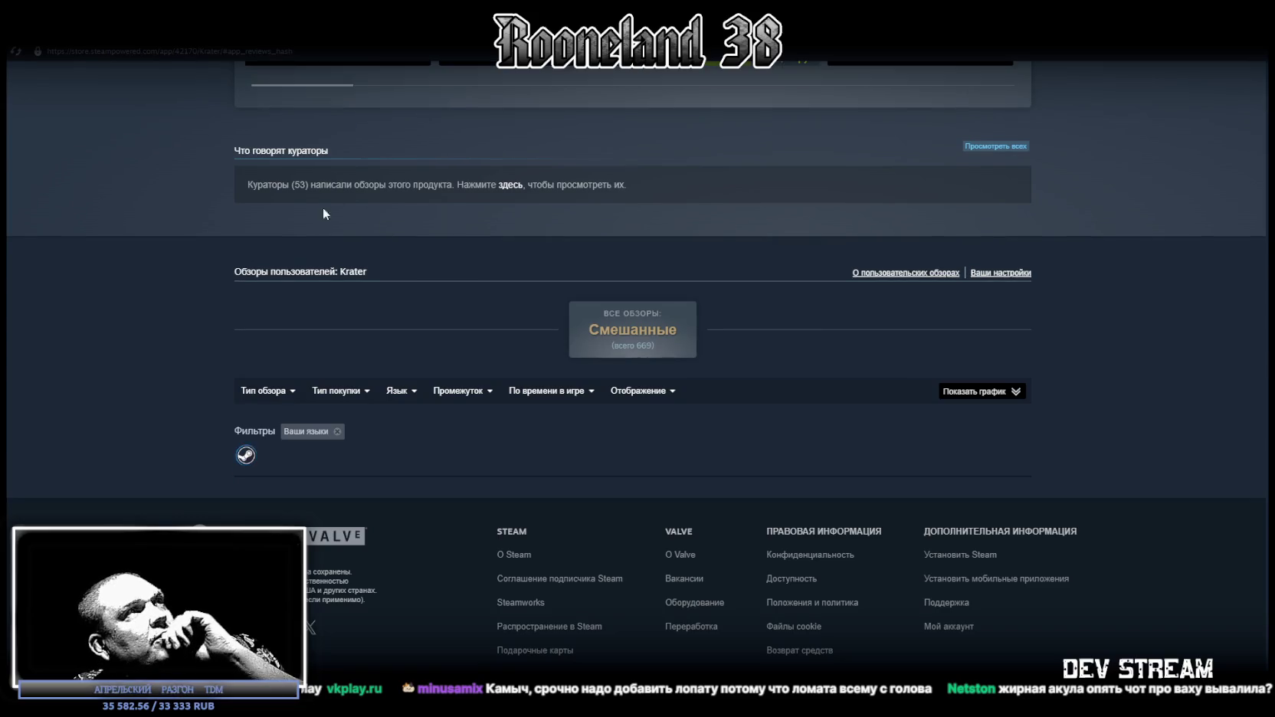
pyautogui.scroll(-2, 497, 438)
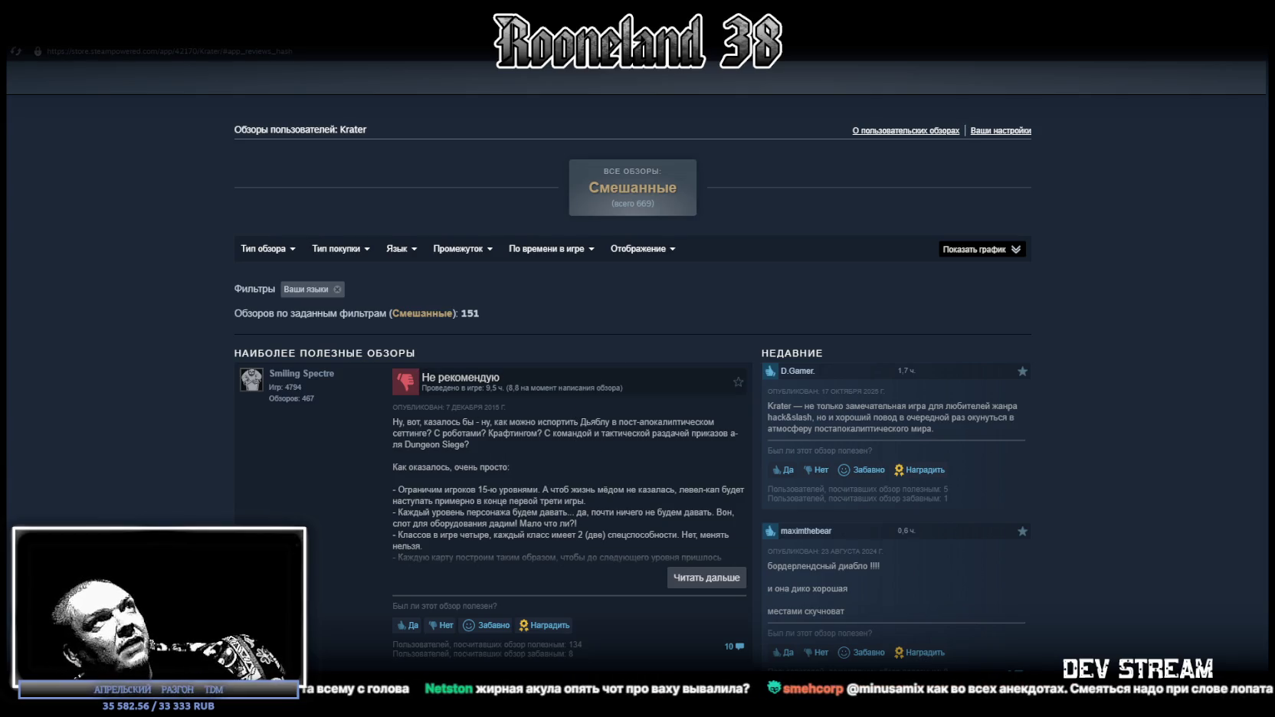
pyautogui.hotkey('alt', 'Tab')
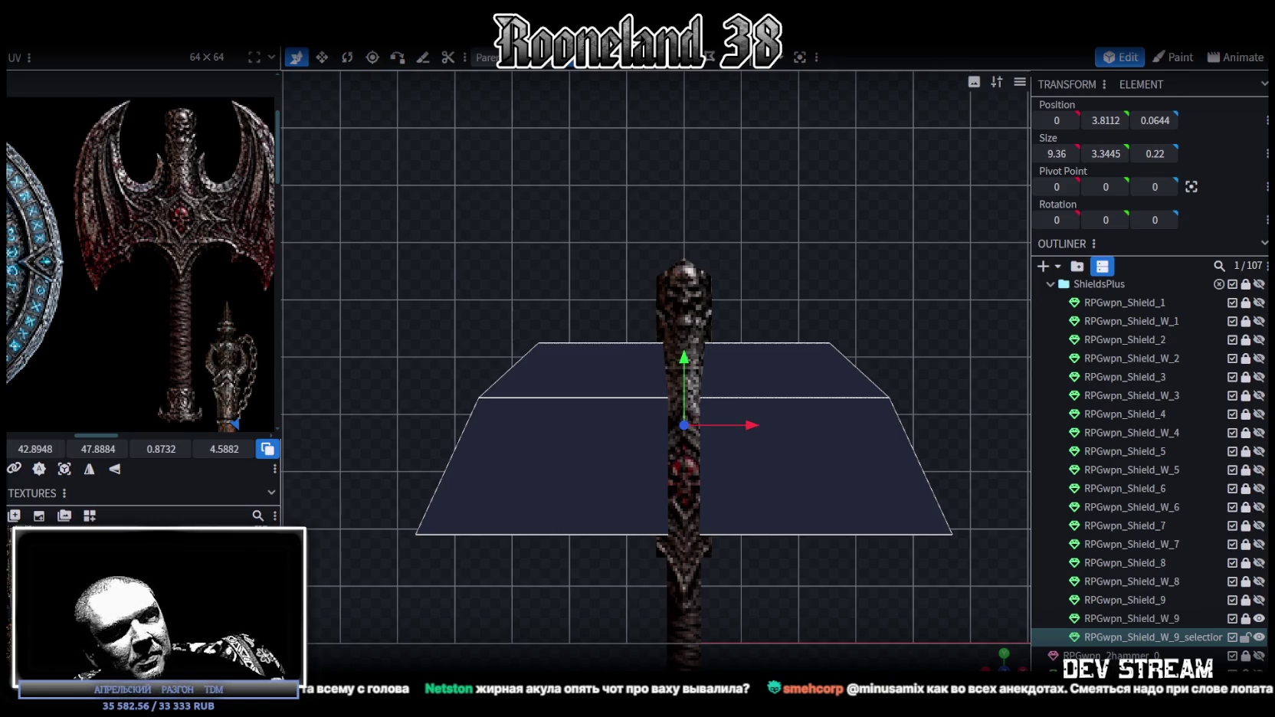
pyautogui.scroll(2, 711, 585)
pyautogui.scroll(1, 687, 550)
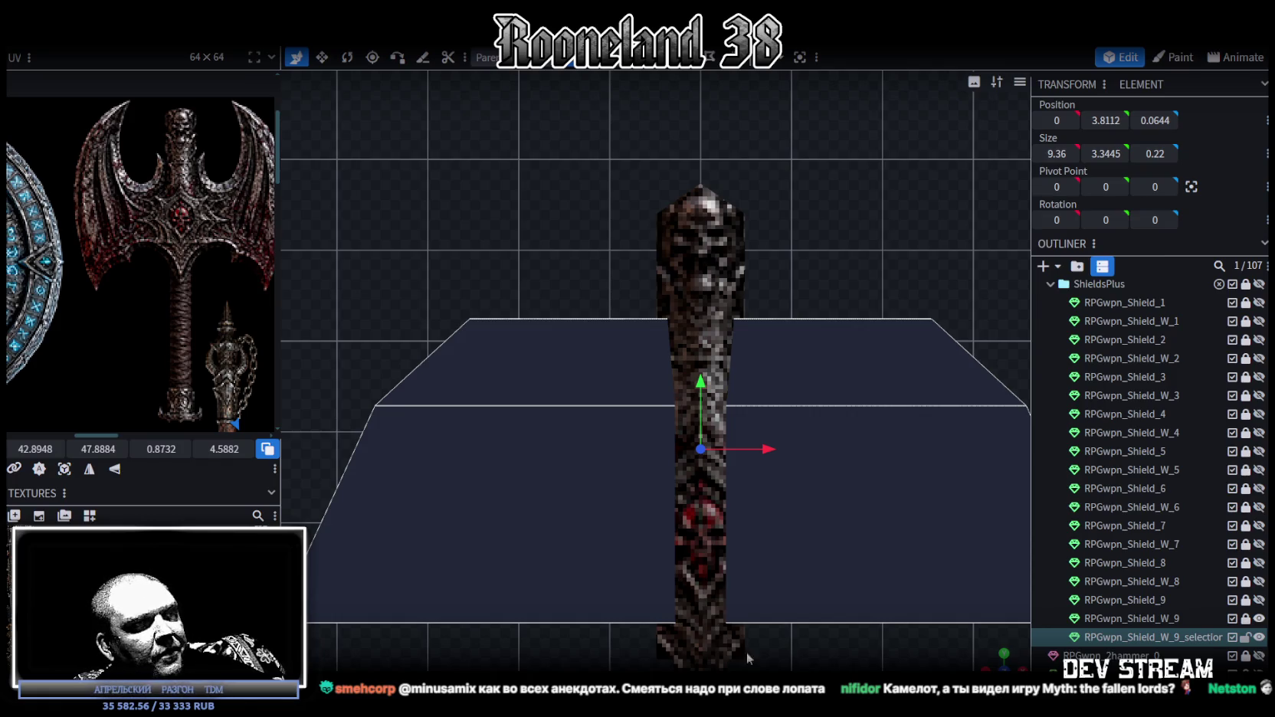
pyautogui.hotkey('alt', 'Tab')
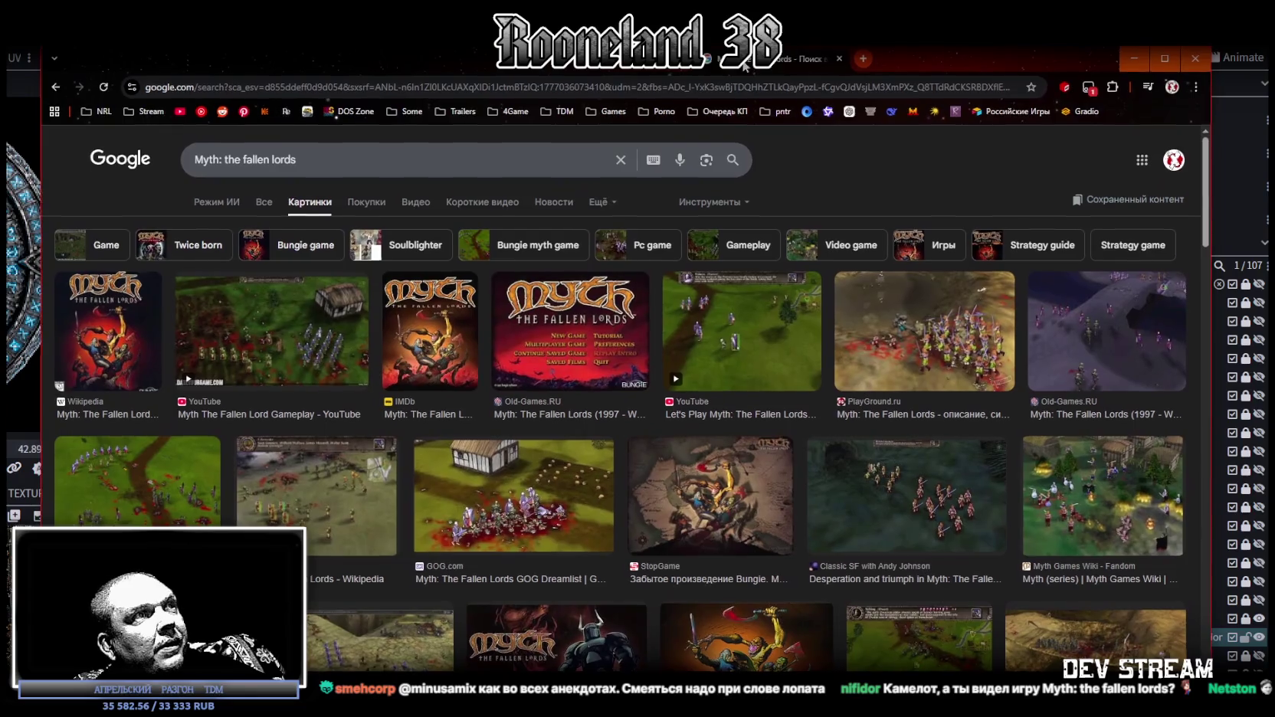
pyautogui.hotkey('alt', 'Tab')
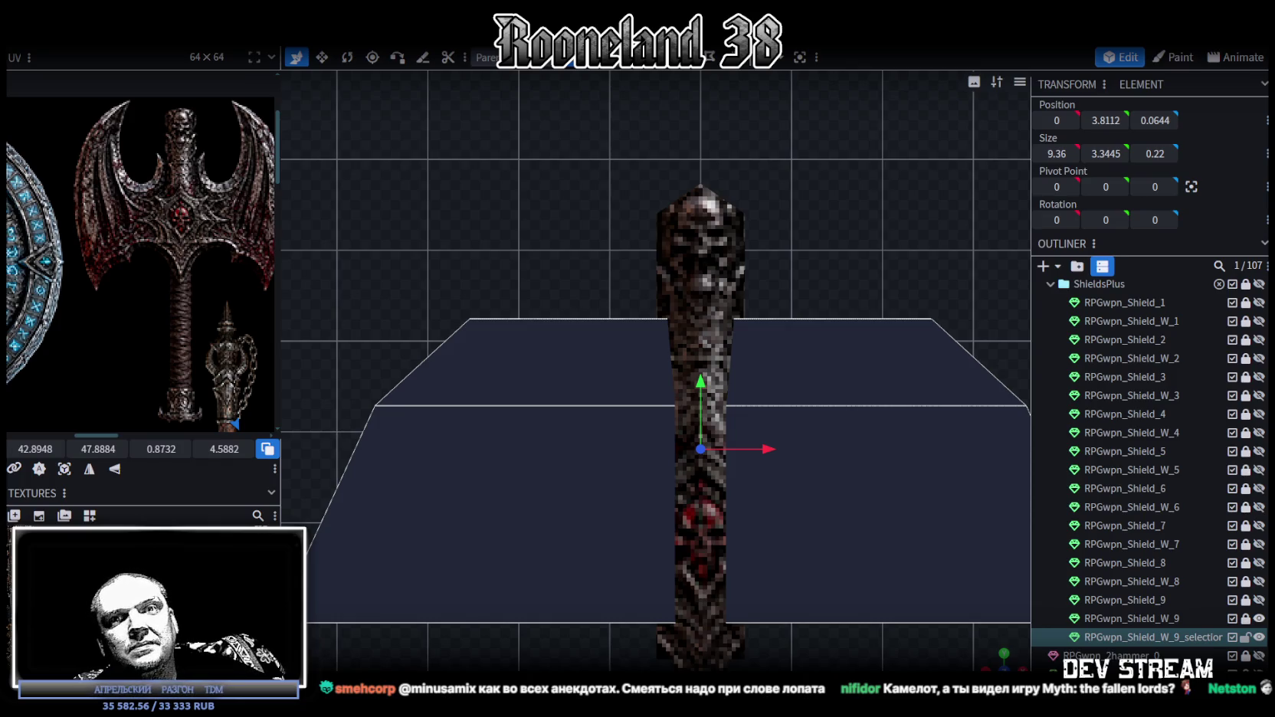
# - Select the blade plane's top edge and lower it slightly
pyautogui.scroll(-3, 529, 420)
pyautogui.scroll(-2, 563, 406)
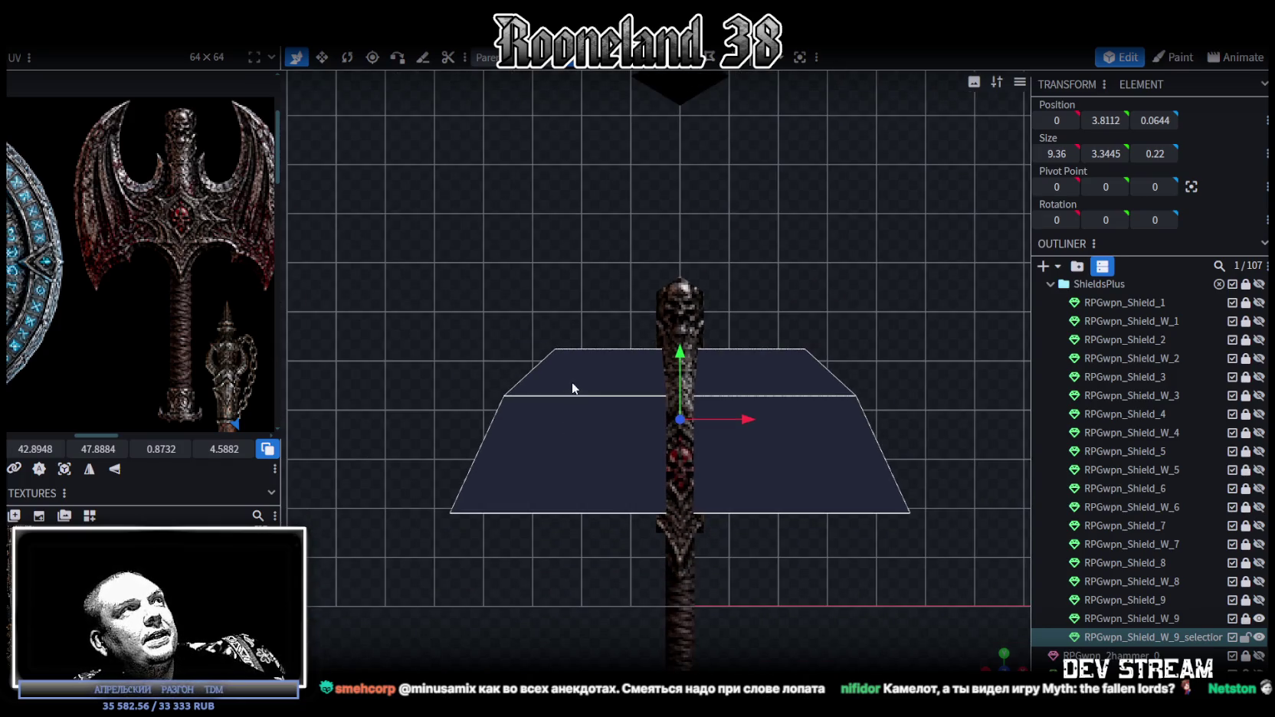
pyautogui.scroll(2, 606, 381)
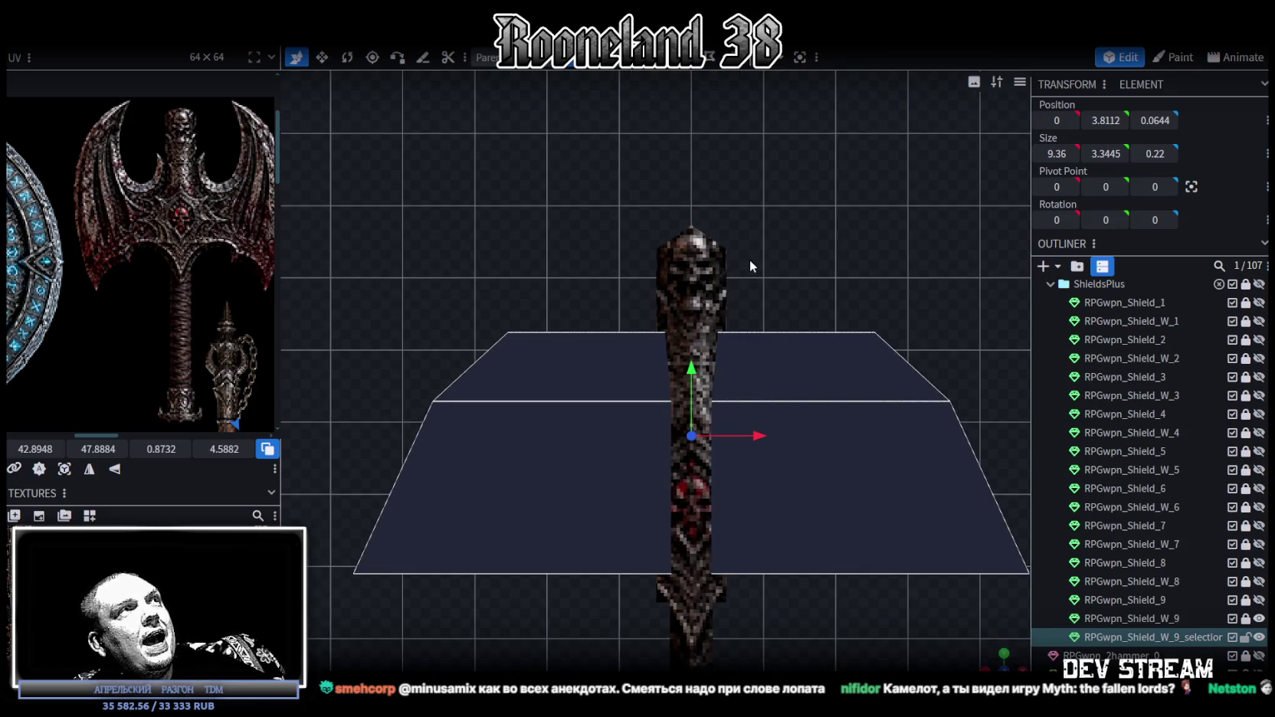
pyautogui.scroll(2, 762, 280)
pyautogui.scroll(1, 784, 226)
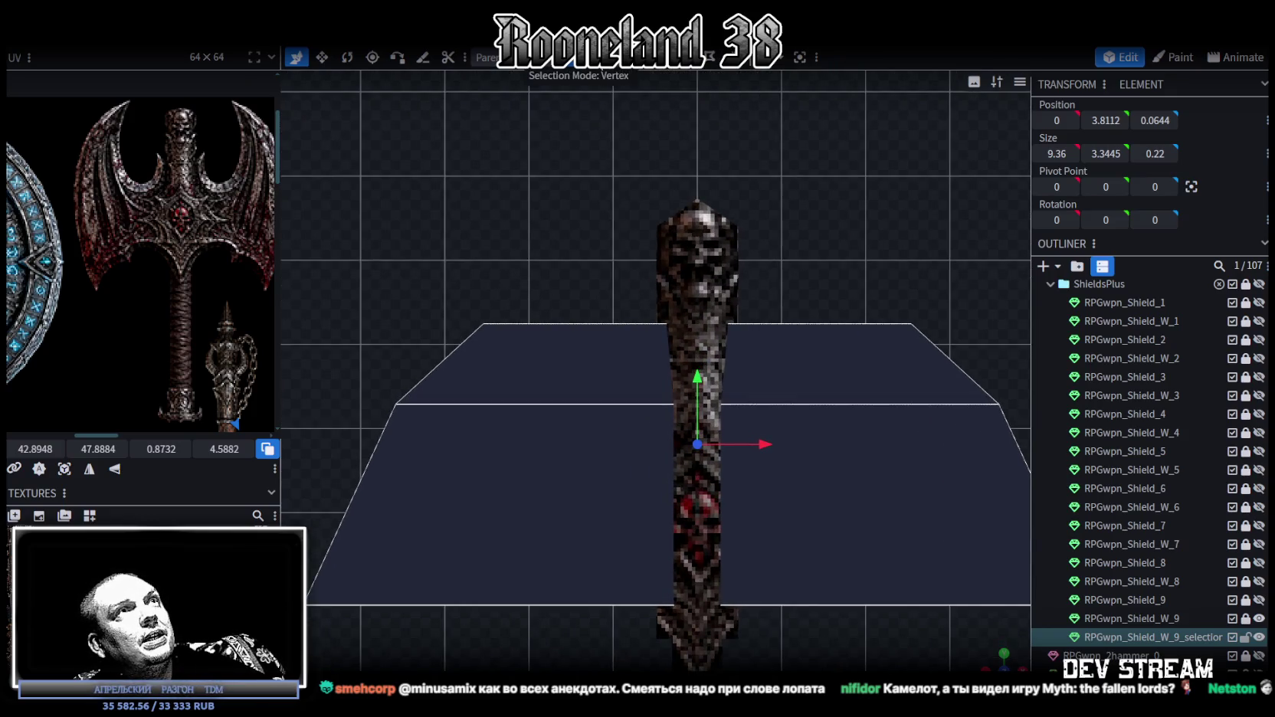
pyautogui.click(766, 301)
pyautogui.click(756, 330)
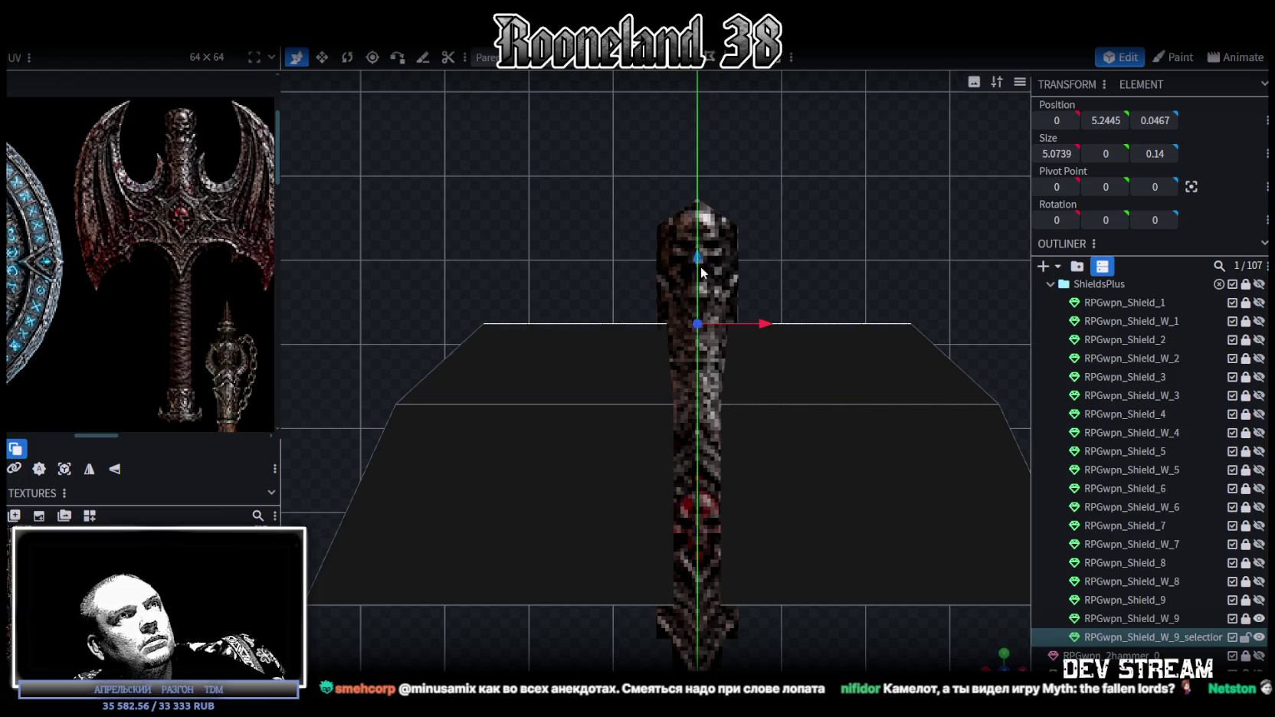
pyautogui.moveTo(702, 299); pyautogui.dragTo(702, 300)
# - Reframe the view and box-select the vertices on the plane's left side
pyautogui.scroll(-2, 762, 312)
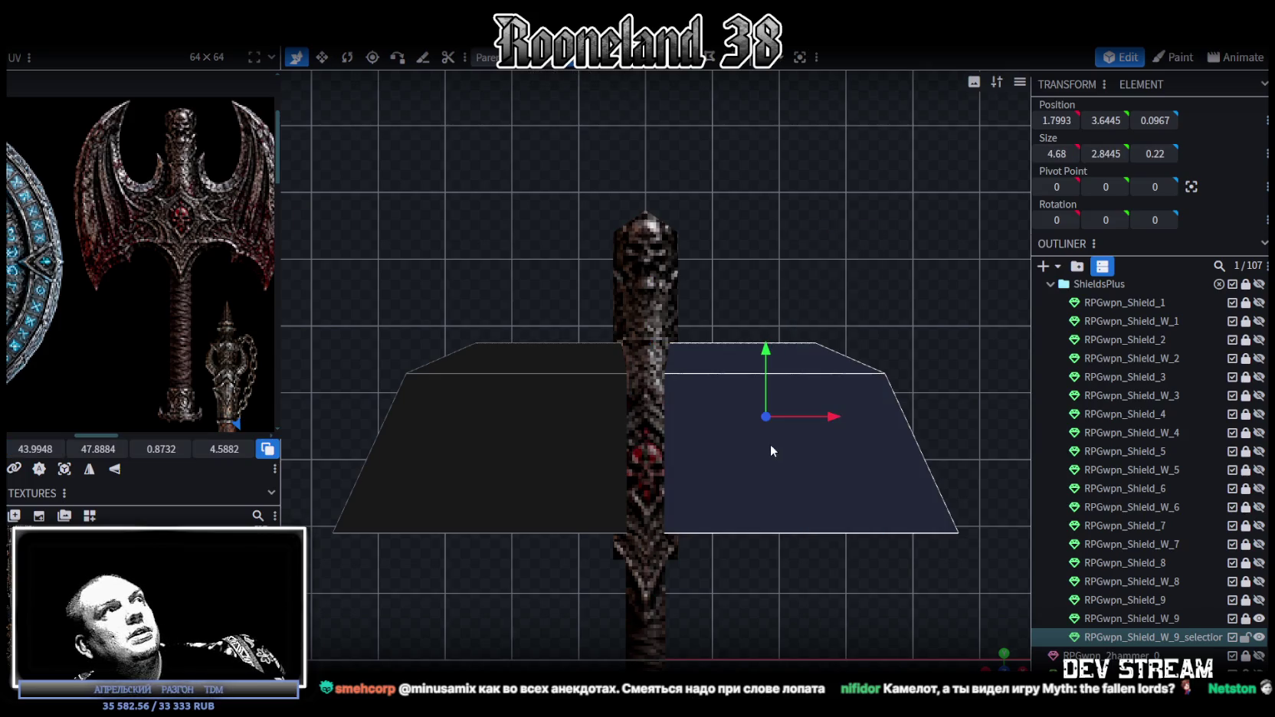
pyautogui.moveTo(778, 414)
pyautogui.mouseDown()
pyautogui.moveTo(798, 399)
pyautogui.moveTo(512, 356)
pyautogui.mouseUp()
pyautogui.scroll(3, 538, 350)
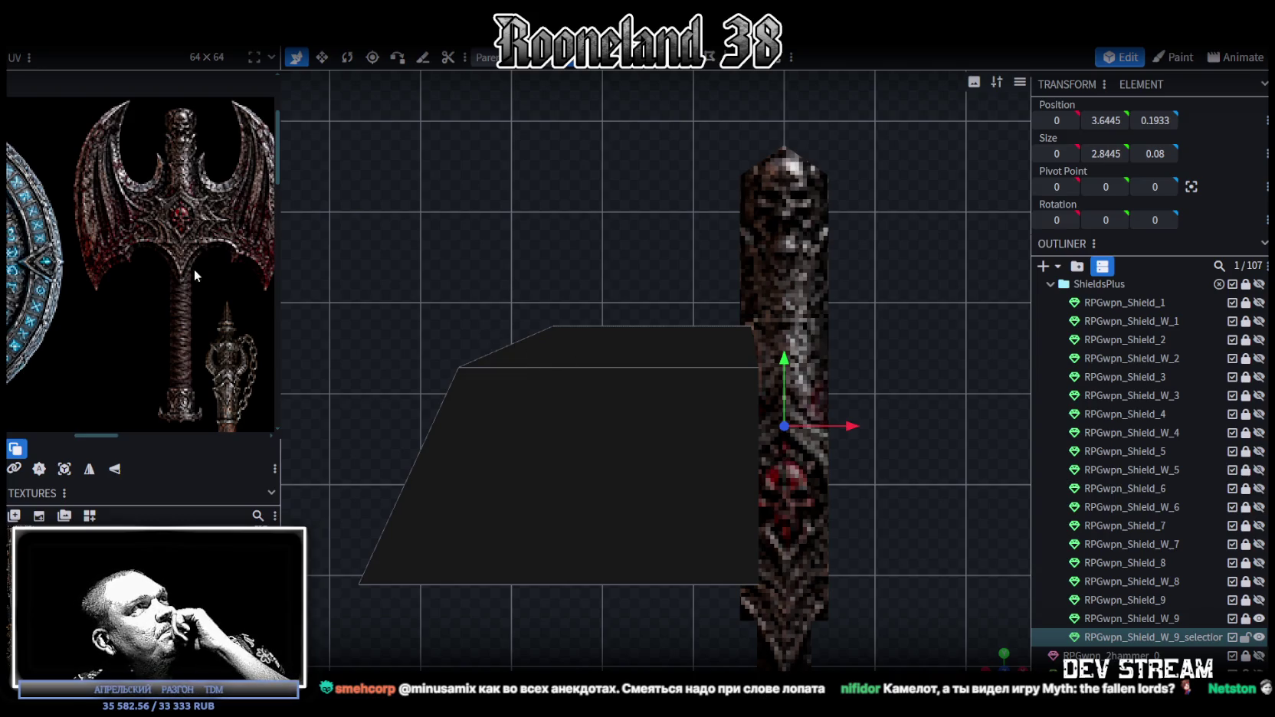
pyautogui.moveTo(529, 250); pyautogui.dragTo(506, 268, button='right')
pyautogui.scroll(-2, 546, 315)
pyautogui.scroll(-1, 523, 282)
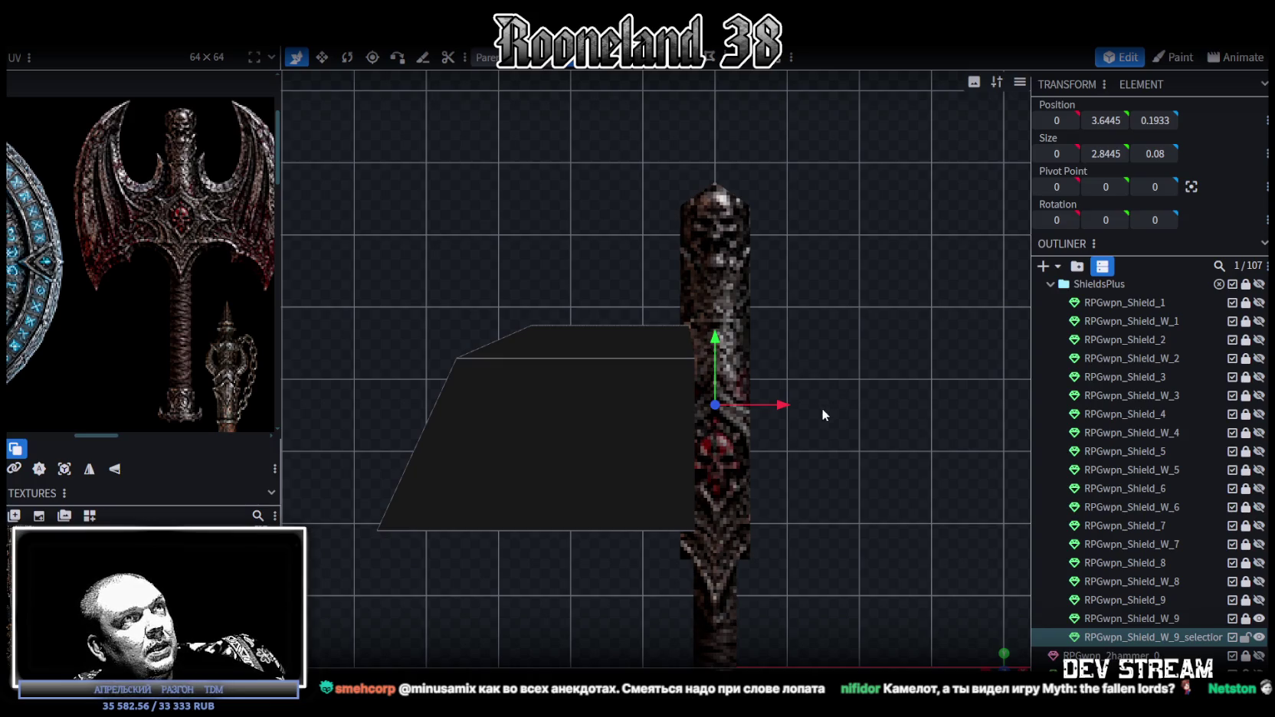
pyautogui.moveTo(479, 275); pyautogui.dragTo(480, 270, button='right')
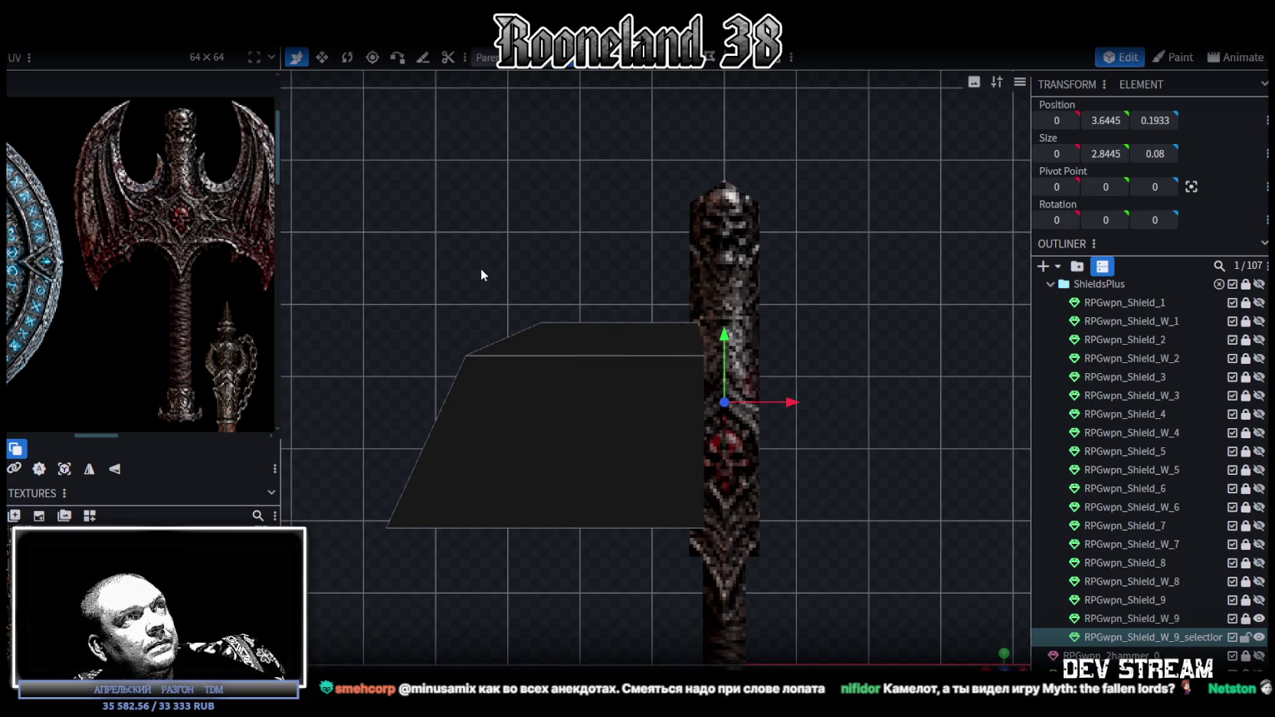
pyautogui.moveTo(323, 290)
pyautogui.mouseDown()
pyautogui.moveTo(396, 394)
pyautogui.moveTo(571, 581)
pyautogui.mouseUp()
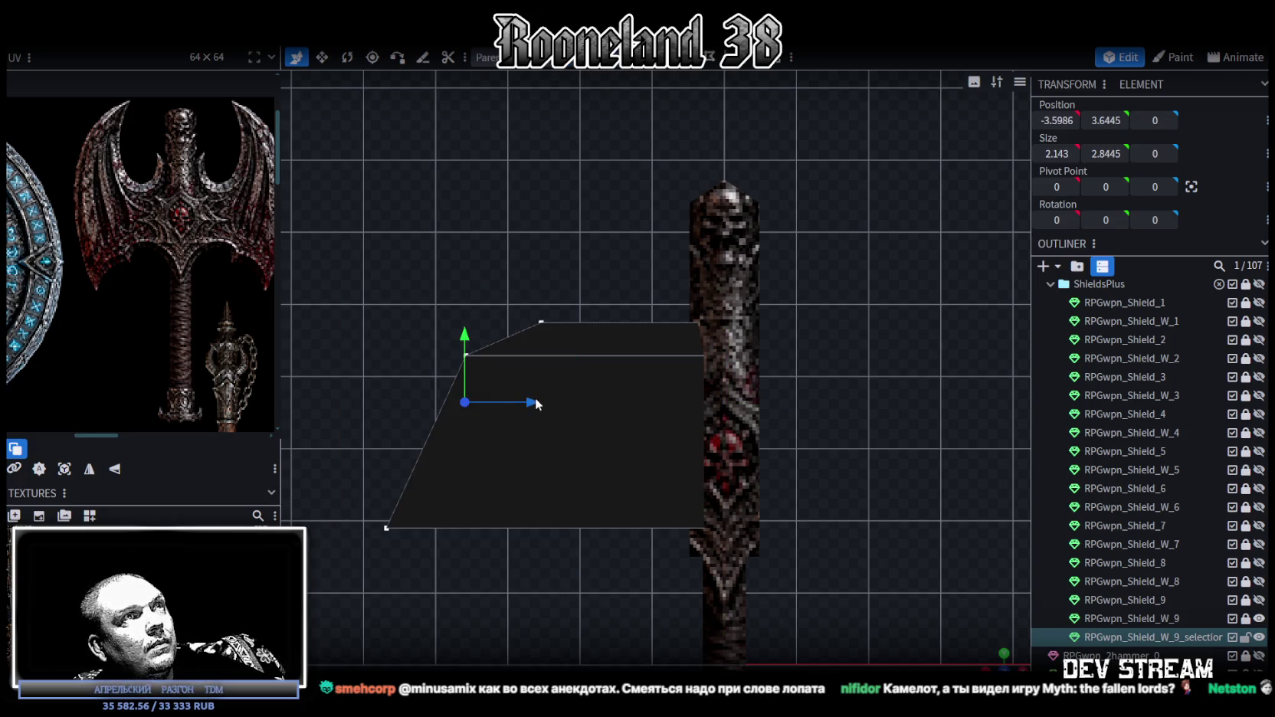
pyautogui.click(1055, 121)
# - Set the left vertices' X position to -3, then pull the left edge in to -1.8
pyautogui.write('-3')
pyautogui.press('Return')
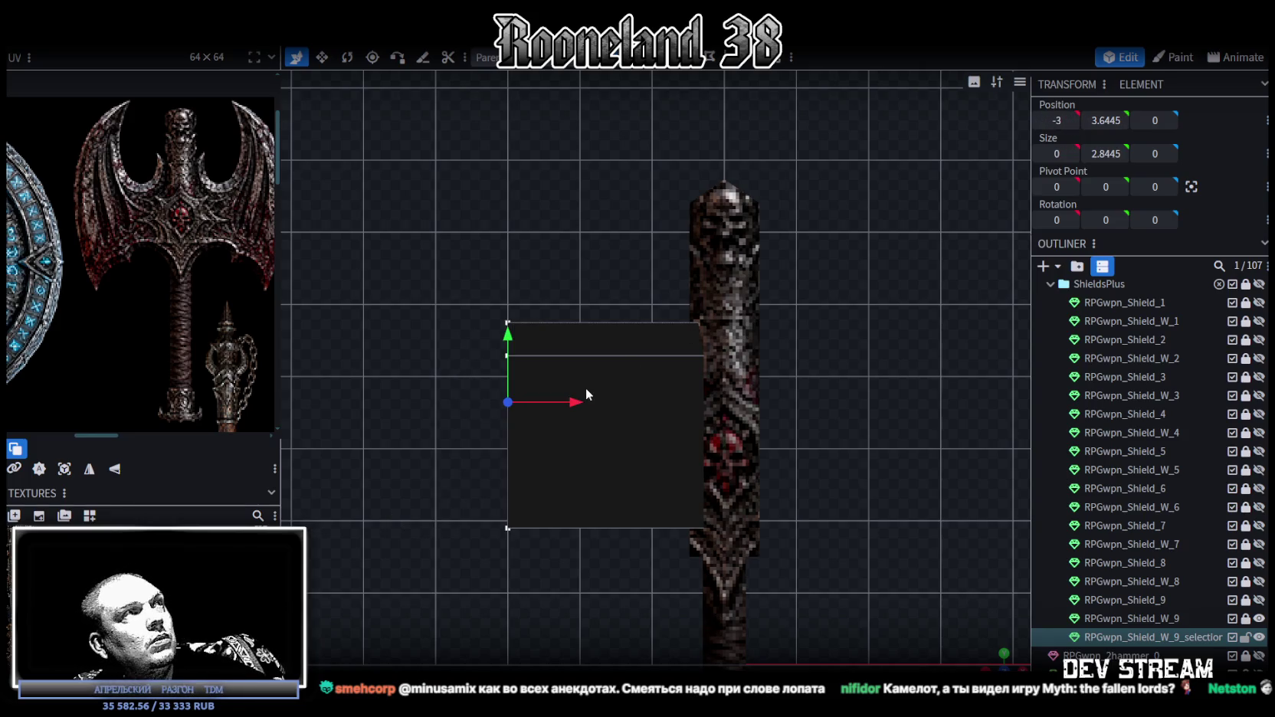
pyautogui.moveTo(590, 395)
pyautogui.mouseDown()
pyautogui.moveTo(627, 418)
pyautogui.moveTo(648, 411)
pyautogui.mouseUp()
pyautogui.scroll(1, 732, 432)
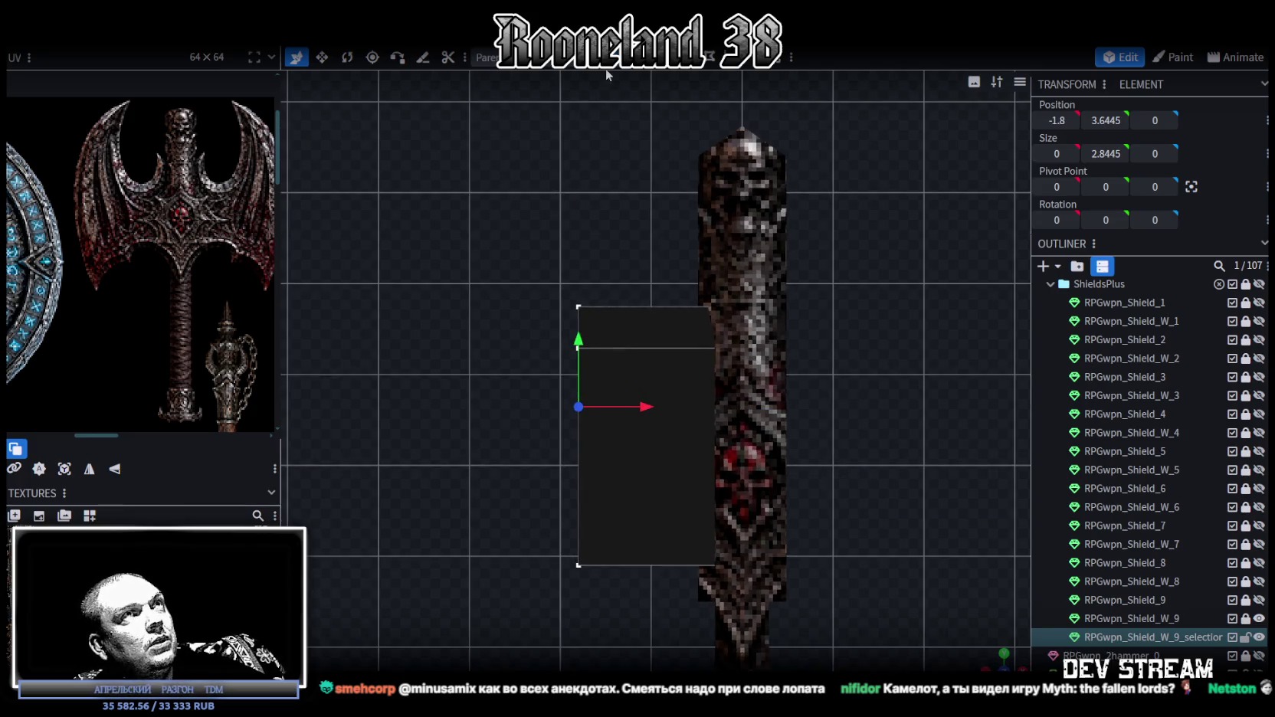
# - Lower the plane's bottom edge to Y 1.7, then select the top edge
pyautogui.click(672, 566)
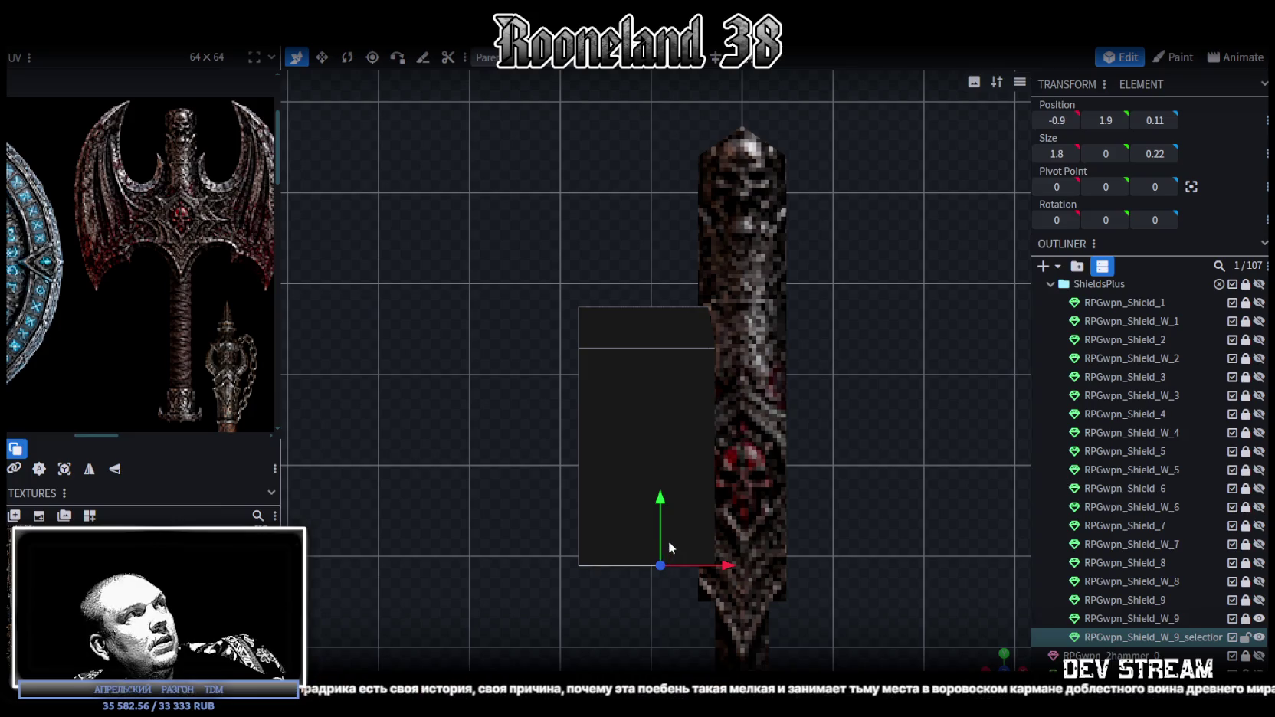
pyautogui.moveTo(660, 499); pyautogui.dragTo(655, 521)
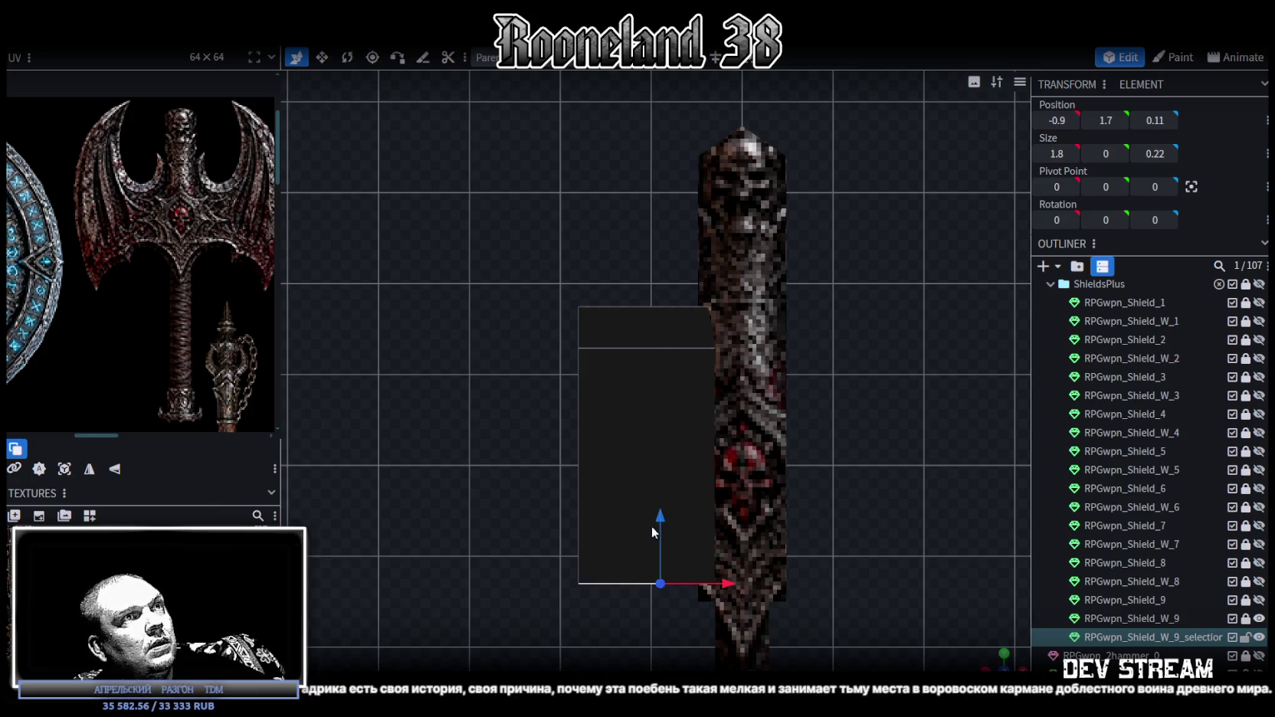
pyautogui.scroll(-1, 651, 526)
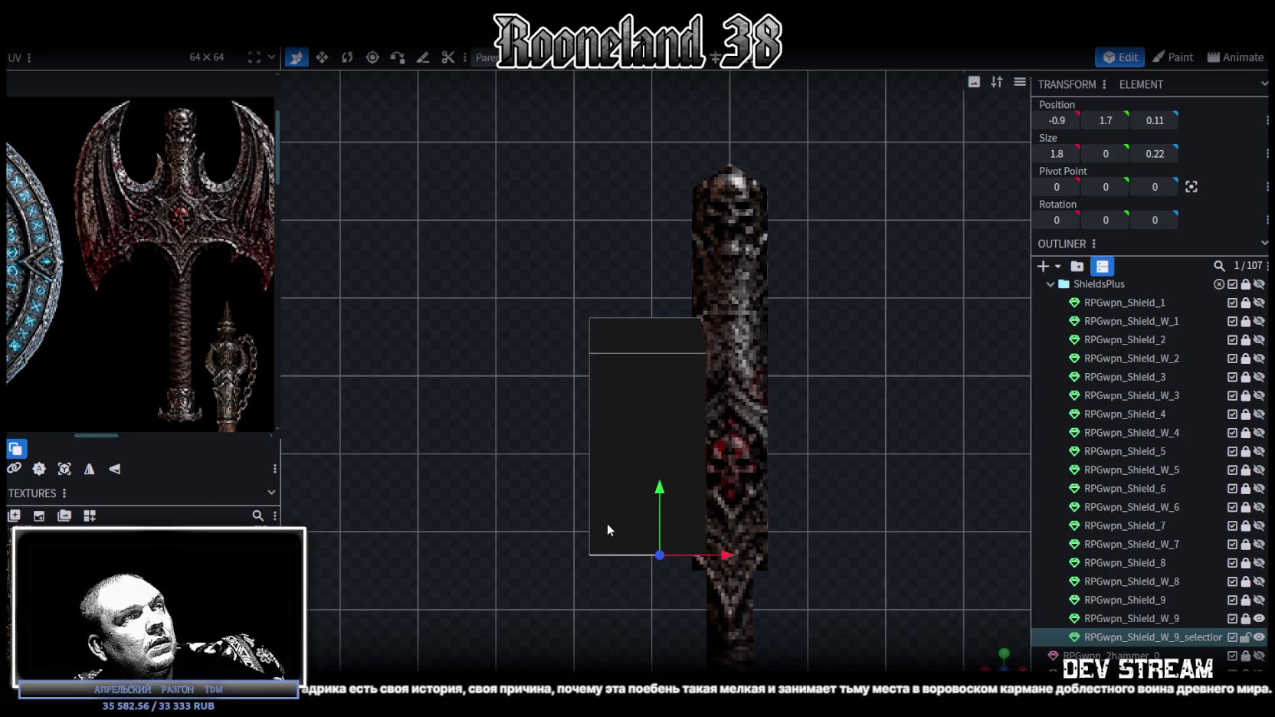
pyautogui.click(660, 318)
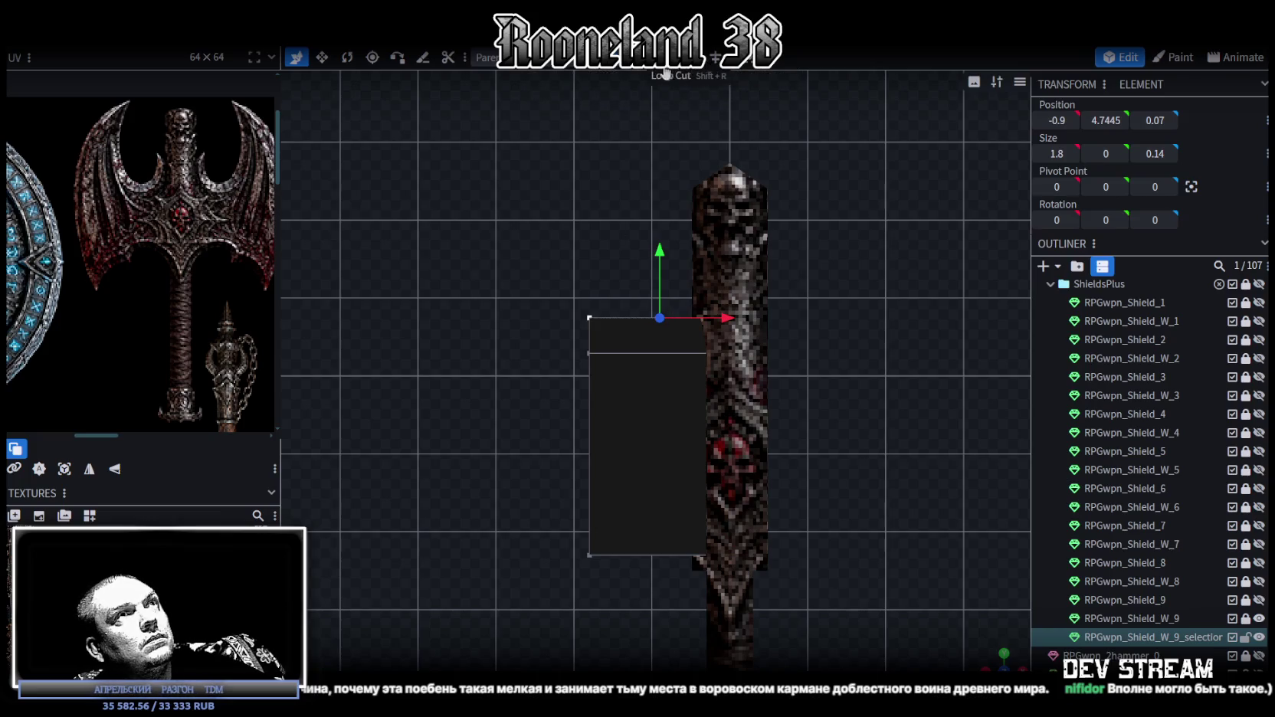
# - Add a vertical loop cut and raise the blade's top vertices up and left into a slant
pyautogui.click(688, 57)
pyautogui.moveTo(827, 271); pyautogui.dragTo(680, 371)
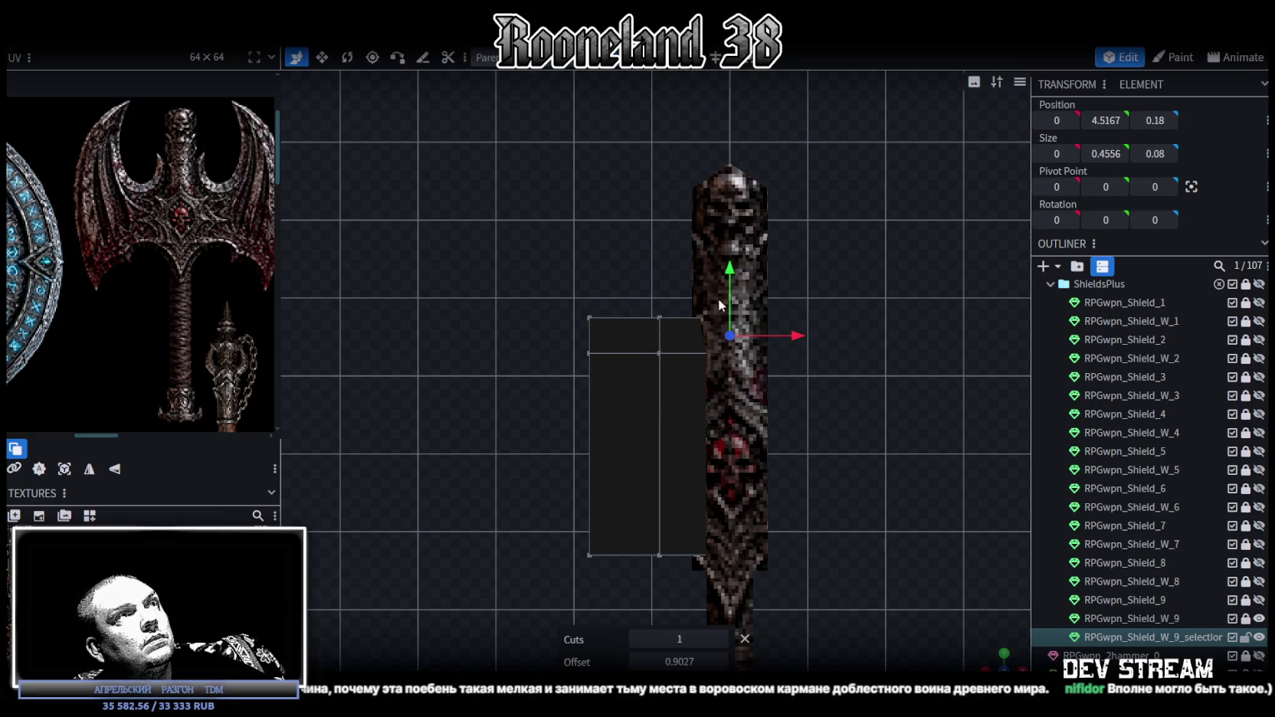
pyautogui.moveTo(728, 281); pyautogui.dragTo(729, 209)
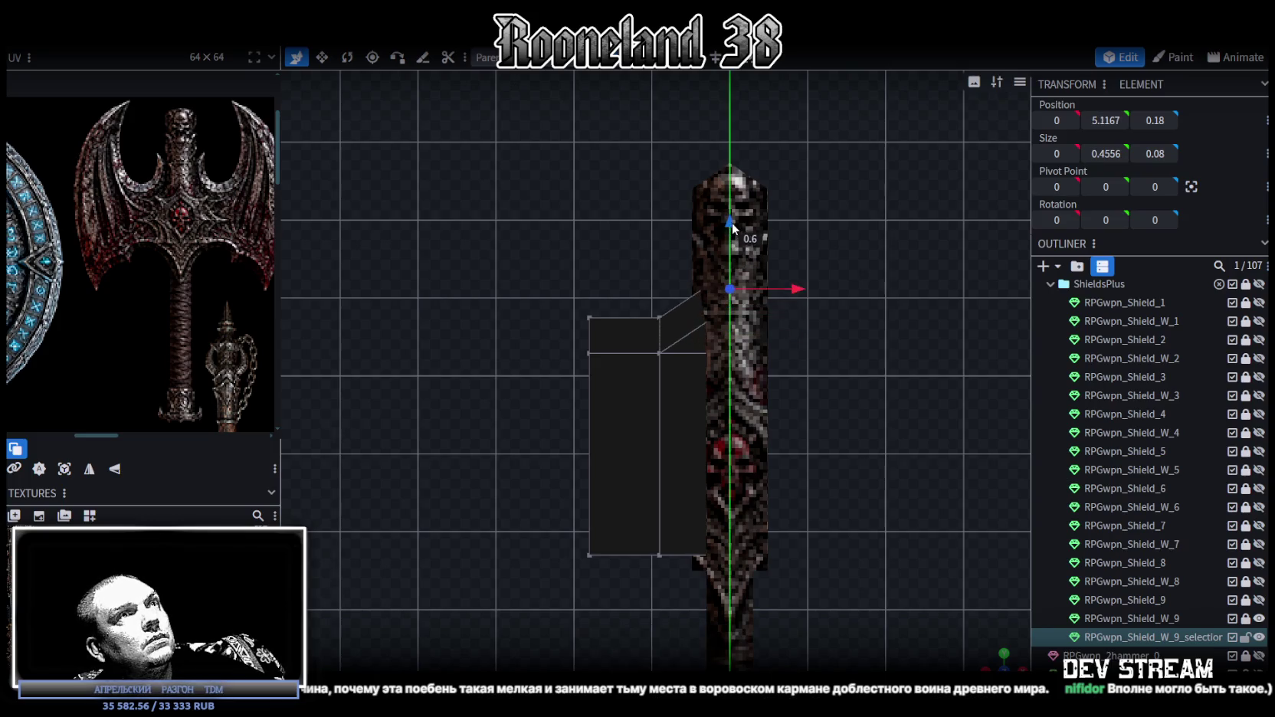
pyautogui.moveTo(777, 274); pyautogui.dragTo(761, 274)
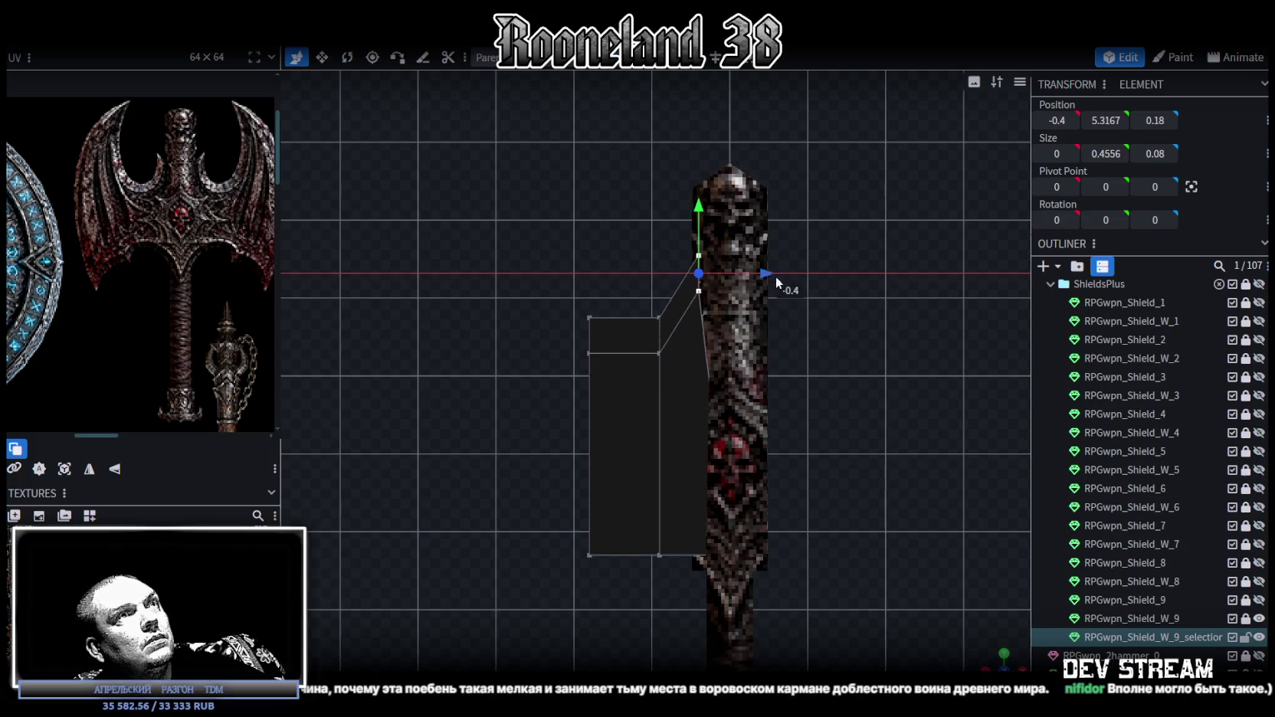
pyautogui.click(713, 256)
pyautogui.moveTo(776, 258); pyautogui.dragTo(748, 259)
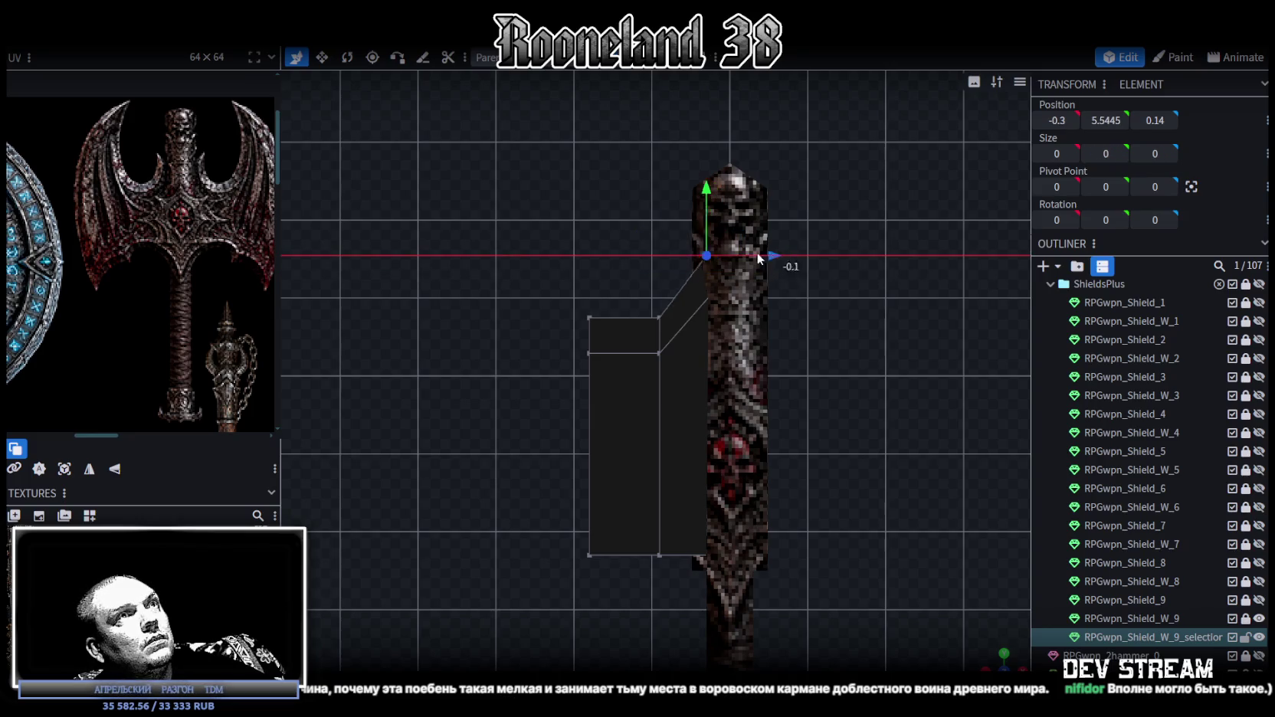
pyautogui.moveTo(747, 259); pyautogui.dragTo(740, 254)
# - Fine-tune the slanted edge's vertices, then select the blade's whole left edge
pyautogui.click(659, 317)
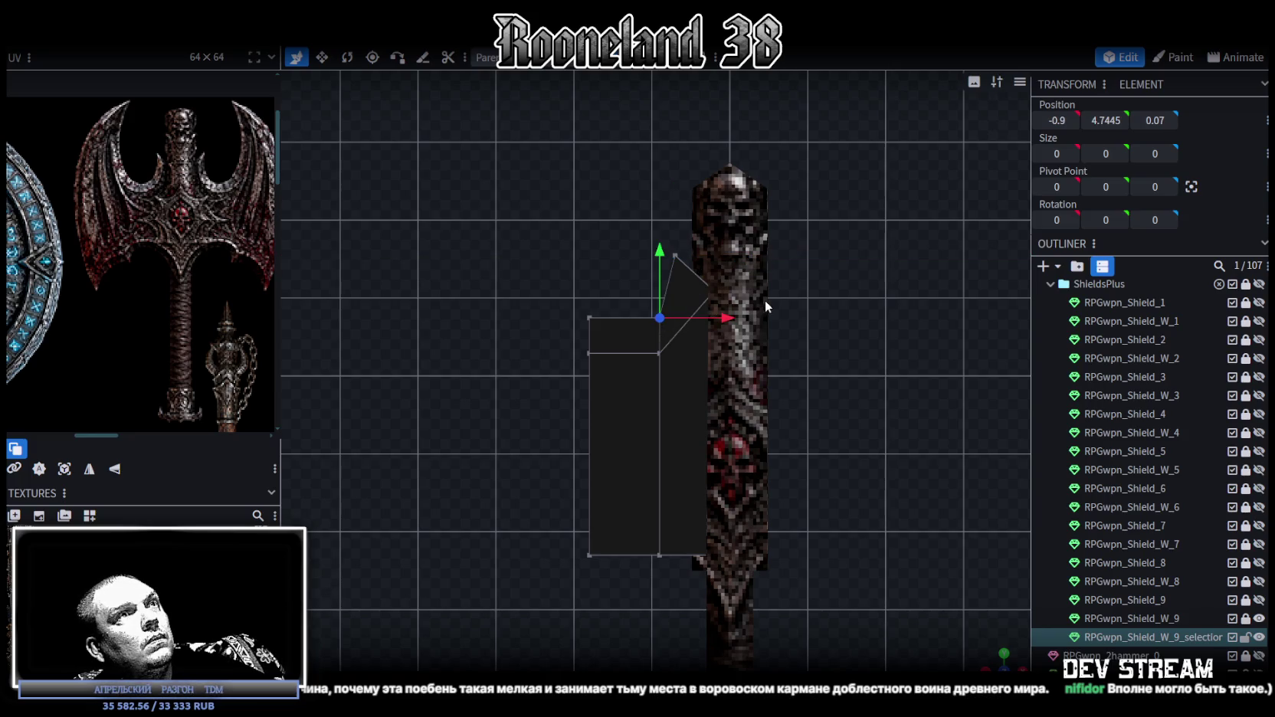
pyautogui.moveTo(721, 316); pyautogui.dragTo(702, 314)
pyautogui.scroll(1, 677, 273)
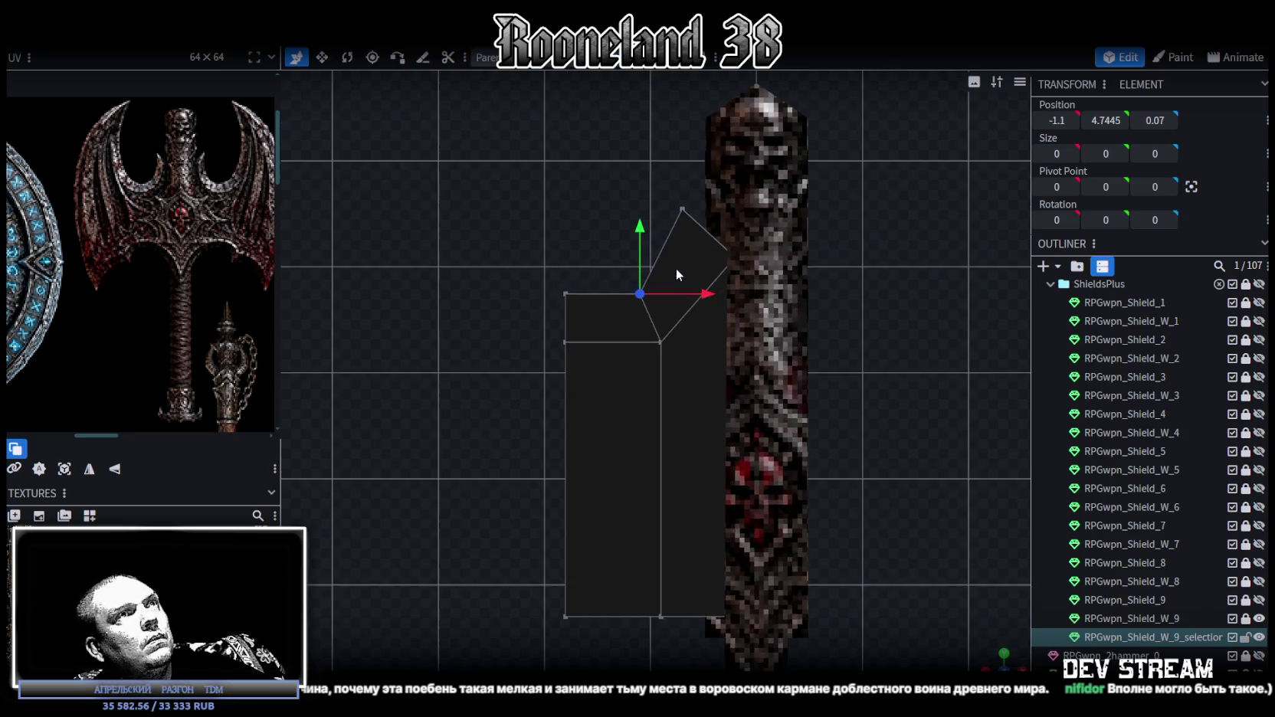
pyautogui.keyDown('shift'); pyautogui.click(682, 209); pyautogui.keyUp('shift')
pyautogui.moveTo(665, 198); pyautogui.dragTo(666, 209)
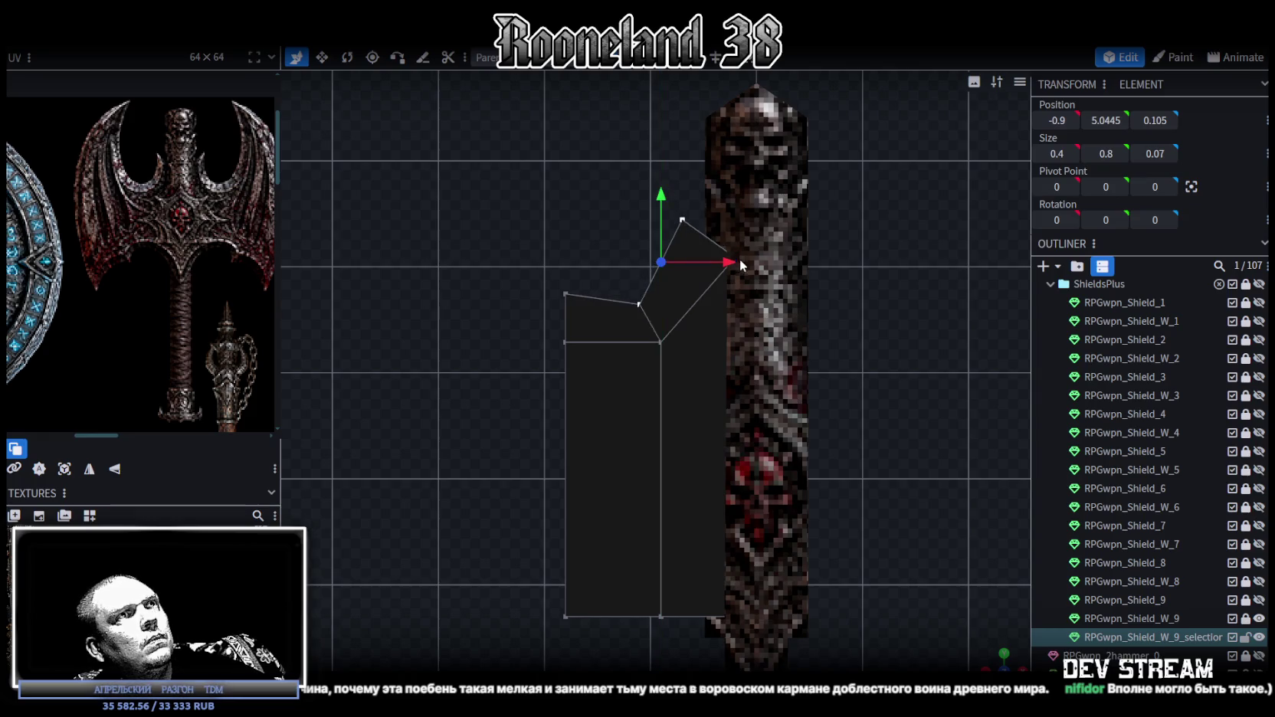
pyautogui.moveTo(732, 262); pyautogui.dragTo(743, 263)
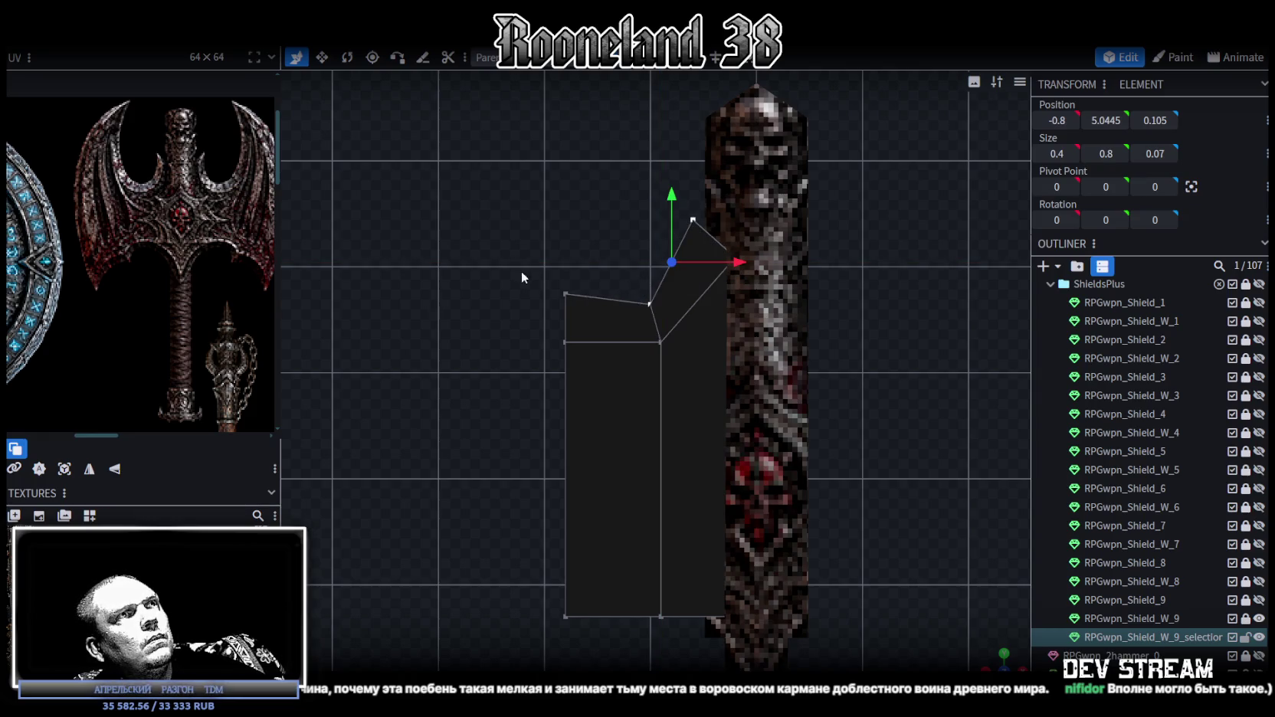
pyautogui.moveTo(523, 269); pyautogui.dragTo(605, 318)
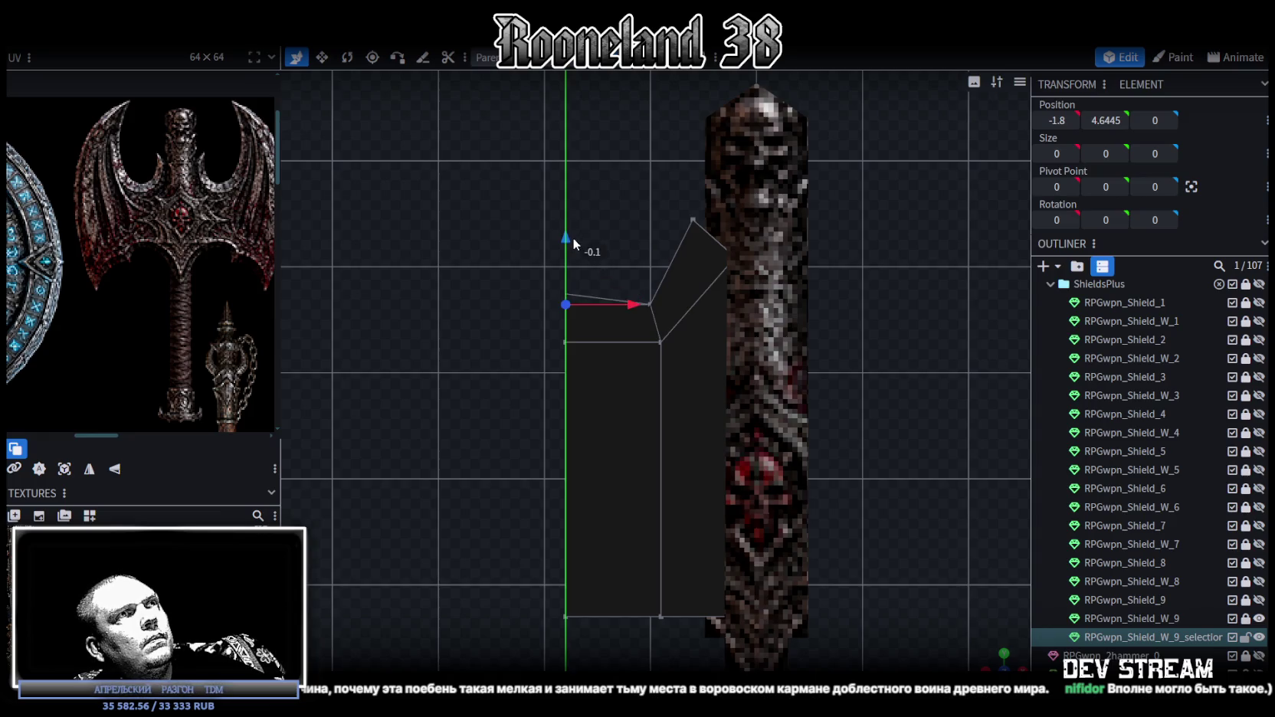
pyautogui.scroll(-2, 573, 237)
pyautogui.moveTo(506, 211); pyautogui.dragTo(623, 553)
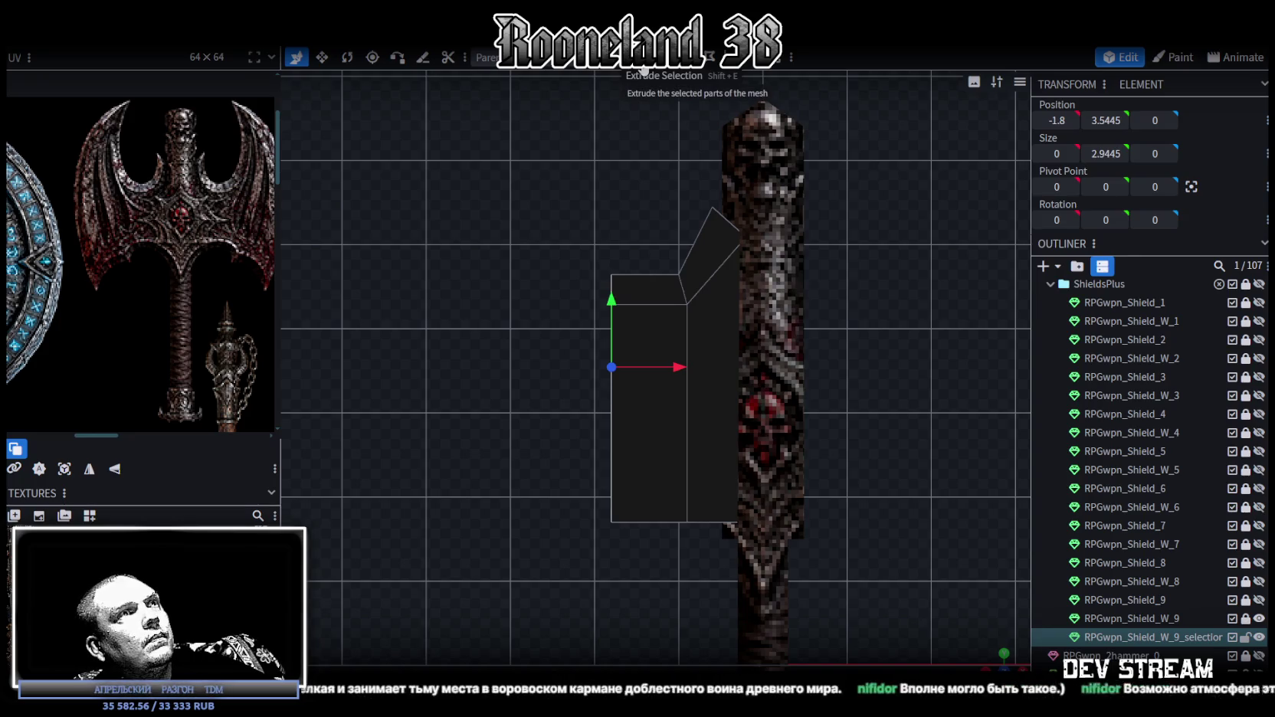
# - Extrude the blade's left edge outward into a new section
pyautogui.click(645, 70)
pyautogui.scroll(-2, 571, 291)
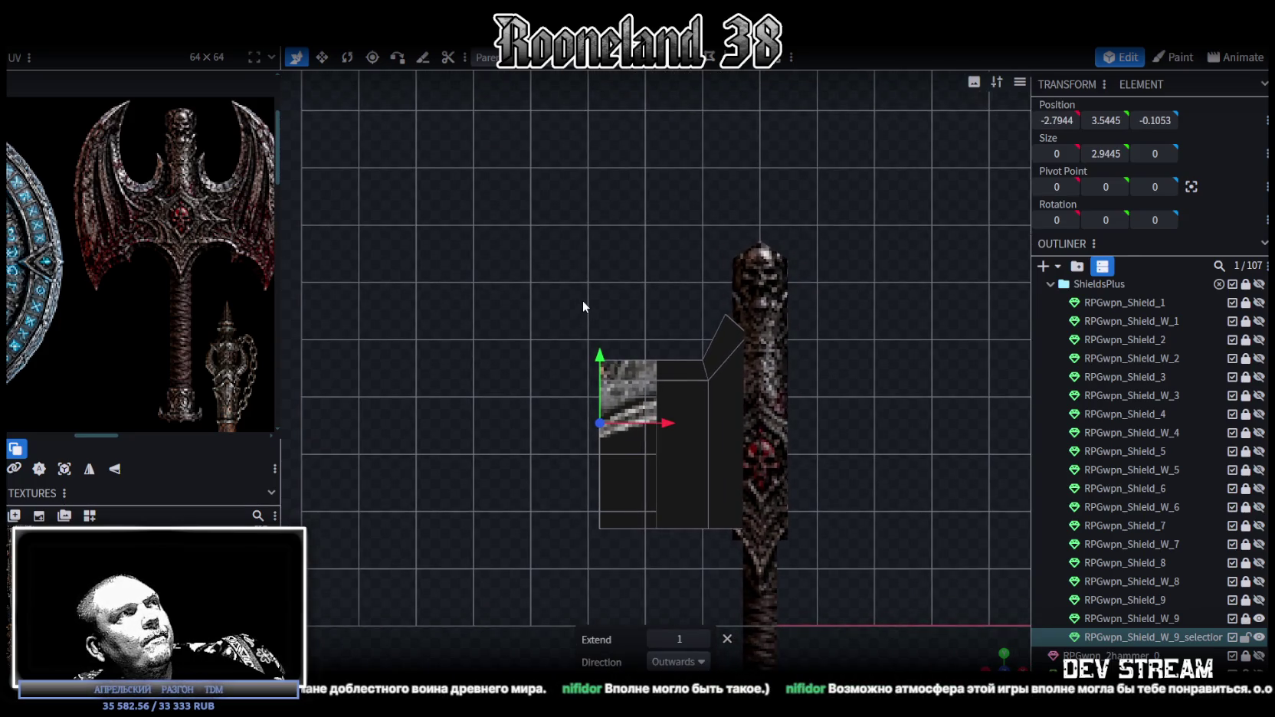
pyautogui.scroll(2, 570, 289)
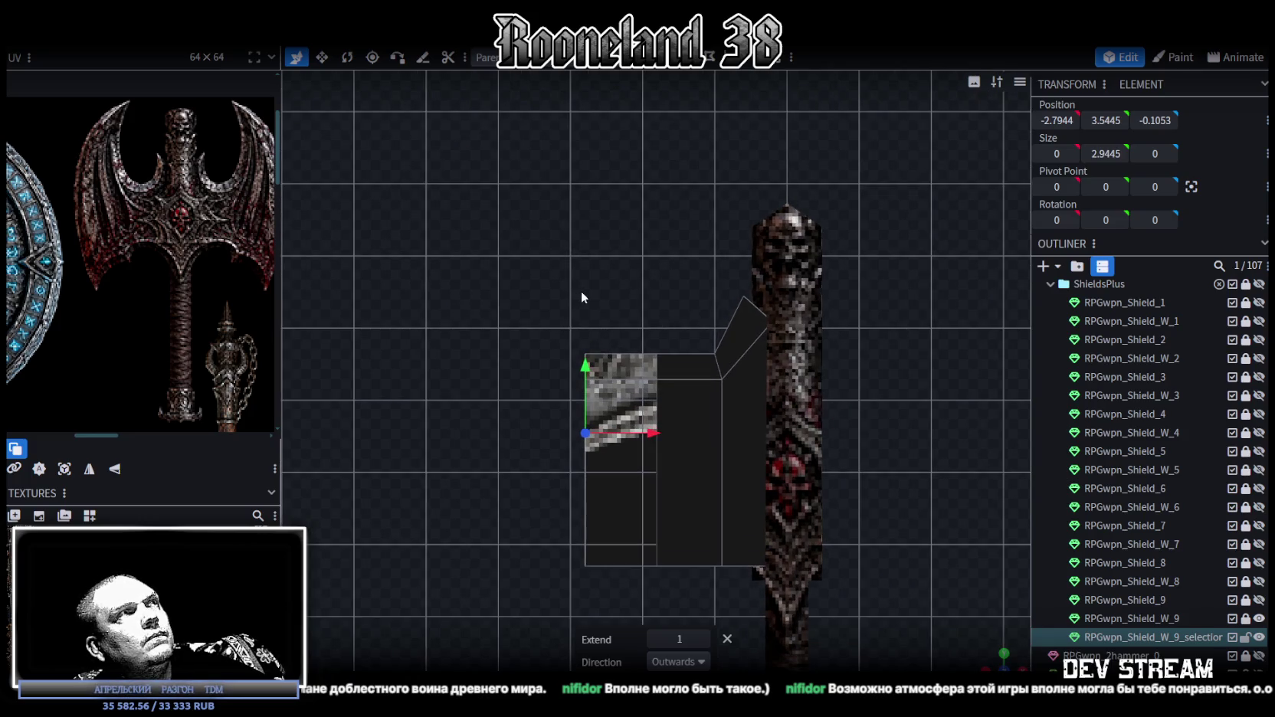
pyautogui.moveTo(630, 337); pyautogui.dragTo(637, 266, button='right')
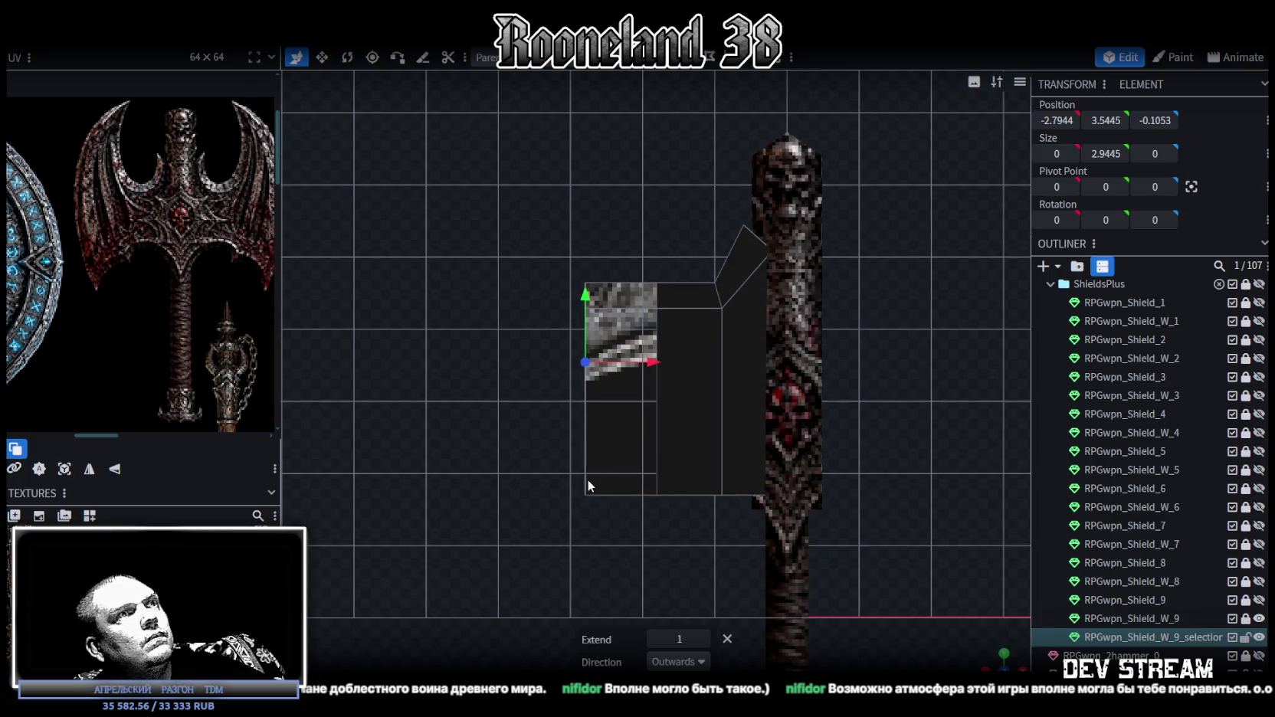
# - Loop-cut the new section, lower the new edge loop to height 2, and nudge its inner corner
pyautogui.click(708, 62)
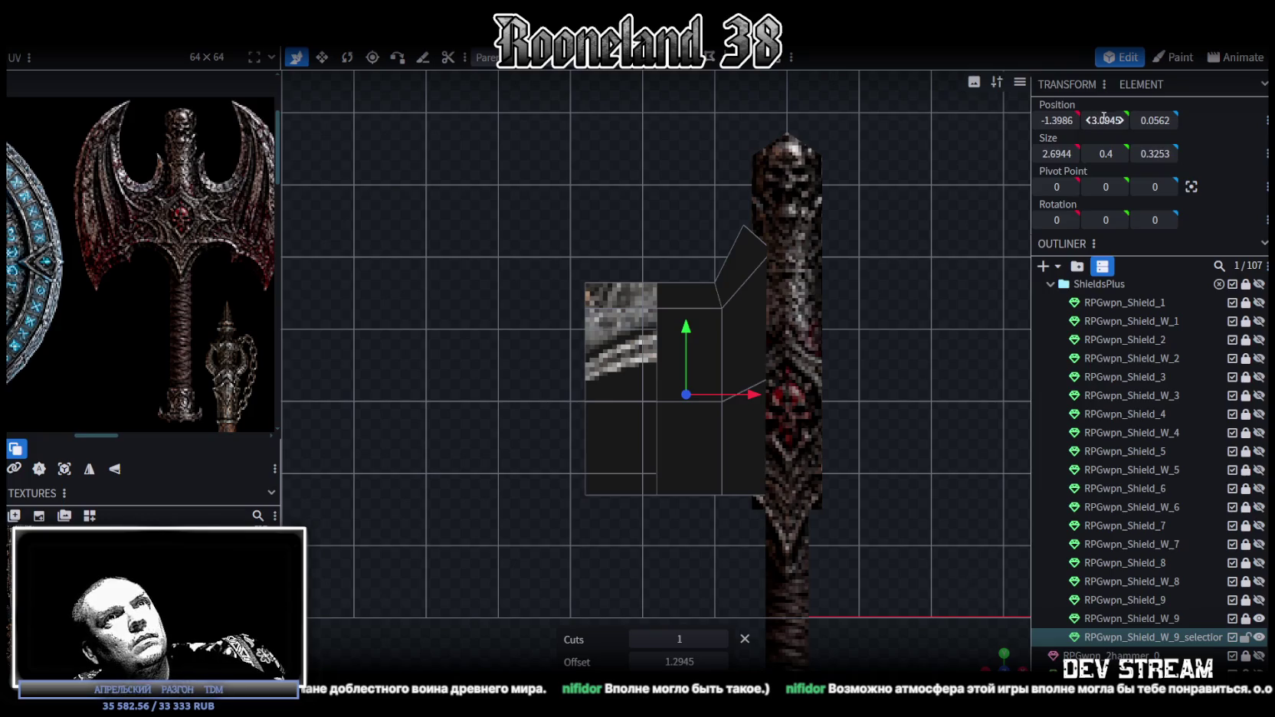
pyautogui.click(694, 352)
pyautogui.moveTo(690, 329); pyautogui.dragTo(688, 413)
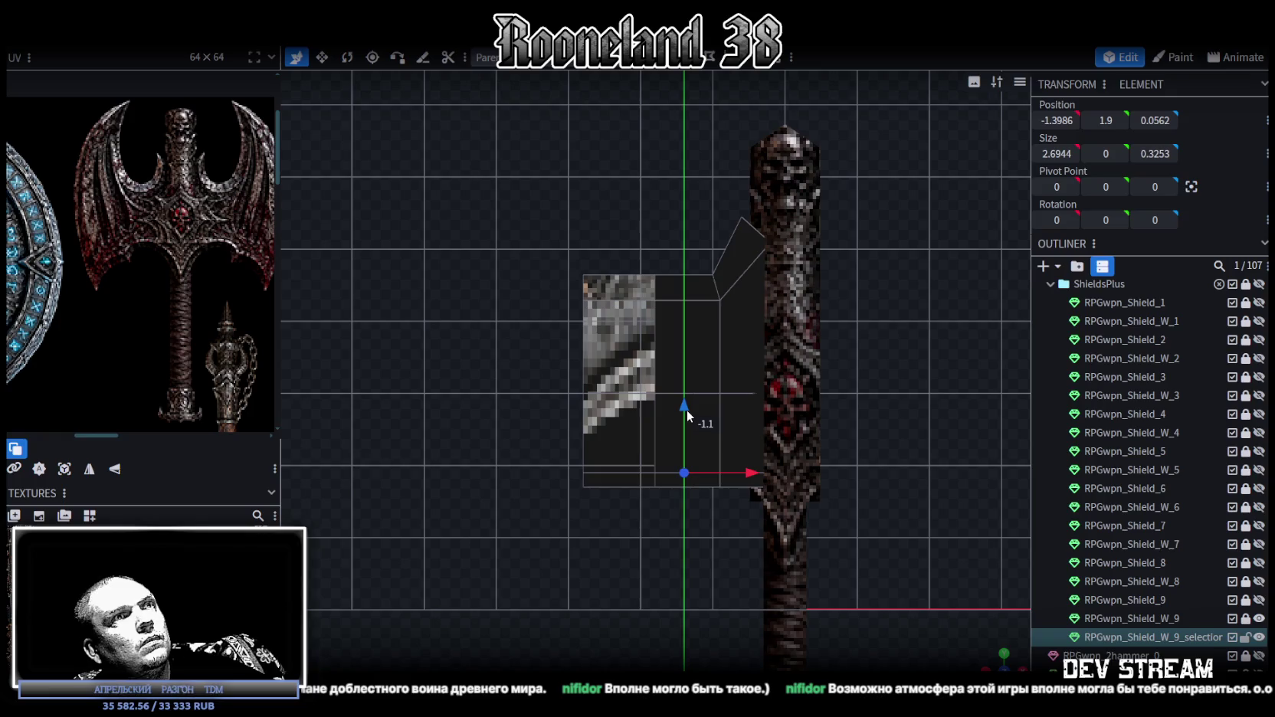
pyautogui.moveTo(687, 405); pyautogui.dragTo(687, 400)
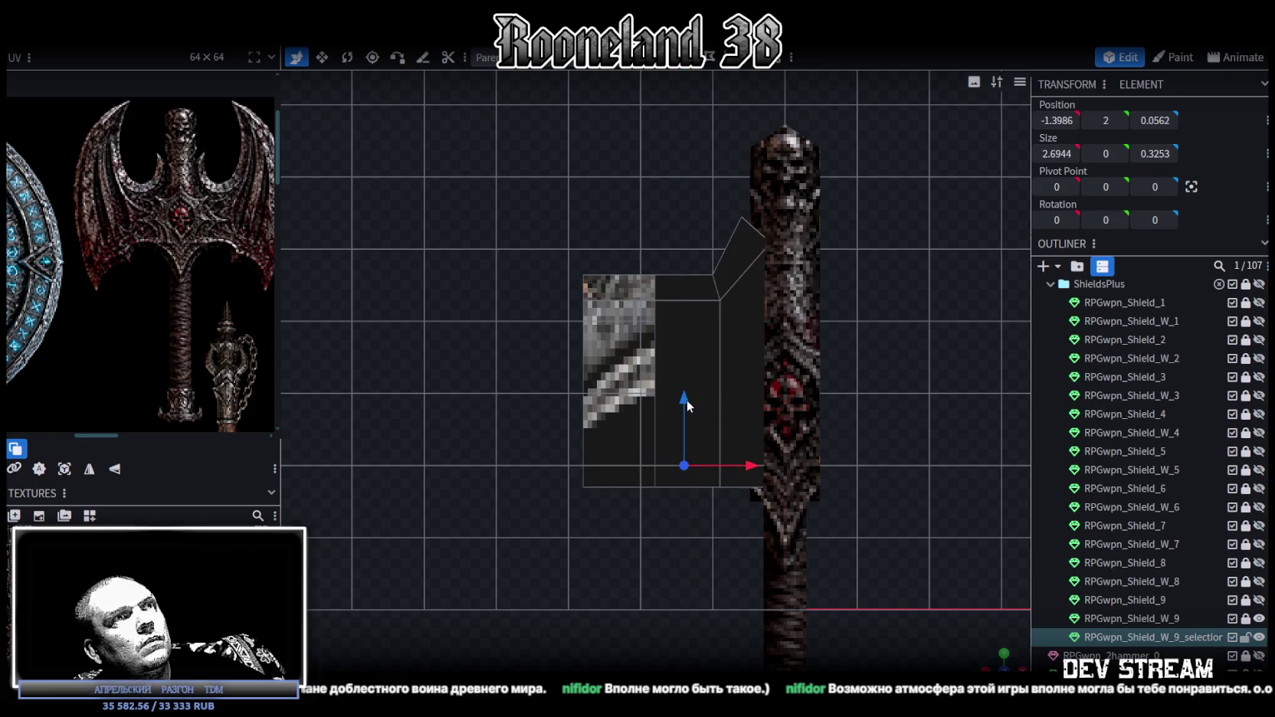
pyautogui.scroll(3, 613, 384)
pyautogui.scroll(2, 601, 356)
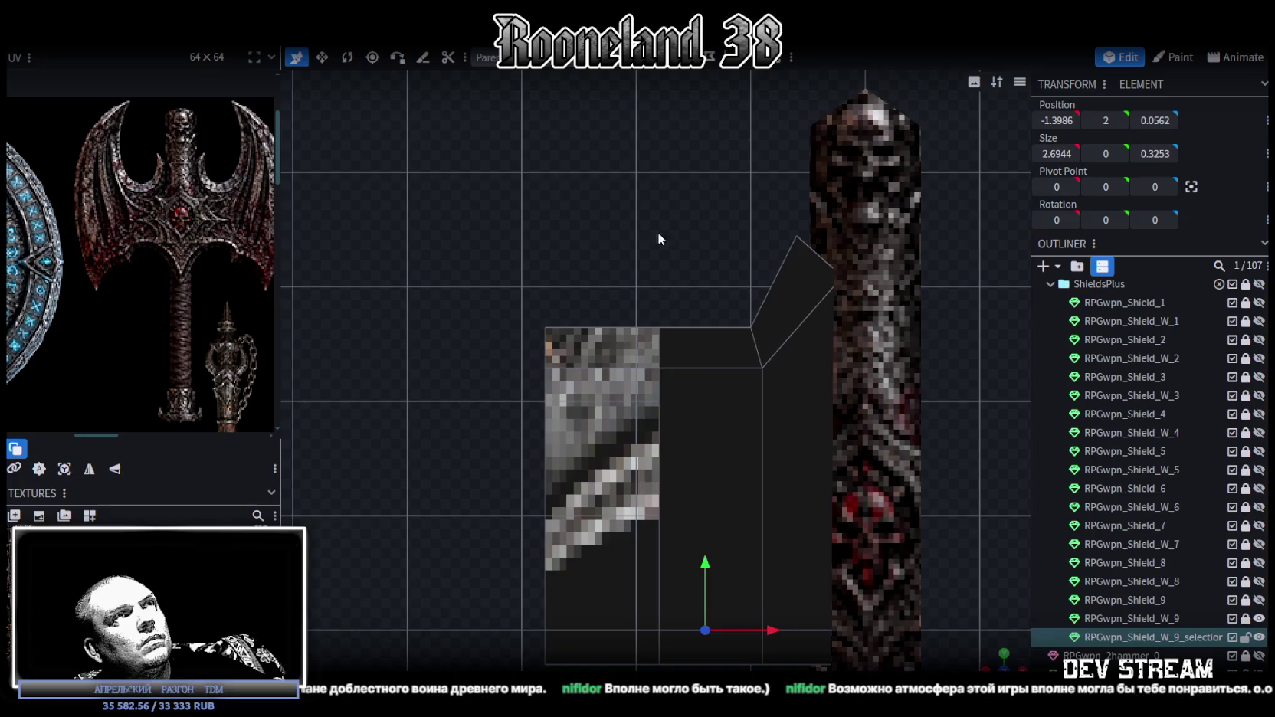
pyautogui.click(660, 327)
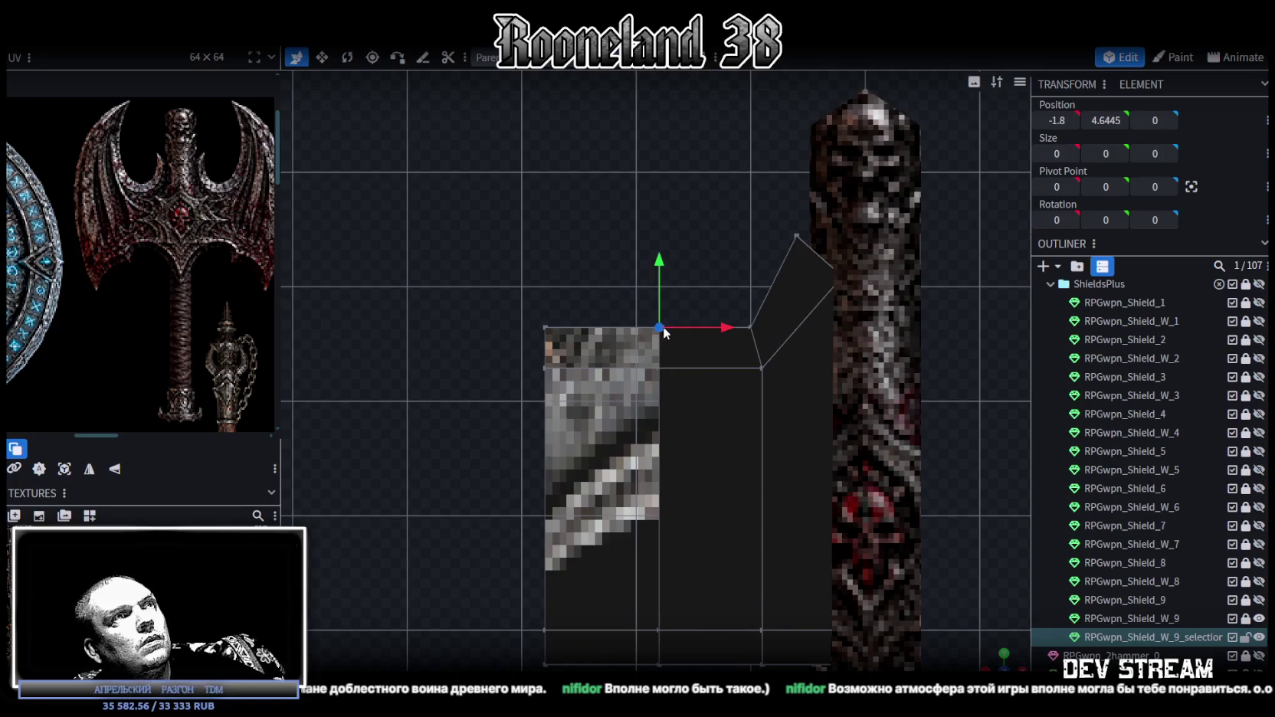
pyautogui.moveTo(717, 328); pyautogui.dragTo(724, 329)
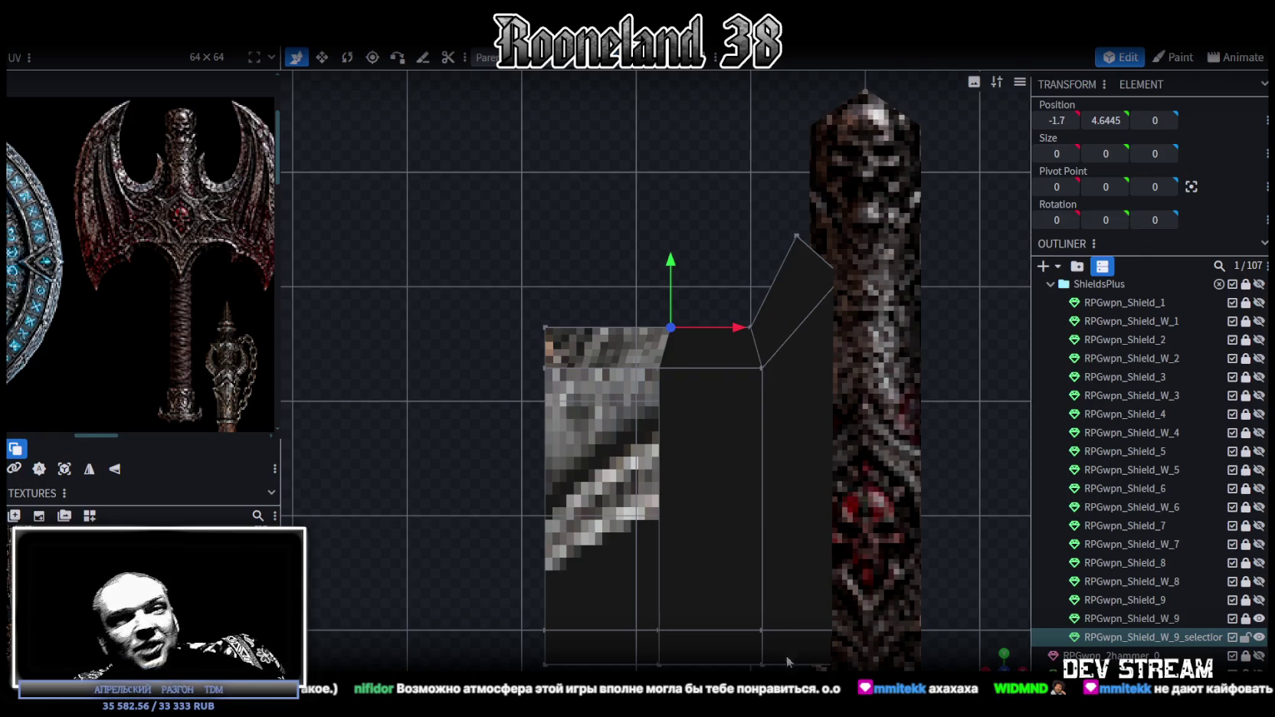
# - Raise the outer part of the blade into a tall slanted point
pyautogui.scroll(-3, 679, 442)
pyautogui.scroll(2, 591, 477)
pyautogui.moveTo(591, 476); pyautogui.dragTo(593, 380, button='right')
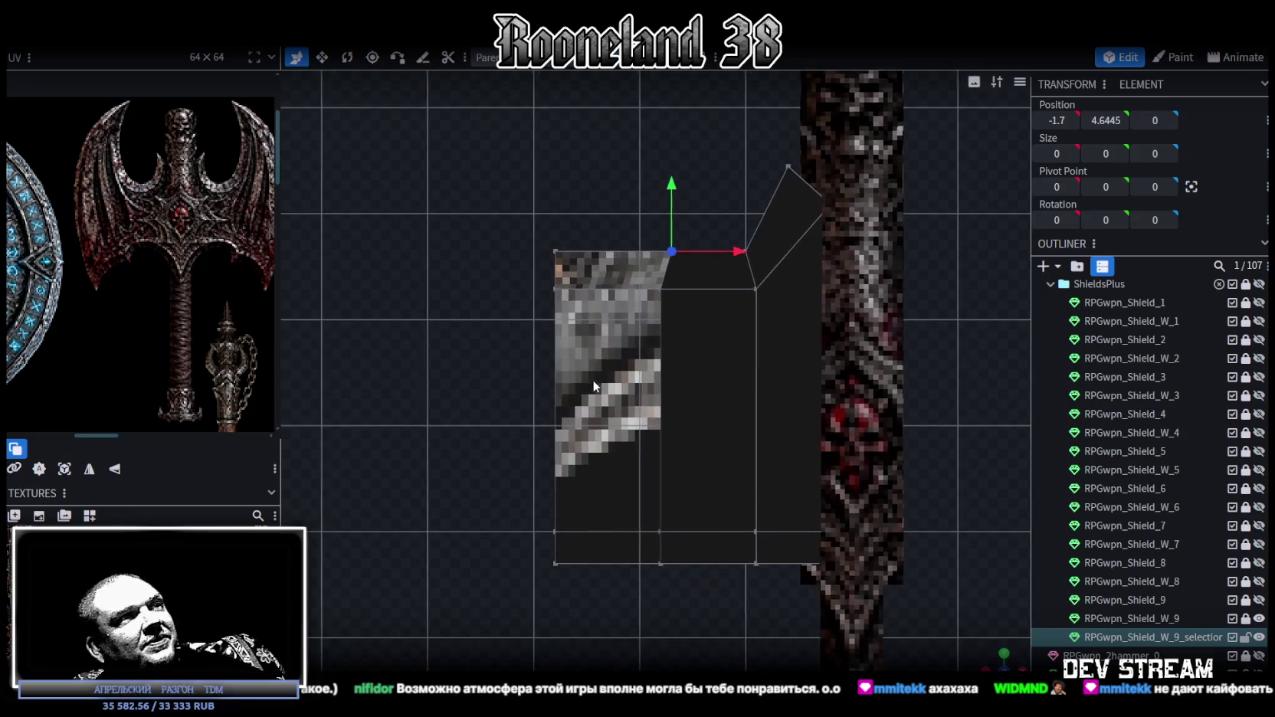
pyautogui.scroll(1, 429, 417)
pyautogui.moveTo(437, 436); pyautogui.dragTo(439, 531, button='right')
pyautogui.click(668, 441)
pyautogui.moveTo(511, 438); pyautogui.dragTo(534, 254)
pyautogui.moveTo(593, 316); pyautogui.dragTo(638, 324)
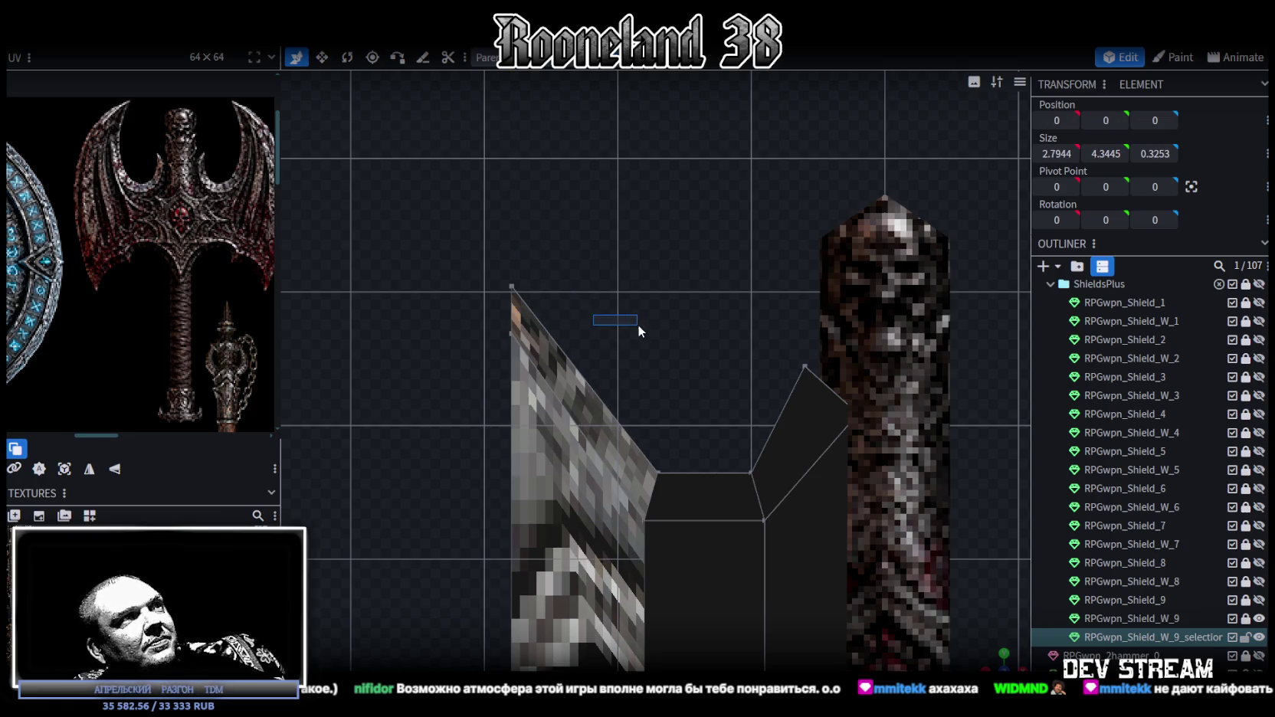
# - Select the blade's outer front face, undoing an accidental collapse of it
pyautogui.moveTo(469, 256); pyautogui.dragTo(605, 358)
pyautogui.moveTo(735, 284)
pyautogui.mouseDown()
pyautogui.moveTo(690, 321)
pyautogui.moveTo(668, 363)
pyautogui.moveTo(605, 354)
pyautogui.moveTo(600, 376)
pyautogui.moveTo(756, 311)
pyautogui.moveTo(500, 227)
pyautogui.mouseUp()
pyautogui.press('r')
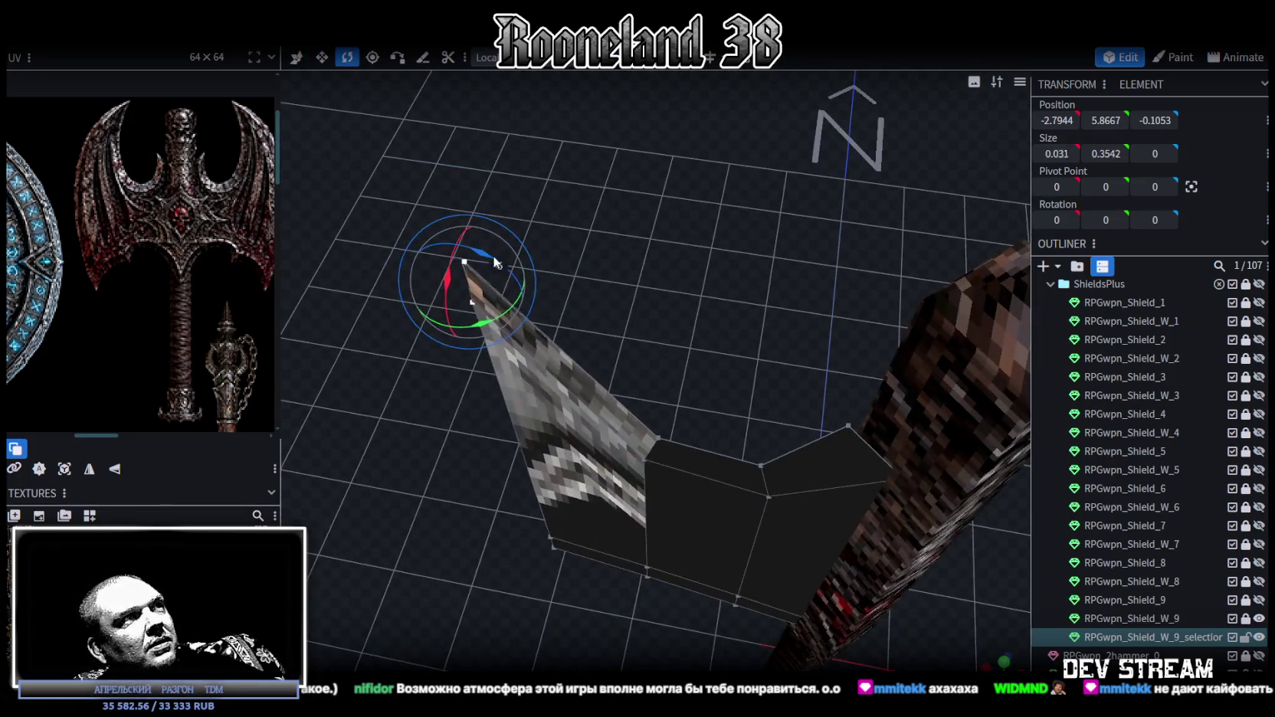
pyautogui.keyDown('shift'); pyautogui.click(493, 255); pyautogui.keyUp('shift')
pyautogui.moveTo(678, 308)
pyautogui.mouseDown()
pyautogui.moveTo(605, 334)
pyautogui.moveTo(913, 296)
pyautogui.moveTo(821, 376)
pyautogui.moveTo(635, 90)
pyautogui.mouseUp()
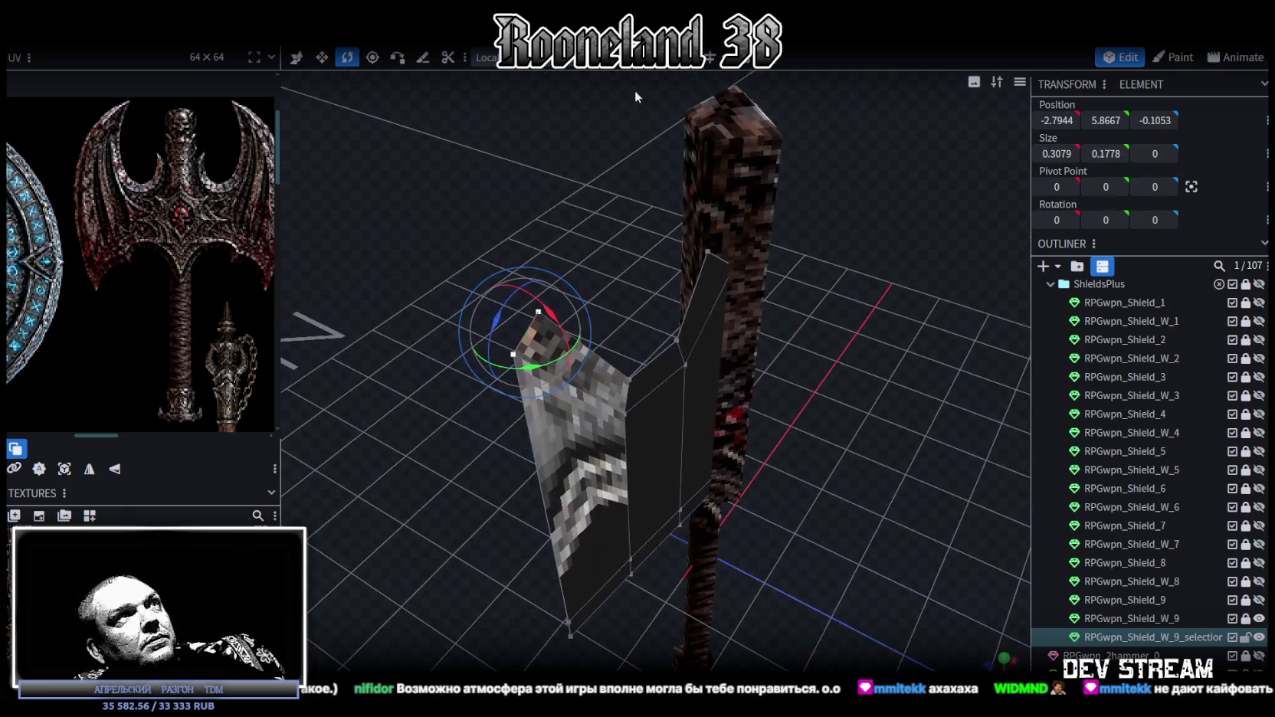
pyautogui.click(699, 295)
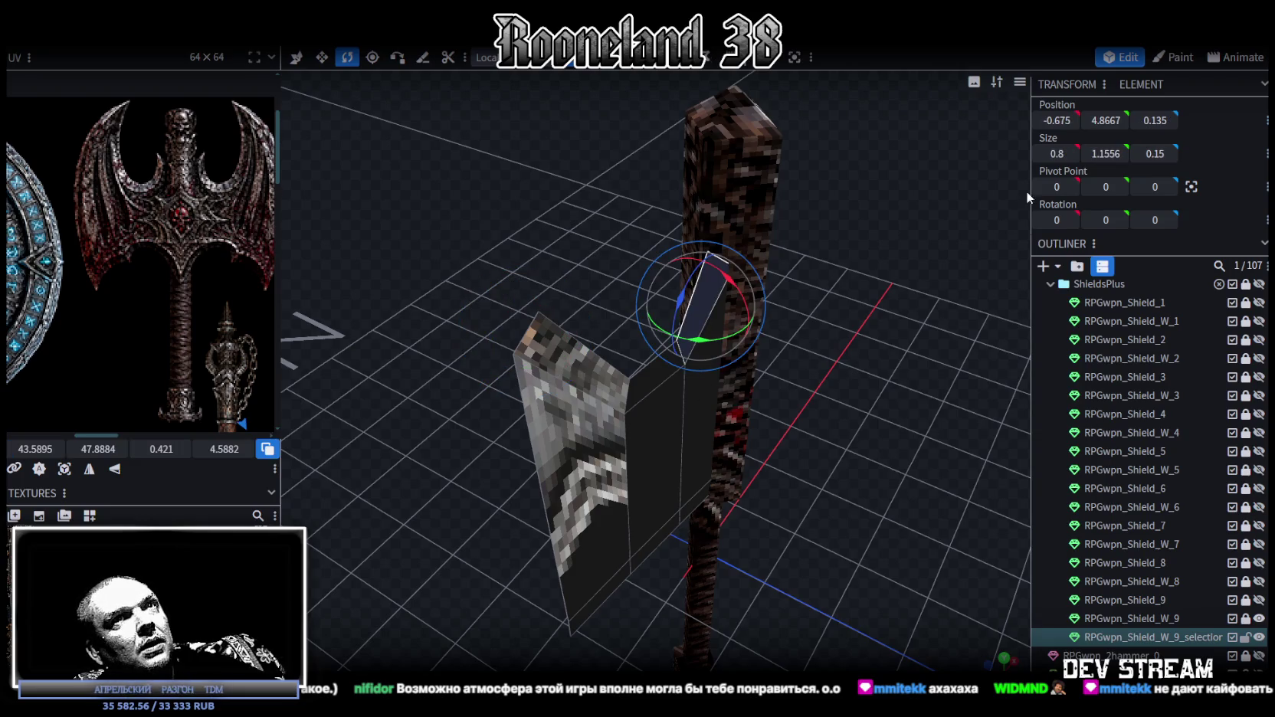
pyautogui.moveTo(1031, 188); pyautogui.dragTo(956, 191)
pyautogui.click(586, 451)
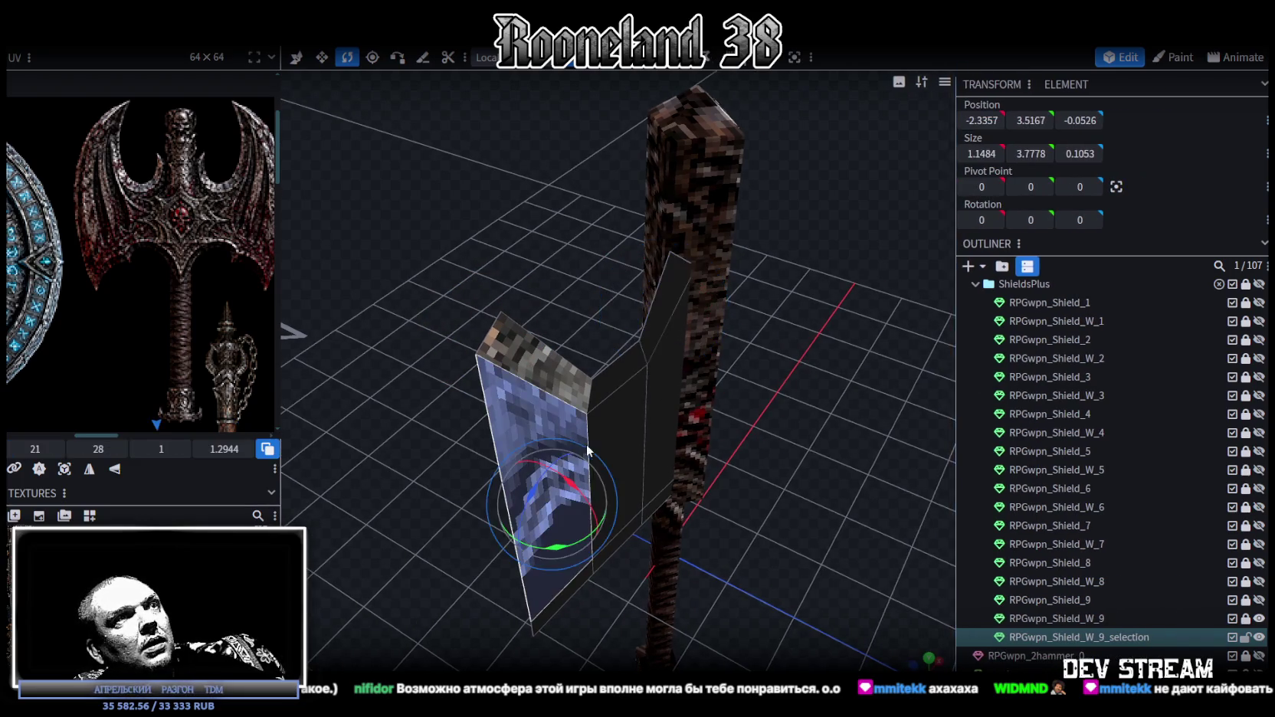
pyautogui.moveTo(982, 121)
pyautogui.mouseDown()
pyautogui.moveTo(856, 422)
pyautogui.moveTo(748, 429)
pyautogui.mouseUp()
pyautogui.hotkey('ctrl', 'z')
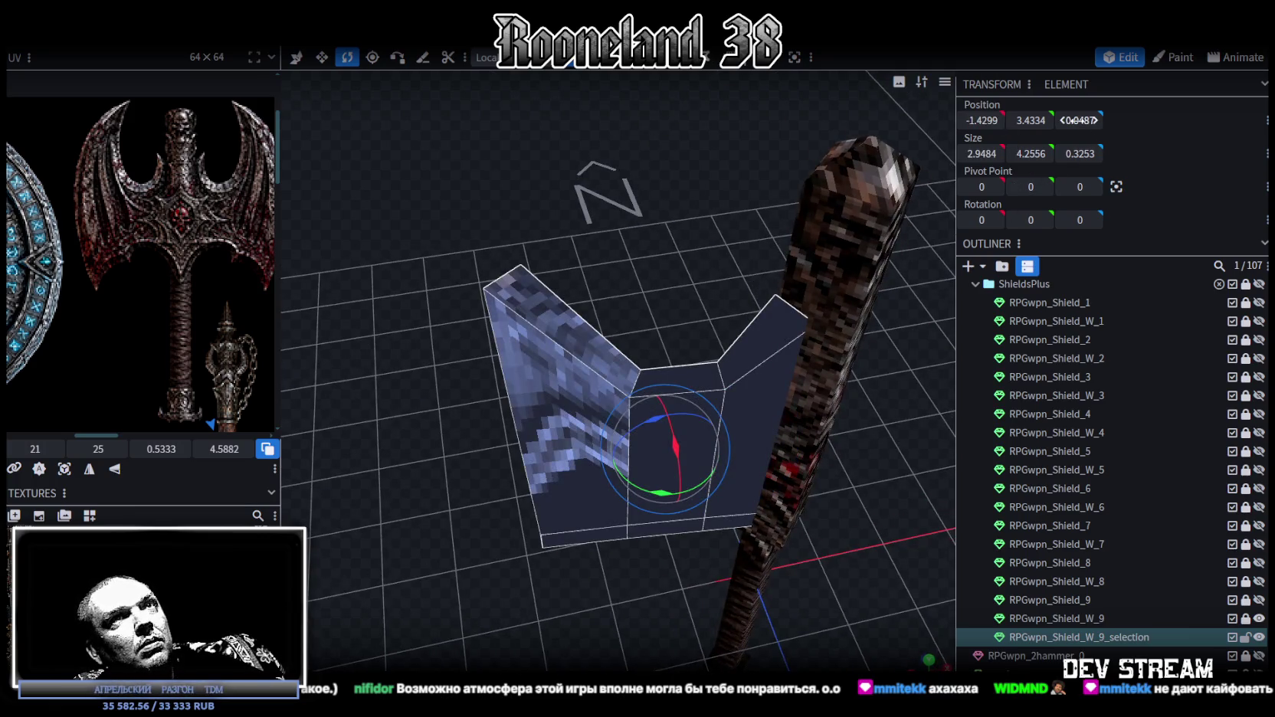
pyautogui.moveTo(681, 170); pyautogui.dragTo(613, 176)
# - Set the face's Position Z to 0.05, then shift it along its depth to Z 0.2
pyautogui.click(1079, 120)
pyautogui.write('0.05')
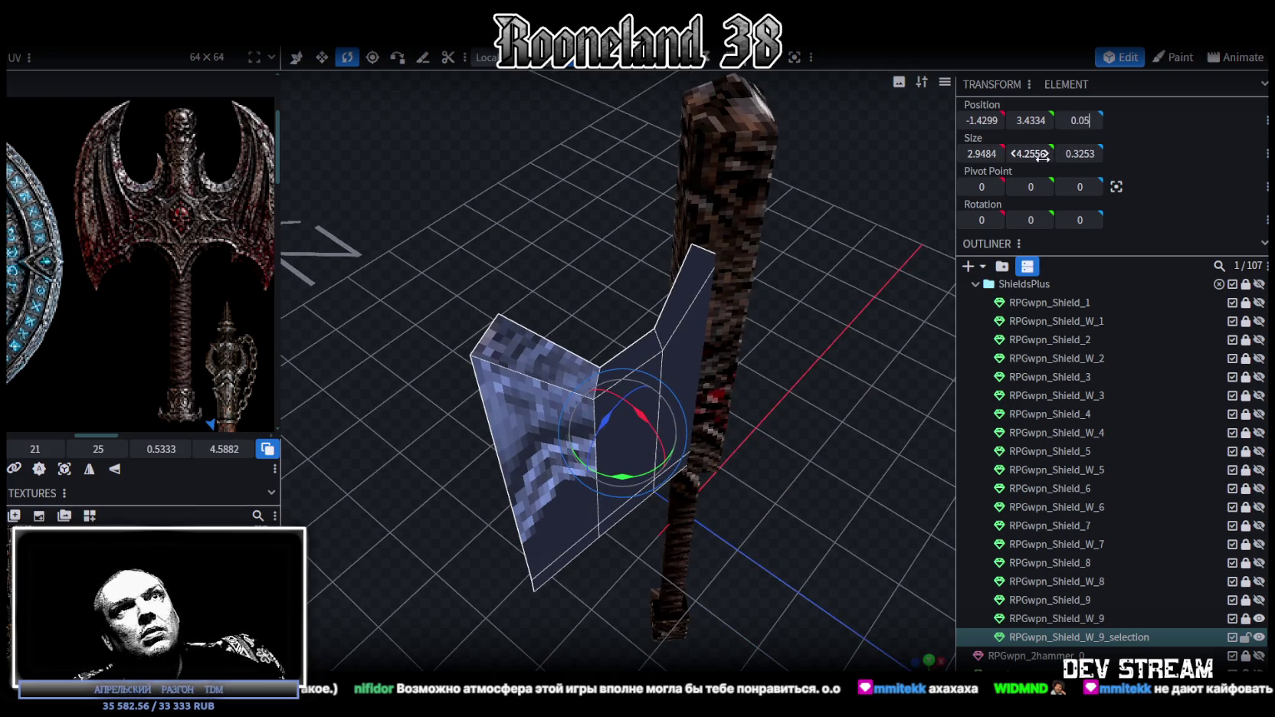
pyautogui.press('Return')
pyautogui.press('v')
pyautogui.moveTo(571, 279); pyautogui.dragTo(833, 426)
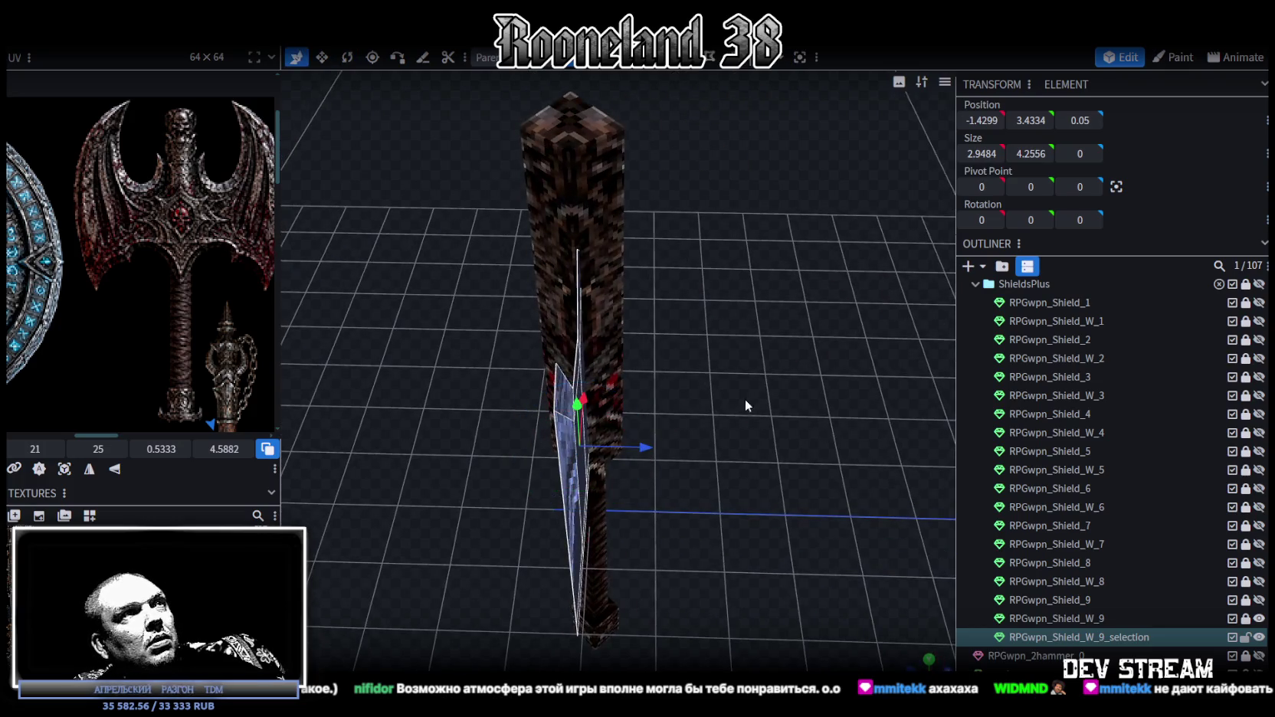
pyautogui.moveTo(653, 438); pyautogui.dragTo(656, 449)
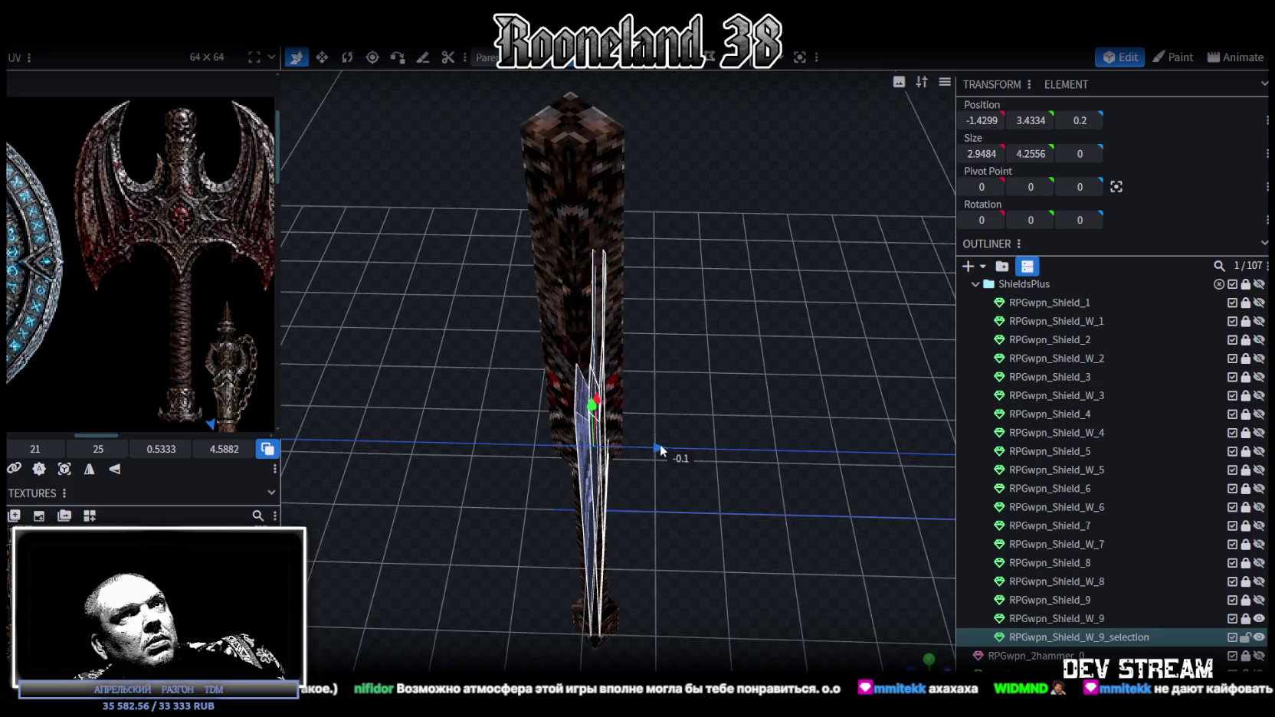
pyautogui.moveTo(725, 376)
pyautogui.mouseDown()
pyautogui.moveTo(722, 408)
pyautogui.moveTo(794, 388)
pyautogui.moveTo(541, 303)
pyautogui.moveTo(579, 291)
pyautogui.moveTo(601, 318)
pyautogui.moveTo(546, 299)
pyautogui.moveTo(566, 328)
pyautogui.moveTo(585, 263)
pyautogui.moveTo(666, 346)
pyautogui.mouseUp()
pyautogui.press('3')
pyautogui.click(666, 346)
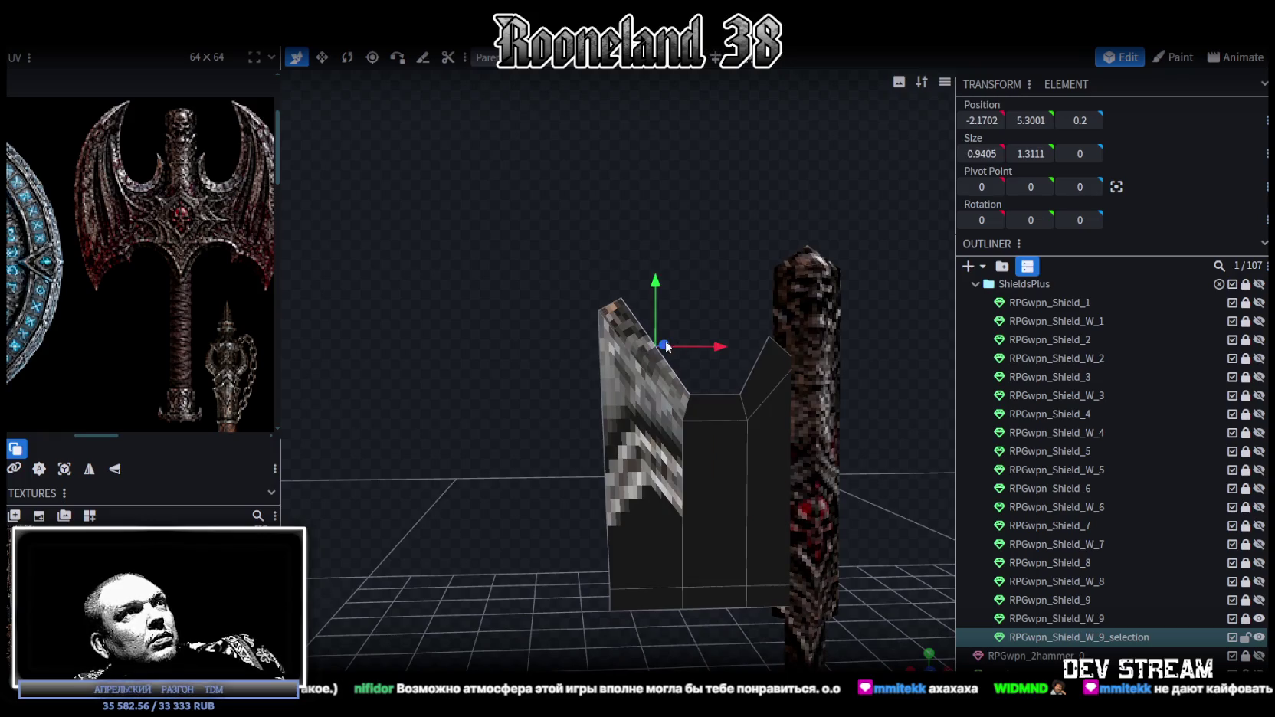
# - Add an edge loop across the blade and stretch the blade taller
pyautogui.hotkey('ctrl', 'r')
pyautogui.moveTo(654, 182); pyautogui.dragTo(655, 217)
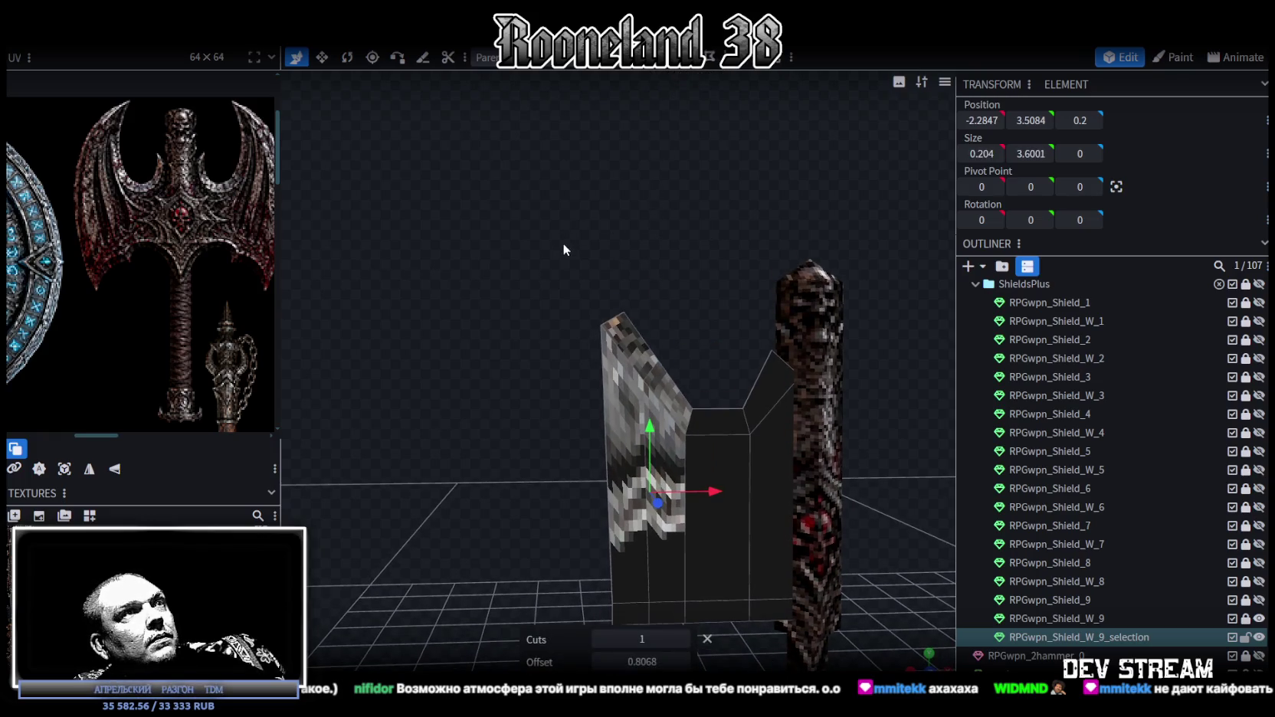
pyautogui.moveTo(563, 243); pyautogui.dragTo(587, 172)
pyautogui.press('s')
pyautogui.moveTo(672, 322)
pyautogui.mouseDown()
pyautogui.moveTo(655, 317)
pyautogui.moveTo(680, 276)
pyautogui.mouseUp()
pyautogui.scroll(2, 680, 276)
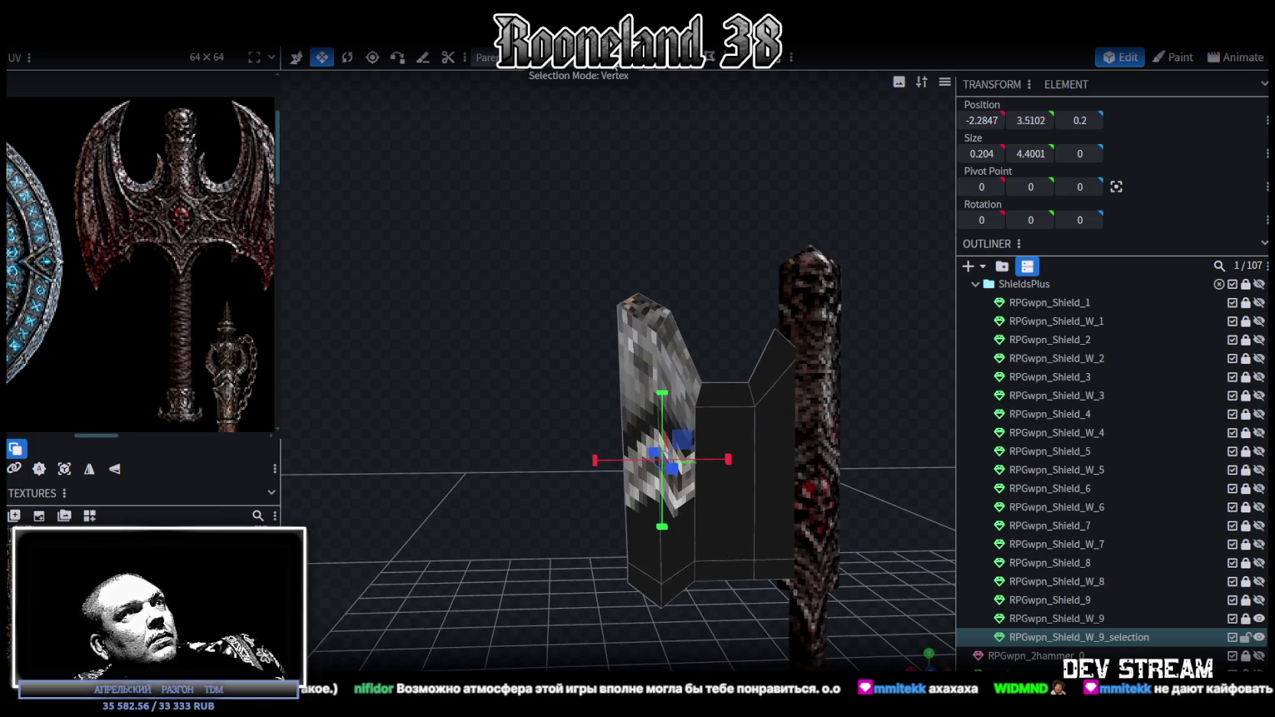
pyautogui.scroll(2, 595, 227)
# - Raise and slide the blade's top vertices to form a pointed upper tip
pyautogui.moveTo(596, 227); pyautogui.dragTo(702, 347)
pyautogui.press('v')
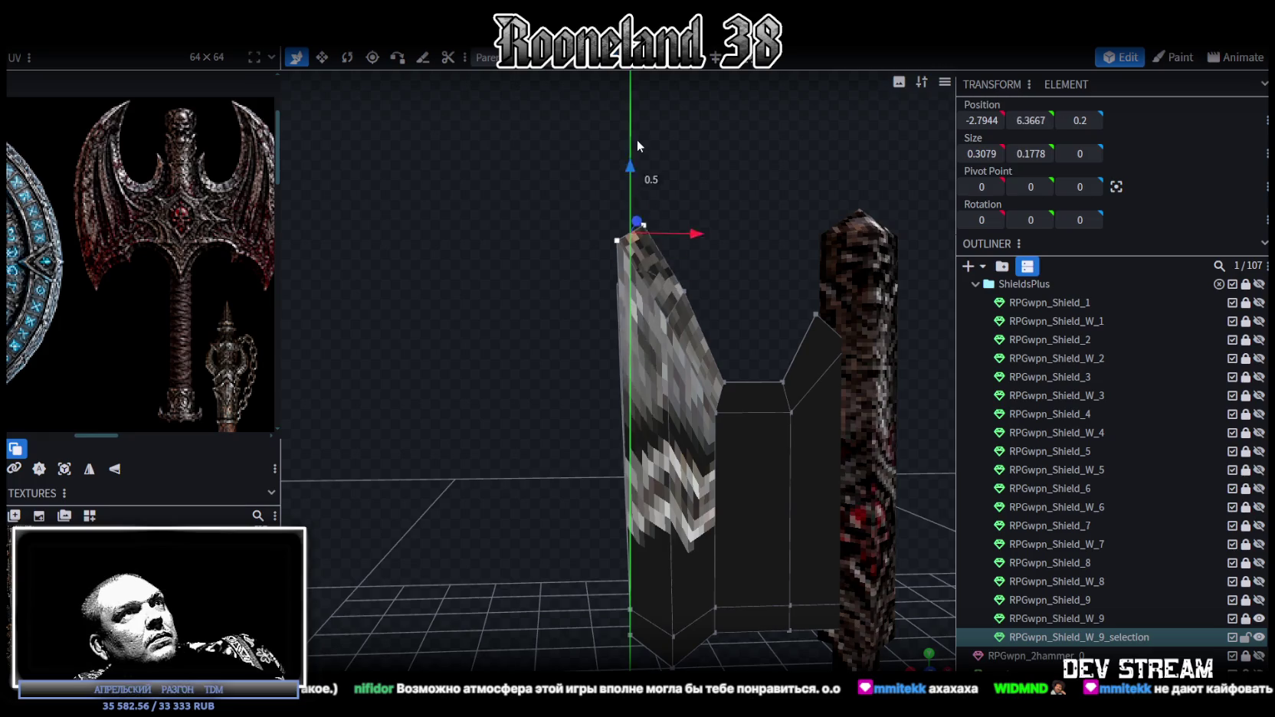
pyautogui.moveTo(630, 201); pyautogui.dragTo(636, 141)
pyautogui.moveTo(699, 196)
pyautogui.mouseDown()
pyautogui.moveTo(734, 190)
pyautogui.moveTo(658, 182)
pyautogui.mouseUp()
pyautogui.click(657, 181)
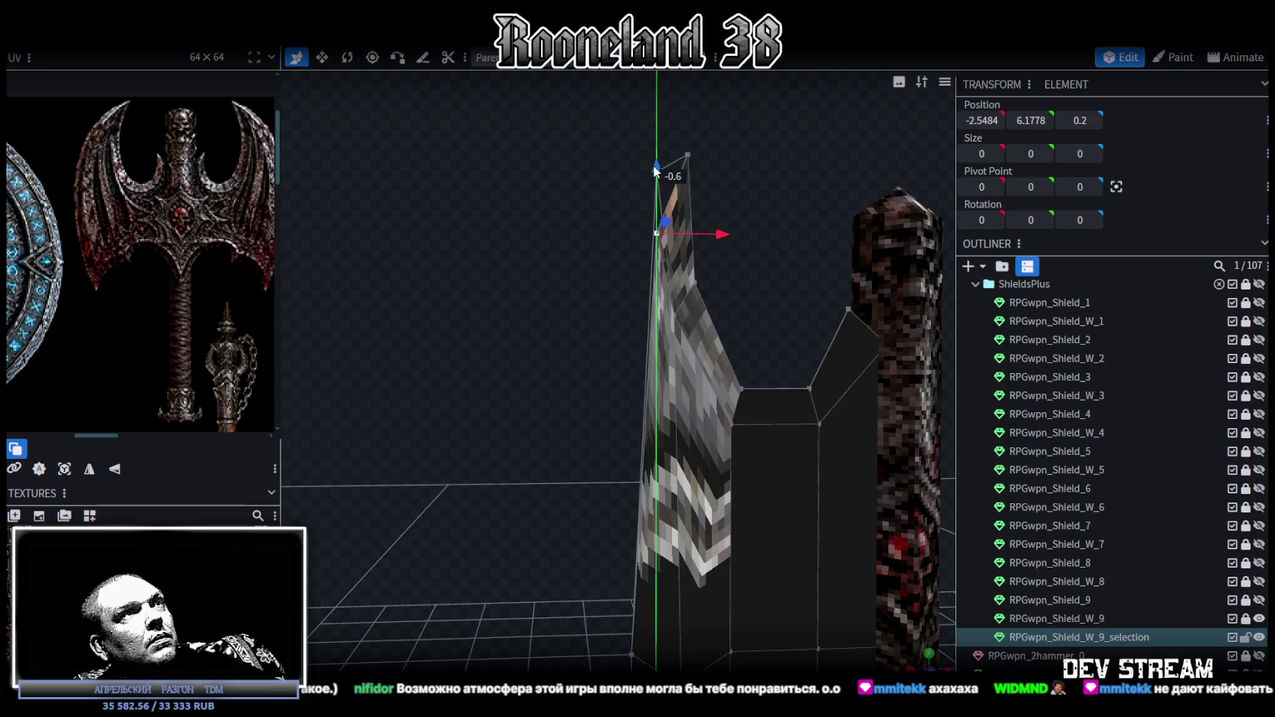
pyautogui.moveTo(727, 246); pyautogui.dragTo(683, 230)
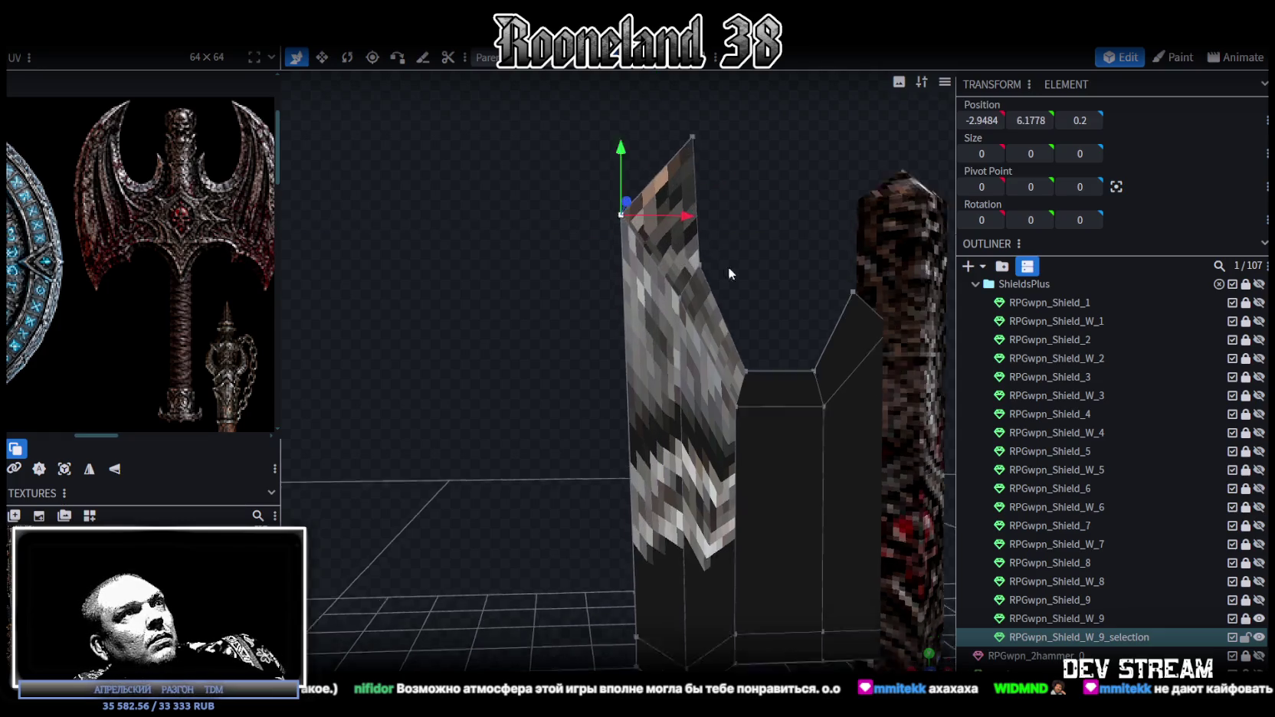
pyautogui.moveTo(728, 267); pyautogui.dragTo(732, 192, button='right')
# - Pull the bottom corner vertex down into a pointed tip at Y 1, X -2.8944
pyautogui.click(652, 499)
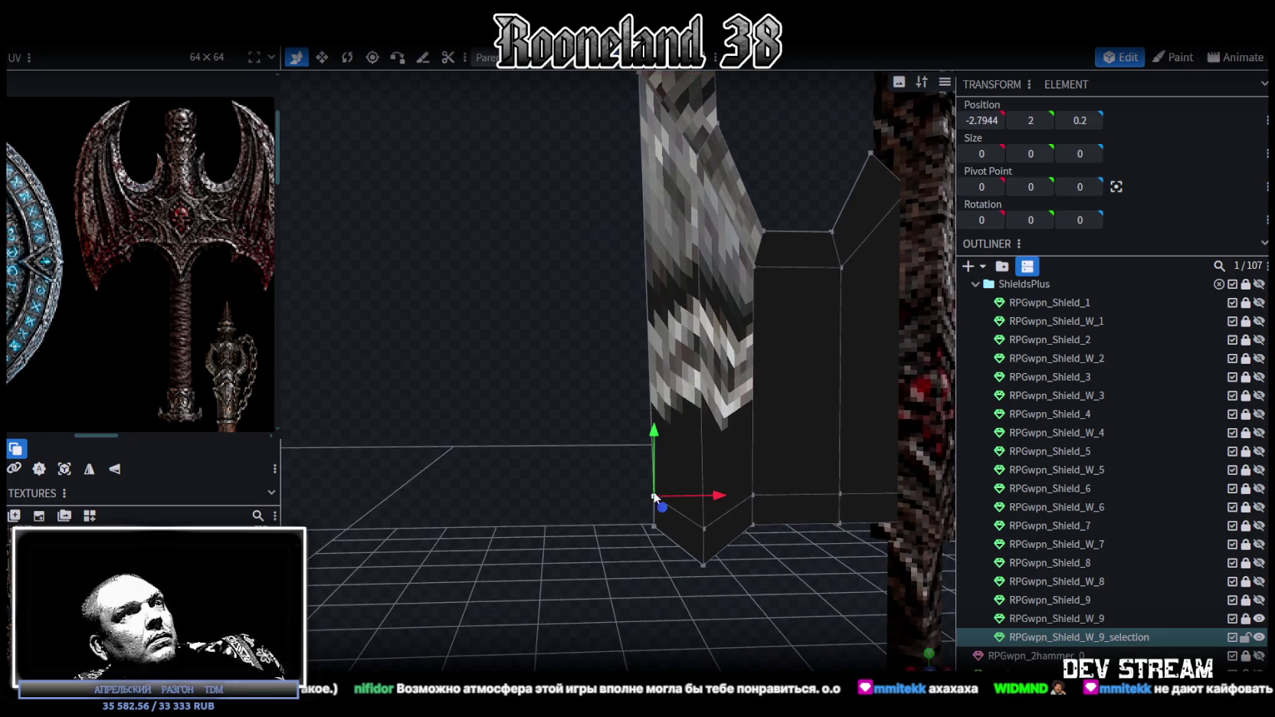
pyautogui.moveTo(714, 512)
pyautogui.mouseDown()
pyautogui.moveTo(670, 483)
pyautogui.moveTo(655, 528)
pyautogui.mouseUp()
pyautogui.press('Escape')
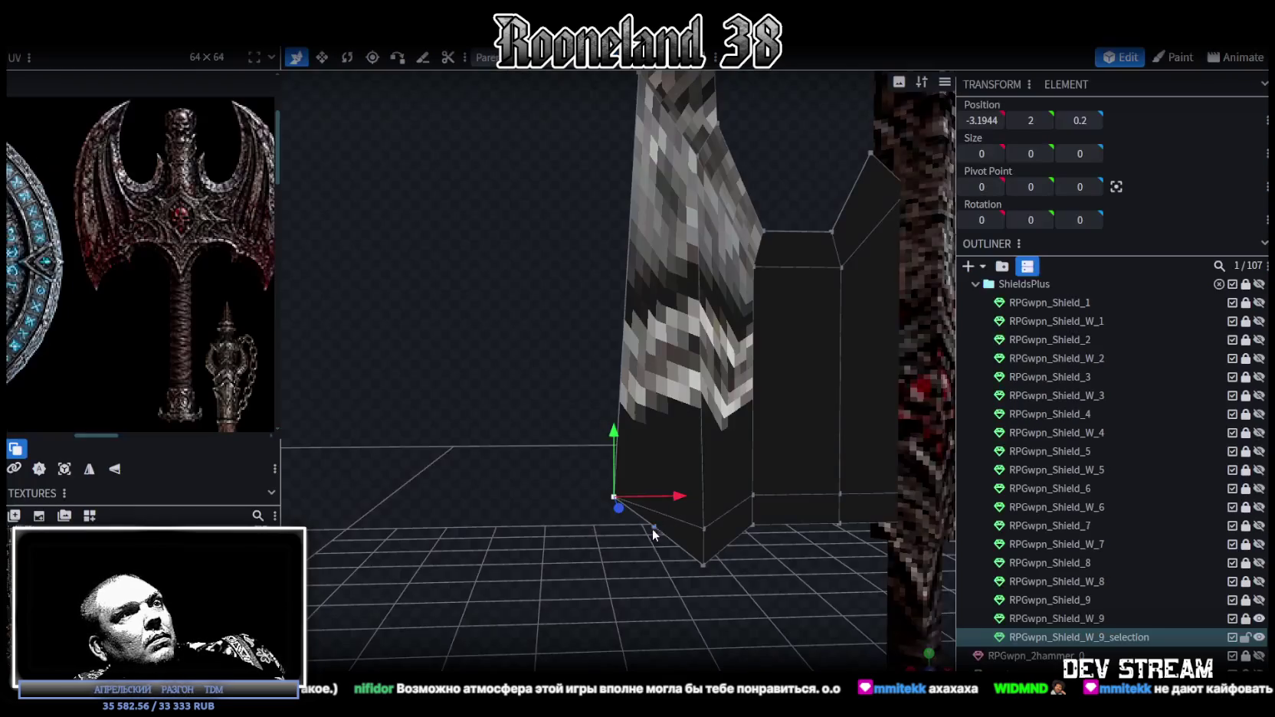
pyautogui.moveTo(653, 462); pyautogui.dragTo(666, 584)
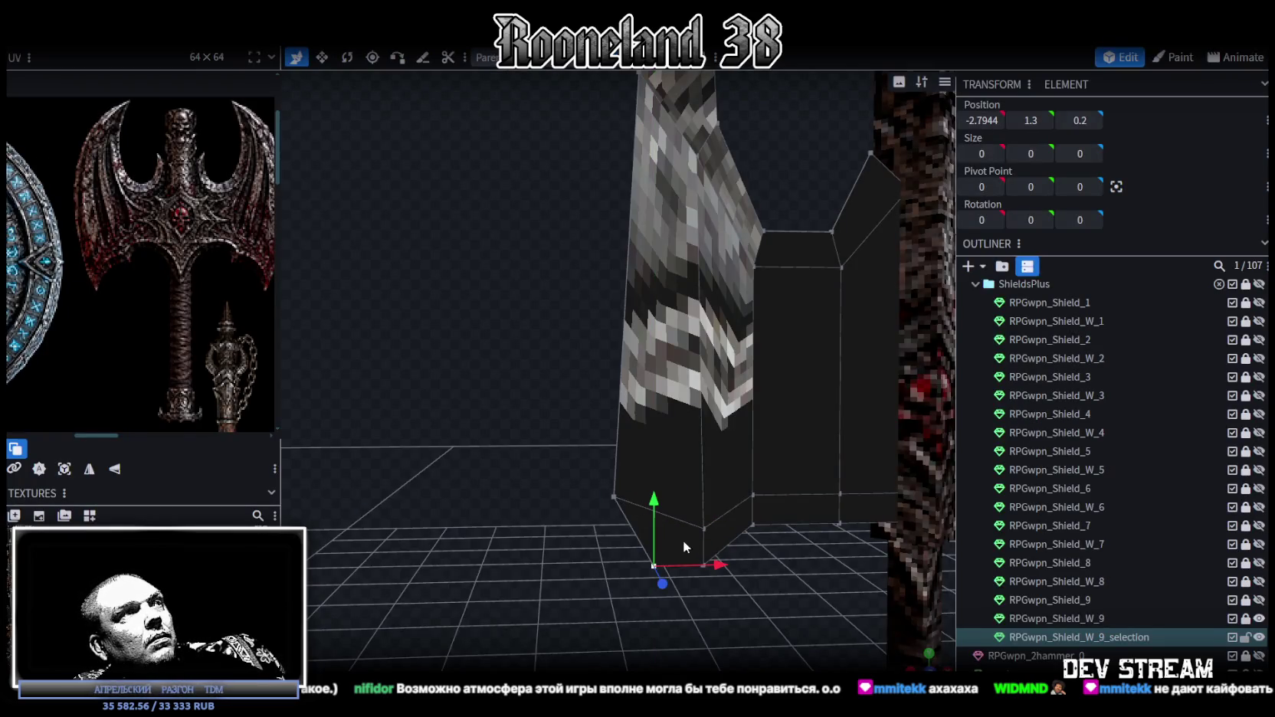
pyautogui.moveTo(666, 583); pyautogui.dragTo(583, 307, button='right')
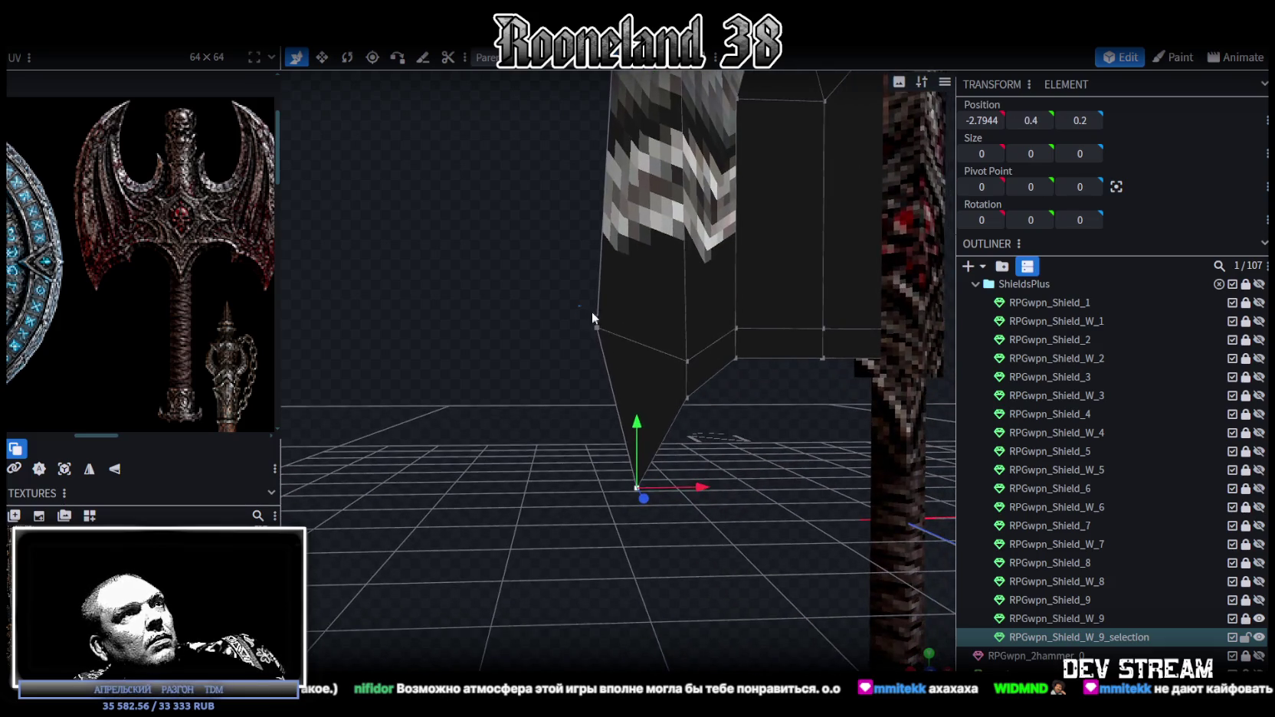
pyautogui.moveTo(613, 291)
pyautogui.mouseDown()
pyautogui.moveTo(604, 334)
pyautogui.moveTo(664, 434)
pyautogui.moveTo(693, 426)
pyautogui.mouseUp()
pyautogui.scroll(-3, 744, 470)
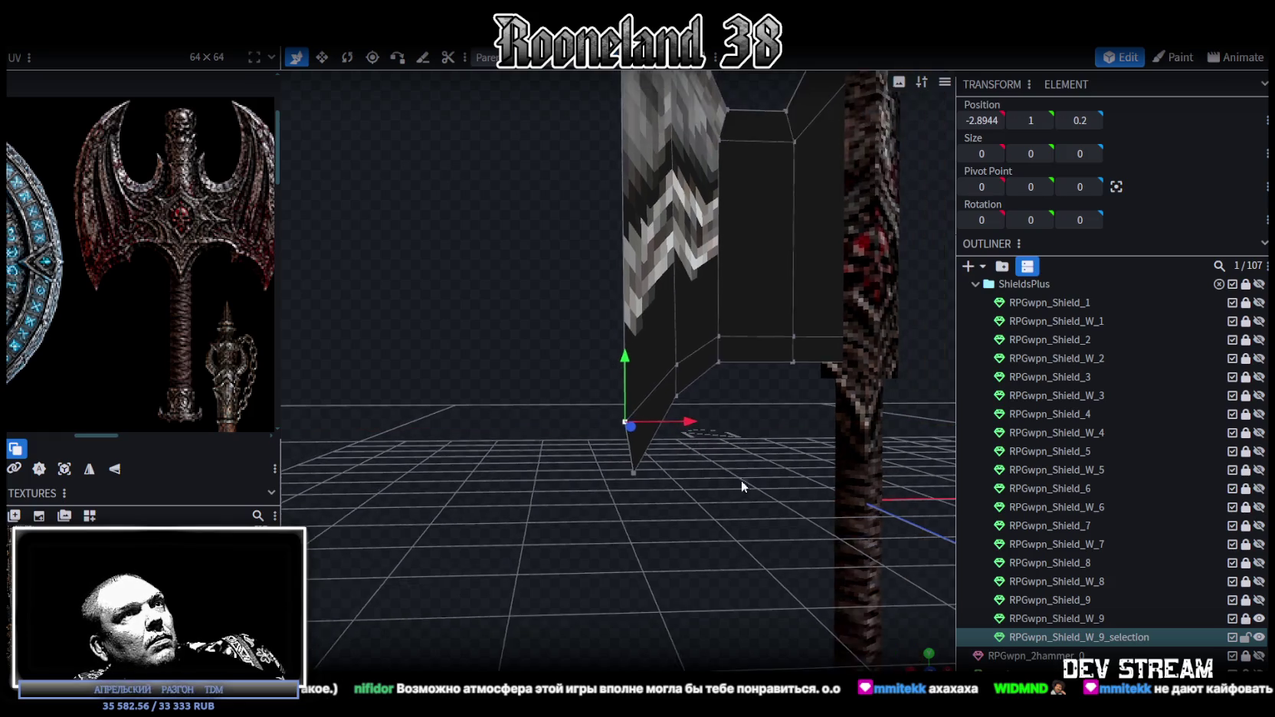
pyautogui.moveTo(743, 471); pyautogui.dragTo(677, 542)
pyautogui.scroll(-2, 702, 532)
pyautogui.scroll(-2, 690, 508)
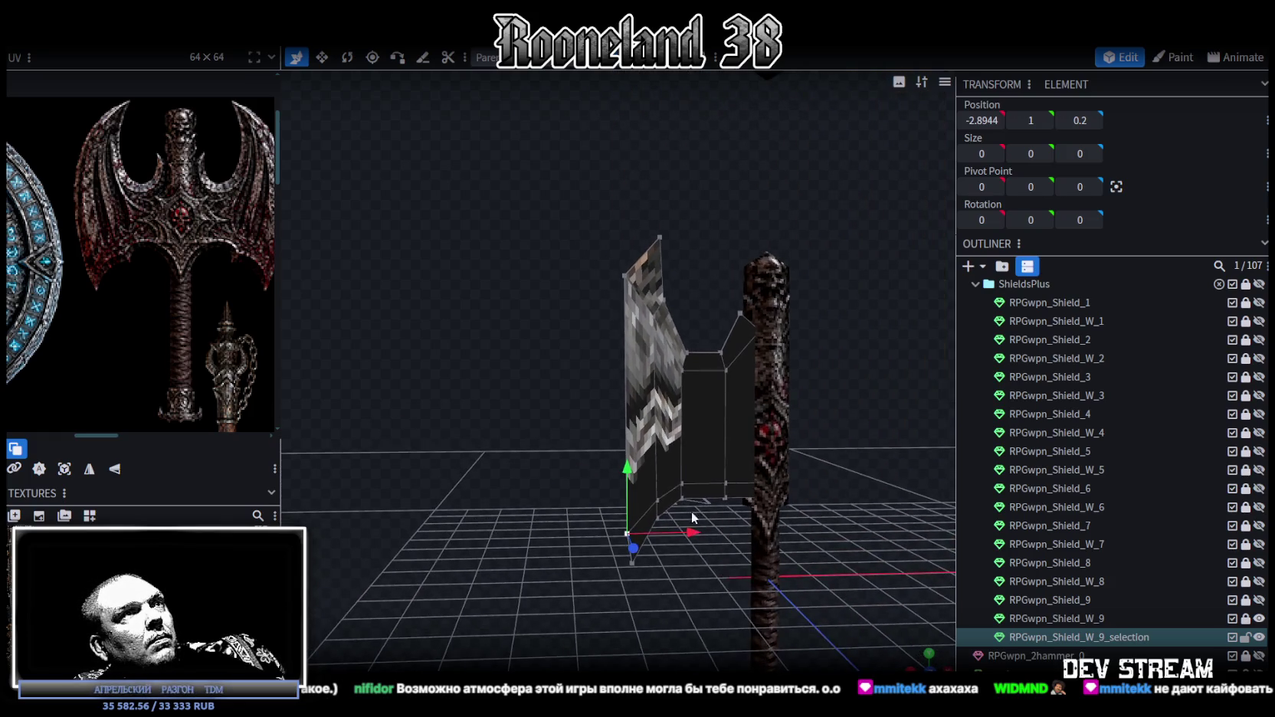
pyautogui.scroll(-2, 690, 508)
pyautogui.doubleClick(682, 408)
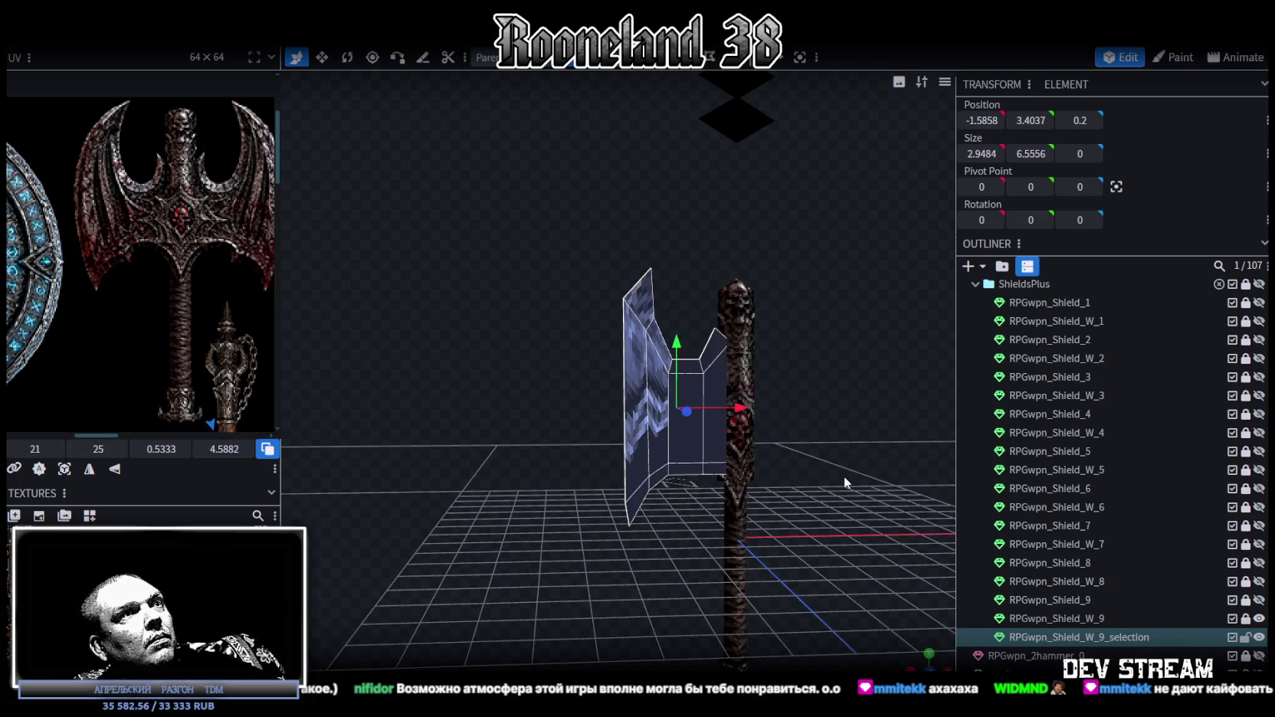
# - UV-project the blade from the front view so it shows the blue rune pattern
pyautogui.click(935, 664)
pyautogui.scroll(-3, 723, 563)
pyautogui.scroll(-2, 683, 389)
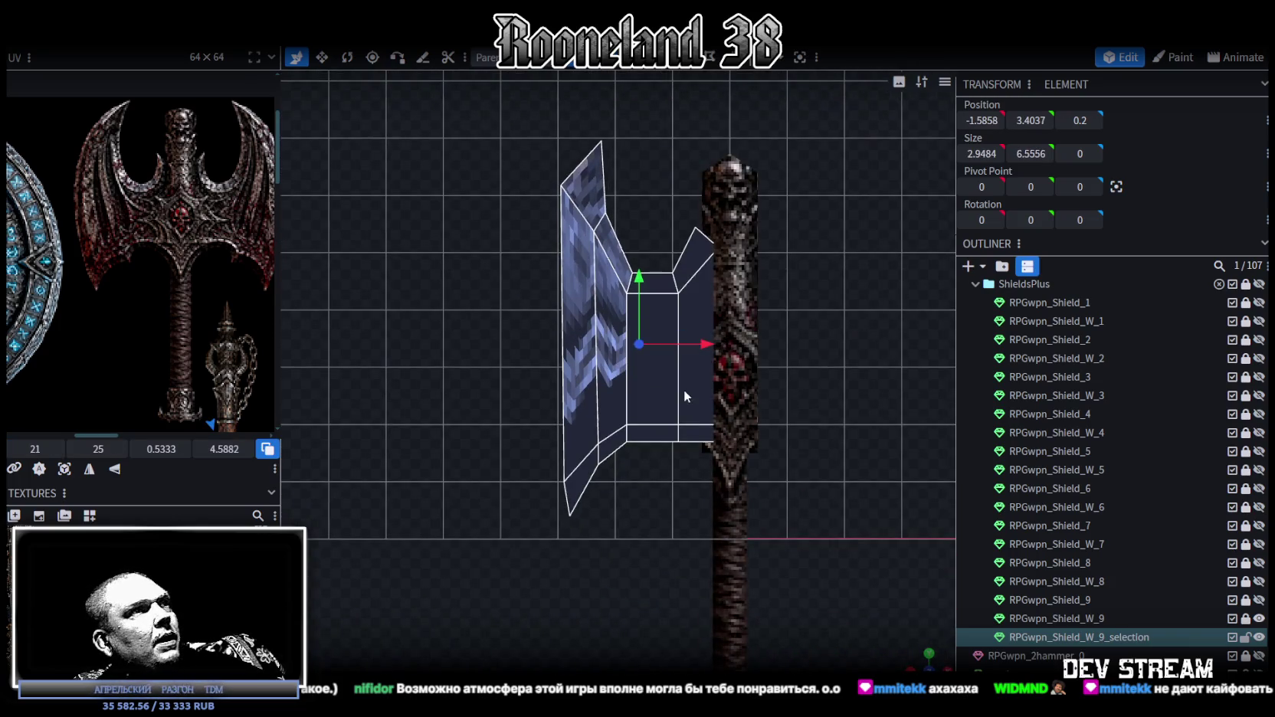
pyautogui.click(64, 469)
pyautogui.scroll(-3, 133, 323)
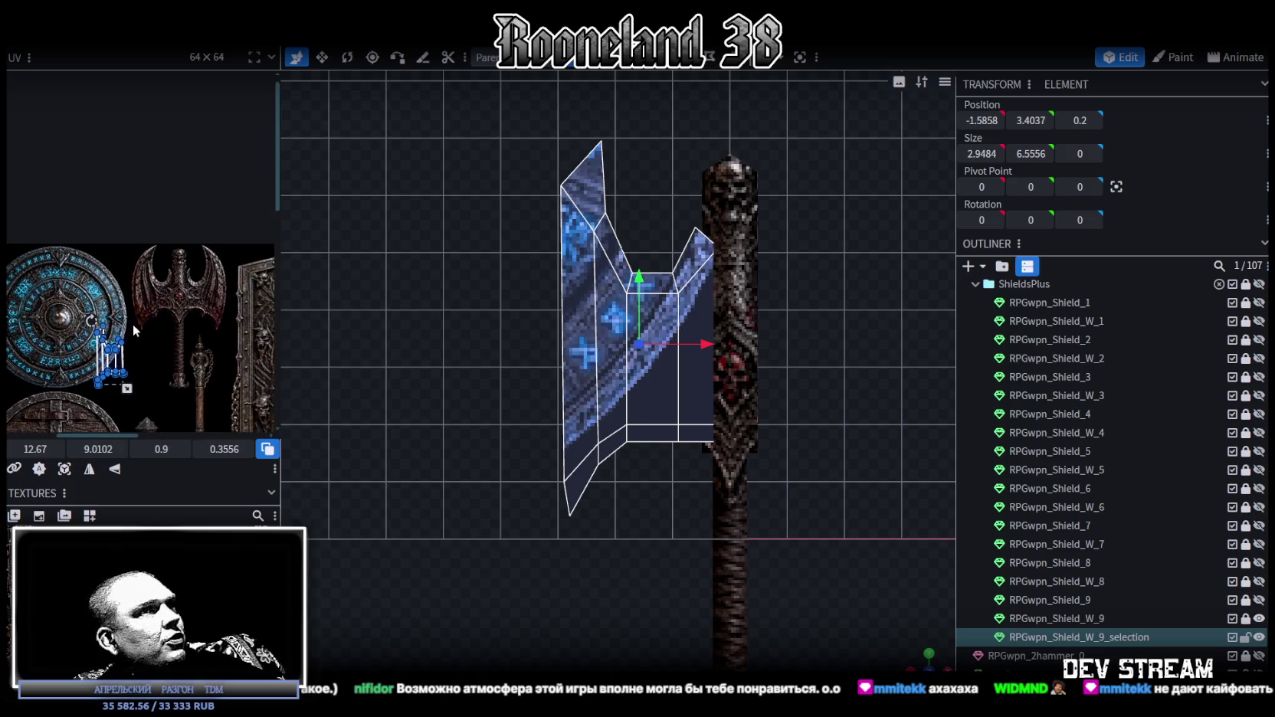
pyautogui.click(929, 658)
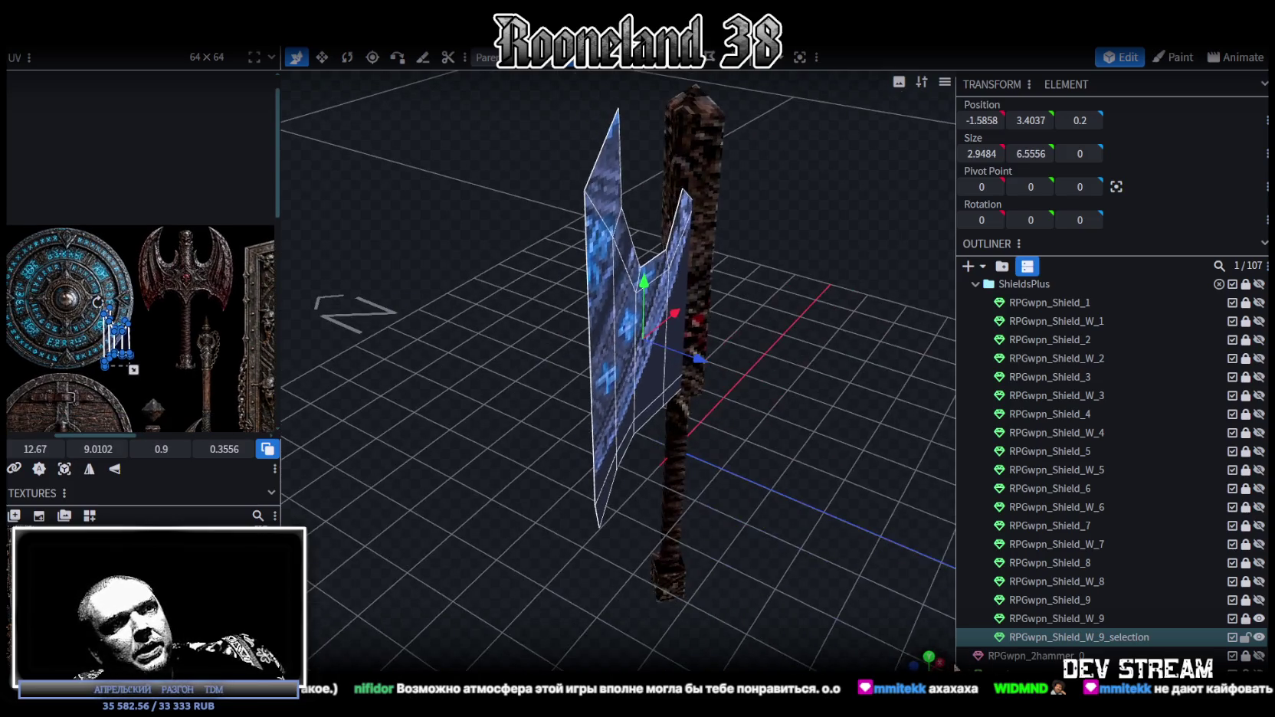
pyautogui.scroll(-3, 1046, 292)
pyautogui.press('Escape')
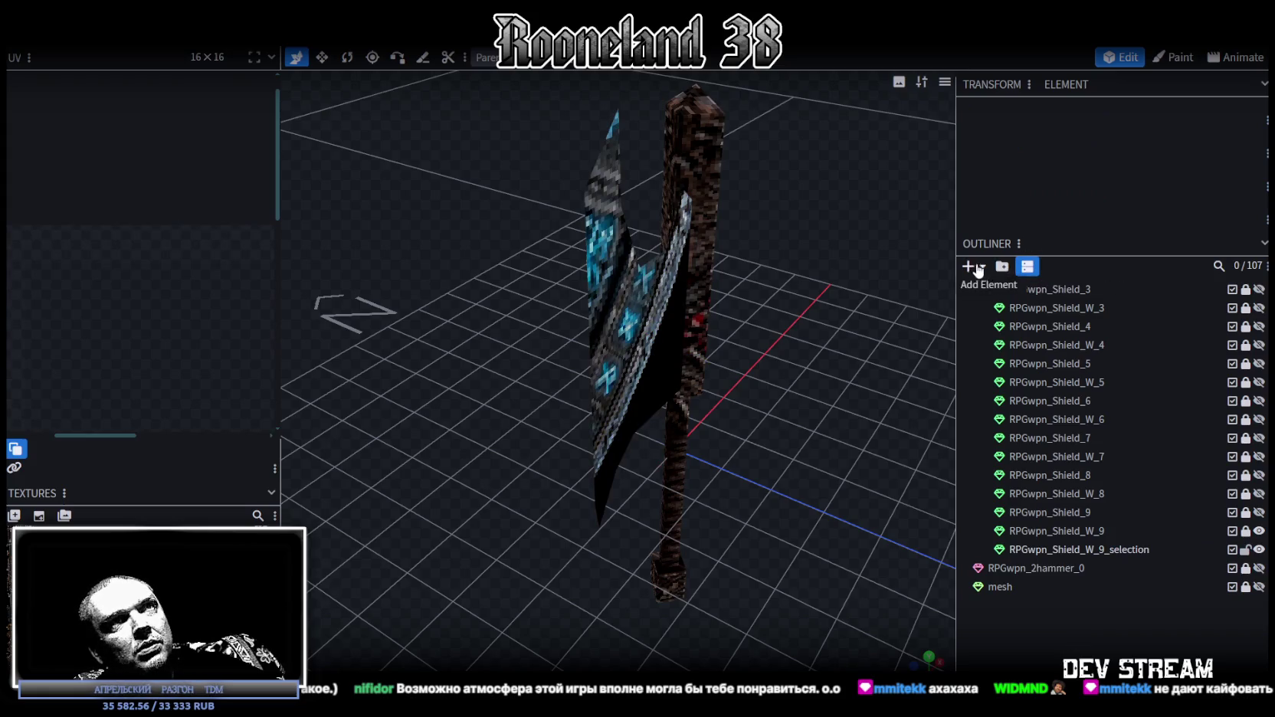
# - Add a new cuboid mesh and delete all but one face, leaving a flat plane
pyautogui.click(978, 268)
pyautogui.click(699, 191)
pyautogui.scroll(-5, 690, 429)
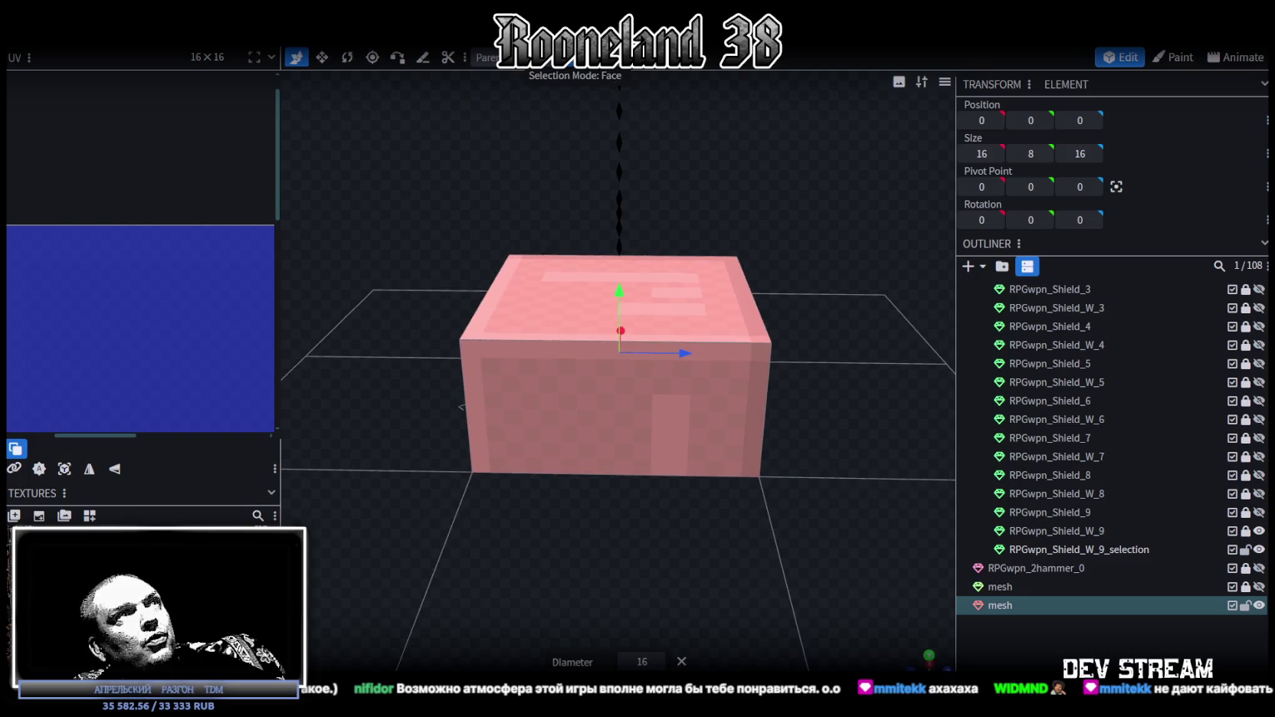
pyautogui.doubleClick(719, 359)
pyautogui.moveTo(719, 360); pyautogui.dragTo(790, 455)
pyautogui.press('Delete')
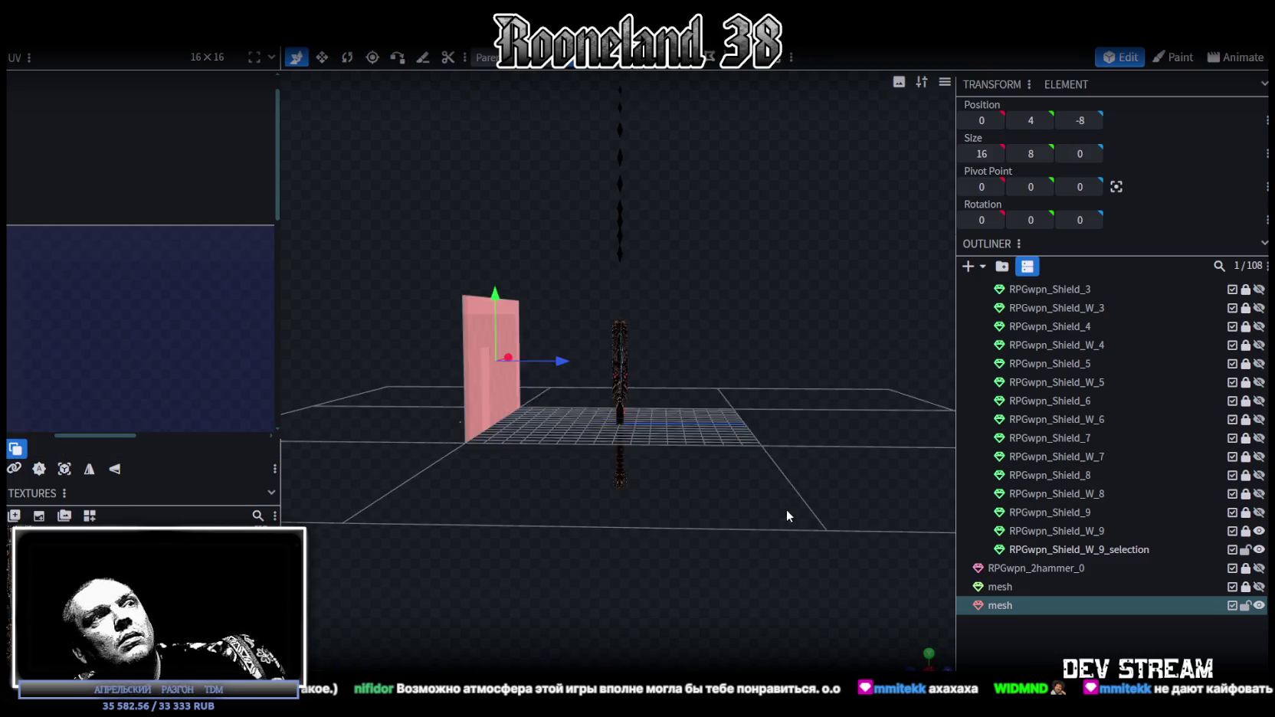
pyautogui.moveTo(787, 501); pyautogui.dragTo(675, 436)
pyautogui.hotkey('ctrl', 'a')
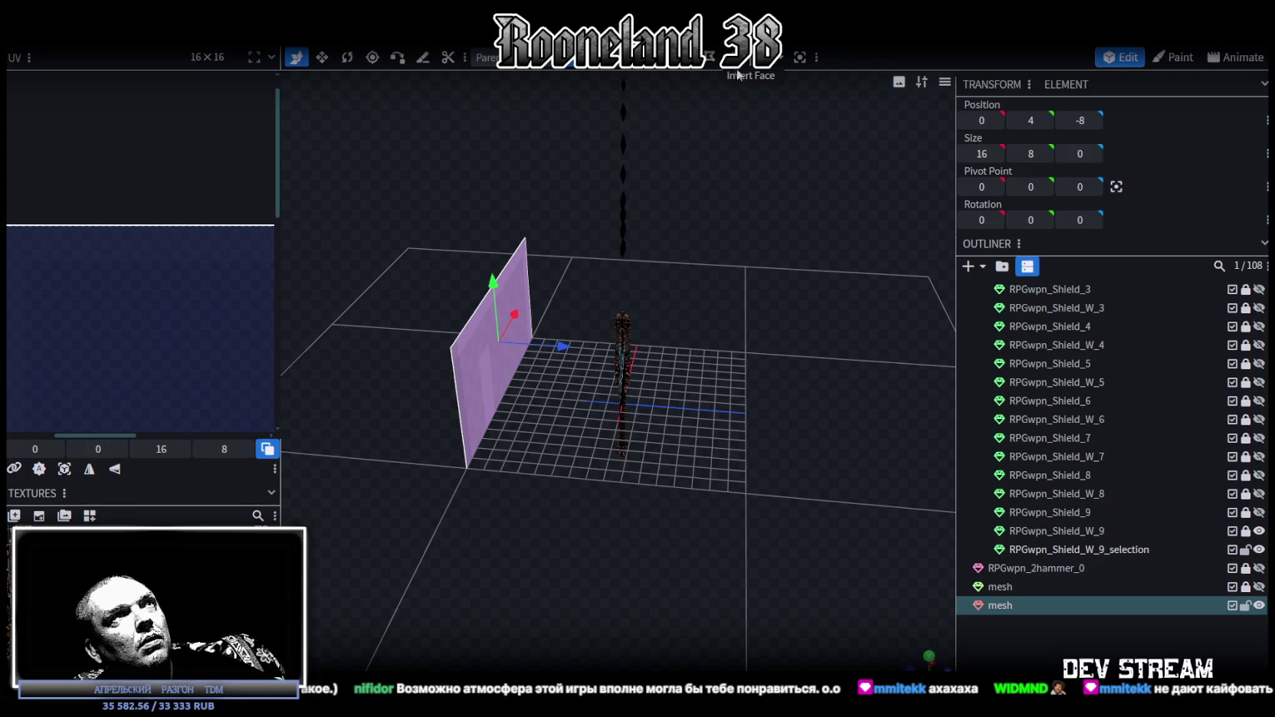
# - In front view, narrow the plane to 10.4 units wide behind the axe
pyautogui.moveTo(767, 582); pyautogui.dragTo(880, 595)
pyautogui.click(930, 659)
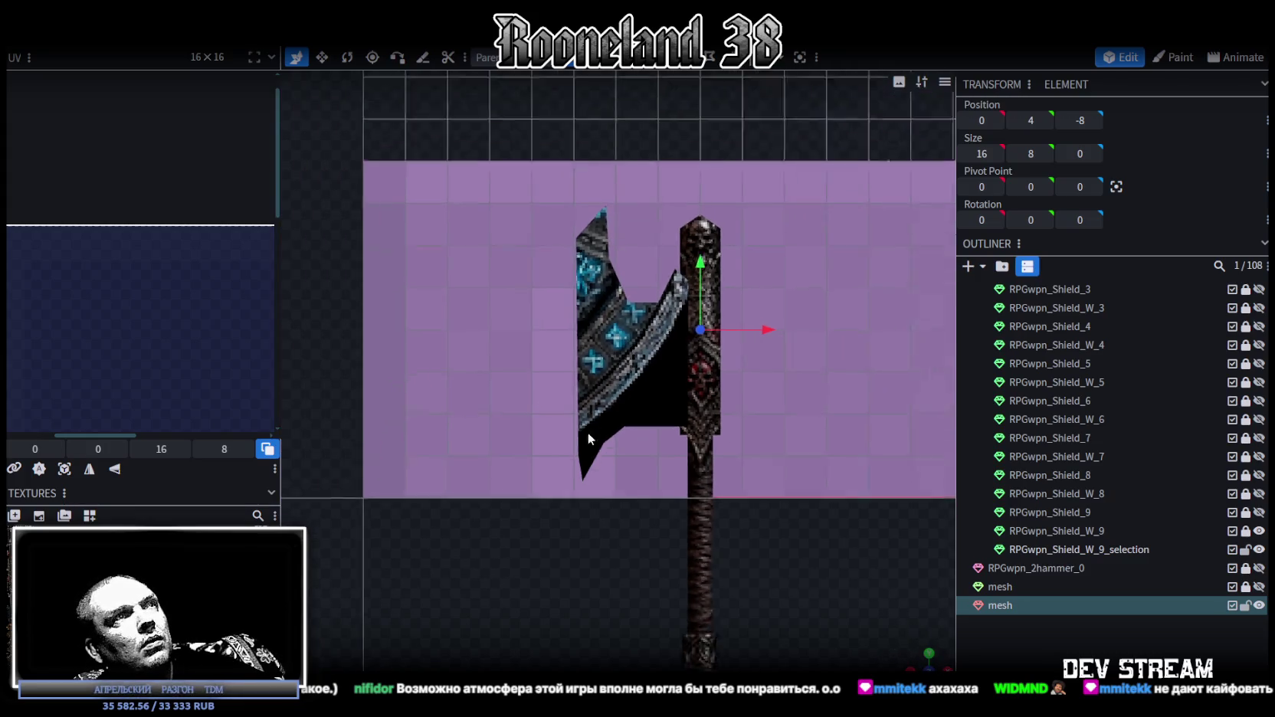
pyautogui.press('v')
pyautogui.moveTo(727, 334)
pyautogui.mouseDown()
pyautogui.moveTo(569, 348)
pyautogui.moveTo(618, 349)
pyautogui.mouseUp()
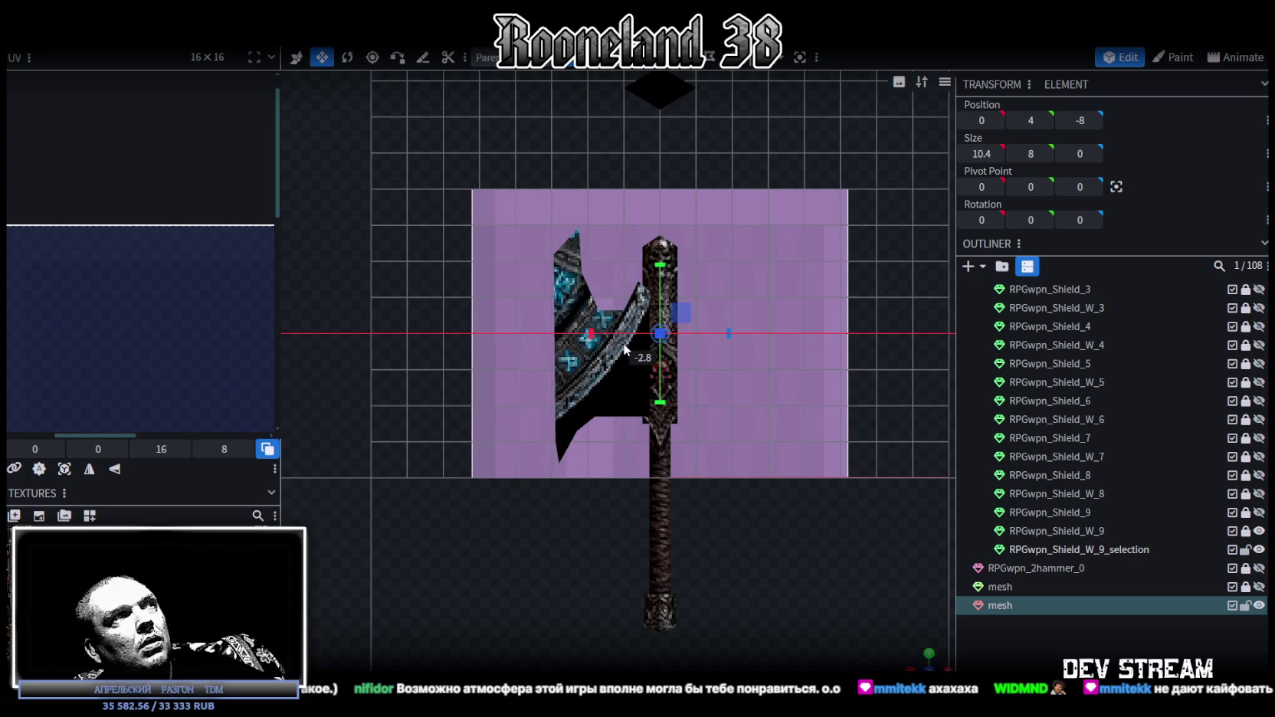
# - Apply the weapon sheet texture to the plane and fit its UV box over the winged double axe
pyautogui.rightClick(741, 289)
pyautogui.moveTo(819, 620)
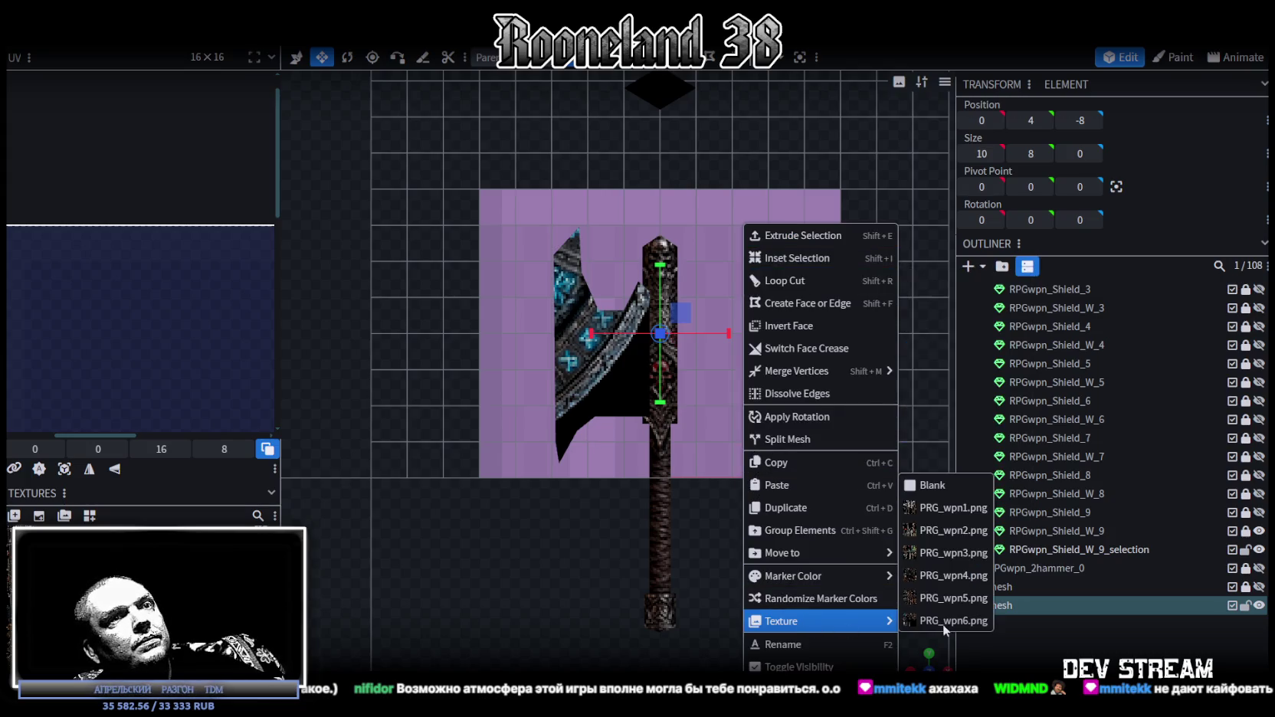
pyautogui.click(944, 622)
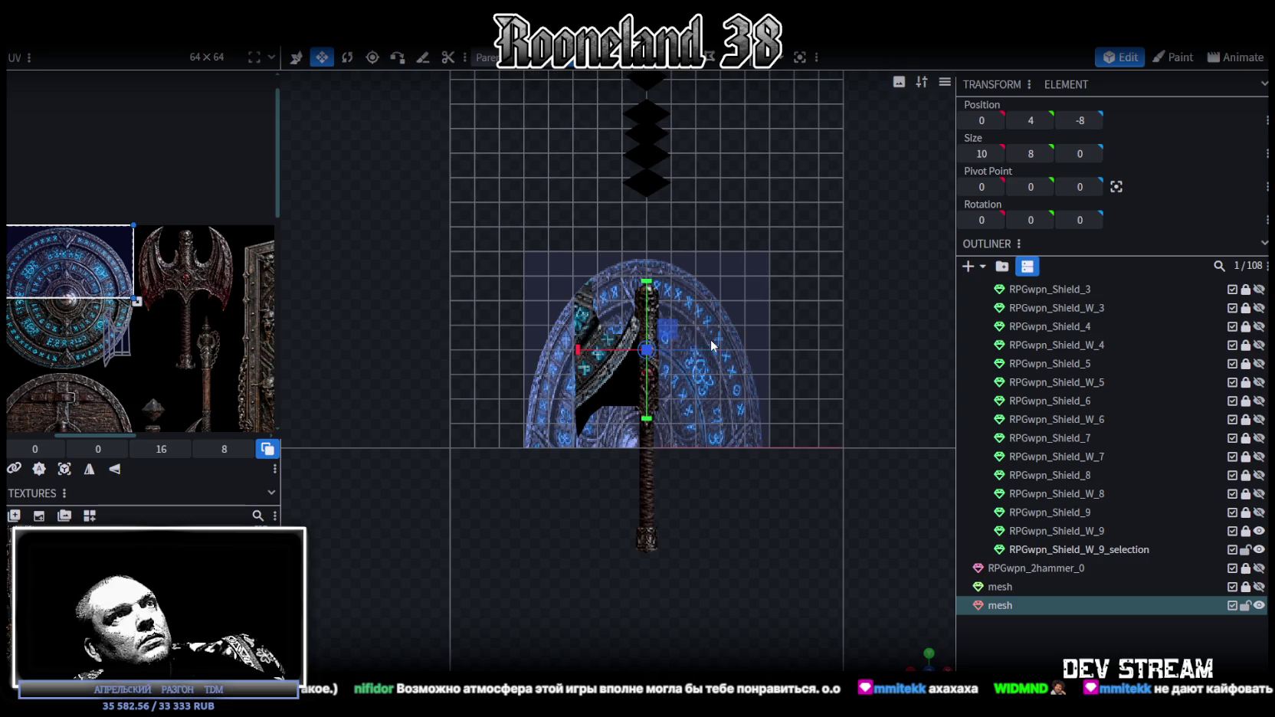
pyautogui.click(90, 470)
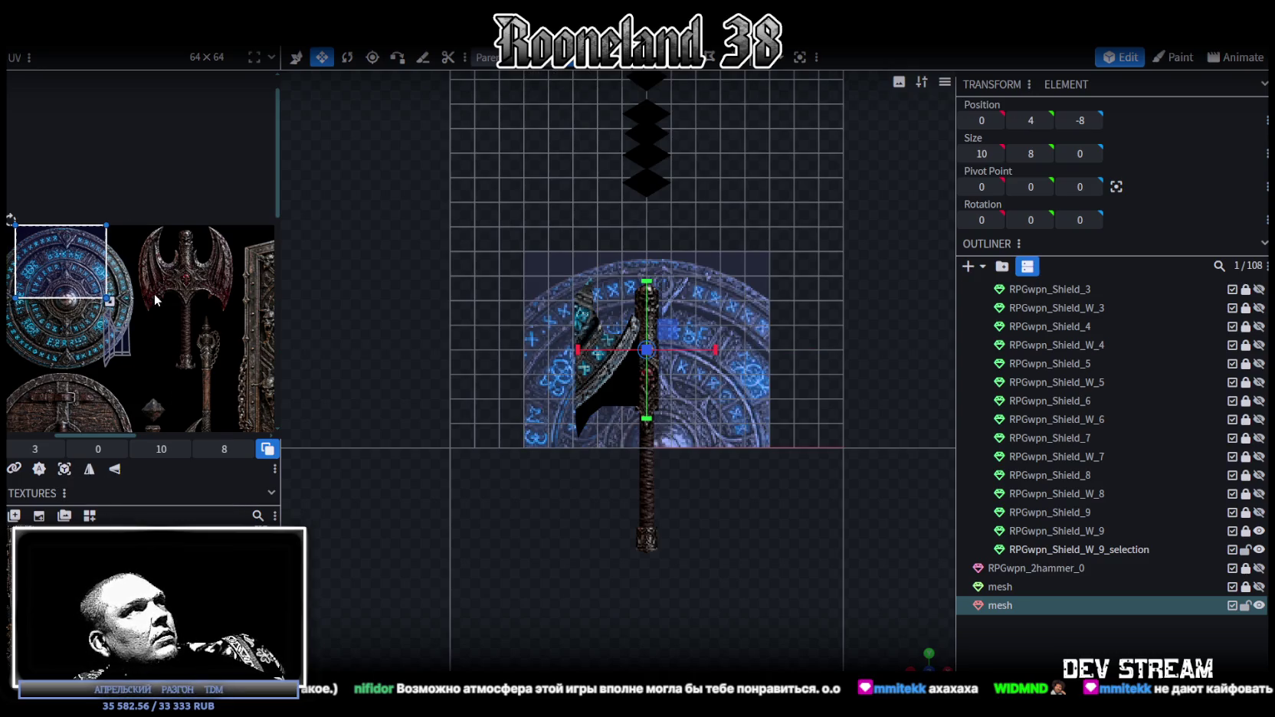
pyautogui.moveTo(59, 240); pyautogui.dragTo(166, 239)
pyautogui.scroll(2, 203, 249)
pyautogui.moveTo(222, 310)
pyautogui.mouseDown()
pyautogui.moveTo(269, 347)
pyautogui.moveTo(227, 310)
pyautogui.mouseUp()
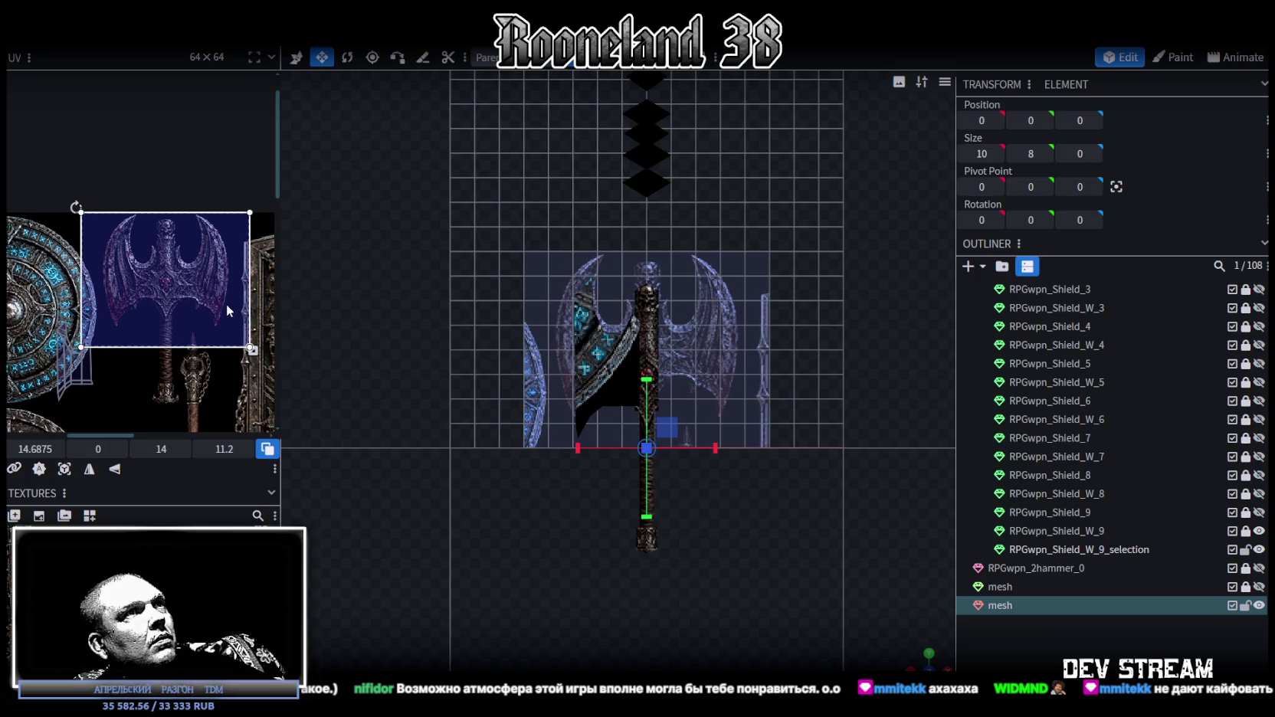
pyautogui.scroll(3, 681, 369)
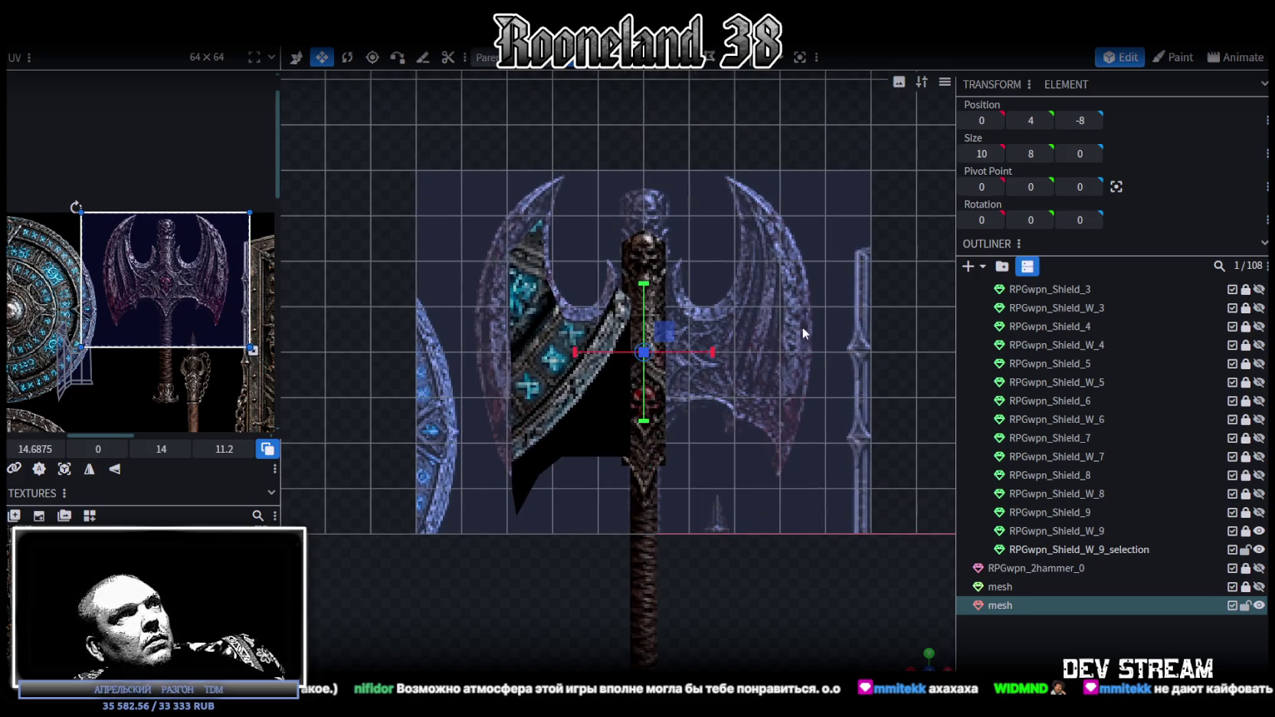
# - Lower the plane to Y 3.1 behind the axe, then loop-cut it down the middle
pyautogui.press('v')
pyautogui.moveTo(643, 285); pyautogui.dragTo(647, 329)
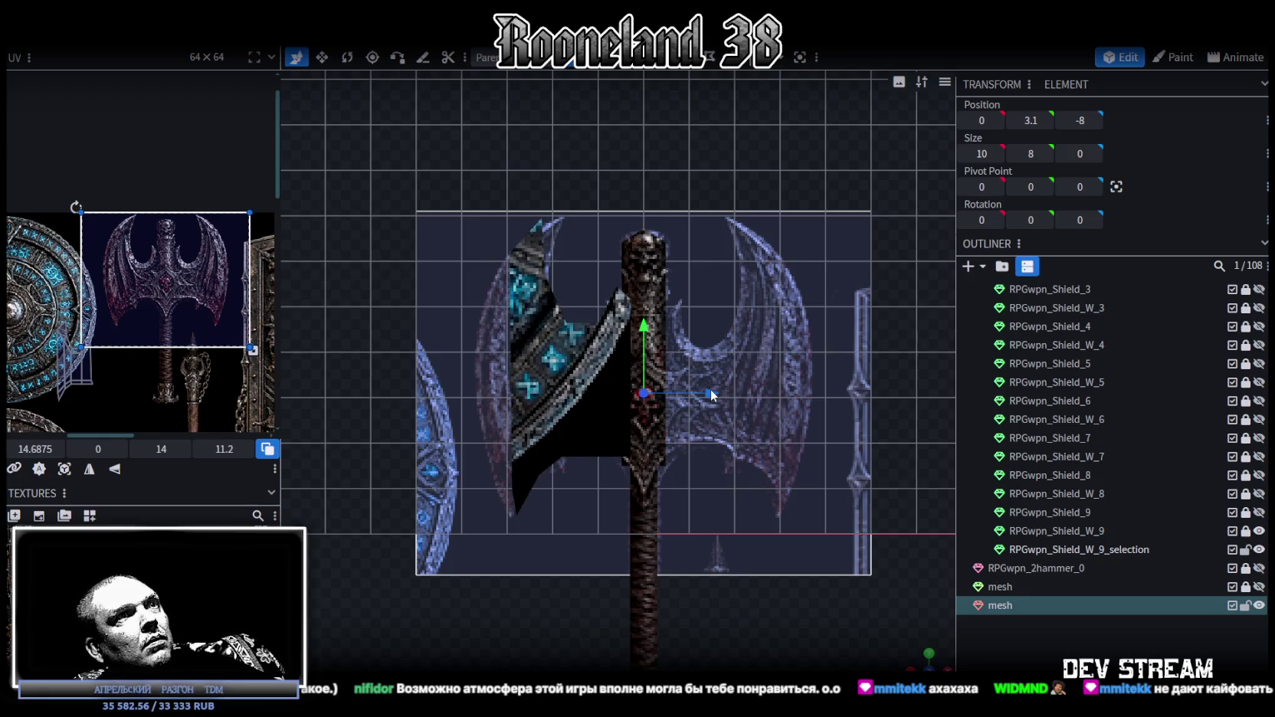
pyautogui.click(613, 113)
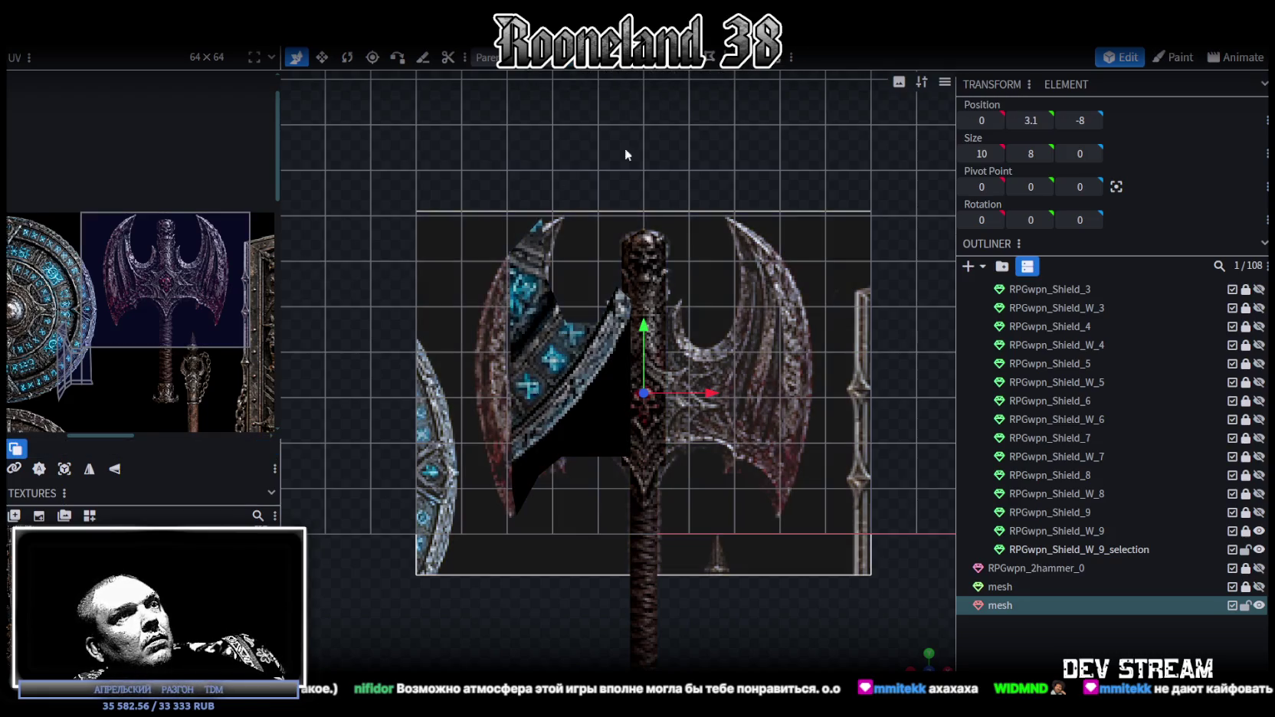
pyautogui.click(704, 61)
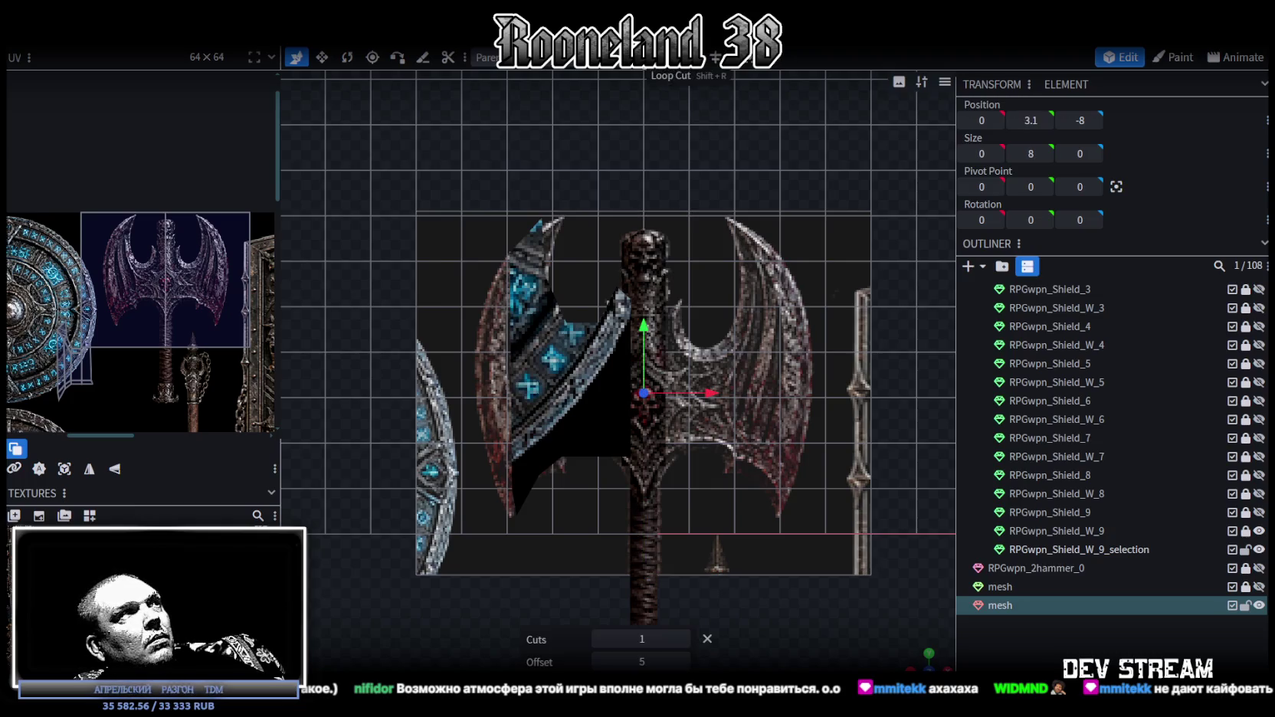
# - Shift the new loop cut line across the winged-axe image
pyautogui.scroll(2, 161, 322)
pyautogui.scroll(2, 157, 268)
pyautogui.scroll(1, 152, 236)
pyautogui.moveTo(152, 229); pyautogui.dragTo(154, 228)
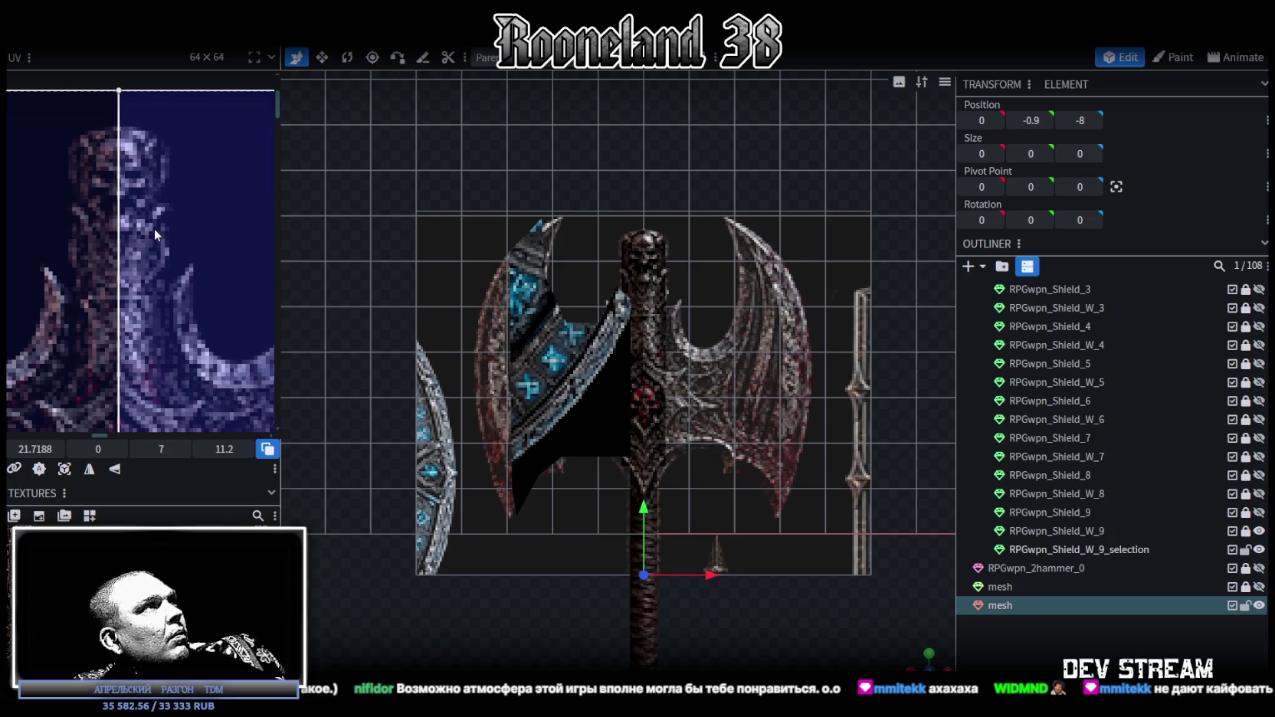
pyautogui.scroll(2, 773, 514)
pyautogui.scroll(1, 774, 553)
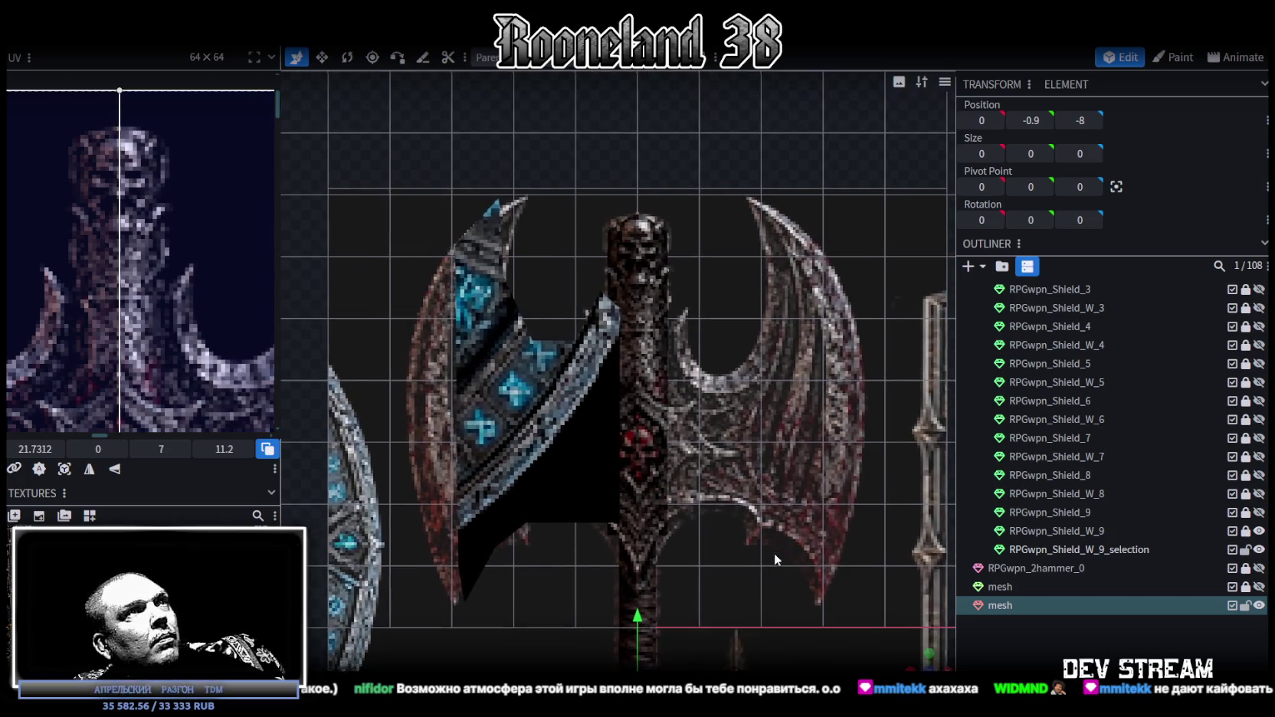
# - Lock the reference plane mesh in the Outliner and select the axe blade mesh
pyautogui.click(582, 248)
pyautogui.moveTo(538, 301); pyautogui.dragTo(582, 301, button='right')
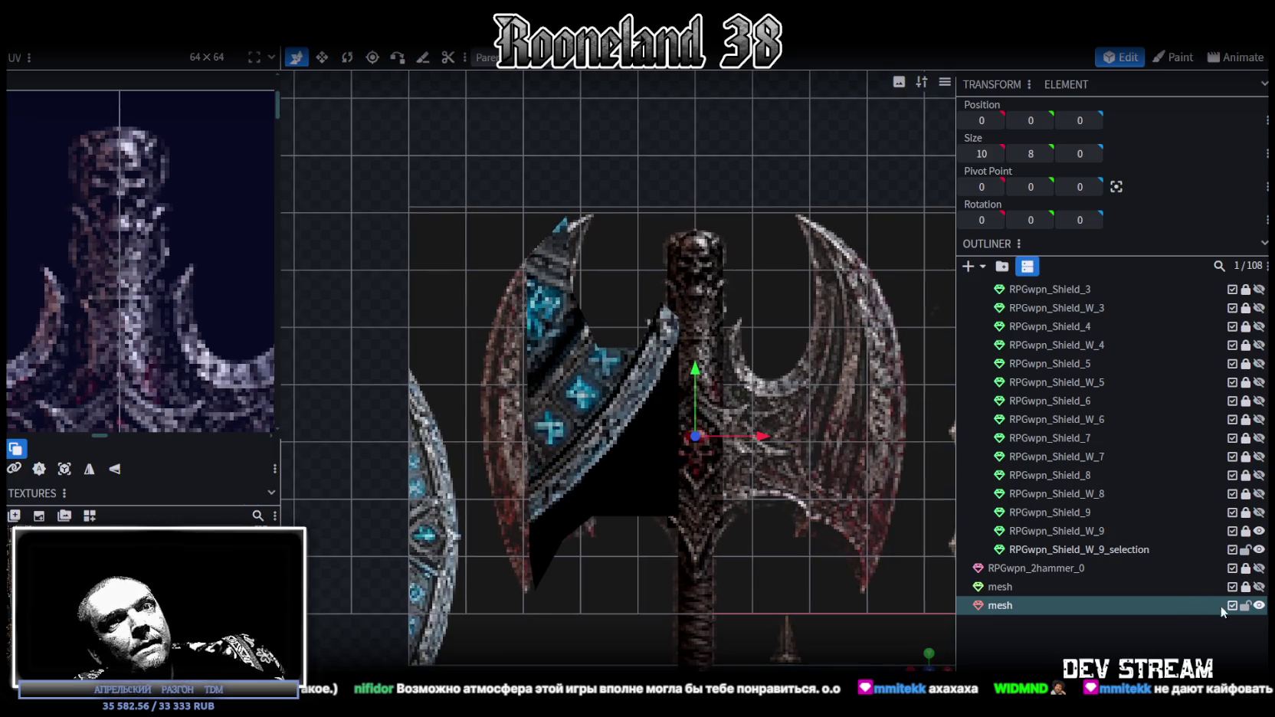
pyautogui.click(1247, 605)
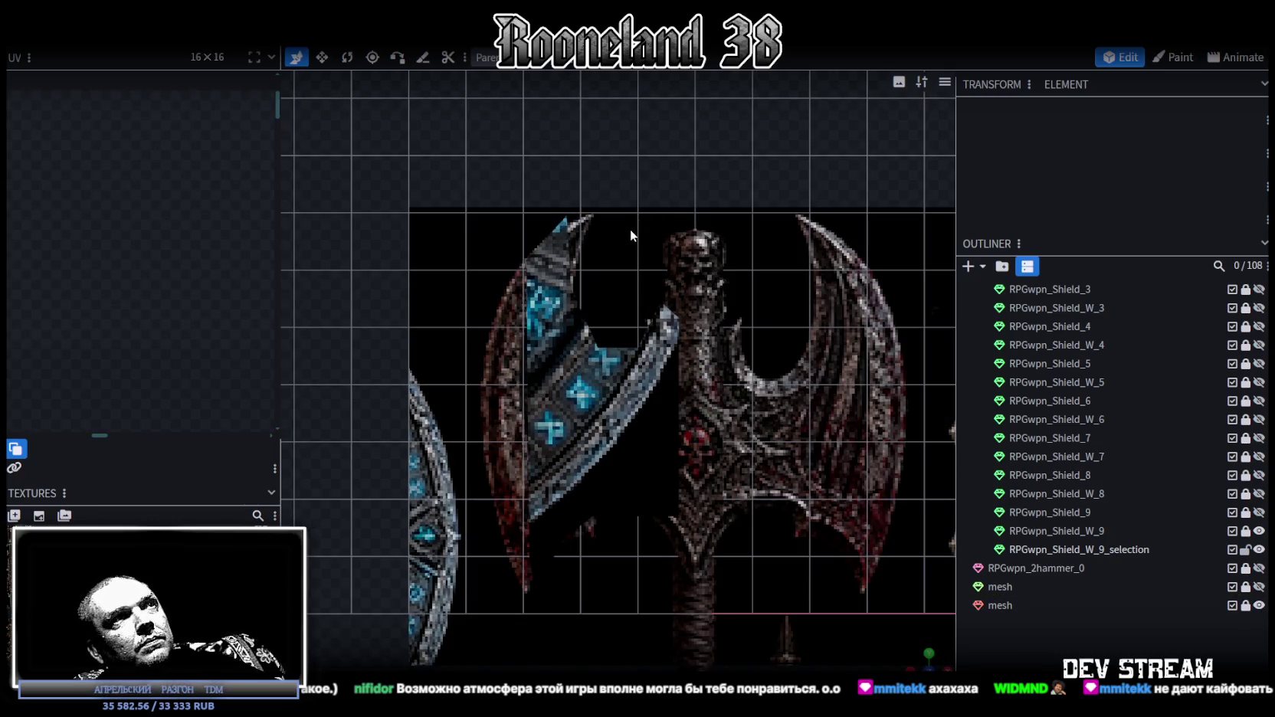
pyautogui.moveTo(618, 218); pyautogui.dragTo(594, 332)
pyautogui.click(575, 398)
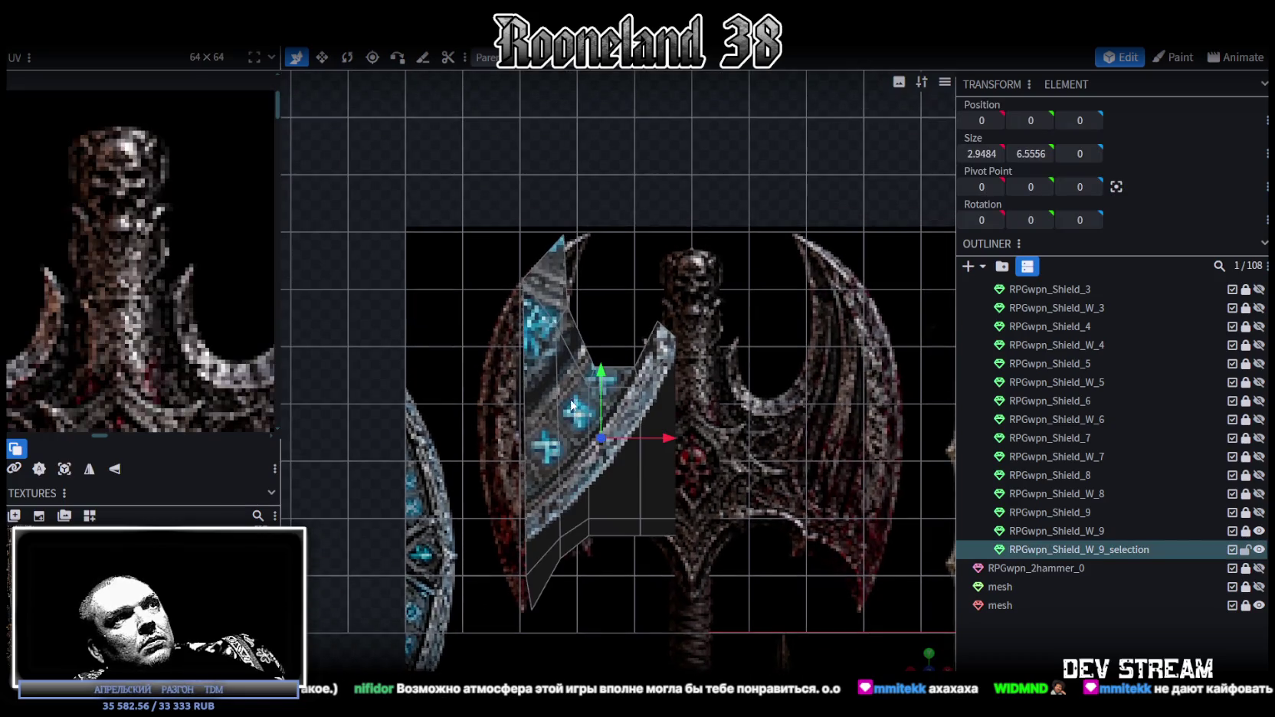
# - Move the blade's top tip vertex up and left onto the reference outline
pyautogui.scroll(3, 571, 407)
pyautogui.moveTo(521, 185)
pyautogui.mouseDown()
pyautogui.moveTo(610, 237)
pyautogui.moveTo(653, 207)
pyautogui.mouseUp()
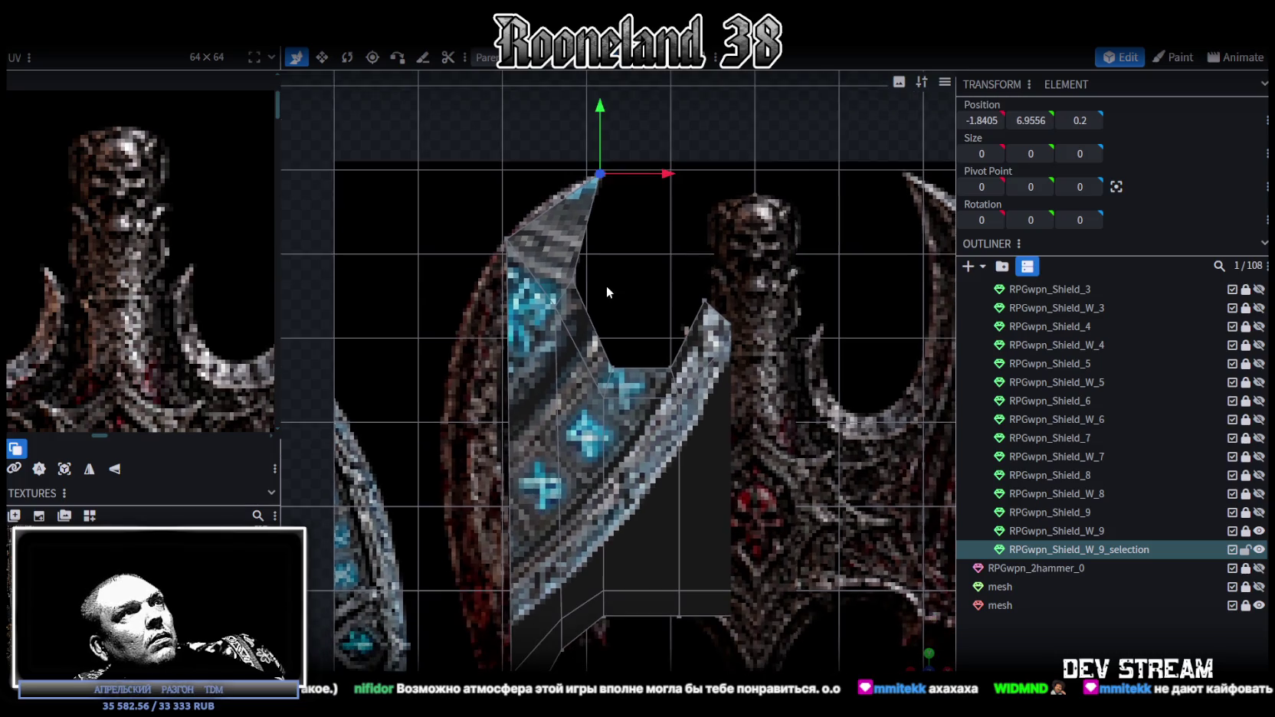
pyautogui.moveTo(643, 284); pyautogui.dragTo(640, 282)
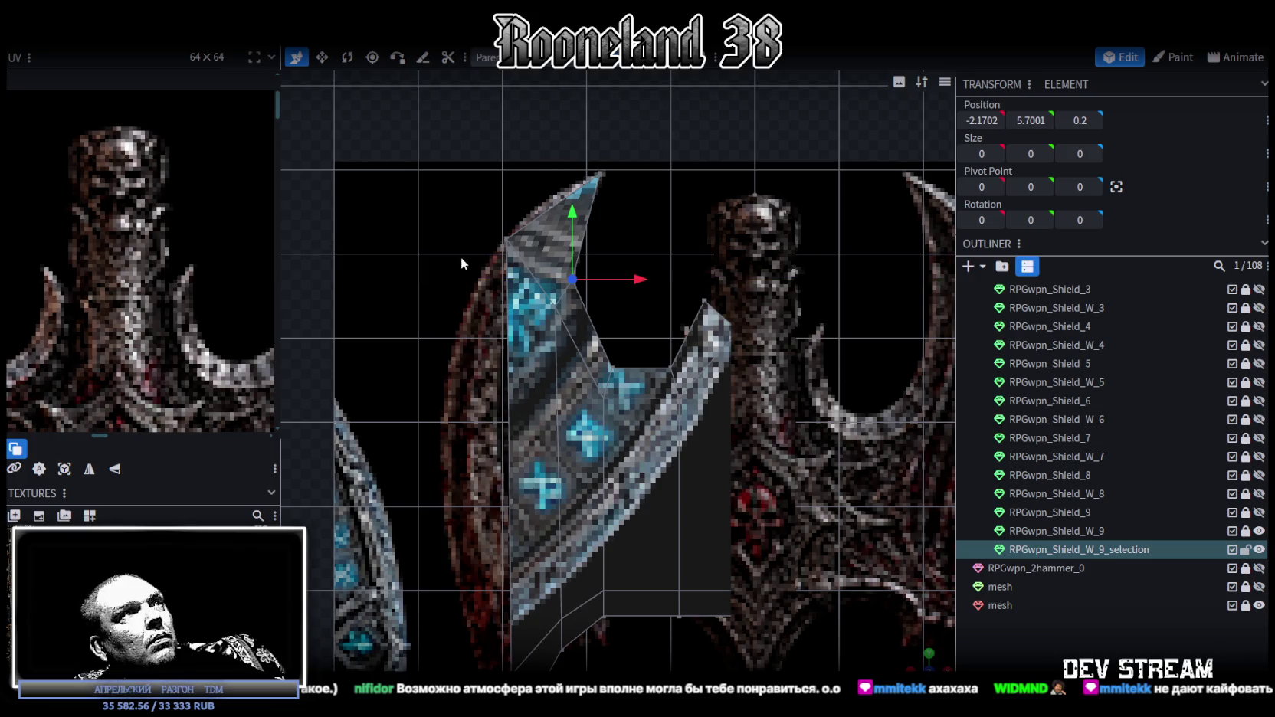
pyautogui.moveTo(504, 191); pyautogui.dragTo(498, 184)
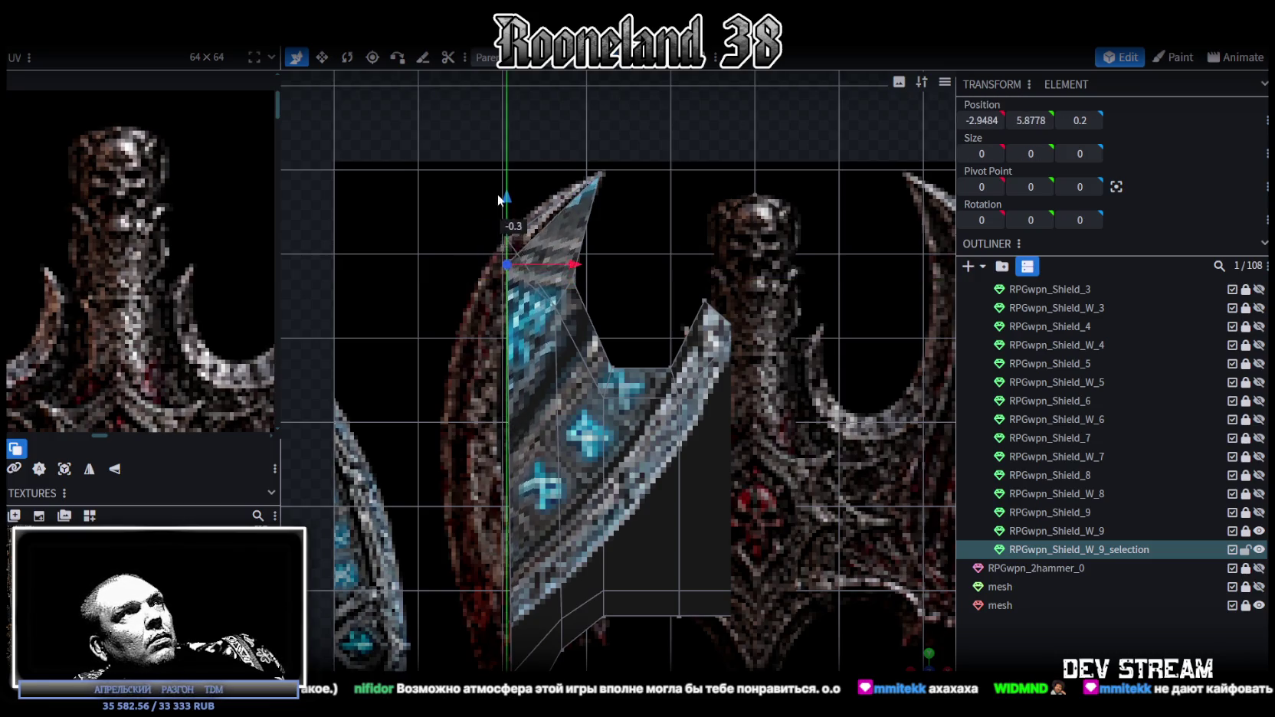
pyautogui.moveTo(612, 306); pyautogui.dragTo(587, 304)
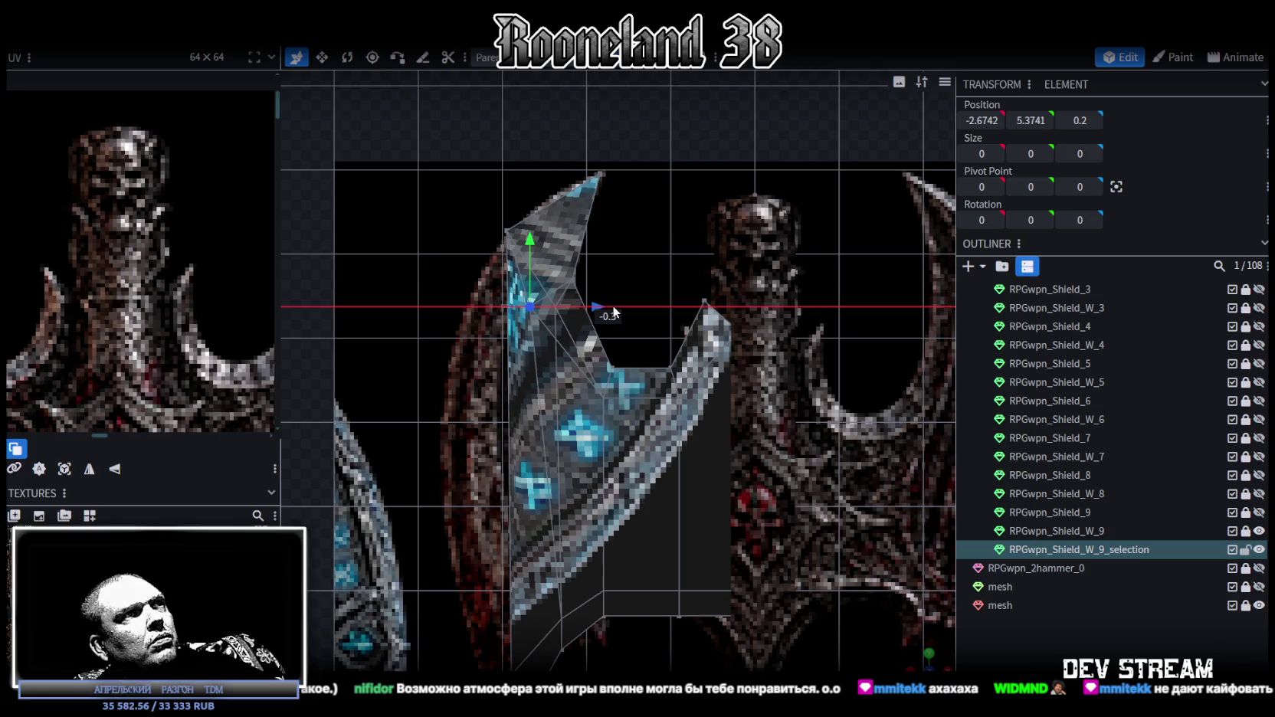
# - Raise the blade's bottom vertex and inner lower corner to match the reference
pyautogui.moveTo(614, 313); pyautogui.dragTo(585, 304)
pyautogui.moveTo(585, 303)
pyautogui.mouseDown(button='right')
pyautogui.moveTo(628, 240)
pyautogui.moveTo(605, 419)
pyautogui.moveTo(626, 383)
pyautogui.mouseUp(button='right')
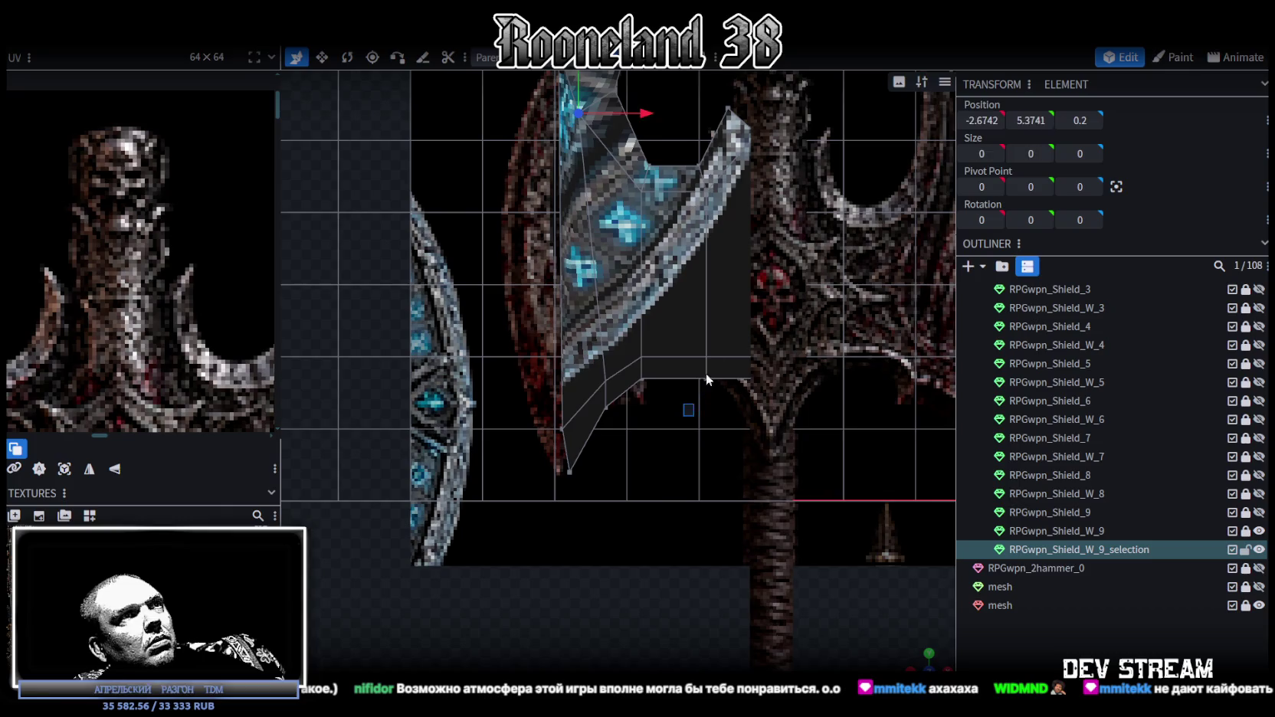
pyautogui.moveTo(712, 351); pyautogui.dragTo(705, 305)
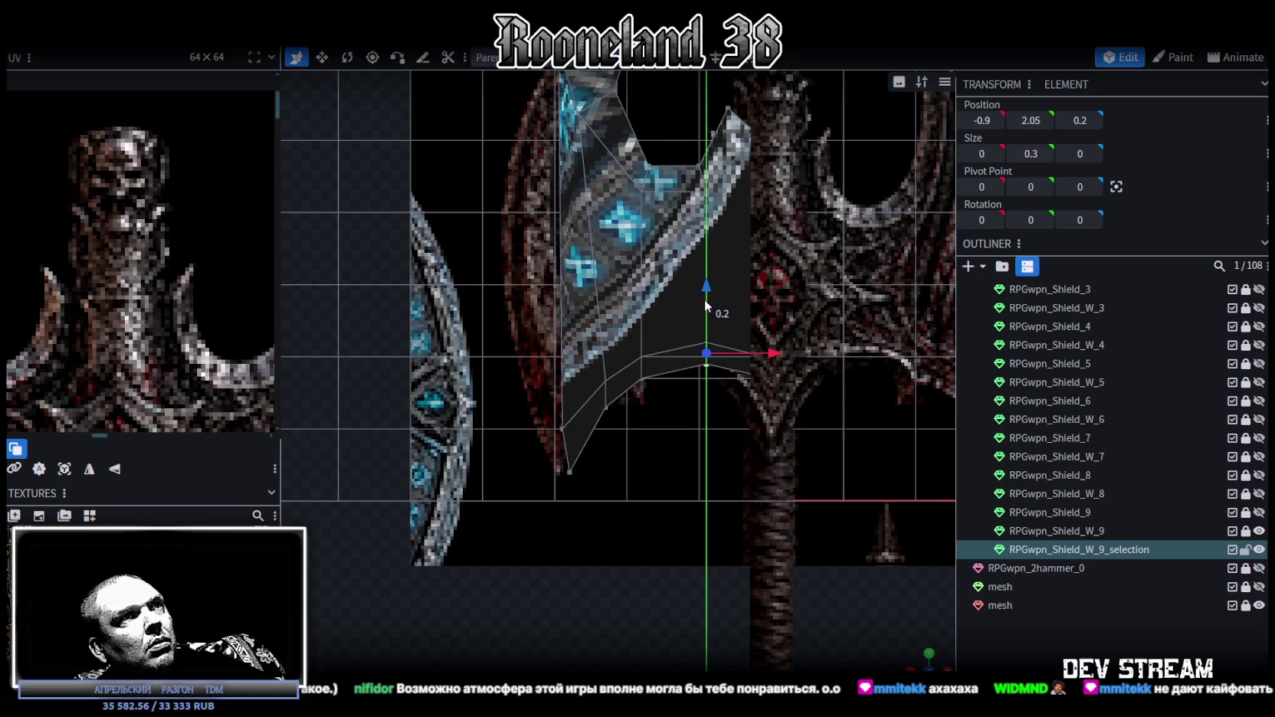
pyautogui.moveTo(717, 438)
pyautogui.mouseDown()
pyautogui.moveTo(786, 337)
pyautogui.moveTo(767, 335)
pyautogui.mouseUp()
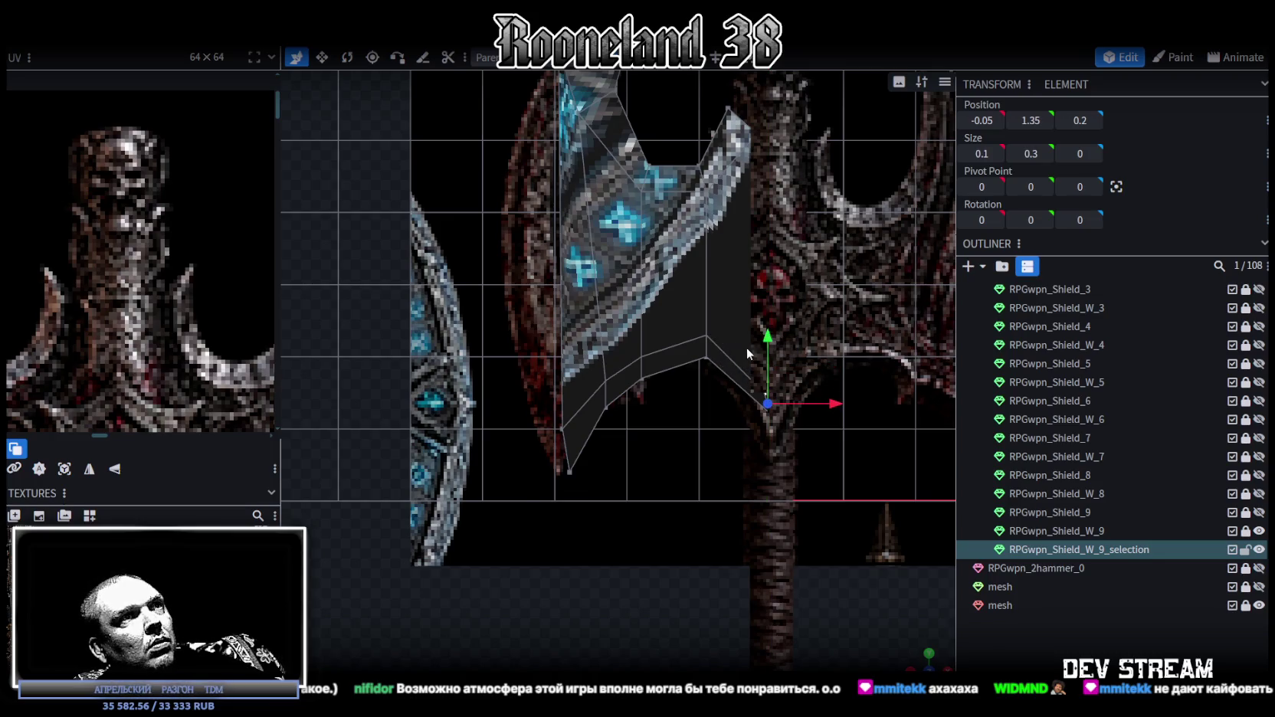
pyautogui.moveTo(747, 346); pyautogui.dragTo(704, 414, button='right')
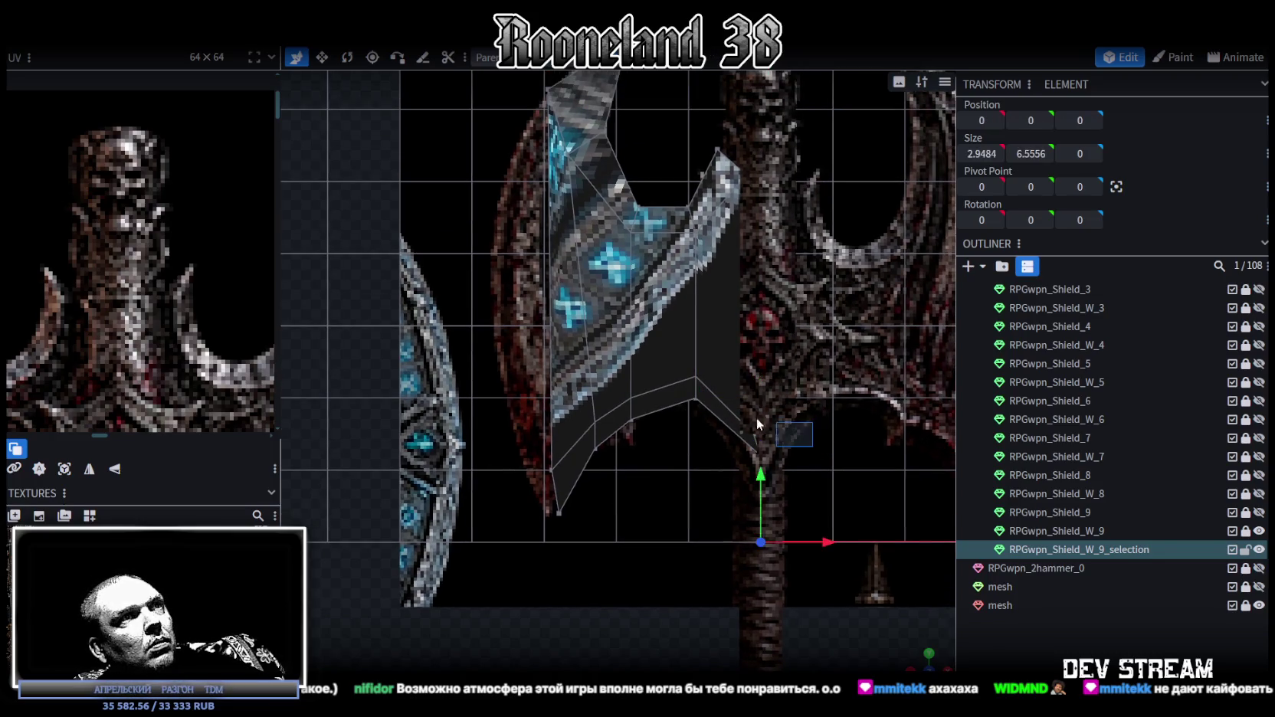
pyautogui.moveTo(757, 372); pyautogui.dragTo(759, 351)
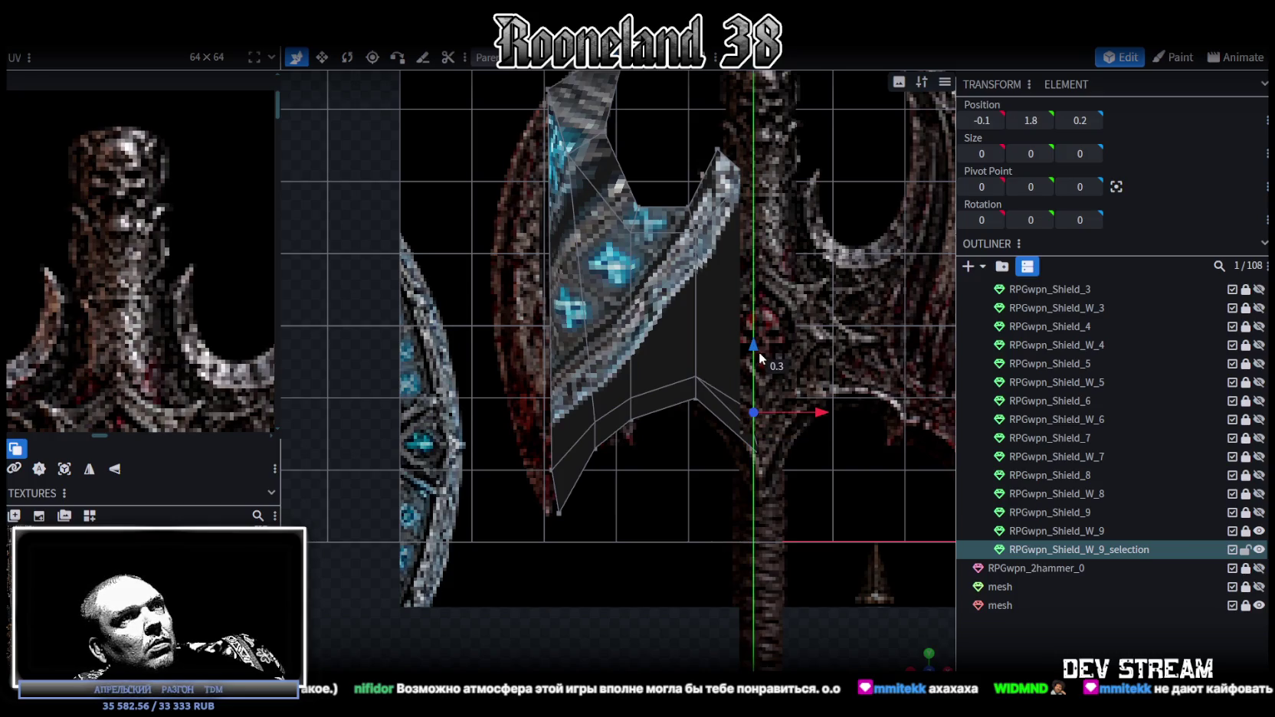
# - Pull the inner notch vertices down and left to X -1.75, Y 3.9667
pyautogui.click(821, 414)
pyautogui.moveTo(802, 426); pyautogui.dragTo(719, 426, button='right')
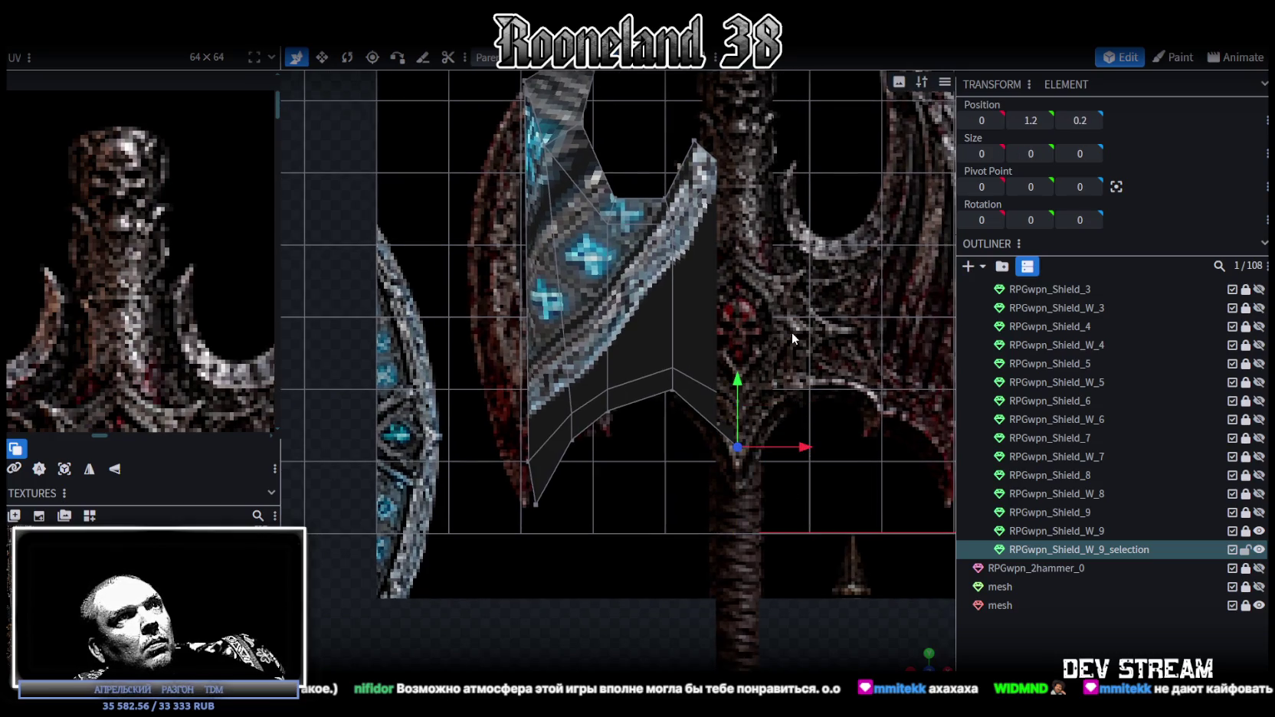
pyautogui.moveTo(792, 337); pyautogui.dragTo(789, 425, button='right')
pyautogui.click(718, 234)
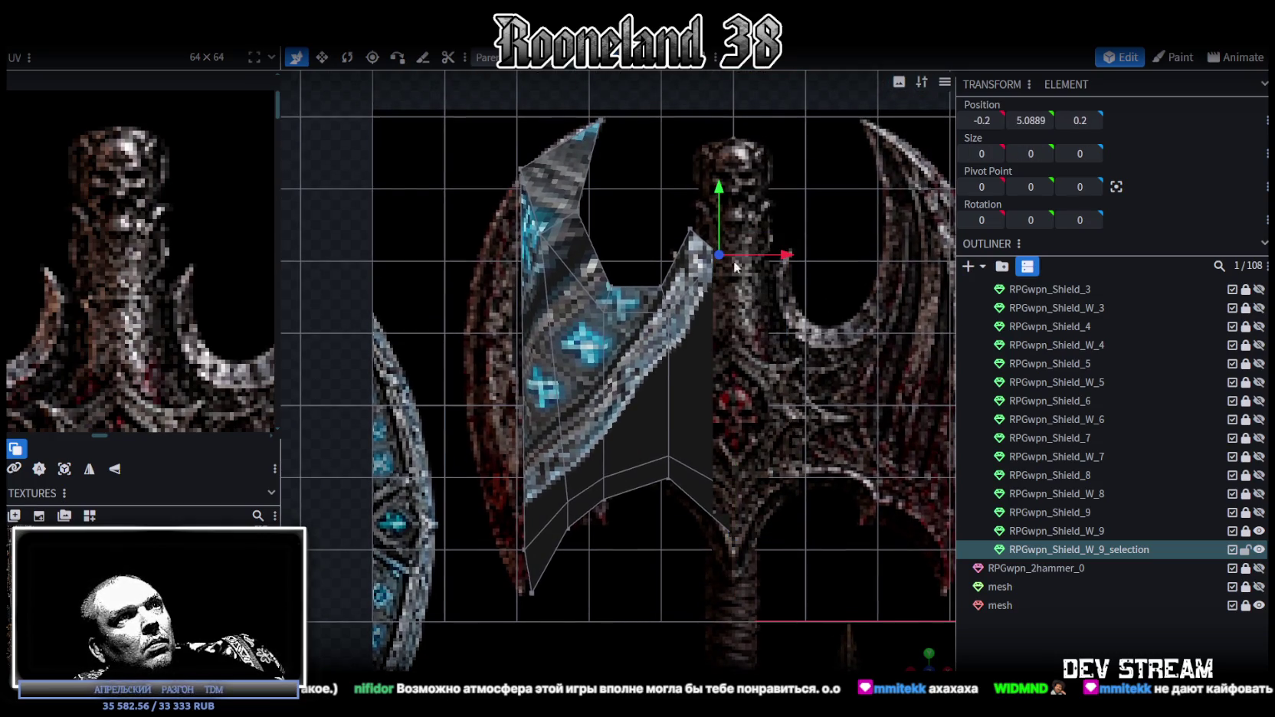
pyautogui.moveTo(789, 260); pyautogui.dragTo(801, 254)
pyautogui.moveTo(697, 175); pyautogui.dragTo(692, 191)
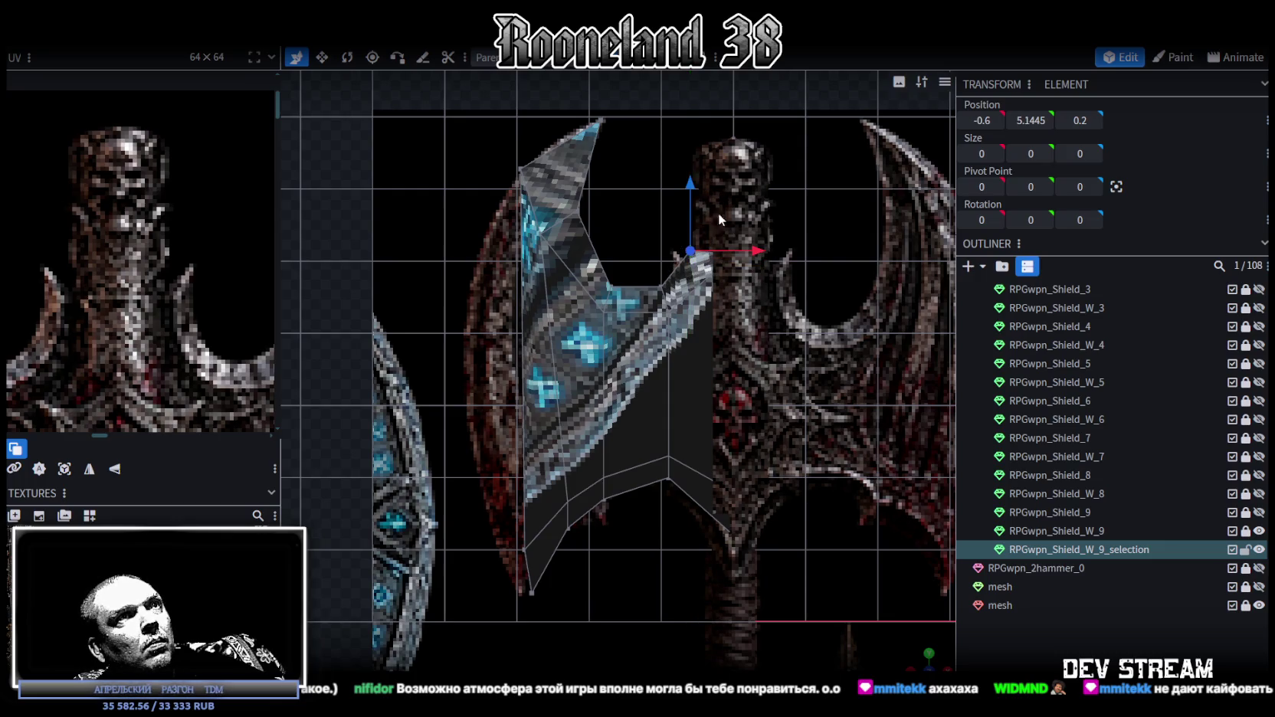
pyautogui.moveTo(744, 249)
pyautogui.mouseDown()
pyautogui.moveTo(714, 250)
pyautogui.moveTo(676, 335)
pyautogui.mouseUp()
pyautogui.moveTo(661, 229); pyautogui.dragTo(676, 267)
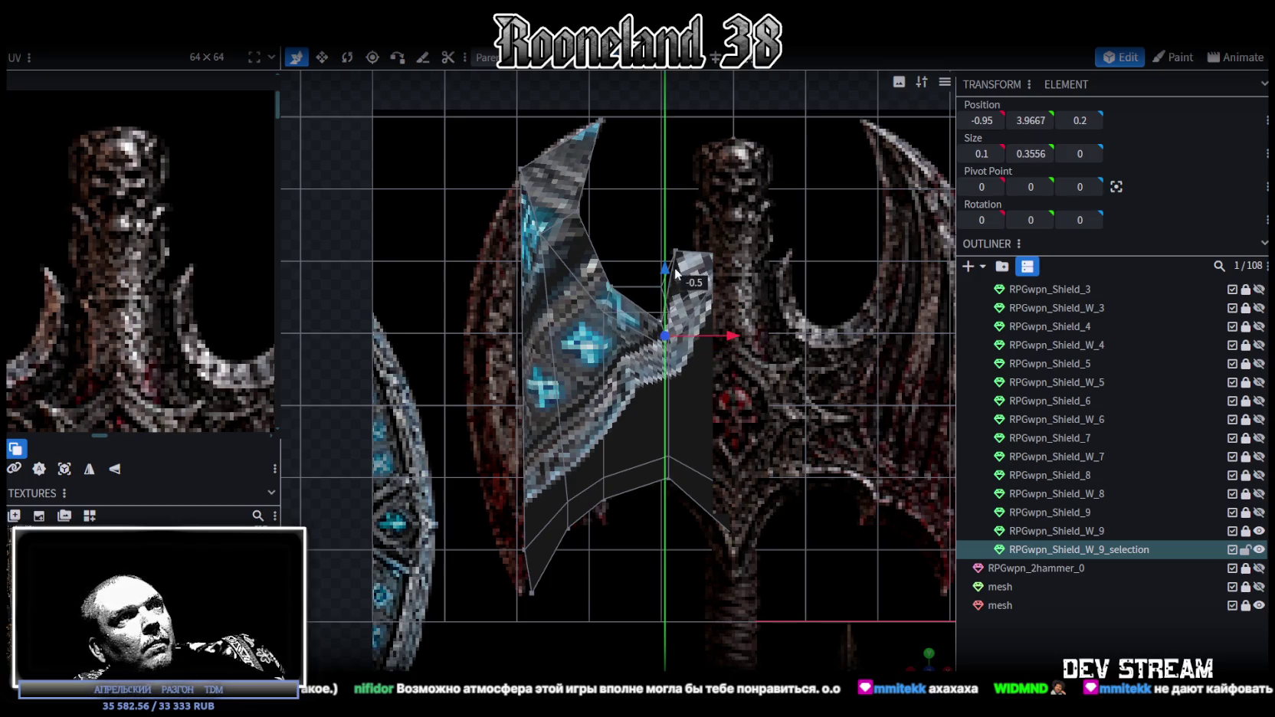
pyautogui.moveTo(657, 300); pyautogui.dragTo(682, 304, button='middle')
pyautogui.moveTo(650, 231); pyautogui.dragTo(637, 285)
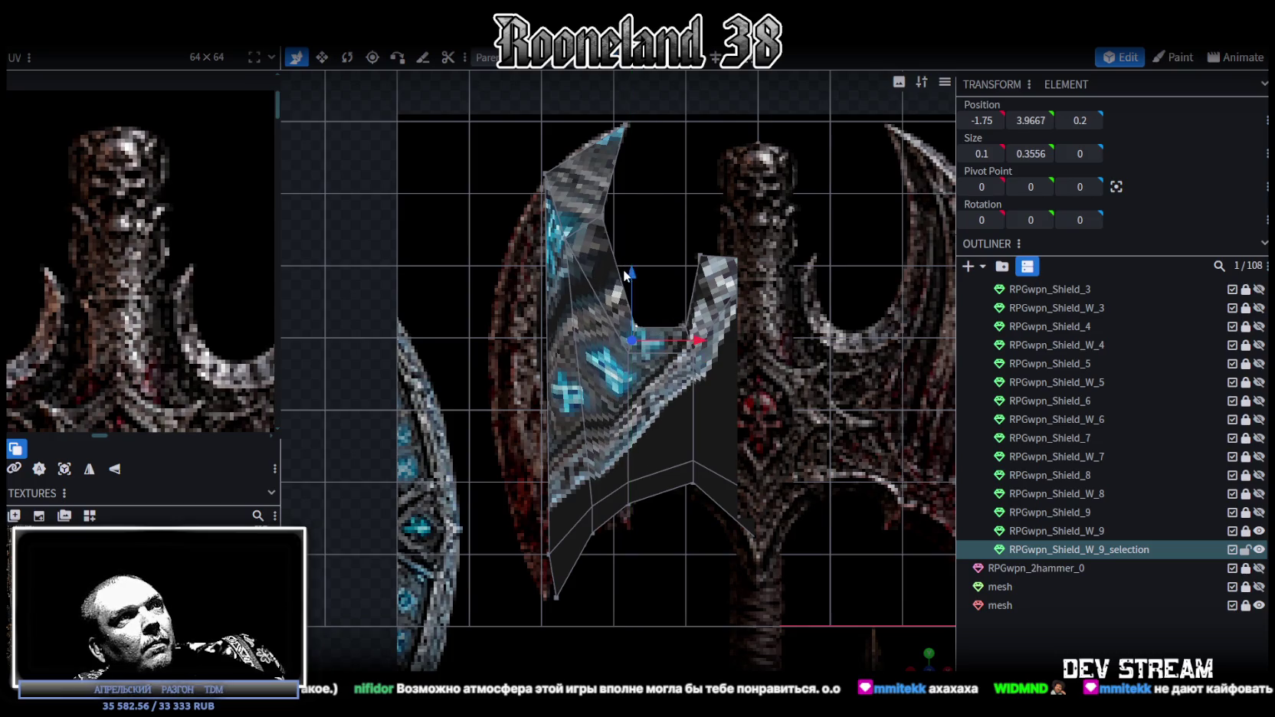
# - Move the blade's lower-left vertices left and raise the lower-middle vertex pair
pyautogui.scroll(1, 638, 284)
pyautogui.scroll(2, 638, 283)
pyautogui.moveTo(594, 331); pyautogui.dragTo(616, 231, button='right')
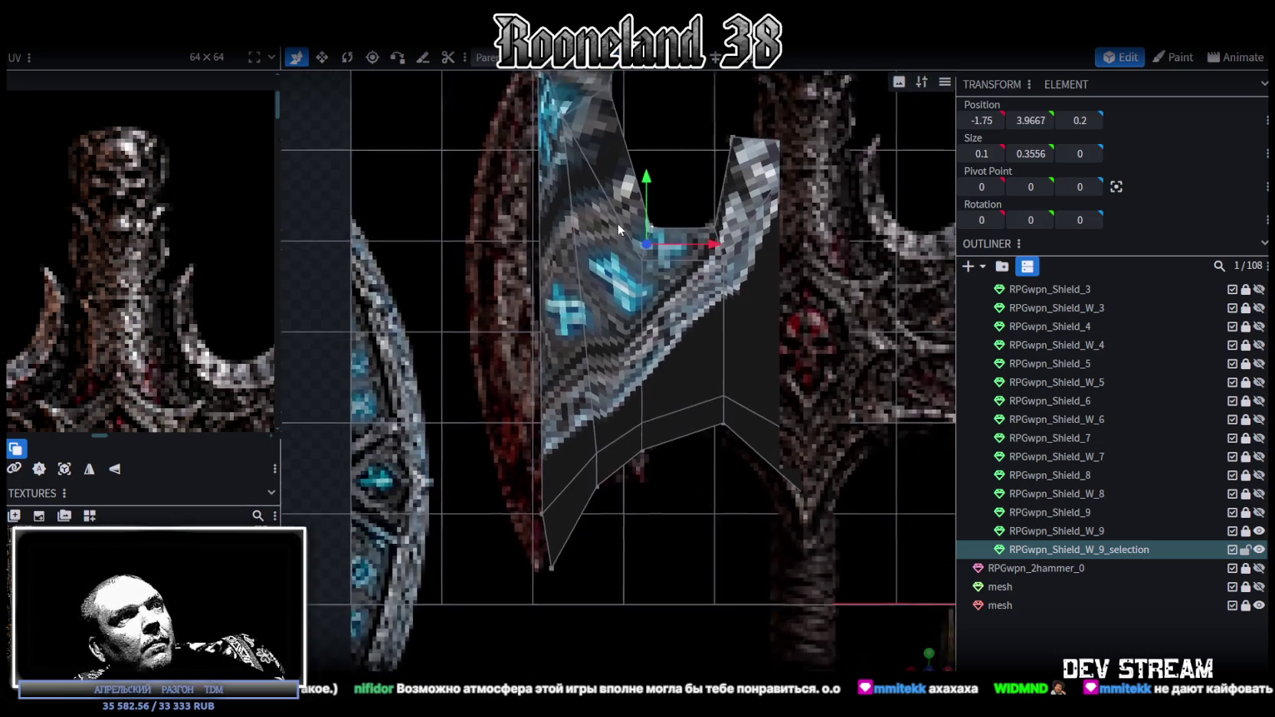
pyautogui.moveTo(512, 557); pyautogui.dragTo(623, 380)
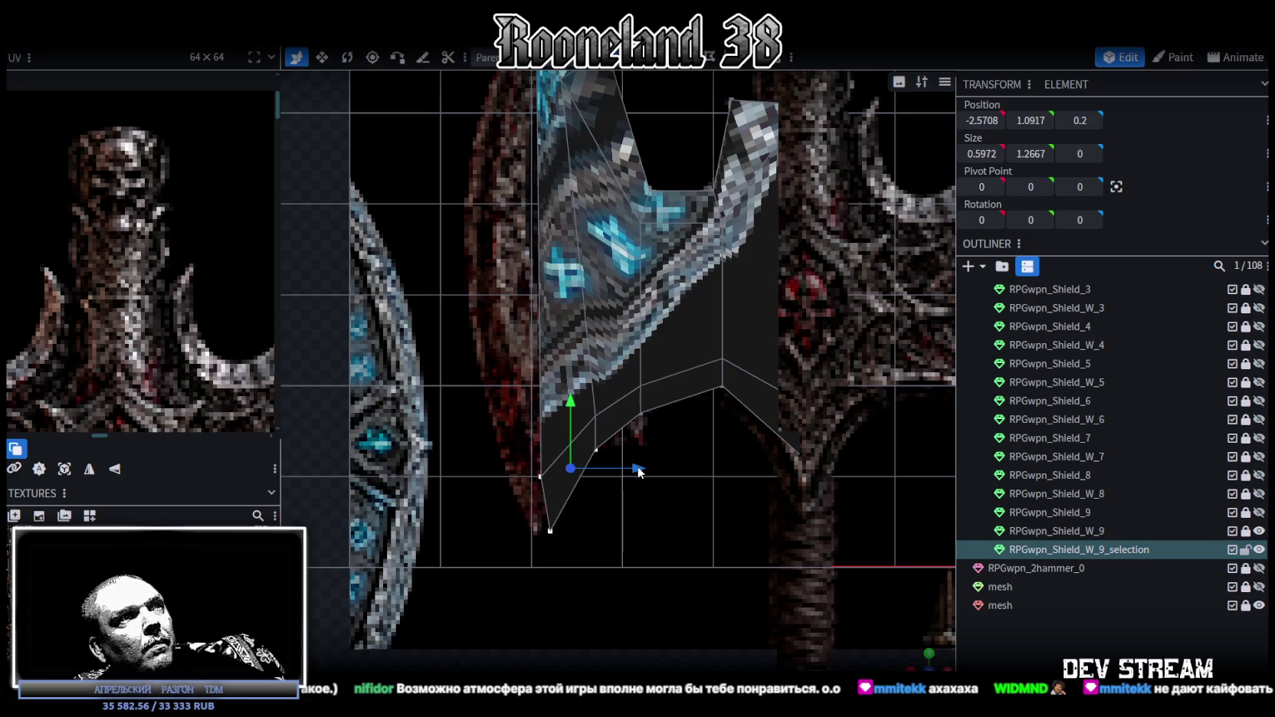
pyautogui.moveTo(636, 471); pyautogui.dragTo(519, 455)
pyautogui.moveTo(652, 442); pyautogui.dragTo(630, 382)
pyautogui.moveTo(642, 337); pyautogui.dragTo(653, 326)
pyautogui.moveTo(703, 382)
pyautogui.mouseDown()
pyautogui.moveTo(722, 383)
pyautogui.moveTo(695, 381)
pyautogui.mouseUp()
pyautogui.moveTo(632, 328); pyautogui.dragTo(638, 346)
# - Shift the lower-edge vertices right, placing the outer bottom vertex at X -3.1944, Y 1
pyautogui.scroll(-2, 662, 335)
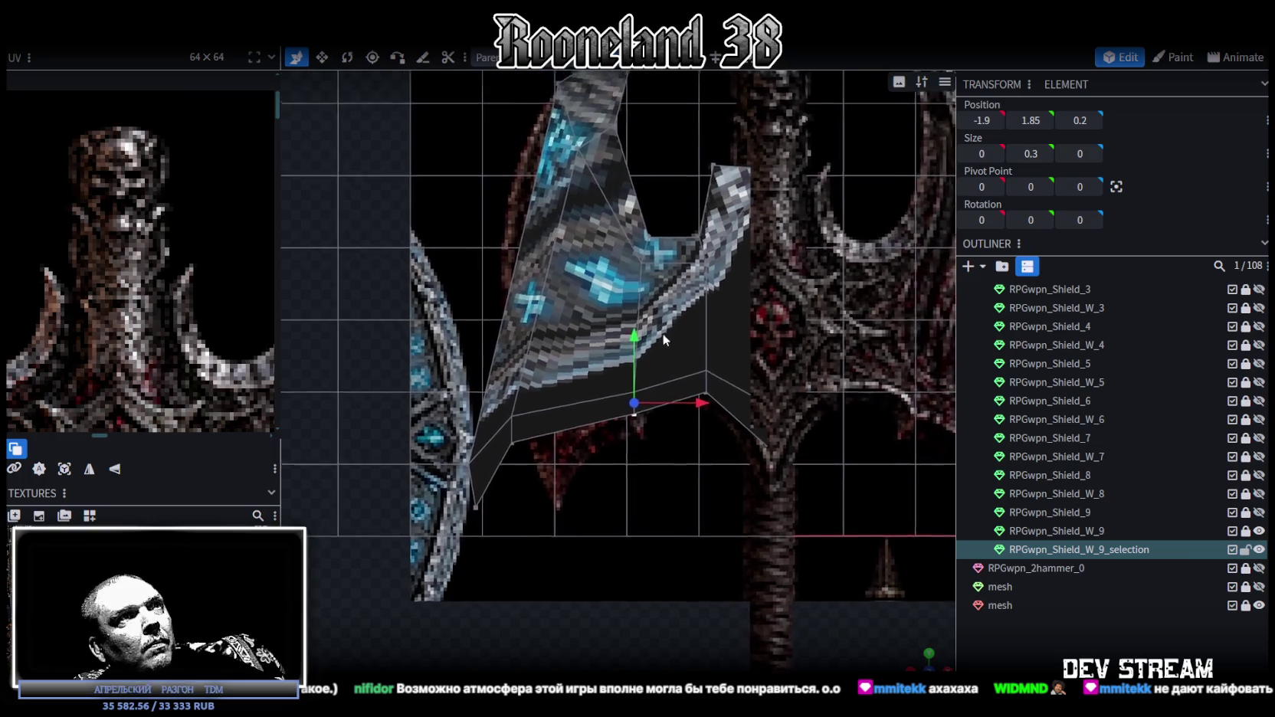
pyautogui.scroll(-2, 690, 329)
pyautogui.scroll(2, 659, 349)
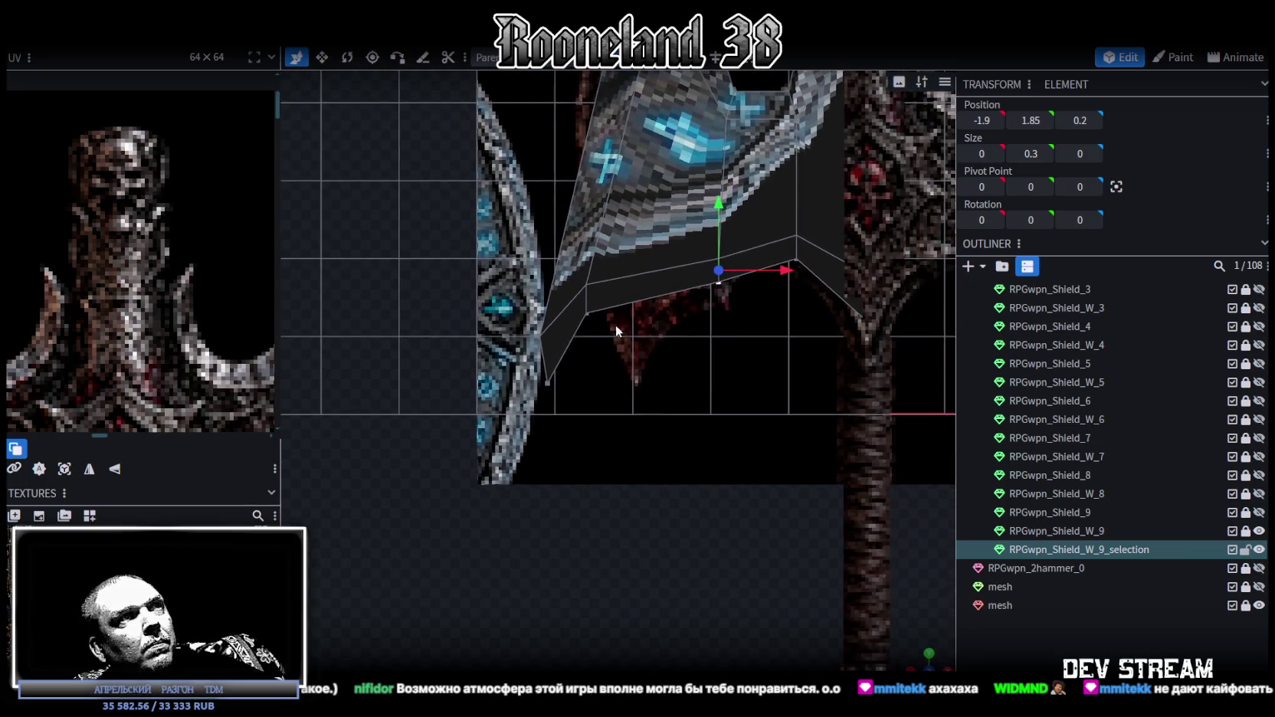
pyautogui.moveTo(673, 309); pyautogui.dragTo(732, 303)
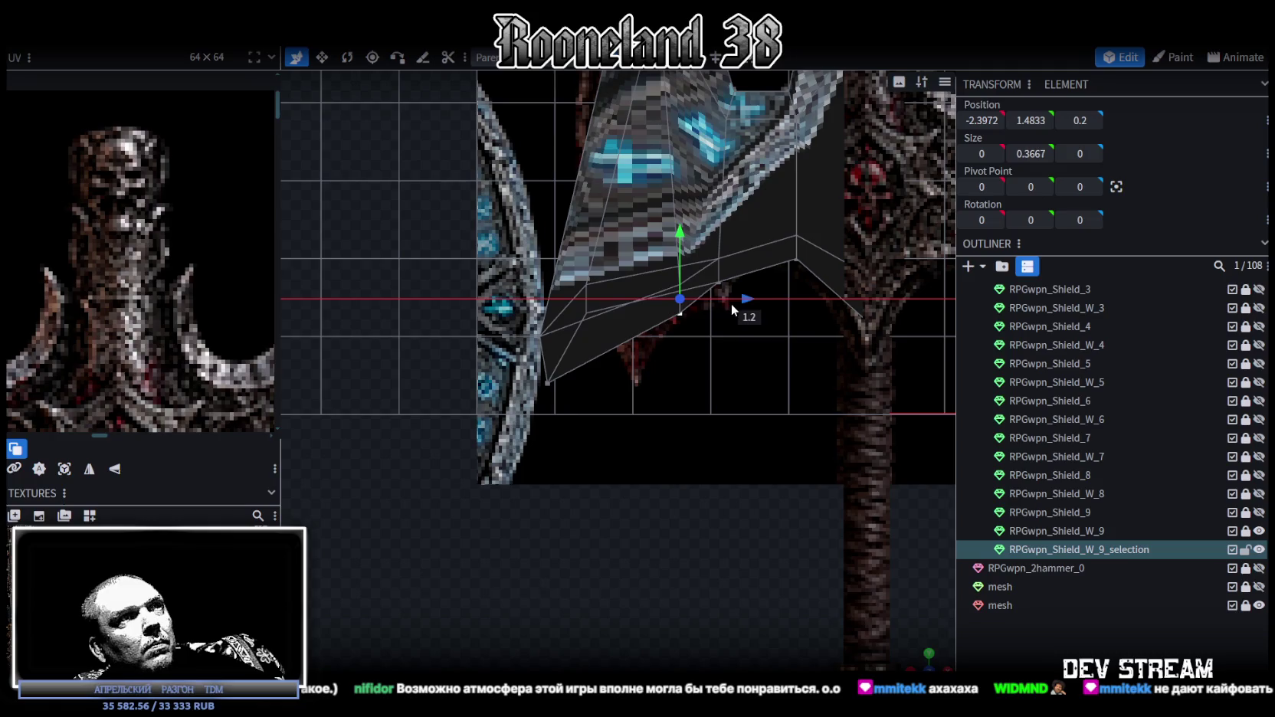
pyautogui.moveTo(678, 234); pyautogui.dragTo(675, 244)
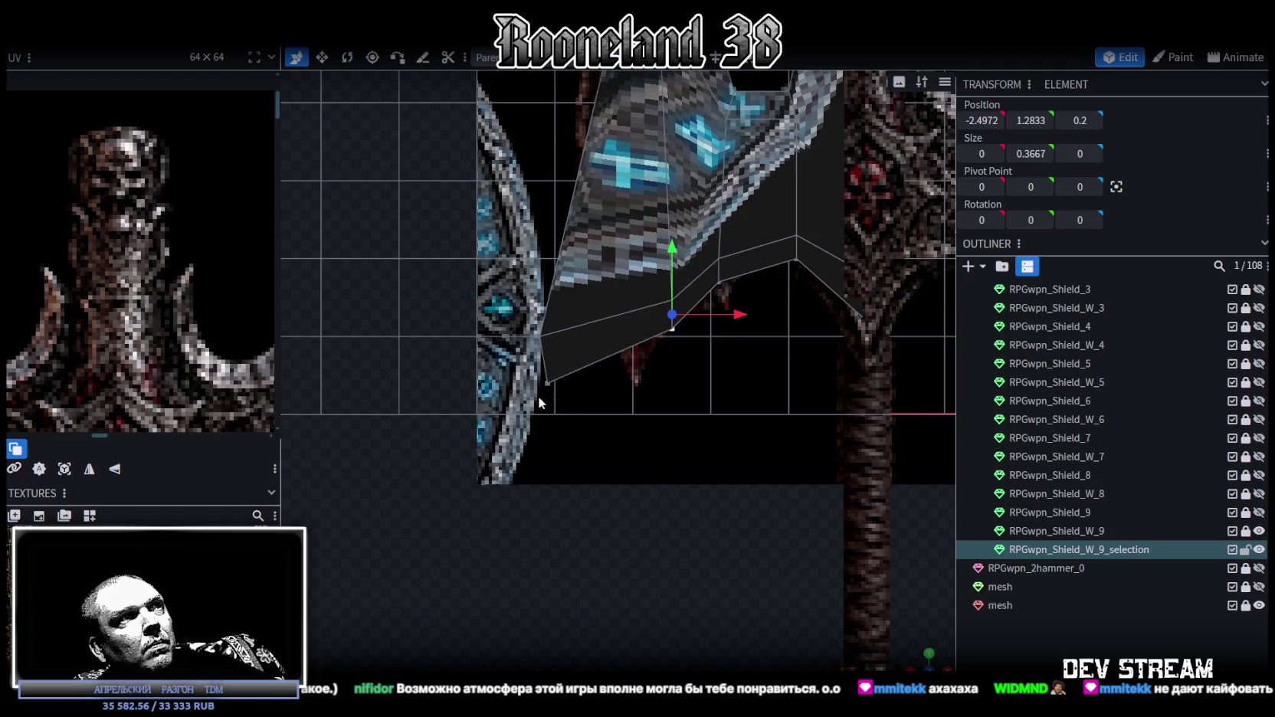
pyautogui.moveTo(602, 389); pyautogui.dragTo(702, 385)
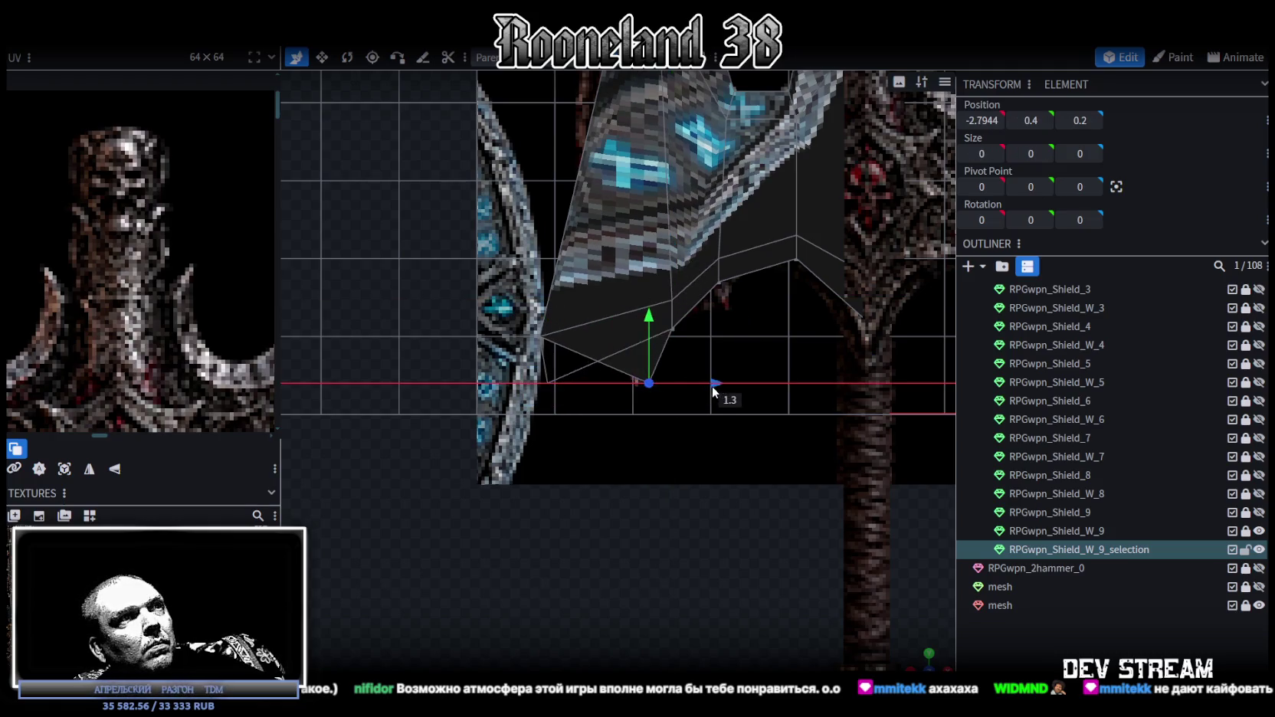
pyautogui.click(542, 335)
pyautogui.moveTo(591, 332); pyautogui.dragTo(685, 343)
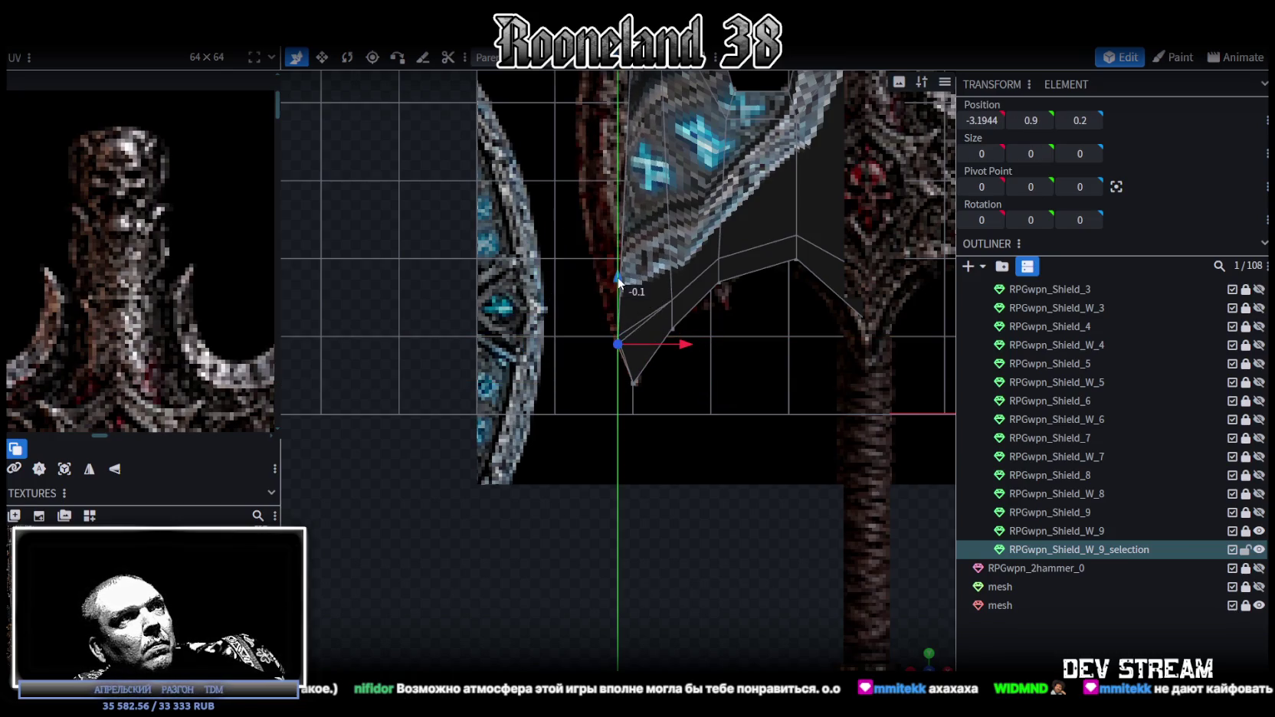
pyautogui.moveTo(637, 286); pyautogui.dragTo(640, 409, button='right')
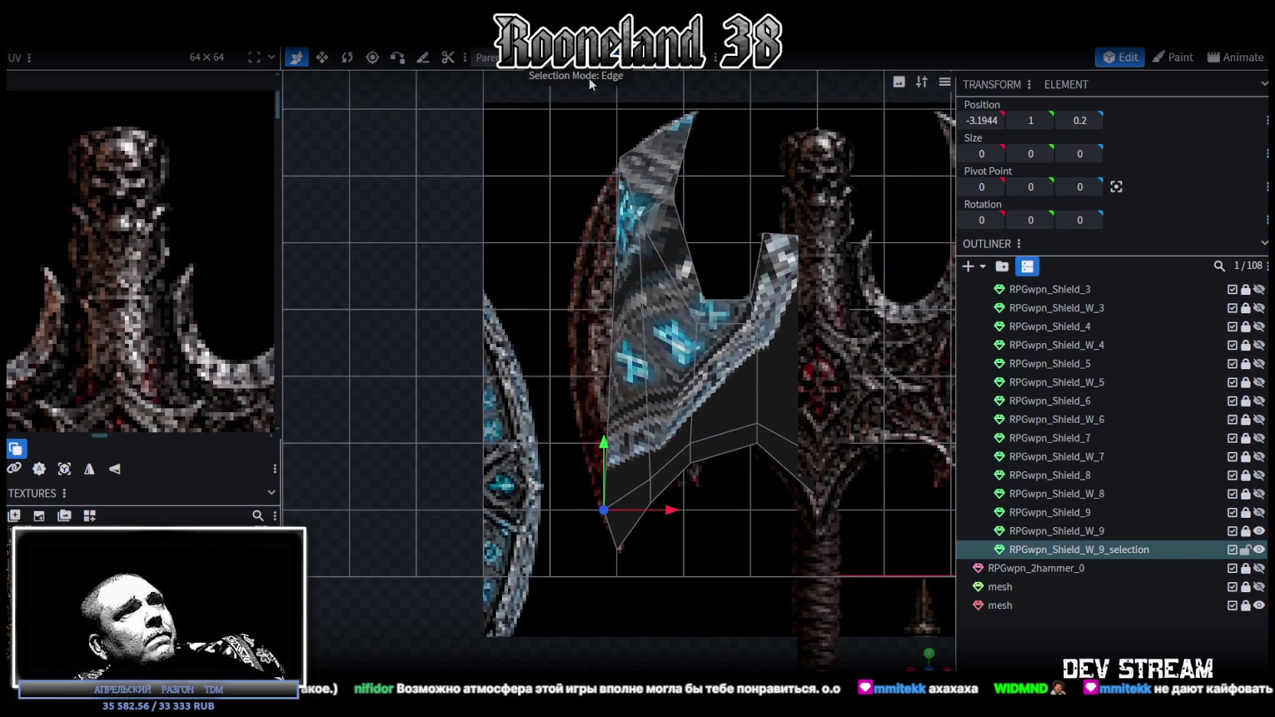
# - Loop-cut across the blade's long left edge with the cut count raised to 2
pyautogui.click(611, 363)
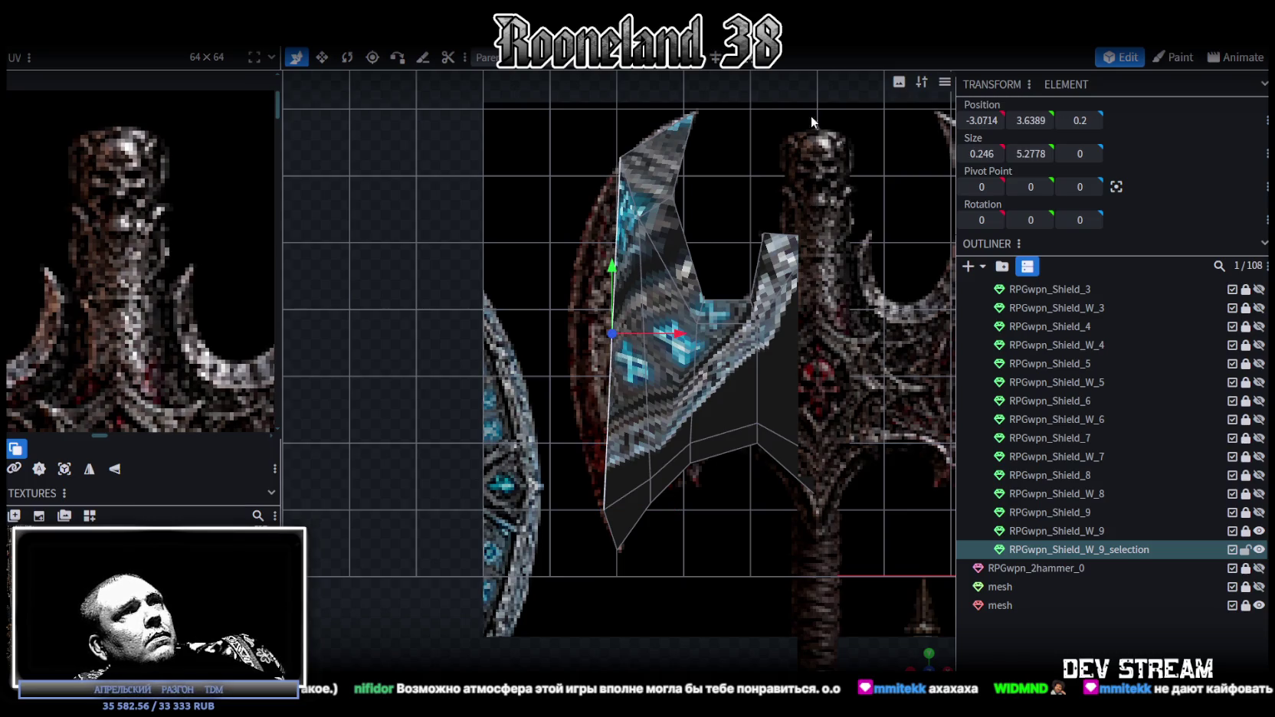
pyautogui.click(662, 66)
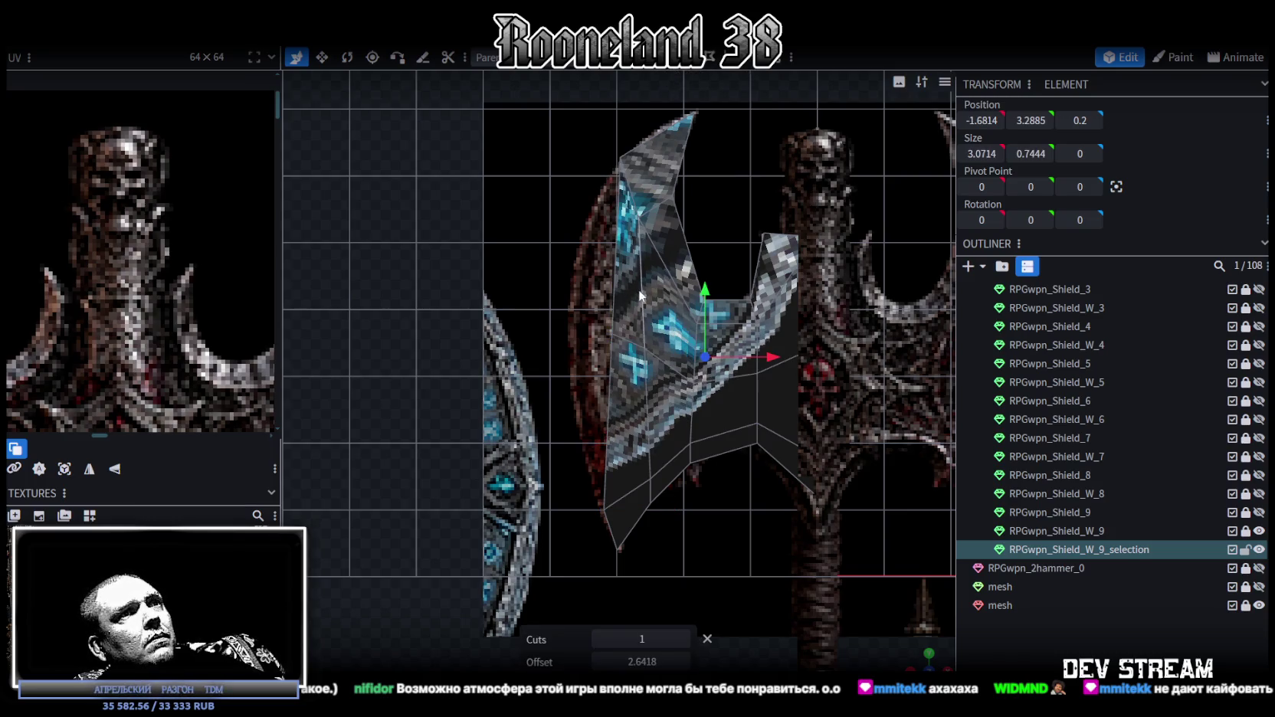
pyautogui.scroll(1, 637, 289)
pyautogui.scroll(1, 644, 294)
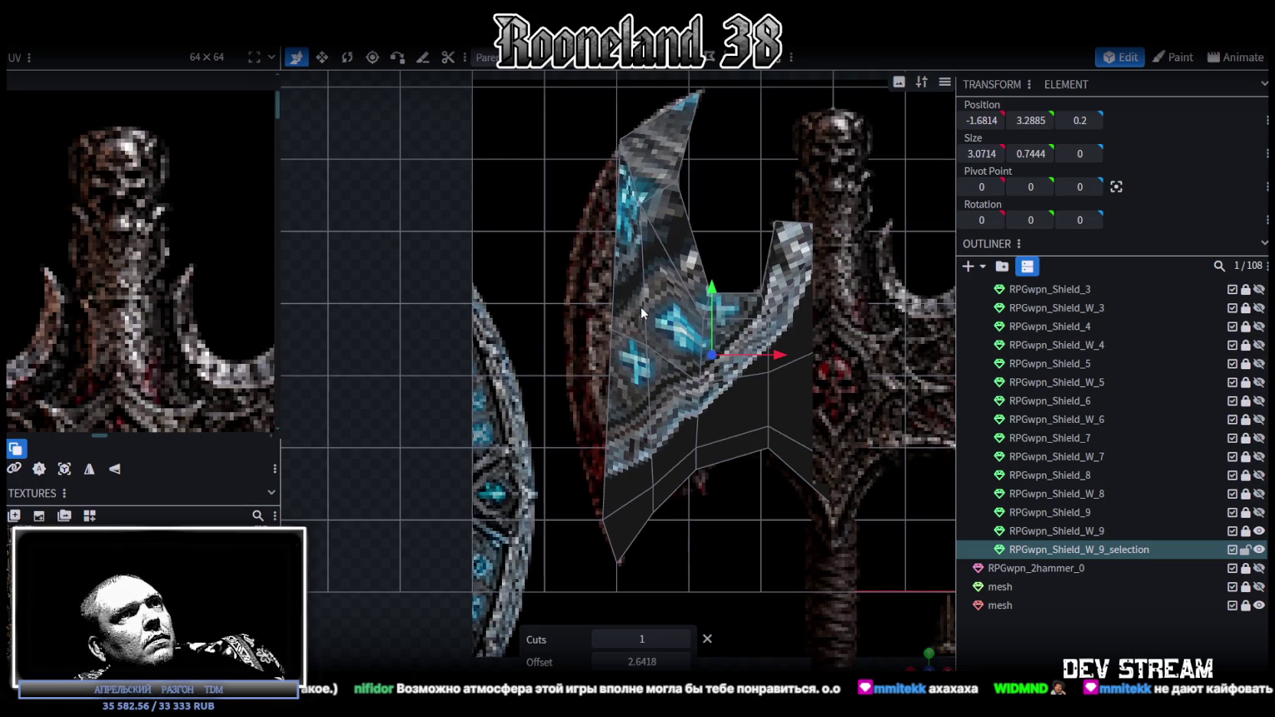
pyautogui.moveTo(641, 306); pyautogui.dragTo(664, 321, button='right')
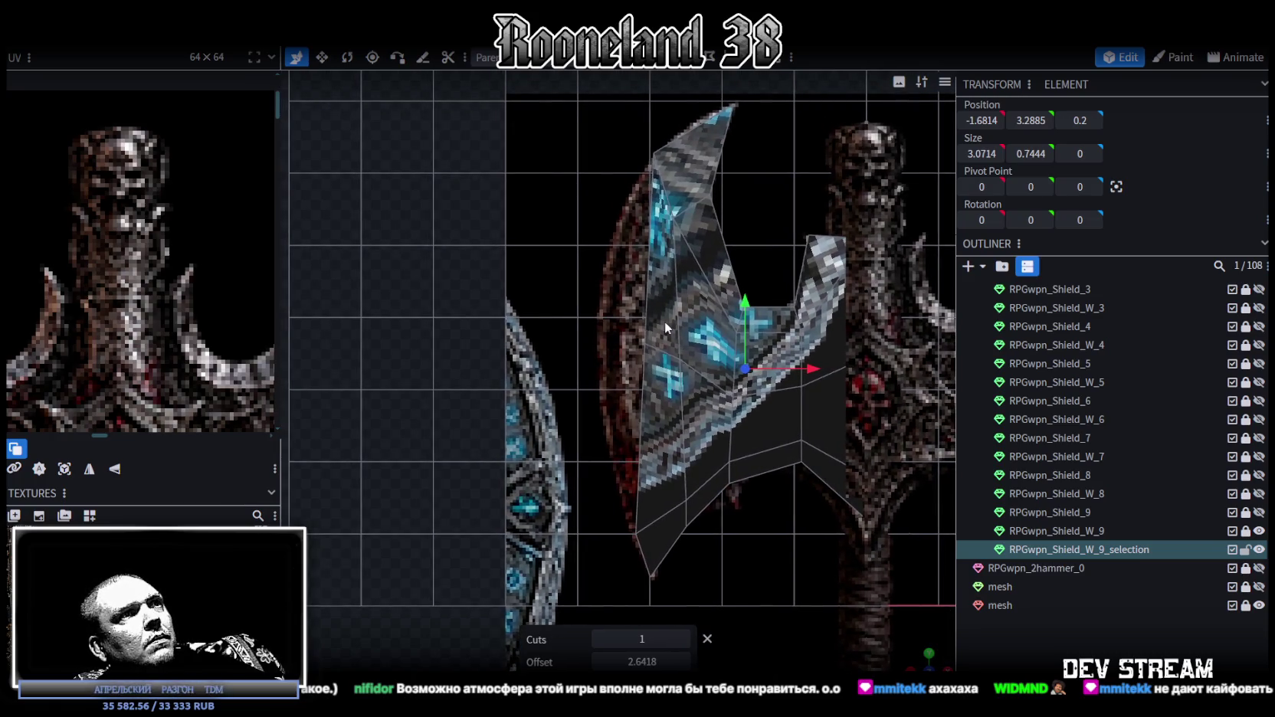
pyautogui.click(685, 636)
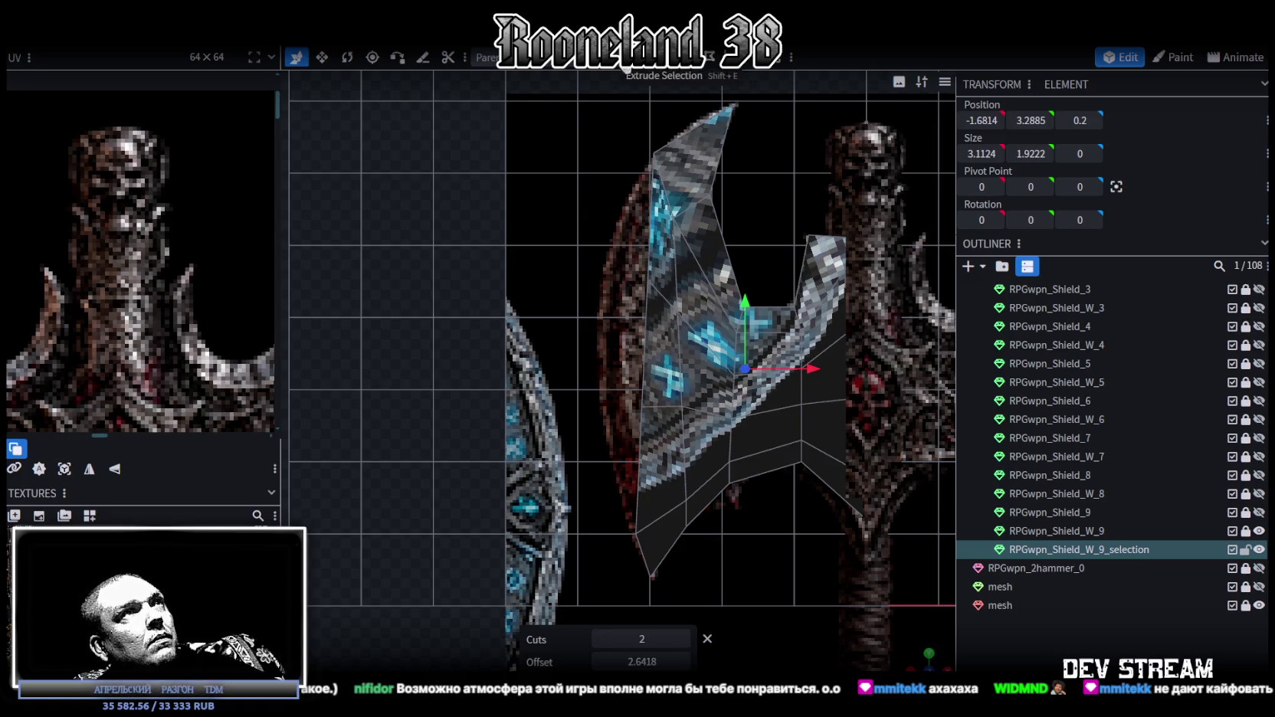
# - Drag the new vertices out to the reference blade edge at X -3.4804, Y 4.8185
pyautogui.moveTo(706, 283)
pyautogui.mouseDown()
pyautogui.moveTo(662, 281)
pyautogui.moveTo(628, 216)
pyautogui.mouseUp()
pyautogui.moveTo(673, 263); pyautogui.dragTo(678, 265)
pyautogui.moveTo(680, 403); pyautogui.dragTo(662, 408)
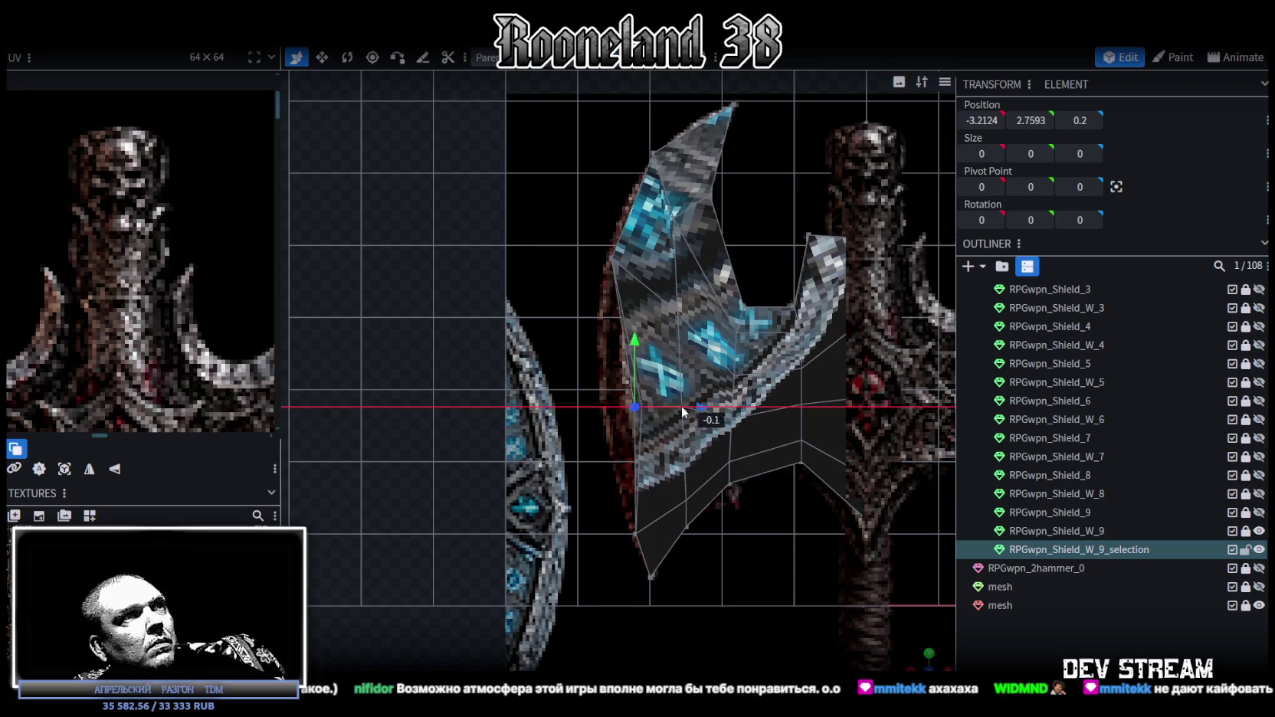
pyautogui.moveTo(598, 336); pyautogui.dragTo(602, 316)
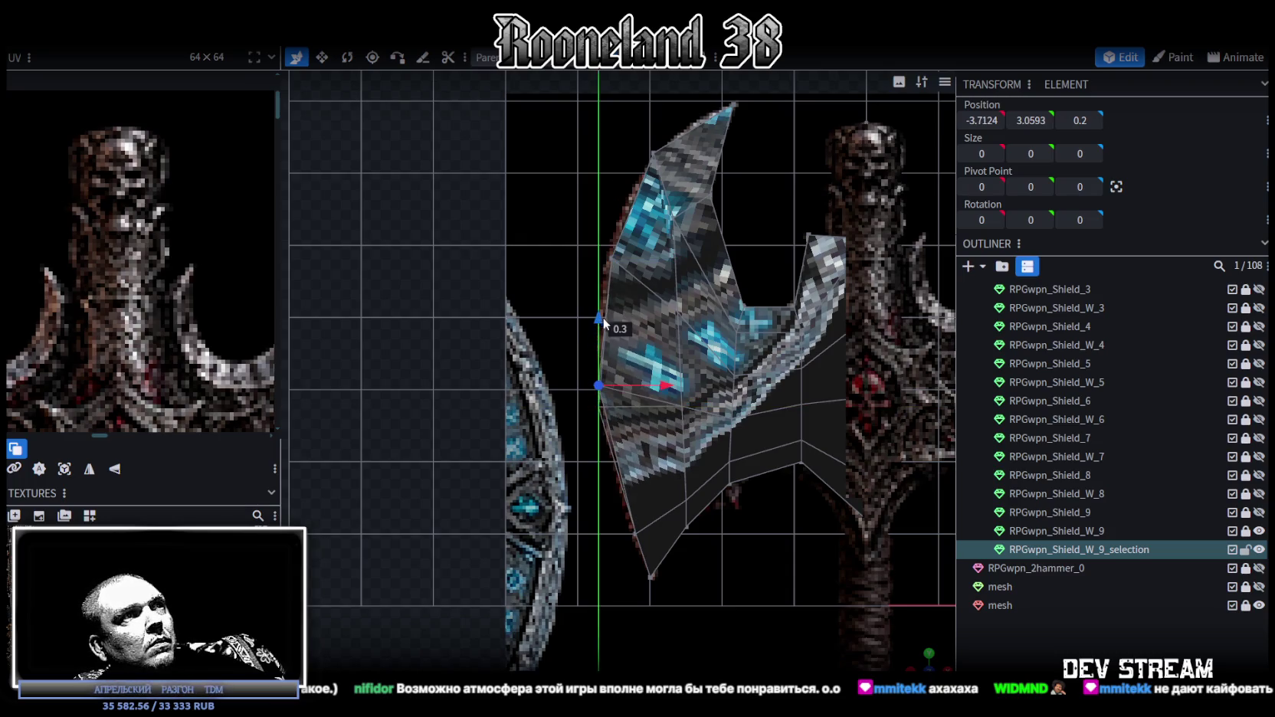
pyautogui.moveTo(671, 385); pyautogui.dragTo(678, 386)
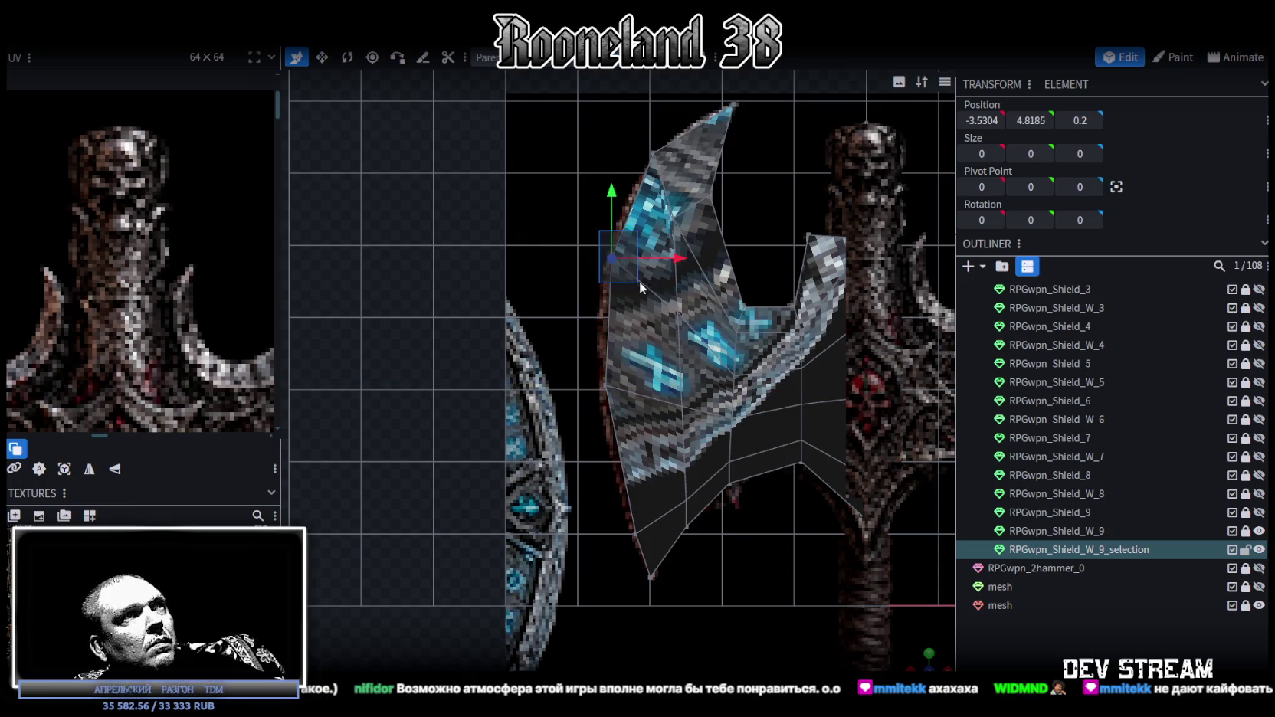
pyautogui.moveTo(674, 263); pyautogui.dragTo(685, 258)
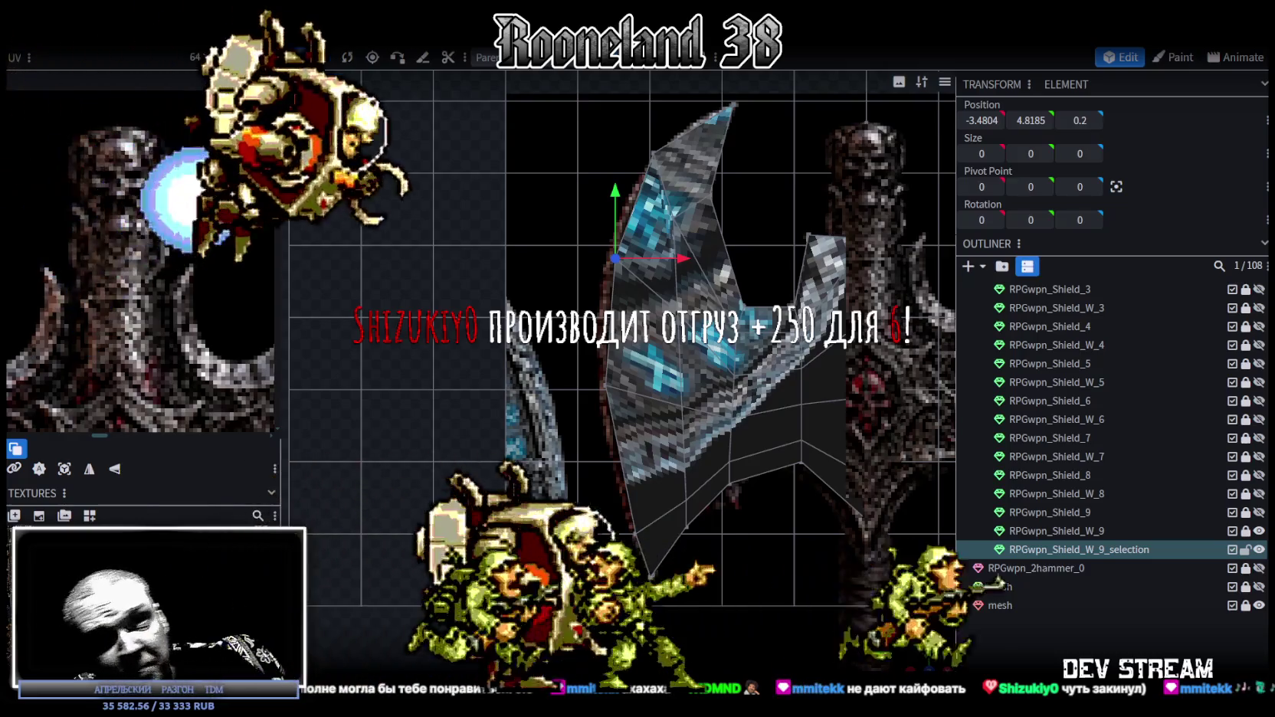
# - Shift a vertical blade edge and one edge vertex left toward the reference outline
pyautogui.scroll(-1, 754, 352)
pyautogui.scroll(2, 755, 353)
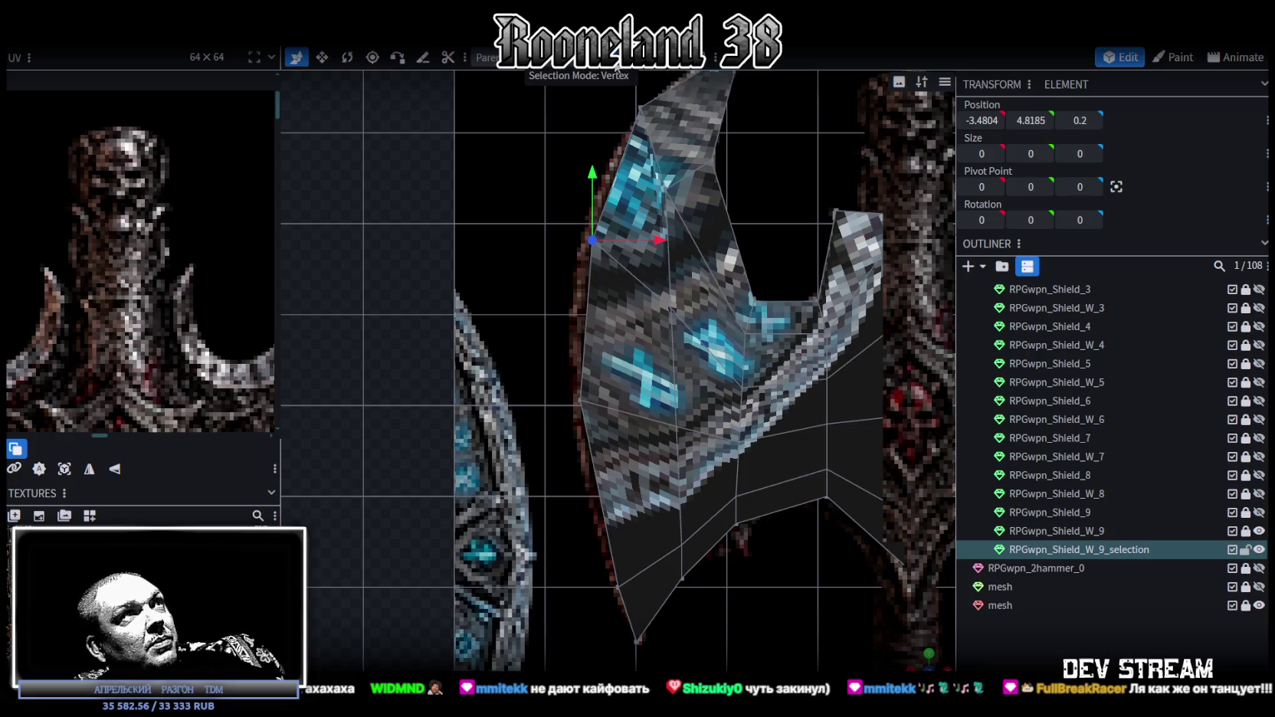
pyautogui.click(678, 360)
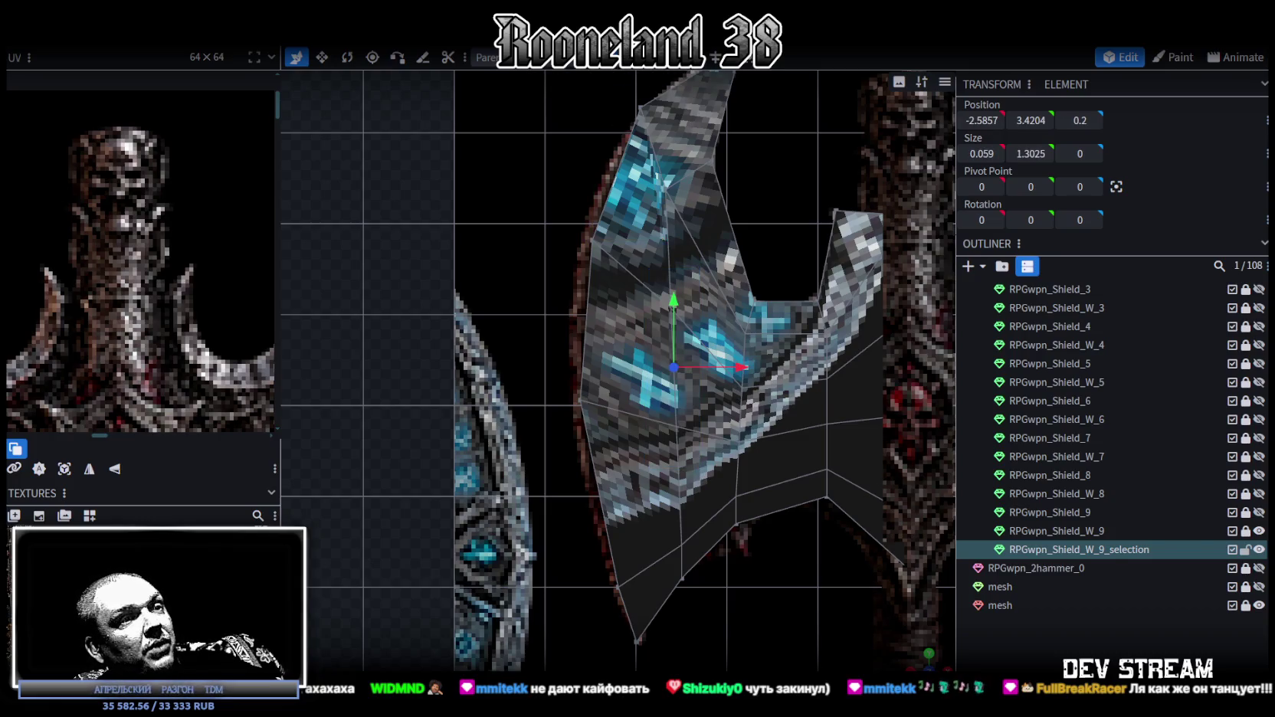
pyautogui.moveTo(734, 367); pyautogui.dragTo(679, 376)
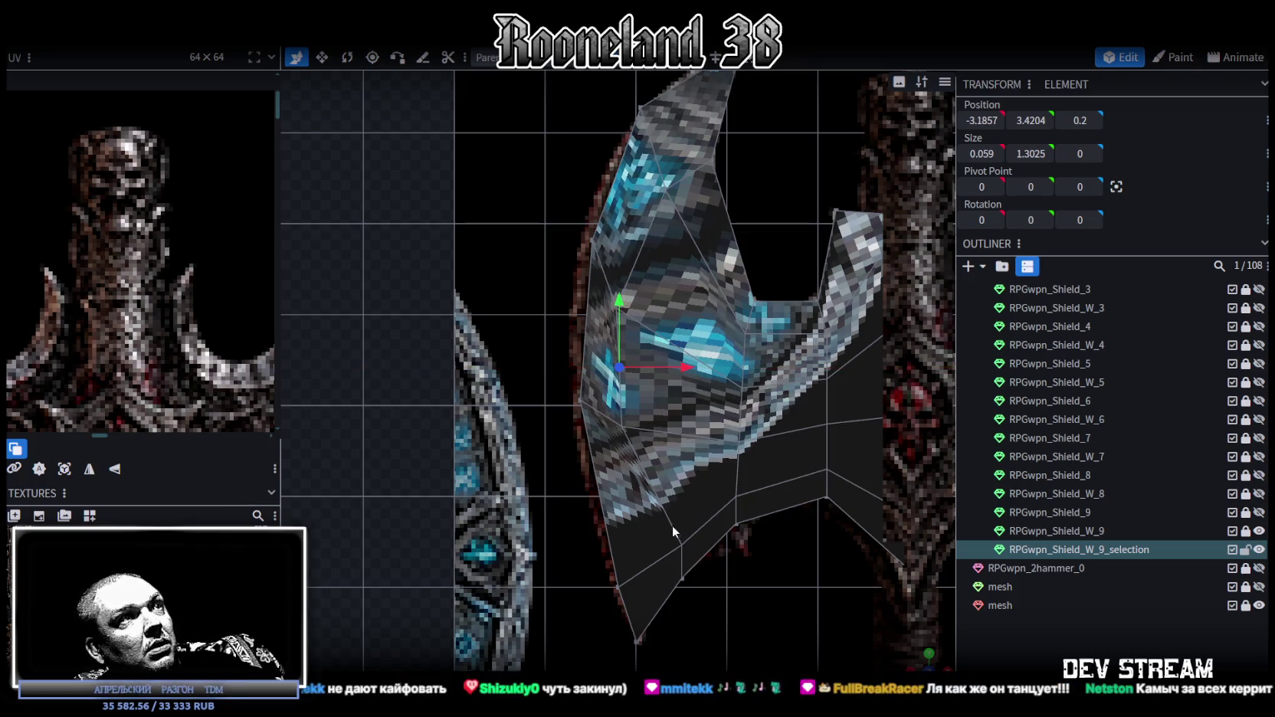
pyautogui.moveTo(673, 525); pyautogui.dragTo(659, 313)
pyautogui.click(607, 312)
pyautogui.moveTo(682, 313); pyautogui.dragTo(685, 314)
# - Lower the upper-edge vertex and raise the next one down to follow the reference edge
pyautogui.moveTo(645, 452); pyautogui.dragTo(620, 302)
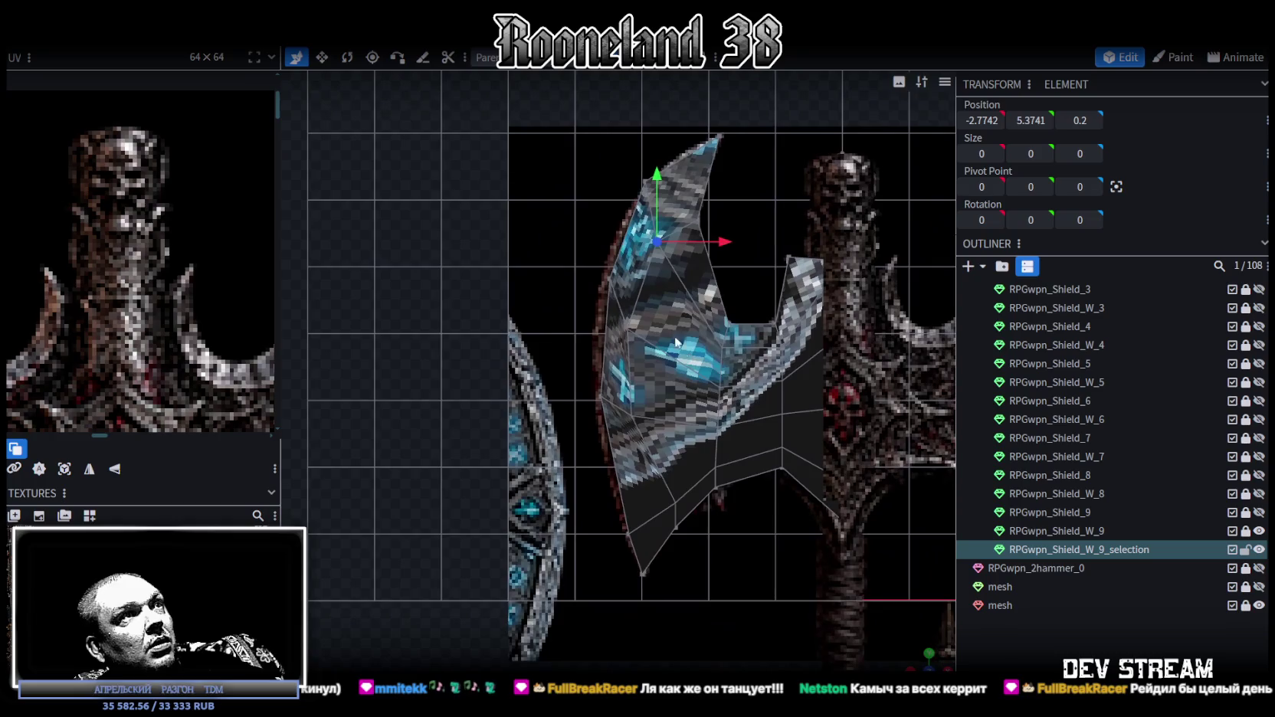
pyautogui.click(610, 279)
pyautogui.moveTo(614, 212); pyautogui.dragTo(601, 234)
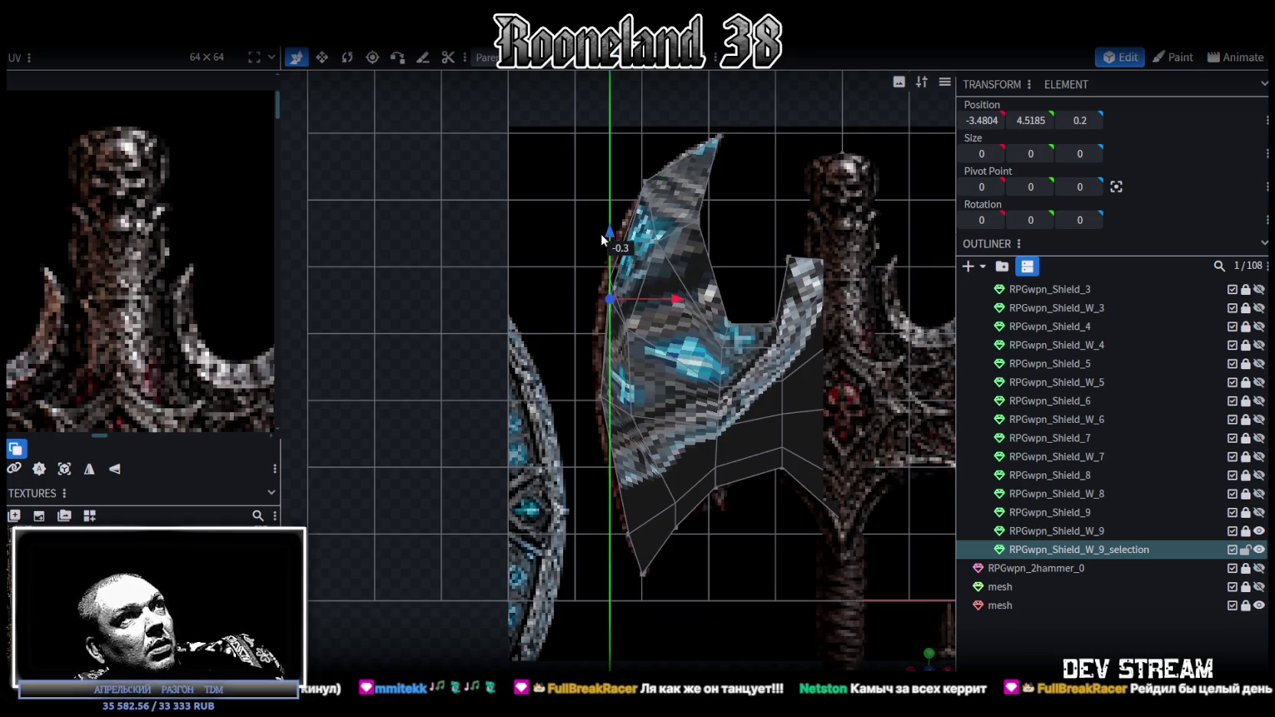
pyautogui.moveTo(671, 299); pyautogui.dragTo(639, 253)
pyautogui.click(627, 329)
pyautogui.moveTo(693, 308); pyautogui.dragTo(700, 322)
# - Lower a left-edge vertex toward the blade's lower tip, ending at X -2.8972, Y 1.2667
pyautogui.scroll(2, 694, 307)
pyautogui.moveTo(687, 298); pyautogui.dragTo(561, 268, button='right')
pyautogui.click(572, 263)
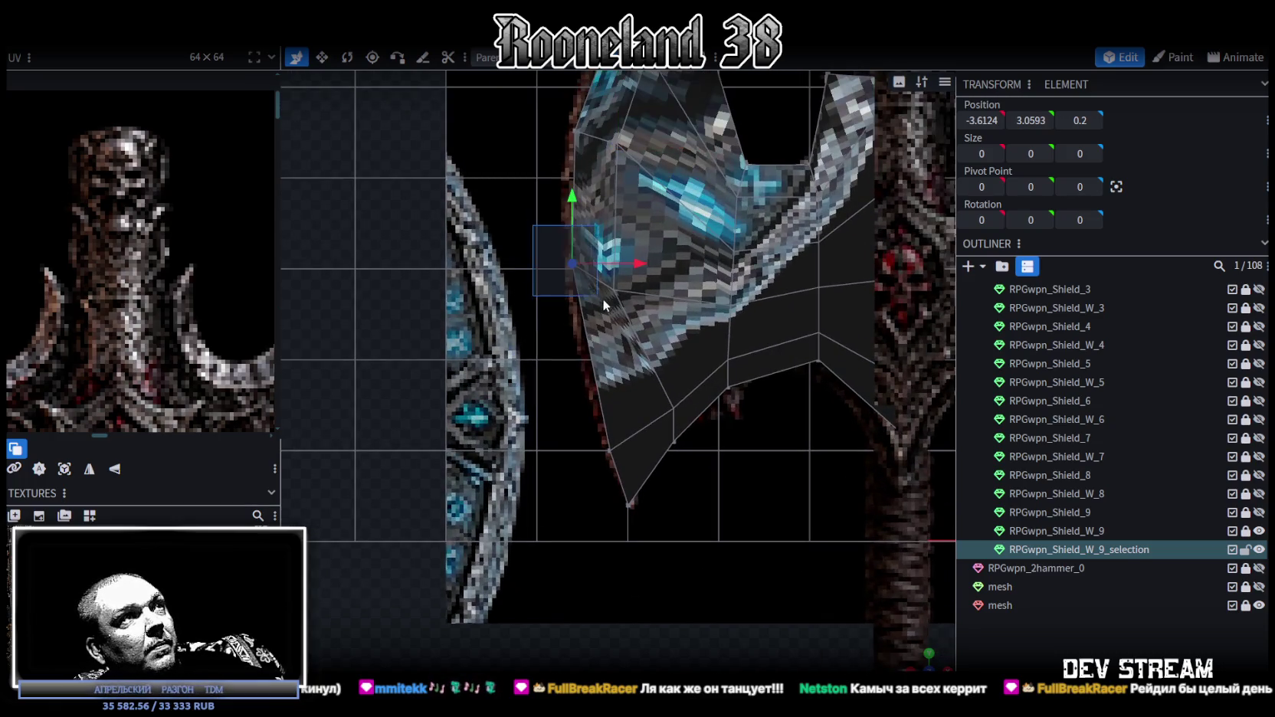
pyautogui.moveTo(573, 195); pyautogui.dragTo(571, 226)
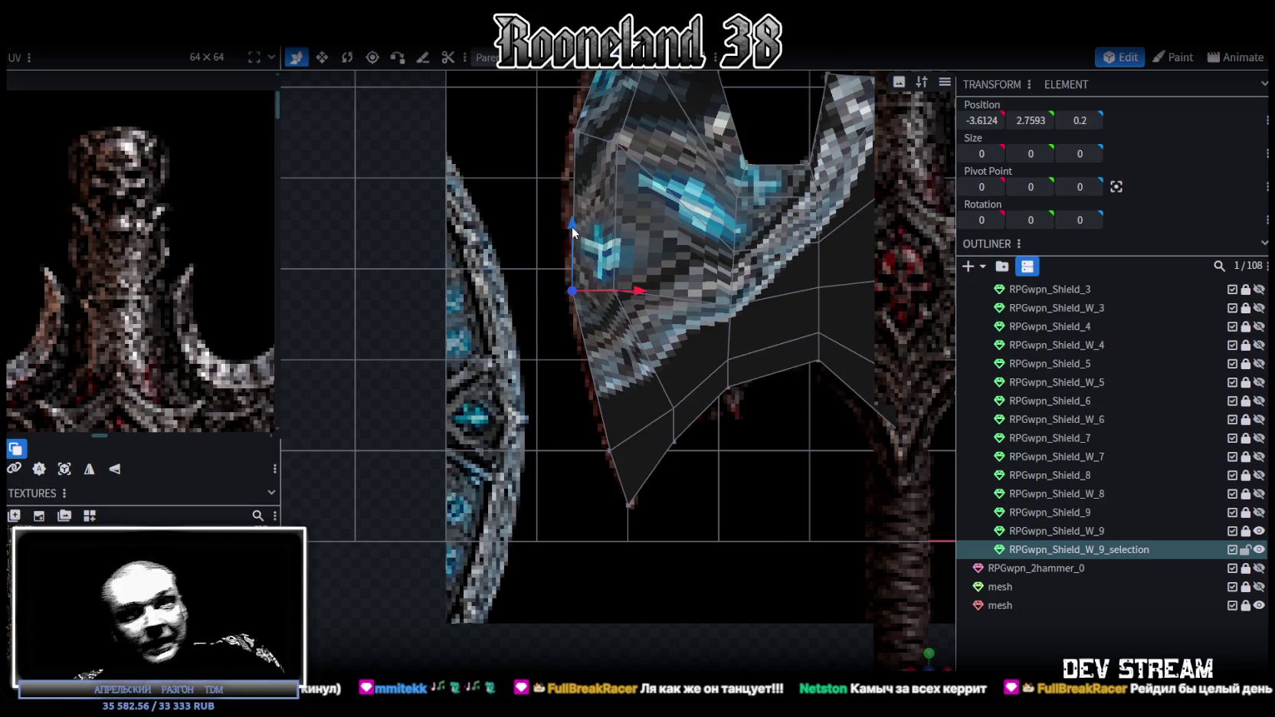
pyautogui.scroll(2, 637, 287)
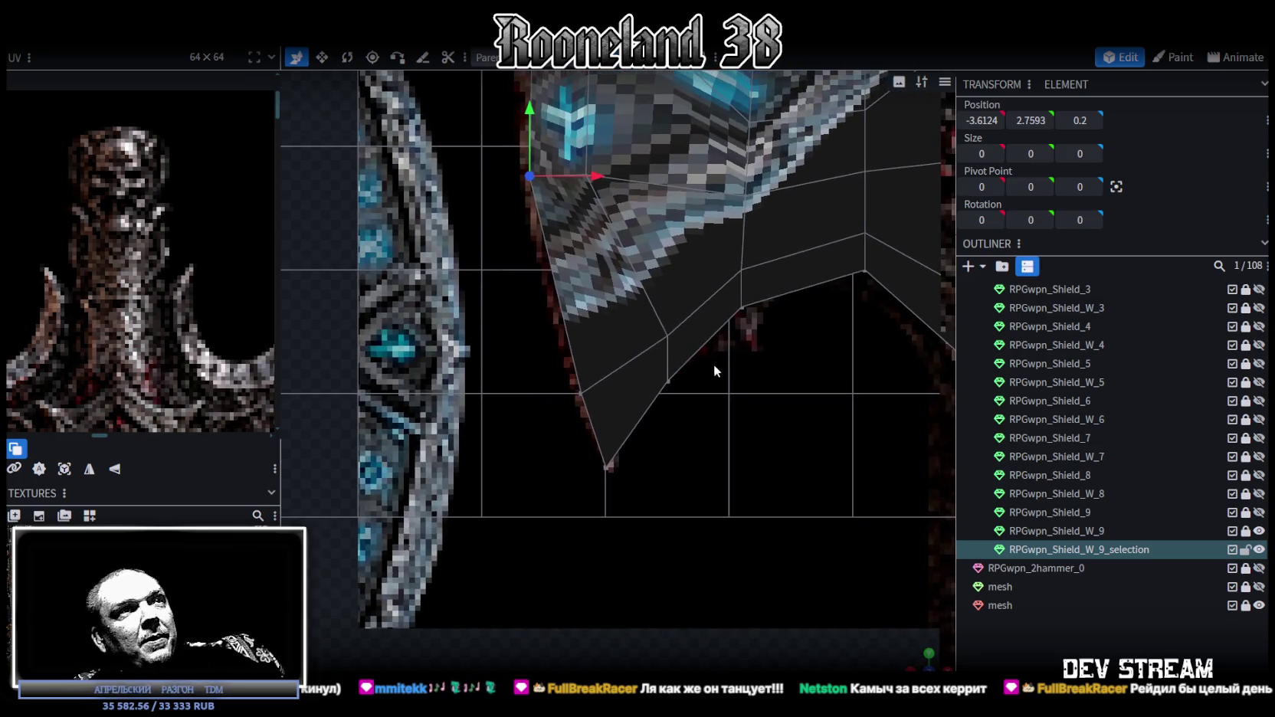
pyautogui.moveTo(711, 373); pyautogui.dragTo(624, 279)
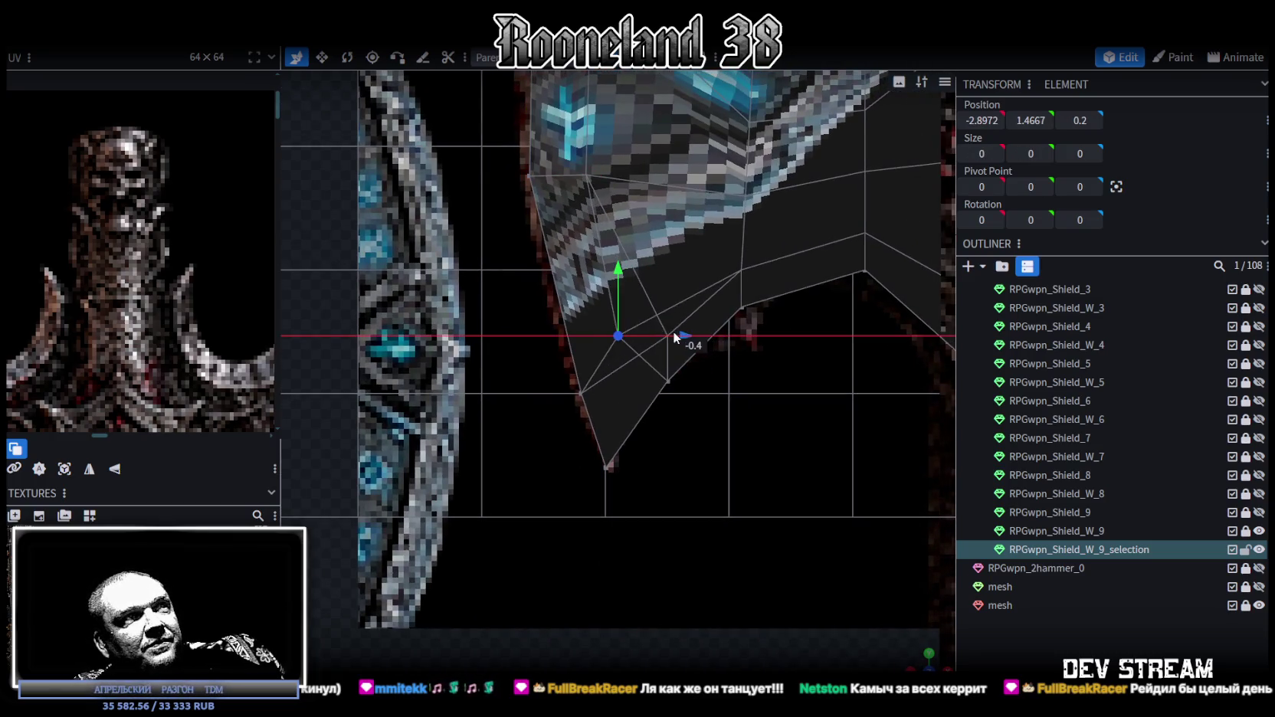
pyautogui.moveTo(624, 280); pyautogui.dragTo(613, 295)
# - Review the blade shape and select its middle vertex for mesh editing
pyautogui.scroll(-2, 614, 295)
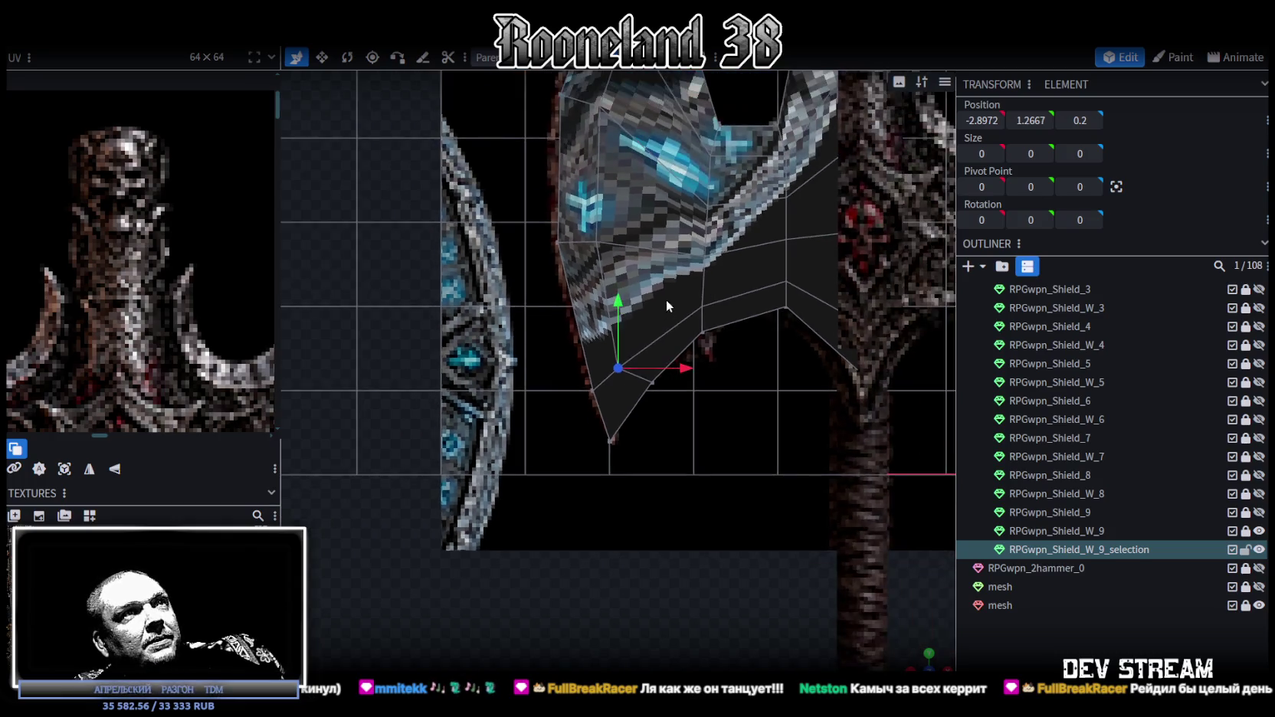
pyautogui.moveTo(666, 301); pyautogui.dragTo(609, 482, button='right')
pyautogui.moveTo(608, 482)
pyautogui.mouseDown()
pyautogui.moveTo(655, 476)
pyautogui.moveTo(635, 431)
pyautogui.mouseUp()
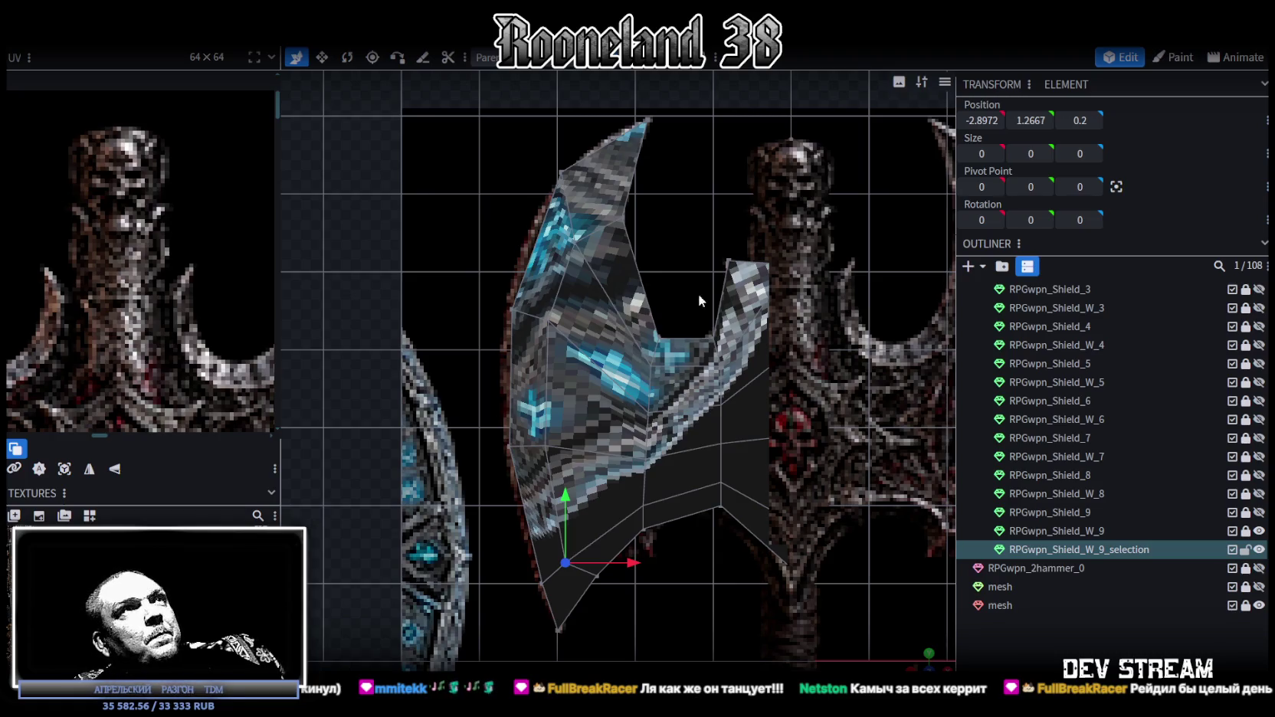
pyautogui.scroll(1, 675, 358)
pyautogui.click(659, 361)
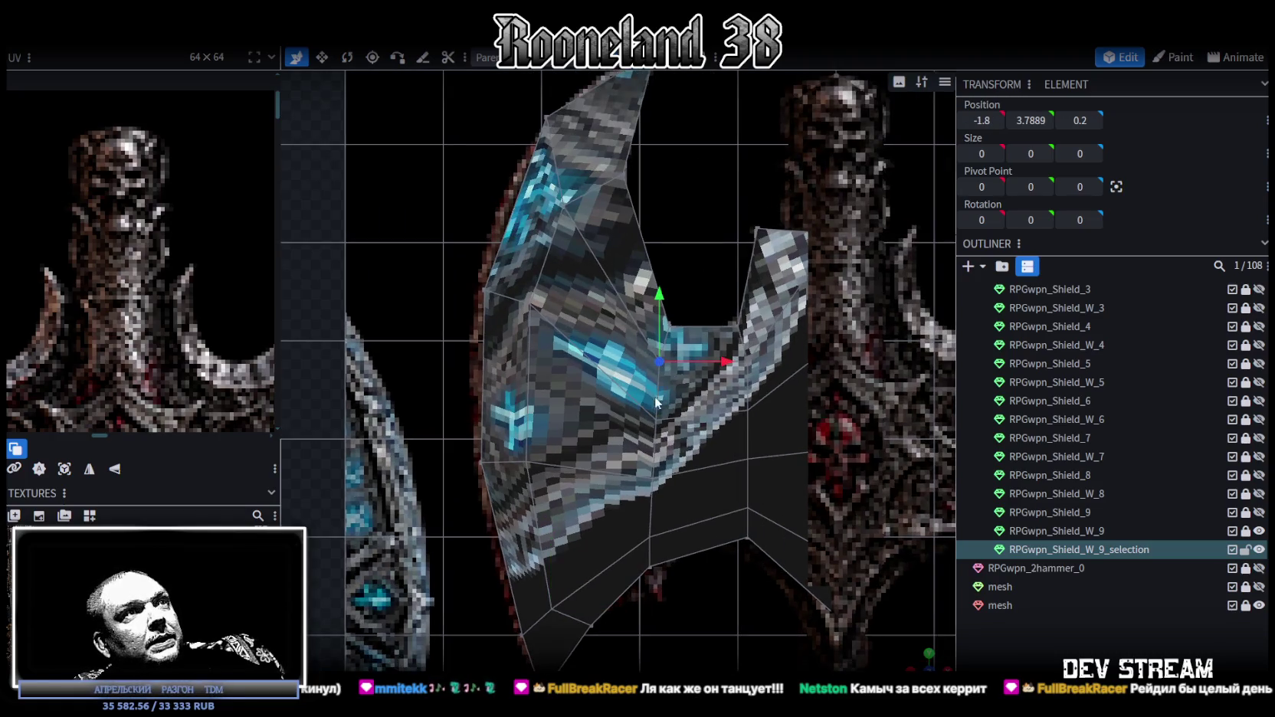
pyautogui.rightClick(657, 422)
pyautogui.moveTo(710, 371)
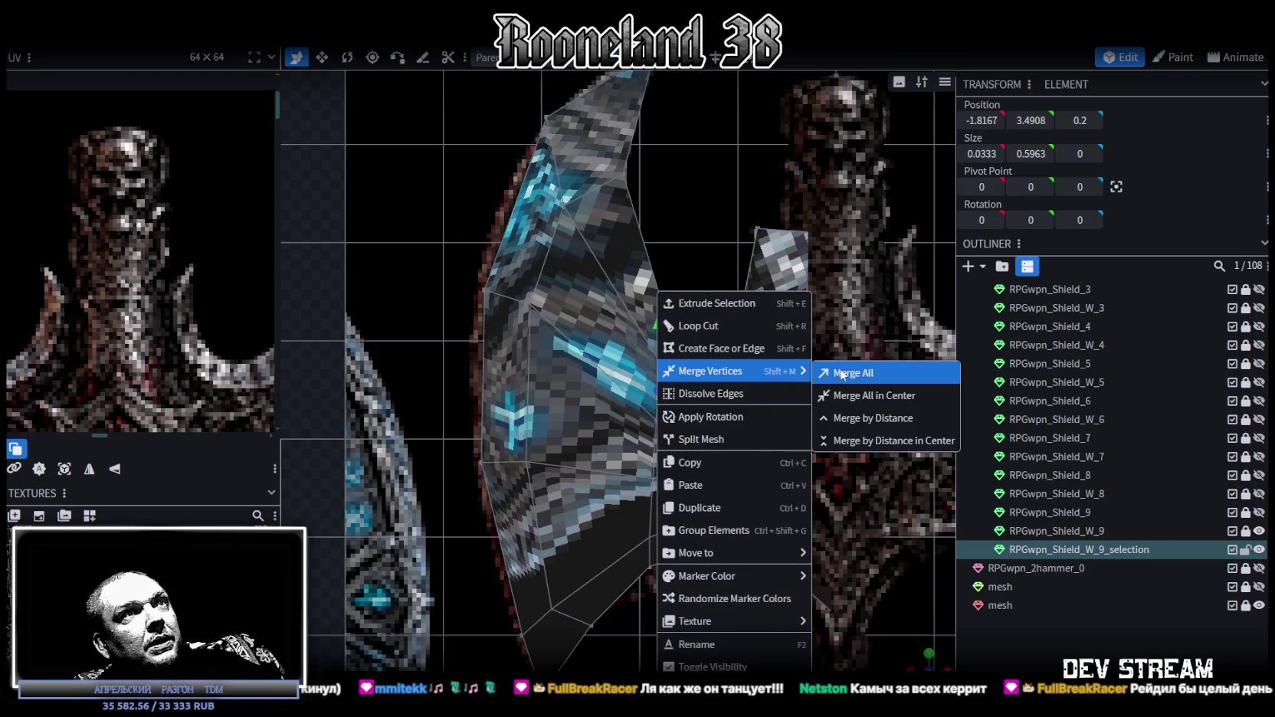
# - Merge the middle vertex, then weld a doubled vertex pair near the blade's centre
pyautogui.click(767, 367)
pyautogui.scroll(1, 766, 366)
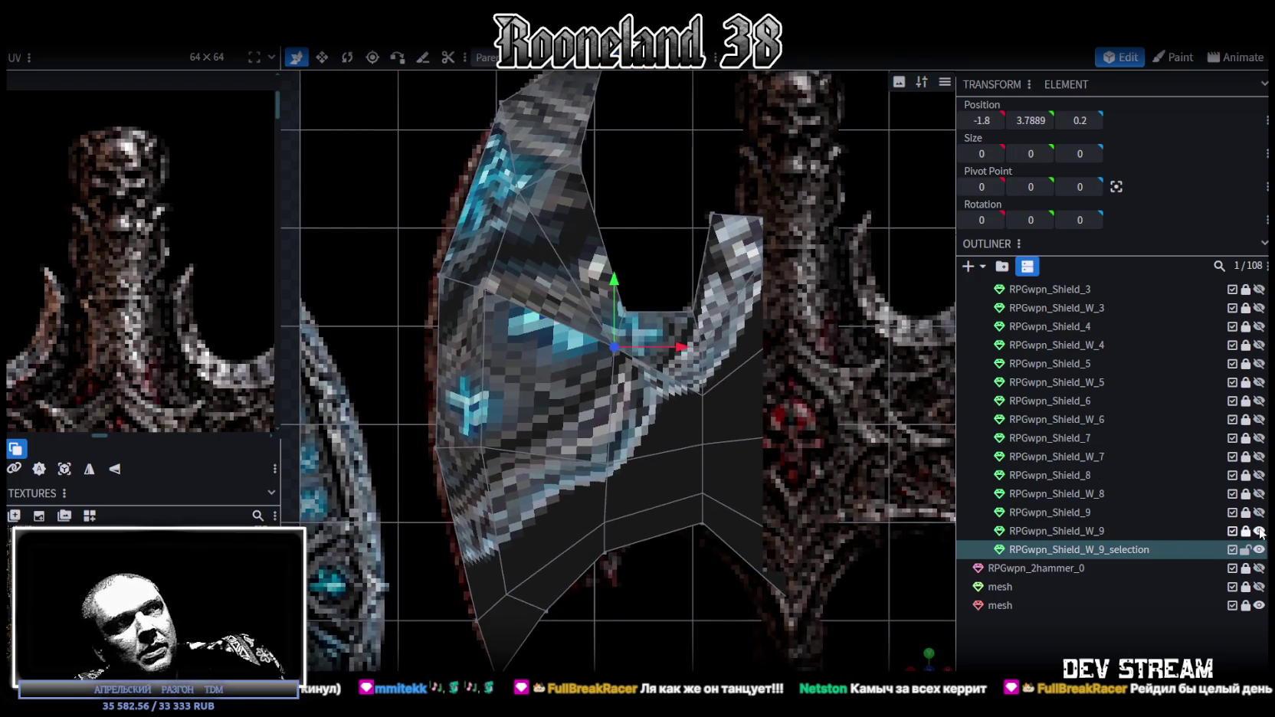
pyautogui.scroll(1, 836, 444)
pyautogui.moveTo(836, 444)
pyautogui.mouseDown()
pyautogui.moveTo(751, 442)
pyautogui.moveTo(723, 415)
pyautogui.mouseUp()
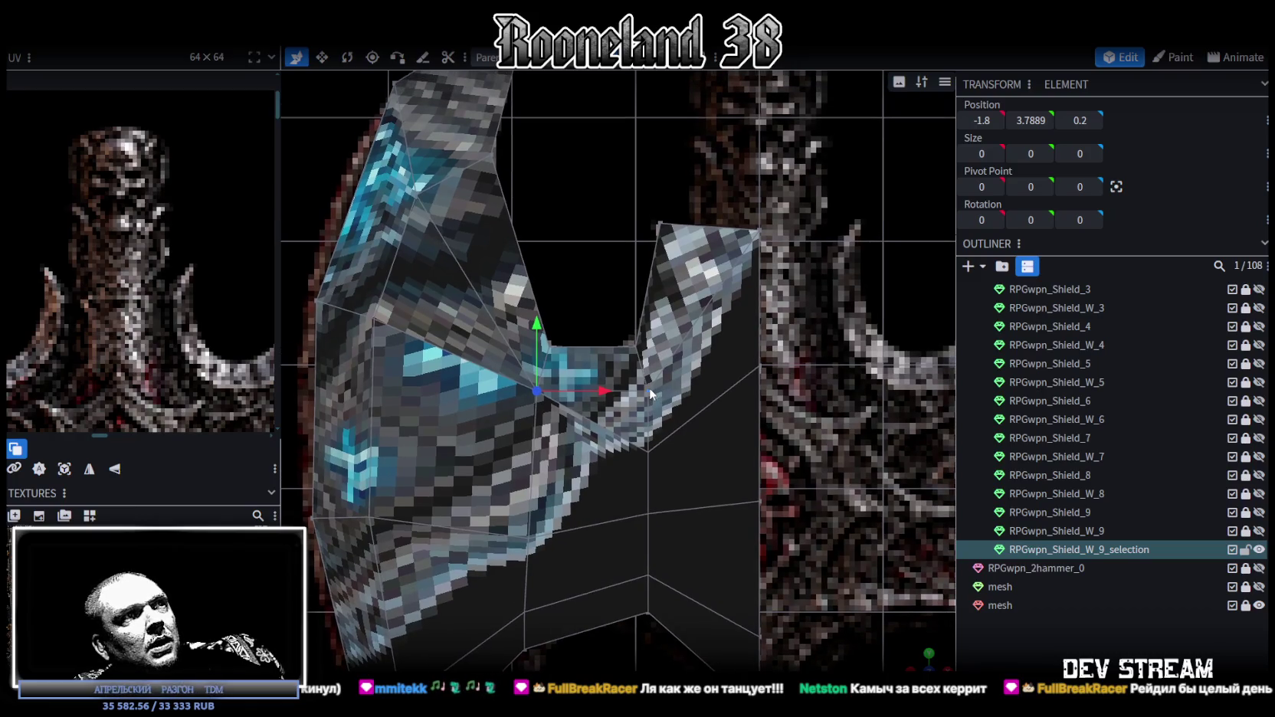
pyautogui.click(650, 450)
pyautogui.keyDown('shift'); pyautogui.click(650, 450); pyautogui.keyUp('shift')
pyautogui.rightClick(650, 450)
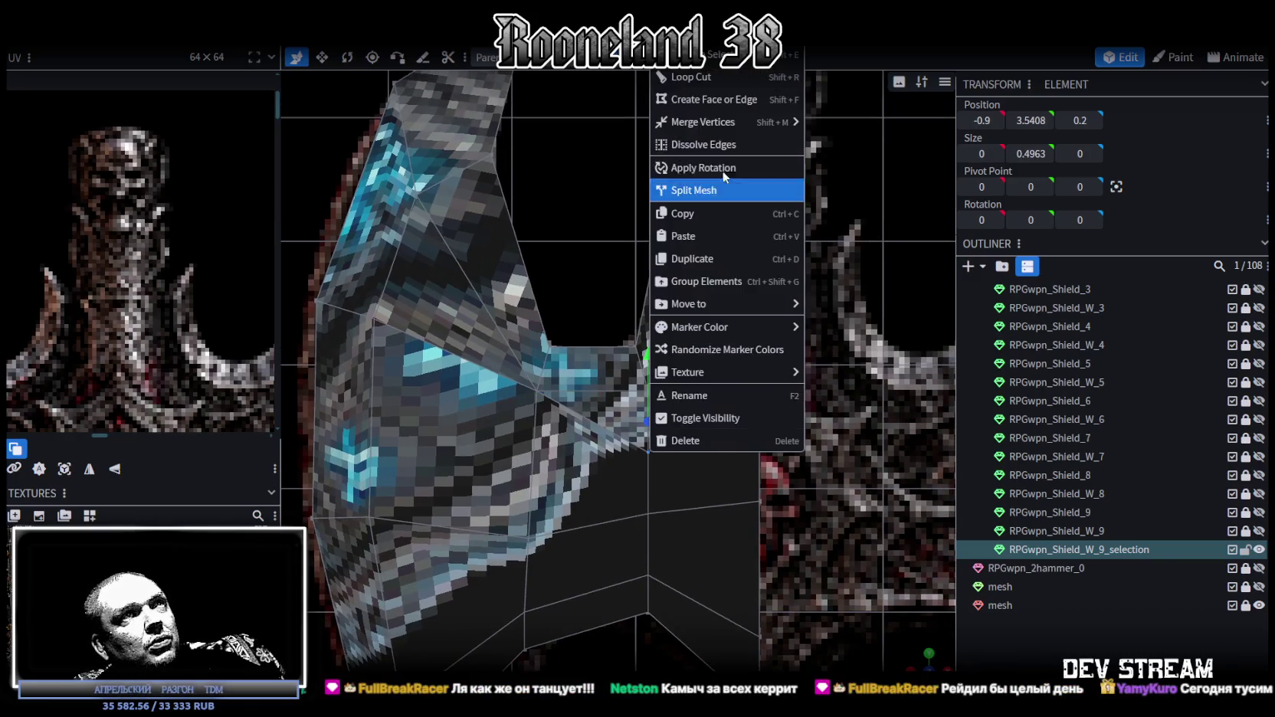
pyautogui.moveTo(702, 122)
pyautogui.click(851, 144)
# - Weld the doubled vertex pair in the lower blade
pyautogui.moveTo(761, 483); pyautogui.dragTo(633, 466)
pyautogui.click(629, 503)
pyautogui.keyDown('shift'); pyautogui.click(639, 432); pyautogui.keyUp('shift')
pyautogui.scroll(3, 640, 510)
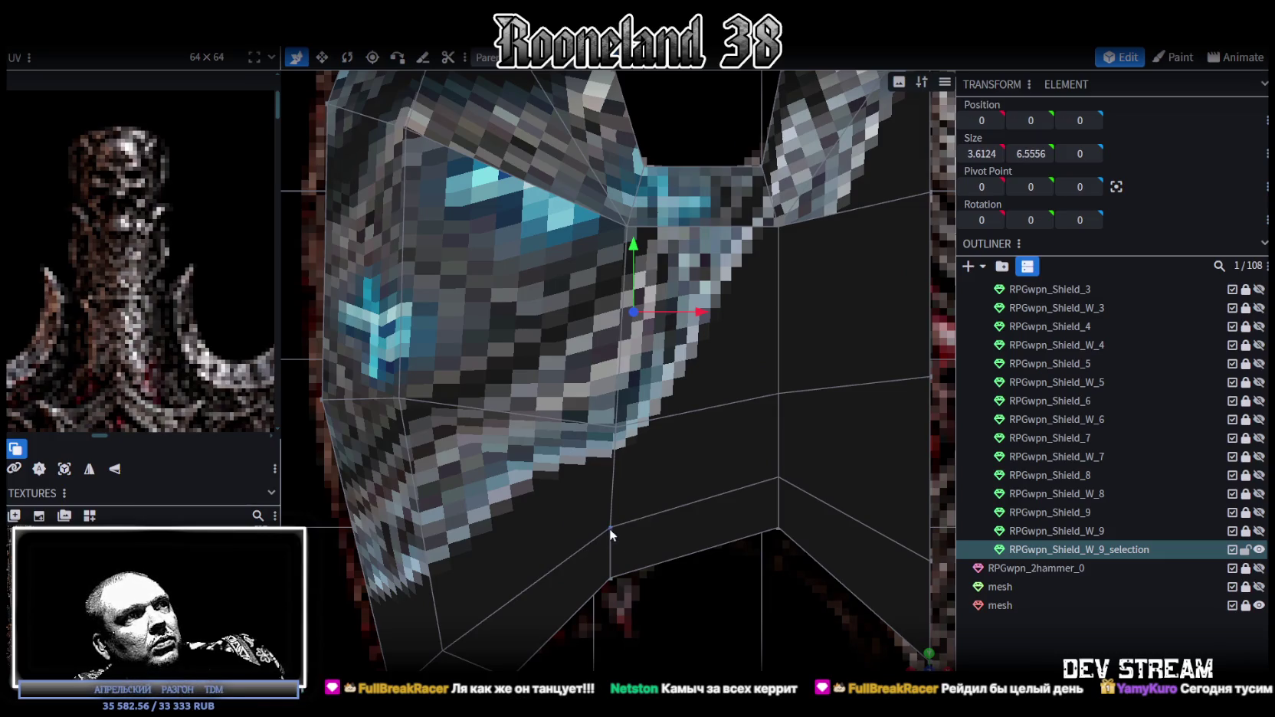
pyautogui.click(610, 528)
pyautogui.keyDown('shift'); pyautogui.click(615, 426); pyautogui.keyUp('shift')
pyautogui.rightClick(615, 426)
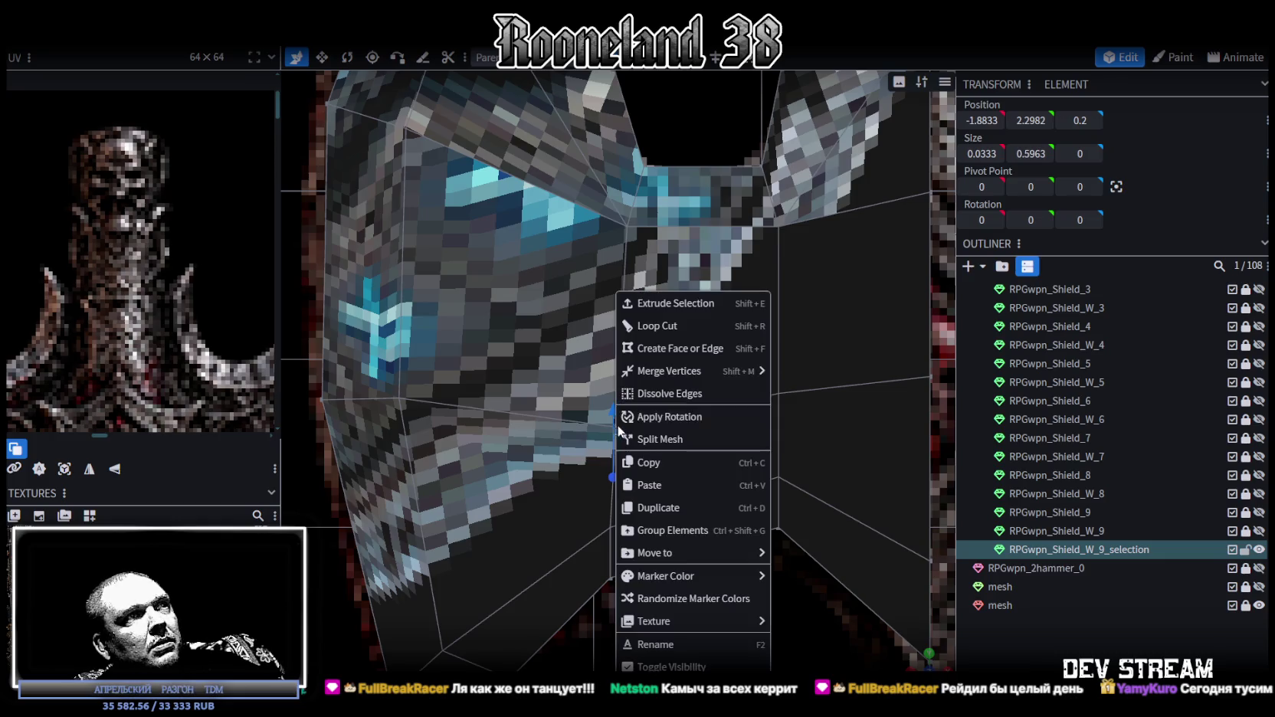
pyautogui.click(797, 372)
# - Weld the two remaining vertex pairs on the blade's lower right
pyautogui.moveTo(798, 438); pyautogui.dragTo(714, 474, button='right')
pyautogui.click(713, 470)
pyautogui.keyDown('shift'); pyautogui.click(715, 383); pyautogui.keyUp('shift')
pyautogui.rightClick(716, 387)
pyautogui.click(878, 376)
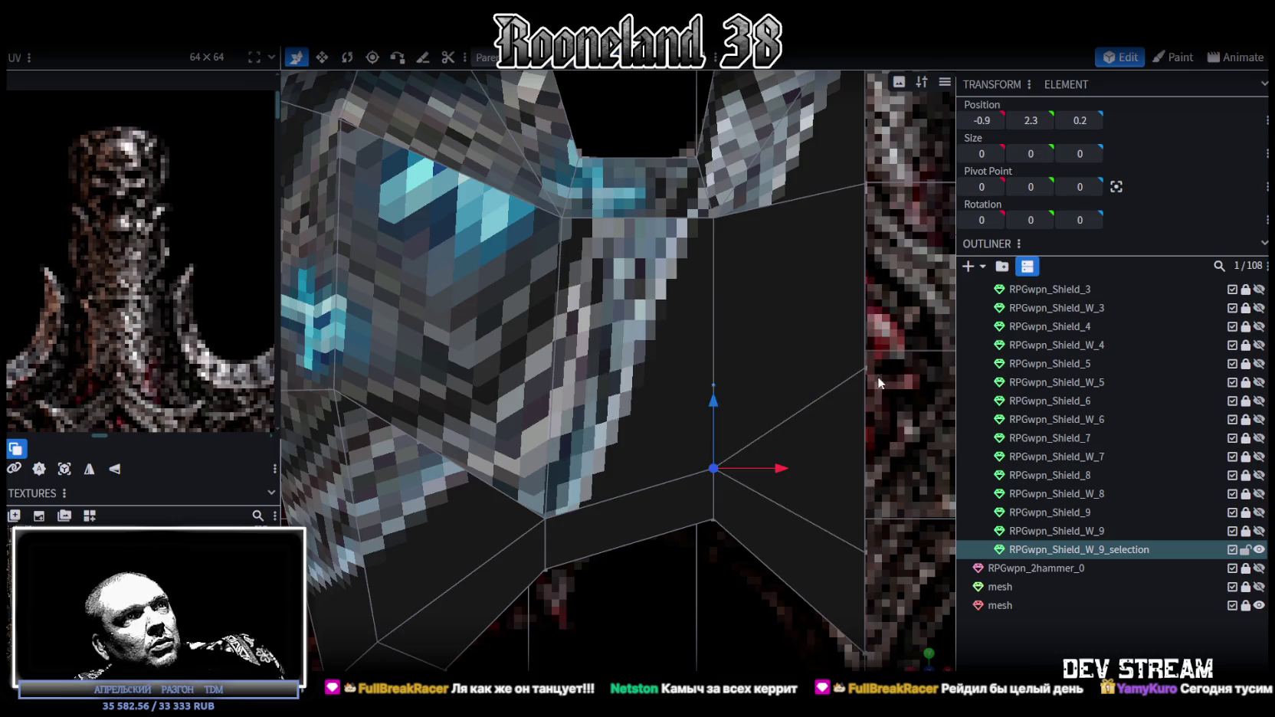
pyautogui.moveTo(878, 376); pyautogui.dragTo(825, 373, button='right')
pyautogui.click(813, 551)
pyautogui.keyDown('shift'); pyautogui.click(812, 372); pyautogui.keyUp('shift')
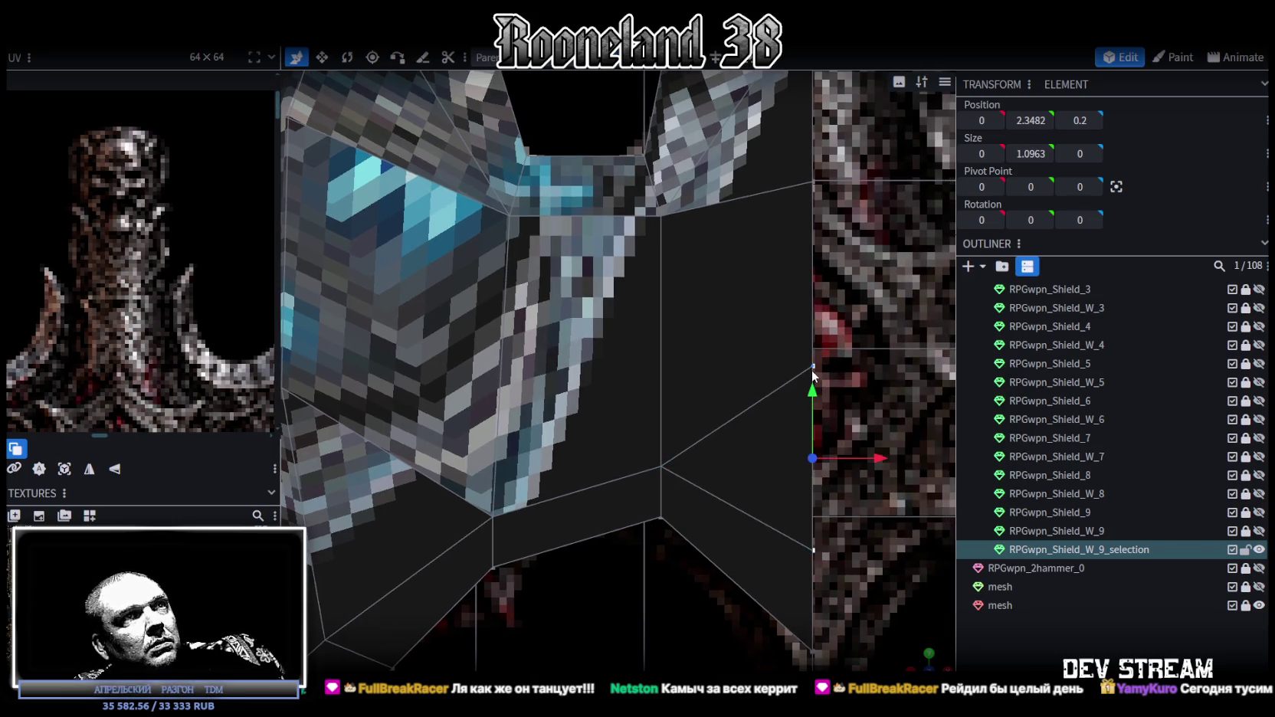
pyautogui.rightClick(813, 373)
pyautogui.click(996, 374)
pyautogui.scroll(-5, 722, 515)
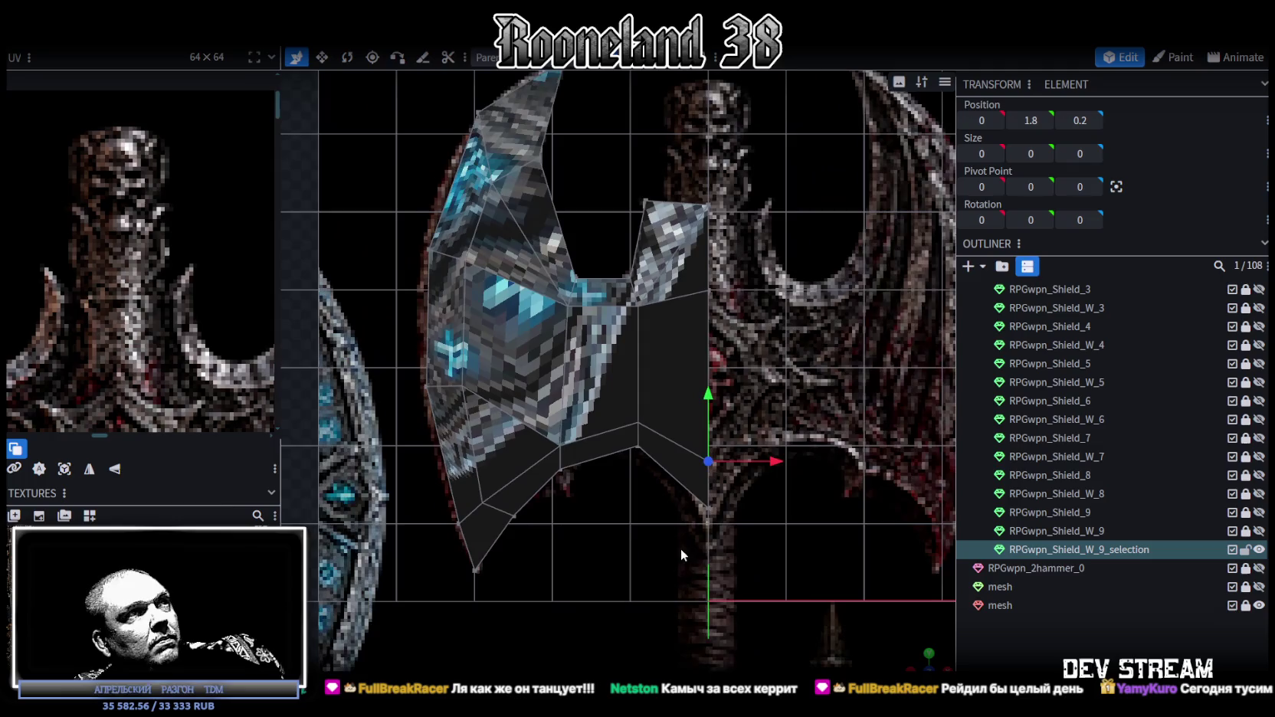
# - Slightly lower a vertex on the blade's left side to begin reshaping the blade
pyautogui.scroll(1, 675, 600)
pyautogui.scroll(1, 638, 534)
pyautogui.scroll(1, 658, 472)
pyautogui.moveTo(658, 472); pyautogui.dragTo(678, 454, button='right')
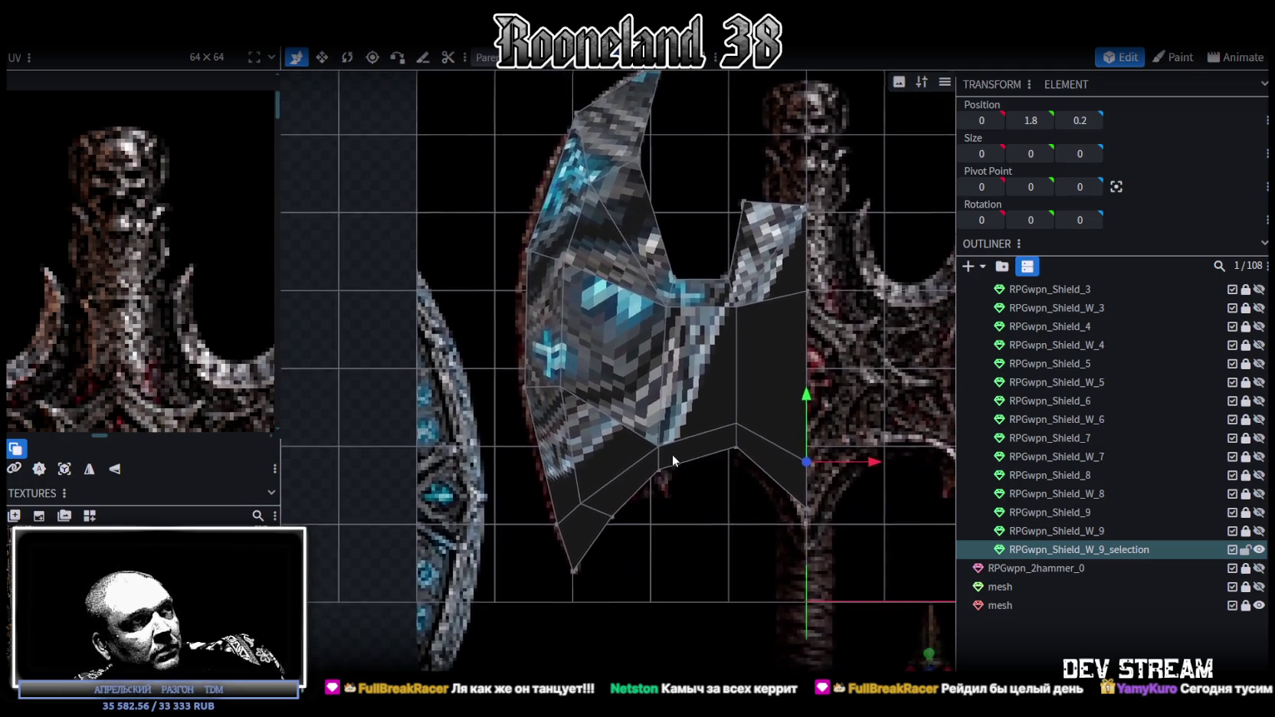
pyautogui.click(536, 388)
pyautogui.moveTo(555, 328); pyautogui.dragTo(562, 339)
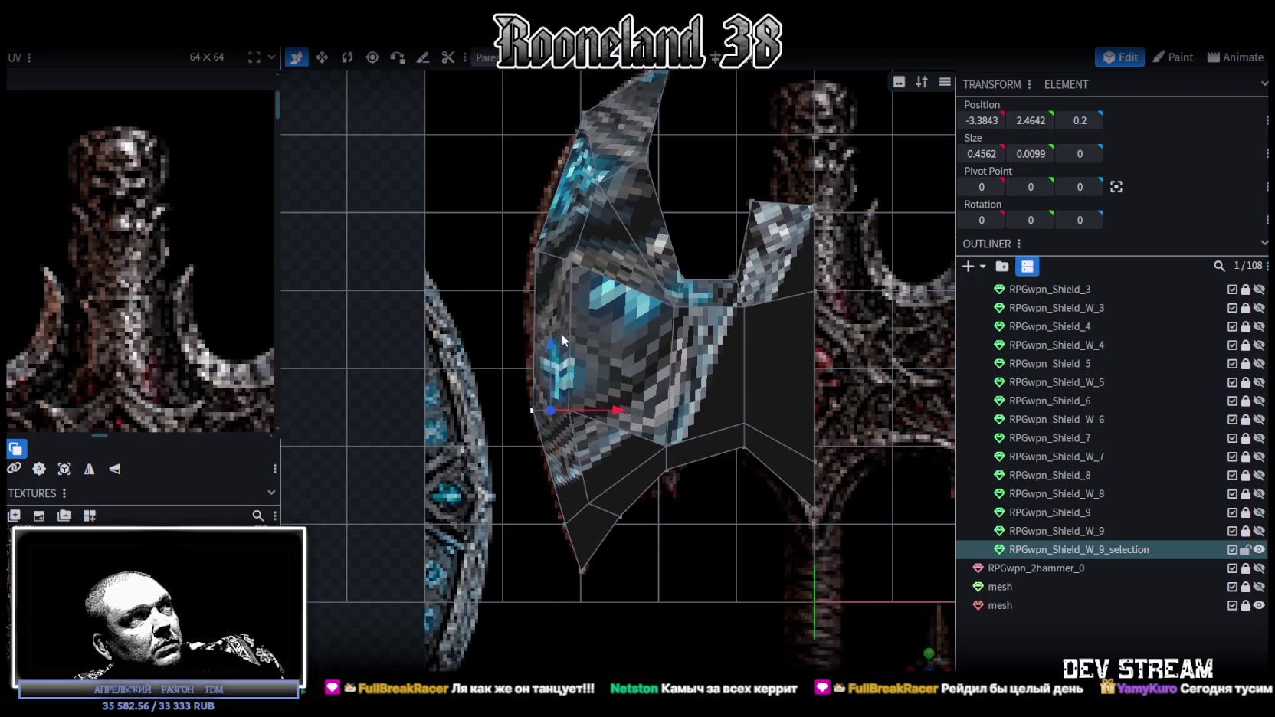
pyautogui.moveTo(563, 339); pyautogui.dragTo(574, 371, button='right')
pyautogui.click(622, 317)
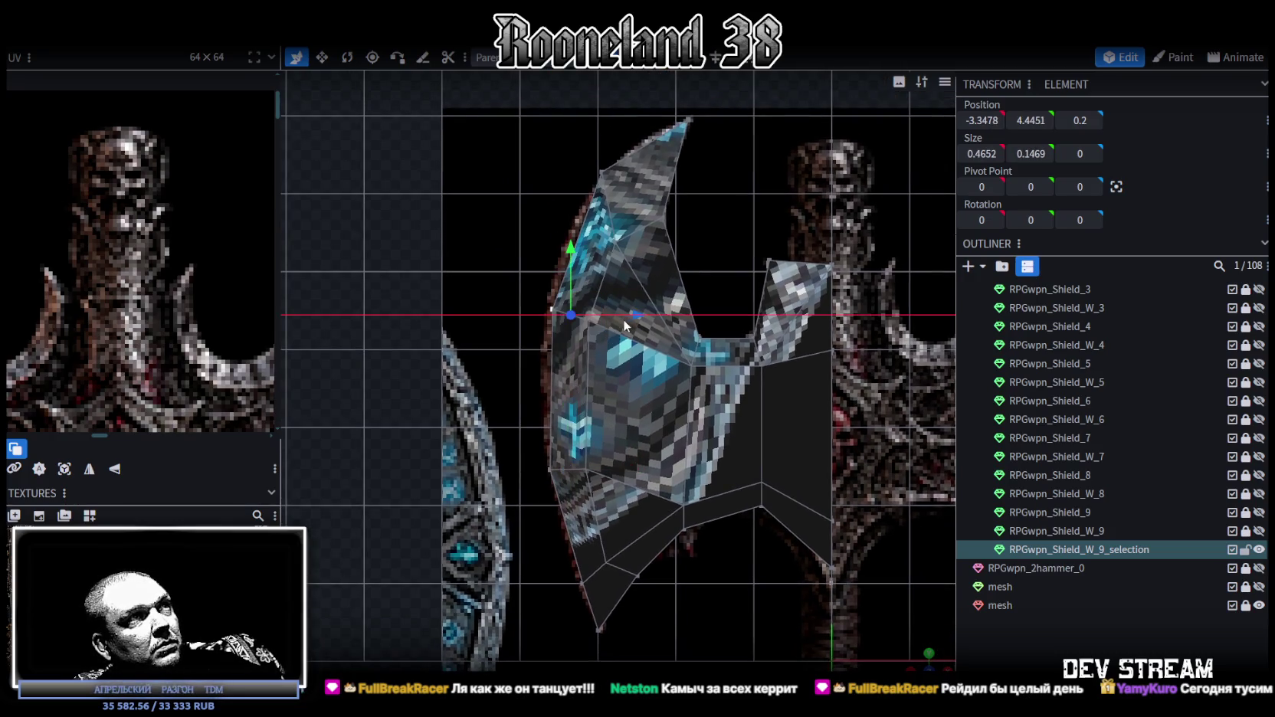
pyautogui.moveTo(623, 319); pyautogui.dragTo(605, 451, button='right')
# - Move the blade-tip vertex to match the reference tip, ending at X -2.1702, Y 5.7001
pyautogui.click(570, 264)
pyautogui.moveTo(583, 219); pyautogui.dragTo(574, 253)
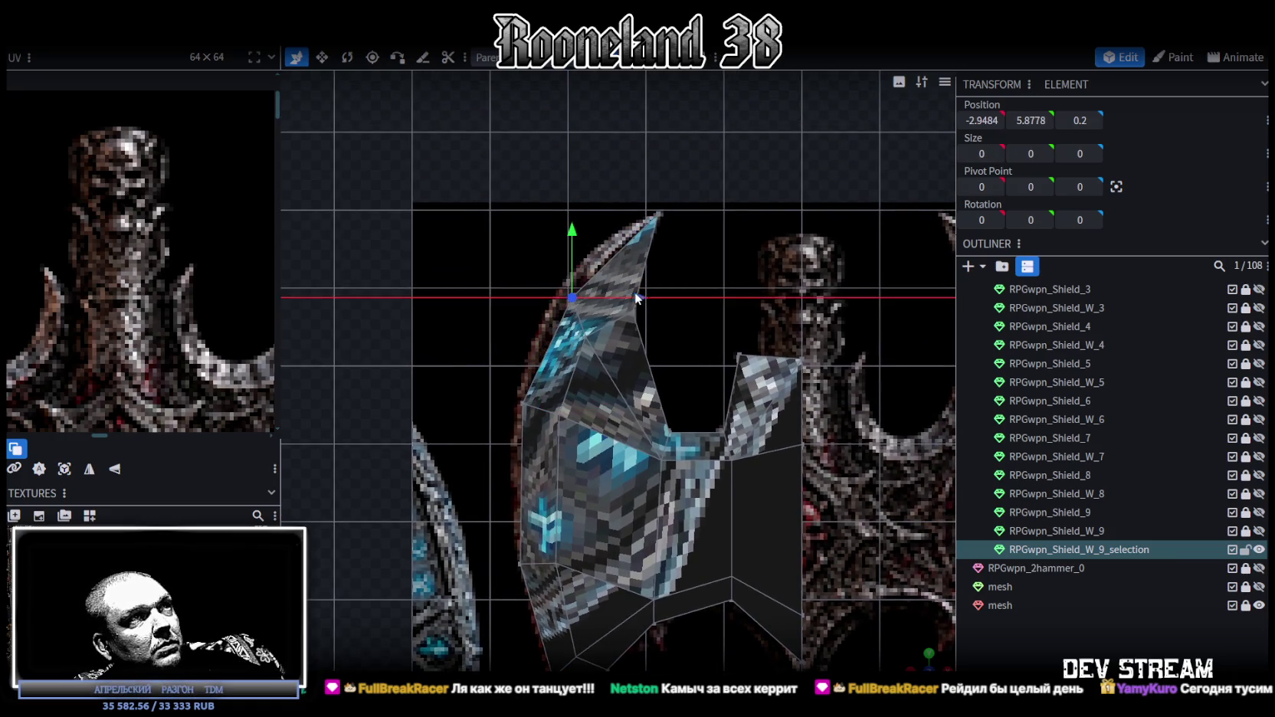
pyautogui.moveTo(623, 292); pyautogui.dragTo(707, 213)
pyautogui.moveTo(653, 144); pyautogui.dragTo(650, 155)
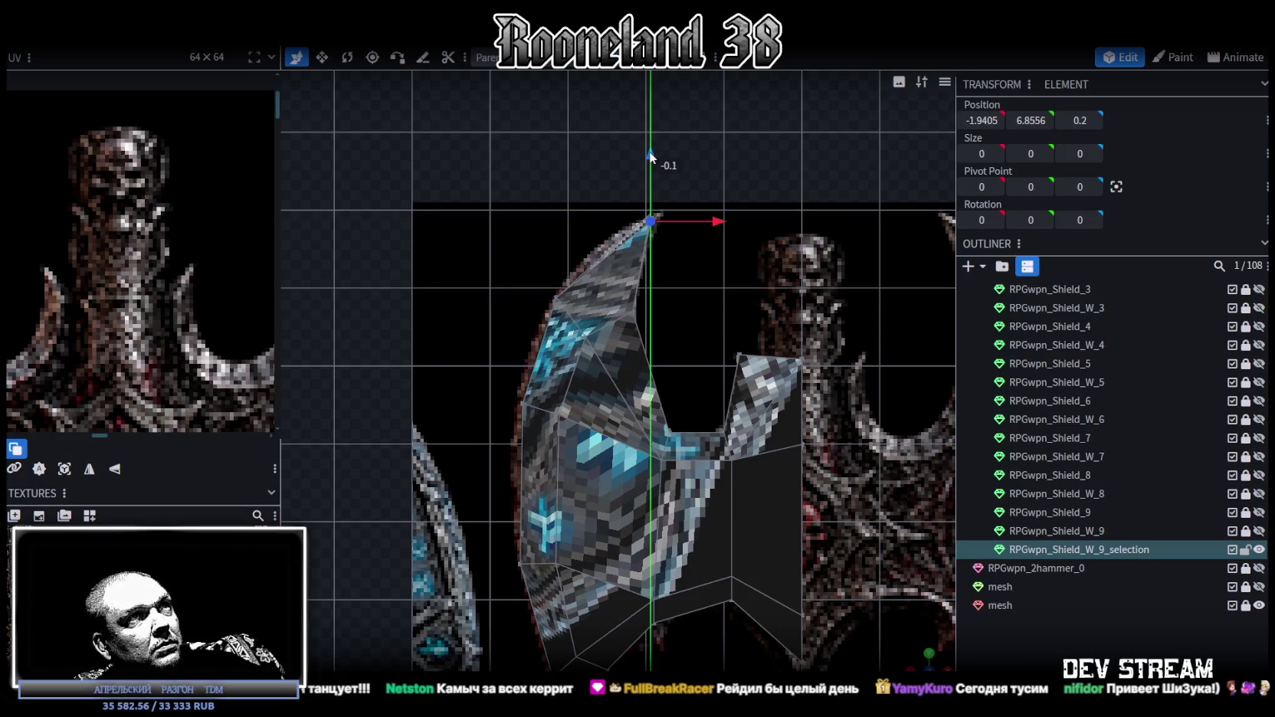
pyautogui.moveTo(716, 223); pyautogui.dragTo(711, 221)
pyautogui.scroll(2, 647, 316)
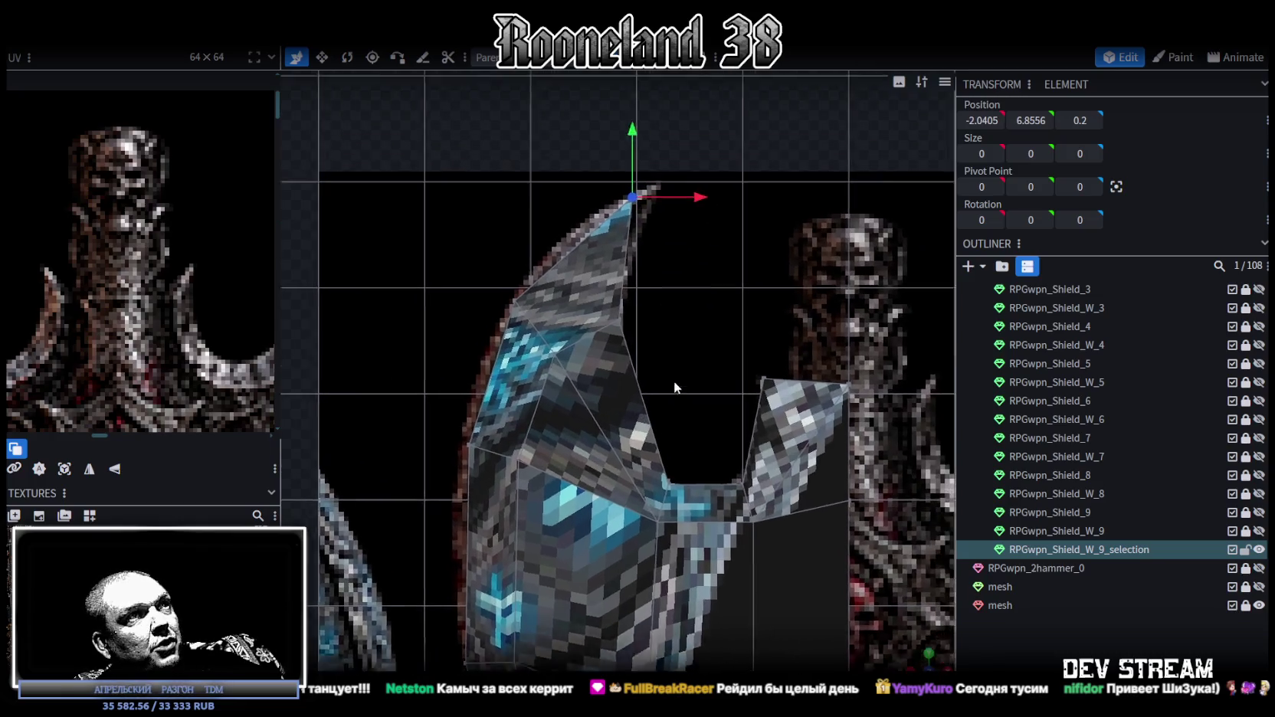
pyautogui.moveTo(674, 378); pyautogui.dragTo(688, 336)
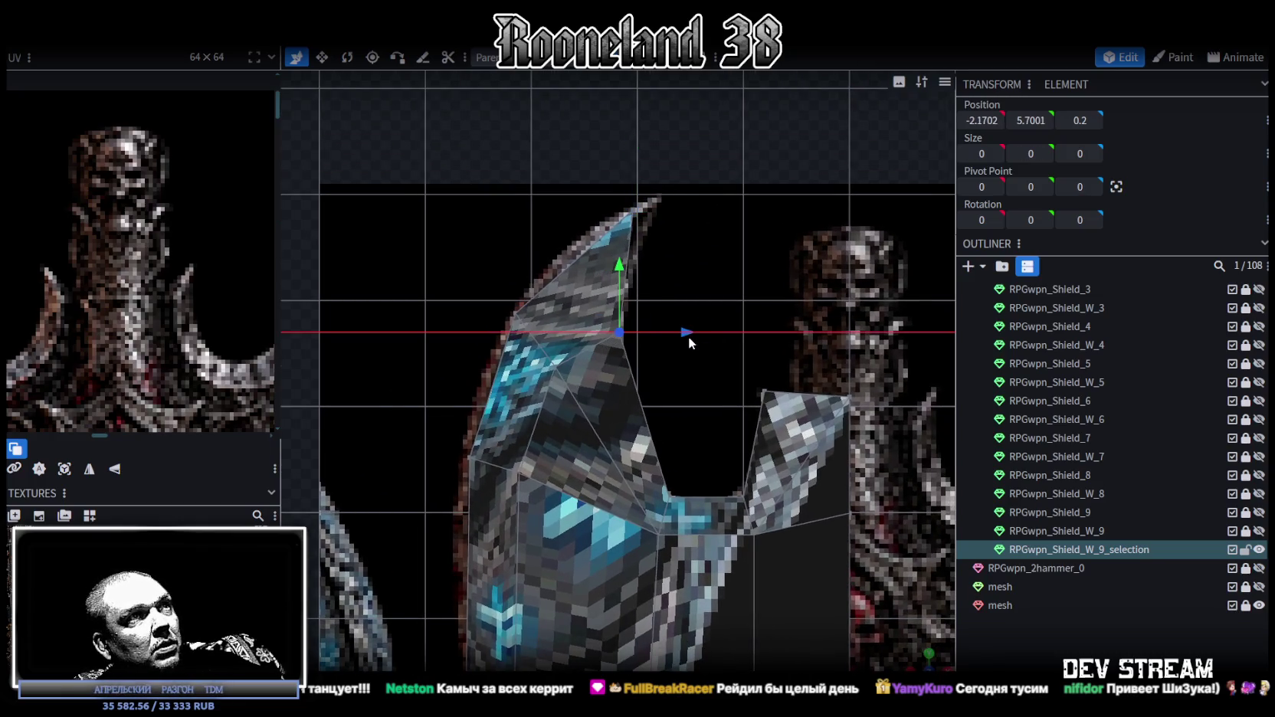
pyautogui.moveTo(684, 434); pyautogui.dragTo(691, 420, button='right')
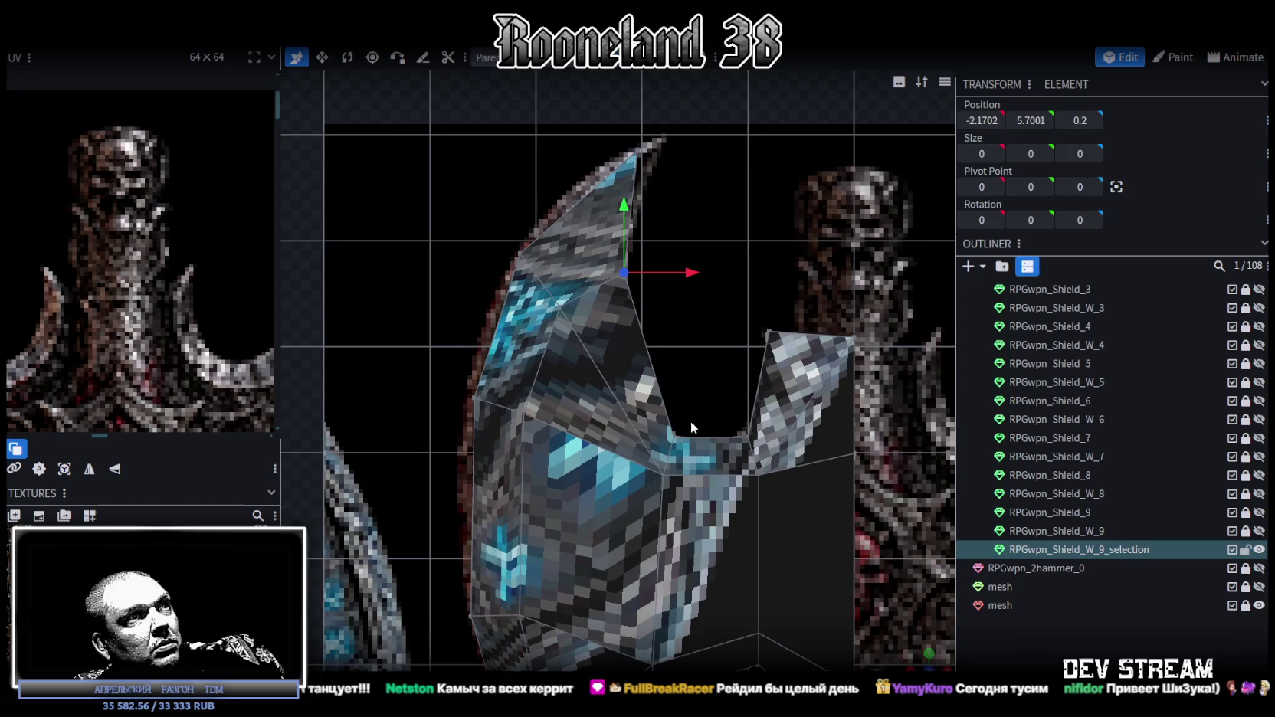
# - Move the vertex at the bottom of the inner notch to X -1.8, Y 4.1445
pyautogui.click(664, 387)
pyautogui.click(664, 509)
pyautogui.moveTo(720, 471); pyautogui.dragTo(693, 469)
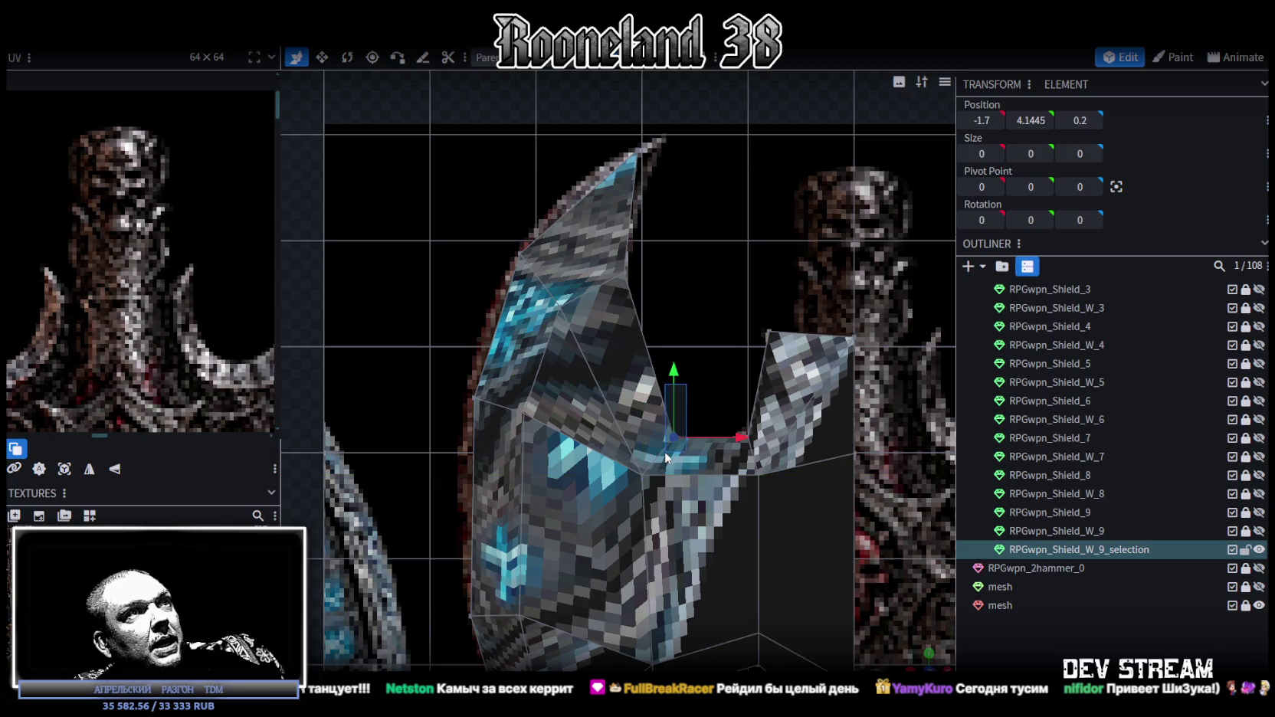
pyautogui.moveTo(739, 437); pyautogui.dragTo(731, 441)
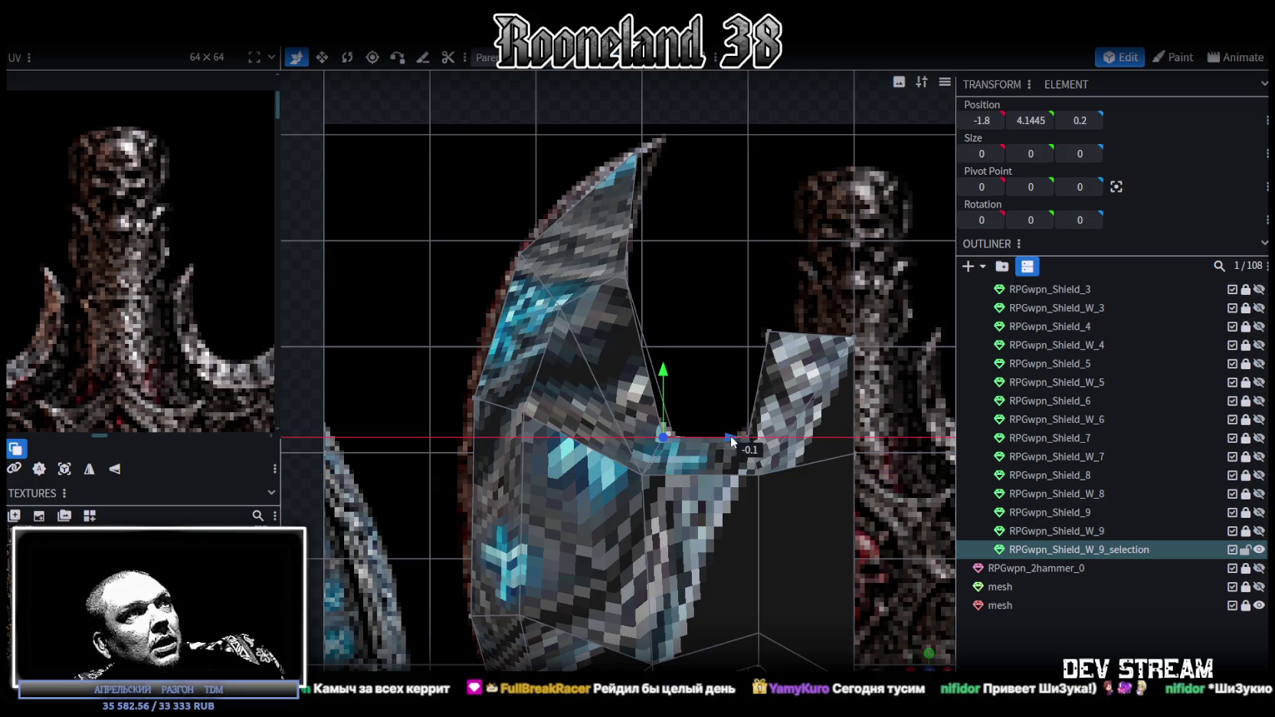
pyautogui.scroll(-2, 696, 371)
# - Zoom to the notch and select the right prong's inner edge via its top and bottom vertices
pyautogui.scroll(-1, 666, 430)
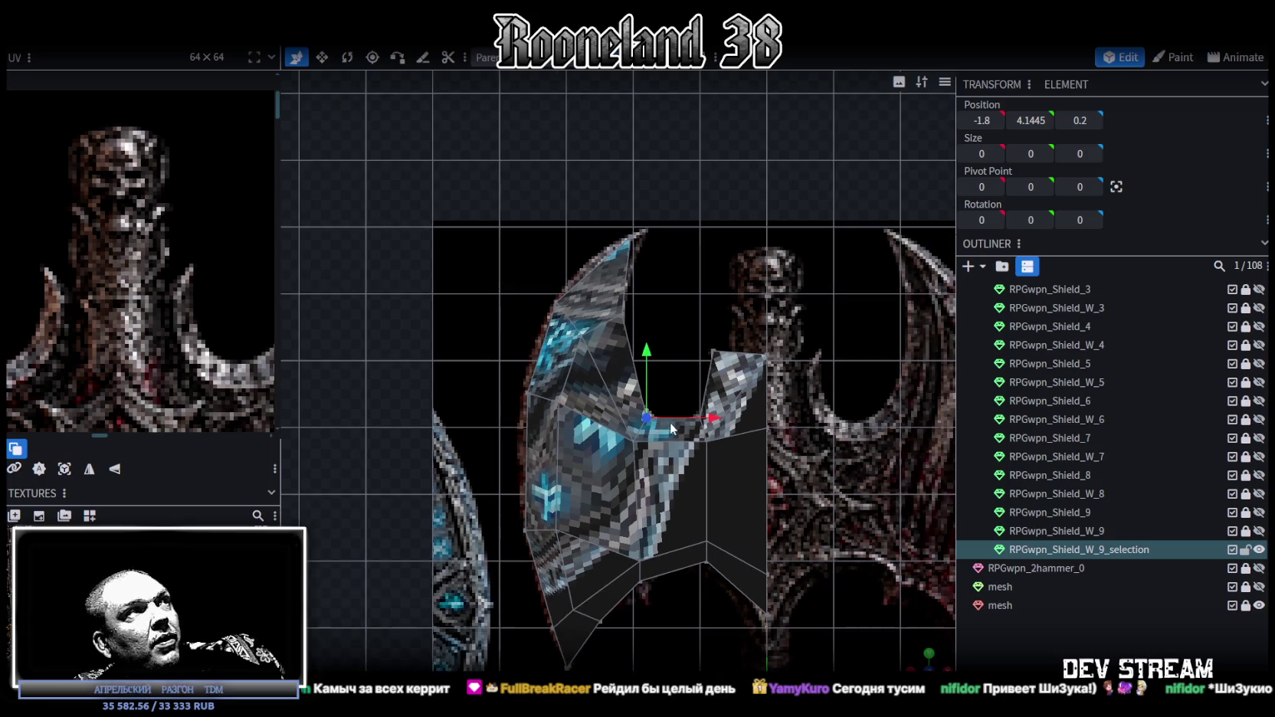
pyautogui.scroll(-2, 105, 380)
pyautogui.scroll(-2, 197, 345)
pyautogui.scroll(2, 592, 355)
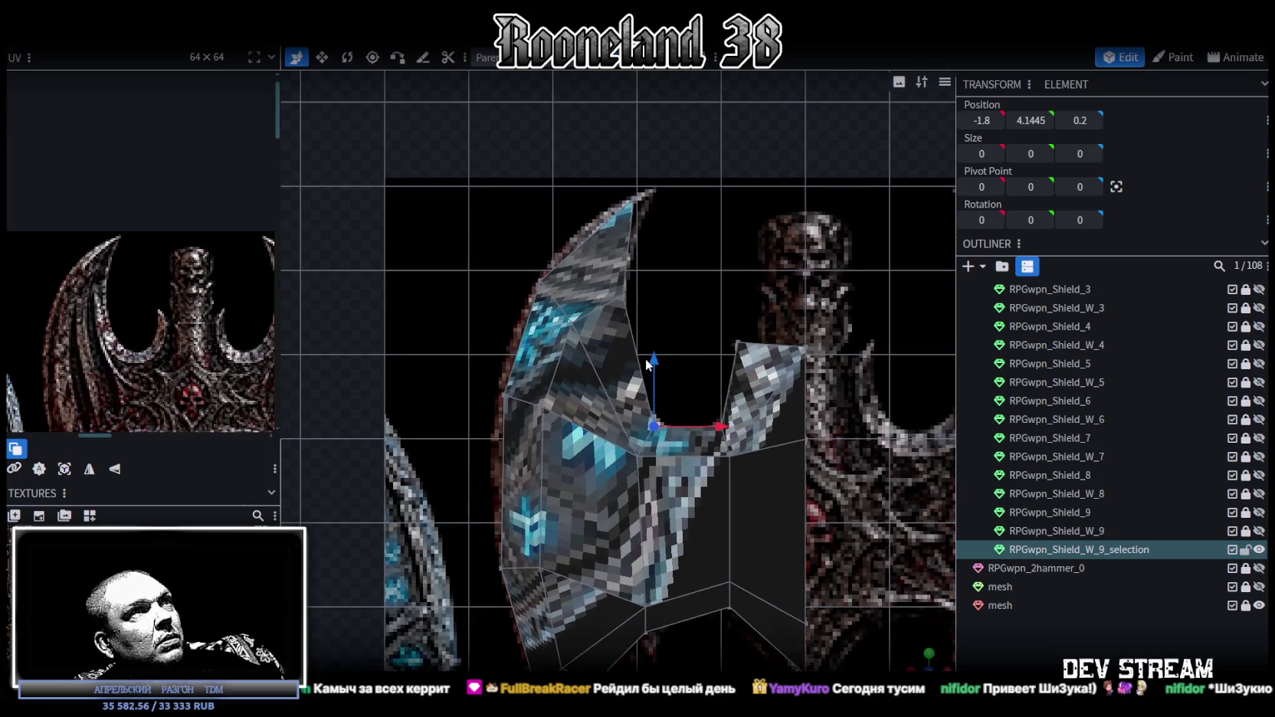
pyautogui.scroll(-2, 653, 337)
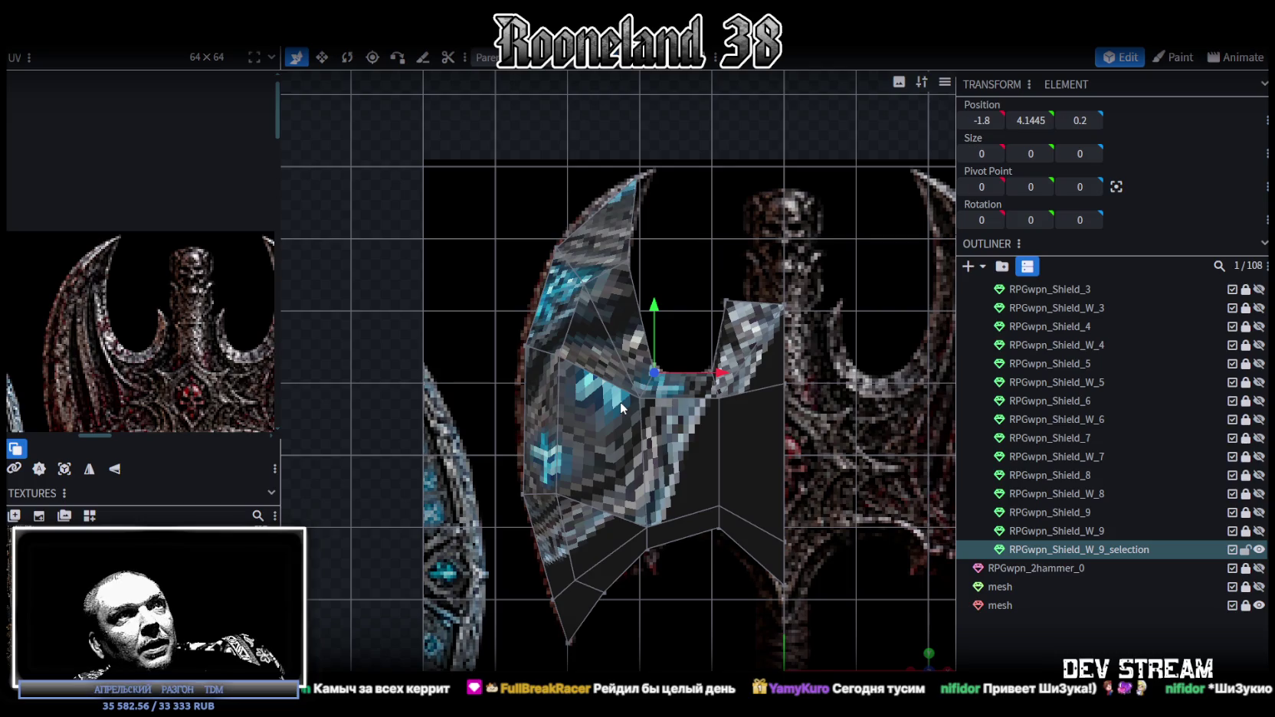
pyautogui.scroll(3, 801, 355)
pyautogui.scroll(3, 662, 326)
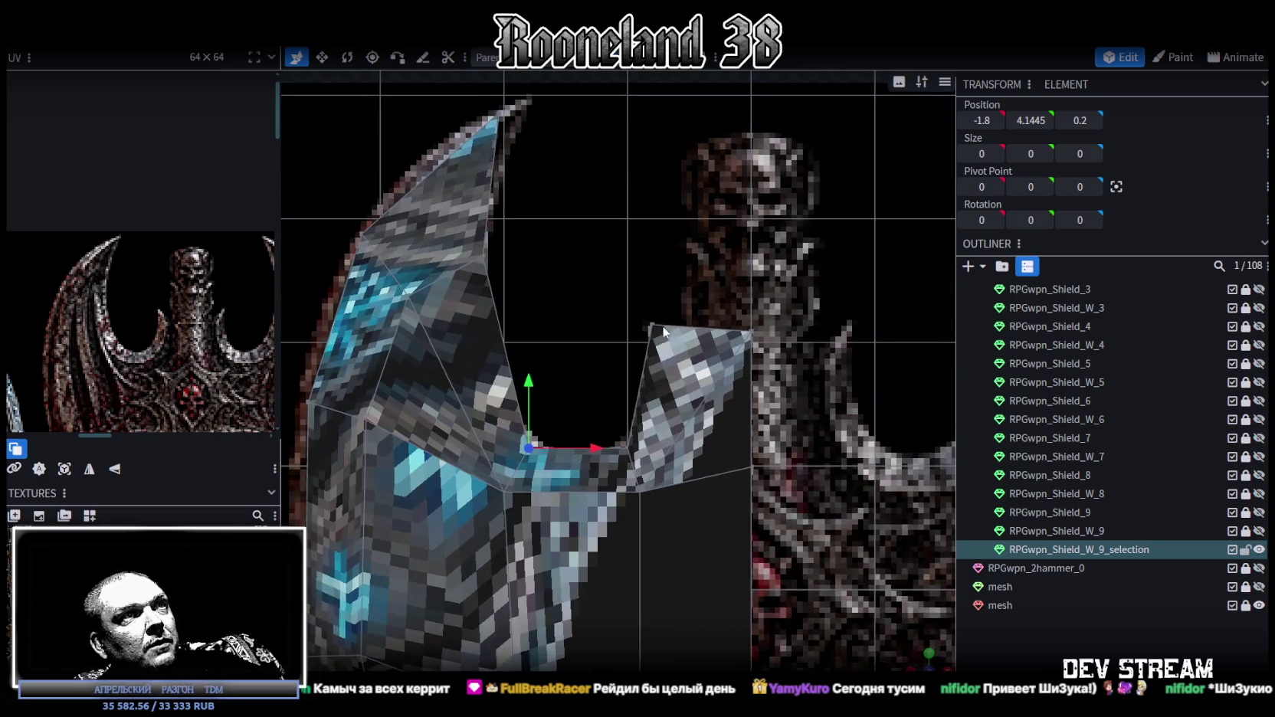
pyautogui.scroll(2, 677, 399)
pyautogui.scroll(-1, 705, 371)
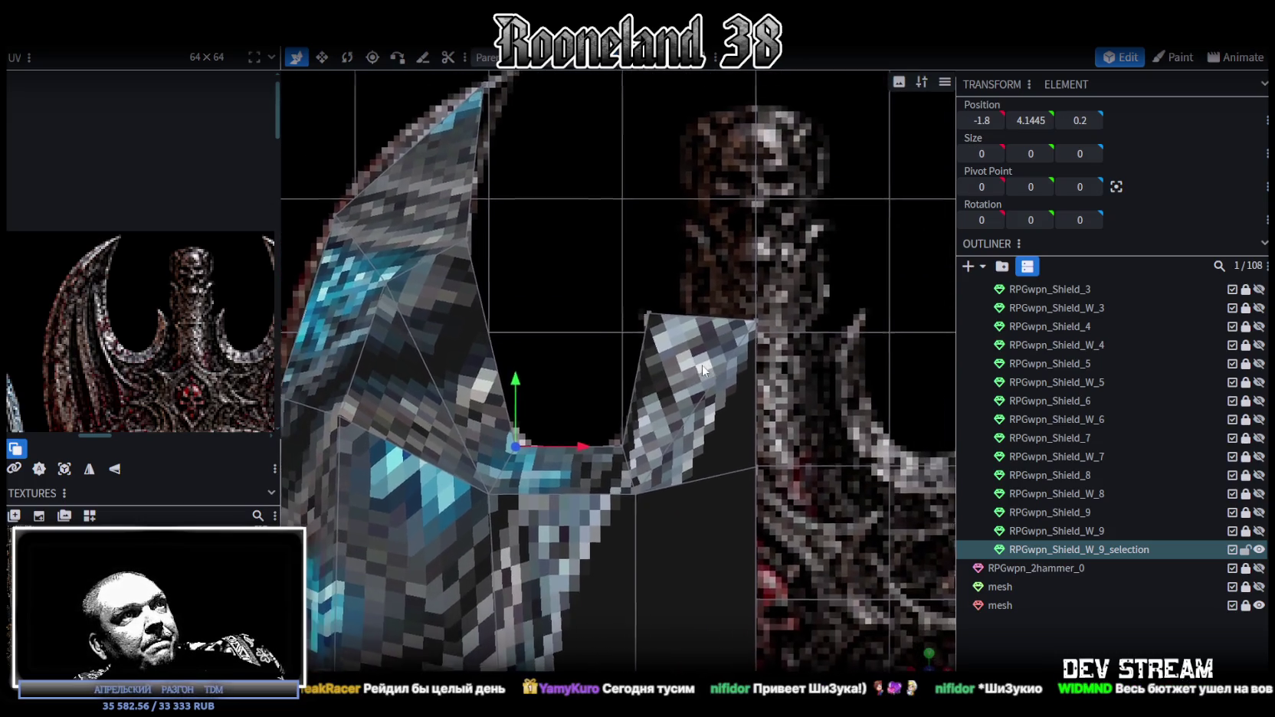
pyautogui.moveTo(705, 371); pyautogui.dragTo(650, 443, button='right')
pyautogui.click(643, 321)
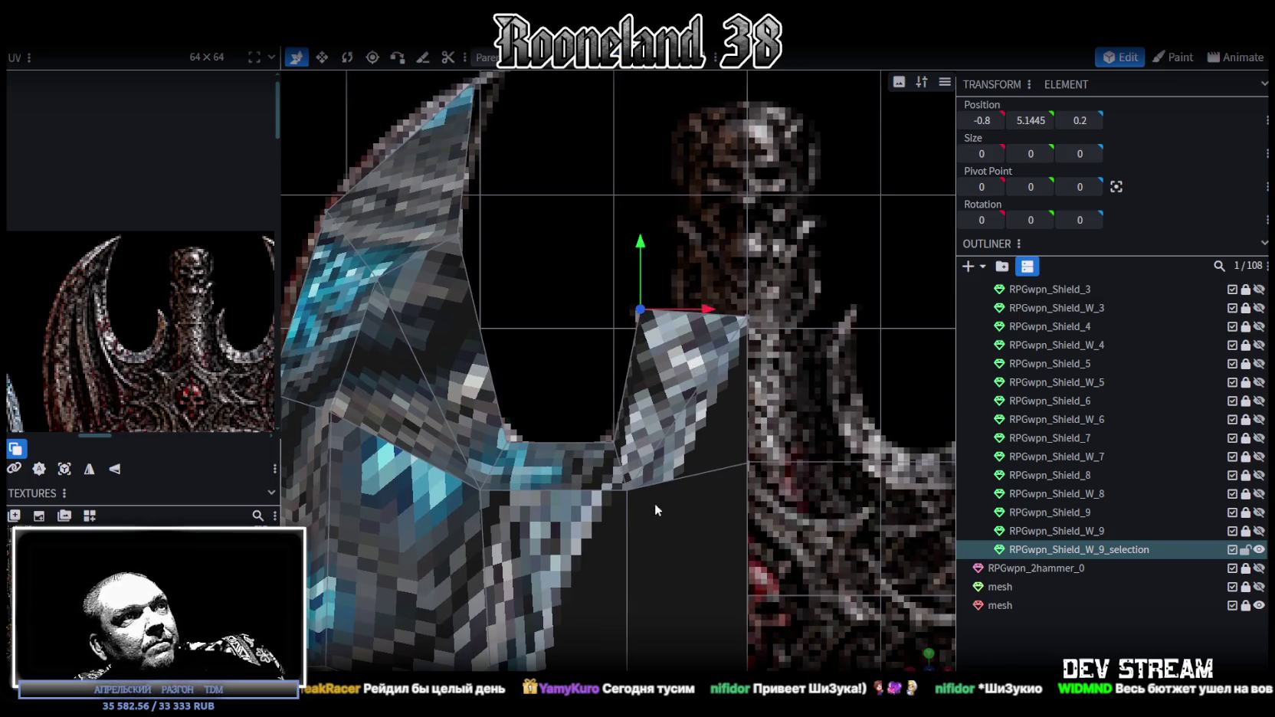
pyautogui.keyDown('shift'); pyautogui.click(630, 486); pyautogui.keyUp('shift')
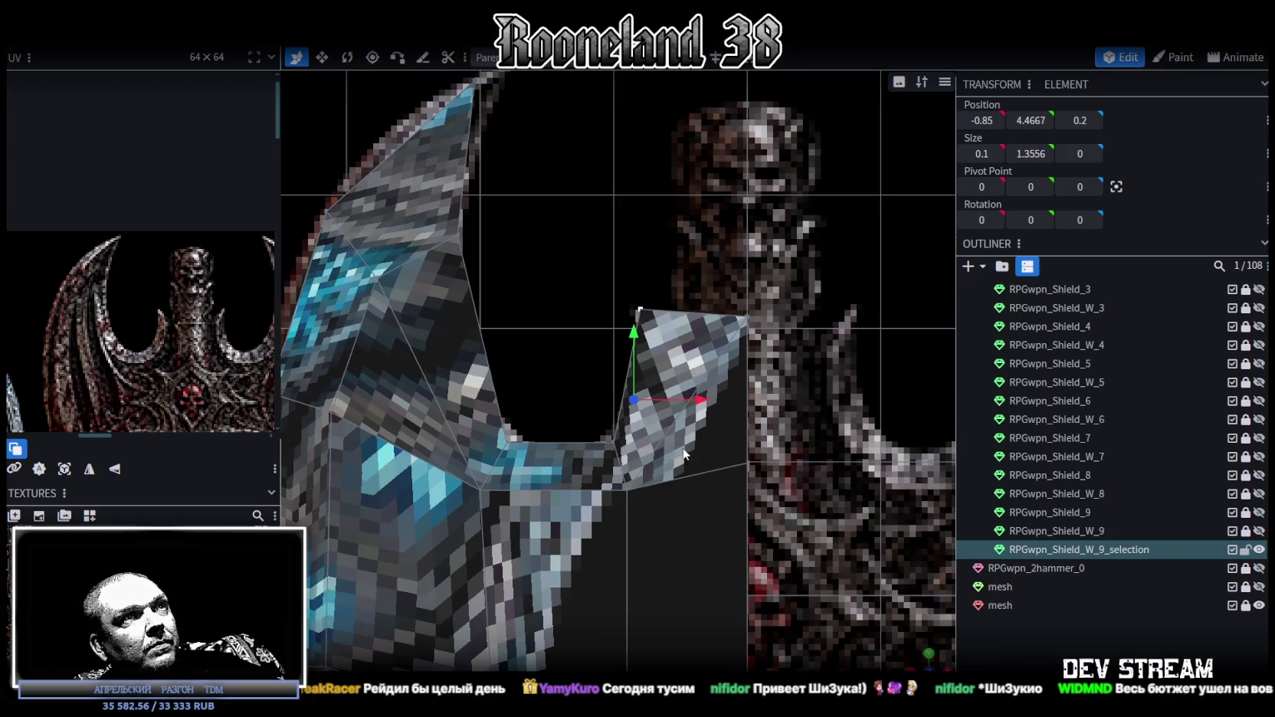
pyautogui.moveTo(685, 454); pyautogui.dragTo(699, 292)
# - Create a new face from the selected edge and add a loop cut across it
pyautogui.rightClick(699, 292)
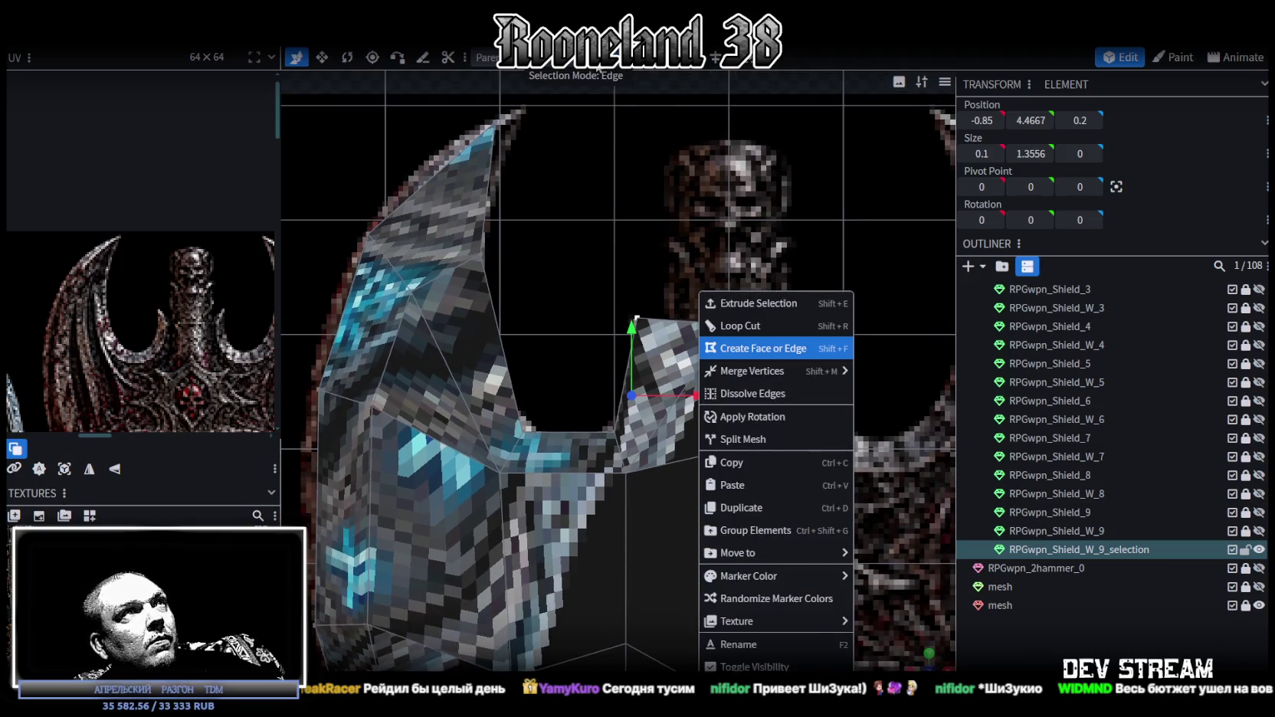
pyautogui.click(758, 348)
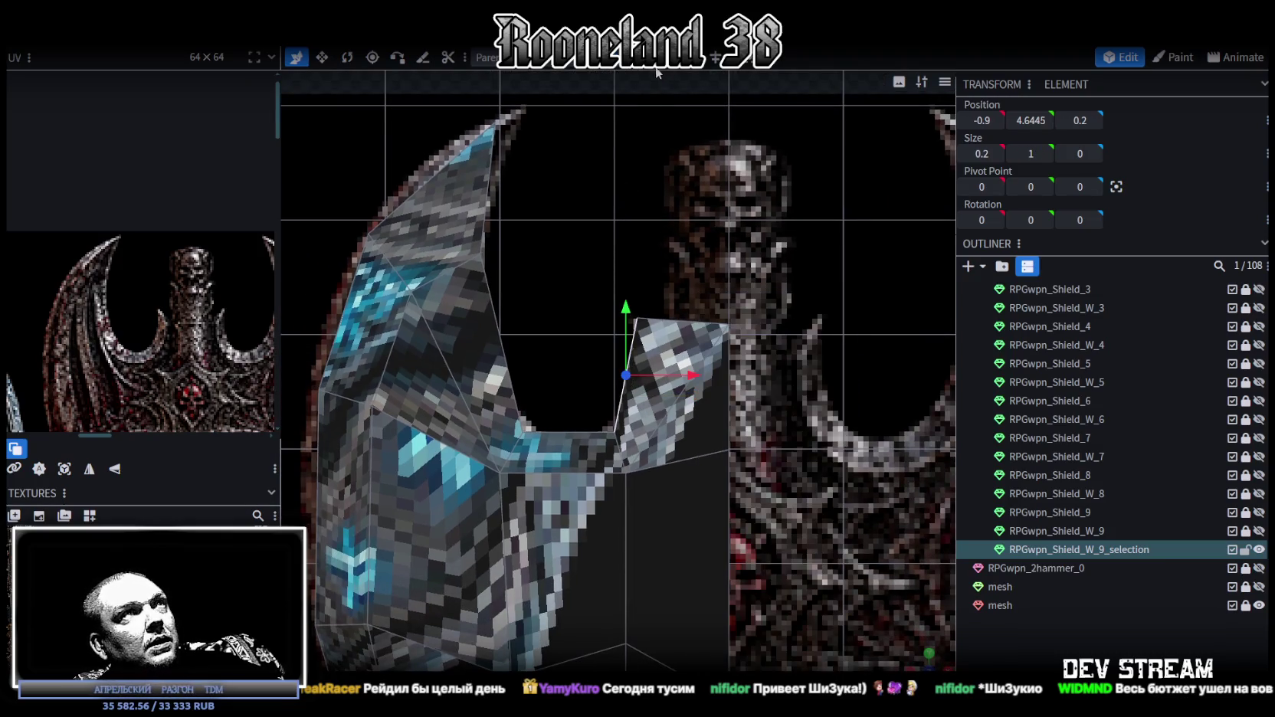
pyautogui.hotkey('ctrl', 'r')
pyautogui.scroll(1, 706, 304)
pyautogui.scroll(2, 707, 303)
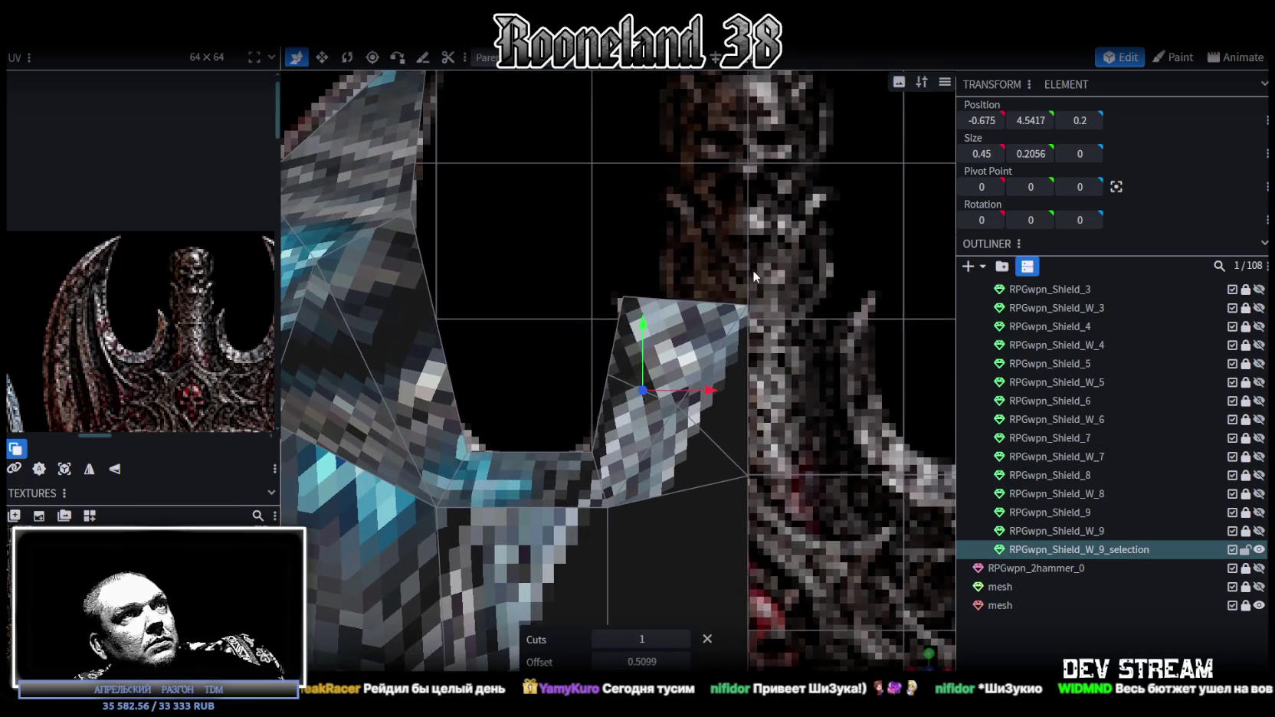
pyautogui.scroll(1, 656, 245)
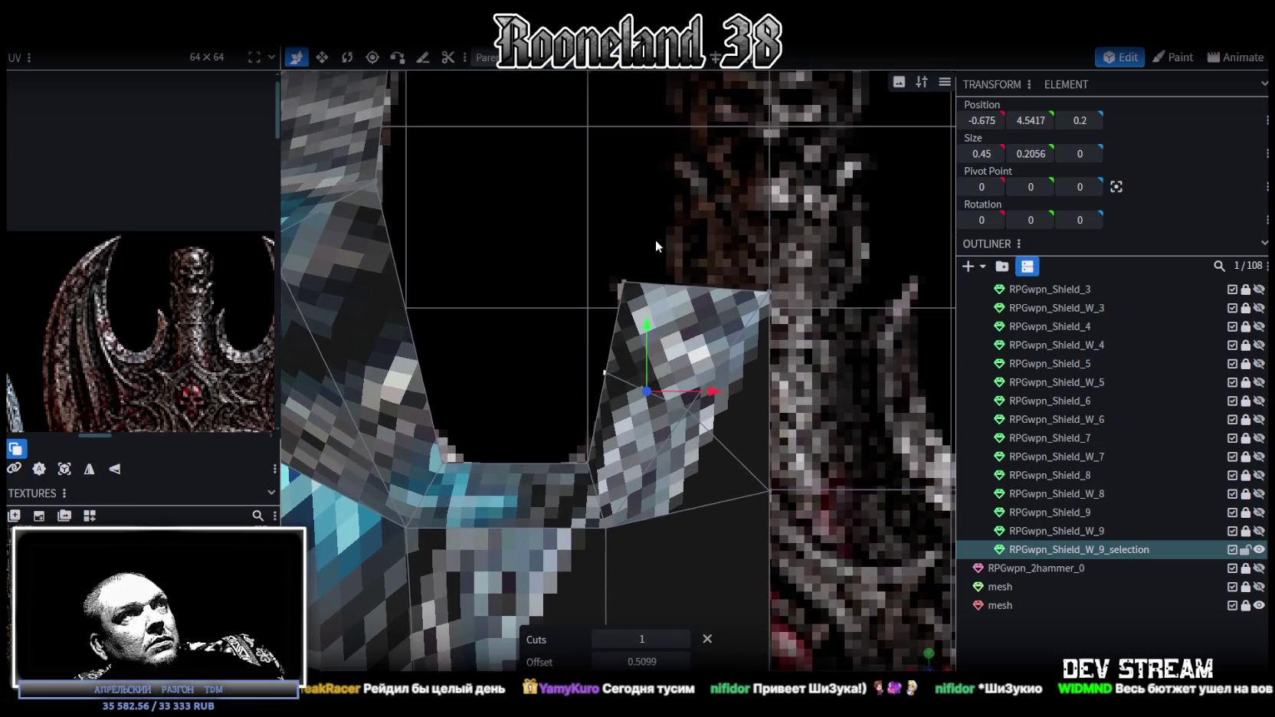
# - Merge the new face's vertices into single points and delete the stray triangular face on the prong
pyautogui.click(625, 283)
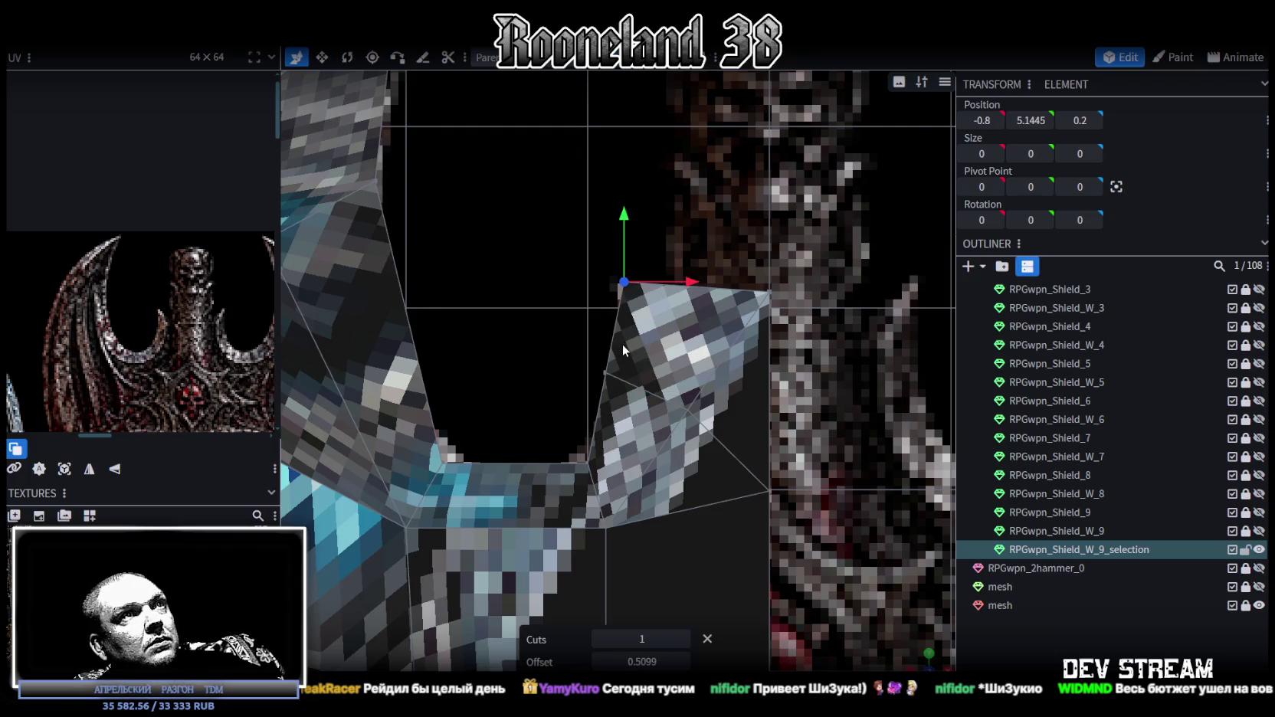
pyautogui.click(688, 408)
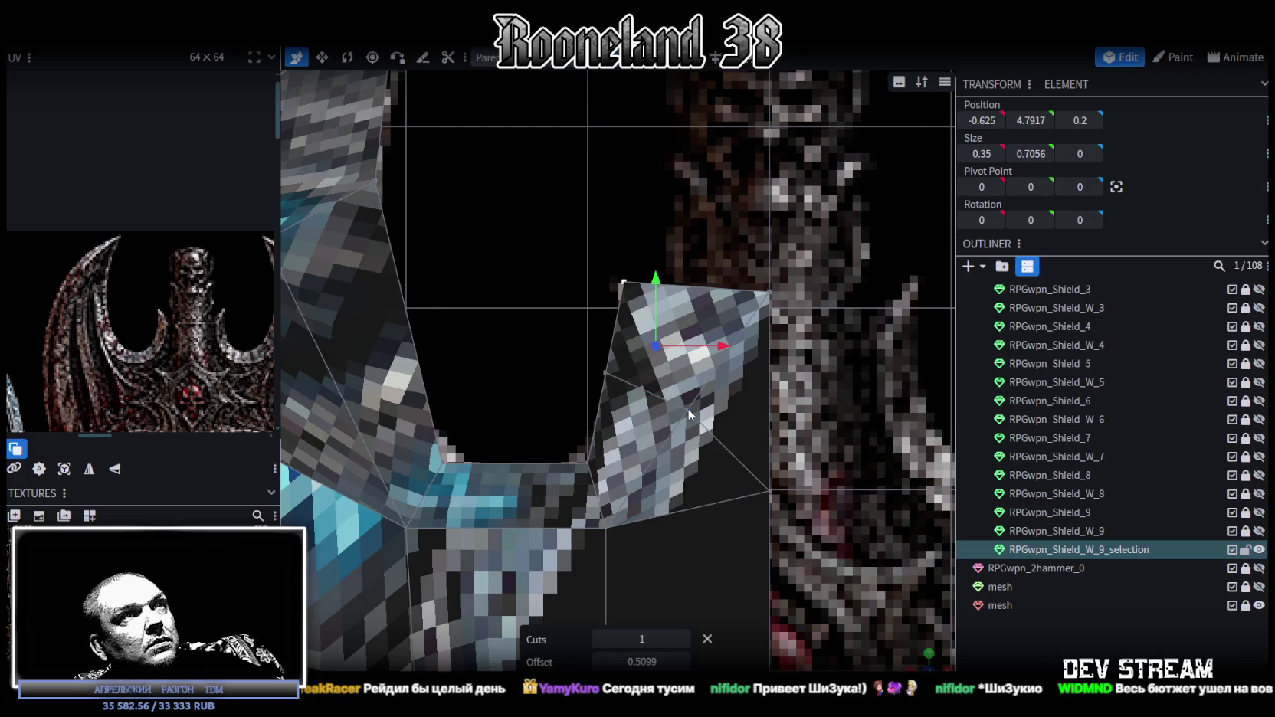
pyautogui.click(687, 398)
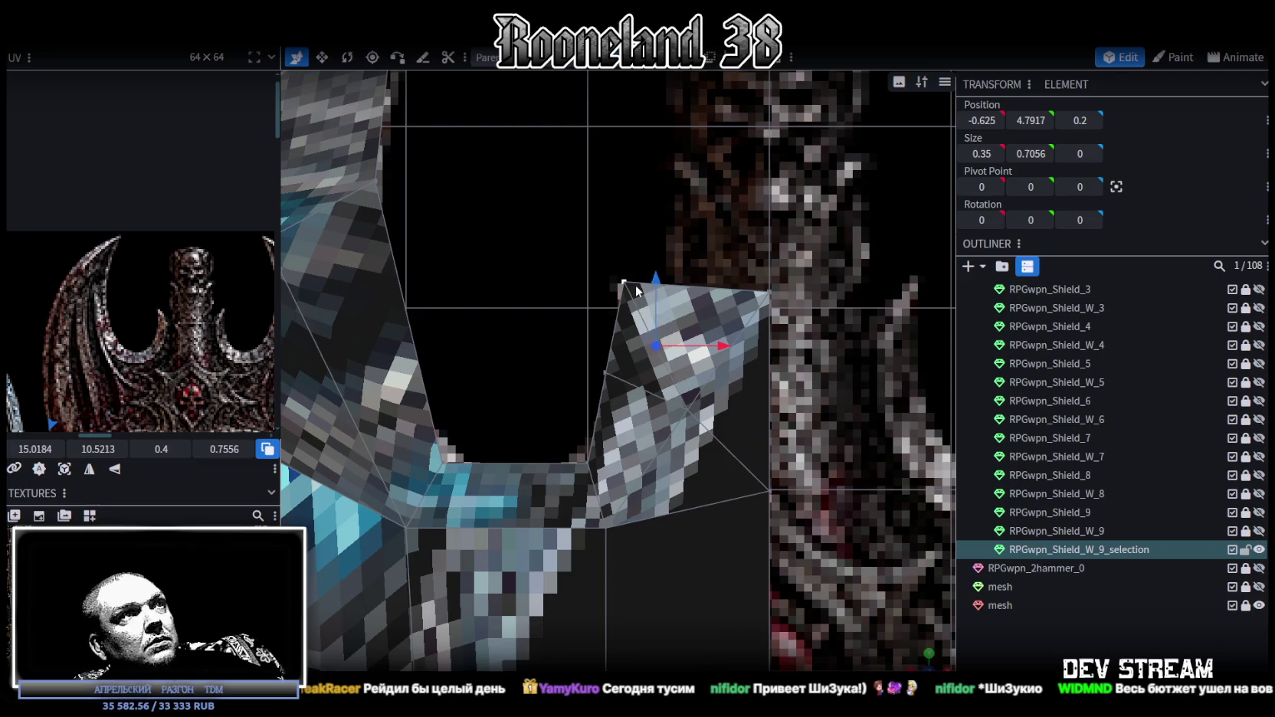
pyautogui.rightClick(608, 366)
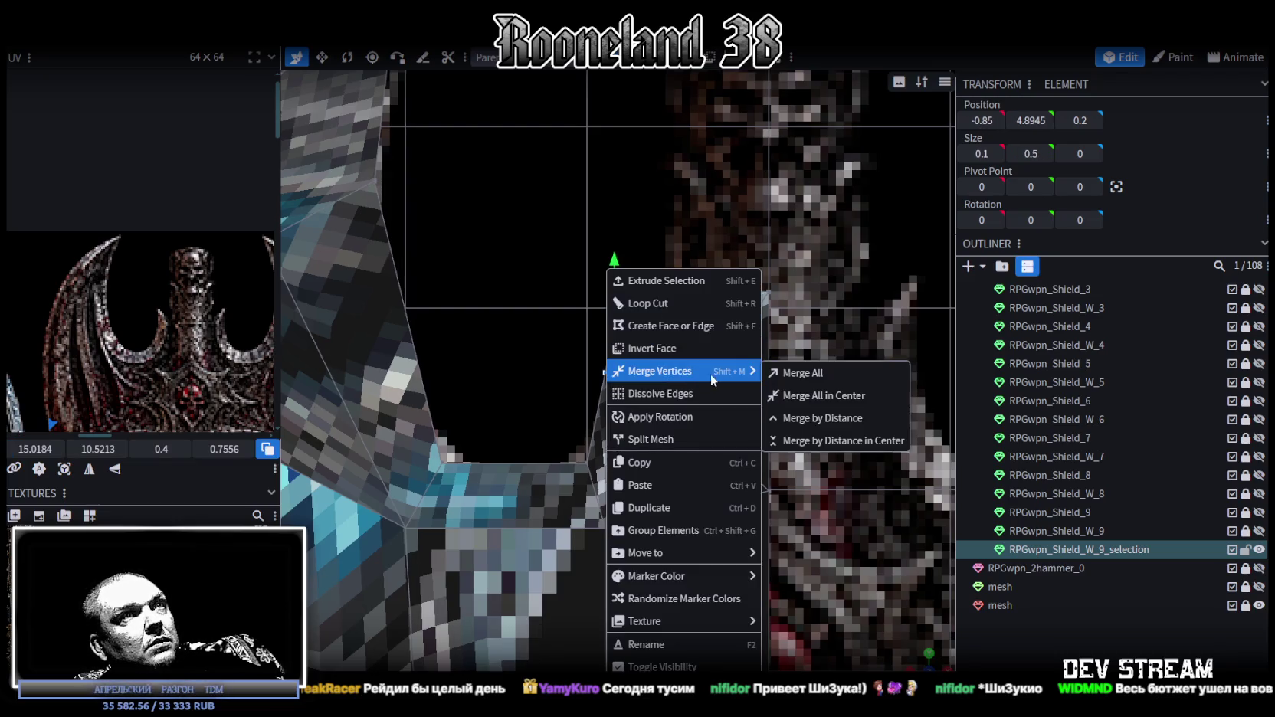
pyautogui.click(805, 372)
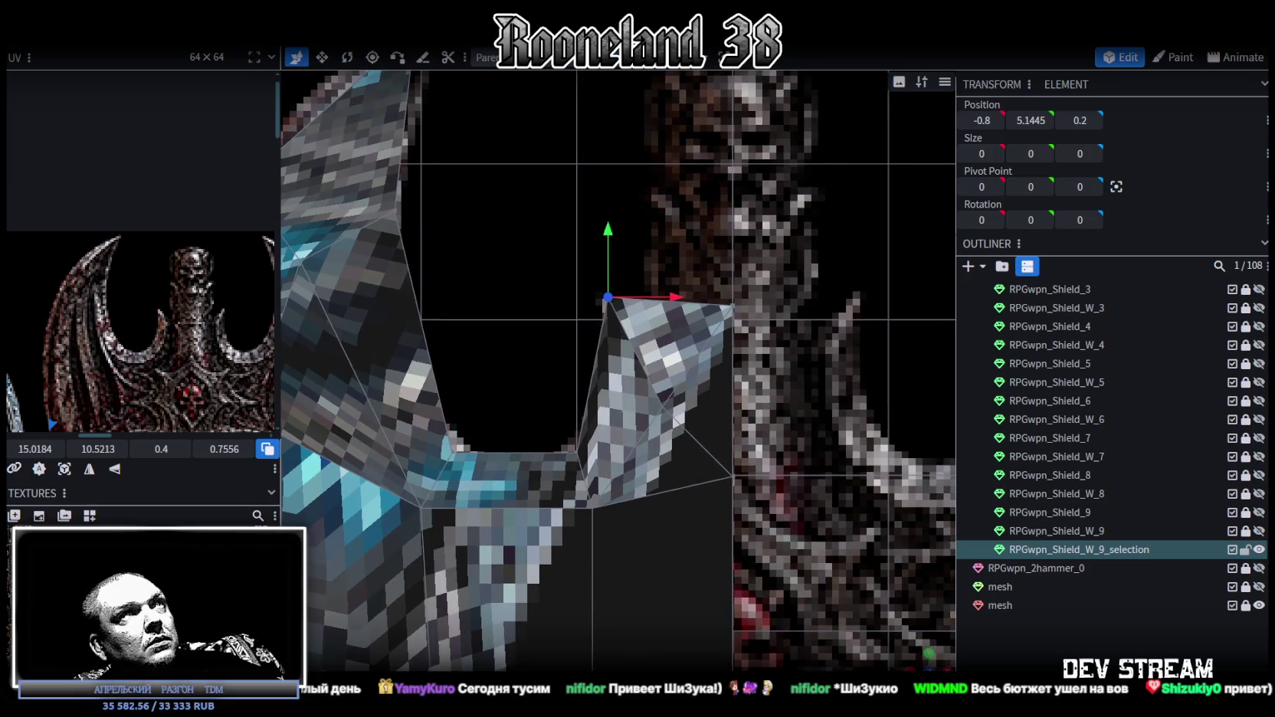
pyautogui.click(677, 351)
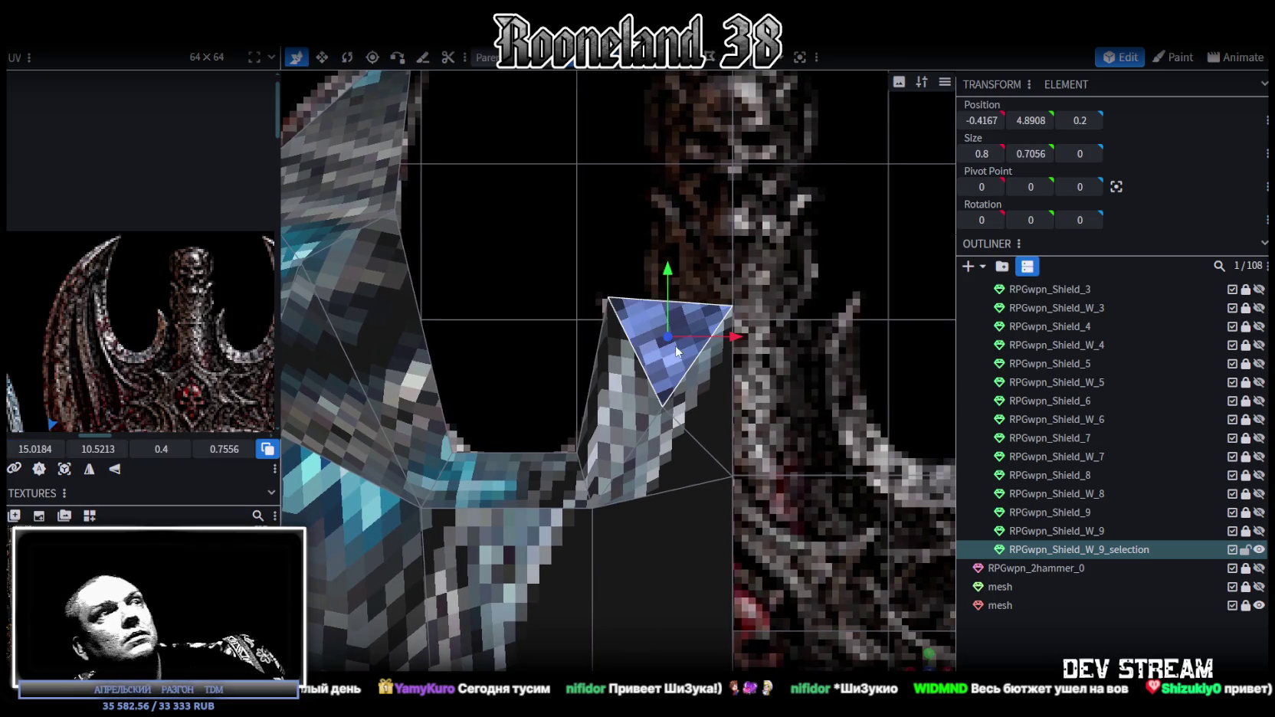
pyautogui.press('Delete')
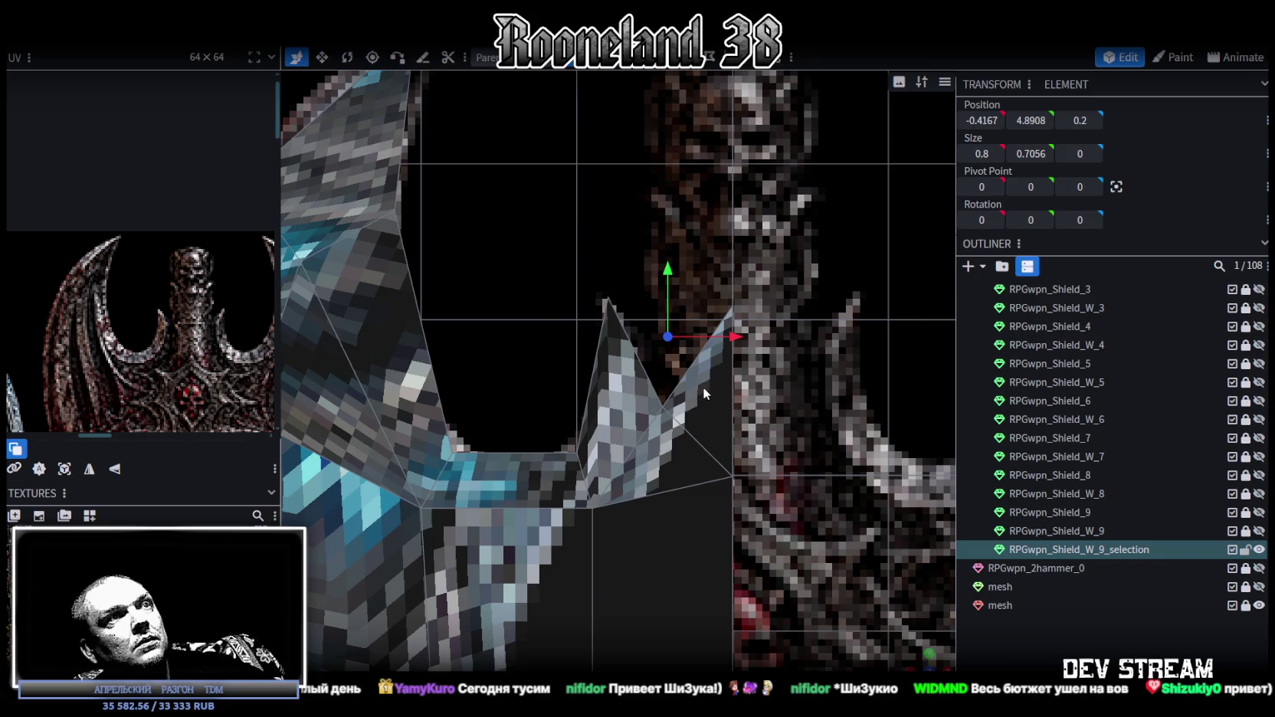
pyautogui.moveTo(581, 354); pyautogui.dragTo(698, 262)
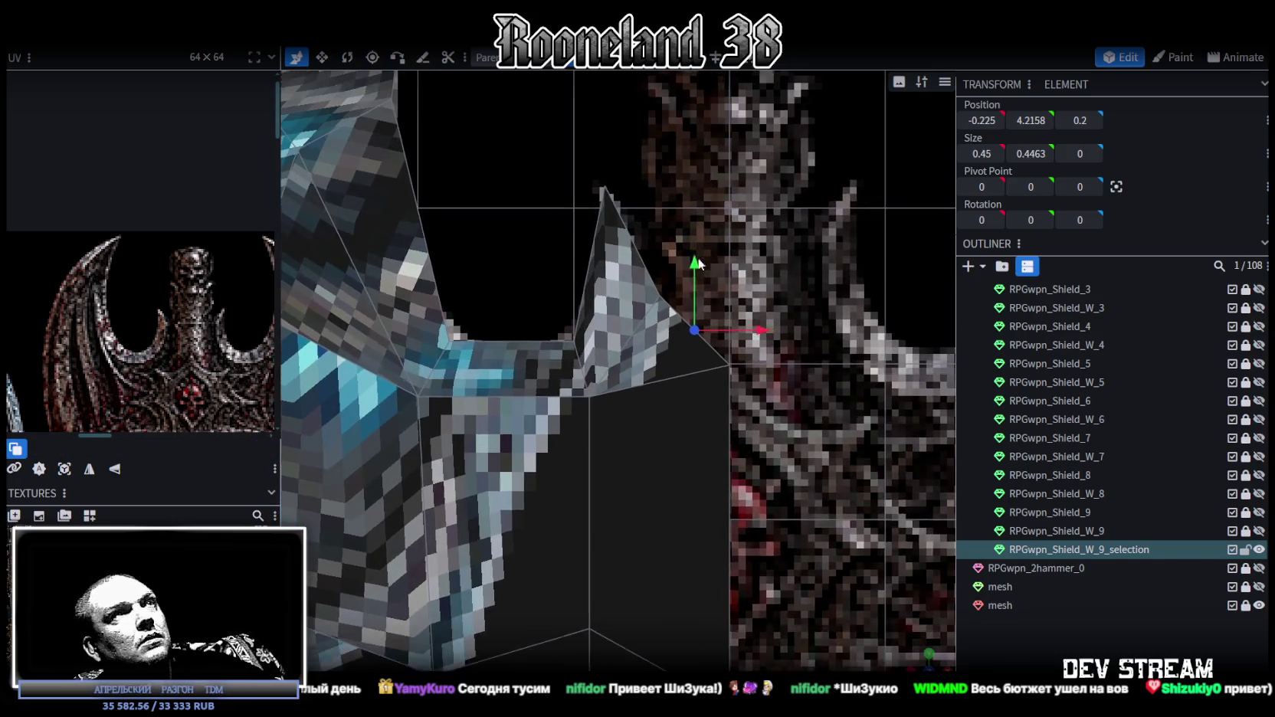
pyautogui.rightClick(662, 293)
pyautogui.click(848, 374)
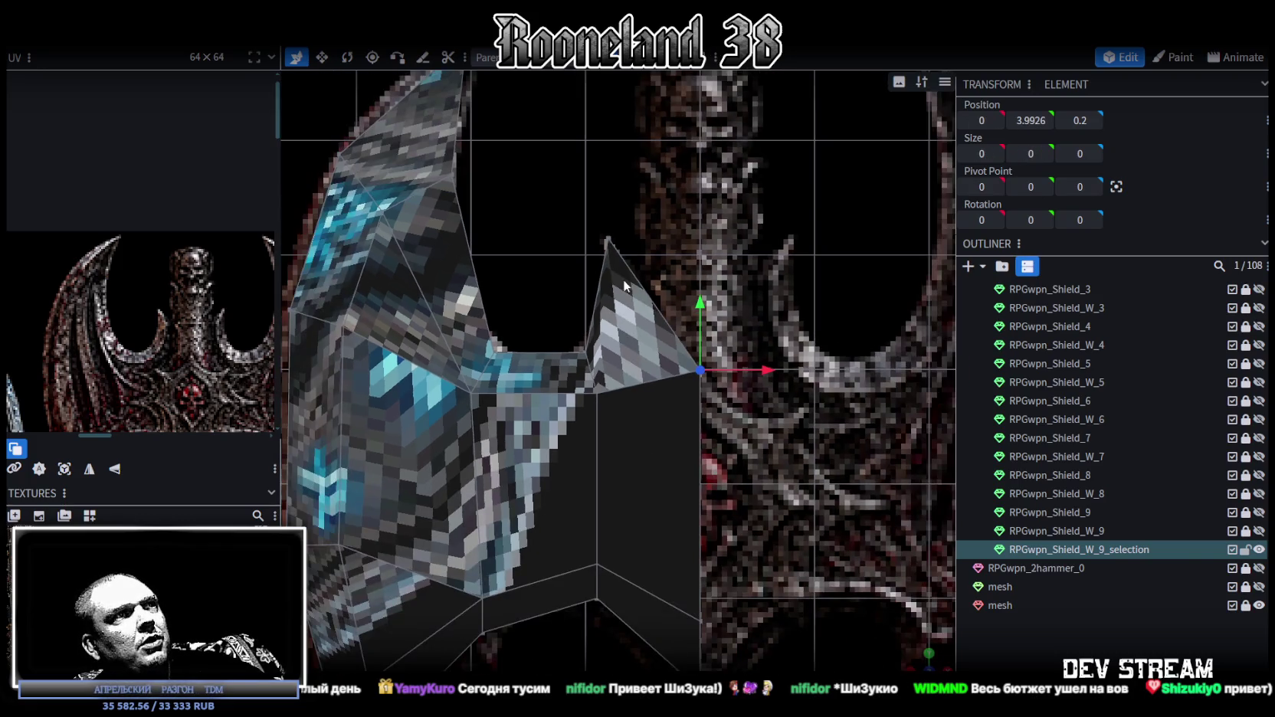
# - Select the blade faces and undo their outward Z push
pyautogui.scroll(-5, 840, 509)
pyautogui.moveTo(840, 509)
pyautogui.mouseDown()
pyautogui.moveTo(526, 518)
pyautogui.moveTo(687, 546)
pyautogui.mouseUp()
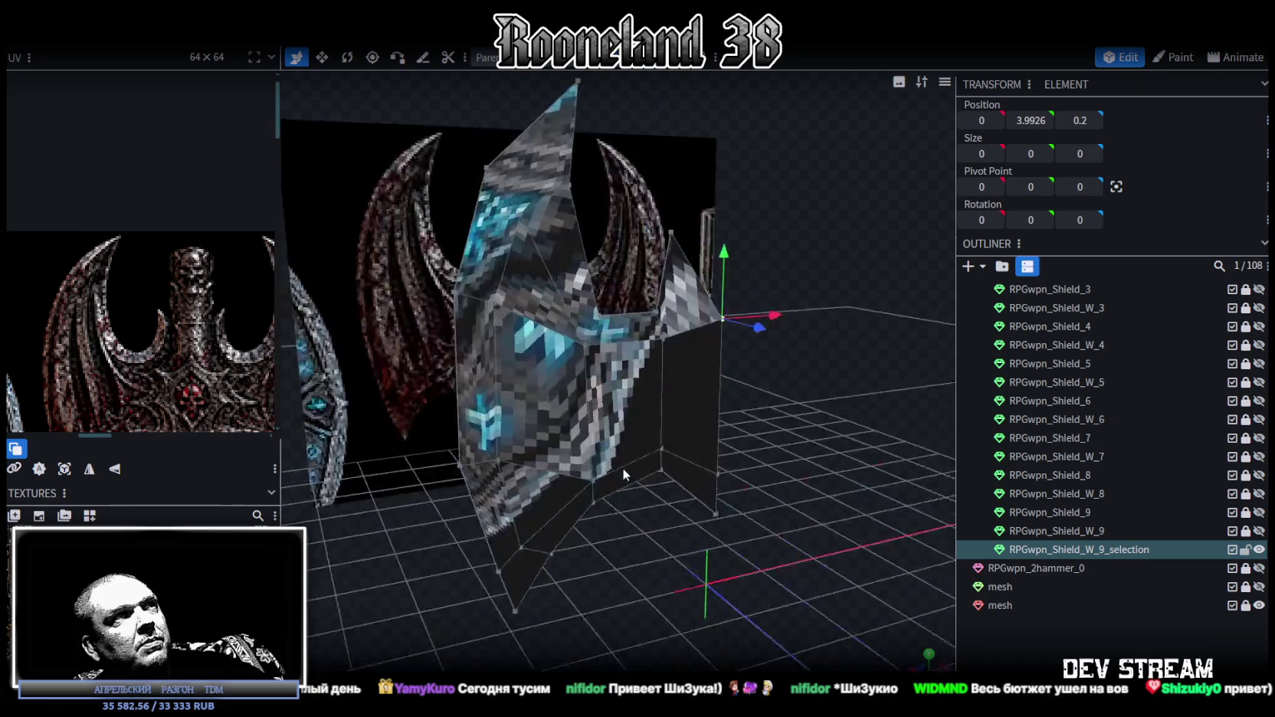
pyautogui.moveTo(686, 546); pyautogui.dragTo(654, 441)
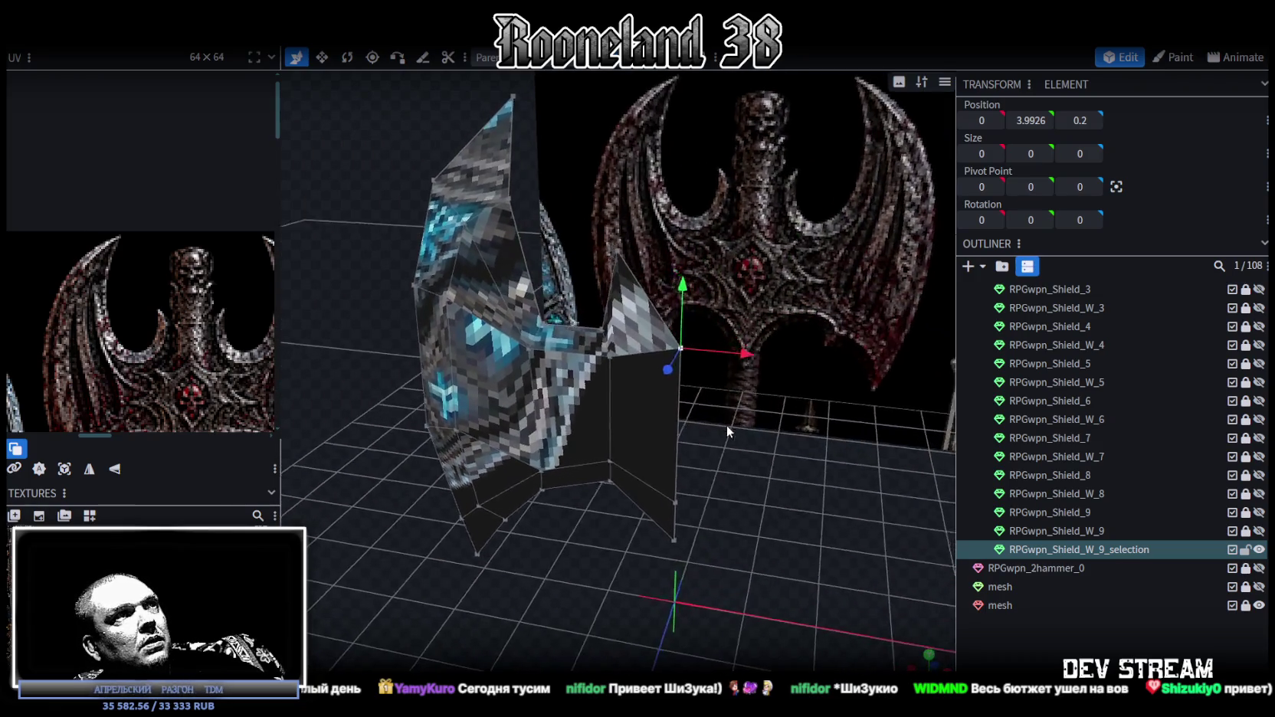
pyautogui.moveTo(763, 406); pyautogui.dragTo(705, 437)
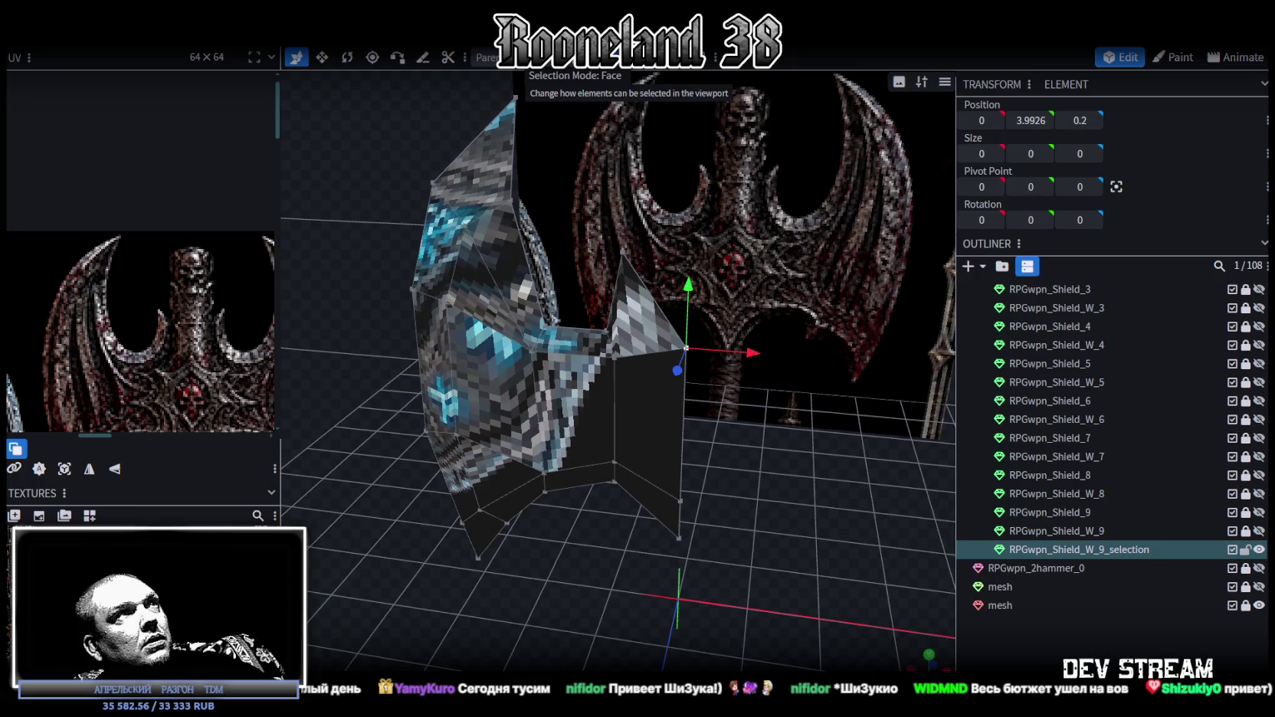
pyautogui.click(495, 371)
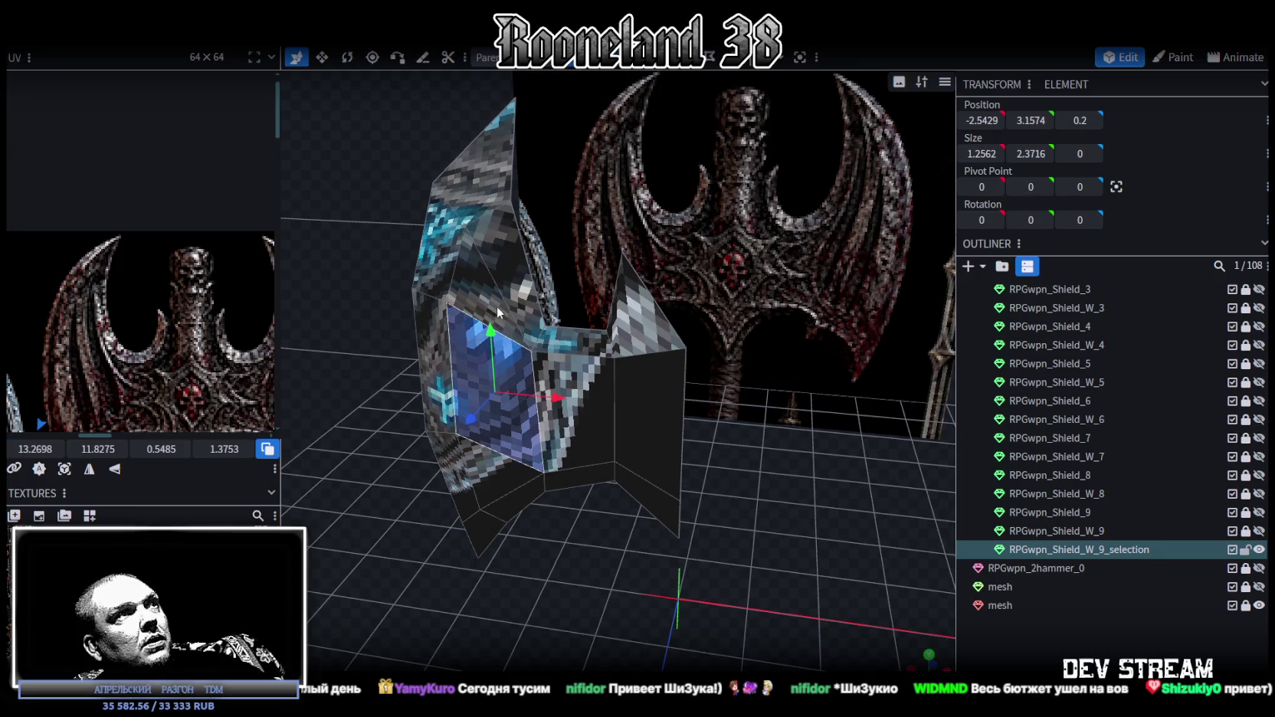
pyautogui.keyDown('shift'); pyautogui.click(571, 410); pyautogui.keyUp('shift')
pyautogui.moveTo(651, 411); pyautogui.dragTo(884, 405)
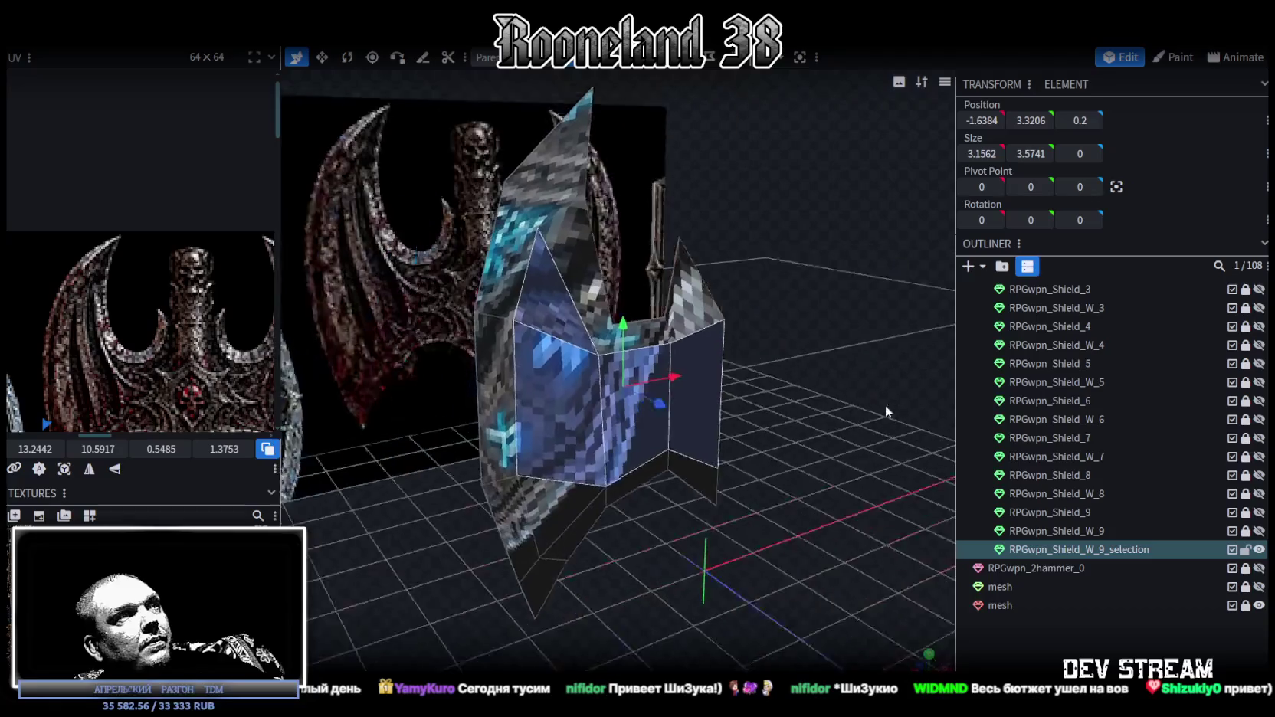
pyautogui.keyDown('shift'); pyautogui.click(613, 503); pyautogui.keyUp('shift')
pyautogui.moveTo(614, 503)
pyautogui.mouseDown()
pyautogui.moveTo(742, 518)
pyautogui.moveTo(761, 496)
pyautogui.moveTo(729, 518)
pyautogui.moveTo(678, 508)
pyautogui.moveTo(781, 518)
pyautogui.moveTo(761, 417)
pyautogui.moveTo(801, 405)
pyautogui.mouseUp()
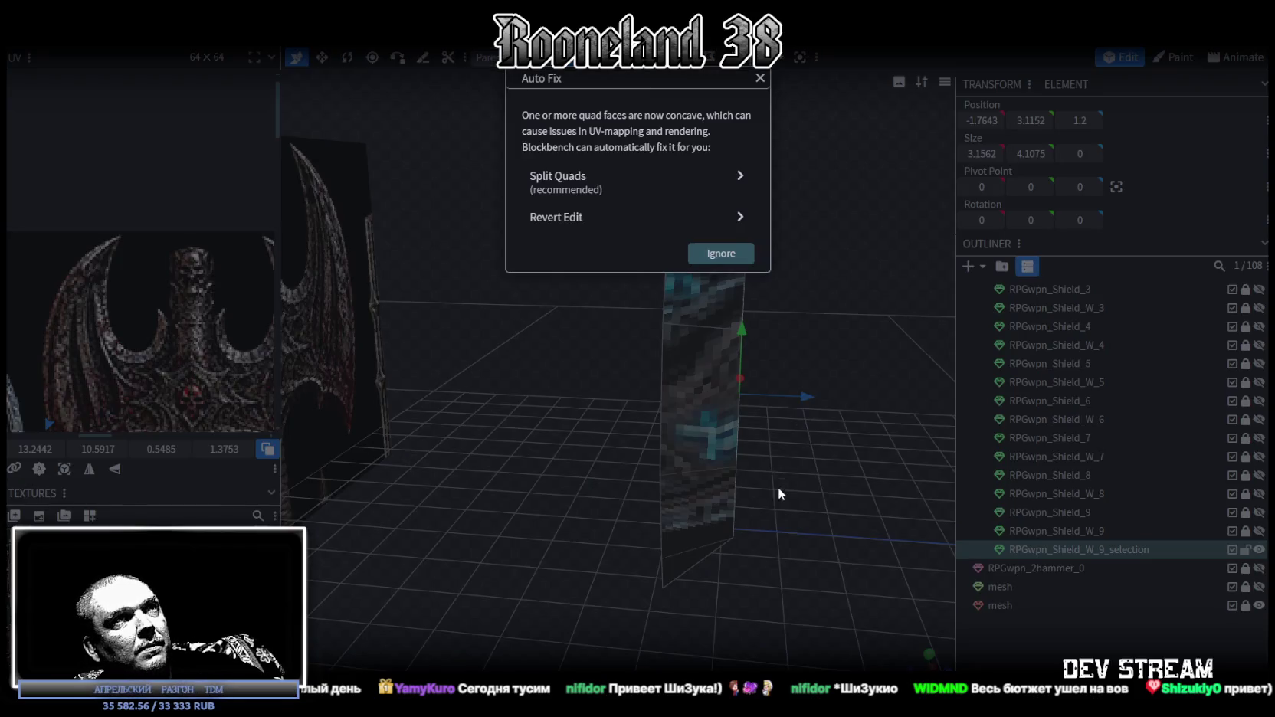
pyautogui.moveTo(772, 455)
pyautogui.mouseDown()
pyautogui.moveTo(844, 503)
pyautogui.moveTo(725, 494)
pyautogui.moveTo(585, 517)
pyautogui.moveTo(715, 534)
pyautogui.moveTo(574, 147)
pyautogui.mouseUp()
pyautogui.hotkey('ctrl', 'z')
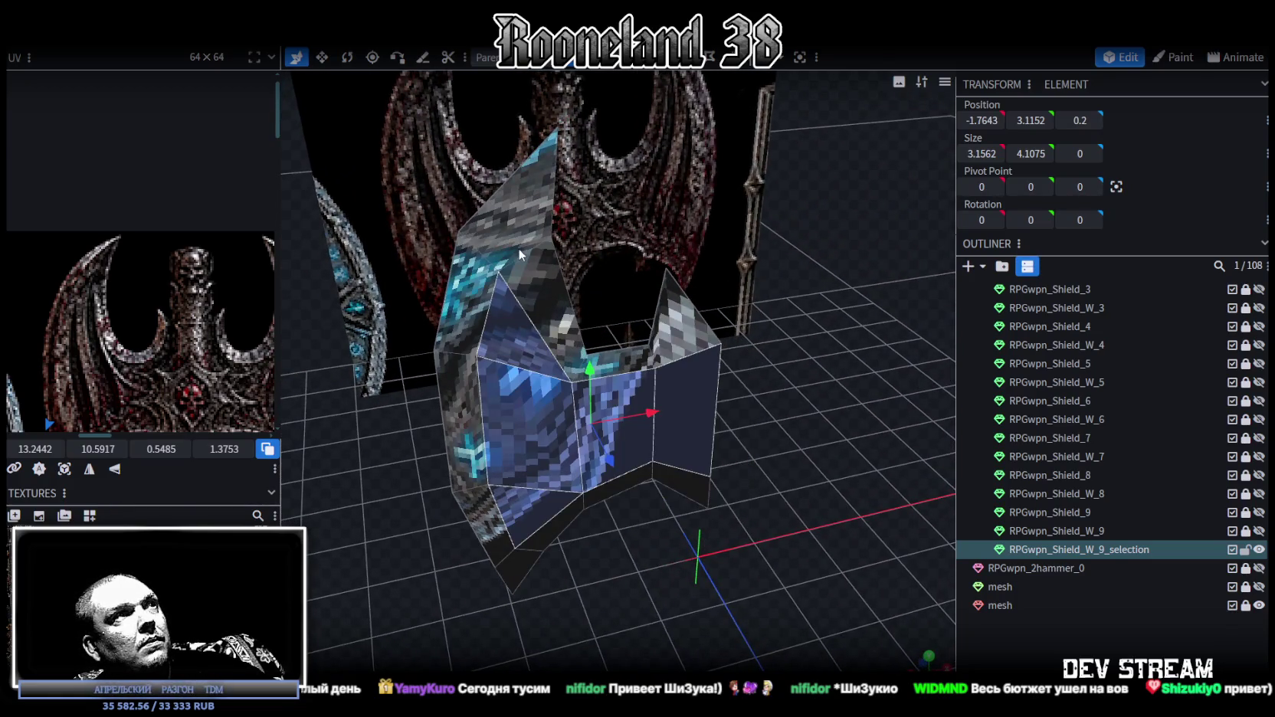
# - Inspect blade faces and vertices while cycling between textured and wireframe display
pyautogui.click(519, 253)
pyautogui.moveTo(746, 264); pyautogui.dragTo(613, 90)
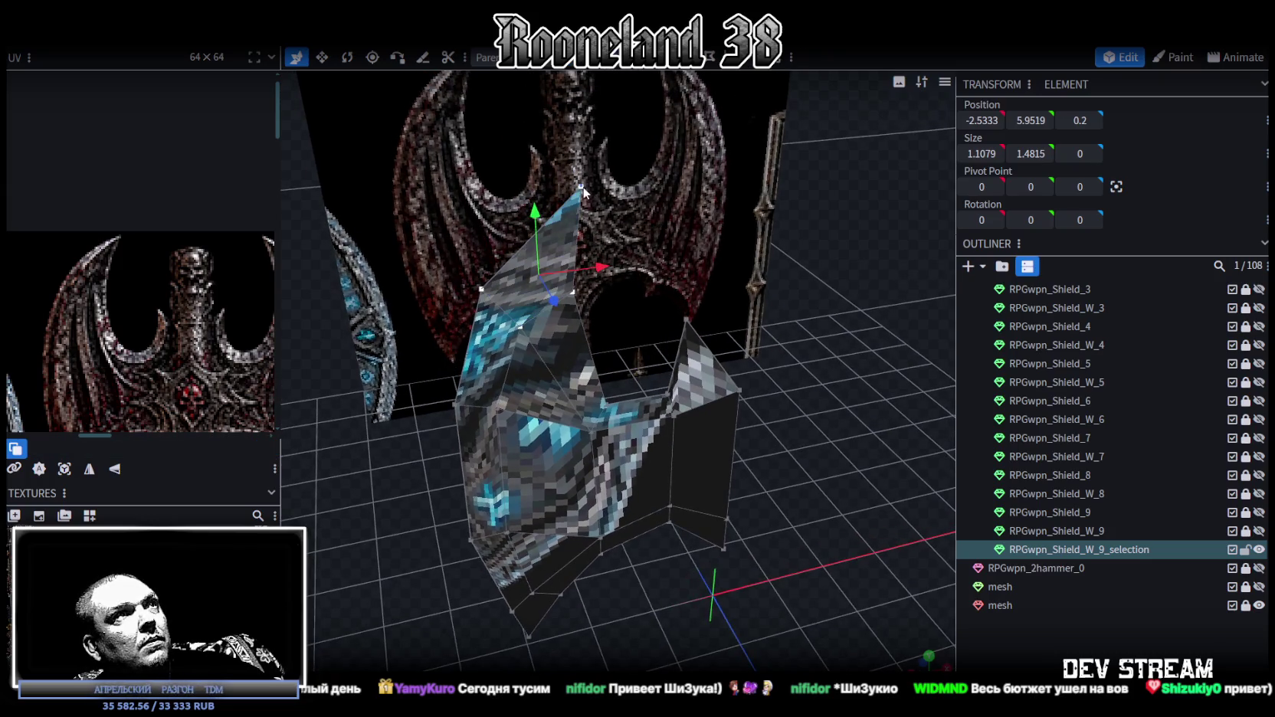
pyautogui.click(536, 314)
pyautogui.moveTo(598, 348)
pyautogui.mouseDown()
pyautogui.moveTo(441, 458)
pyautogui.moveTo(794, 443)
pyautogui.mouseUp()
pyautogui.press('z')
pyautogui.press('z')
pyautogui.press('z')
pyautogui.press('z')
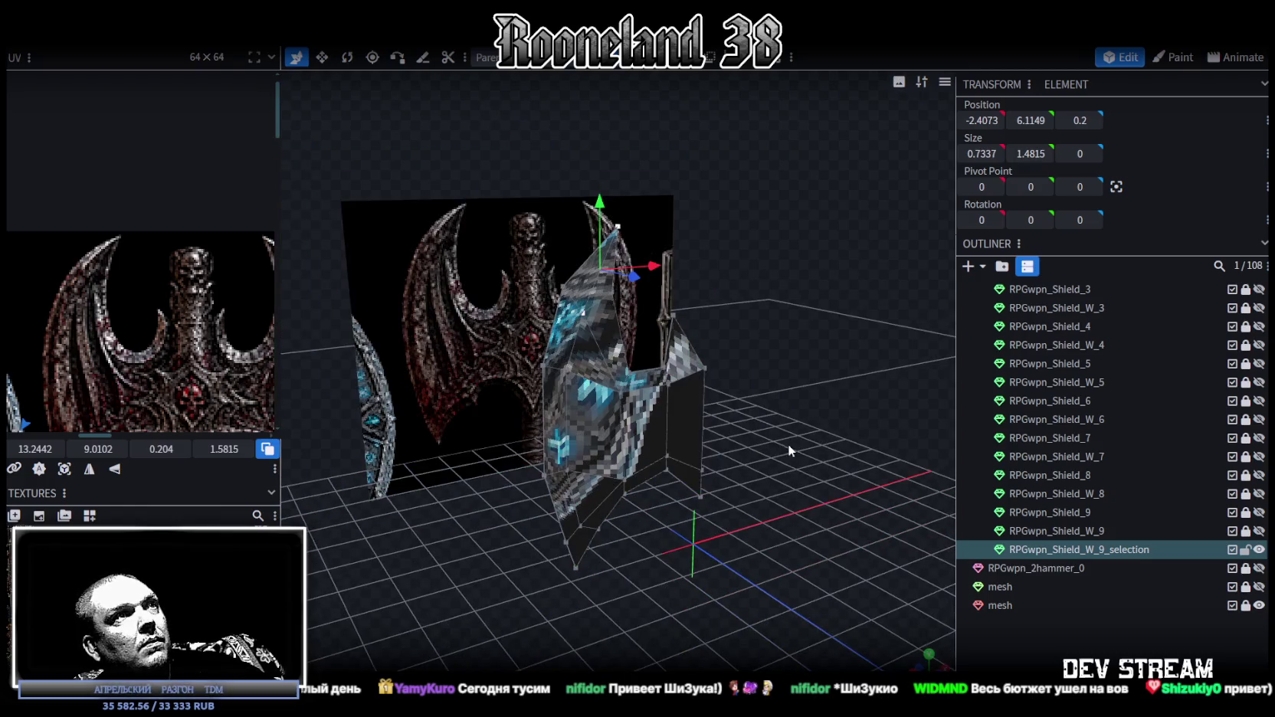
pyautogui.press('z')
pyautogui.press('z')
pyautogui.scroll(3, 597, 449)
pyautogui.click(585, 436)
pyautogui.press('z')
pyautogui.press('z')
pyautogui.press('z')
pyautogui.press('z')
pyautogui.press('z')
pyautogui.press('z')
pyautogui.scroll(-2, 730, 547)
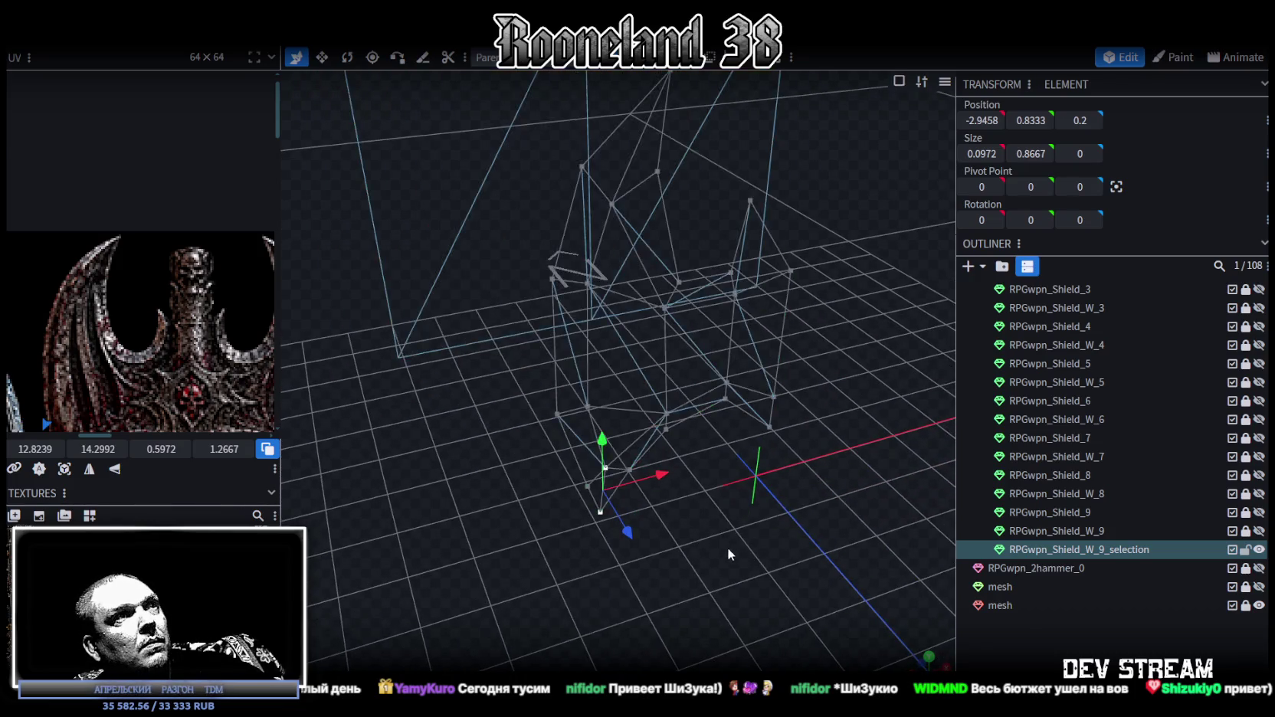
# - Box-select the blade's vertices and set their Position Z to 0
pyautogui.moveTo(729, 547); pyautogui.dragTo(692, 495)
pyautogui.press('z')
pyautogui.press('z')
pyautogui.click(594, 459)
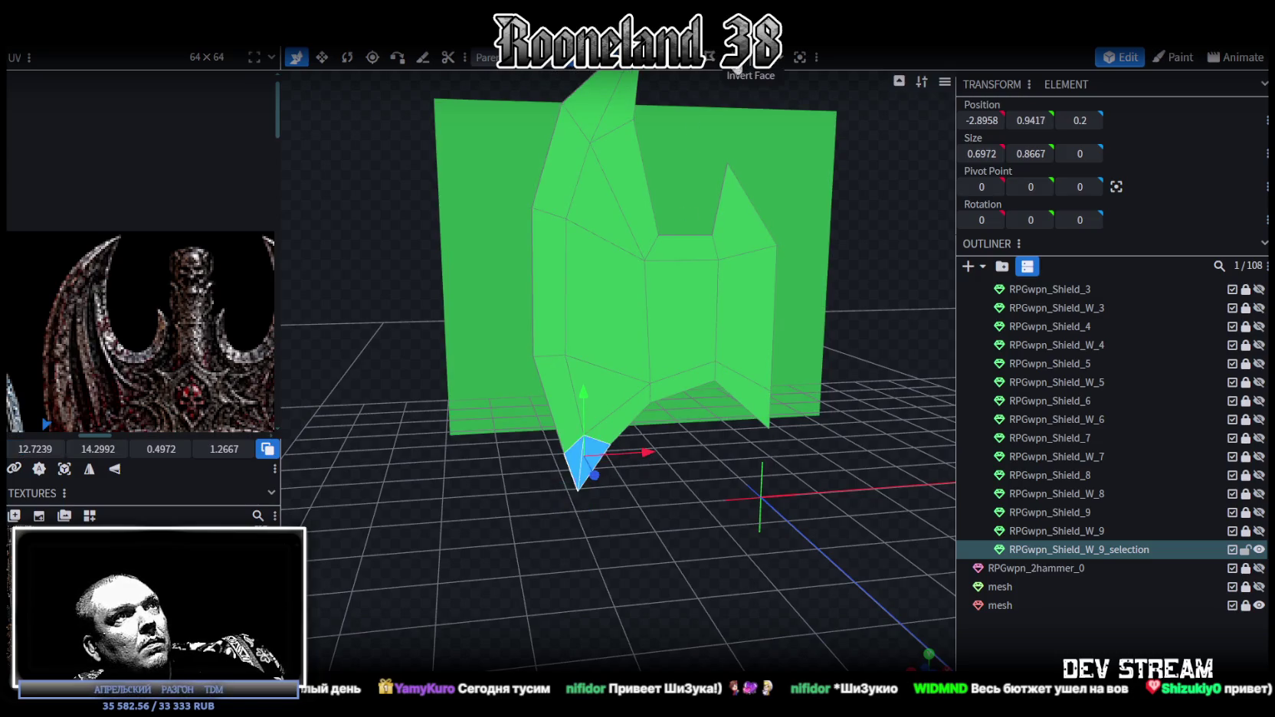
pyautogui.press('z')
pyautogui.scroll(3, 770, 220)
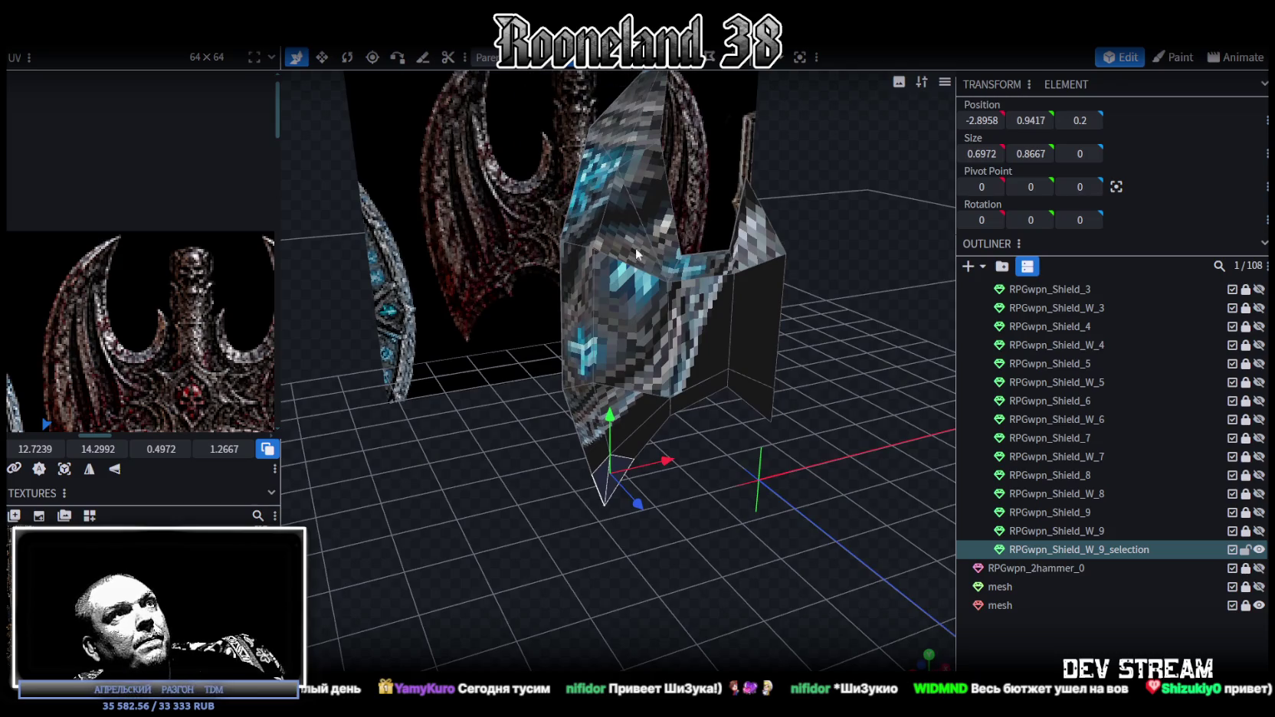
pyautogui.click(635, 247)
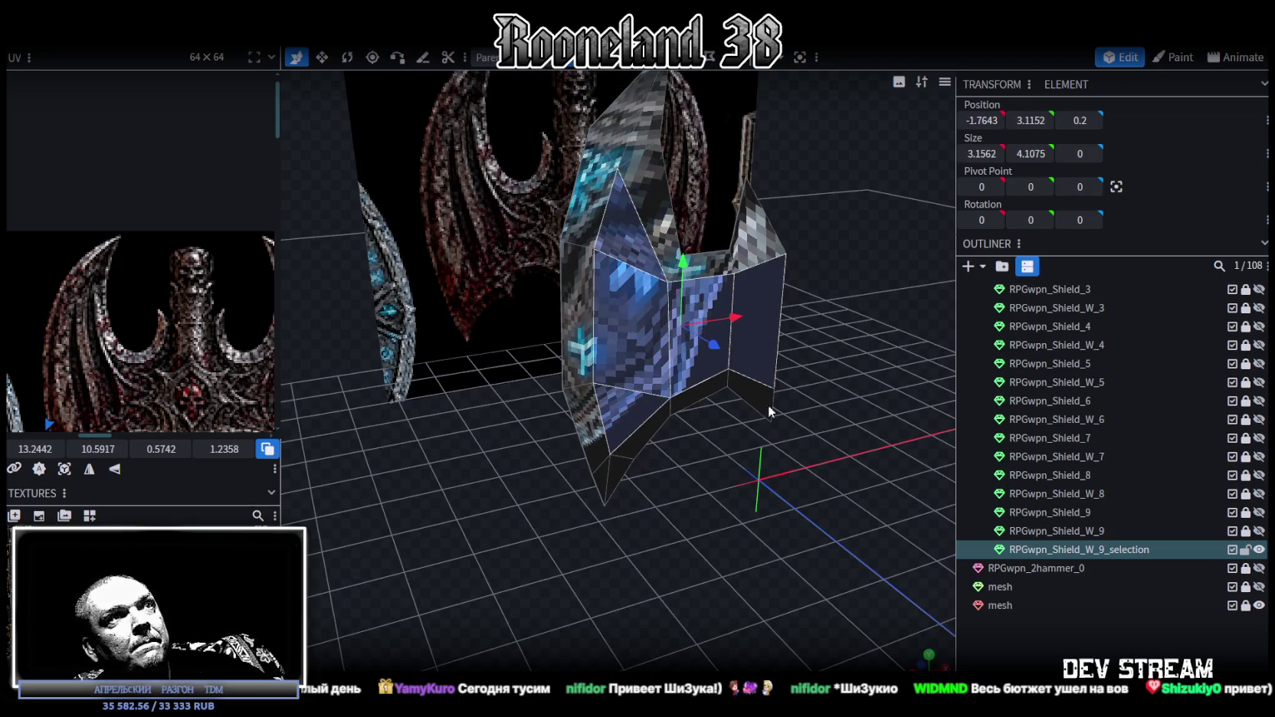
pyautogui.moveTo(768, 405); pyautogui.dragTo(873, 558)
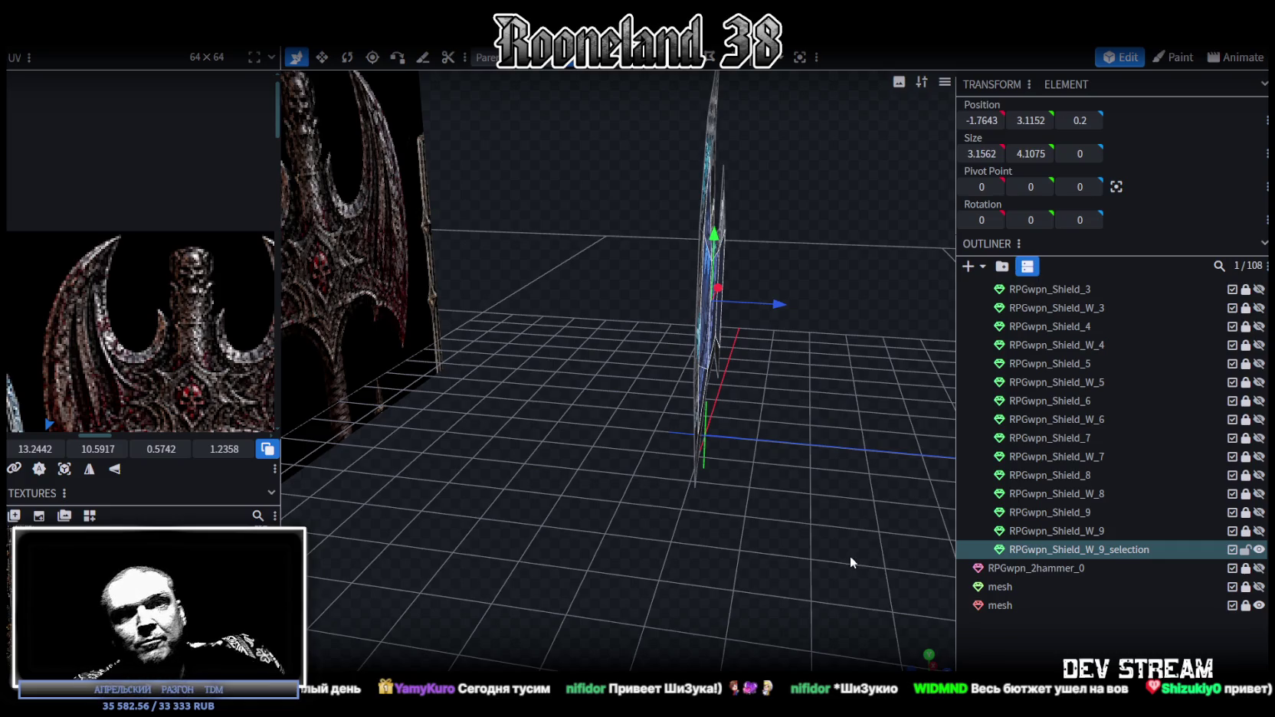
pyautogui.moveTo(850, 559)
pyautogui.mouseDown()
pyautogui.moveTo(738, 442)
pyautogui.moveTo(816, 466)
pyautogui.mouseUp()
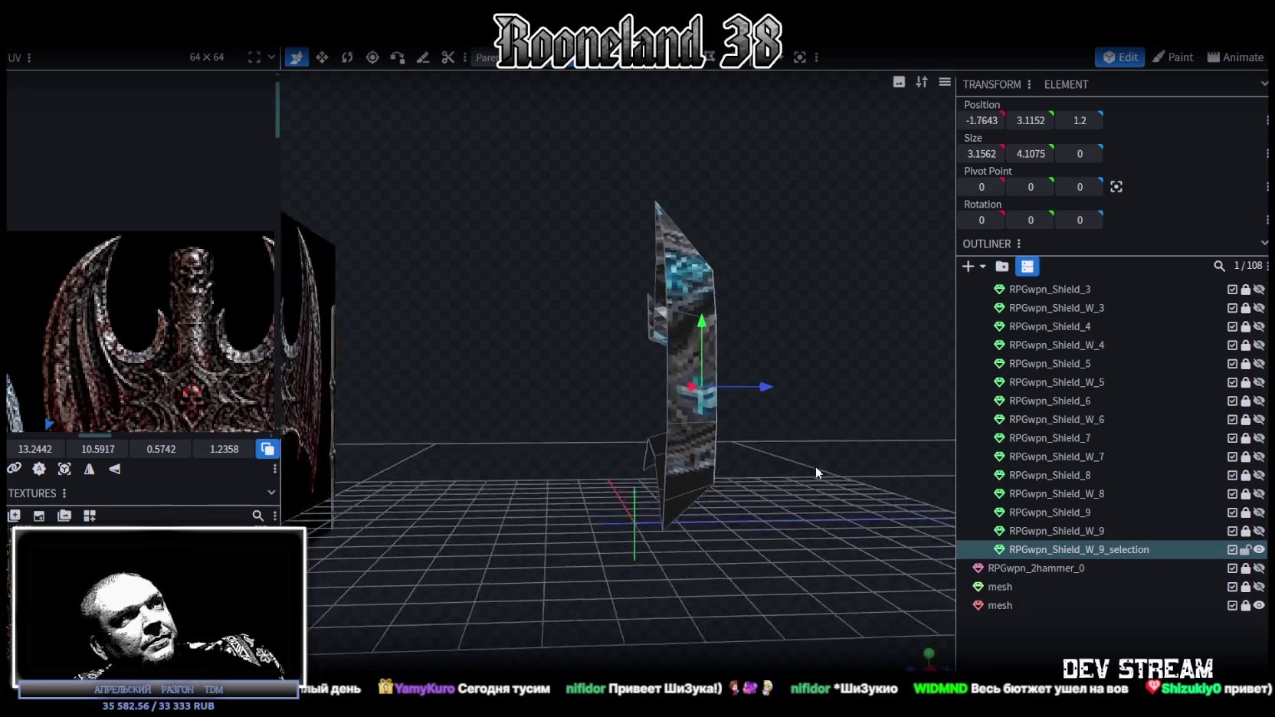
pyautogui.moveTo(515, 113)
pyautogui.mouseDown()
pyautogui.moveTo(685, 578)
pyautogui.moveTo(673, 587)
pyautogui.mouseUp()
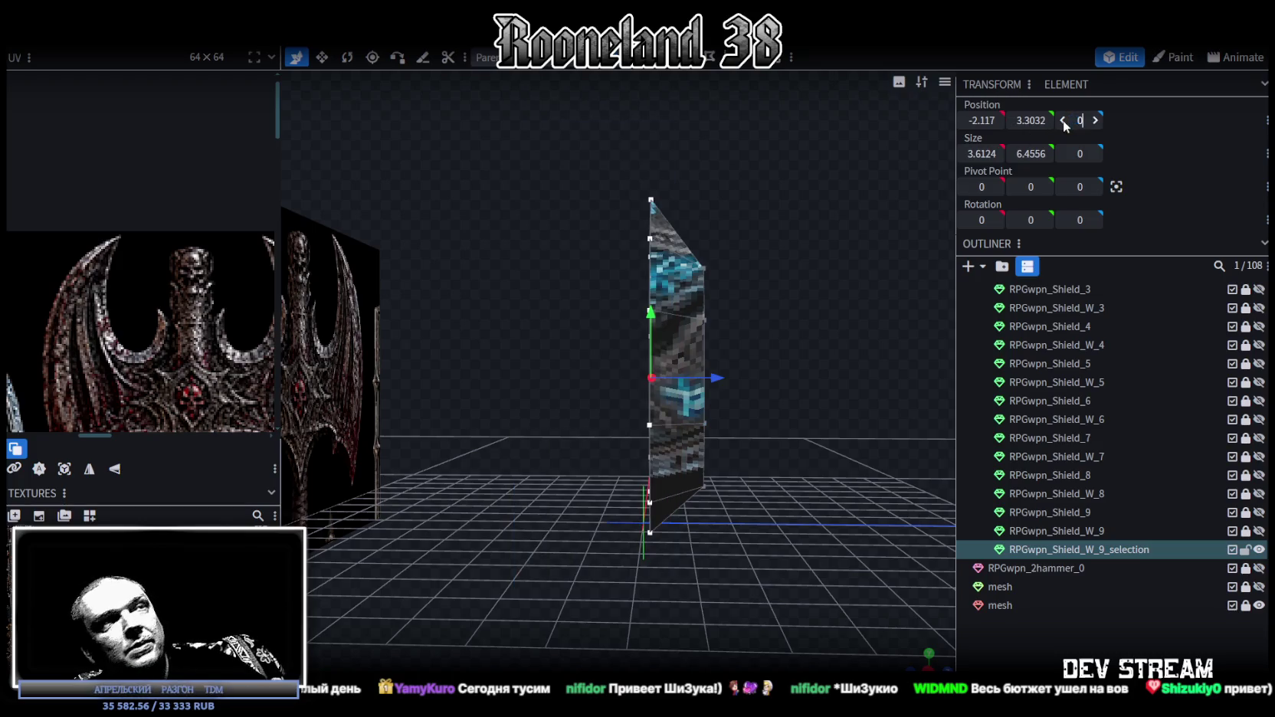
pyautogui.press('Return')
# - Select the vertices along the blade's right edge and move them back to depth 0.2
pyautogui.moveTo(833, 229); pyautogui.dragTo(738, 372)
pyautogui.moveTo(847, 170); pyautogui.dragTo(681, 559)
pyautogui.moveTo(757, 390); pyautogui.dragTo(722, 384)
pyautogui.moveTo(722, 385)
pyautogui.mouseDown(button='middle')
pyautogui.moveTo(777, 352)
pyautogui.moveTo(414, 371)
pyautogui.moveTo(681, 406)
pyautogui.moveTo(731, 332)
pyautogui.moveTo(688, 315)
pyautogui.moveTo(536, 321)
pyautogui.mouseUp(button='middle')
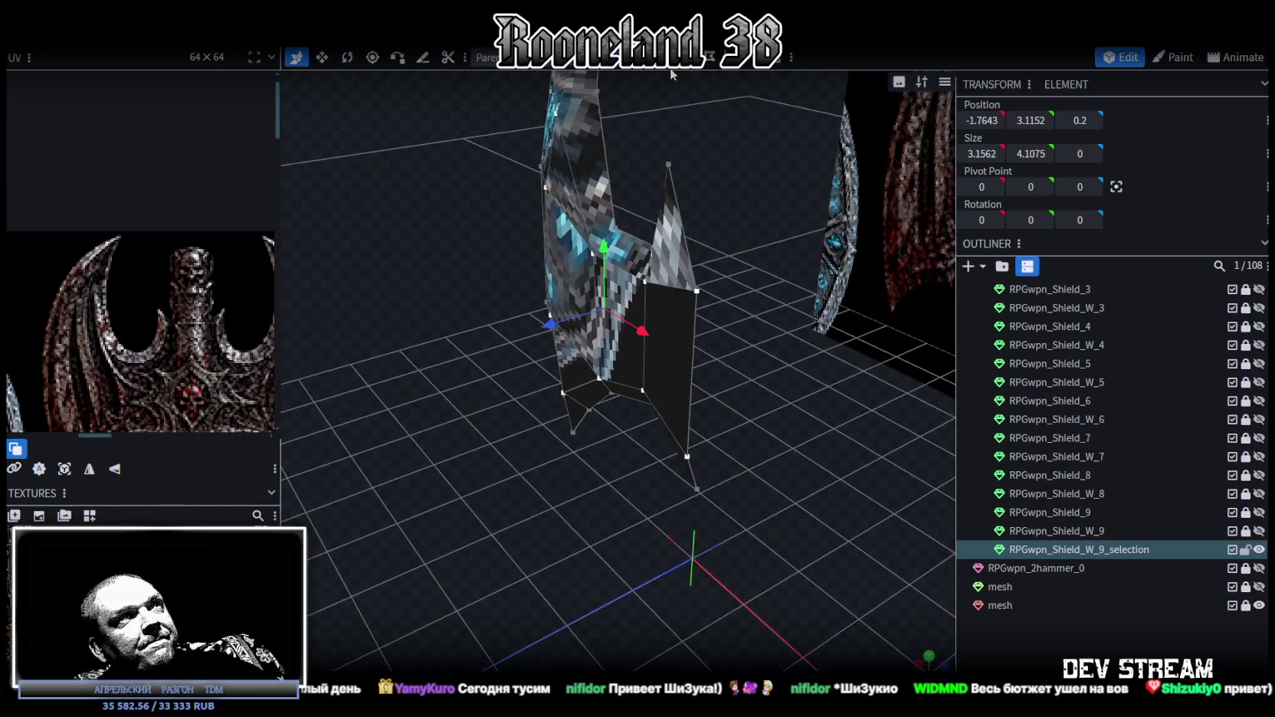
# - Push the black inner face out to Z 0.35, then view in solid colour display
pyautogui.click(694, 339)
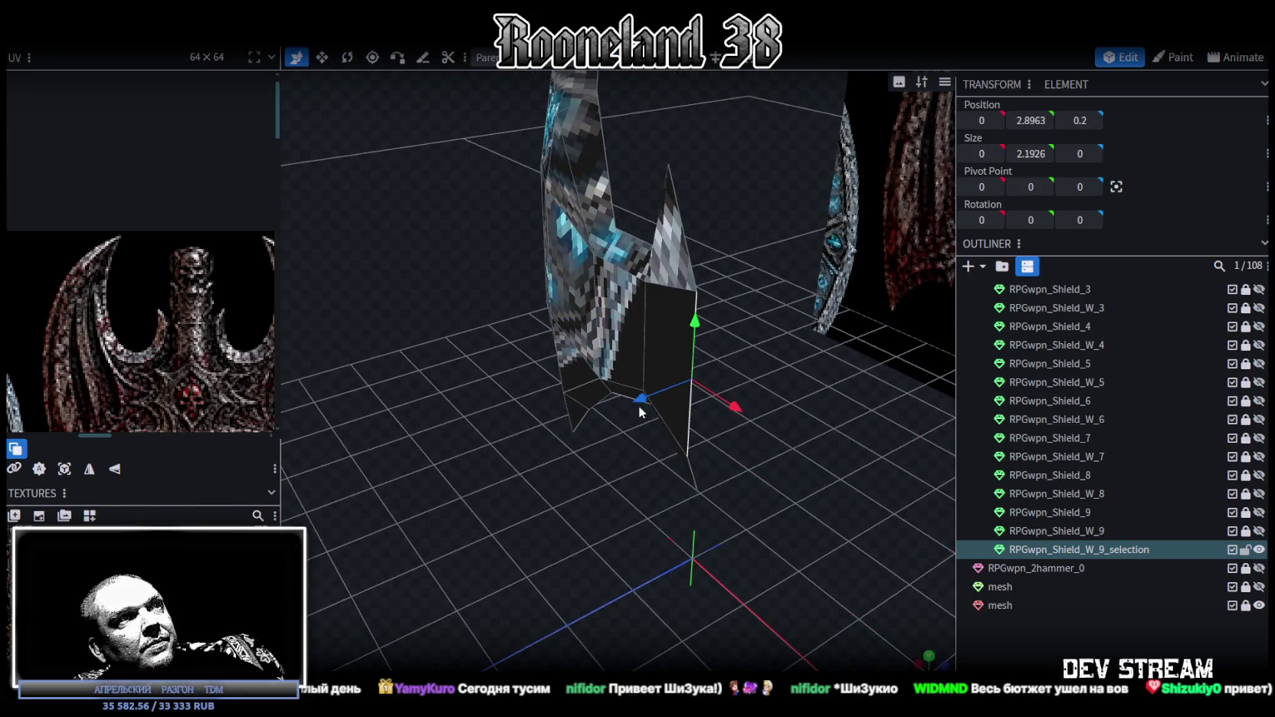
pyautogui.moveTo(491, 243)
pyautogui.mouseDown(button='middle')
pyautogui.moveTo(541, 248)
pyautogui.moveTo(676, 215)
pyautogui.moveTo(653, 240)
pyautogui.moveTo(640, 296)
pyautogui.mouseUp(button='middle')
pyautogui.click(640, 291)
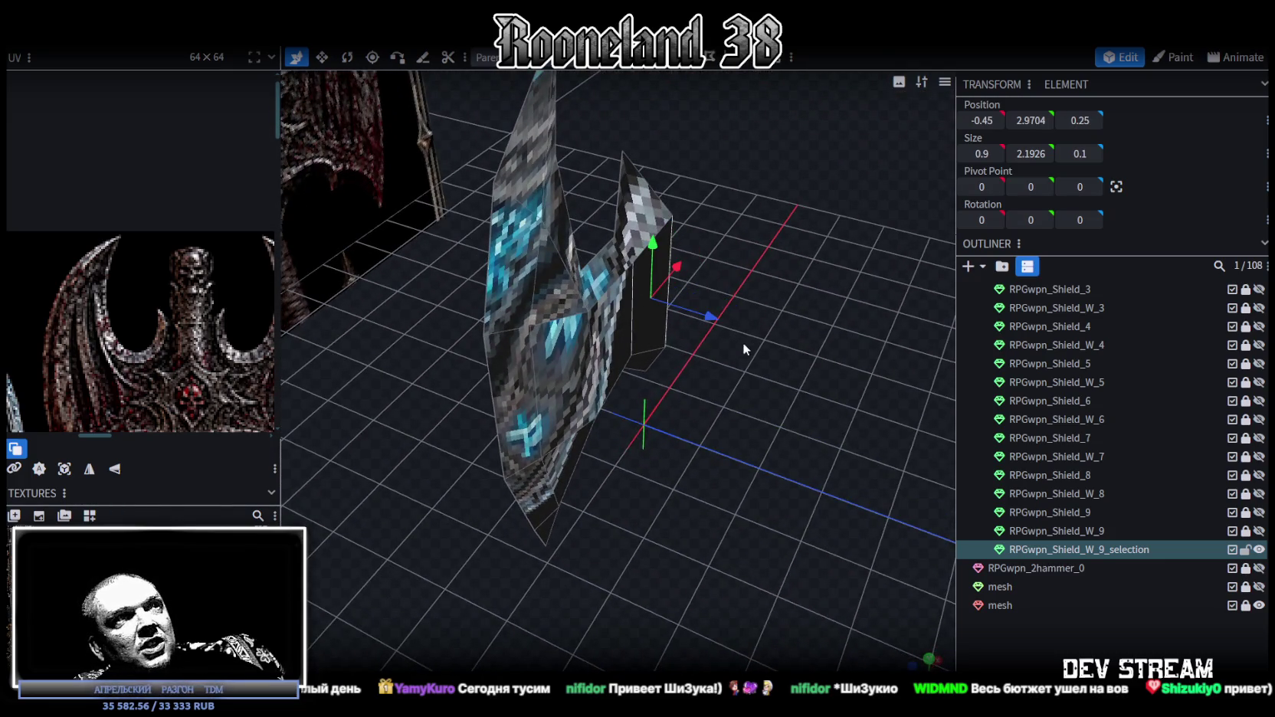
pyautogui.moveTo(718, 319); pyautogui.dragTo(720, 314)
pyautogui.moveTo(719, 315)
pyautogui.mouseDown(button='middle')
pyautogui.moveTo(651, 295)
pyautogui.moveTo(755, 348)
pyautogui.moveTo(776, 338)
pyautogui.moveTo(708, 204)
pyautogui.moveTo(779, 246)
pyautogui.moveTo(761, 266)
pyautogui.moveTo(772, 241)
pyautogui.mouseUp(button='middle')
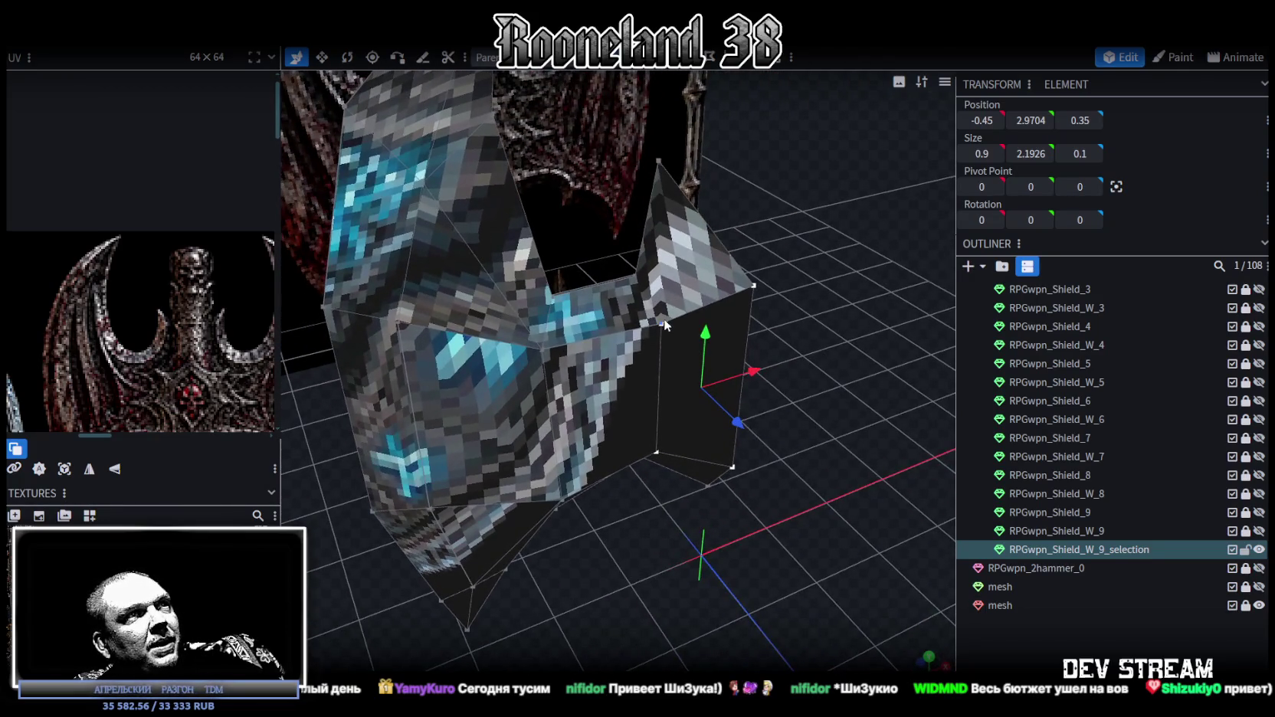
pyautogui.press('z')
pyautogui.moveTo(721, 303)
pyautogui.mouseDown(button='middle')
pyautogui.moveTo(866, 221)
pyautogui.moveTo(738, 200)
pyautogui.moveTo(746, 187)
pyautogui.moveTo(753, 220)
pyautogui.moveTo(861, 283)
pyautogui.moveTo(634, 268)
pyautogui.mouseUp(button='middle')
pyautogui.press('z')
pyautogui.press('z')
pyautogui.press('z')
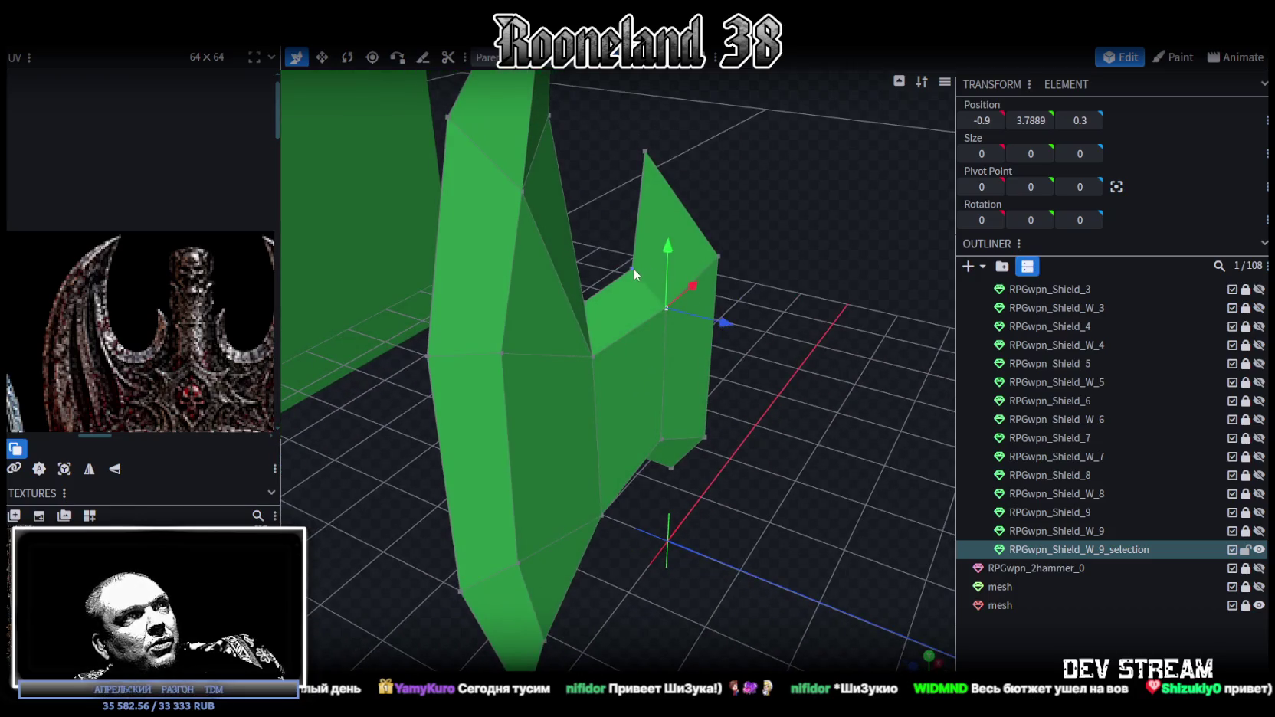
# - Inspect the blade mesh by selecting various vertices and faces from several angles
pyautogui.click(720, 261)
pyautogui.moveTo(753, 318)
pyautogui.mouseDown(button='middle')
pyautogui.moveTo(814, 335)
pyautogui.moveTo(820, 351)
pyautogui.moveTo(773, 394)
pyautogui.moveTo(799, 321)
pyautogui.moveTo(763, 329)
pyautogui.mouseUp(button='middle')
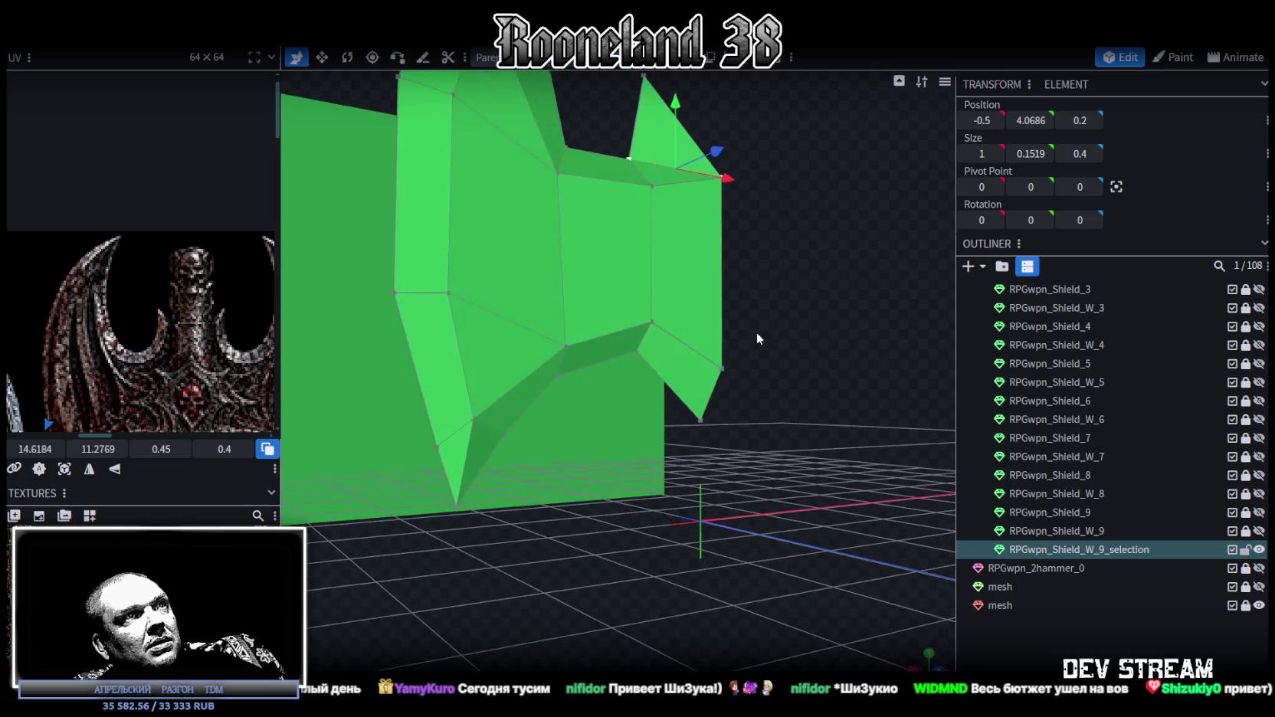
pyautogui.click(642, 355)
pyautogui.click(722, 369)
pyautogui.moveTo(817, 254)
pyautogui.mouseDown(button='middle')
pyautogui.moveTo(780, 304)
pyautogui.moveTo(705, 477)
pyautogui.moveTo(662, 456)
pyautogui.moveTo(698, 453)
pyautogui.moveTo(677, 474)
pyautogui.mouseUp(button='middle')
pyautogui.press('z')
pyautogui.press('z')
pyautogui.press('z')
pyautogui.press('z')
pyautogui.press('z')
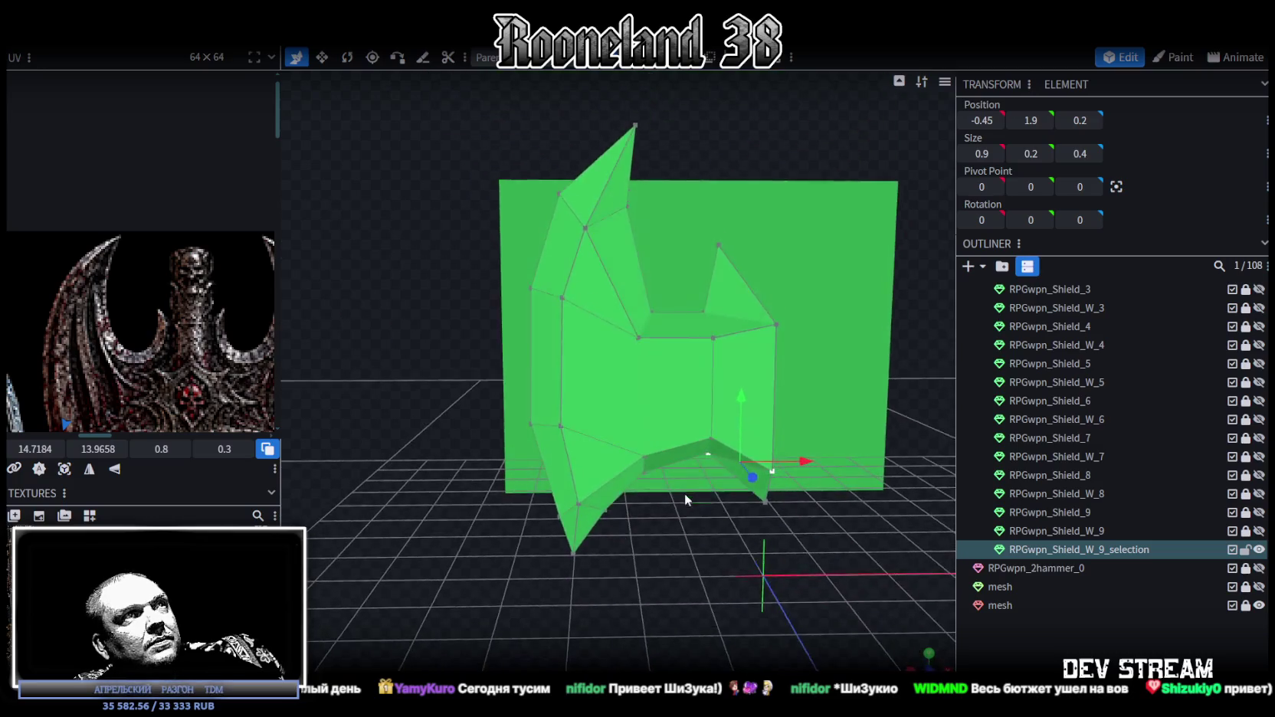
pyautogui.moveTo(428, 303)
pyautogui.mouseDown(button='middle')
pyautogui.moveTo(438, 355)
pyautogui.moveTo(355, 371)
pyautogui.moveTo(417, 379)
pyautogui.mouseUp(button='middle')
pyautogui.scroll(3, 416, 379)
pyautogui.click(675, 395)
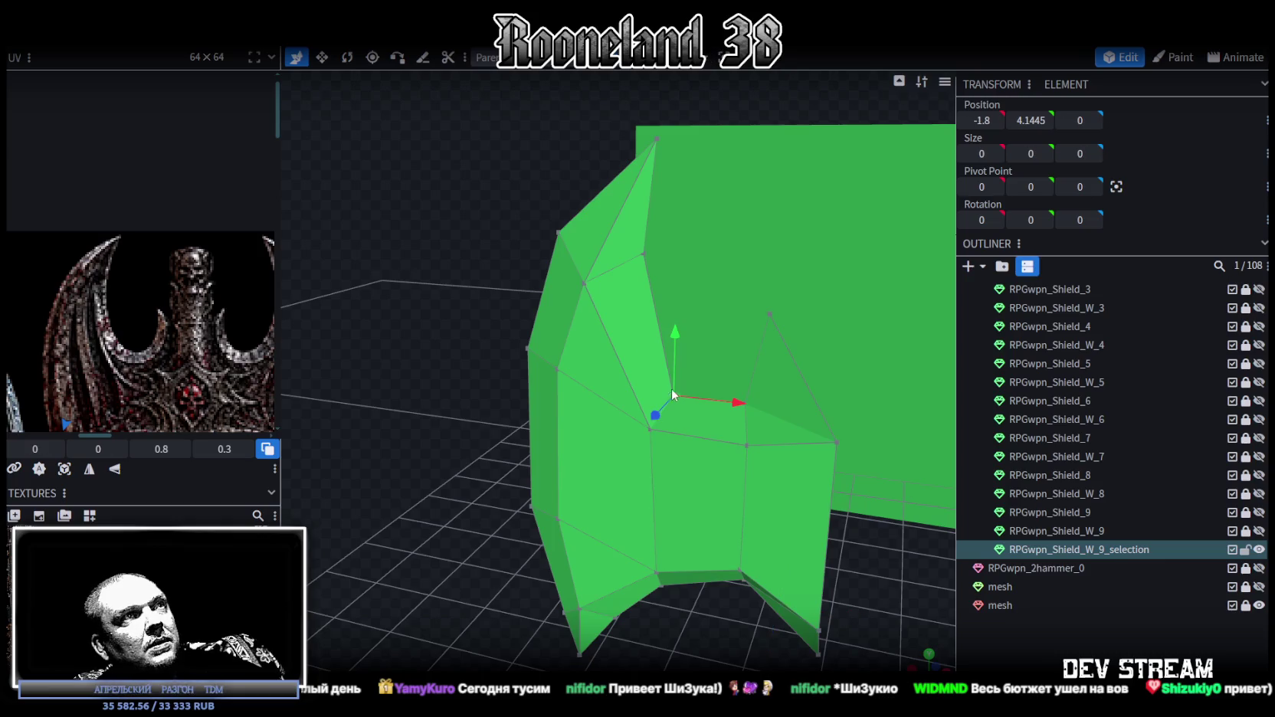
pyautogui.keyDown('shift'); pyautogui.click(585, 284); pyautogui.keyUp('shift')
pyautogui.moveTo(535, 266)
pyautogui.mouseDown(button='middle')
pyautogui.moveTo(403, 361)
pyautogui.moveTo(337, 342)
pyautogui.moveTo(577, 352)
pyautogui.moveTo(860, 426)
pyautogui.moveTo(642, 401)
pyautogui.moveTo(633, 354)
pyautogui.moveTo(724, 262)
pyautogui.moveTo(766, 282)
pyautogui.moveTo(573, 426)
pyautogui.moveTo(401, 348)
pyautogui.moveTo(388, 401)
pyautogui.moveTo(597, 534)
pyautogui.mouseUp(button='middle')
# - Select the entire blade mesh and snap the view to the front
pyautogui.click(650, 463)
pyautogui.moveTo(651, 462)
pyautogui.mouseDown(button='middle')
pyautogui.moveTo(720, 548)
pyautogui.moveTo(670, 501)
pyautogui.moveTo(558, 534)
pyautogui.moveTo(685, 558)
pyautogui.moveTo(795, 545)
pyautogui.moveTo(679, 538)
pyautogui.moveTo(580, 560)
pyautogui.moveTo(580, 534)
pyautogui.moveTo(700, 551)
pyautogui.moveTo(759, 521)
pyautogui.mouseUp(button='middle')
pyautogui.click(640, 403)
pyautogui.doubleClick(640, 402)
pyautogui.press('KP_1')
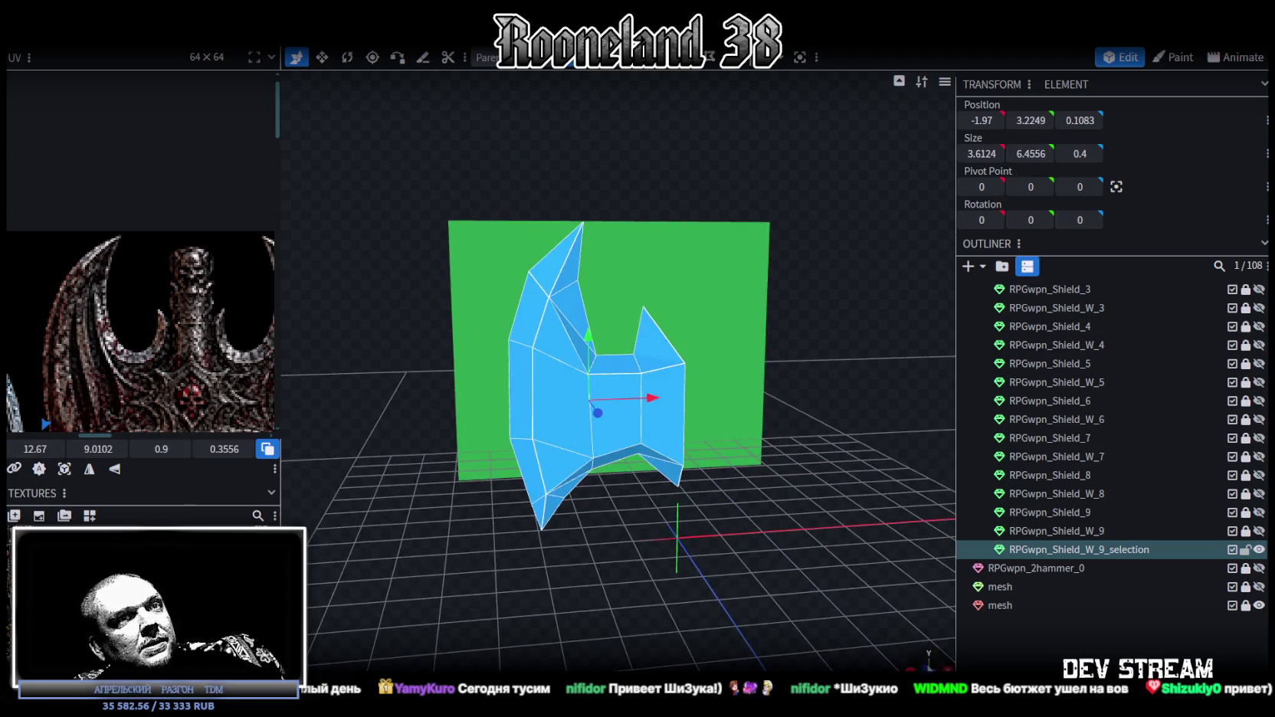
# - Project the blade's UVs from the orthographic front view
pyautogui.press('KP_1')
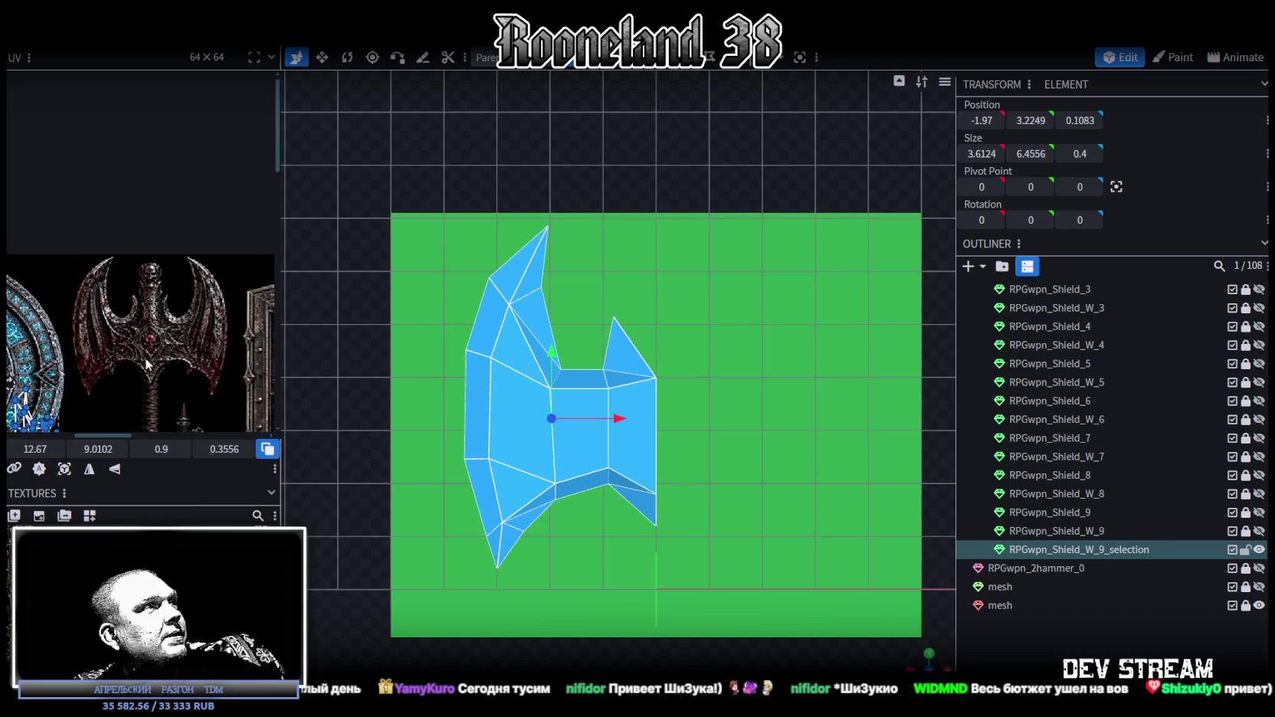
pyautogui.scroll(-3, 66, 376)
pyautogui.click(67, 470)
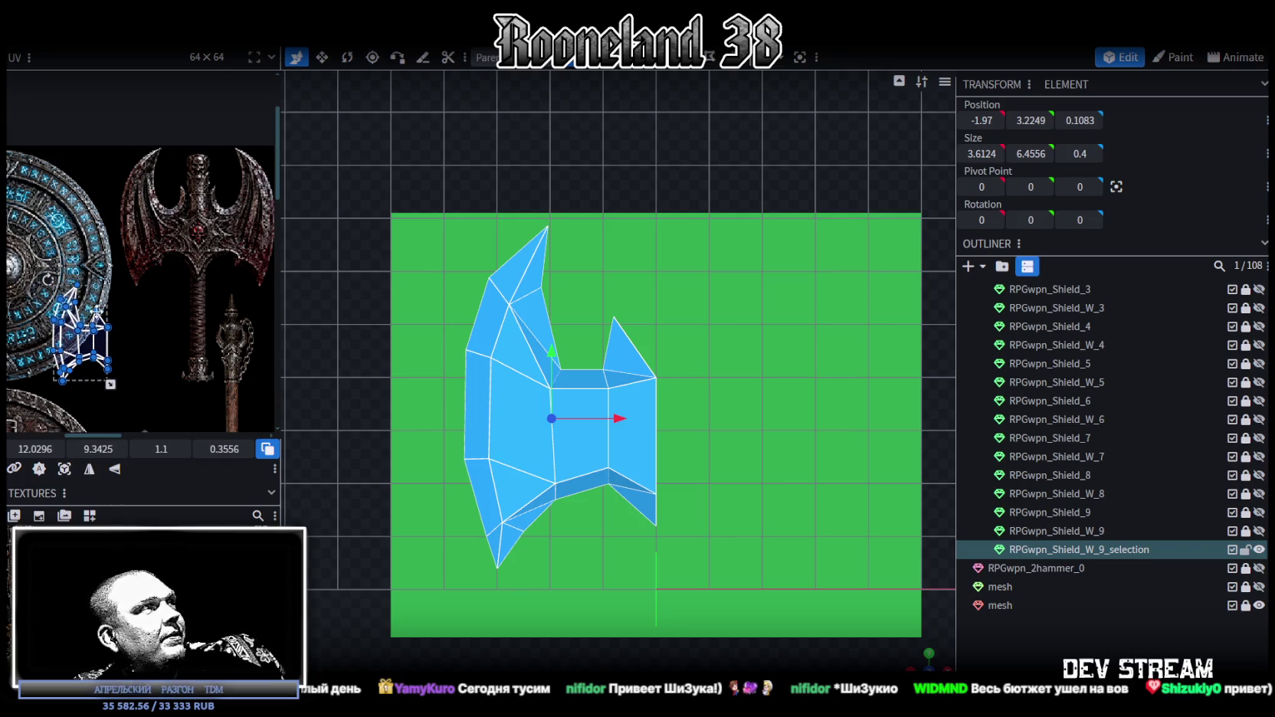
# - Move and scale the UV island to fit over the bat-wing axe blade artwork
pyautogui.moveTo(96, 337)
pyautogui.mouseDown()
pyautogui.moveTo(184, 190)
pyautogui.moveTo(112, 215)
pyautogui.mouseUp()
pyautogui.scroll(3, 184, 190)
pyautogui.scroll(2, 184, 190)
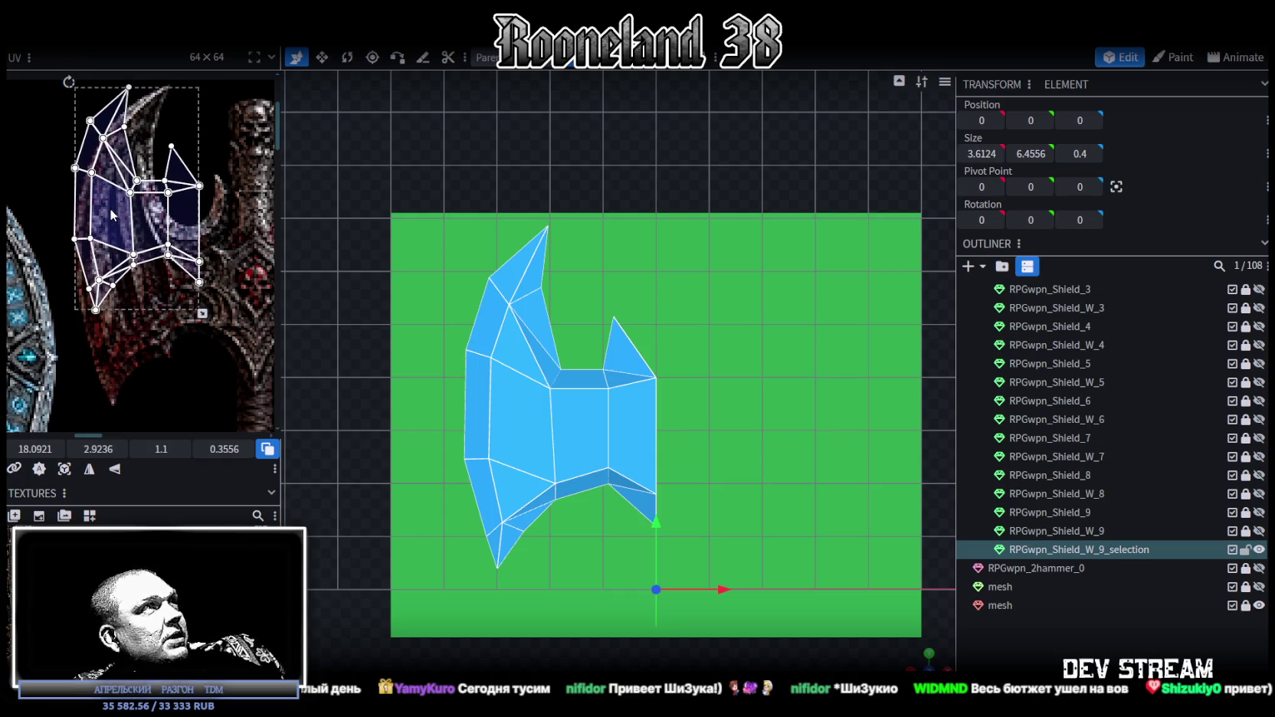
pyautogui.scroll(1, 212, 283)
pyautogui.moveTo(192, 248); pyautogui.dragTo(227, 302)
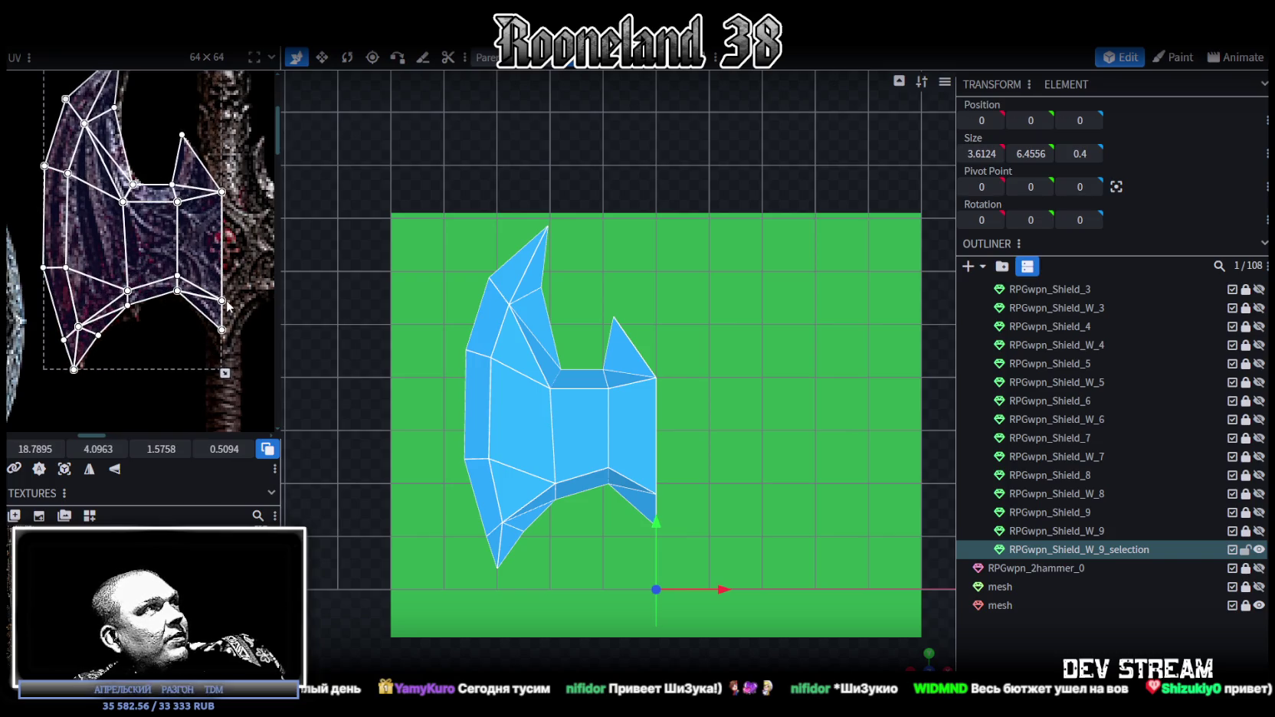
pyautogui.moveTo(156, 262); pyautogui.dragTo(212, 310)
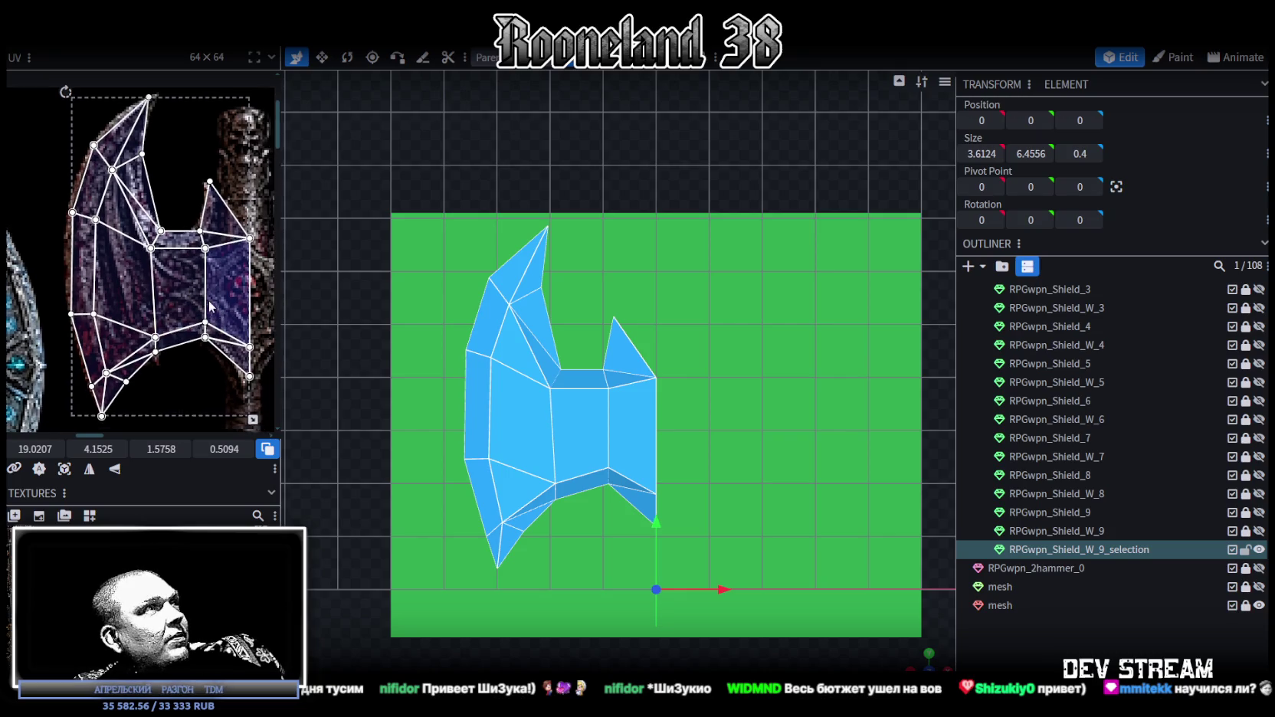
pyautogui.scroll(-1, 223, 330)
pyautogui.moveTo(230, 404); pyautogui.dragTo(224, 392)
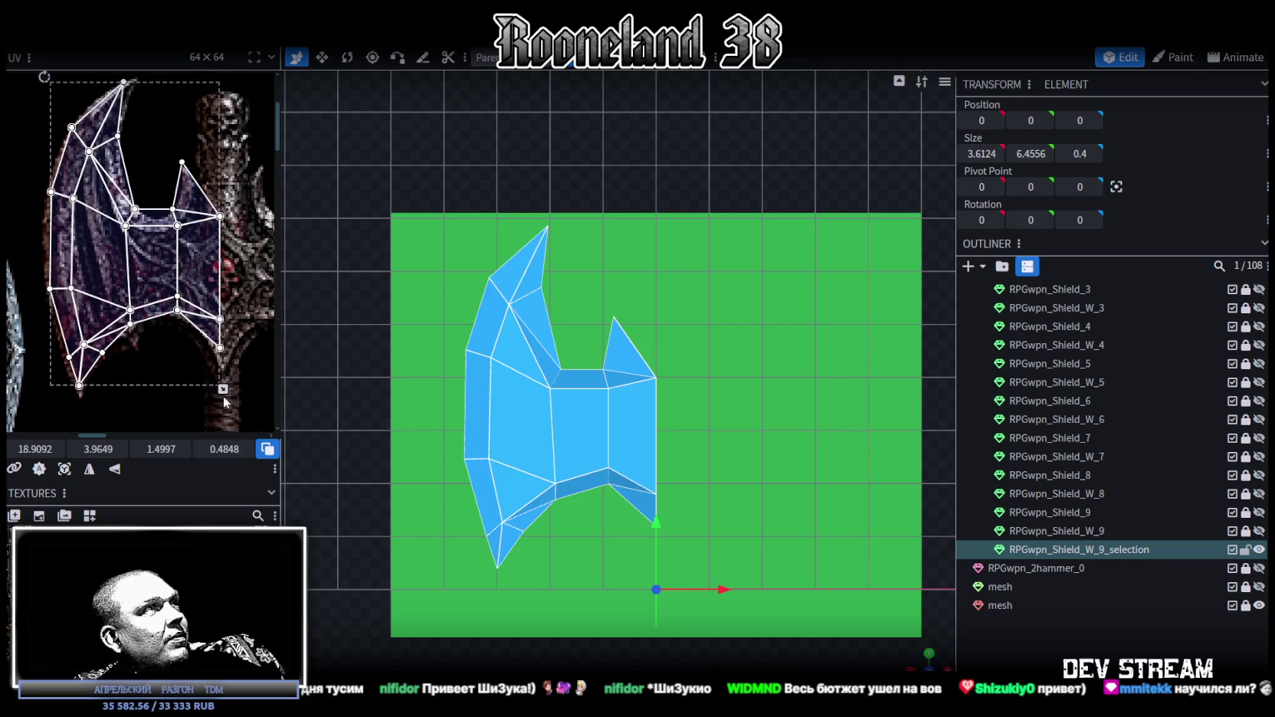
pyautogui.moveTo(157, 276); pyautogui.dragTo(153, 274)
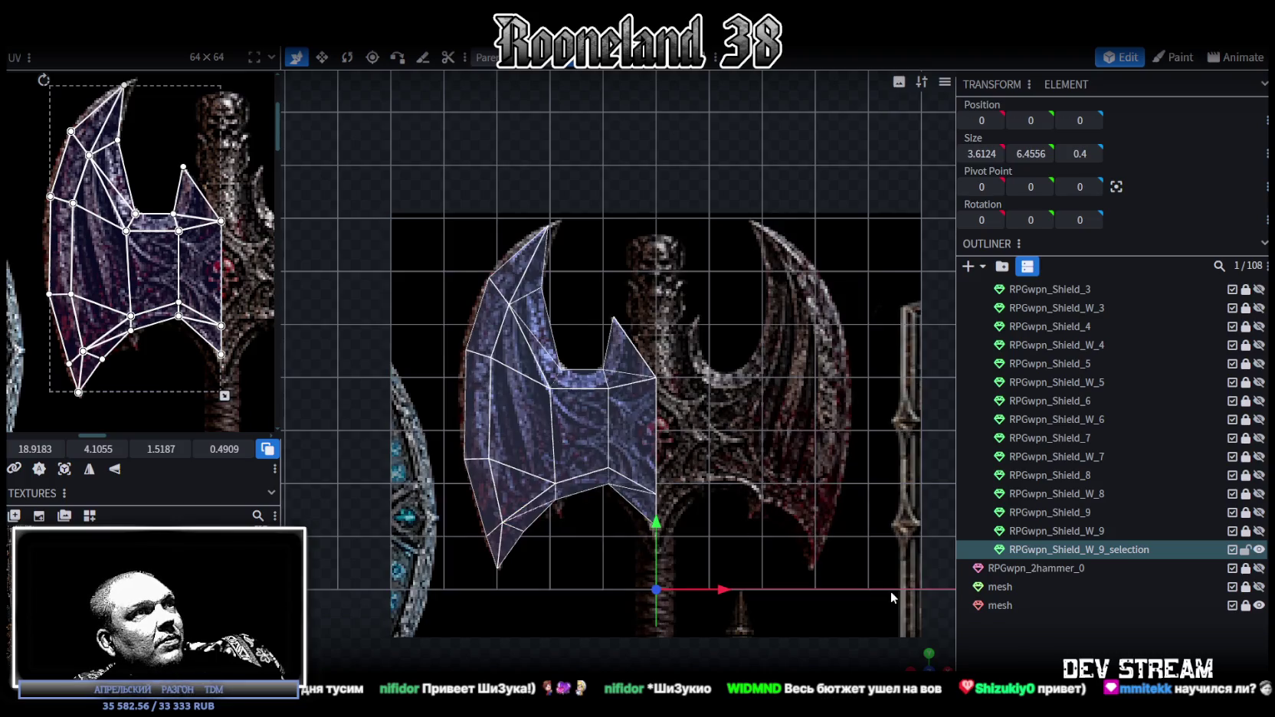
pyautogui.moveTo(925, 633)
pyautogui.mouseDown()
pyautogui.moveTo(742, 525)
pyautogui.moveTo(814, 525)
pyautogui.mouseUp()
pyautogui.click(578, 422)
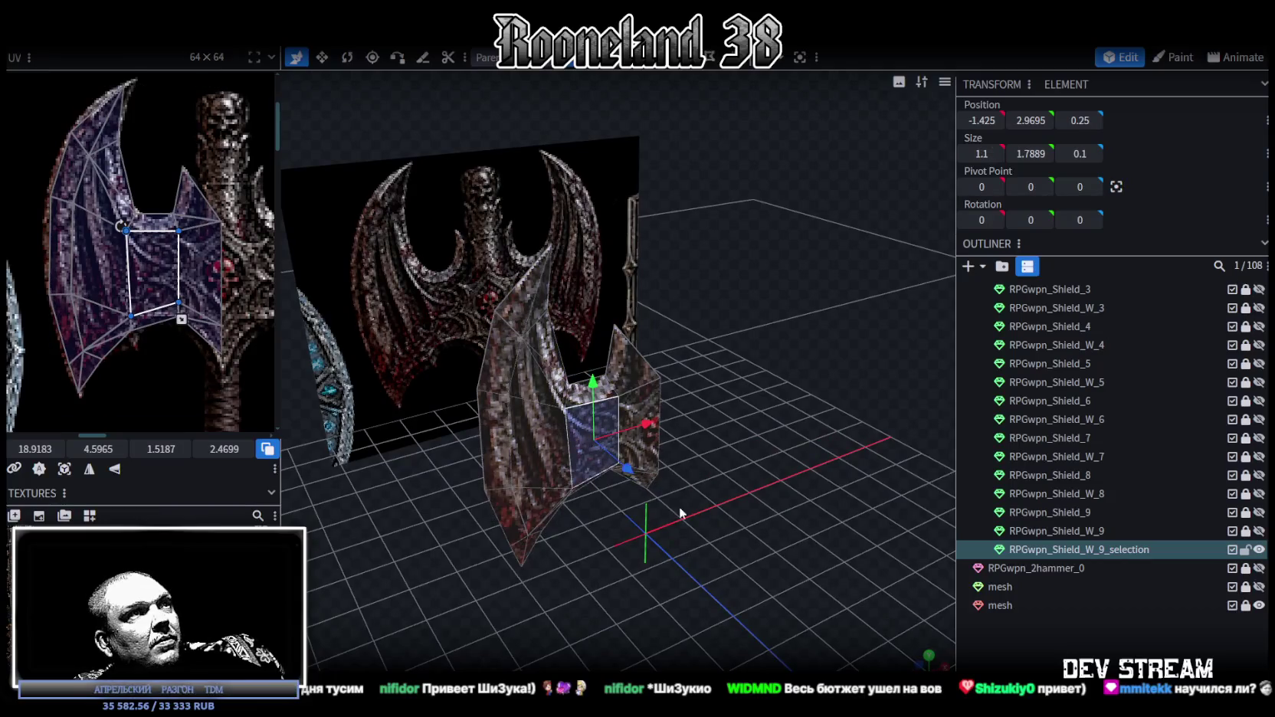
# - Mirror the blade copy along X and merge its overlapping vertices
pyautogui.moveTo(680, 506); pyautogui.dragTo(749, 538)
pyautogui.hotkey('ctrl', 'a')
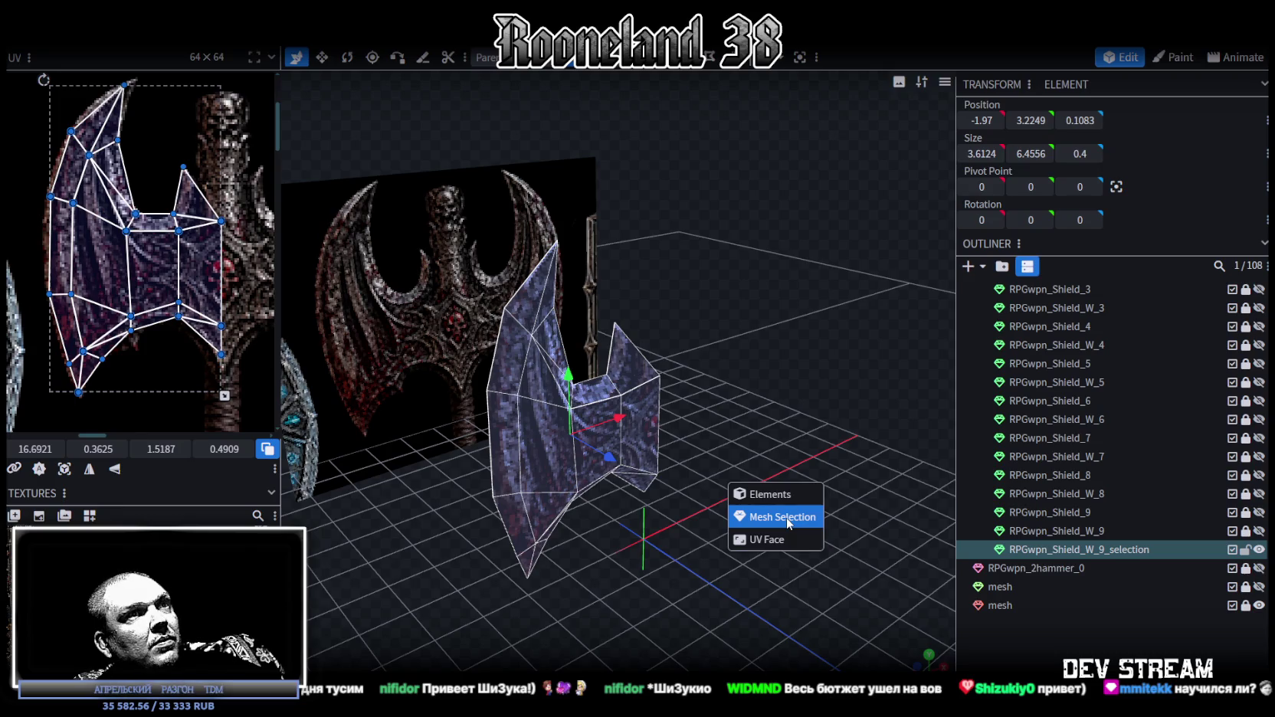
pyautogui.click(789, 520)
pyautogui.rightClick(161, 48)
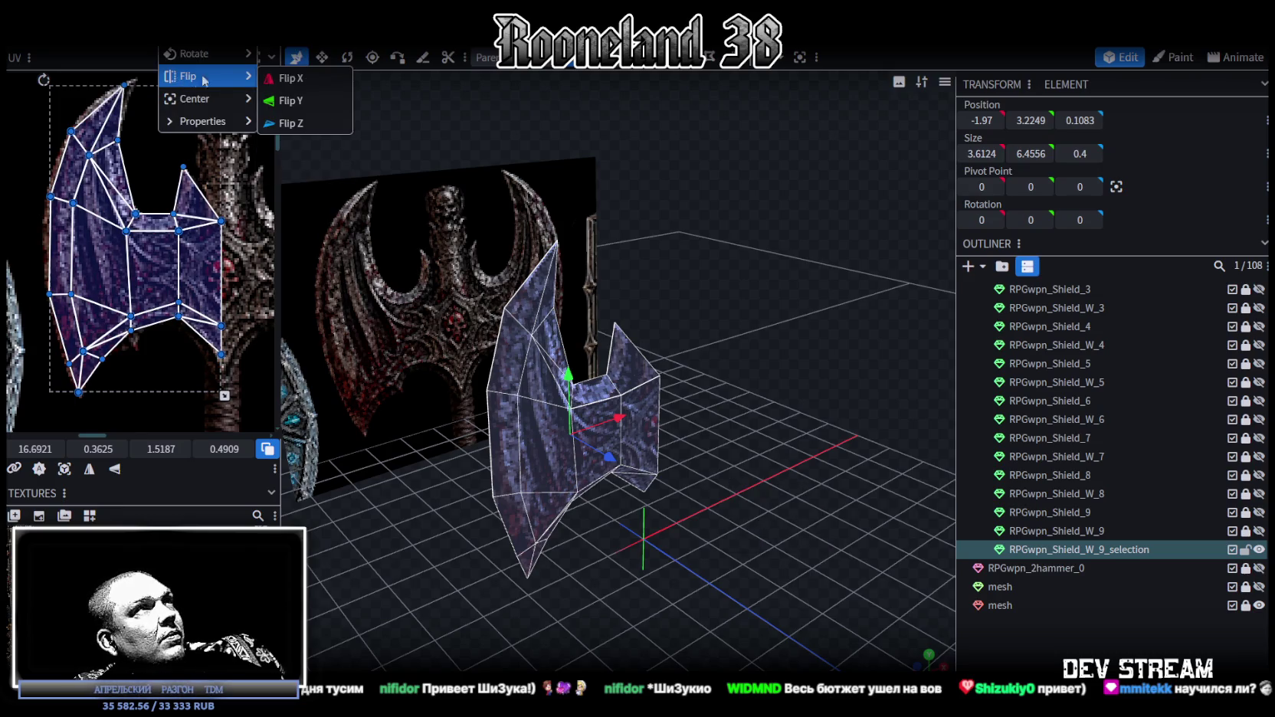
pyautogui.click(287, 79)
pyautogui.click(656, 179)
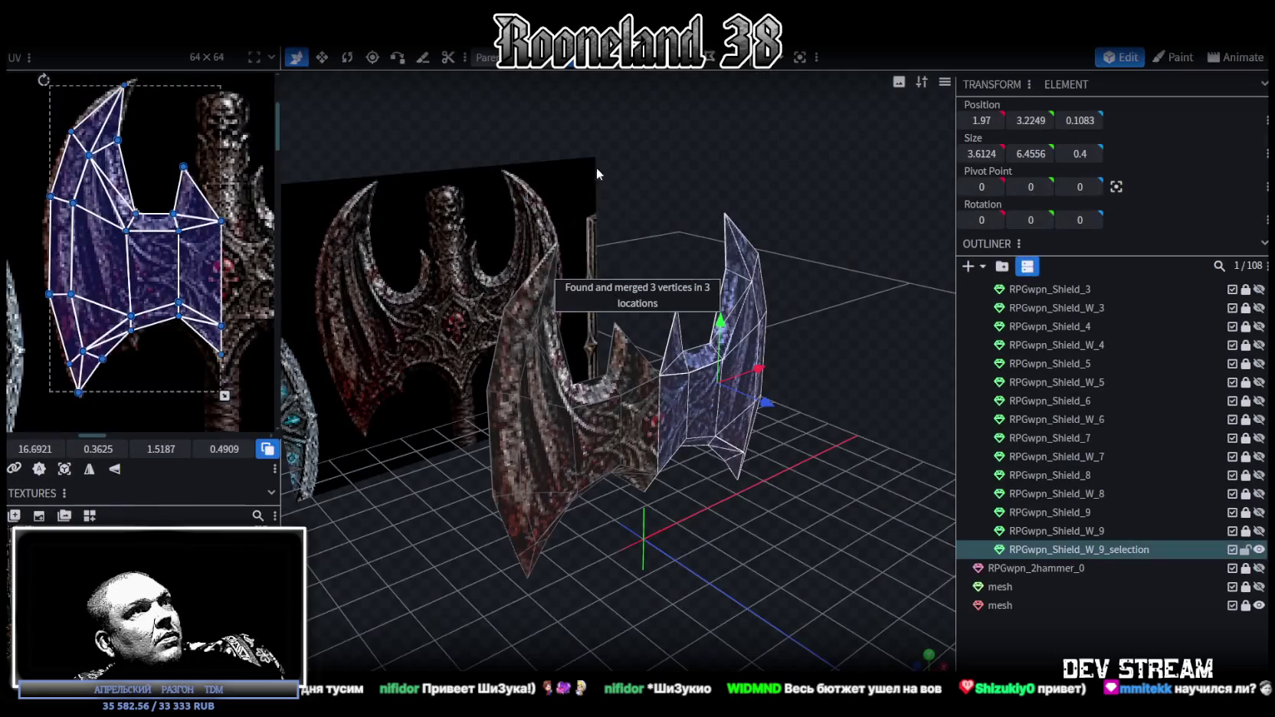
# - Mirror the copied blade's UVs horizontally and slide them onto the matching reference wing
pyautogui.moveTo(152, 235); pyautogui.dragTo(86, 341, button='middle')
pyautogui.click(88, 471)
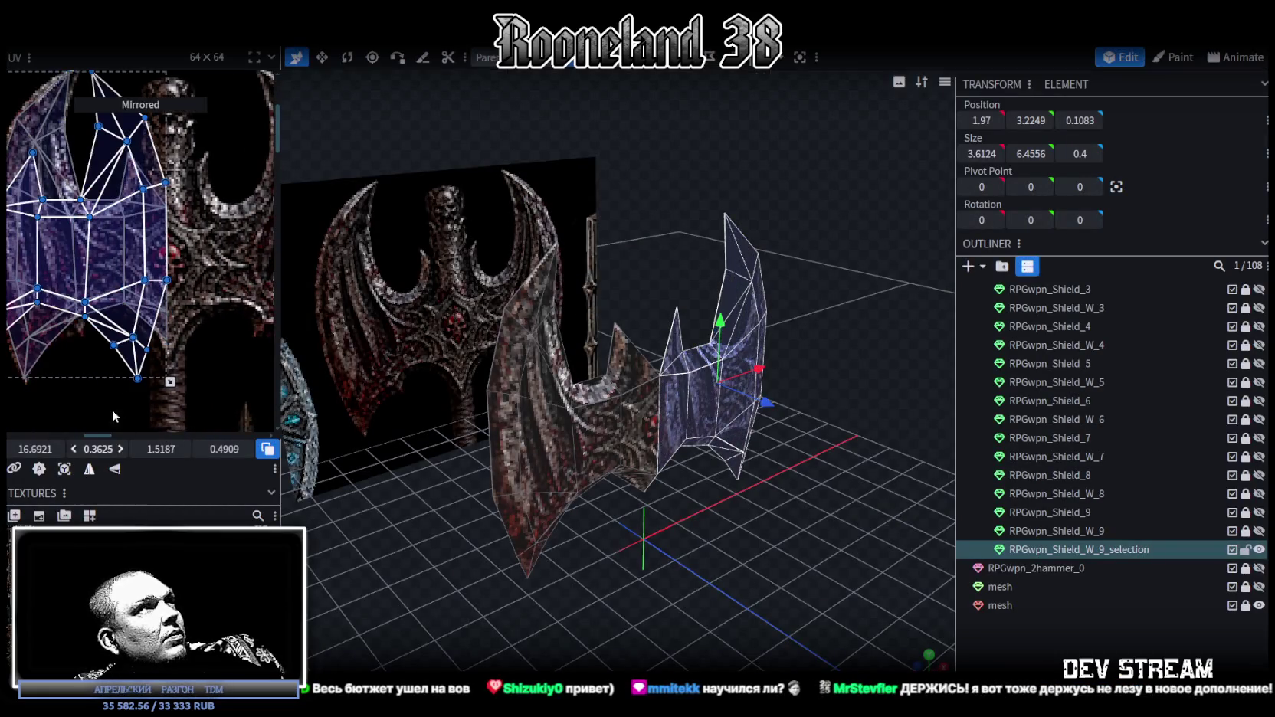
pyautogui.moveTo(88, 230); pyautogui.dragTo(219, 237)
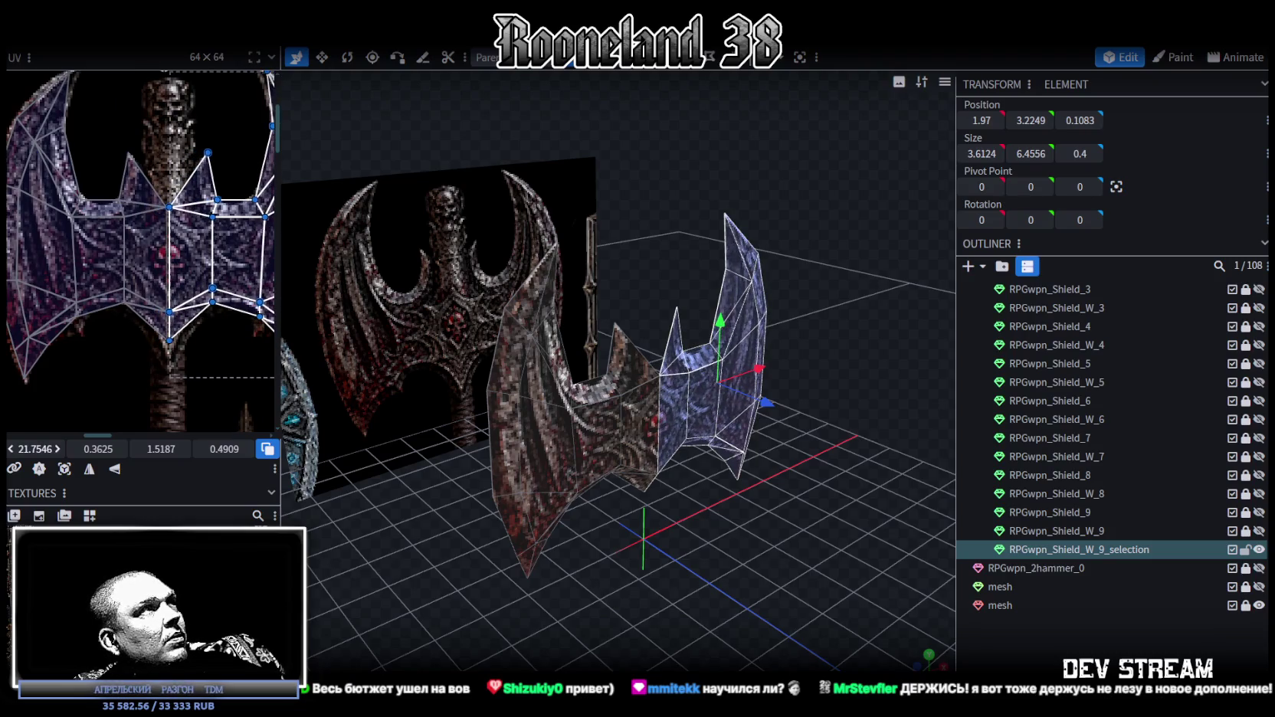
pyautogui.press('Left')
pyautogui.scroll(-2, 92, 349)
pyautogui.scroll(2, 92, 349)
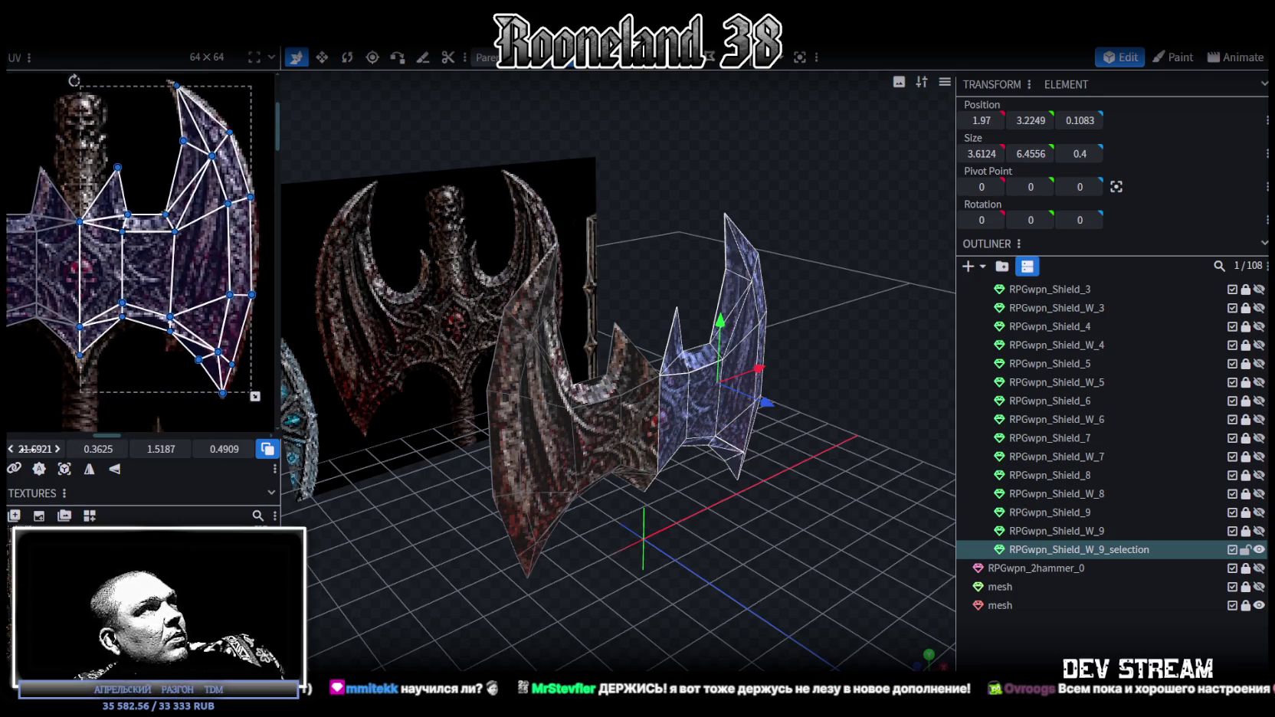
pyautogui.moveTo(30, 449); pyautogui.dragTo(39, 449)
# - Flip the whole axe head along Z, merge the 27 overlapping vertices, and view in solid shading
pyautogui.moveTo(288, 458)
pyautogui.mouseDown()
pyautogui.moveTo(667, 559)
pyautogui.moveTo(775, 503)
pyautogui.moveTo(714, 434)
pyautogui.mouseUp()
pyautogui.click(634, 421)
pyautogui.moveTo(635, 421); pyautogui.dragTo(782, 473)
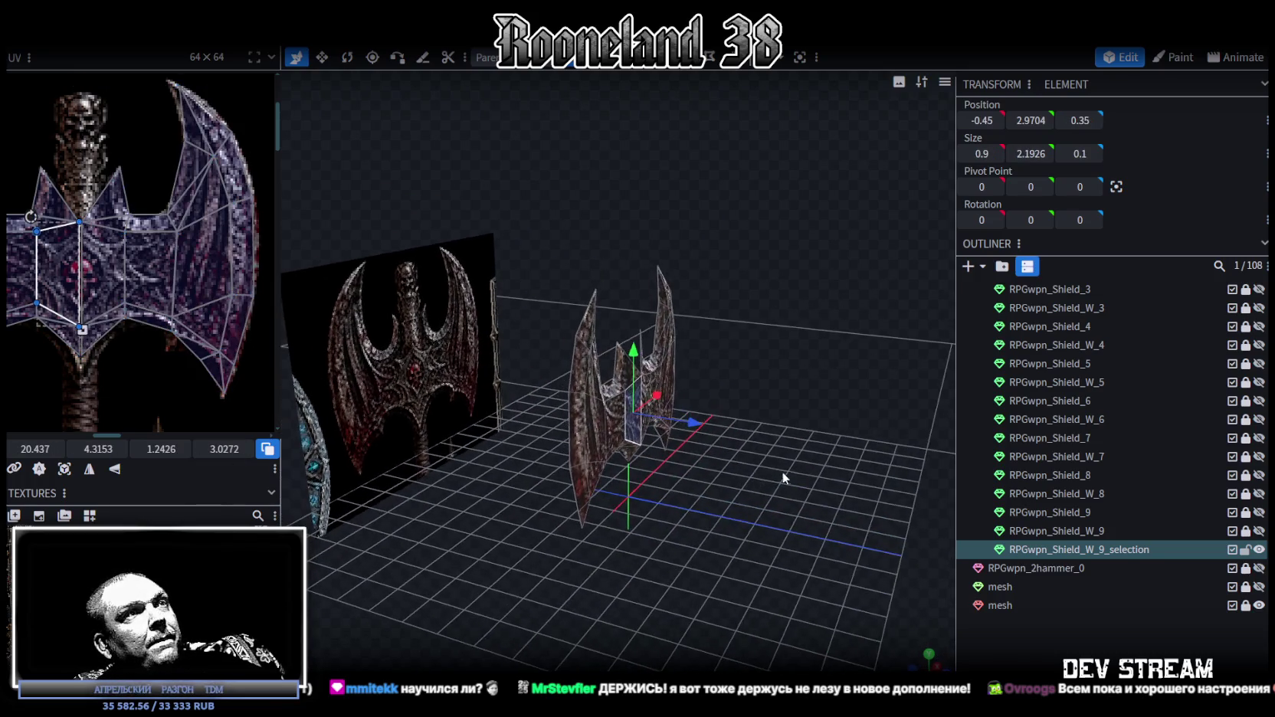
pyautogui.hotkey('ctrl', 'a')
pyautogui.click(792, 480)
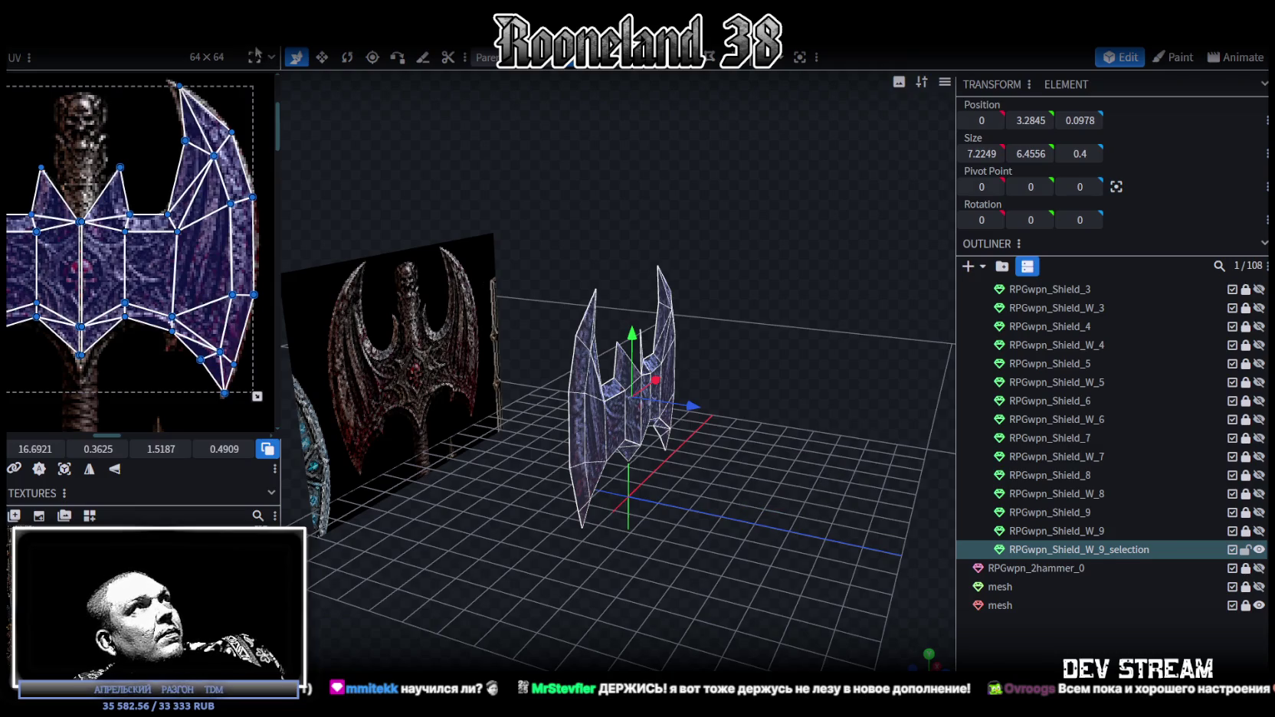
pyautogui.rightClick(159, 84)
pyautogui.moveTo(194, 76)
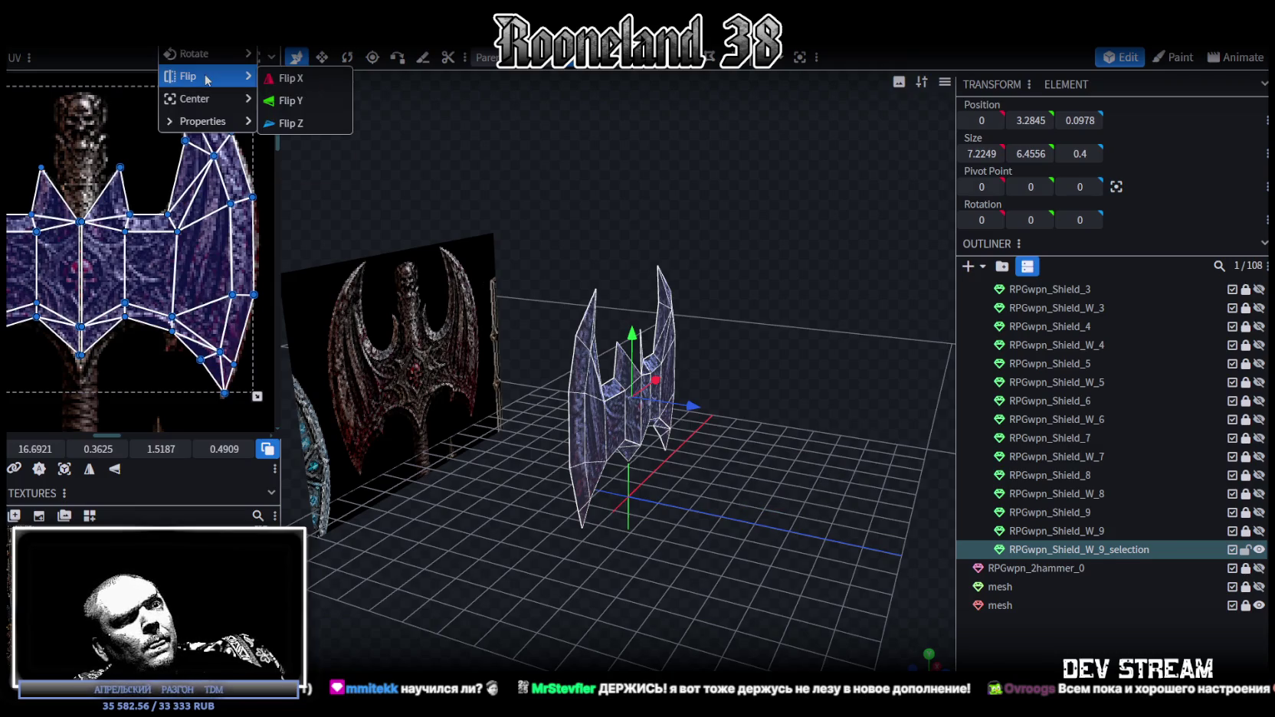
pyautogui.click(297, 125)
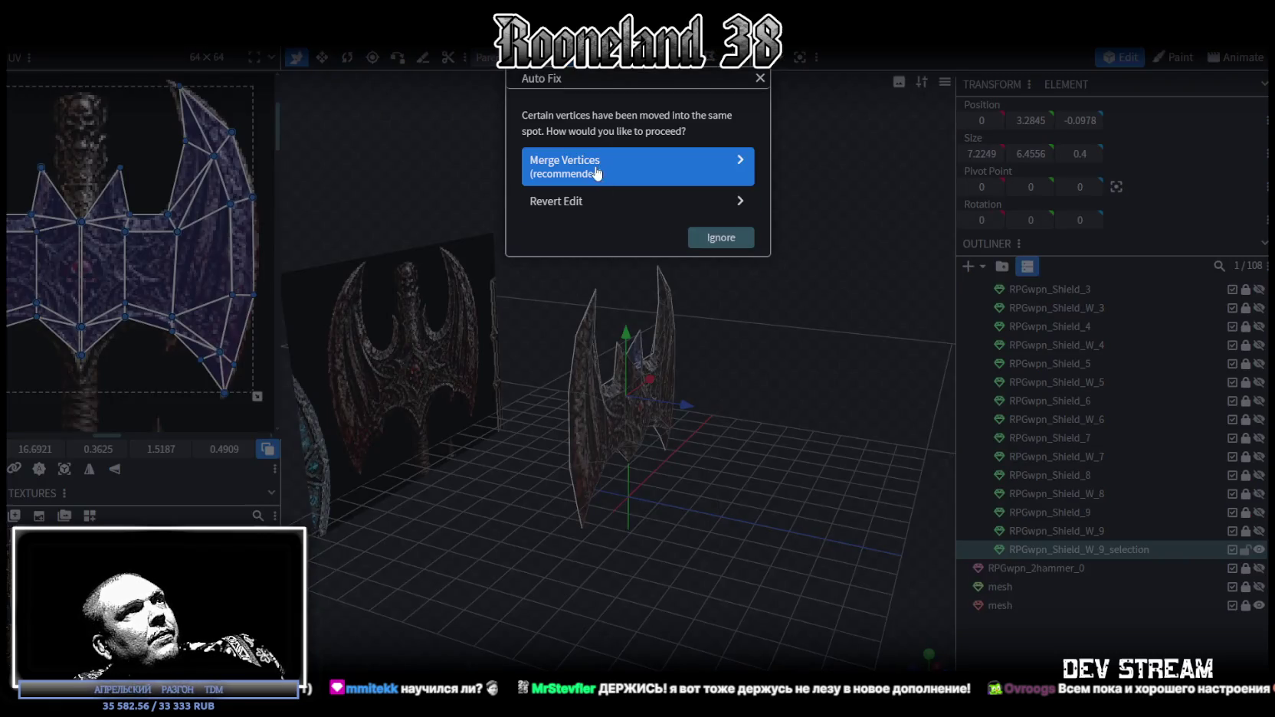
pyautogui.click(583, 161)
pyautogui.moveTo(825, 412)
pyautogui.mouseDown()
pyautogui.moveTo(615, 387)
pyautogui.moveTo(699, 516)
pyautogui.moveTo(701, 582)
pyautogui.moveTo(642, 537)
pyautogui.moveTo(662, 562)
pyautogui.moveTo(705, 551)
pyautogui.moveTo(735, 563)
pyautogui.moveTo(719, 535)
pyautogui.moveTo(693, 571)
pyautogui.moveTo(652, 307)
pyautogui.mouseUp()
pyautogui.press('z')
pyautogui.press('z')
pyautogui.press('z')
# - In Edge selection mode, select the faces of the central spike
pyautogui.click(606, 62)
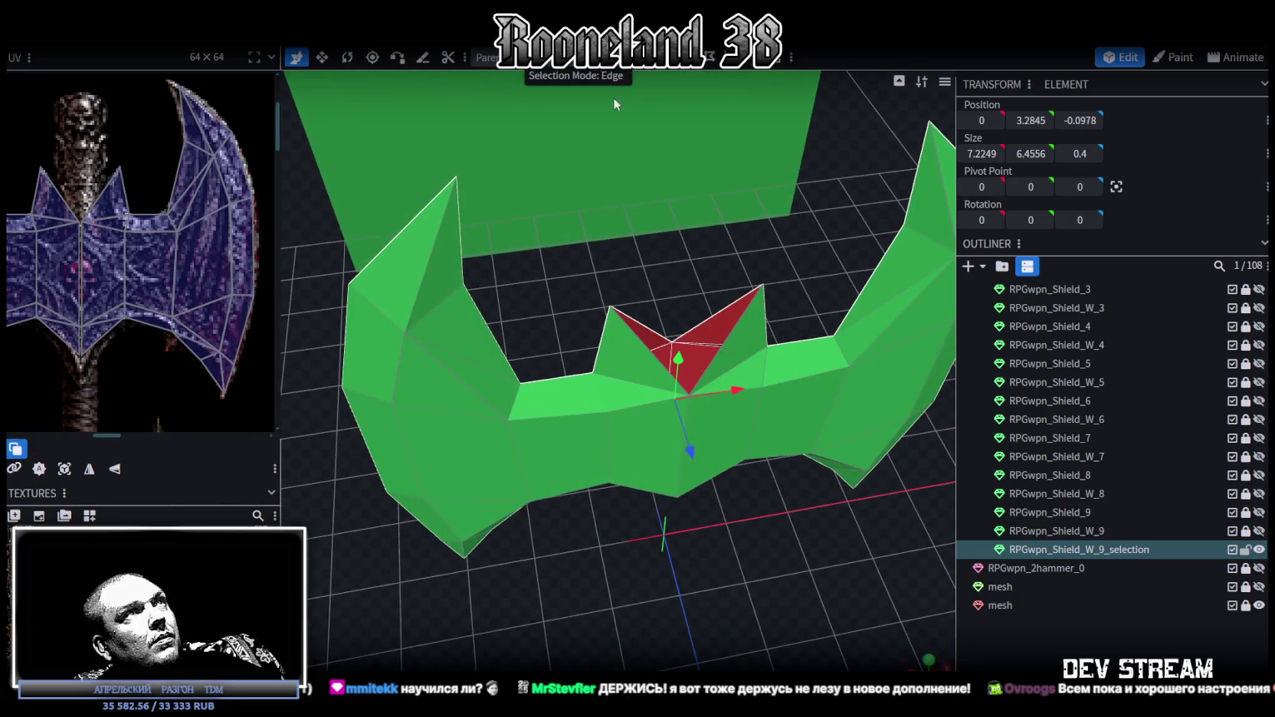
pyautogui.click(725, 332)
pyautogui.click(655, 324)
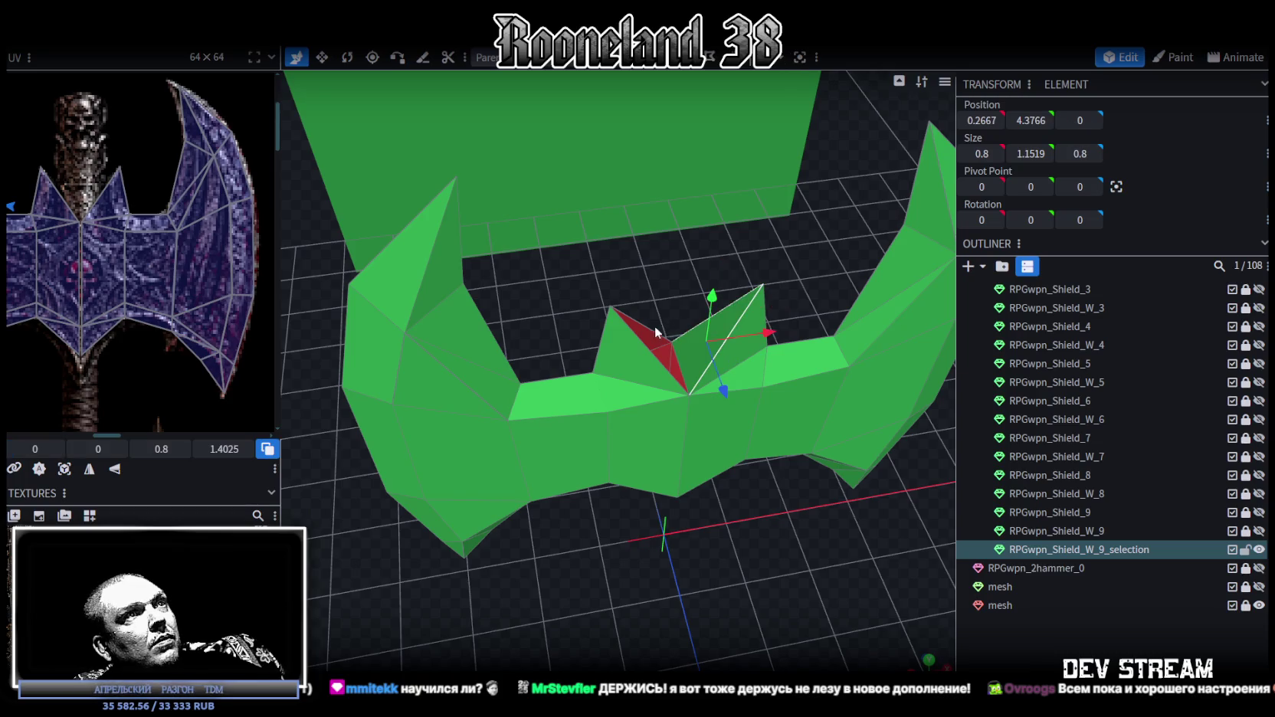
pyautogui.click(675, 373)
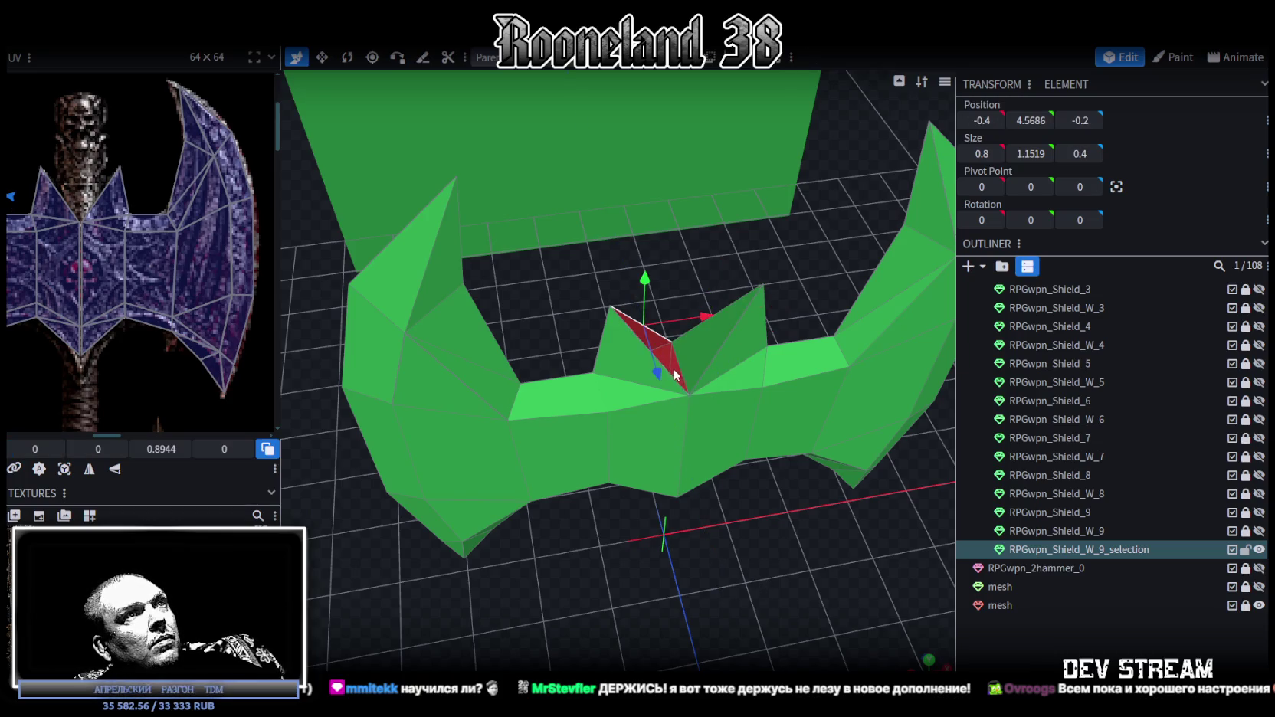
# - Snap the viewport to the orthographic top view of the axe head
pyautogui.moveTo(671, 378)
pyautogui.mouseDown(button='middle')
pyautogui.moveTo(739, 548)
pyautogui.moveTo(662, 377)
pyautogui.mouseUp(button='middle')
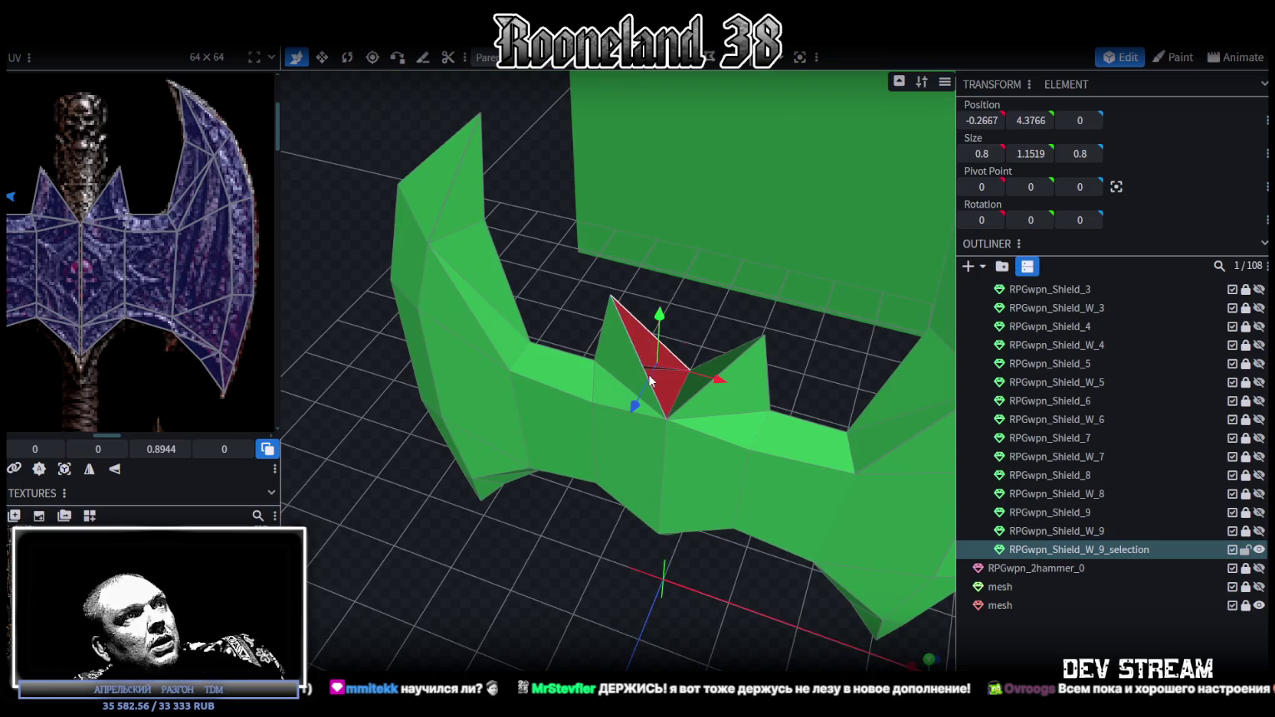
pyautogui.moveTo(667, 653)
pyautogui.mouseDown(button='middle')
pyautogui.moveTo(682, 398)
pyautogui.moveTo(687, 518)
pyautogui.moveTo(715, 588)
pyautogui.mouseUp(button='middle')
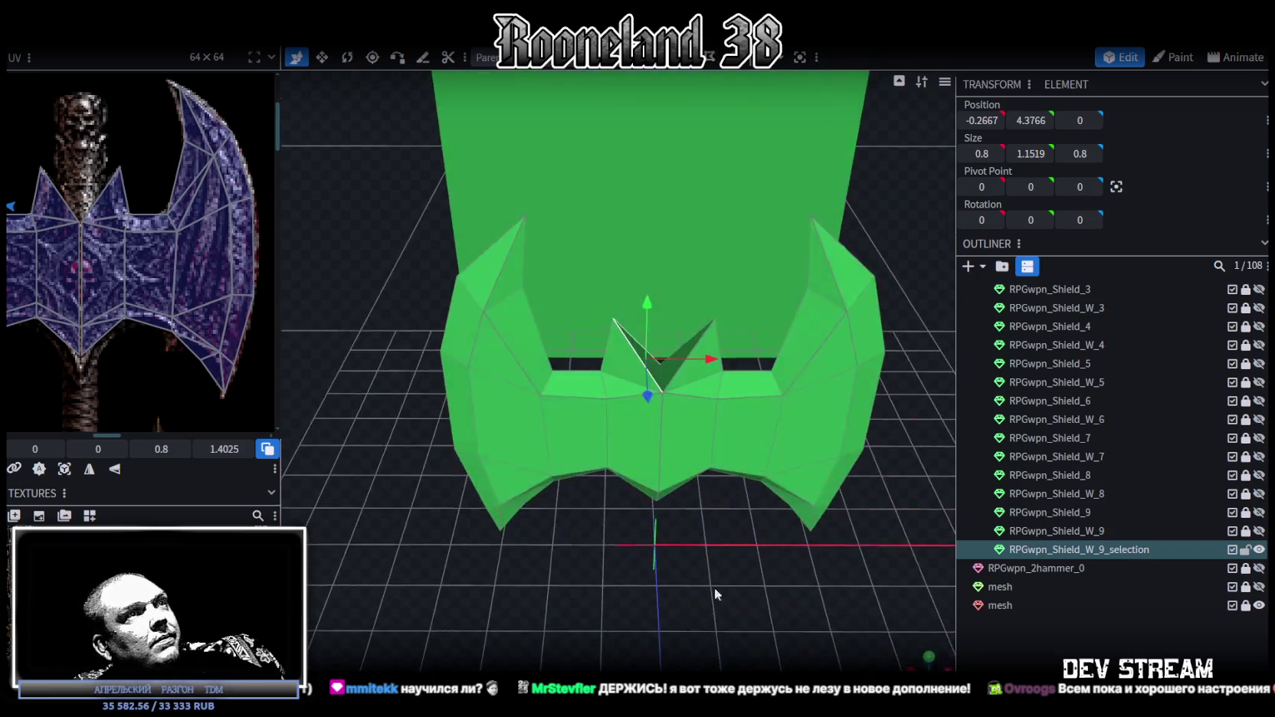
pyautogui.scroll(2, 687, 326)
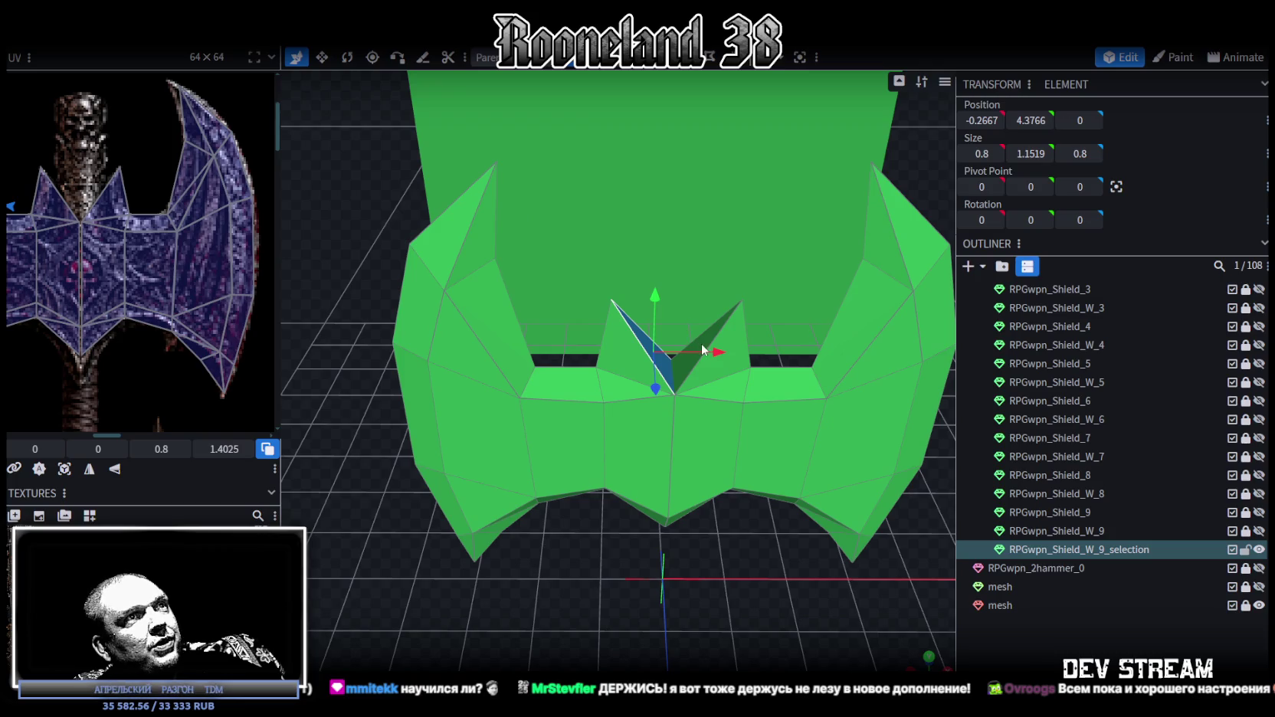
pyautogui.click(928, 659)
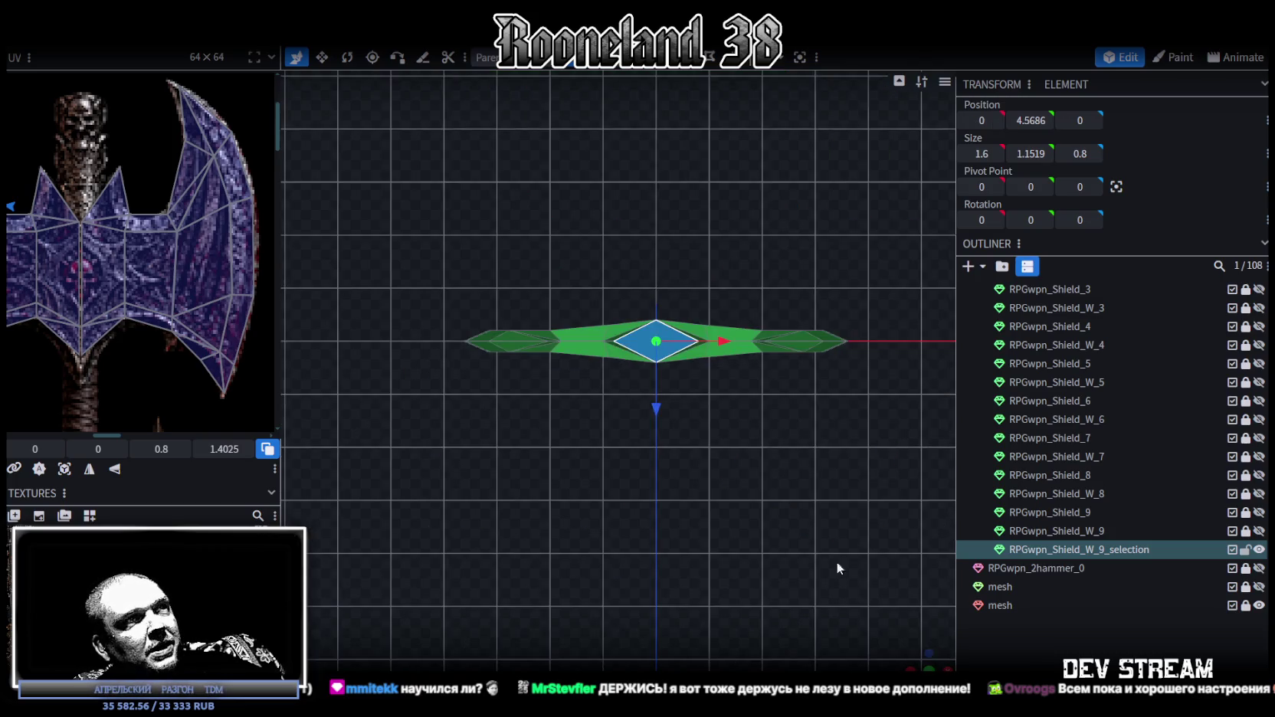
# - Zoom the UV editor and shift the spike's UV face right on the texture
pyautogui.scroll(-2, 70, 358)
pyautogui.scroll(-2, 70, 337)
pyautogui.scroll(-1, 72, 314)
pyautogui.scroll(-1, 73, 308)
pyautogui.scroll(2, 73, 307)
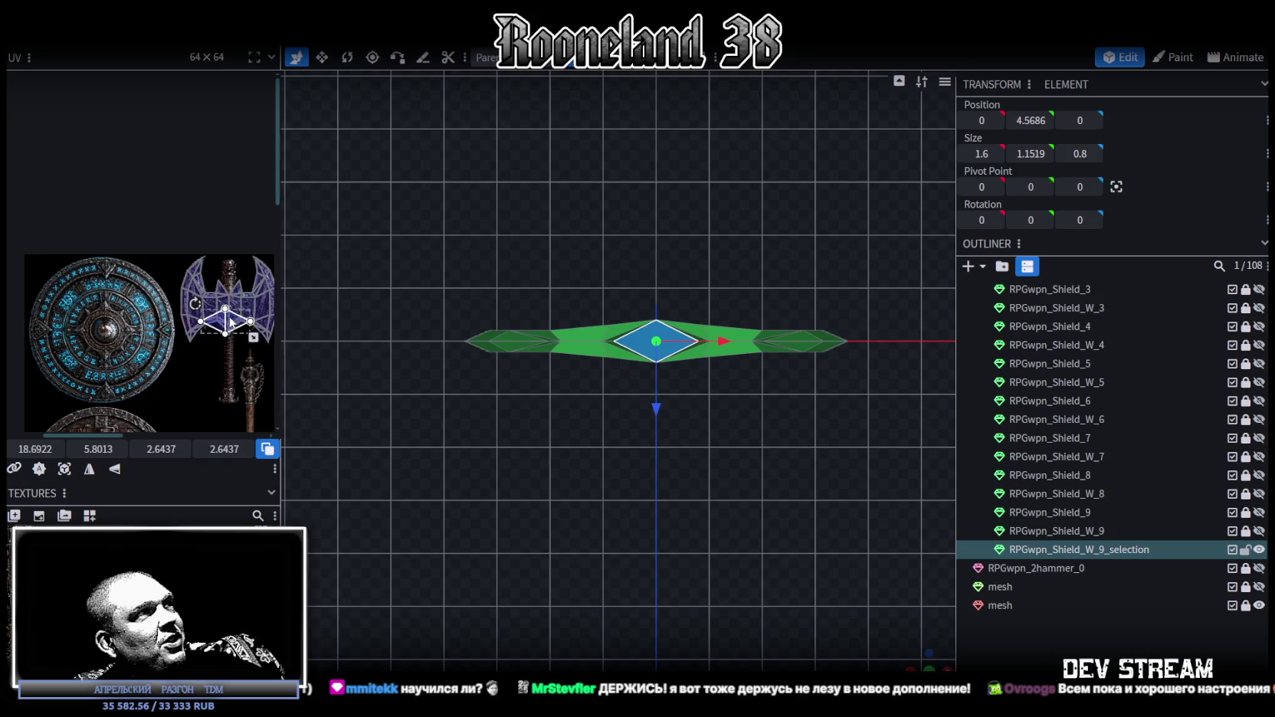
pyautogui.scroll(2, 228, 323)
pyautogui.scroll(1, 192, 349)
pyautogui.scroll(1, 150, 374)
pyautogui.scroll(1, 163, 312)
pyautogui.moveTo(164, 307); pyautogui.dragTo(233, 310)
pyautogui.scroll(-2, 233, 311)
pyautogui.scroll(-1, 187, 352)
pyautogui.moveTo(187, 352)
pyautogui.mouseDown(button='middle')
pyautogui.moveTo(200, 373)
pyautogui.moveTo(199, 210)
pyautogui.moveTo(195, 274)
pyautogui.moveTo(220, 398)
pyautogui.mouseUp(button='middle')
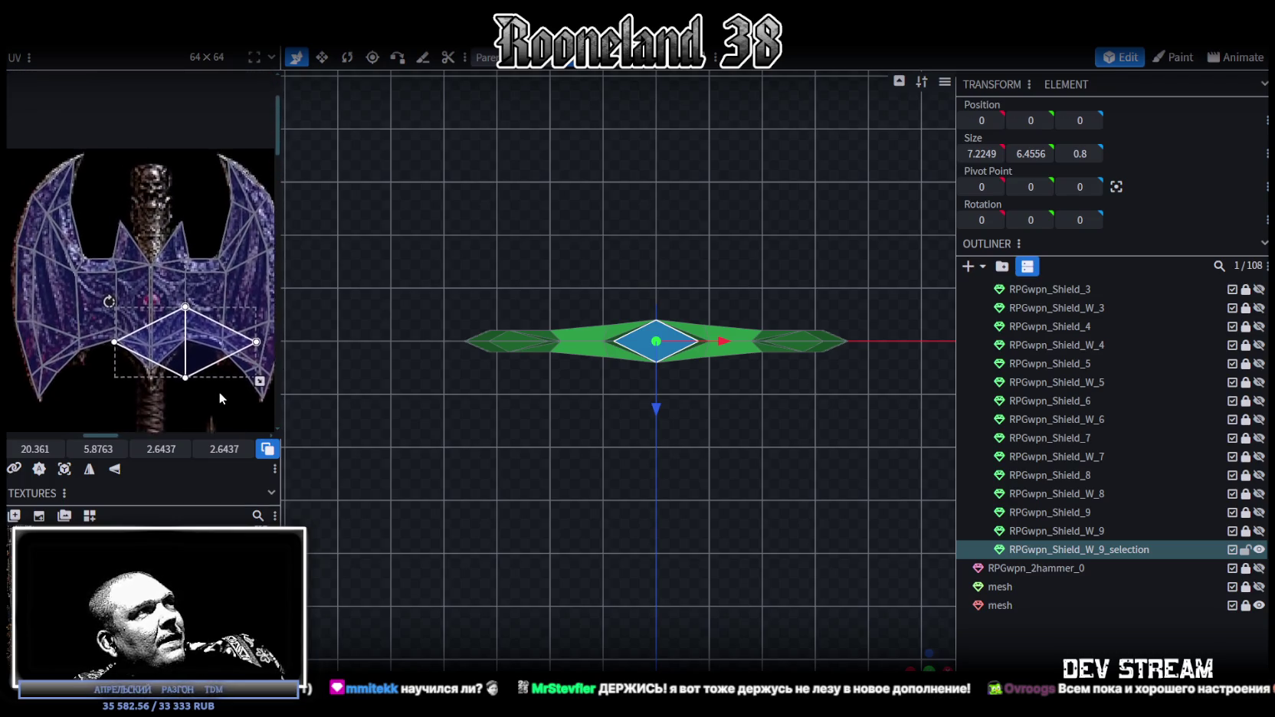
# - Merge the spike's UV vertices and move the face up onto the axe head artwork
pyautogui.rightClick(209, 348)
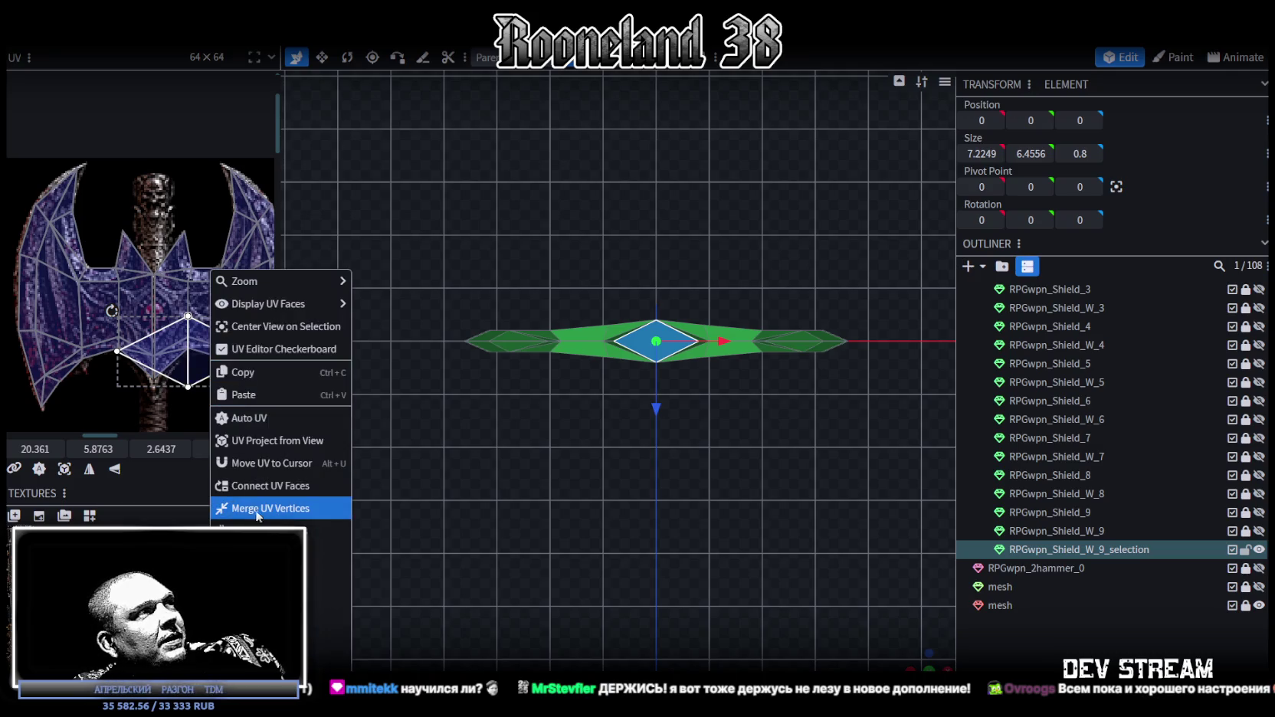
pyautogui.moveTo(170, 353); pyautogui.dragTo(170, 282)
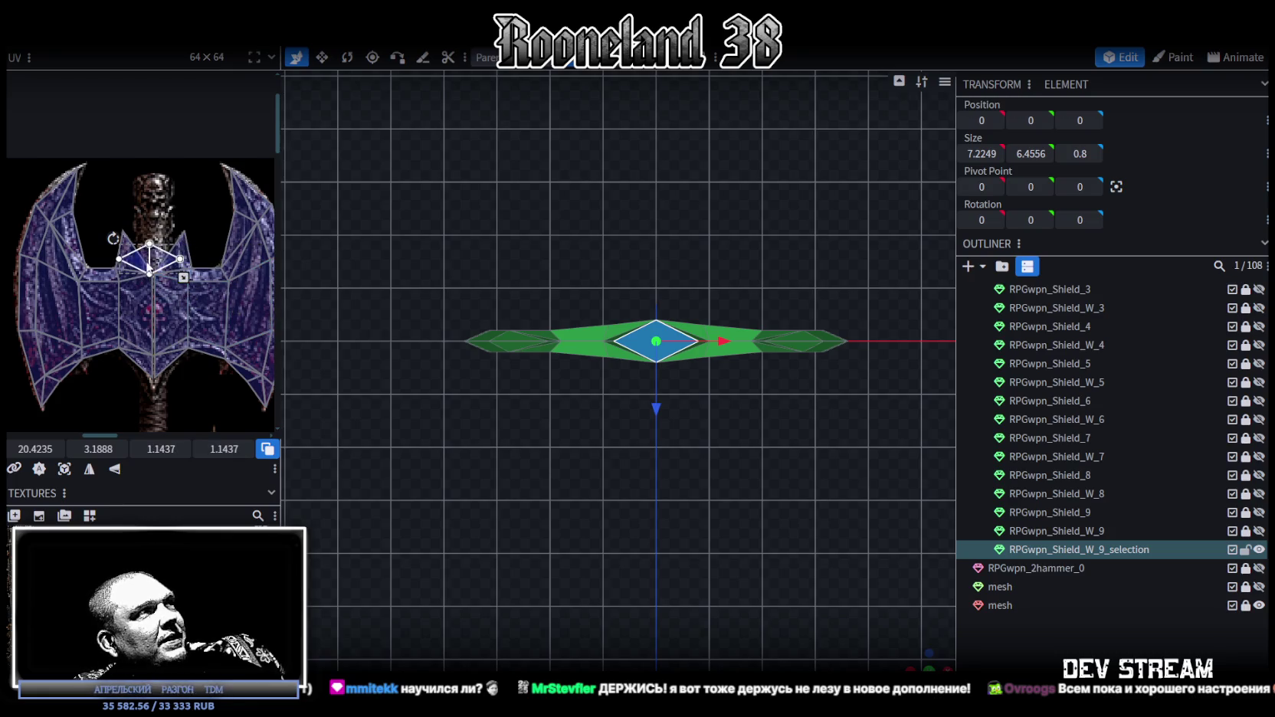
pyautogui.scroll(2, 151, 268)
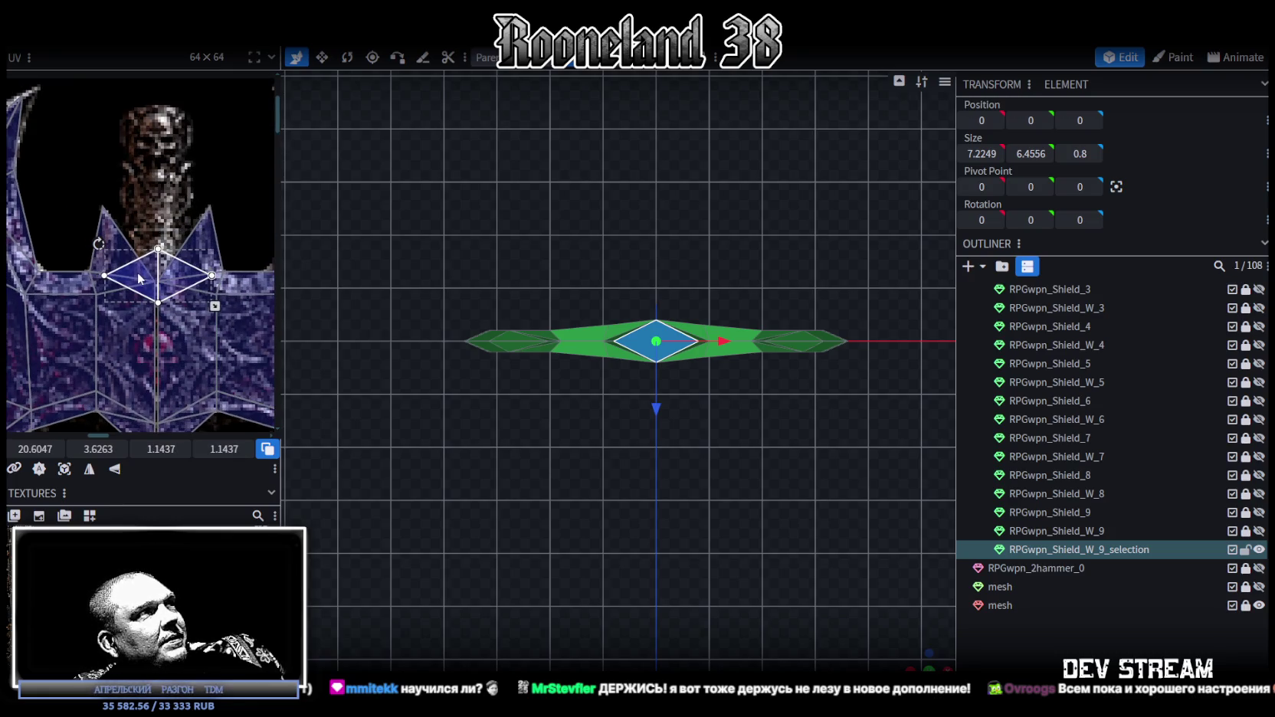
pyautogui.scroll(1, 744, 564)
pyautogui.moveTo(744, 564)
pyautogui.mouseDown()
pyautogui.moveTo(733, 458)
pyautogui.moveTo(713, 478)
pyautogui.moveTo(647, 494)
pyautogui.moveTo(695, 461)
pyautogui.mouseUp()
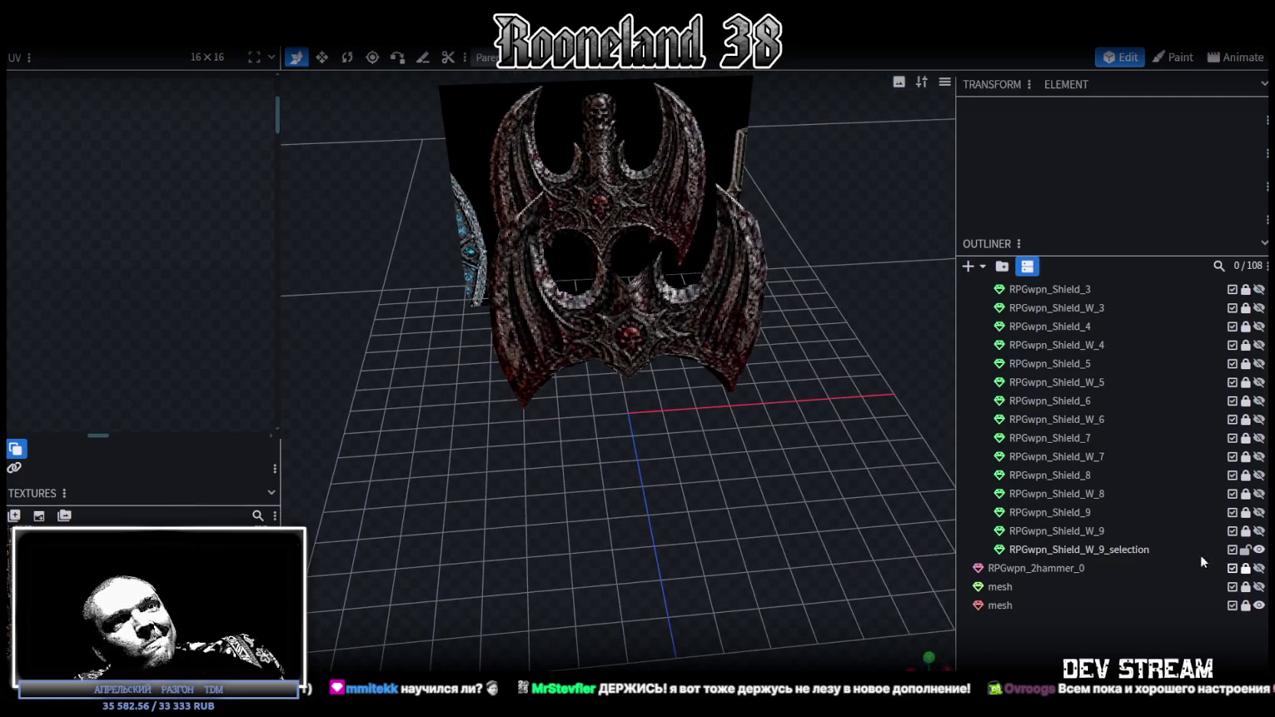
pyautogui.scroll(-1, 1217, 520)
pyautogui.moveTo(786, 441)
pyautogui.mouseDown()
pyautogui.moveTo(782, 404)
pyautogui.moveTo(830, 403)
pyautogui.moveTo(783, 422)
pyautogui.moveTo(526, 433)
pyautogui.moveTo(476, 479)
pyautogui.moveTo(559, 517)
pyautogui.moveTo(546, 353)
pyautogui.mouseUp()
pyautogui.click(546, 353)
pyautogui.moveTo(615, 394)
pyautogui.mouseDown()
pyautogui.moveTo(553, 516)
pyautogui.moveTo(515, 502)
pyautogui.moveTo(957, 461)
pyautogui.moveTo(912, 399)
pyautogui.moveTo(798, 363)
pyautogui.moveTo(839, 436)
pyautogui.moveTo(899, 407)
pyautogui.moveTo(928, 429)
pyautogui.mouseUp()
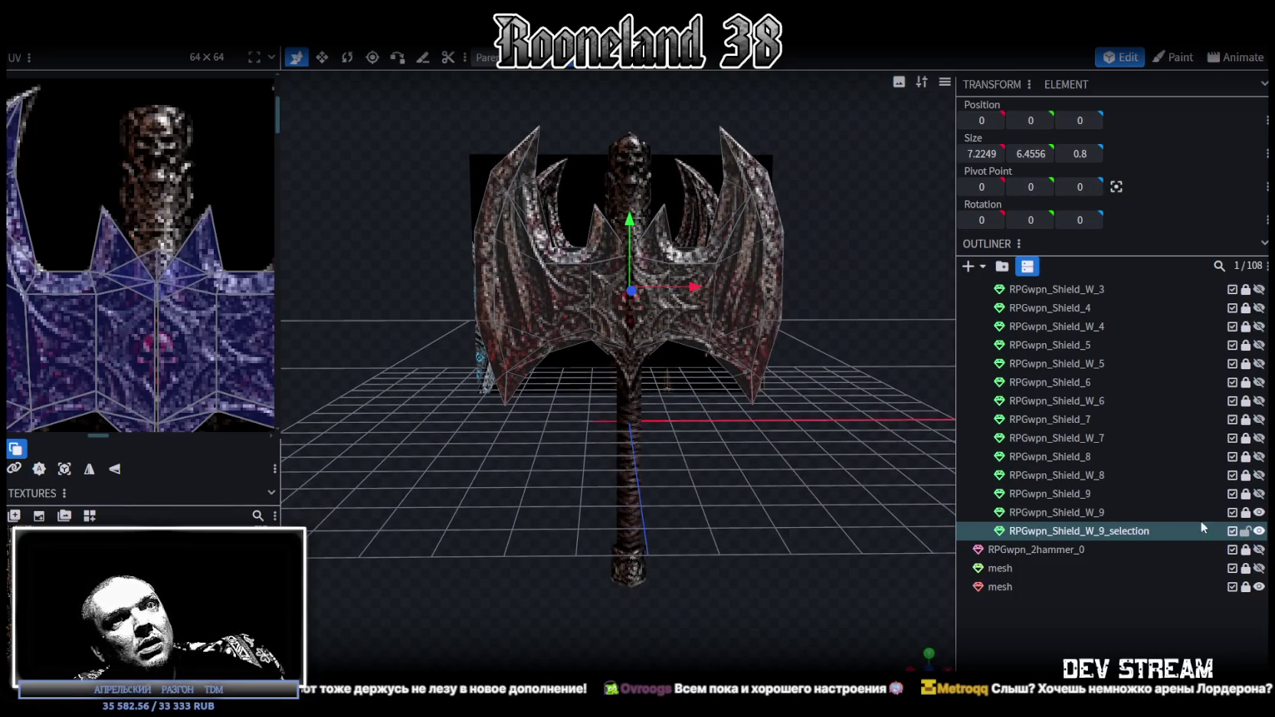
pyautogui.click(1247, 513)
pyautogui.keyDown('ctrl'); pyautogui.click(1070, 512); pyautogui.keyUp('ctrl')
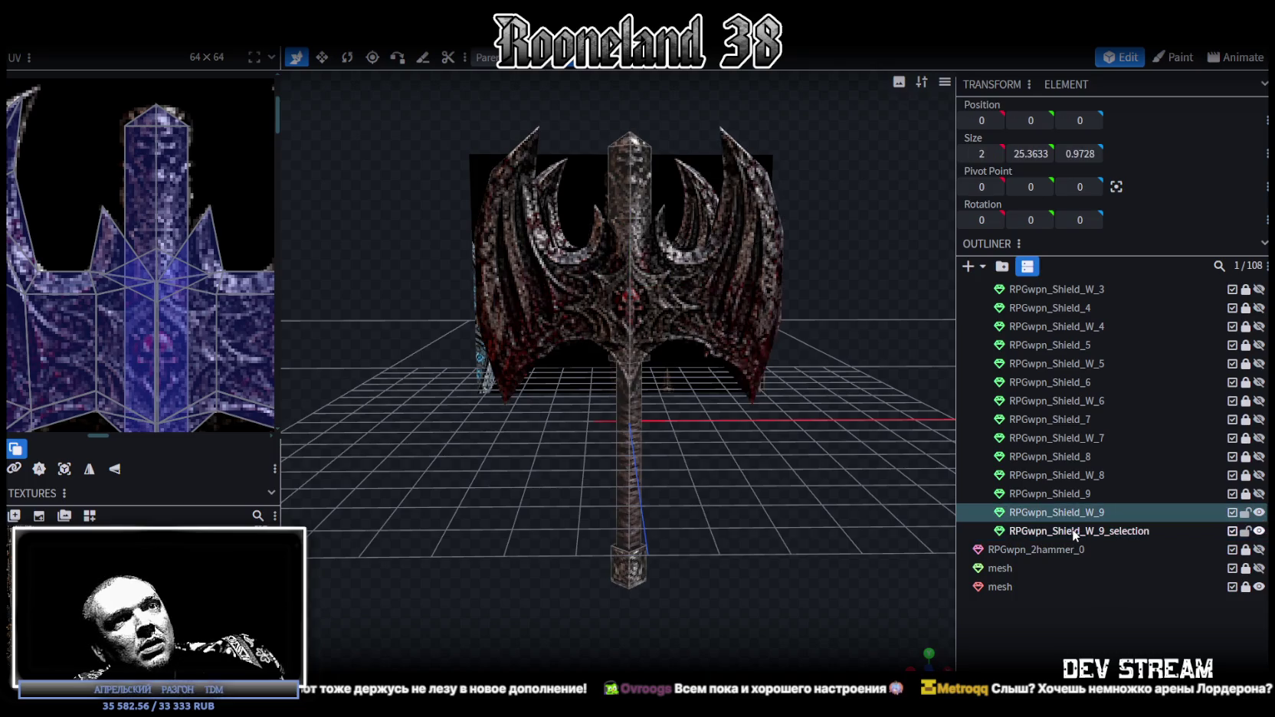
pyautogui.rightClick(1072, 529)
pyautogui.click(1147, 273)
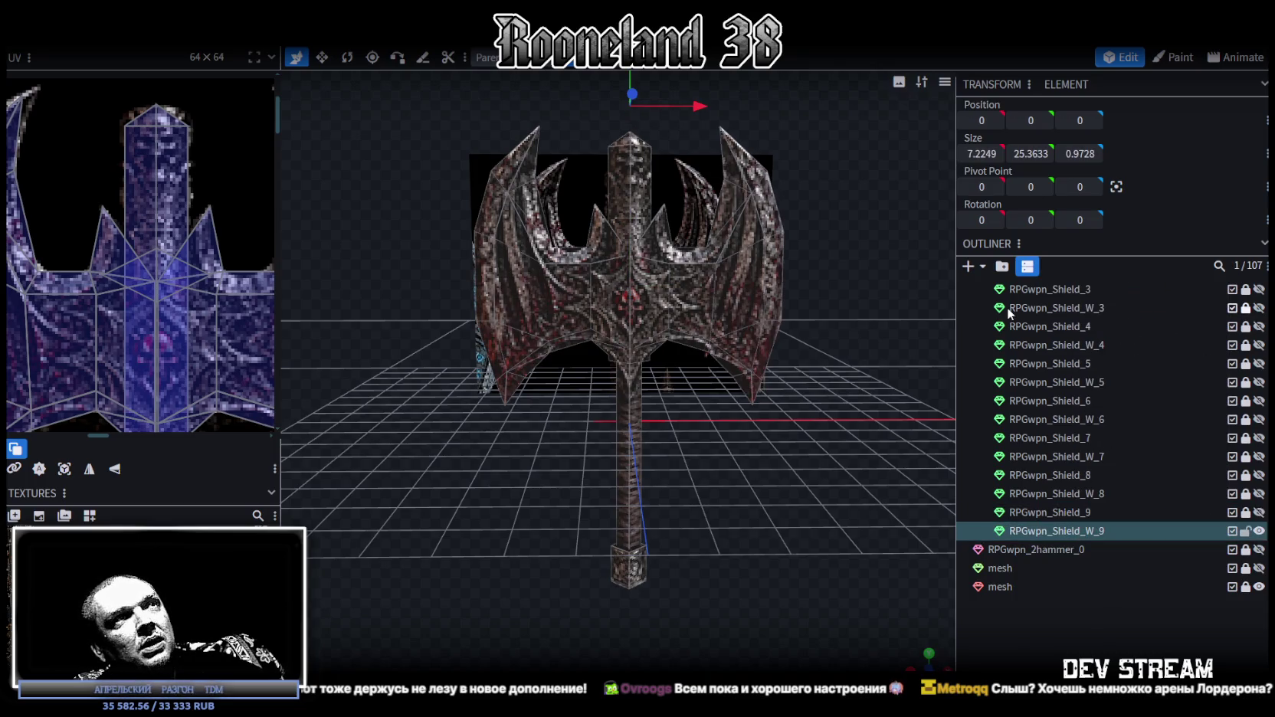
pyautogui.moveTo(852, 194); pyautogui.dragTo(749, 234)
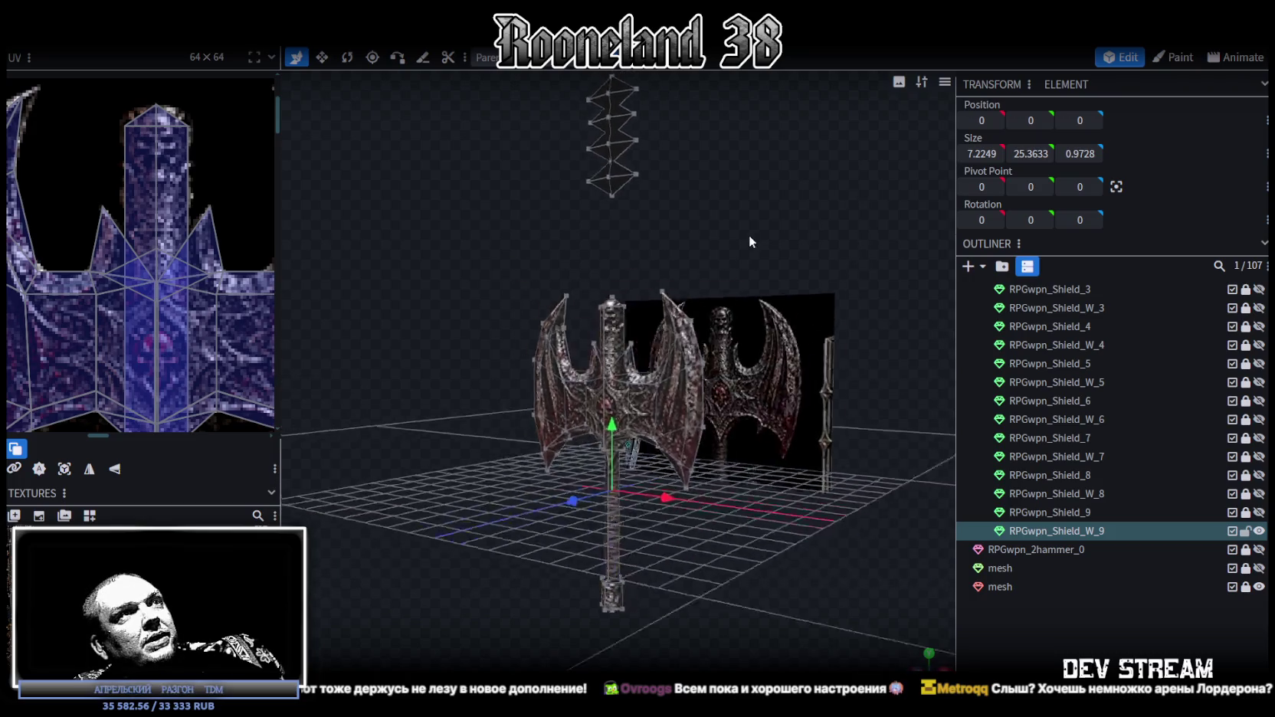
pyautogui.scroll(-5, 757, 176)
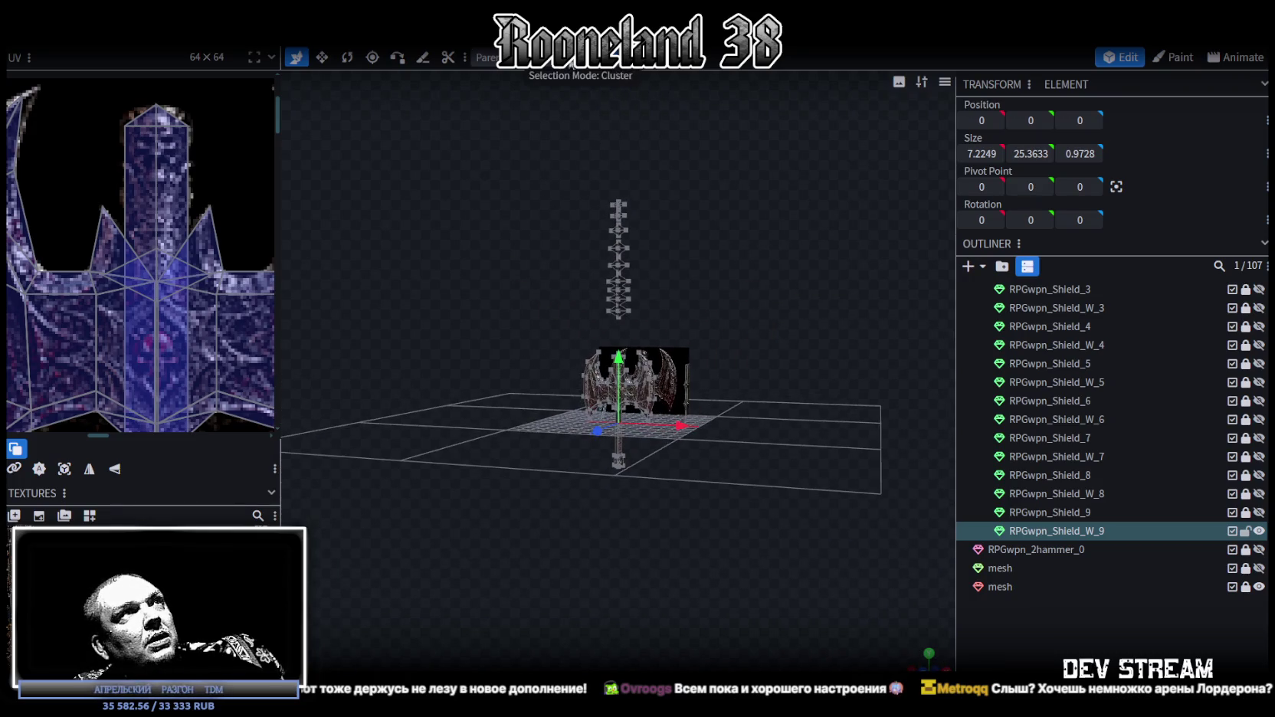
pyautogui.moveTo(696, 219)
pyautogui.mouseDown()
pyautogui.moveTo(575, 163)
pyautogui.moveTo(665, 328)
pyautogui.mouseUp()
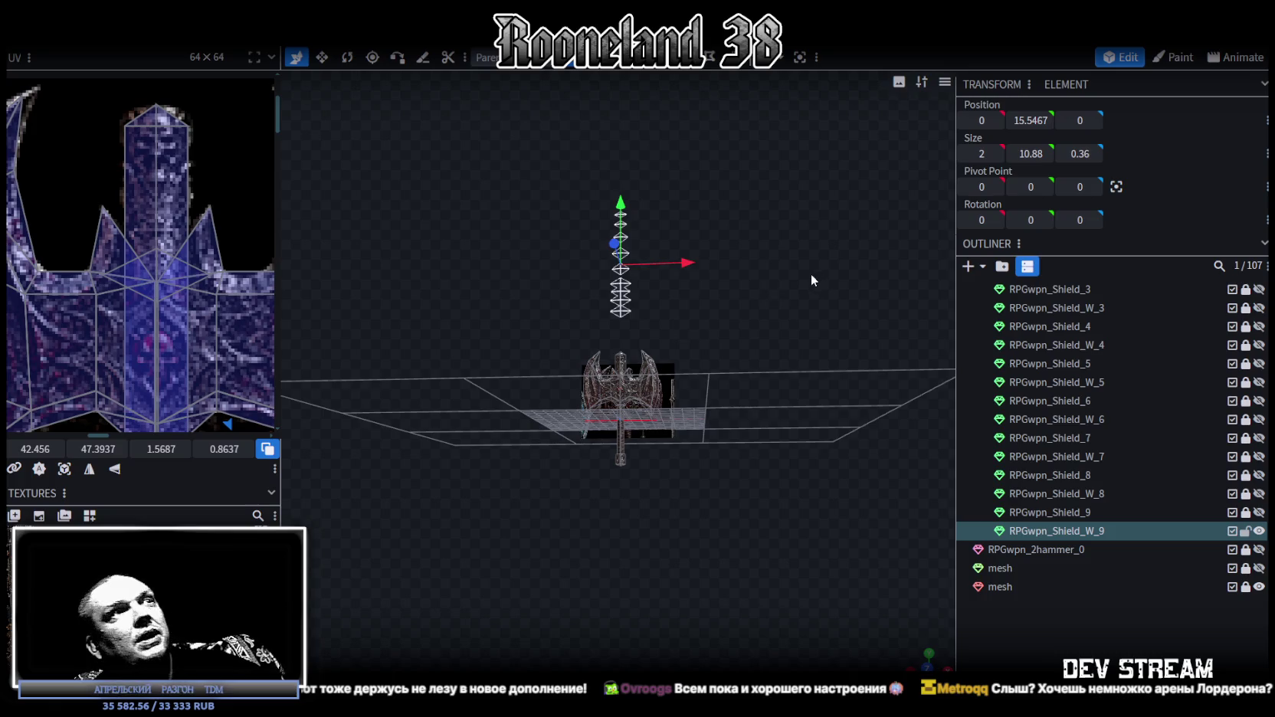
pyautogui.scroll(3, 804, 284)
pyautogui.click(674, 190)
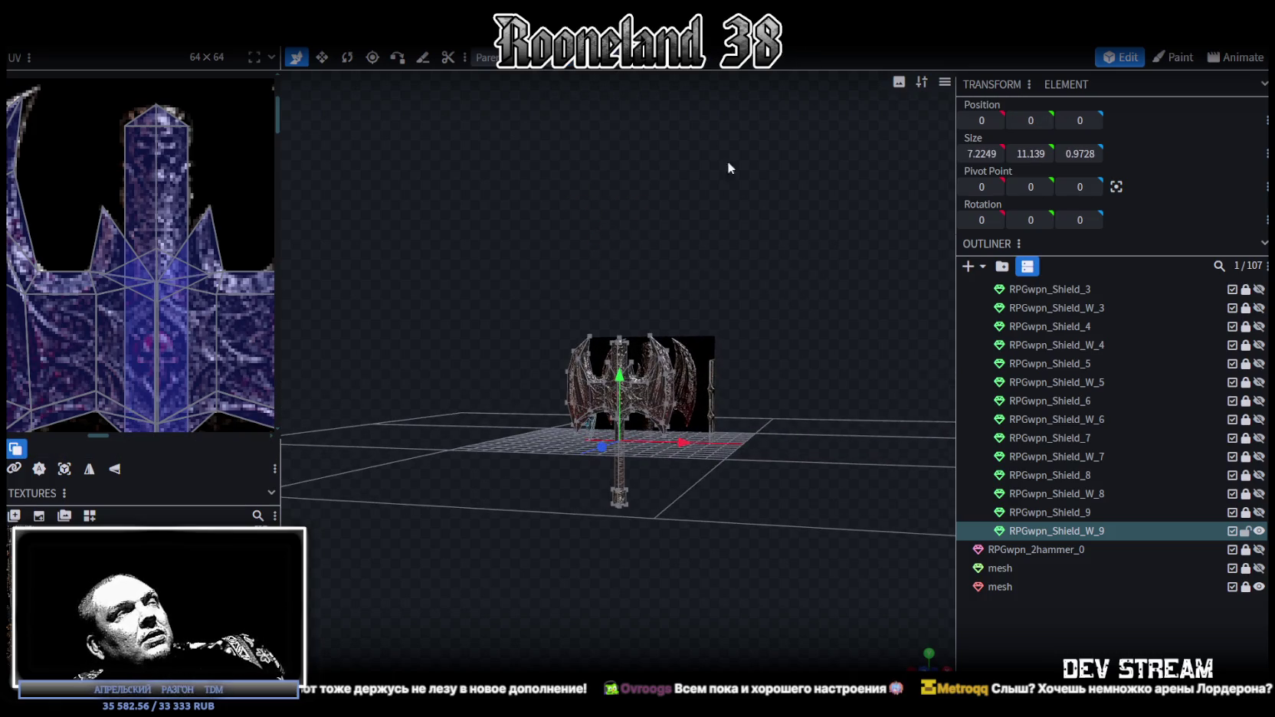
pyautogui.scroll(4, 499, 249)
pyautogui.moveTo(499, 248)
pyautogui.mouseDown()
pyautogui.moveTo(638, 316)
pyautogui.moveTo(705, 384)
pyautogui.mouseUp()
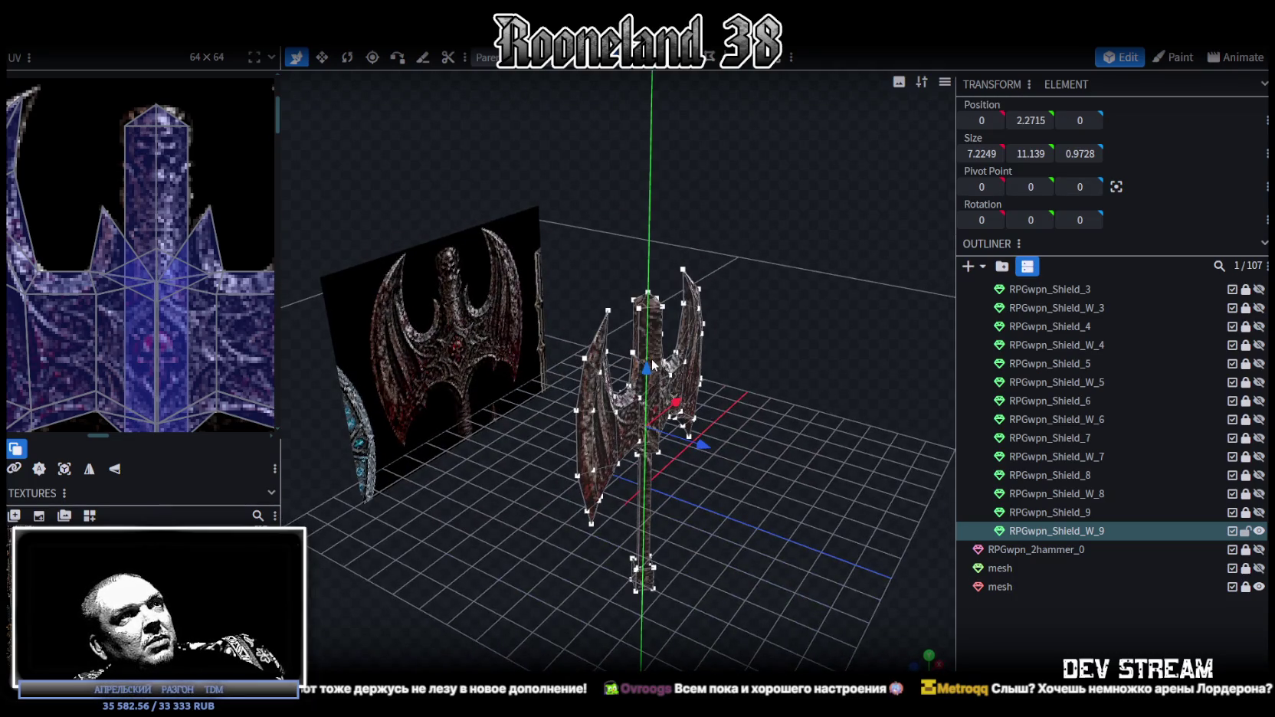
pyautogui.moveTo(802, 406)
pyautogui.mouseDown()
pyautogui.moveTo(688, 355)
pyautogui.moveTo(647, 367)
pyautogui.moveTo(737, 395)
pyautogui.moveTo(688, 344)
pyautogui.moveTo(667, 360)
pyautogui.mouseUp()
pyautogui.scroll(2, 689, 354)
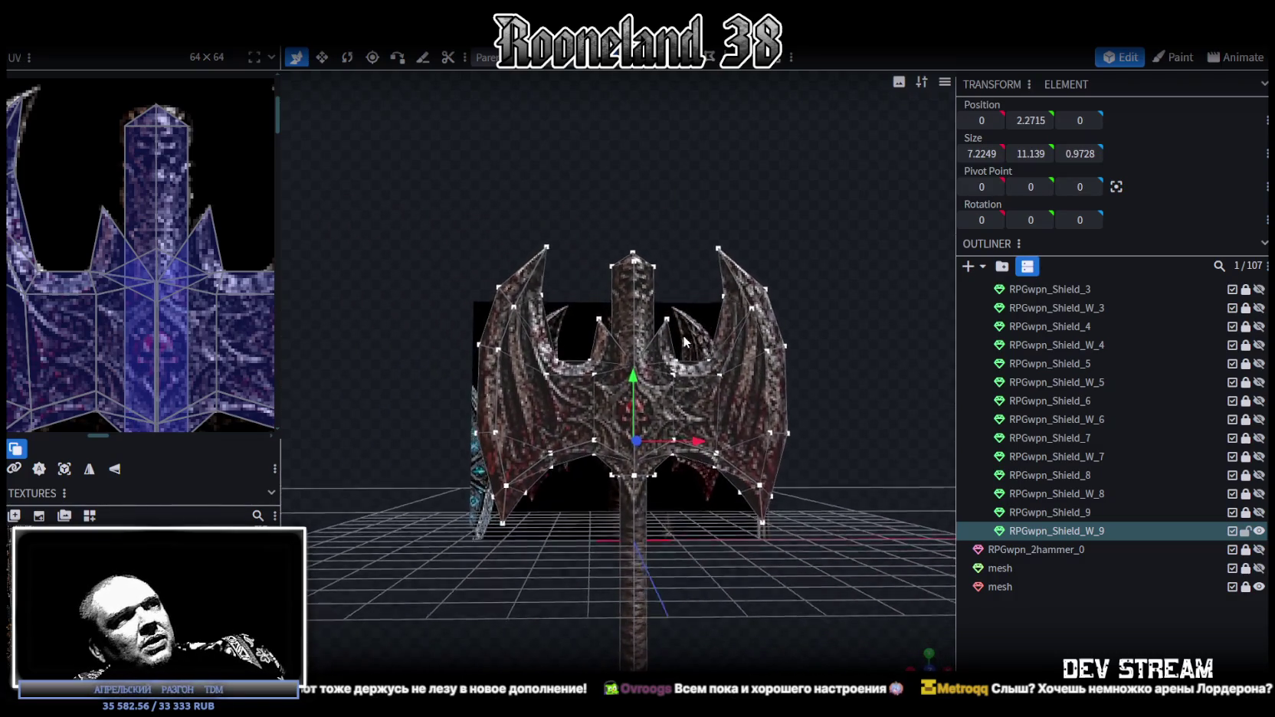
pyautogui.scroll(-1, 667, 361)
pyautogui.scroll(-2, 148, 272)
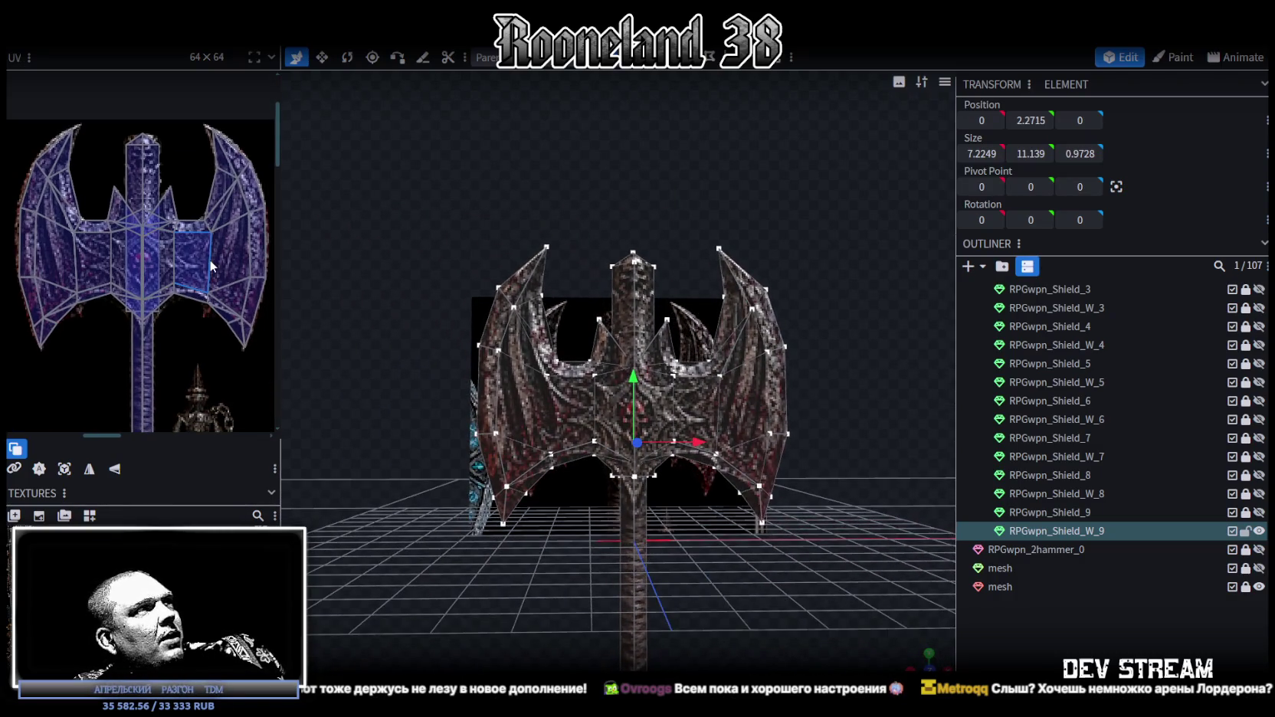
pyautogui.scroll(1, 223, 290)
pyautogui.scroll(2, 218, 287)
pyautogui.scroll(1, 213, 284)
pyautogui.scroll(1, 207, 281)
pyautogui.scroll(-2, 206, 280)
pyautogui.scroll(1, 176, 277)
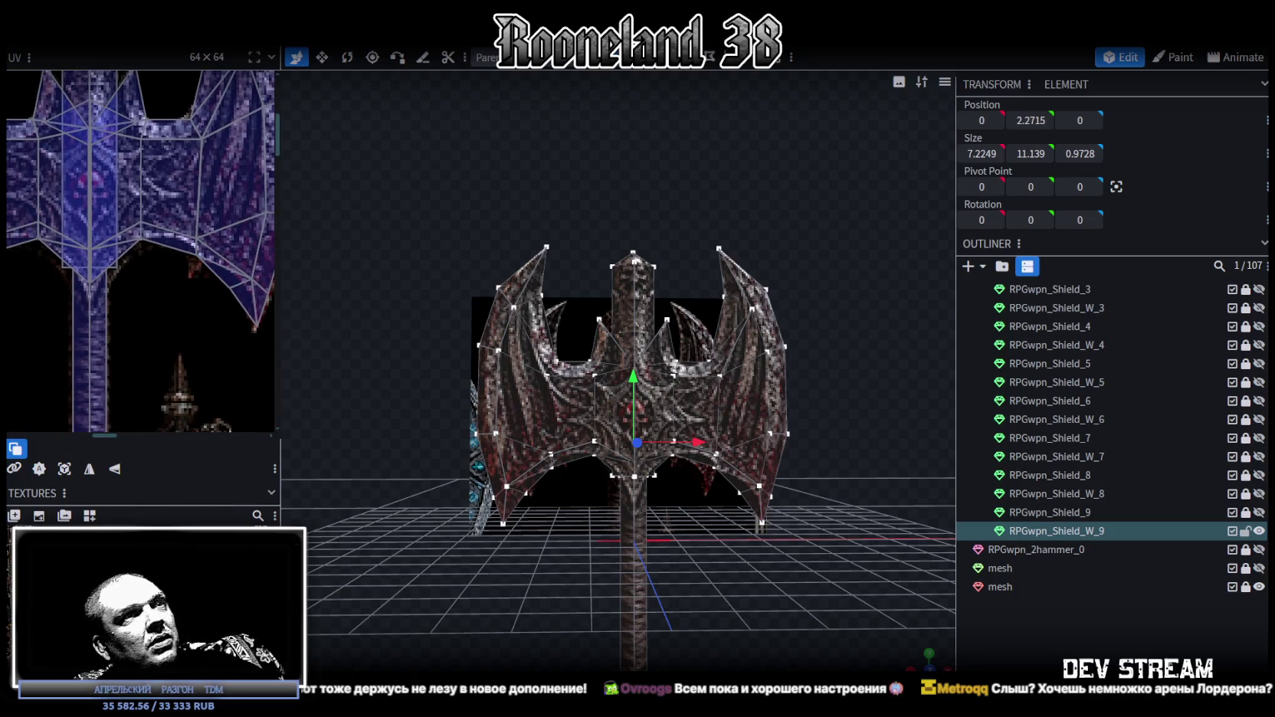
pyautogui.click(941, 594)
pyautogui.scroll(-2, 942, 594)
pyautogui.moveTo(941, 594)
pyautogui.mouseDown()
pyautogui.moveTo(843, 537)
pyautogui.moveTo(812, 567)
pyautogui.moveTo(767, 552)
pyautogui.mouseUp()
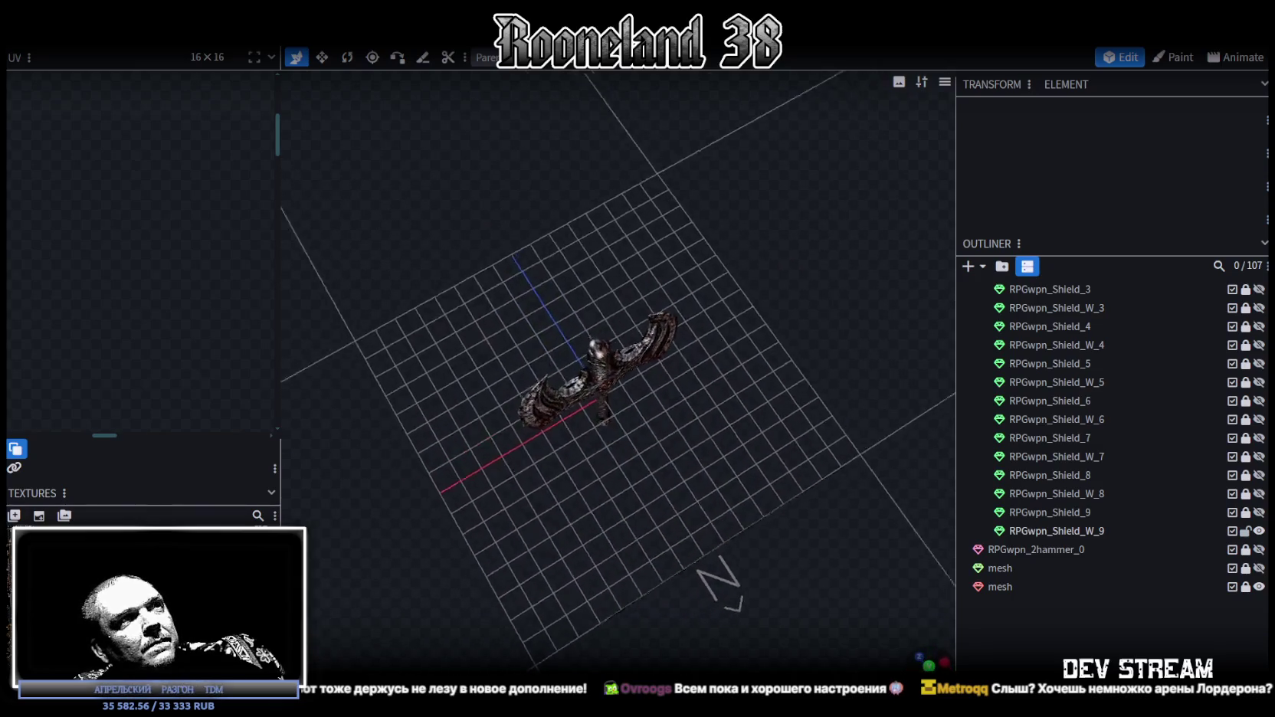
# - Delete the reference image plane from behind the axe
pyautogui.moveTo(928, 657); pyautogui.dragTo(917, 665)
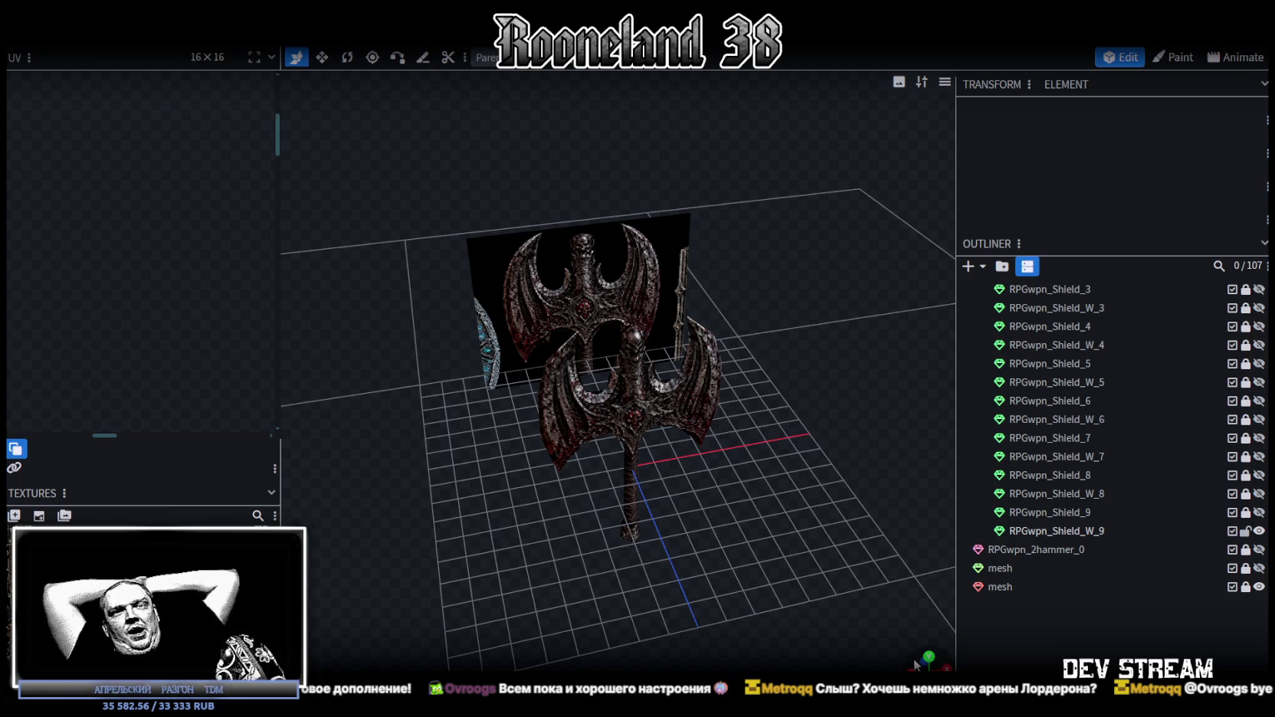
pyautogui.moveTo(667, 268); pyautogui.dragTo(834, 524)
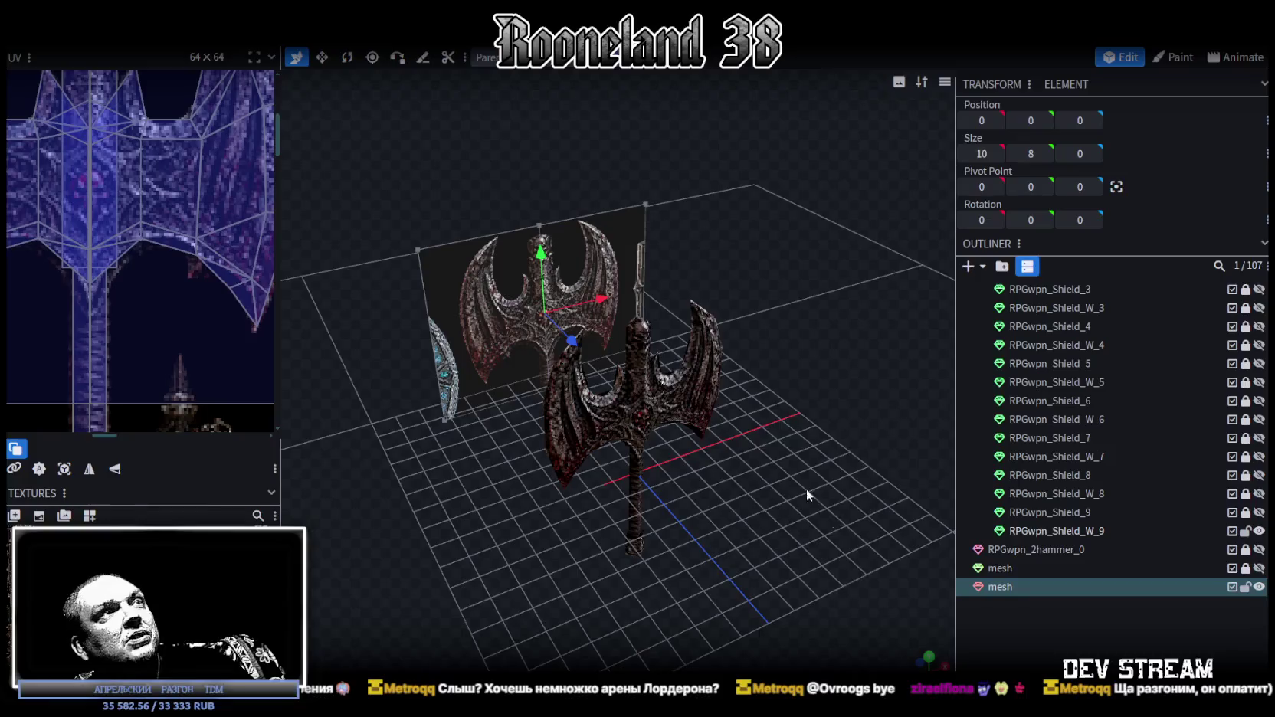
pyautogui.click(485, 293)
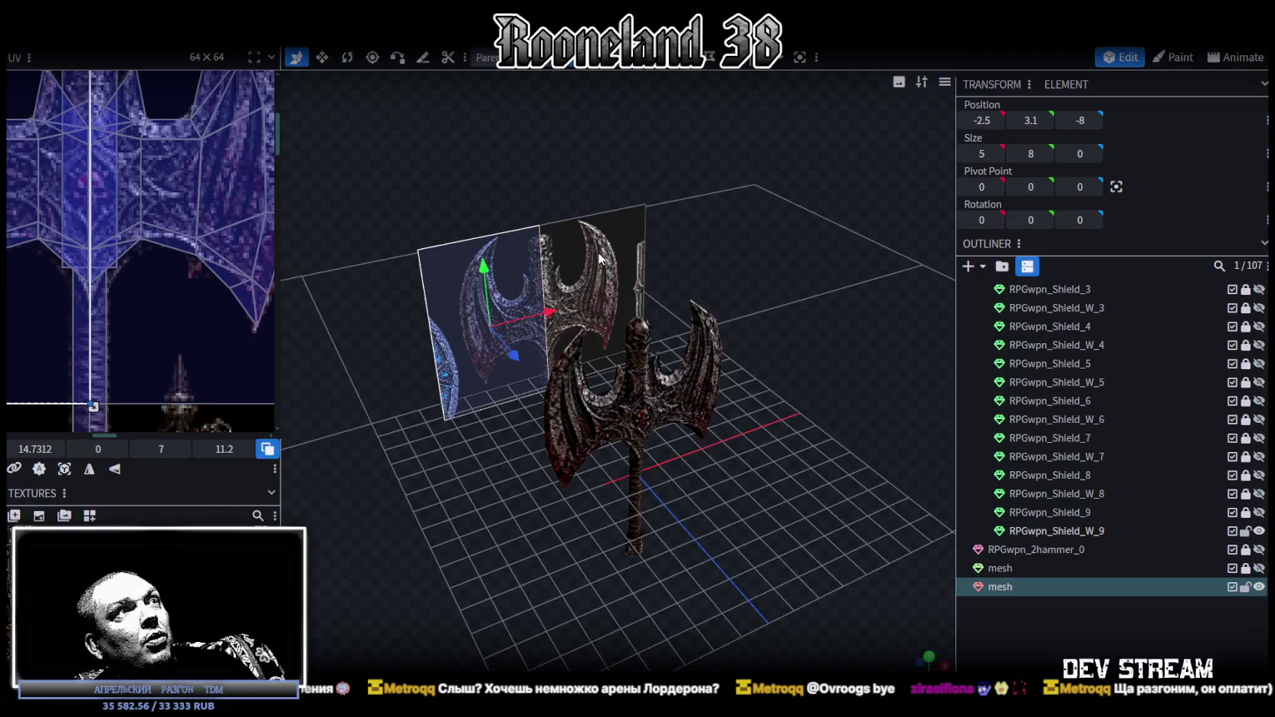
pyautogui.press('Delete')
pyautogui.moveTo(582, 254)
pyautogui.mouseDown()
pyautogui.moveTo(777, 558)
pyautogui.moveTo(780, 535)
pyautogui.moveTo(800, 528)
pyautogui.mouseUp()
pyautogui.scroll(5, 787, 502)
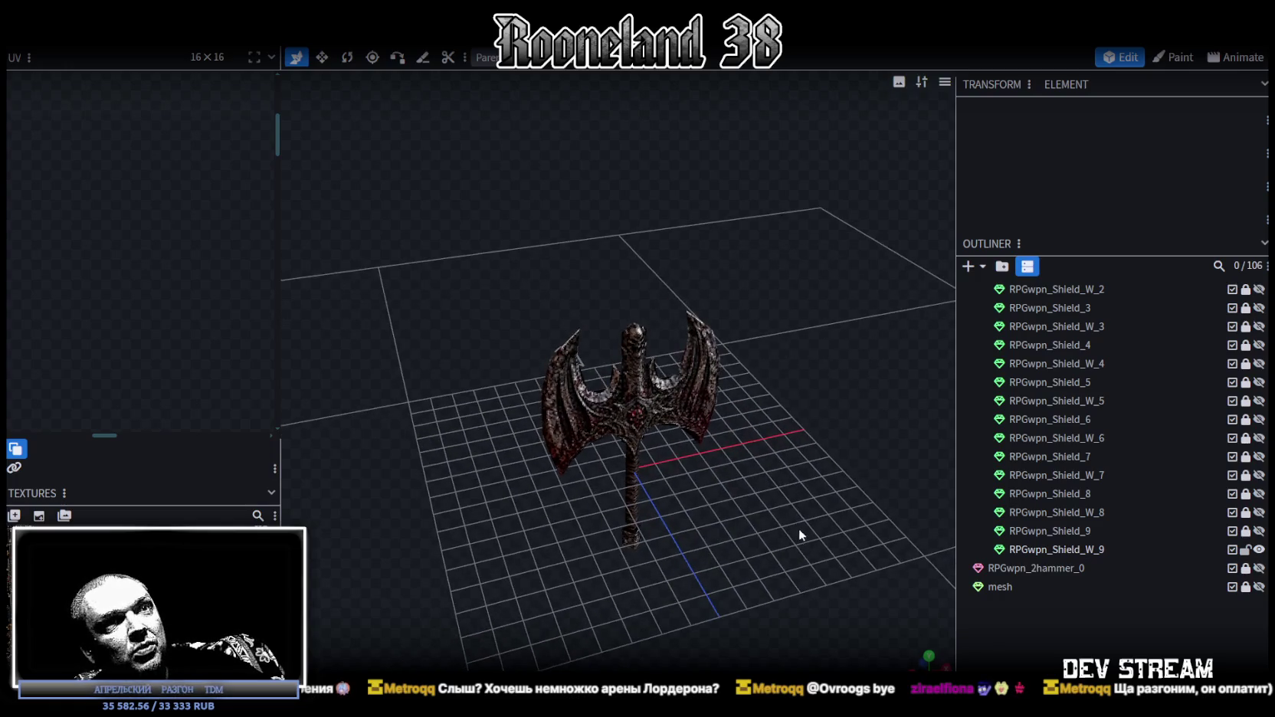
pyautogui.hotkey('ctrl', 'z')
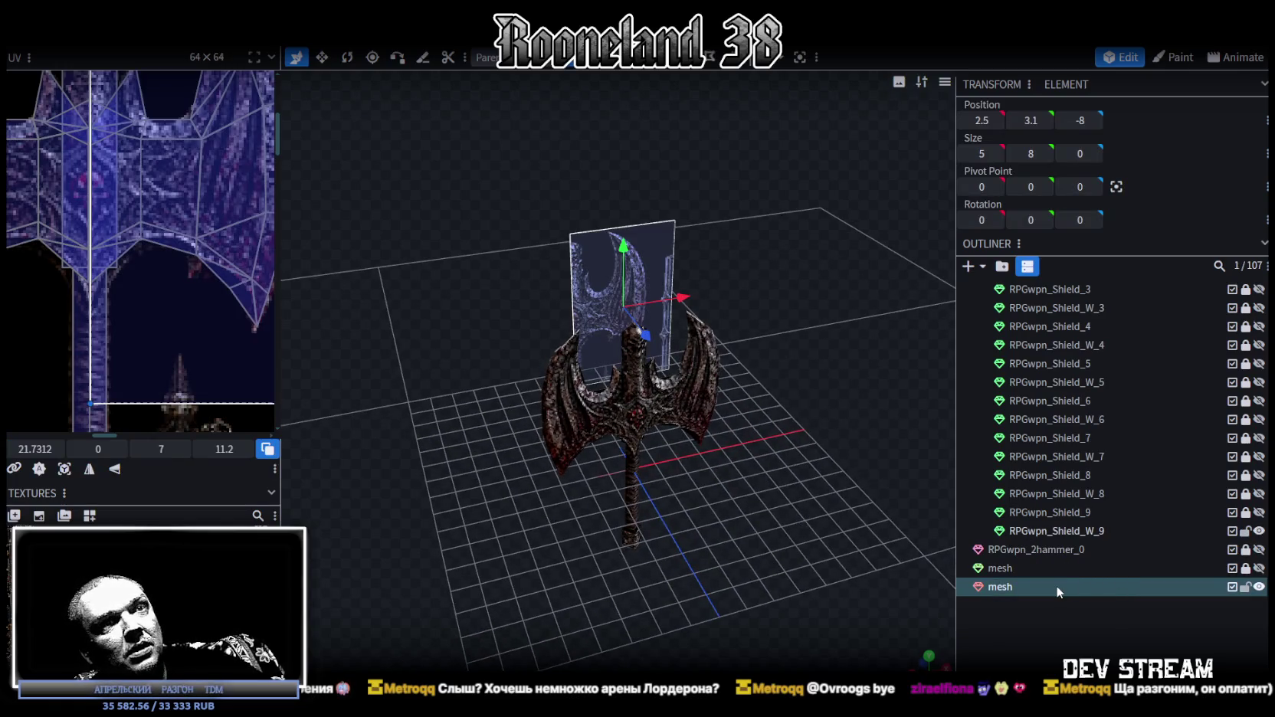
pyautogui.press('Delete')
# - Check the remaining axe and save the project as RPGweapon.bbmodel
pyautogui.moveTo(903, 518)
pyautogui.mouseDown()
pyautogui.moveTo(774, 478)
pyautogui.moveTo(689, 387)
pyautogui.mouseUp()
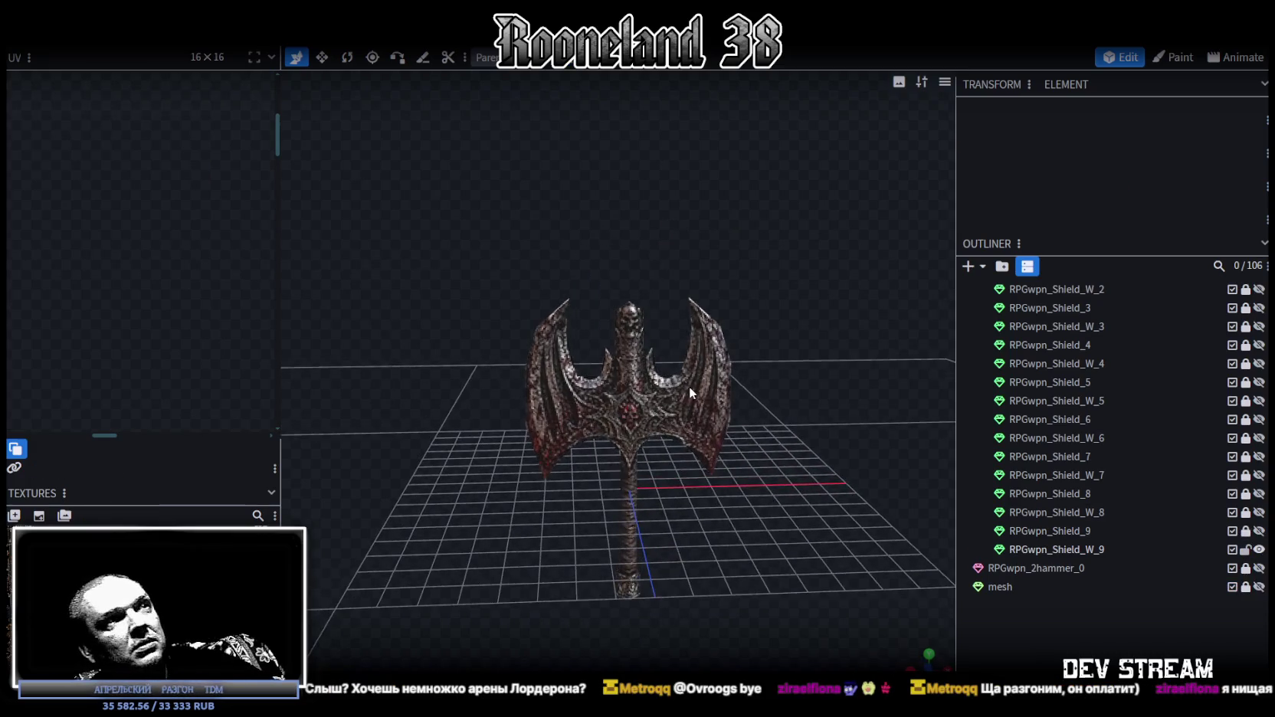
pyautogui.click(689, 387)
pyautogui.moveTo(817, 475); pyautogui.dragTo(800, 463)
pyautogui.scroll(-1, 106, 193)
pyautogui.scroll(2, 153, 197)
pyautogui.scroll(1, 159, 198)
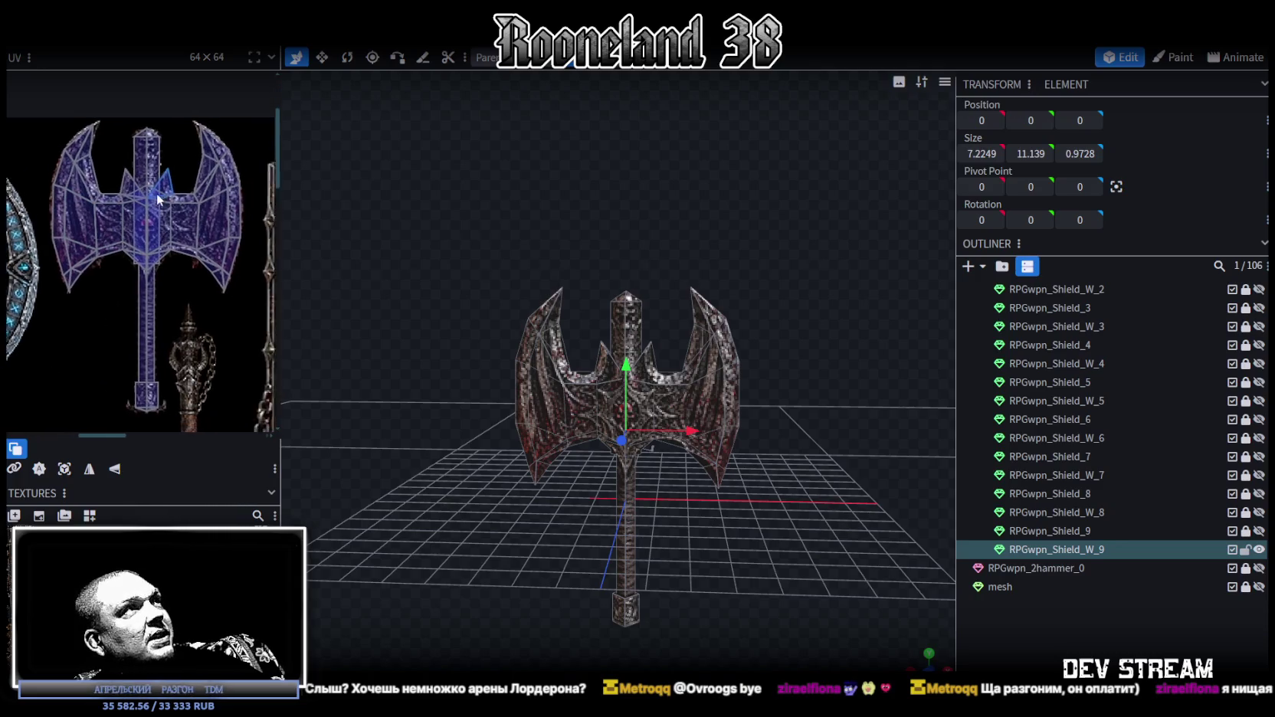
pyautogui.scroll(2, 158, 198)
pyautogui.scroll(2, 149, 188)
pyautogui.scroll(1, 141, 180)
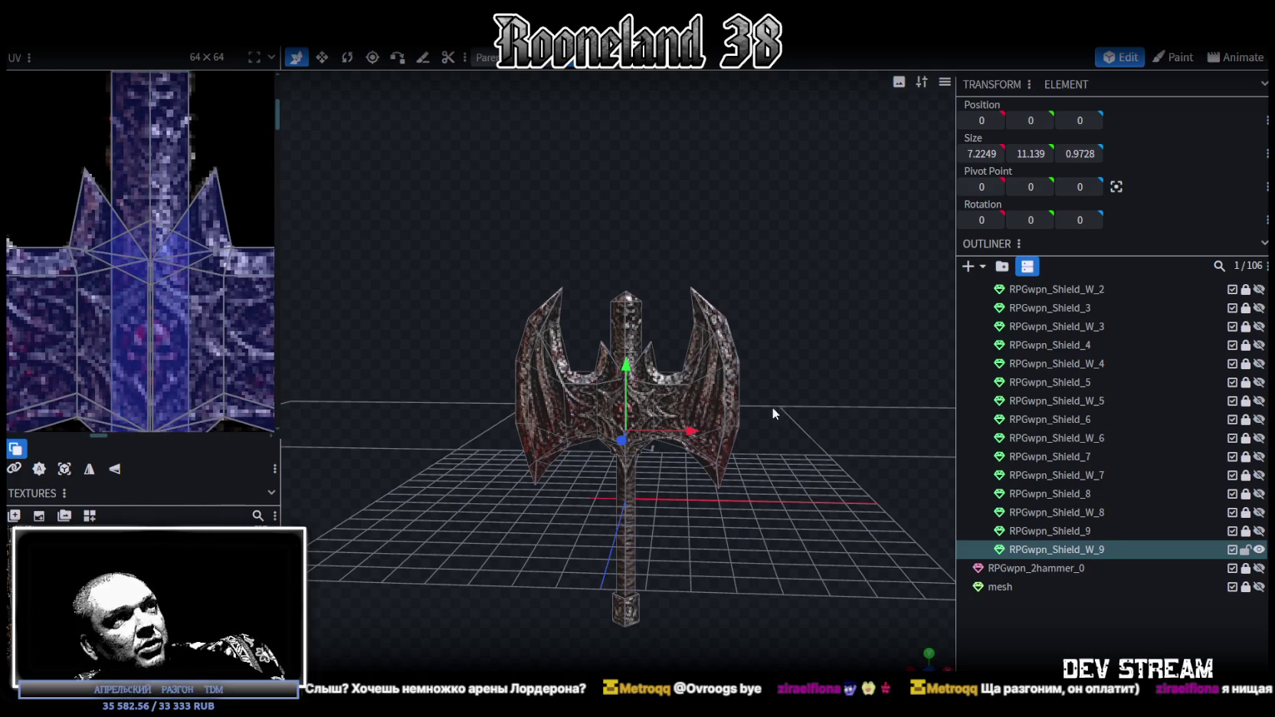
pyautogui.scroll(2, 773, 398)
pyautogui.click(759, 414)
pyautogui.scroll(2, 777, 389)
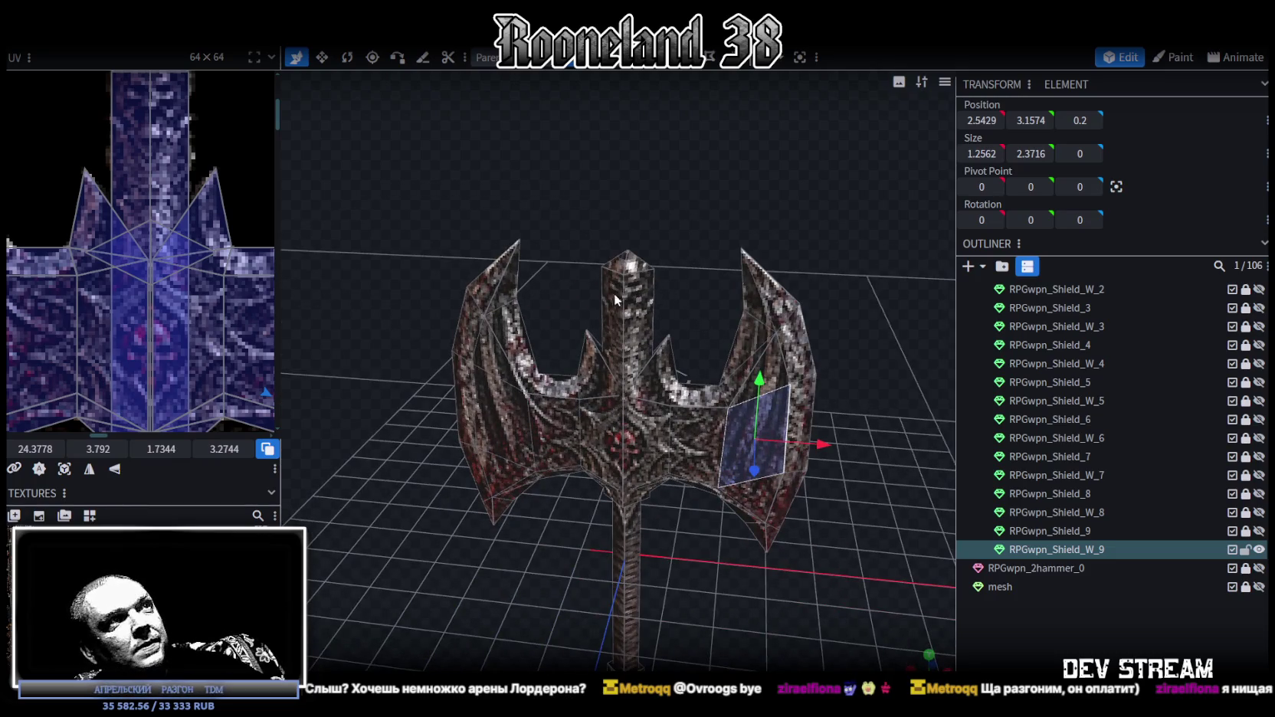
pyautogui.hotkey('ctrl', 's')
pyautogui.scroll(-3, 674, 383)
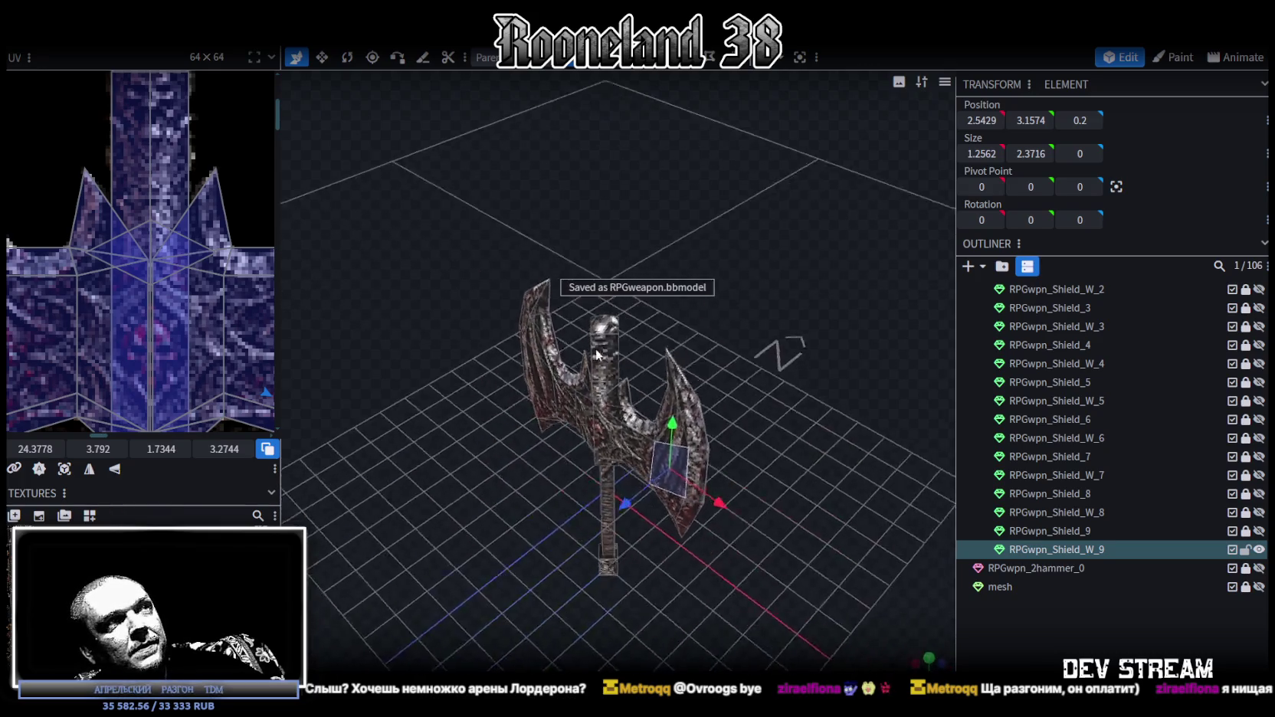
# - Select the axe head's centre faces, central strip and handle to check their UV mapping
pyautogui.moveTo(772, 481)
pyautogui.mouseDown()
pyautogui.moveTo(816, 459)
pyautogui.moveTo(658, 419)
pyautogui.moveTo(789, 454)
pyautogui.moveTo(762, 479)
pyautogui.mouseUp()
pyautogui.scroll(5, 702, 446)
pyautogui.click(644, 272)
pyautogui.keyDown('shift'); pyautogui.click(570, 261); pyautogui.keyUp('shift')
pyautogui.moveTo(570, 261); pyautogui.dragTo(676, 354)
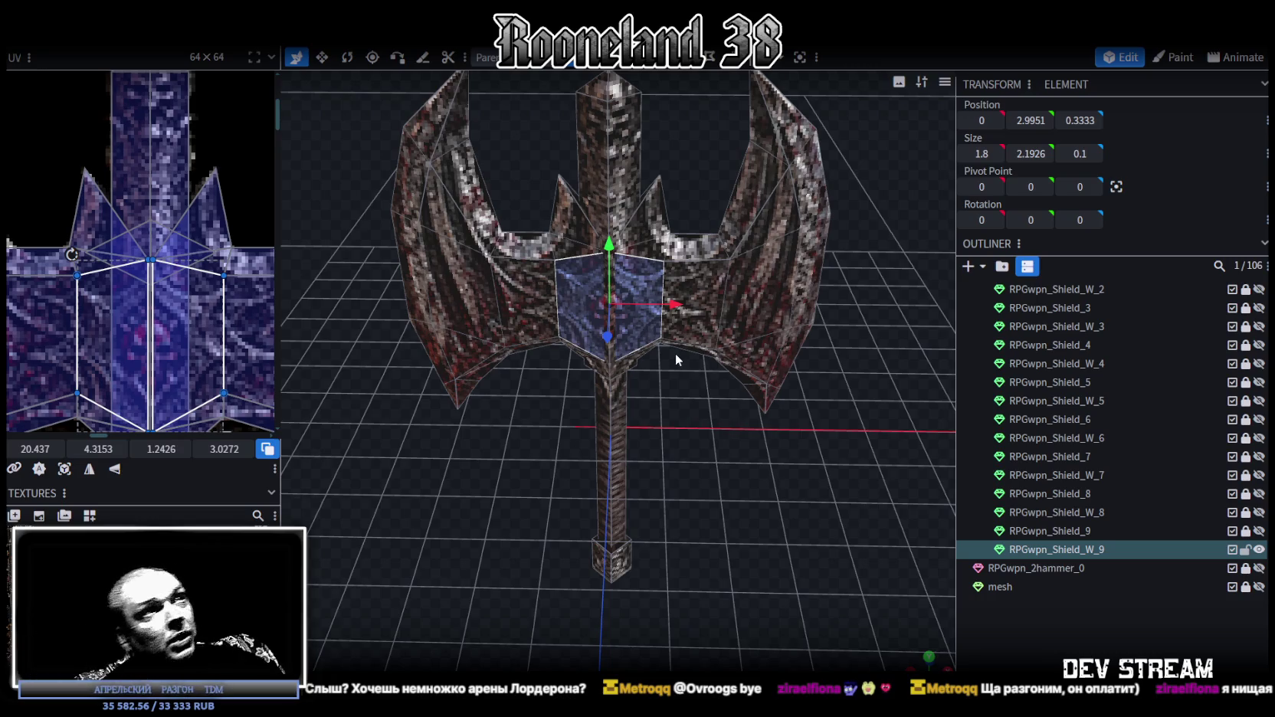
pyautogui.scroll(2, 675, 354)
pyautogui.scroll(2, 683, 348)
pyautogui.scroll(2, 687, 405)
pyautogui.scroll(2, 727, 363)
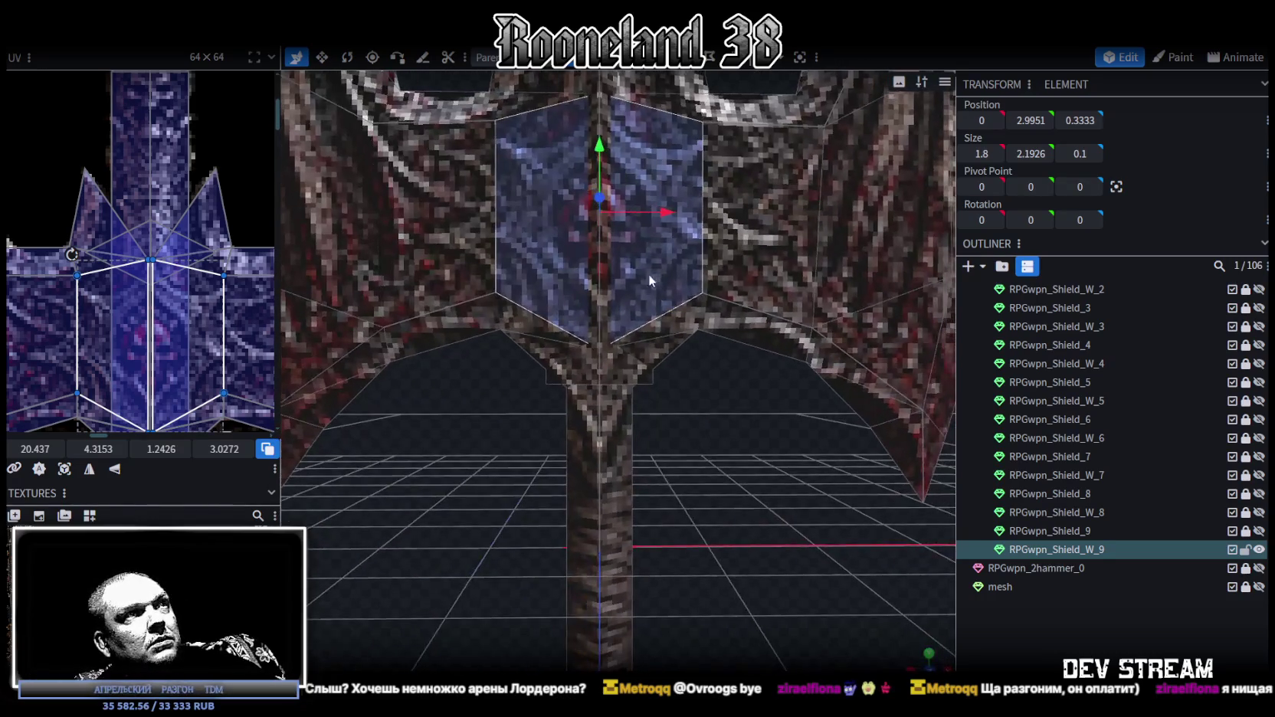
pyautogui.click(600, 283)
pyautogui.scroll(-3, 702, 366)
pyautogui.moveTo(734, 414)
pyautogui.mouseDown()
pyautogui.moveTo(398, 381)
pyautogui.moveTo(663, 296)
pyautogui.mouseUp()
pyautogui.click(667, 364)
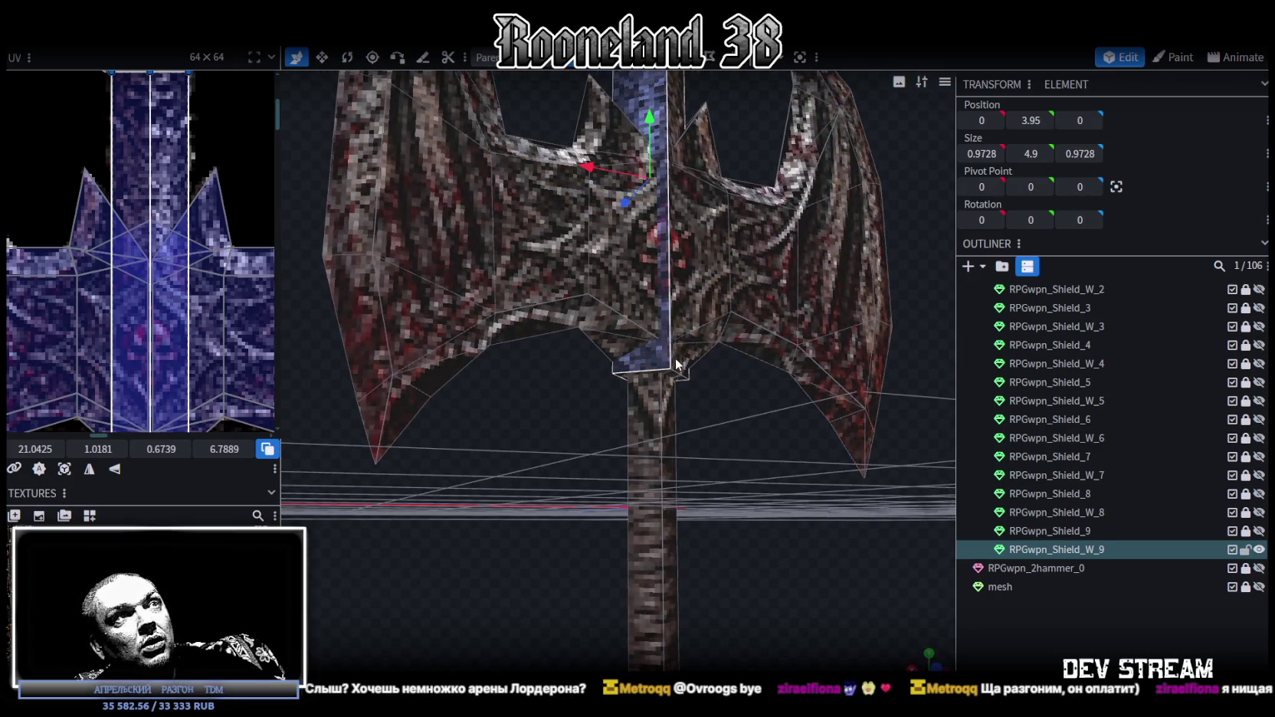
pyautogui.scroll(-3, 808, 340)
# - Widen the UV editor panel to enlarge the texture-mapping view
pyautogui.moveTo(808, 339)
pyautogui.mouseDown()
pyautogui.moveTo(811, 364)
pyautogui.moveTo(655, 450)
pyautogui.moveTo(725, 315)
pyautogui.moveTo(742, 340)
pyautogui.moveTo(175, 229)
pyautogui.mouseUp()
pyautogui.scroll(-5, 175, 230)
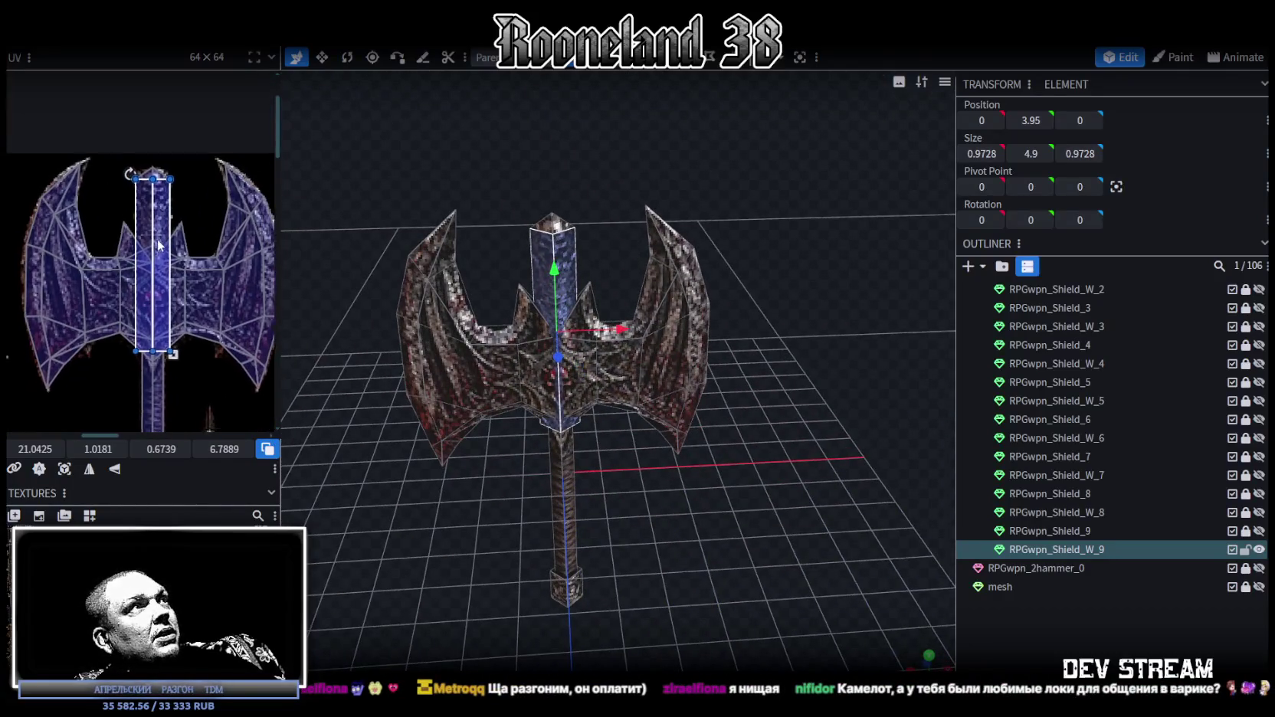
pyautogui.moveTo(280, 134); pyautogui.dragTo(402, 134)
pyautogui.scroll(-2, 265, 197)
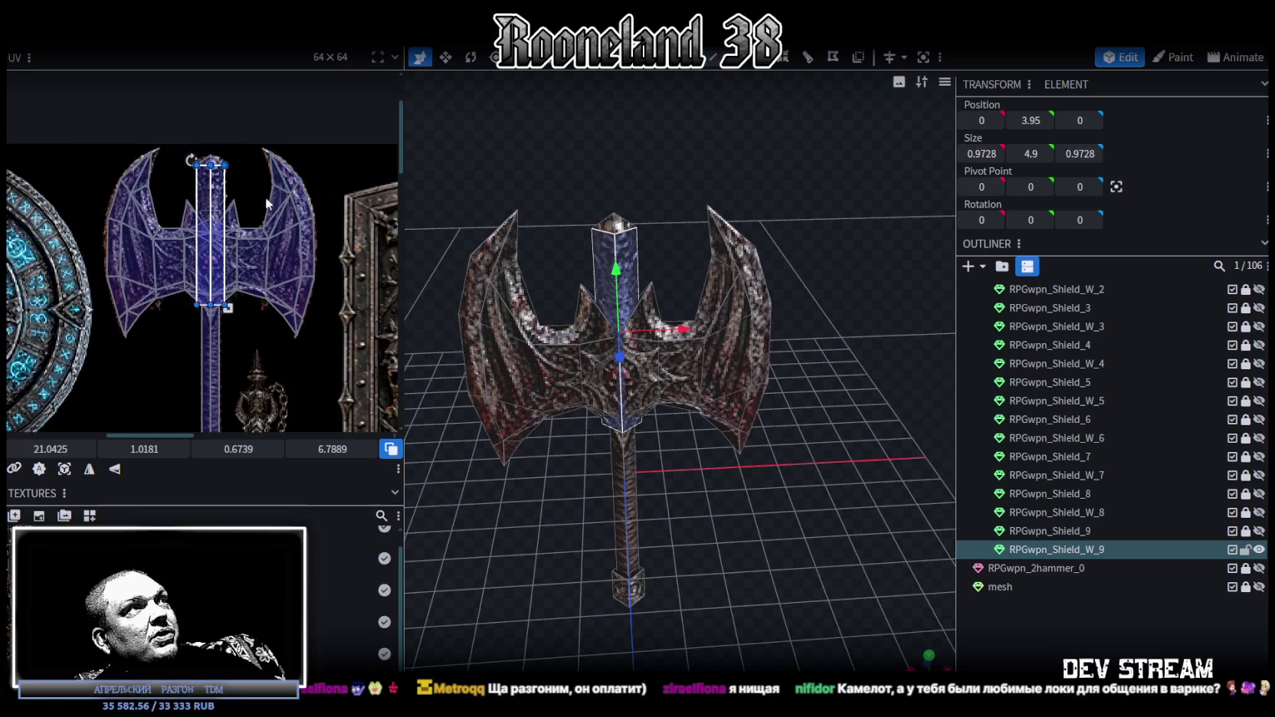
pyautogui.moveTo(265, 197); pyautogui.dragTo(295, 159, button='middle')
# - From the front view, select the handle's small top cap and inspect its mapping
pyautogui.press('KP_1')
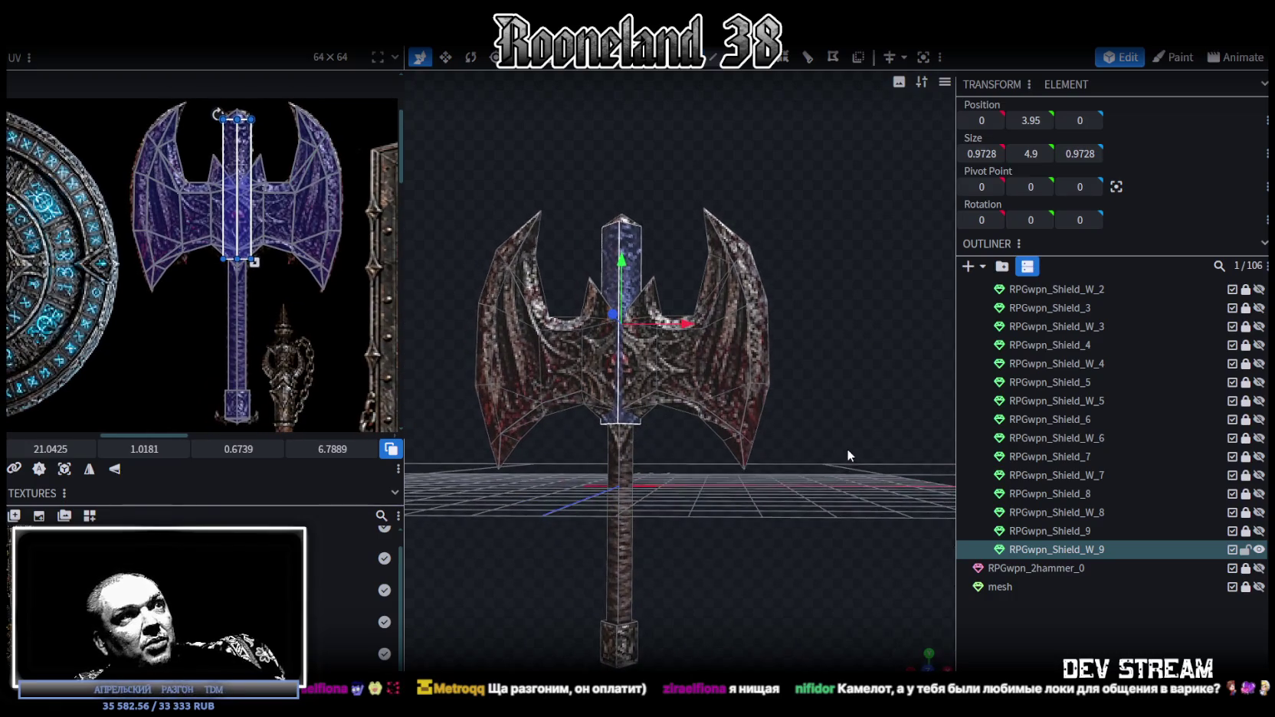
pyautogui.scroll(3, 843, 398)
pyautogui.moveTo(840, 391)
pyautogui.mouseDown()
pyautogui.moveTo(683, 248)
pyautogui.moveTo(641, 176)
pyautogui.moveTo(664, 170)
pyautogui.mouseUp()
pyautogui.click(650, 190)
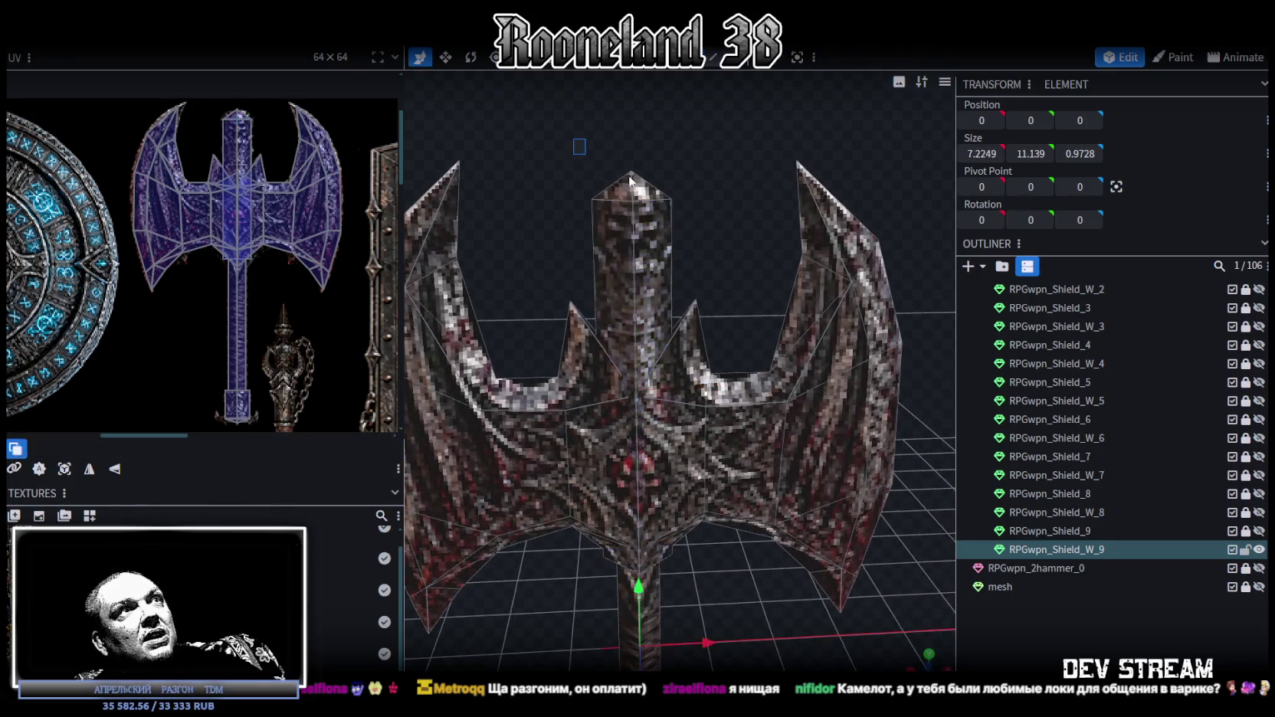
pyautogui.scroll(-3, 772, 382)
pyautogui.moveTo(773, 382); pyautogui.dragTo(763, 497)
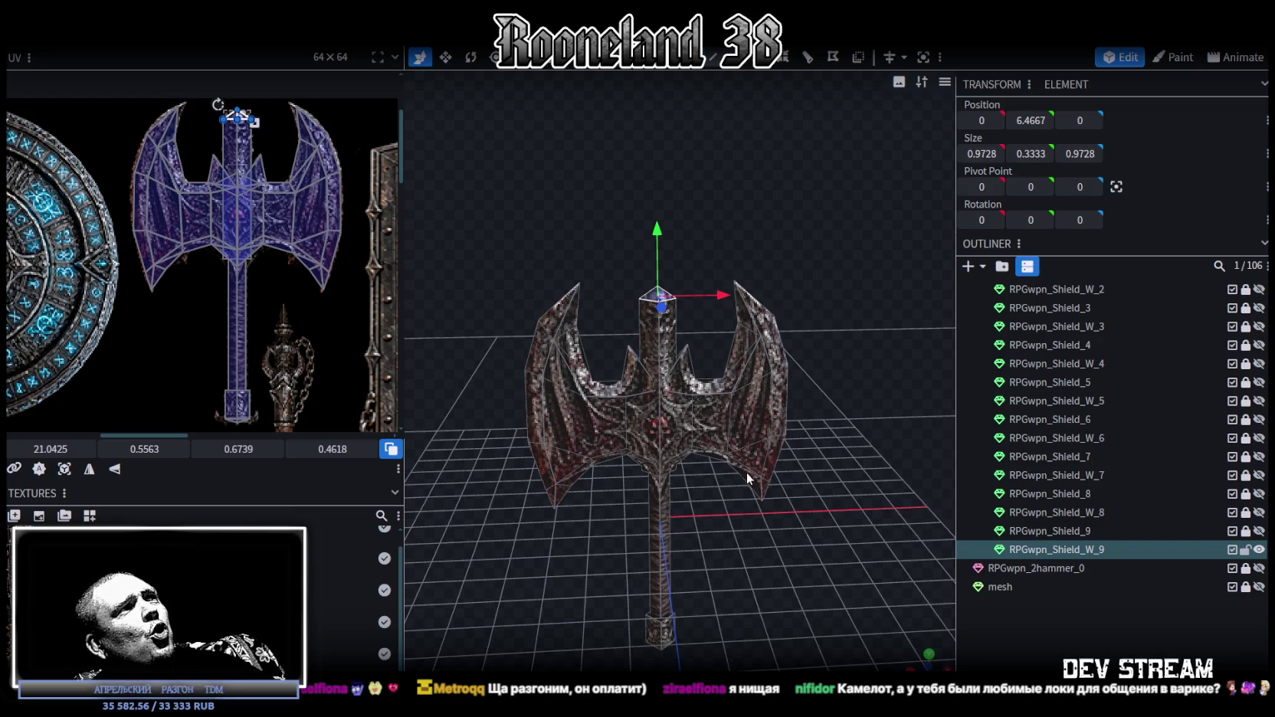
pyautogui.moveTo(710, 446)
pyautogui.mouseDown()
pyautogui.moveTo(772, 545)
pyautogui.moveTo(778, 534)
pyautogui.mouseUp()
pyautogui.scroll(2, 772, 541)
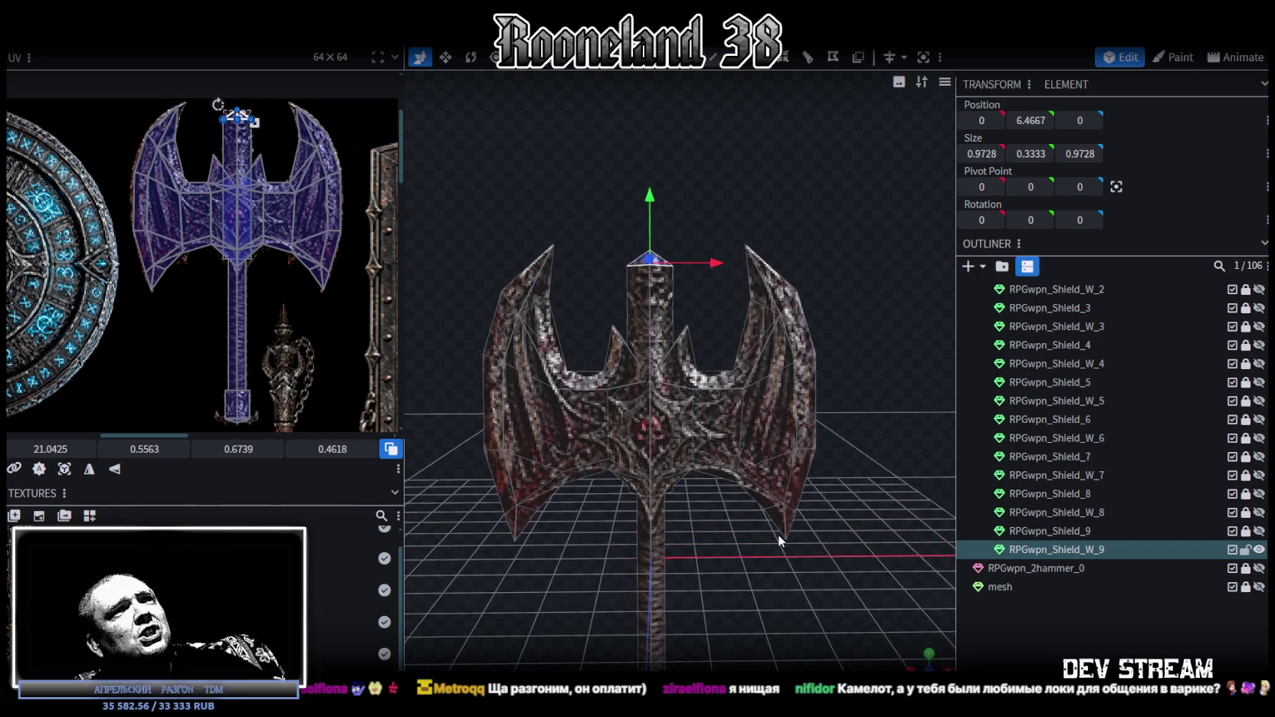
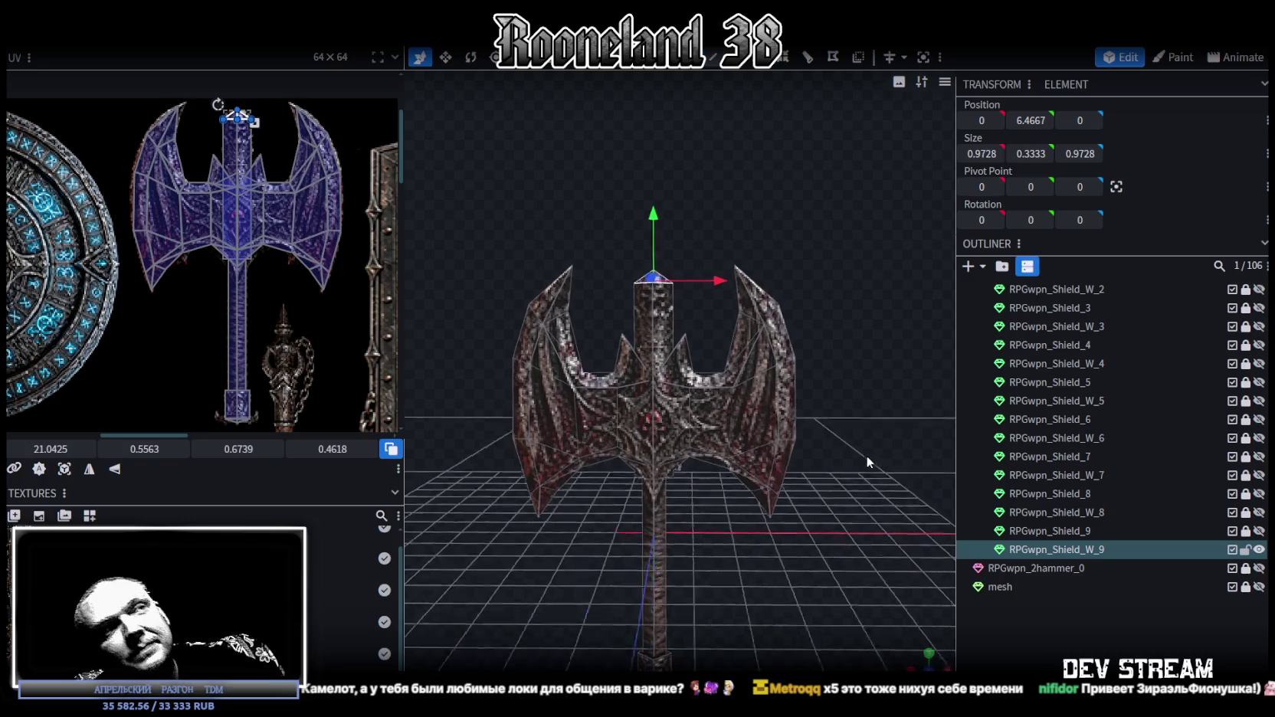
# - Orbit and zoom around the axe to inspect its faces from several angles
pyautogui.moveTo(877, 470)
pyautogui.mouseDown()
pyautogui.moveTo(869, 456)
pyautogui.moveTo(881, 456)
pyautogui.mouseUp()
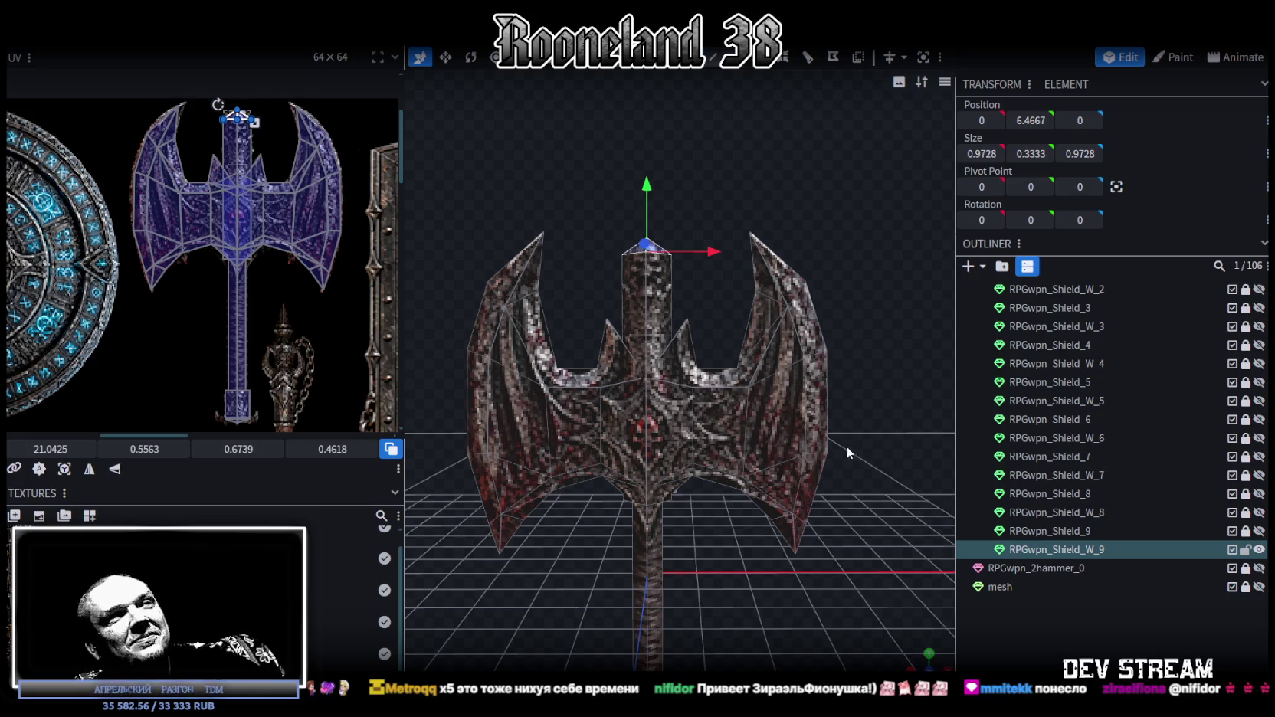
pyautogui.scroll(-3, 846, 453)
pyautogui.scroll(-2, 715, 414)
pyautogui.click(715, 414)
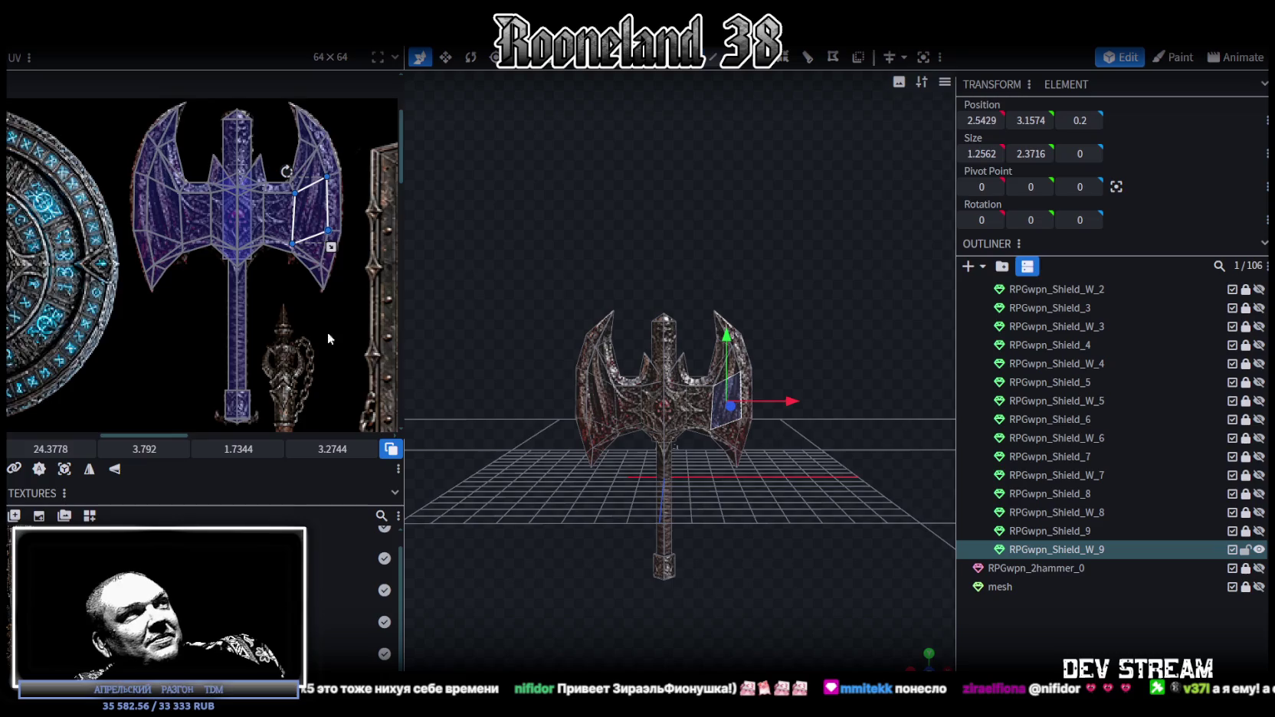
pyautogui.scroll(-3, 306, 322)
pyautogui.scroll(2, 274, 262)
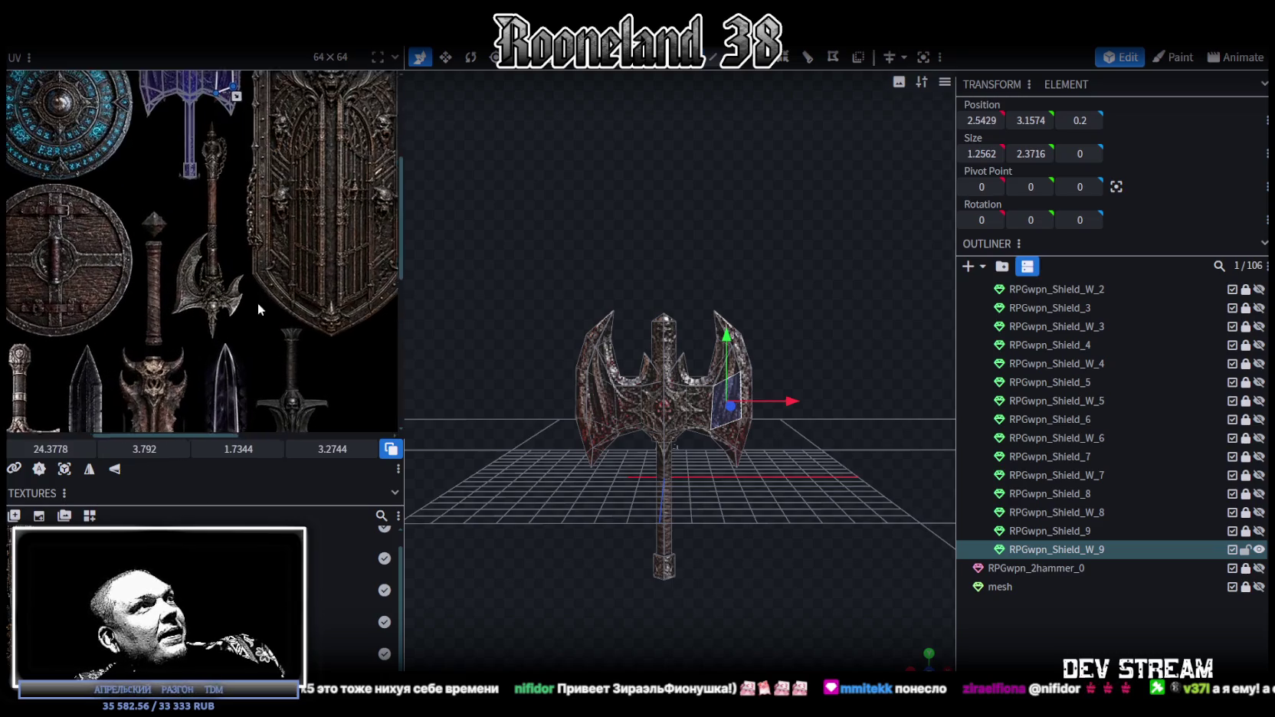
pyautogui.scroll(1, 257, 302)
pyautogui.scroll(-1, 256, 329)
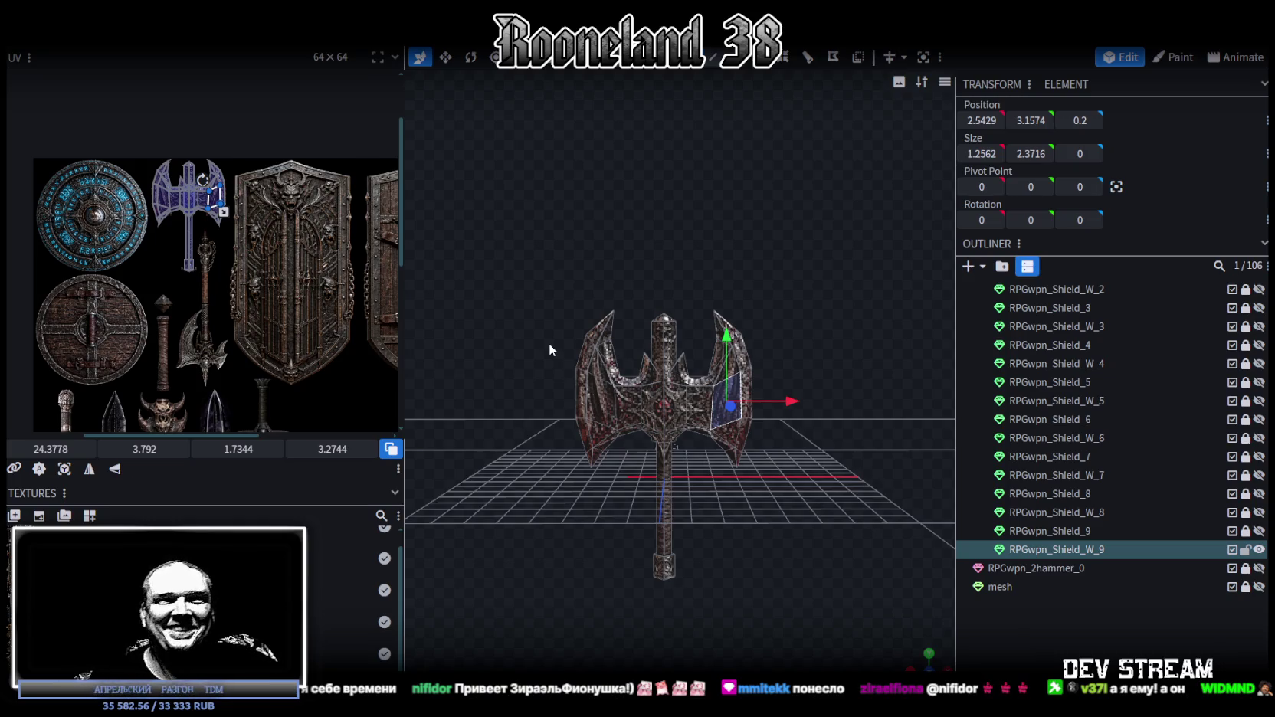
pyautogui.scroll(4, 674, 384)
pyautogui.click(665, 337)
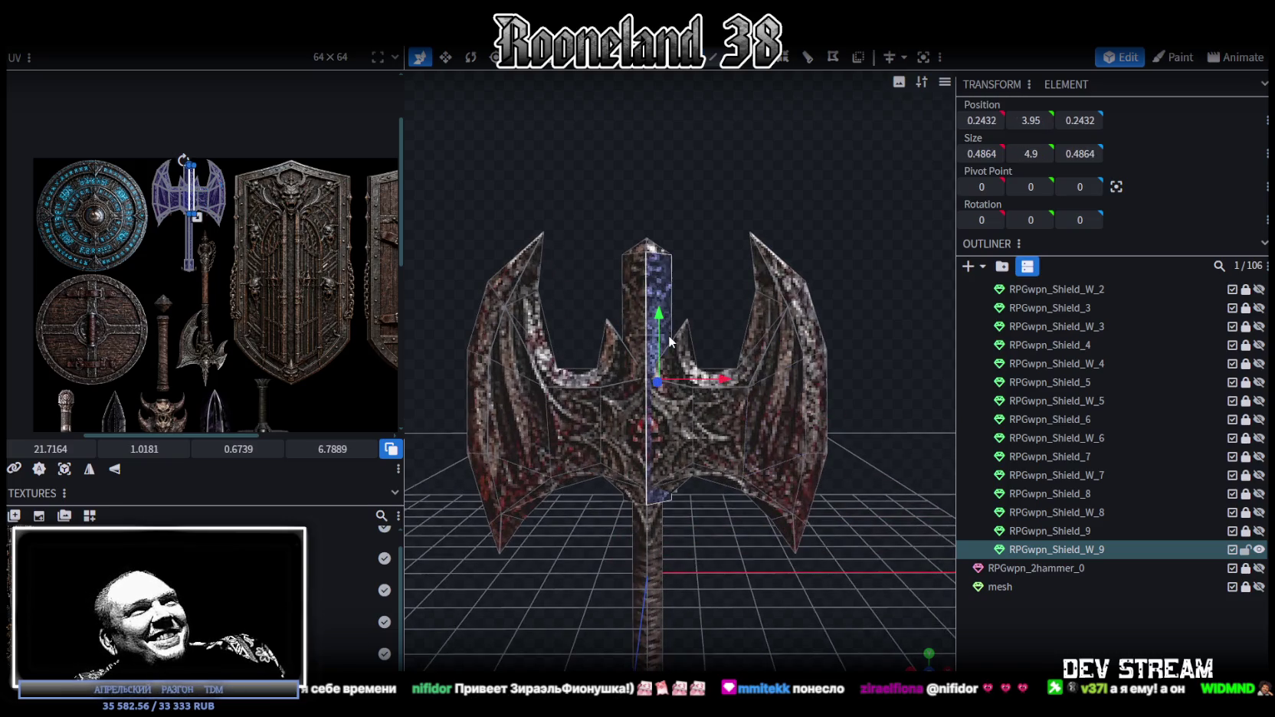
pyautogui.click(700, 351)
pyautogui.moveTo(700, 351)
pyautogui.mouseDown()
pyautogui.moveTo(736, 281)
pyautogui.moveTo(724, 312)
pyautogui.moveTo(528, 316)
pyautogui.moveTo(554, 352)
pyautogui.moveTo(728, 267)
pyautogui.moveTo(747, 243)
pyautogui.mouseUp()
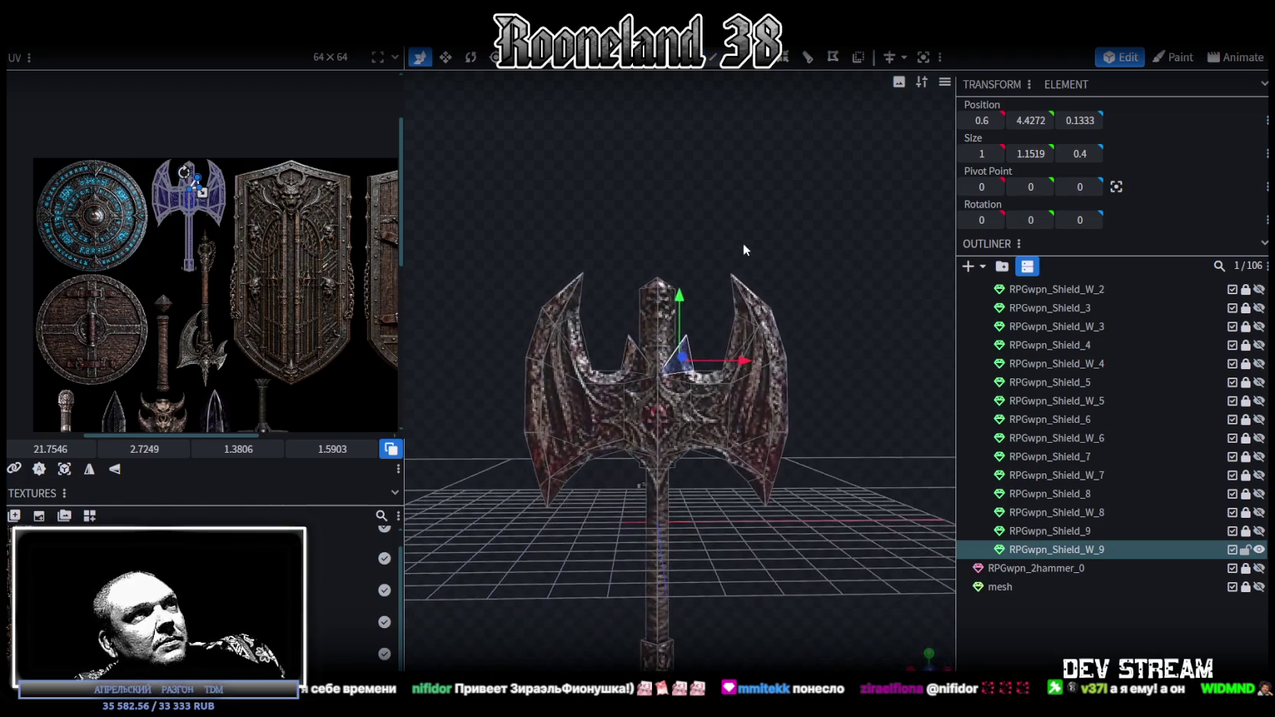
pyautogui.scroll(-3, 242, 232)
pyautogui.scroll(3, 242, 232)
pyautogui.moveTo(546, 245)
pyautogui.mouseDown()
pyautogui.moveTo(655, 220)
pyautogui.moveTo(633, 202)
pyautogui.moveTo(511, 211)
pyautogui.mouseUp()
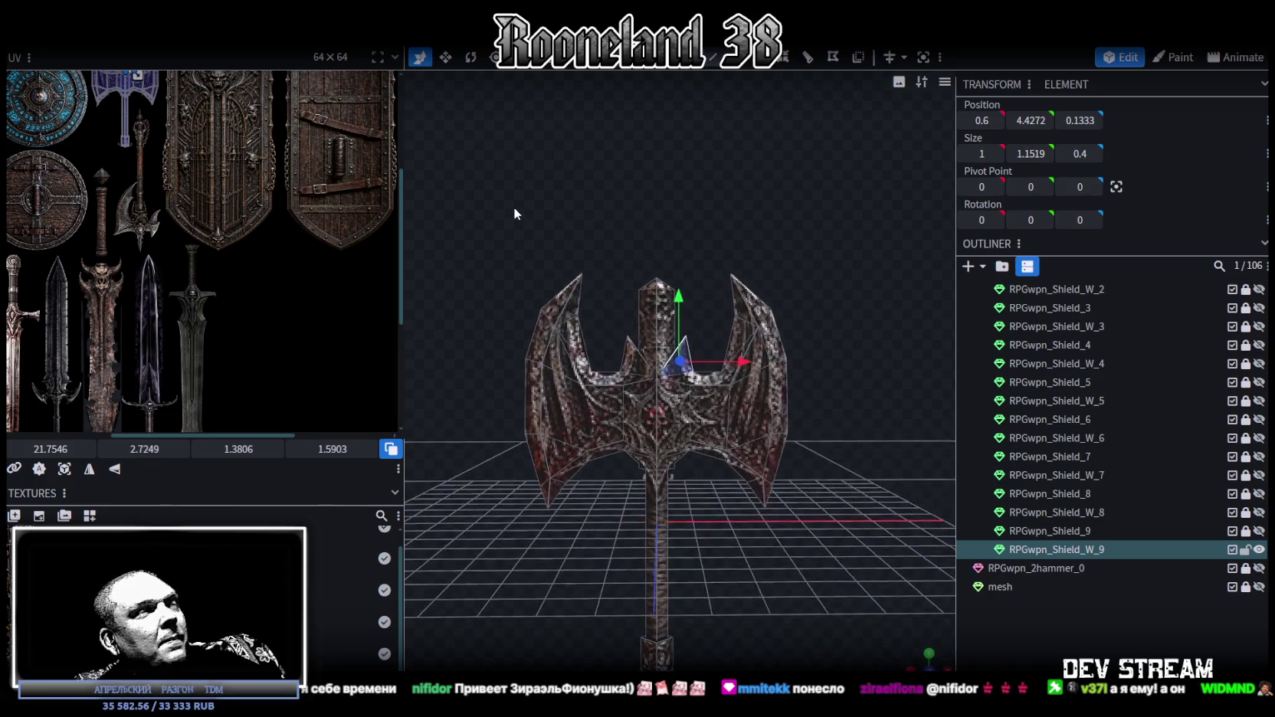
pyautogui.scroll(-2, 257, 214)
pyautogui.scroll(-2, 262, 253)
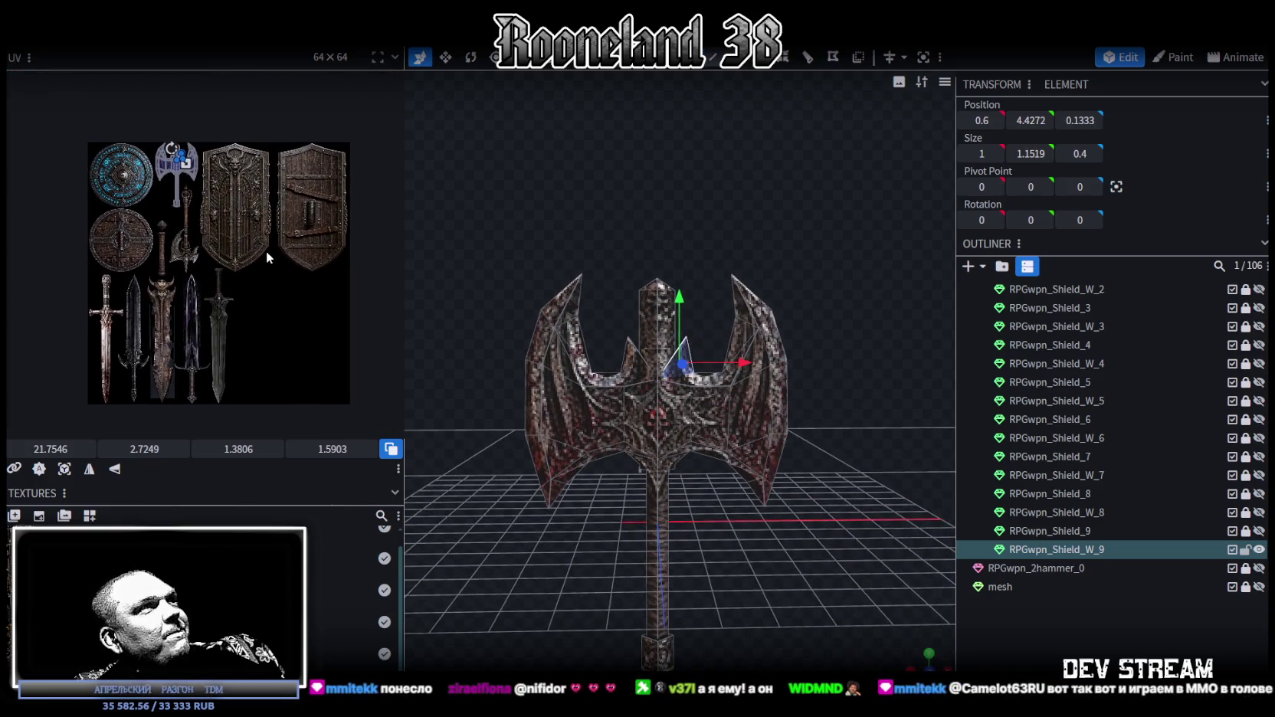
pyautogui.scroll(1, 265, 242)
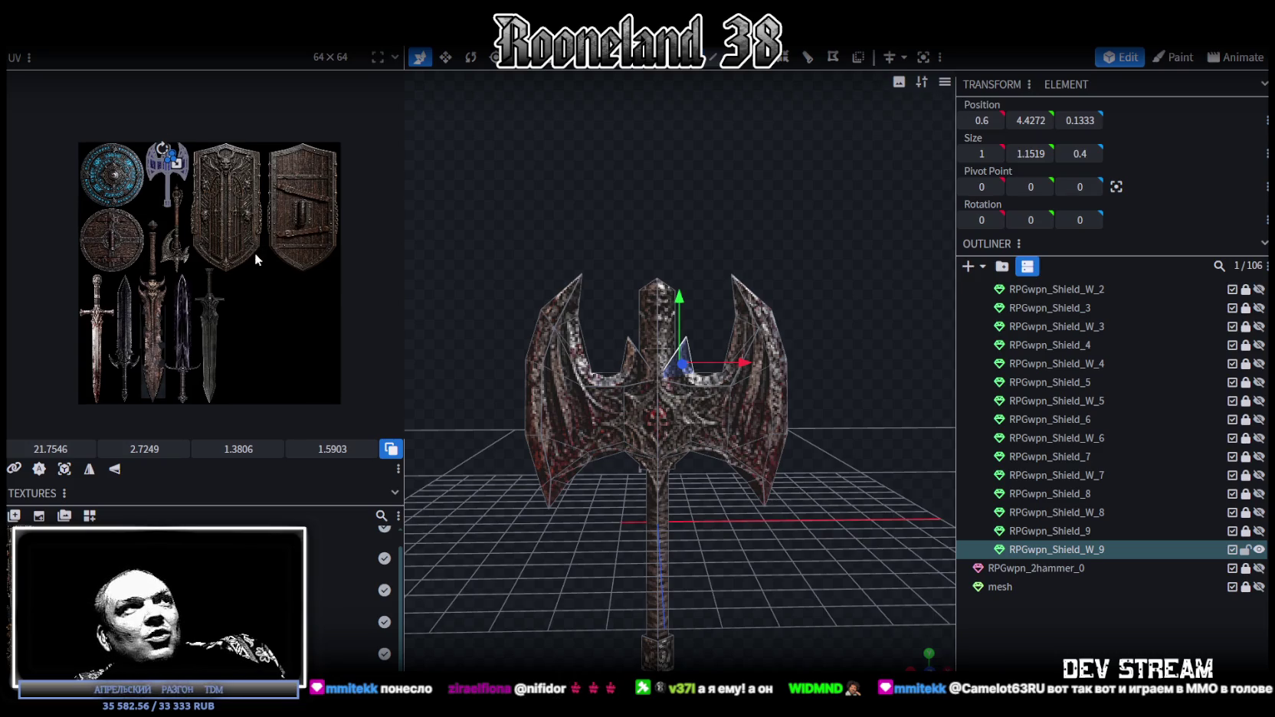
pyautogui.scroll(2, 288, 215)
pyautogui.scroll(1, 274, 243)
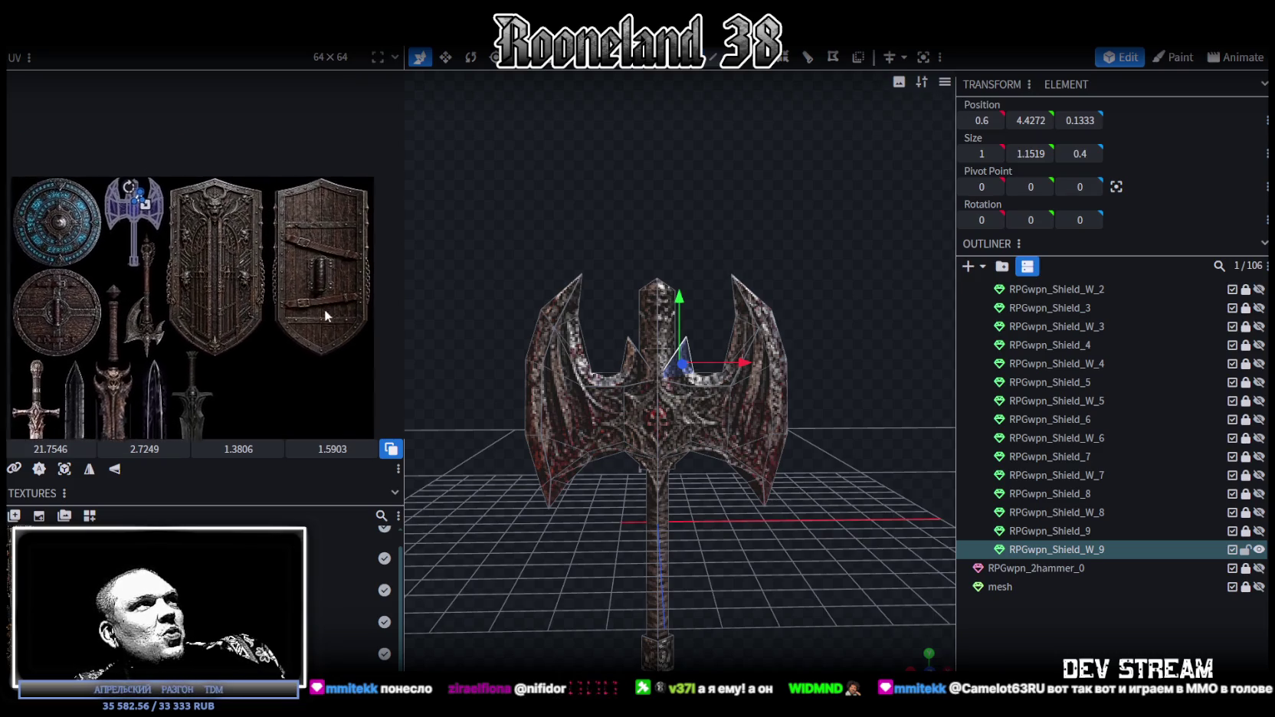
pyautogui.scroll(2, 223, 274)
pyautogui.scroll(1, 254, 312)
pyautogui.scroll(-1, 271, 305)
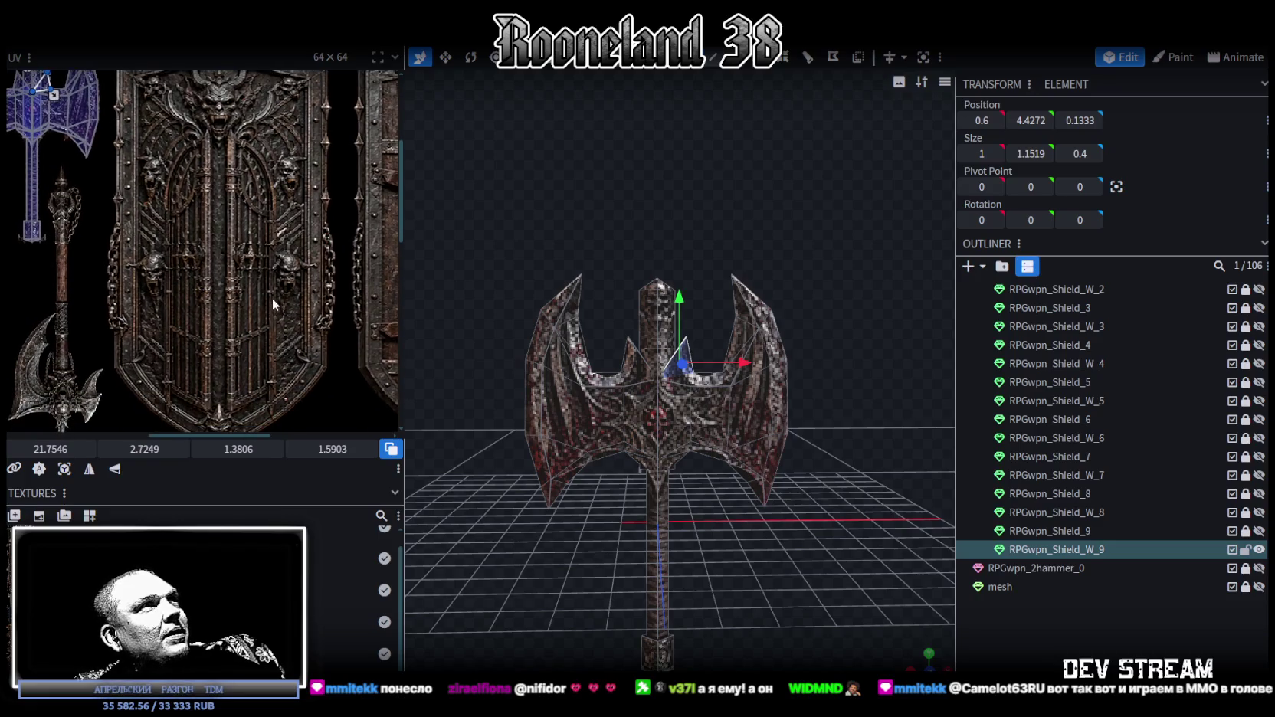
pyautogui.scroll(-3, 272, 299)
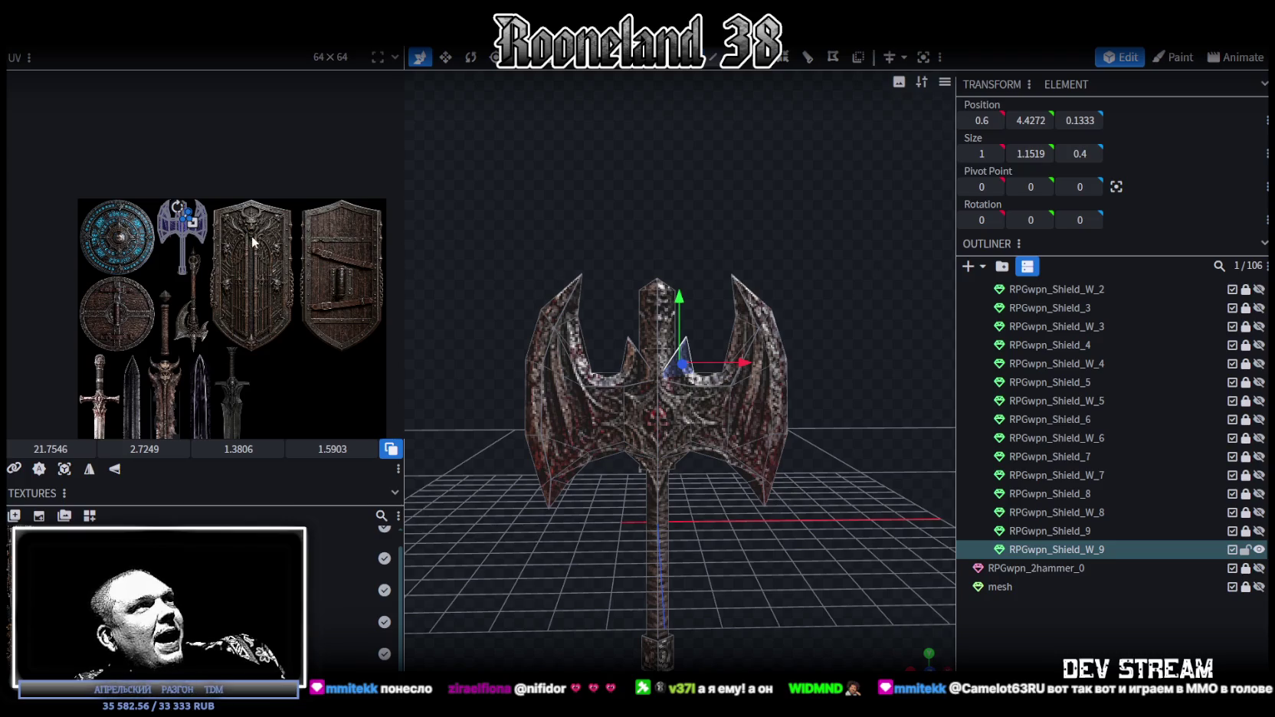
pyautogui.scroll(2, 252, 225)
pyautogui.scroll(2, 228, 235)
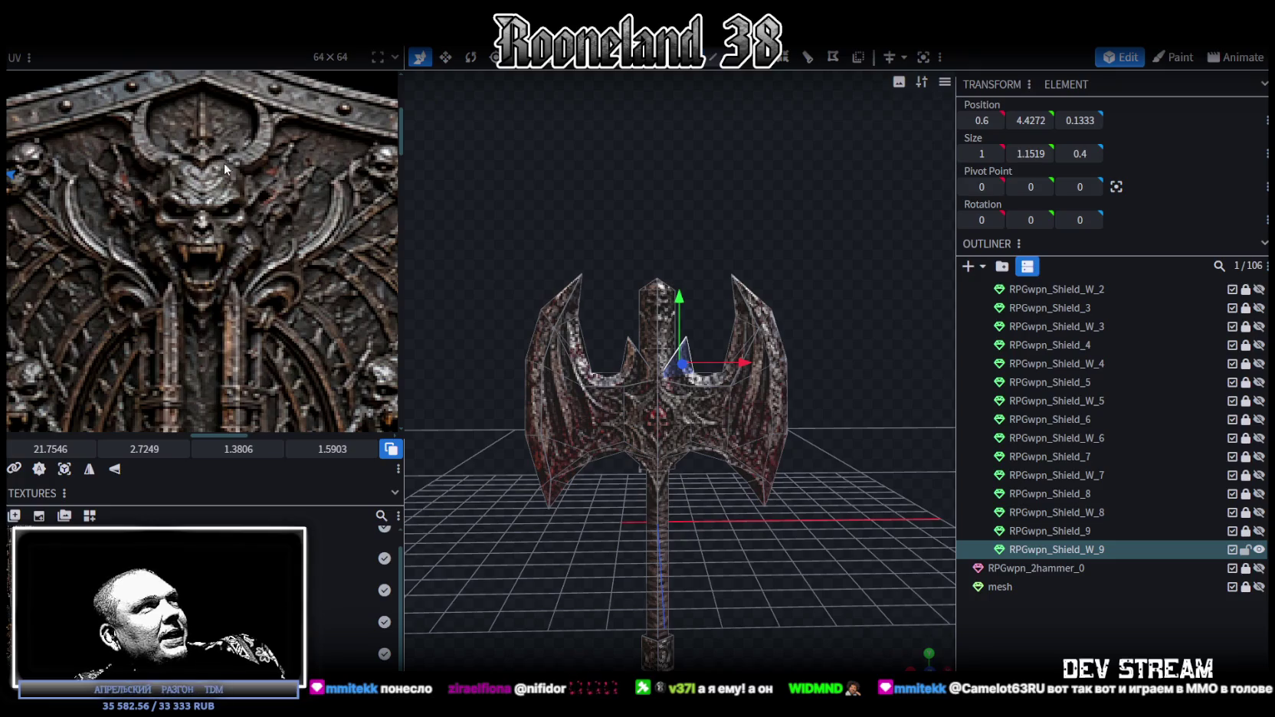
pyautogui.scroll(-2, 225, 169)
pyautogui.scroll(-1, 226, 173)
pyautogui.scroll(2, 226, 177)
pyautogui.scroll(1, 228, 178)
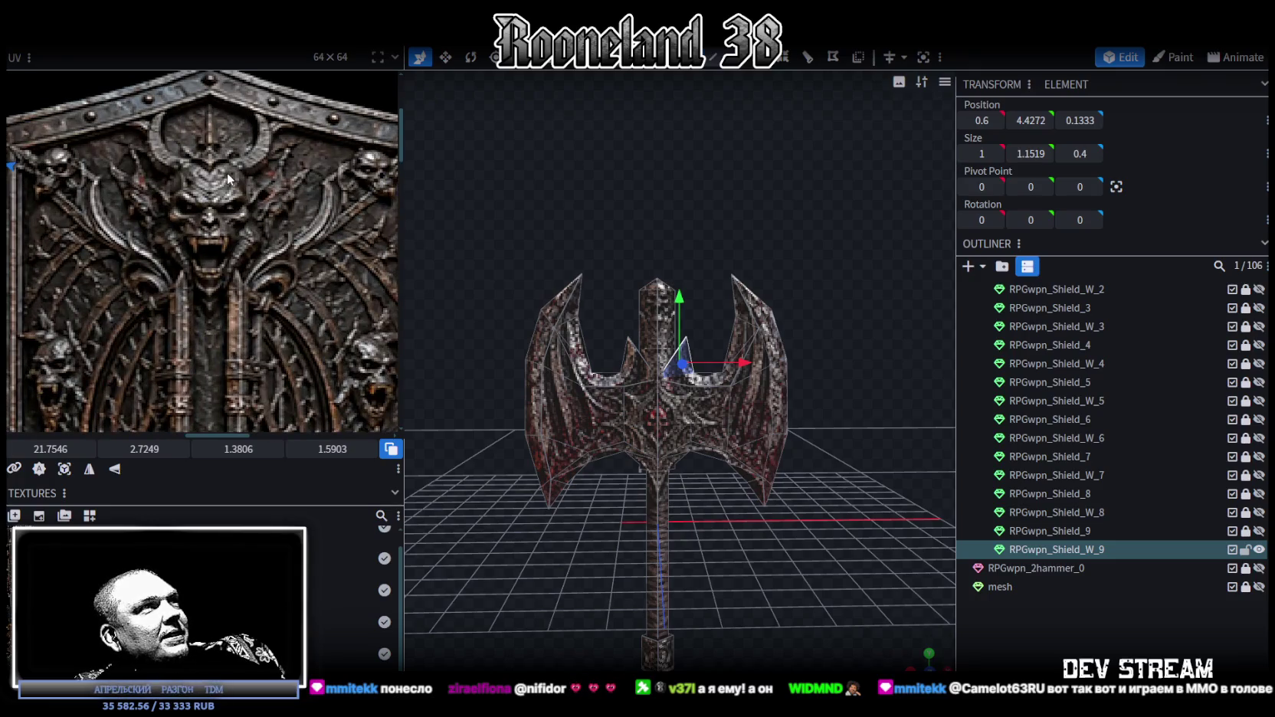
pyautogui.scroll(-2, 228, 179)
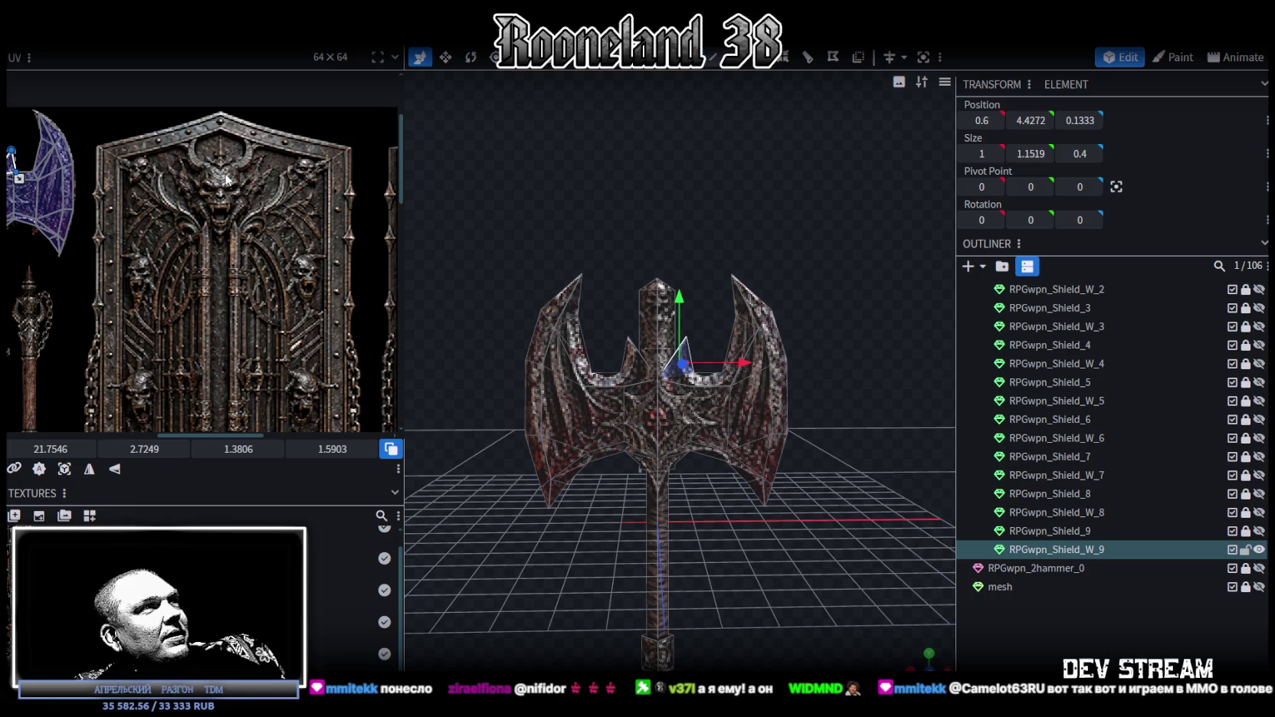
pyautogui.scroll(-2, 227, 188)
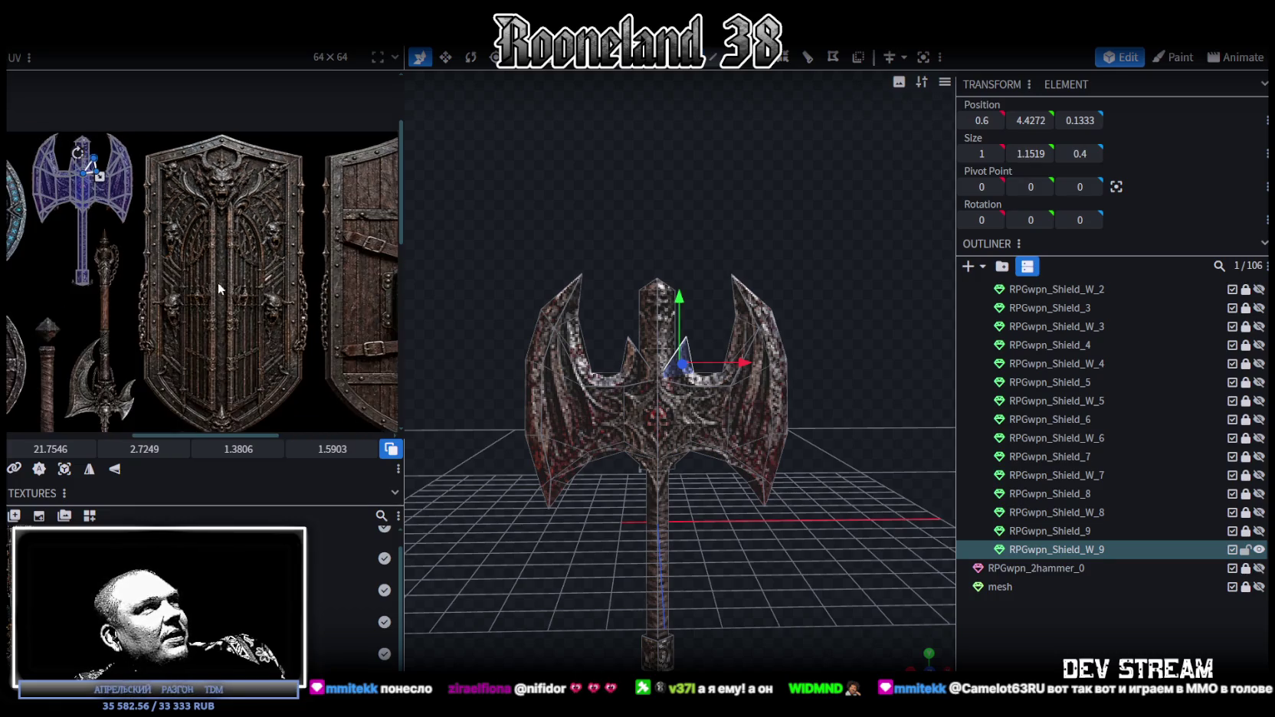
pyautogui.scroll(1, 240, 232)
pyautogui.scroll(1, 241, 237)
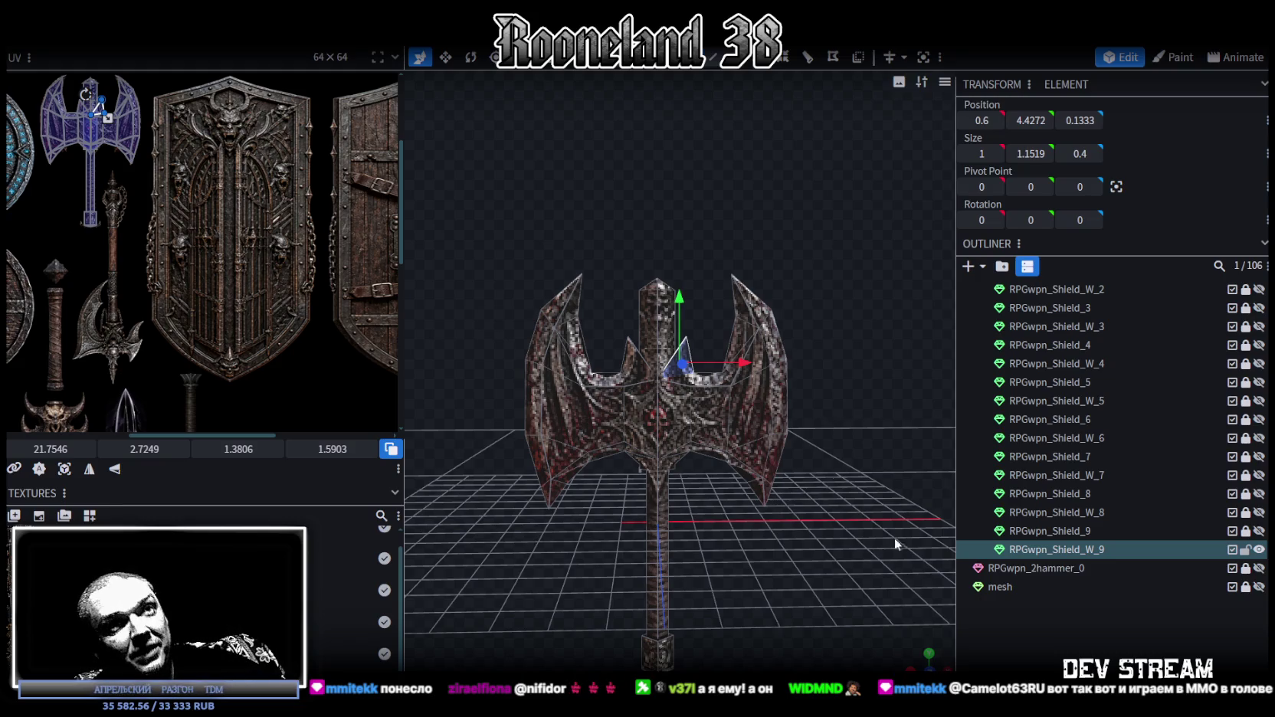
# - Hide the axe RPGwpn_Shield_W_9 and leave only the kite shield RPGwpn_Shield_5 visible and selected
pyautogui.click(1253, 551)
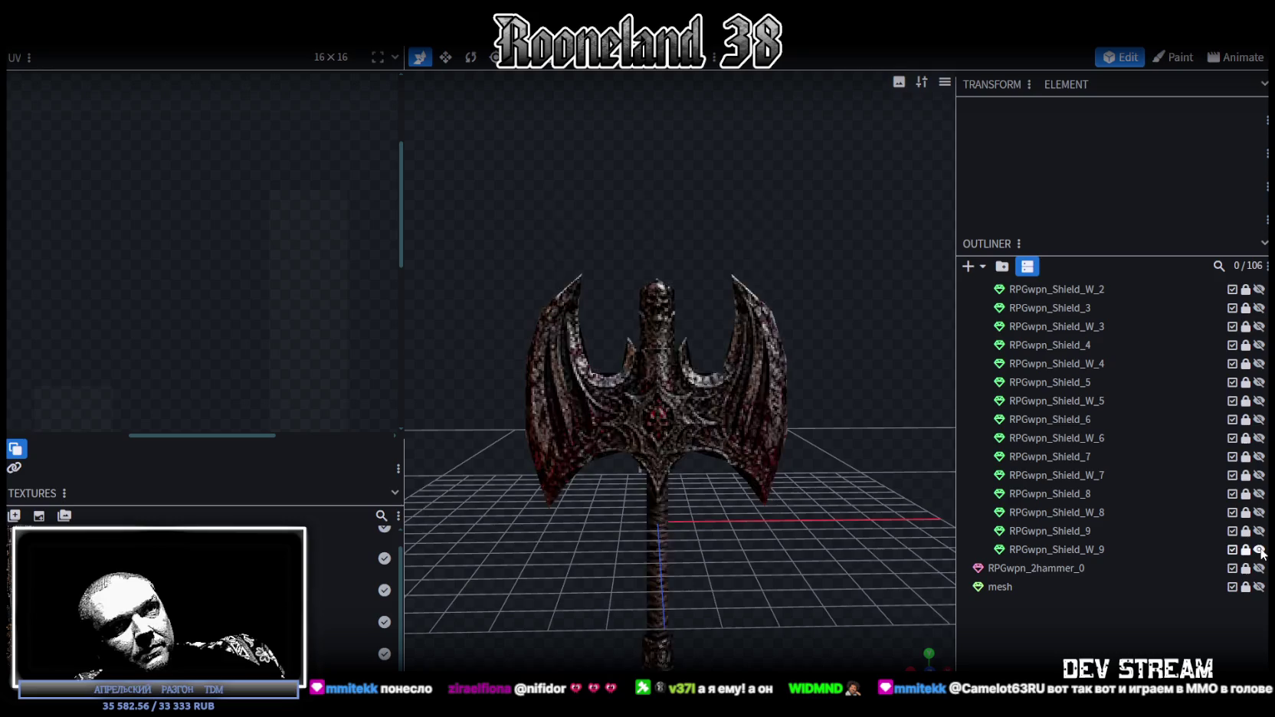
pyautogui.click(1259, 551)
pyautogui.click(1259, 458)
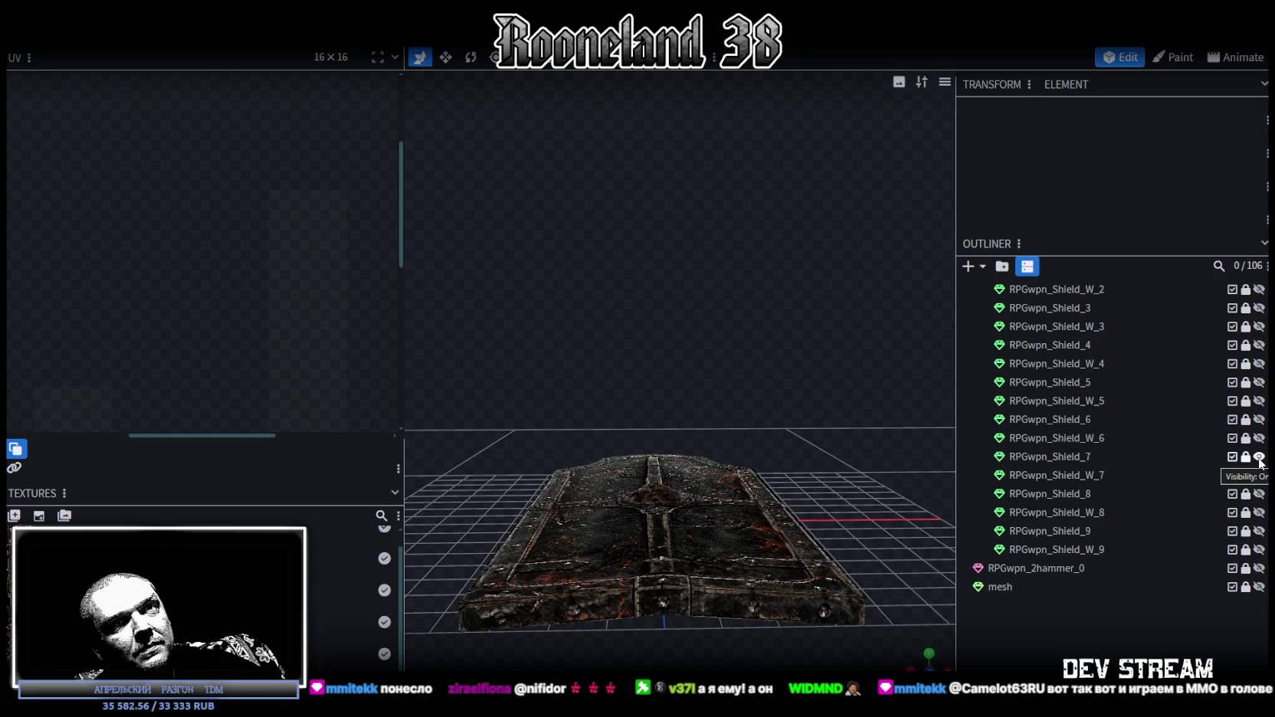
pyautogui.click(1259, 456)
pyautogui.click(1259, 439)
pyautogui.click(1259, 439)
pyautogui.click(1259, 419)
pyautogui.click(1259, 420)
pyautogui.click(1259, 383)
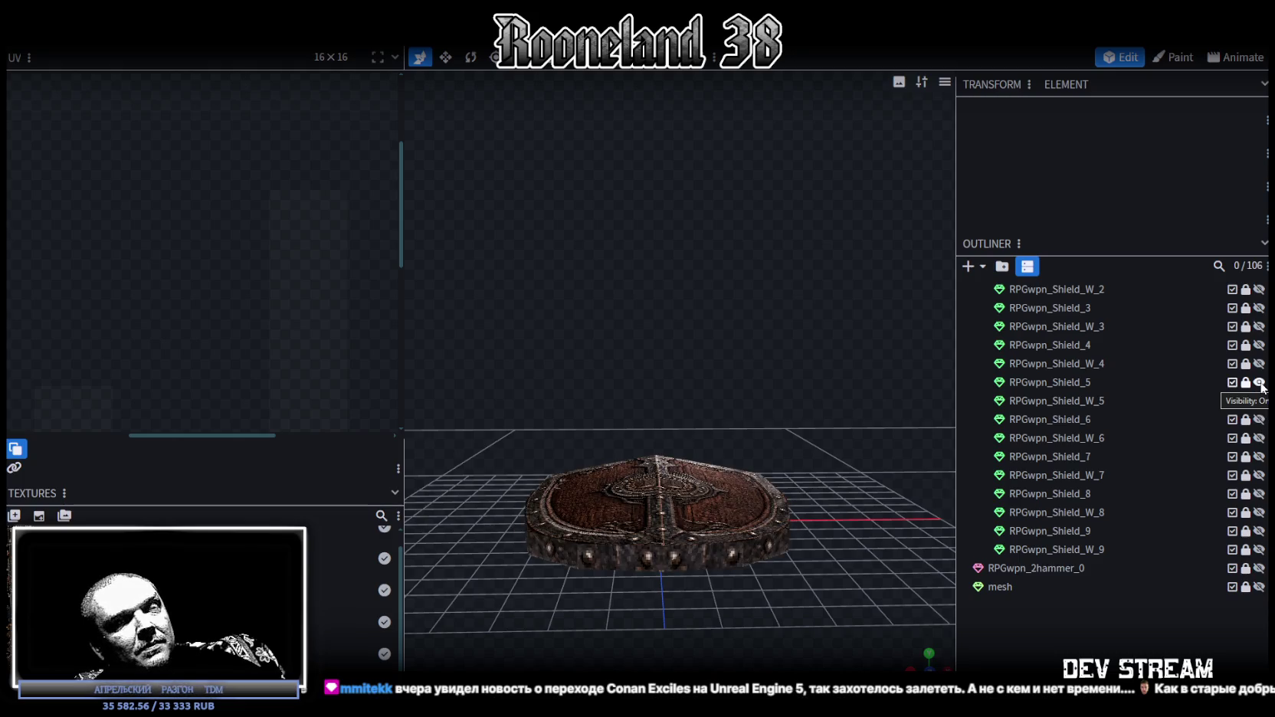
pyautogui.click(1246, 383)
# - Duplicate RPGwpn_Shield_5, move the copy to the bottom and rename it RPGwpn_Shield_10
pyautogui.hotkey('ctrl', 'd')
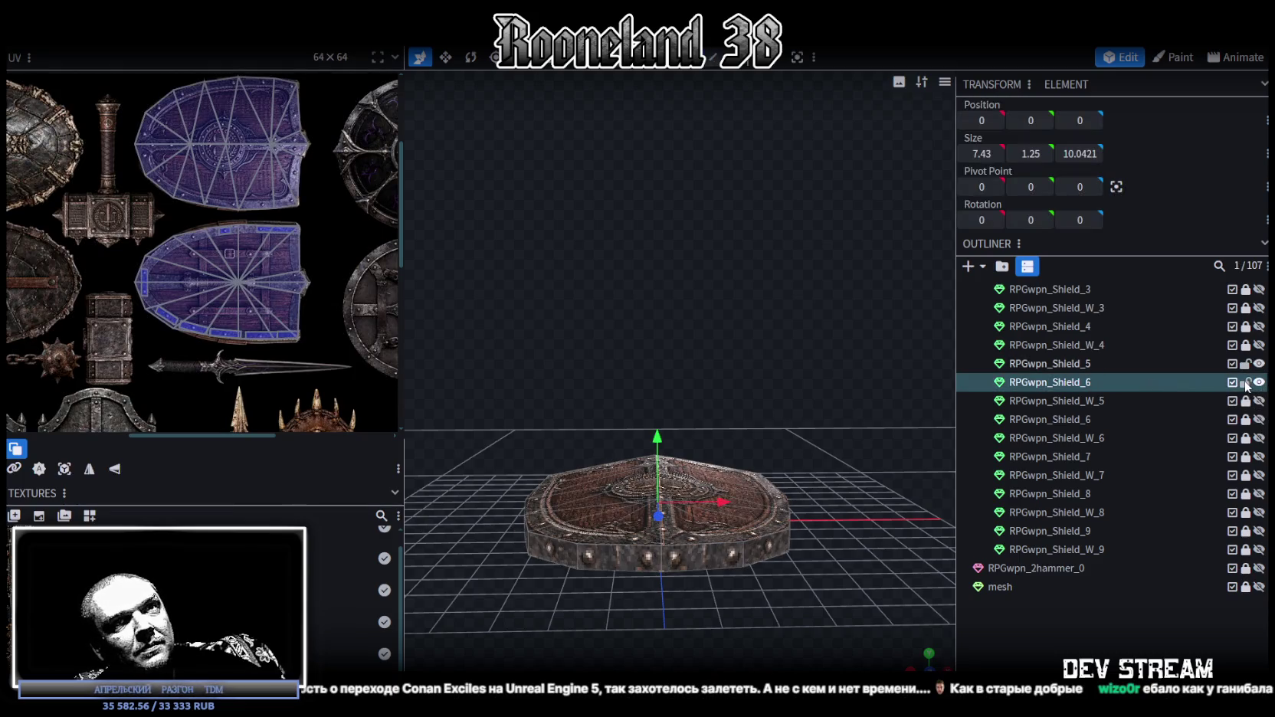
pyautogui.moveTo(1047, 381); pyautogui.dragTo(1109, 554)
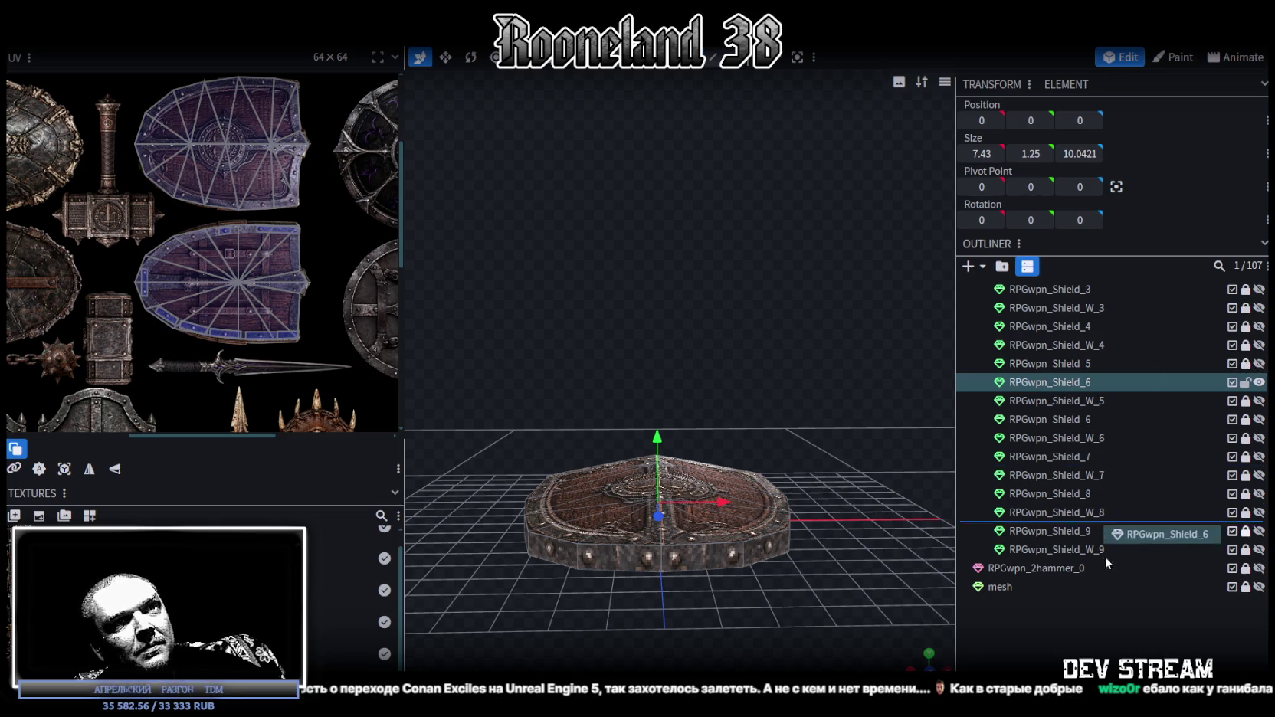
pyautogui.doubleClick(1093, 549)
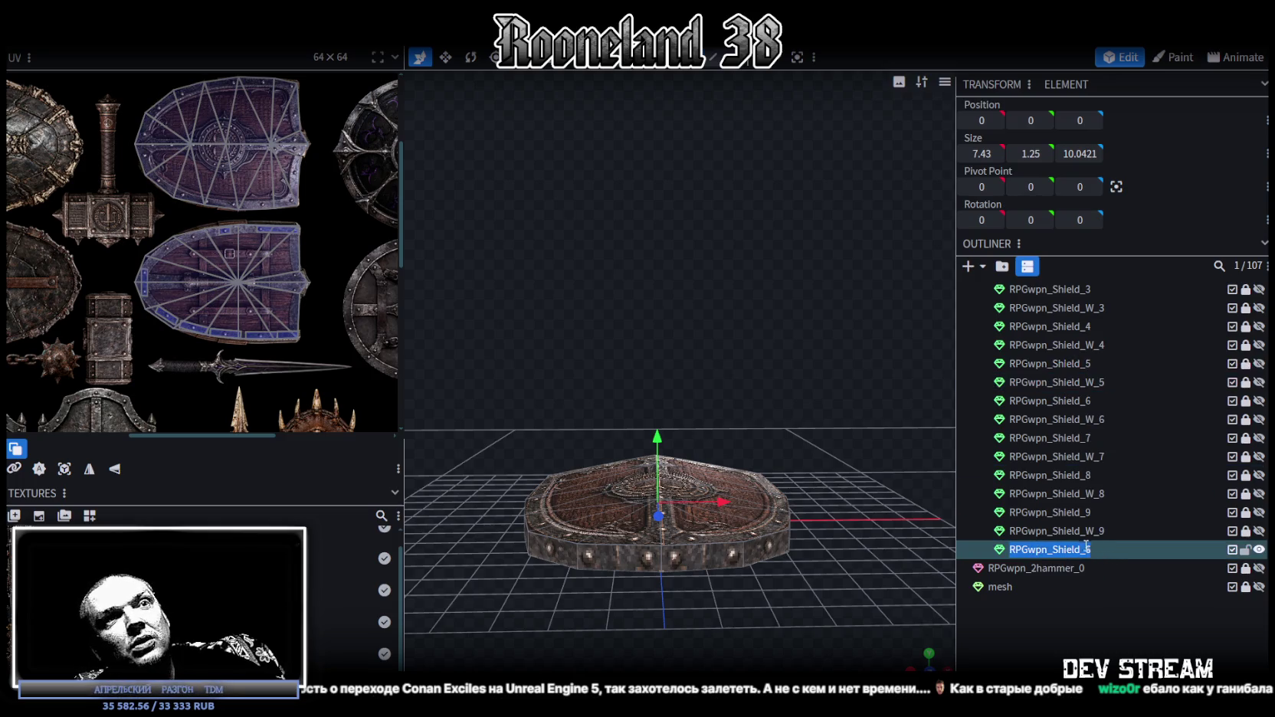
pyautogui.write('10')
pyautogui.press('Return')
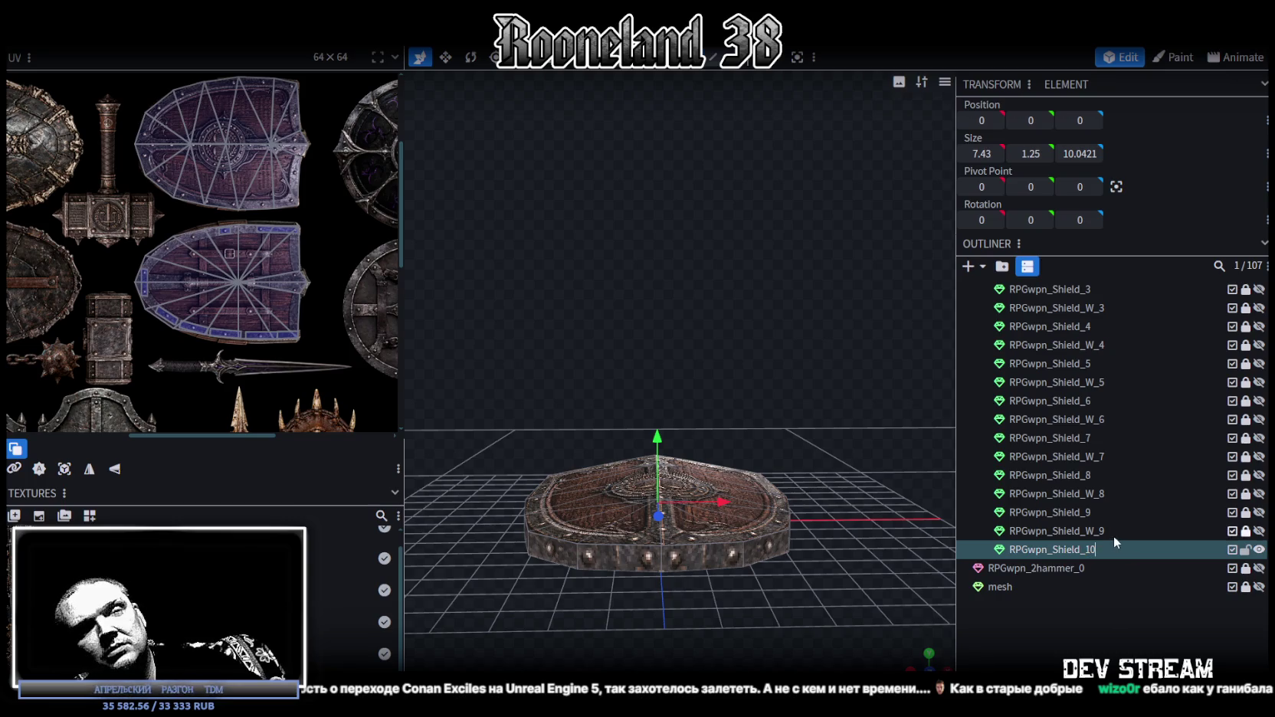
pyautogui.moveTo(875, 472)
pyautogui.mouseDown()
pyautogui.moveTo(739, 496)
pyautogui.moveTo(704, 438)
pyautogui.mouseUp()
pyautogui.click(705, 438)
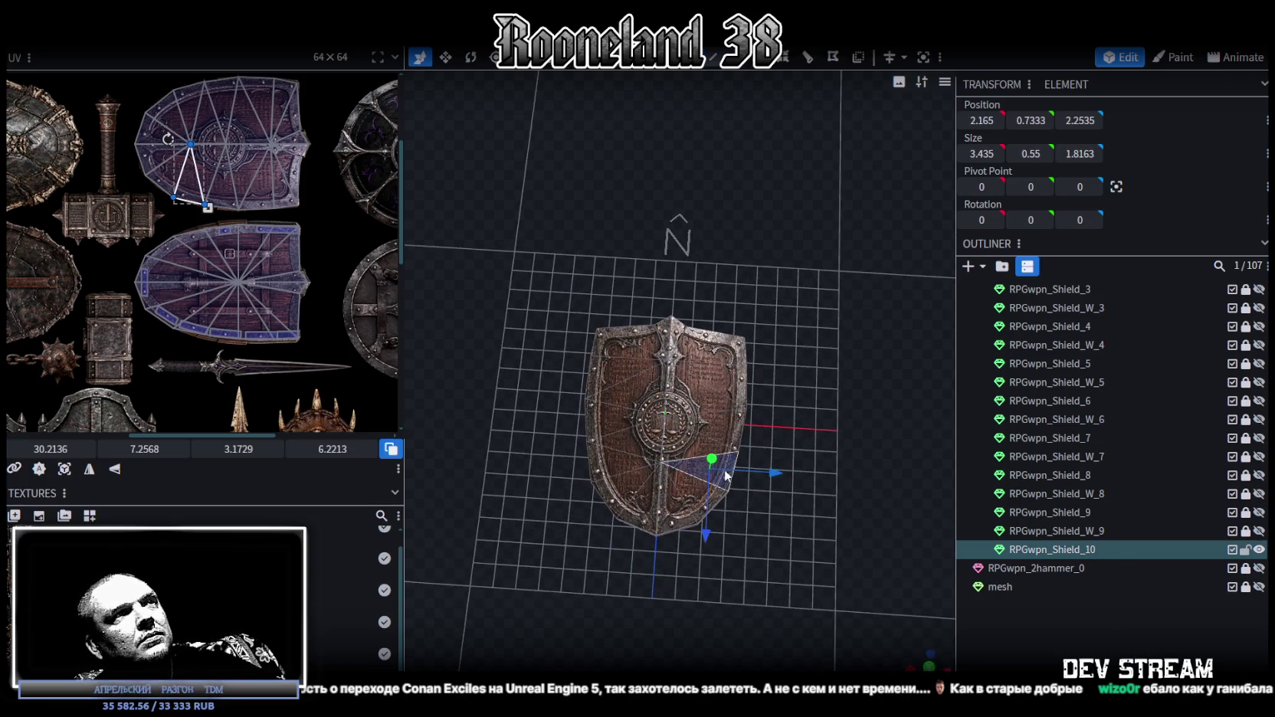
# - Assign the PRG_wpn6.png texture to the RPGwpn_Shield_10 mesh
pyautogui.scroll(-2, 168, 271)
pyautogui.scroll(-2, 168, 271)
pyautogui.click(723, 405)
pyautogui.click(1070, 559)
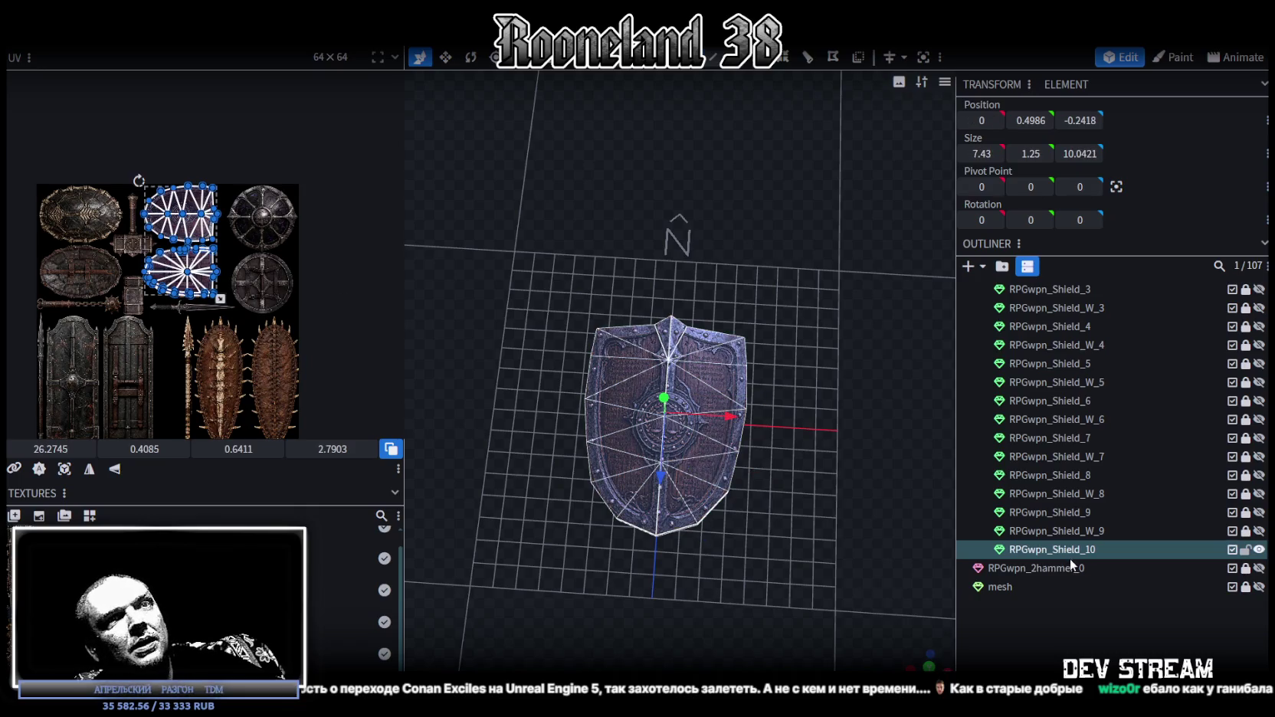
pyautogui.rightClick(1072, 551)
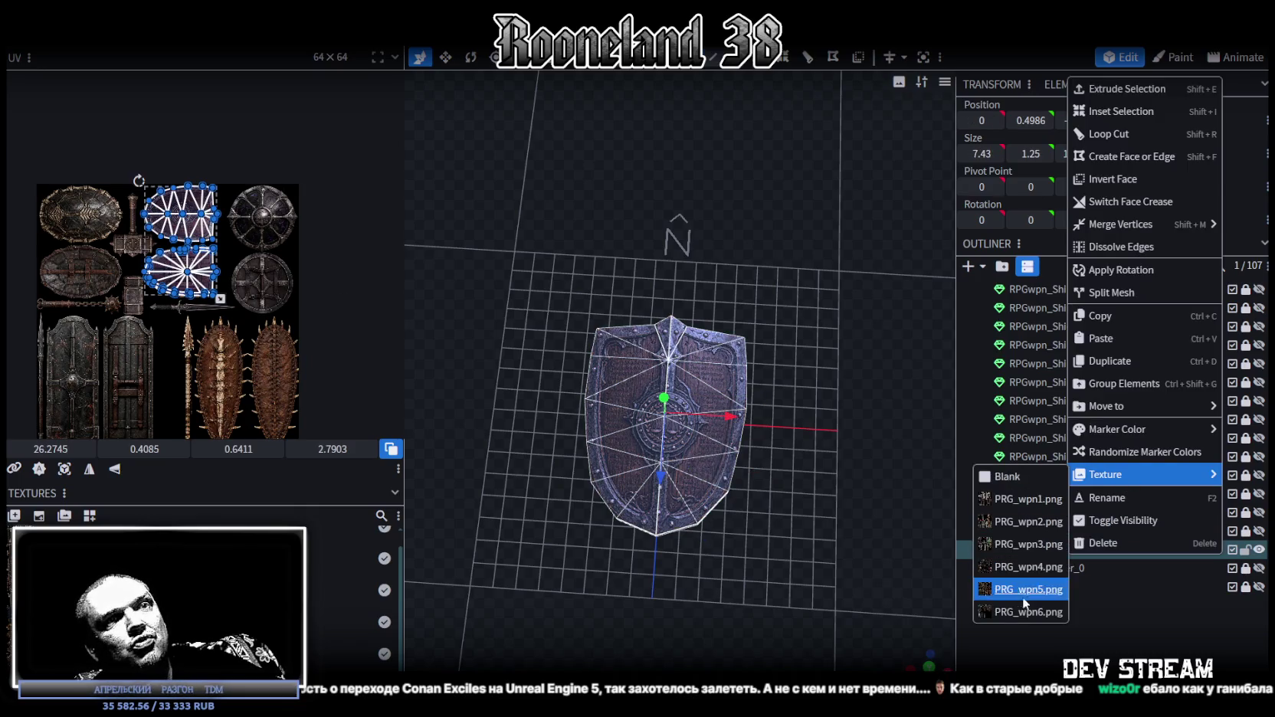
pyautogui.click(1012, 612)
# - Drag the shield's UV island off the shield artwork onto an empty atlas area
pyautogui.scroll(2, 97, 235)
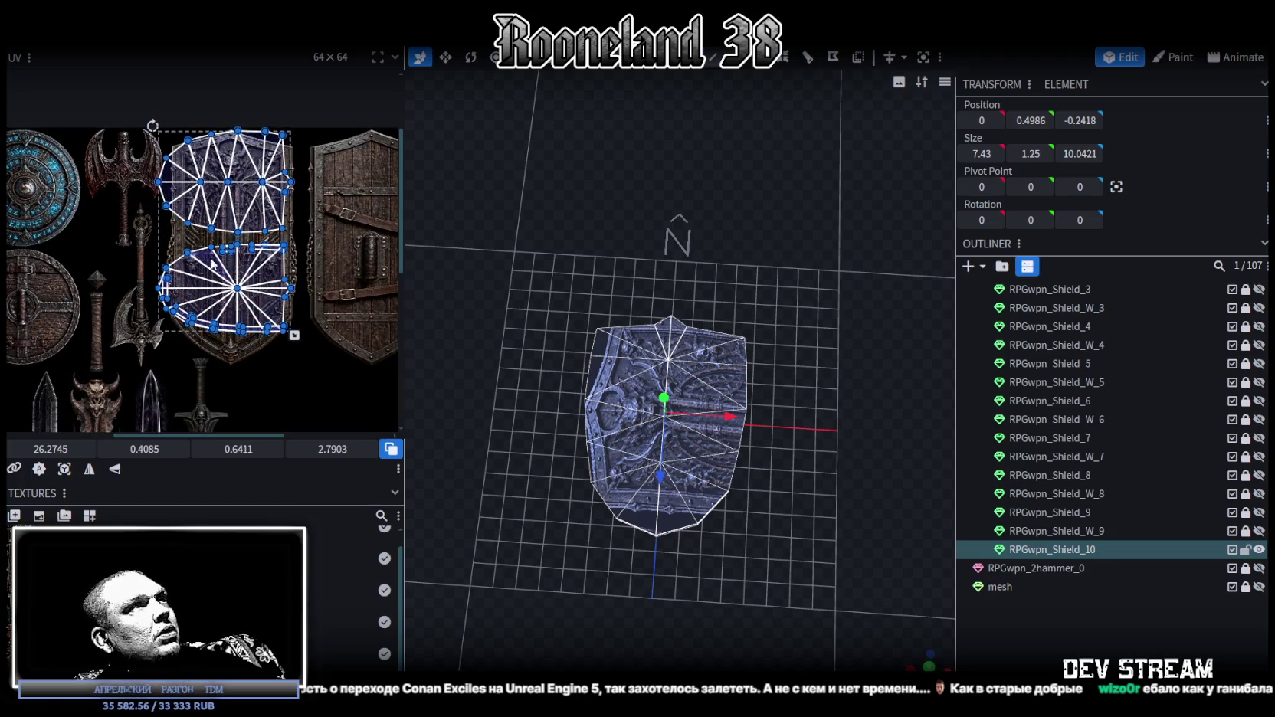
pyautogui.scroll(2, 804, 404)
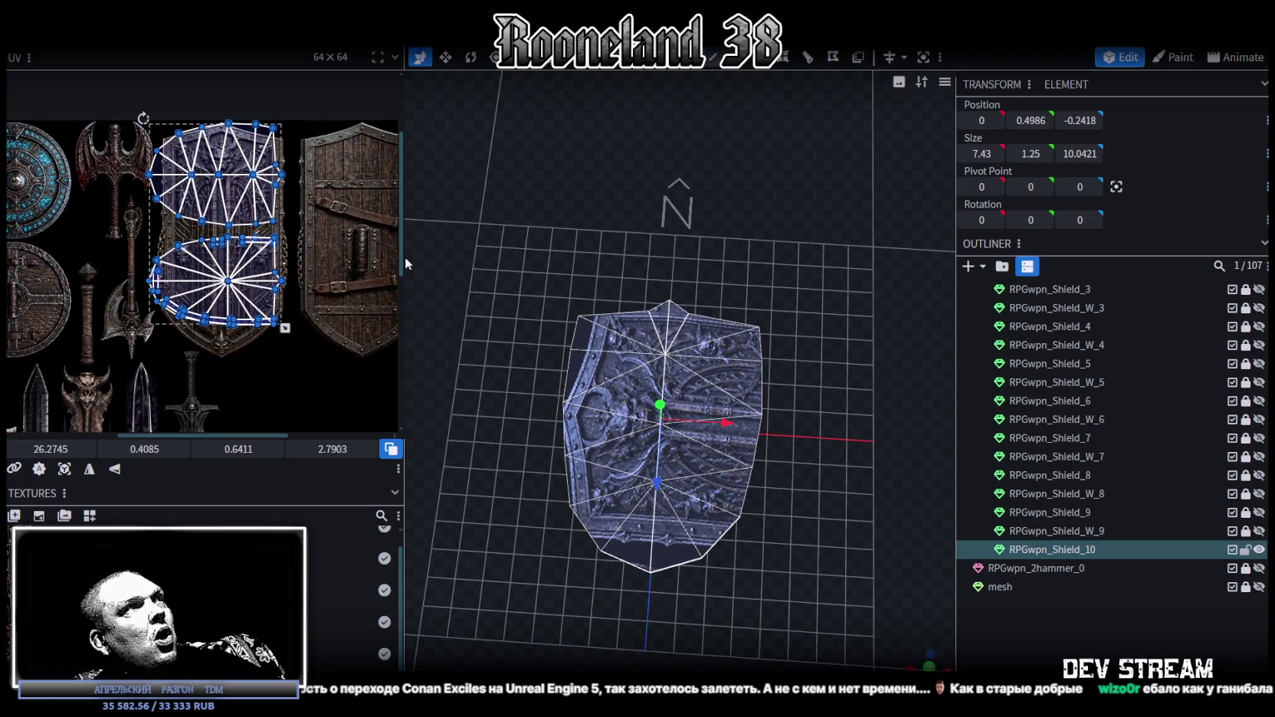
pyautogui.scroll(-1, 326, 273)
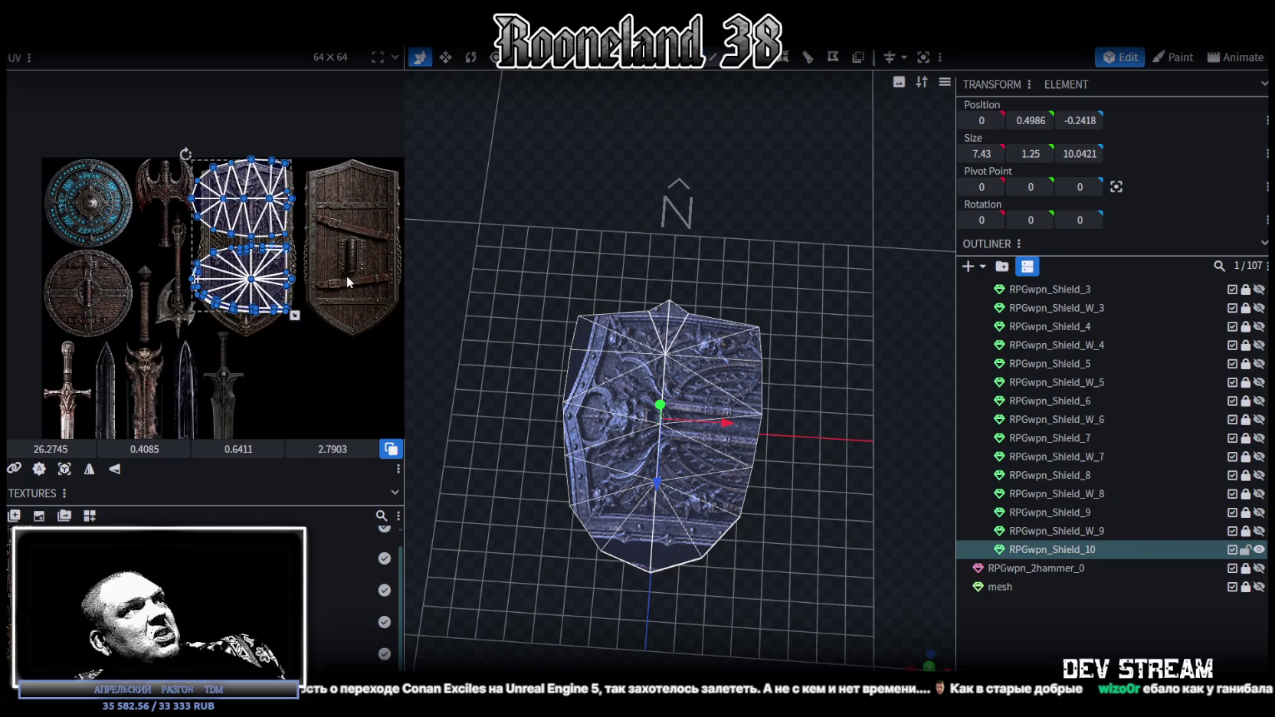
pyautogui.moveTo(245, 230); pyautogui.dragTo(323, 435)
pyautogui.moveTo(308, 338); pyautogui.dragTo(343, 351)
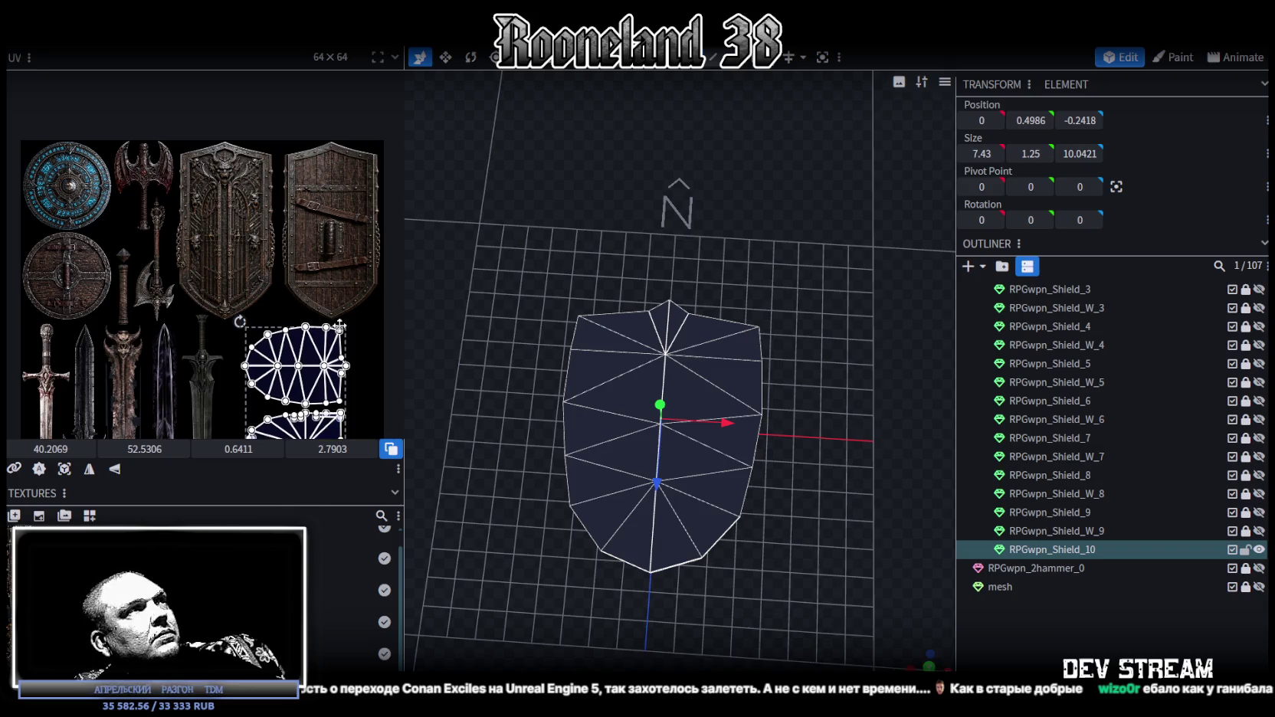
pyautogui.scroll(1, 664, 316)
pyautogui.scroll(1, 749, 300)
# - Flatten the shield's left and right rim edges at X -3.5 and 3.5
pyautogui.moveTo(920, 661)
pyautogui.mouseDown()
pyautogui.moveTo(796, 461)
pyautogui.moveTo(831, 534)
pyautogui.mouseUp()
pyautogui.moveTo(904, 651)
pyautogui.mouseDown()
pyautogui.moveTo(853, 568)
pyautogui.moveTo(871, 603)
pyautogui.mouseUp()
pyautogui.moveTo(839, 520)
pyautogui.mouseDown()
pyautogui.moveTo(847, 567)
pyautogui.moveTo(844, 538)
pyautogui.moveTo(869, 499)
pyautogui.moveTo(557, 592)
pyautogui.moveTo(712, 516)
pyautogui.moveTo(714, 545)
pyautogui.moveTo(662, 438)
pyautogui.mouseUp()
pyautogui.moveTo(559, 484)
pyautogui.mouseDown()
pyautogui.moveTo(829, 485)
pyautogui.moveTo(814, 494)
pyautogui.mouseUp()
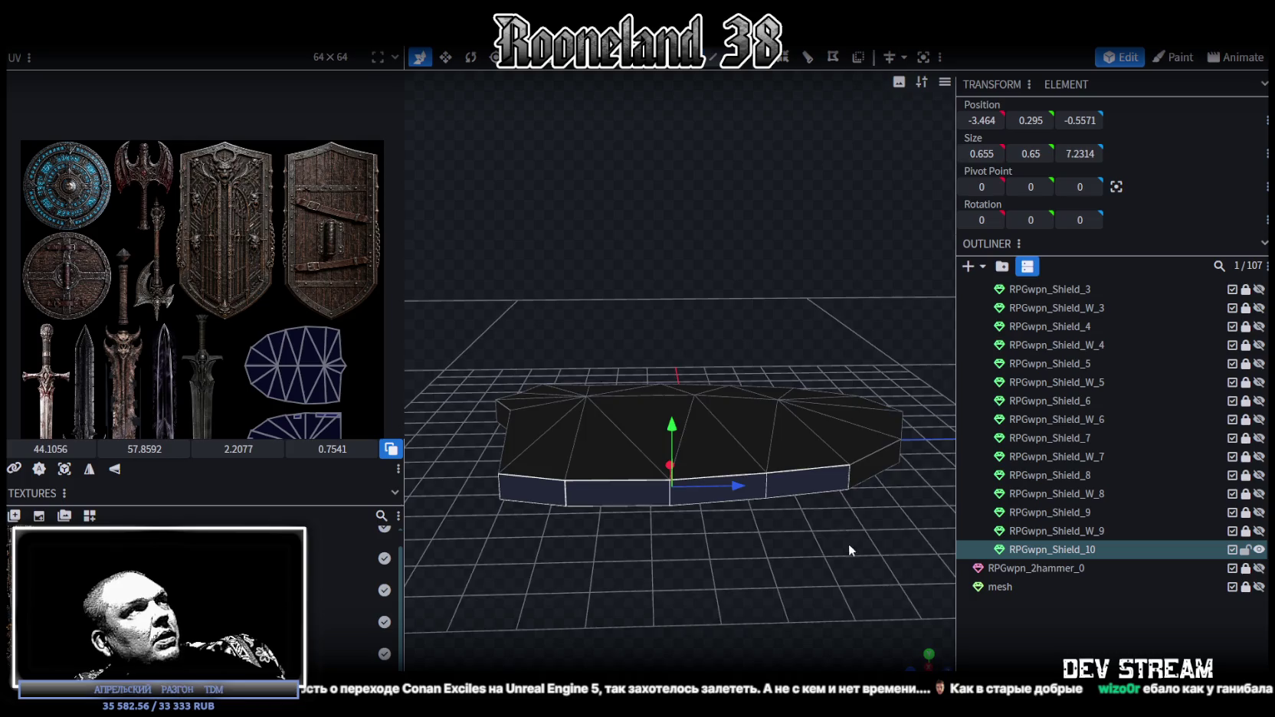
pyautogui.moveTo(851, 548); pyautogui.dragTo(958, 258)
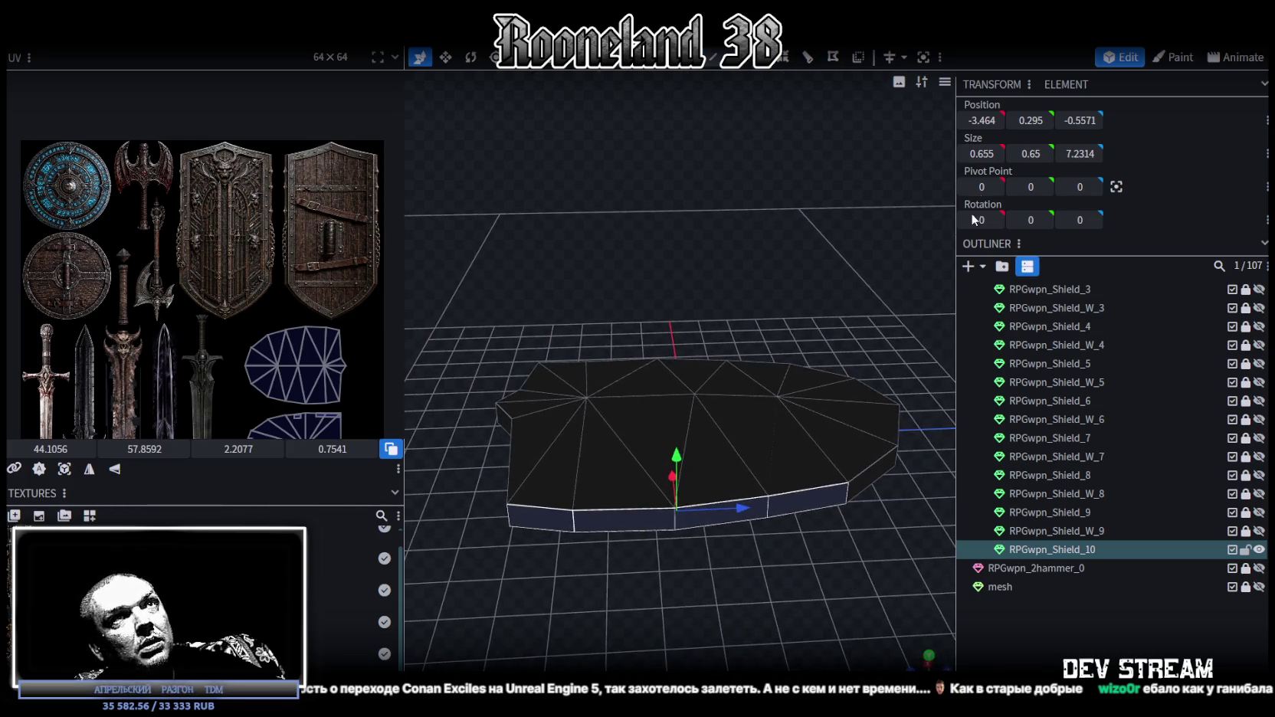
pyautogui.click(989, 120)
pyautogui.click(982, 118)
pyautogui.write('-3.5')
pyautogui.press('Return')
pyautogui.moveTo(834, 615); pyautogui.dragTo(500, 610)
pyautogui.moveTo(871, 455); pyautogui.dragTo(671, 523)
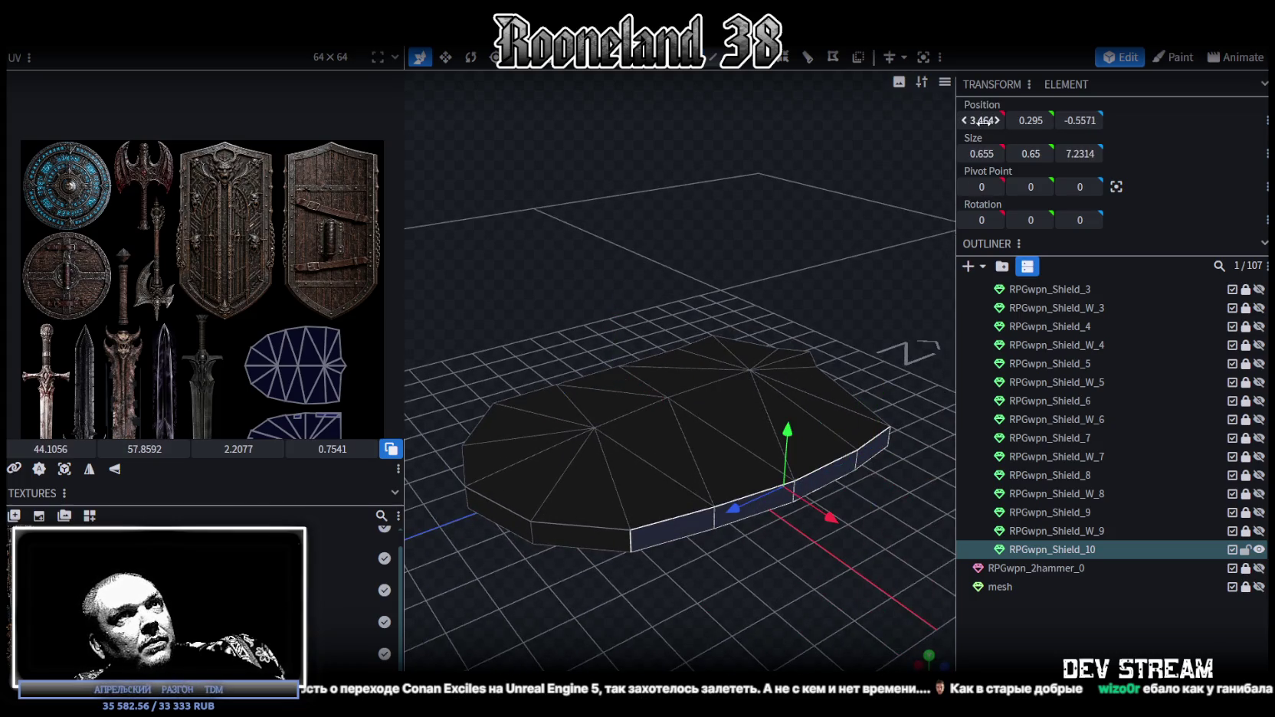
pyautogui.press('Return')
# - Box-select the vertices at the shield's top point for resizing
pyautogui.moveTo(606, 261); pyautogui.dragTo(723, 421)
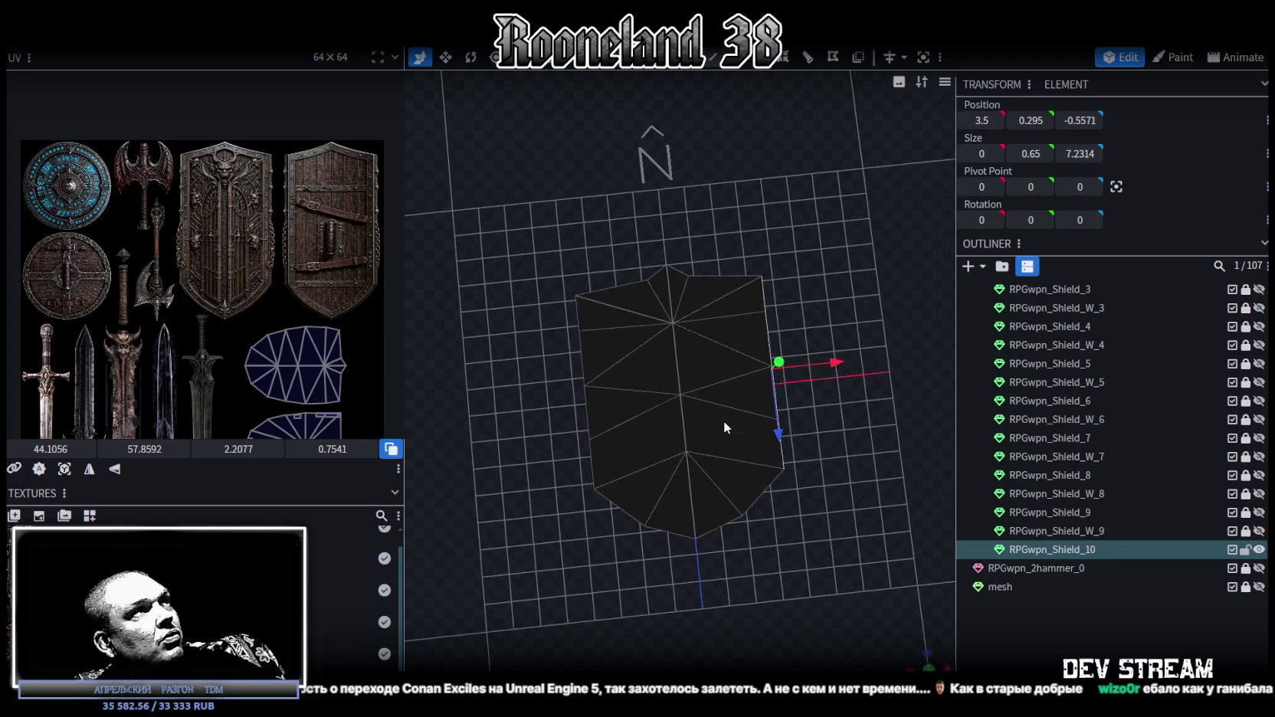
pyautogui.scroll(5, 728, 428)
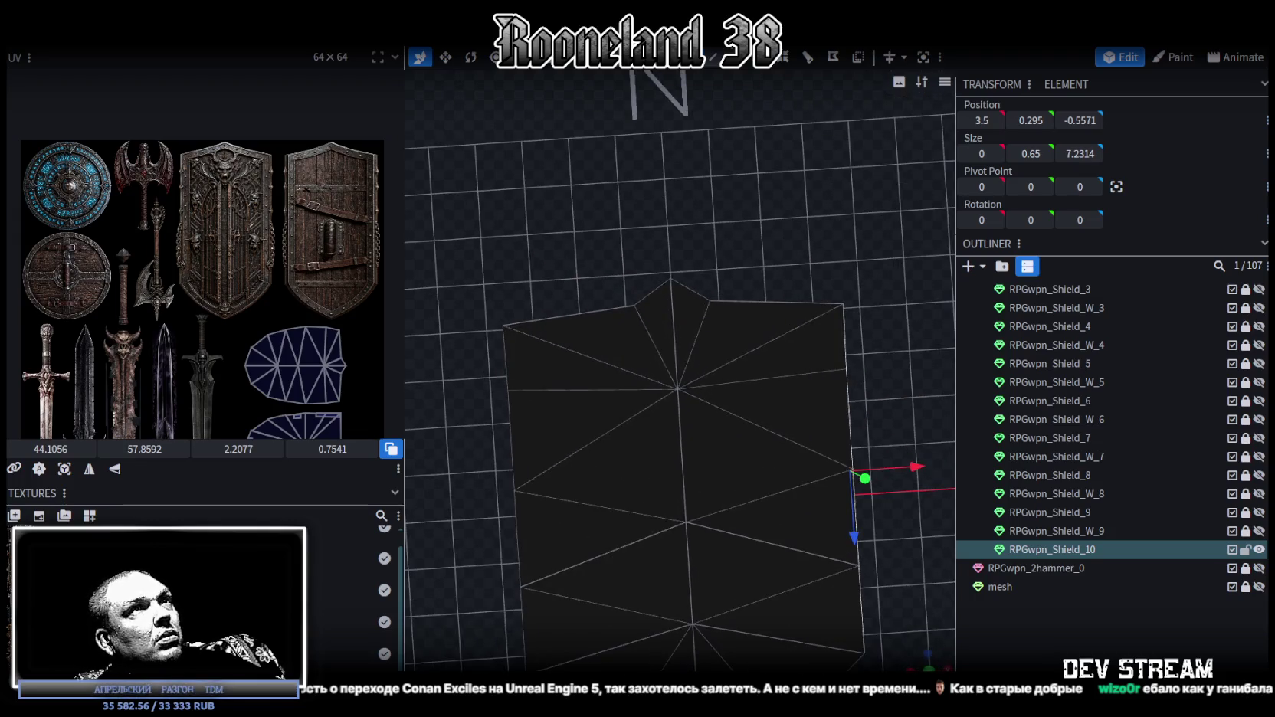
pyautogui.moveTo(606, 253)
pyautogui.mouseDown()
pyautogui.moveTo(741, 327)
pyautogui.moveTo(771, 294)
pyautogui.mouseUp()
pyautogui.press('v')
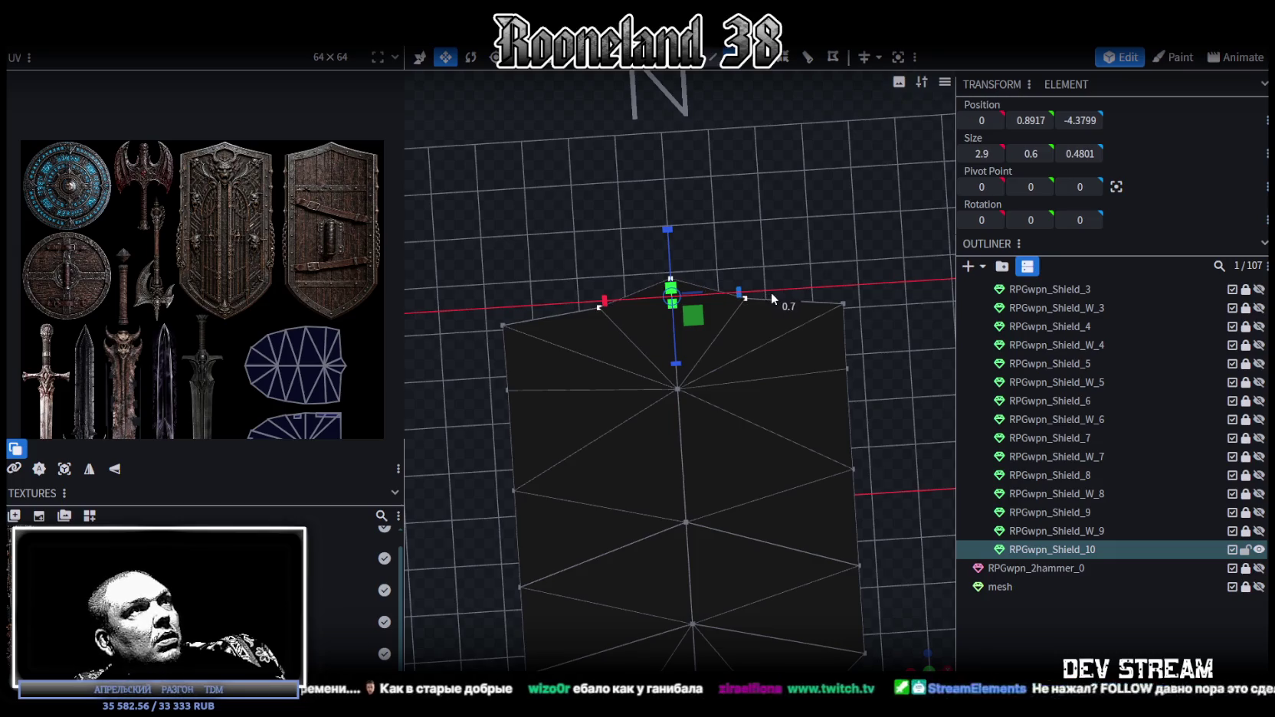
# - Push the top point out 0.3 units, then stretch the shield to 15.84 long and about 8 wide
pyautogui.press('v')
pyautogui.moveTo(673, 362)
pyautogui.mouseDown()
pyautogui.moveTo(680, 343)
pyautogui.moveTo(624, 379)
pyautogui.moveTo(644, 406)
pyautogui.moveTo(624, 441)
pyautogui.moveTo(638, 414)
pyautogui.mouseUp()
pyautogui.doubleClick(671, 378)
pyautogui.press('v')
pyautogui.moveTo(650, 357)
pyautogui.mouseDown()
pyautogui.moveTo(648, 283)
pyautogui.moveTo(649, 296)
pyautogui.mouseUp()
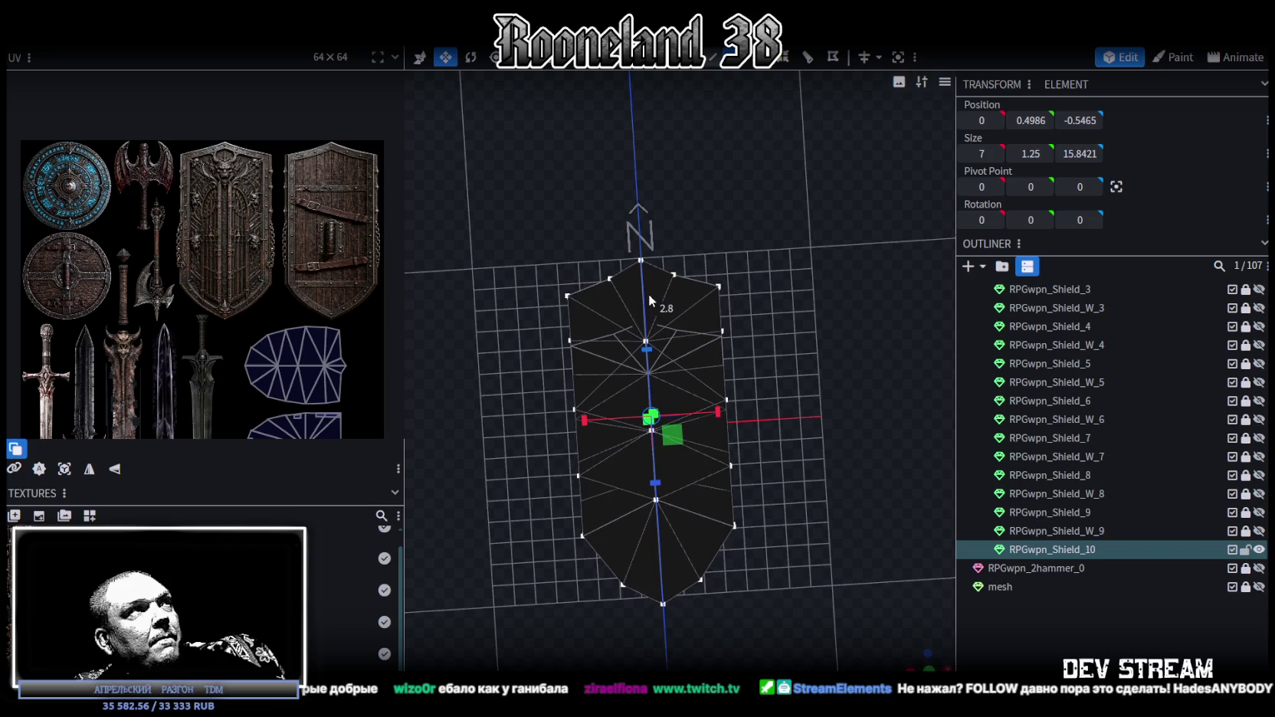
pyautogui.moveTo(717, 409); pyautogui.dragTo(726, 408)
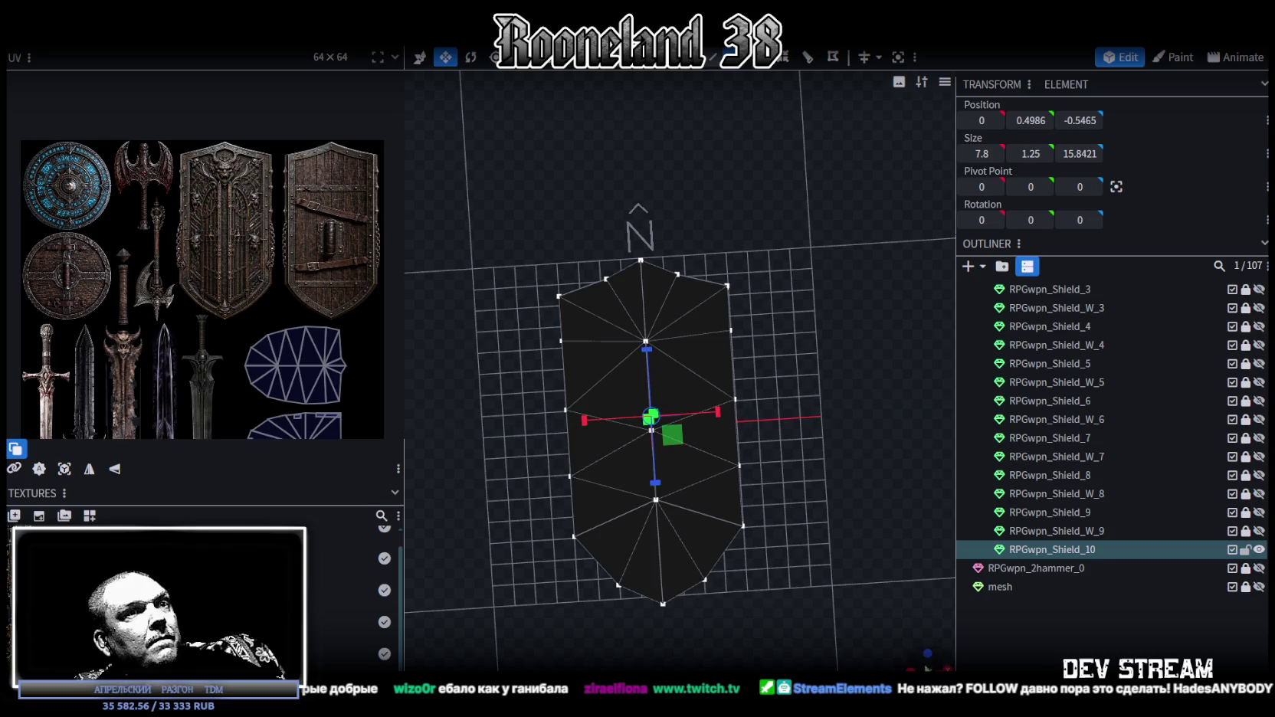
pyautogui.moveTo(767, 491)
pyautogui.mouseDown()
pyautogui.moveTo(751, 383)
pyautogui.moveTo(743, 423)
pyautogui.moveTo(729, 420)
pyautogui.moveTo(807, 431)
pyautogui.mouseUp()
pyautogui.hotkey('ctrl', 'z')
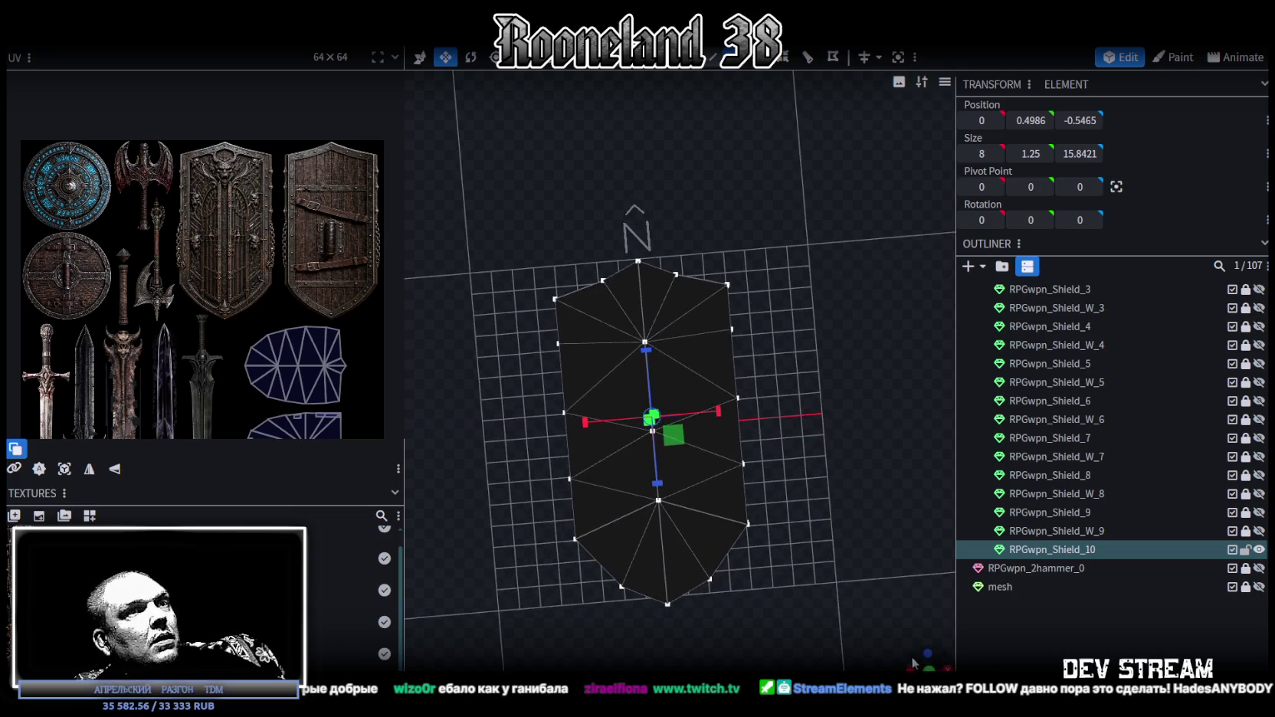
# - From a top-down view, shift the shield 0.25 units along its length
pyautogui.moveTo(811, 570); pyautogui.dragTo(812, 562)
pyautogui.click(929, 668)
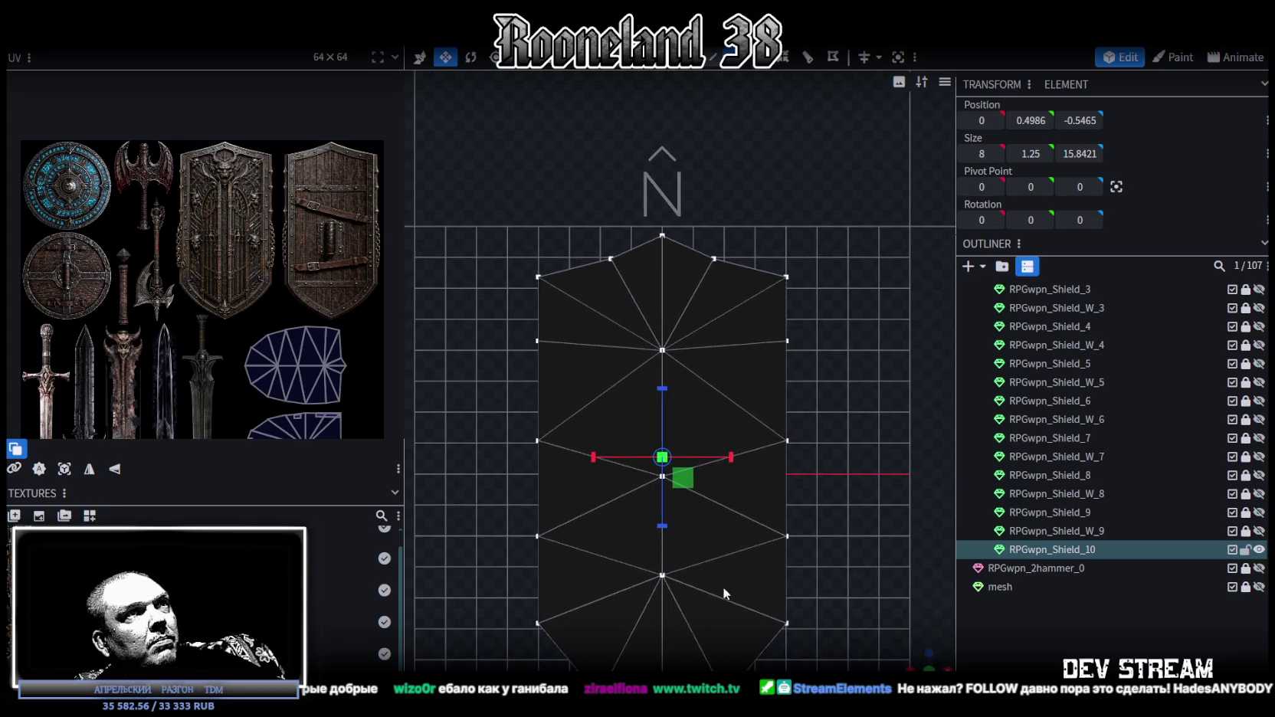
pyautogui.press('p')
pyautogui.moveTo(675, 536); pyautogui.dragTo(660, 512)
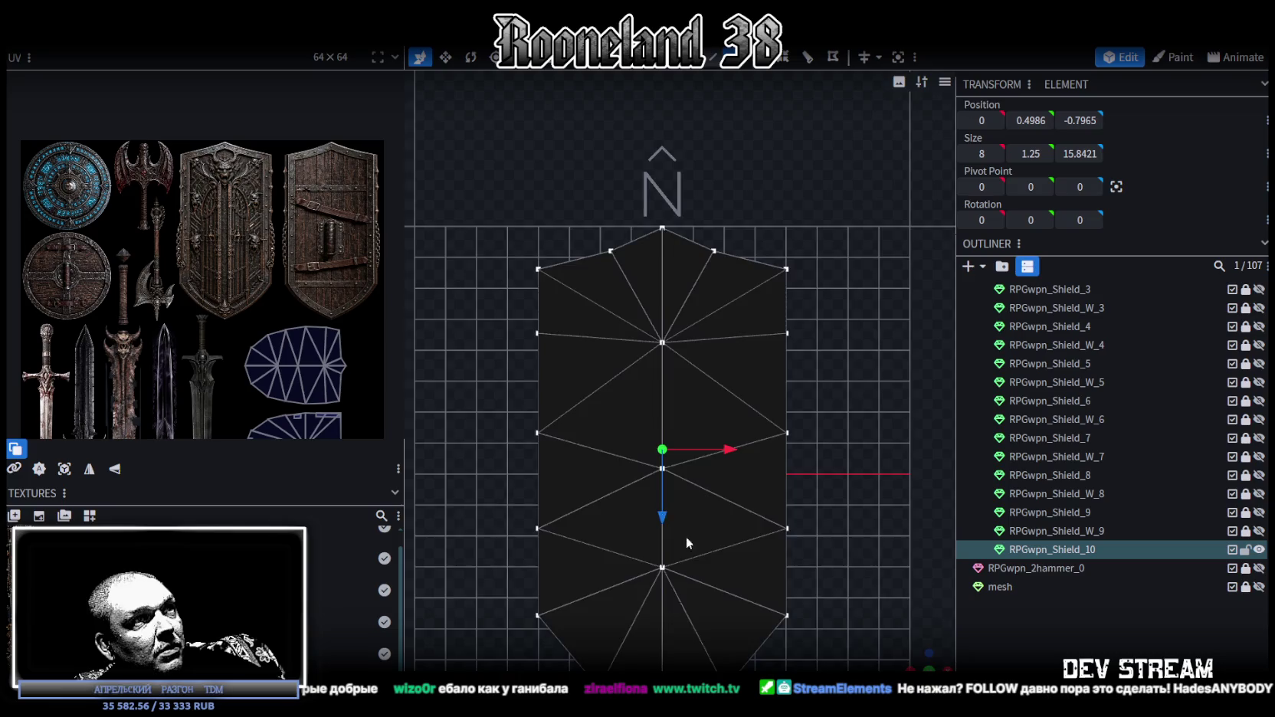
pyautogui.scroll(-2, 677, 529)
pyautogui.scroll(-1, 720, 513)
pyautogui.scroll(2, 719, 509)
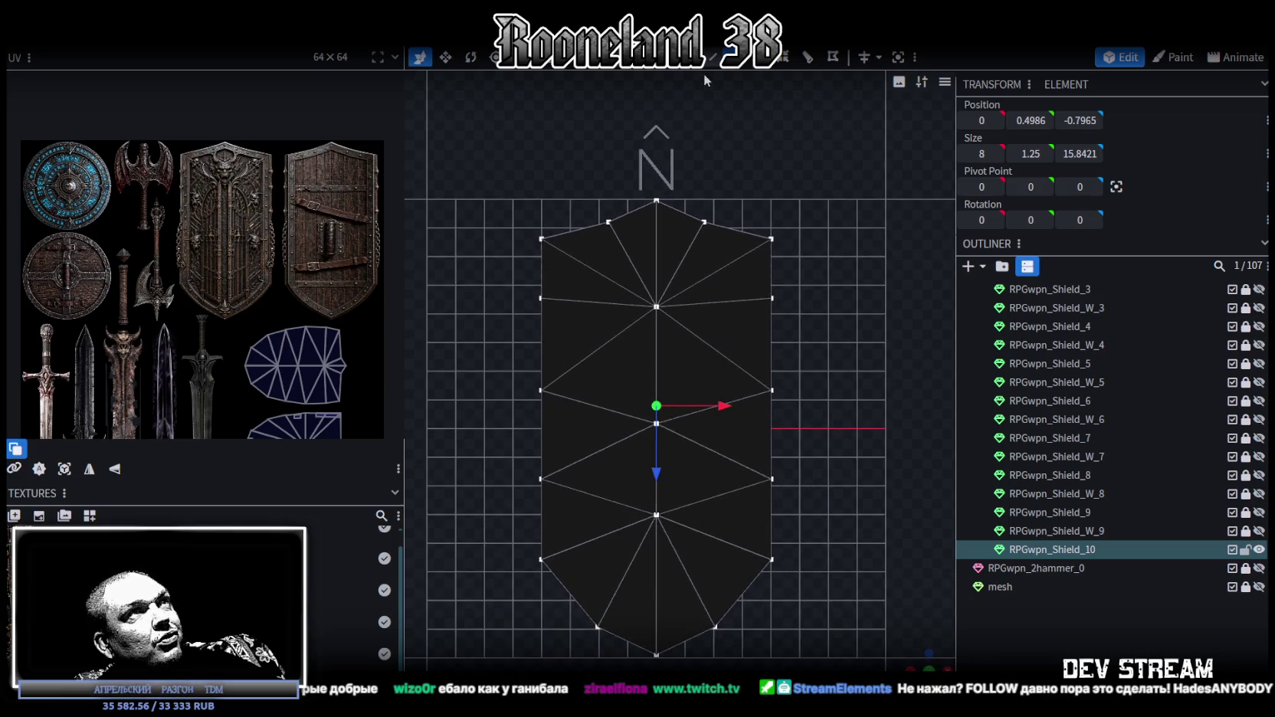
# - Switch to vertex selection and check the top-left corner vertex's Z position
pyautogui.hotkey('ctrl', 'a')
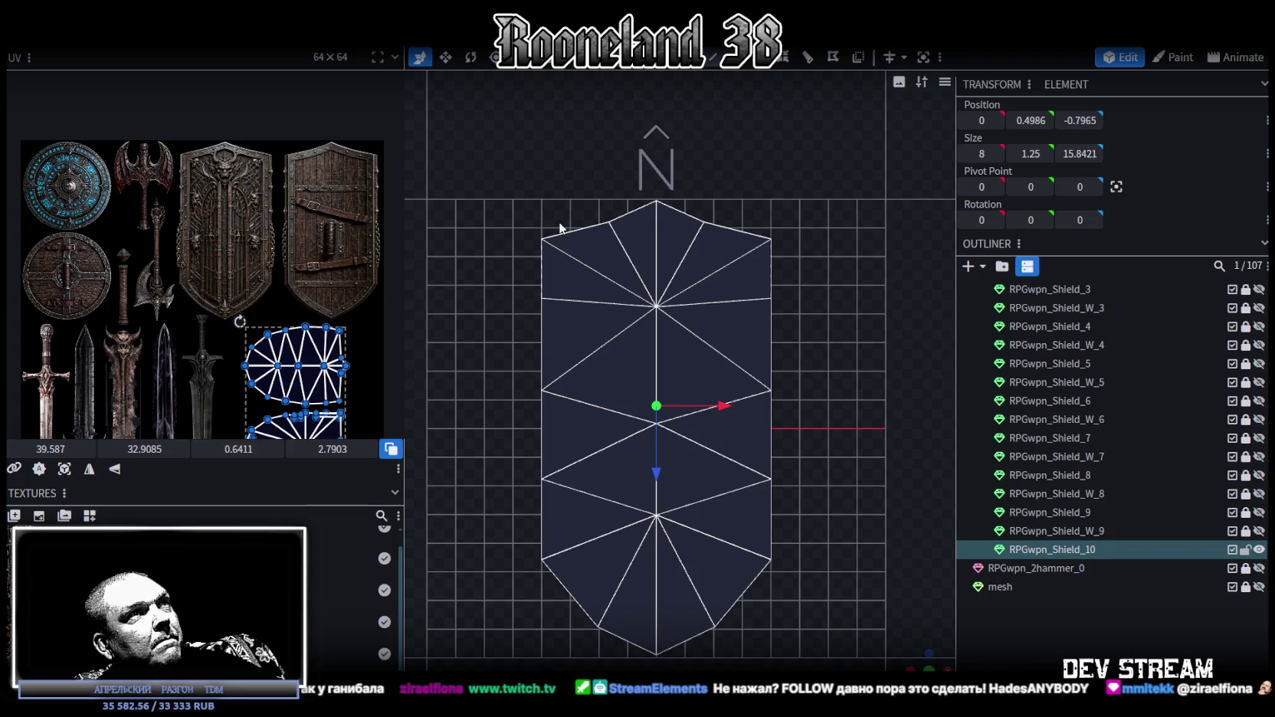
pyautogui.click(740, 58)
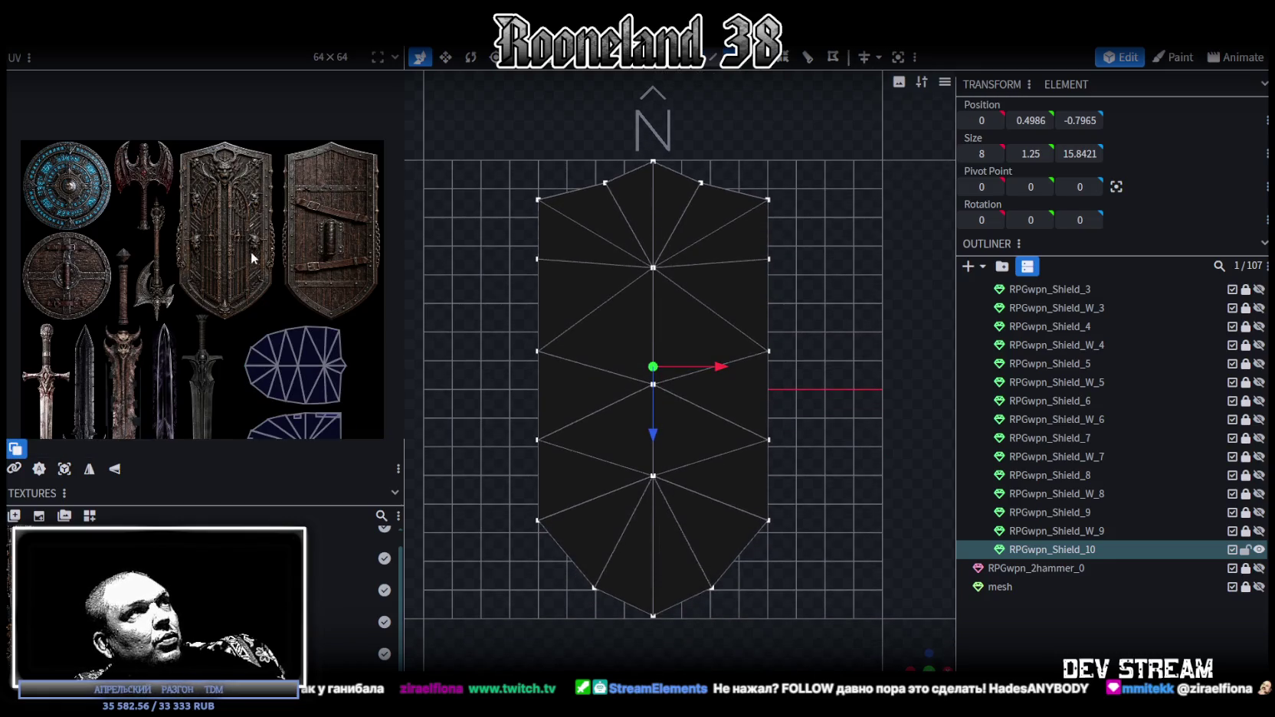
pyautogui.moveTo(678, 483)
pyautogui.mouseDown(button='right')
pyautogui.moveTo(692, 437)
pyautogui.moveTo(678, 442)
pyautogui.mouseUp(button='right')
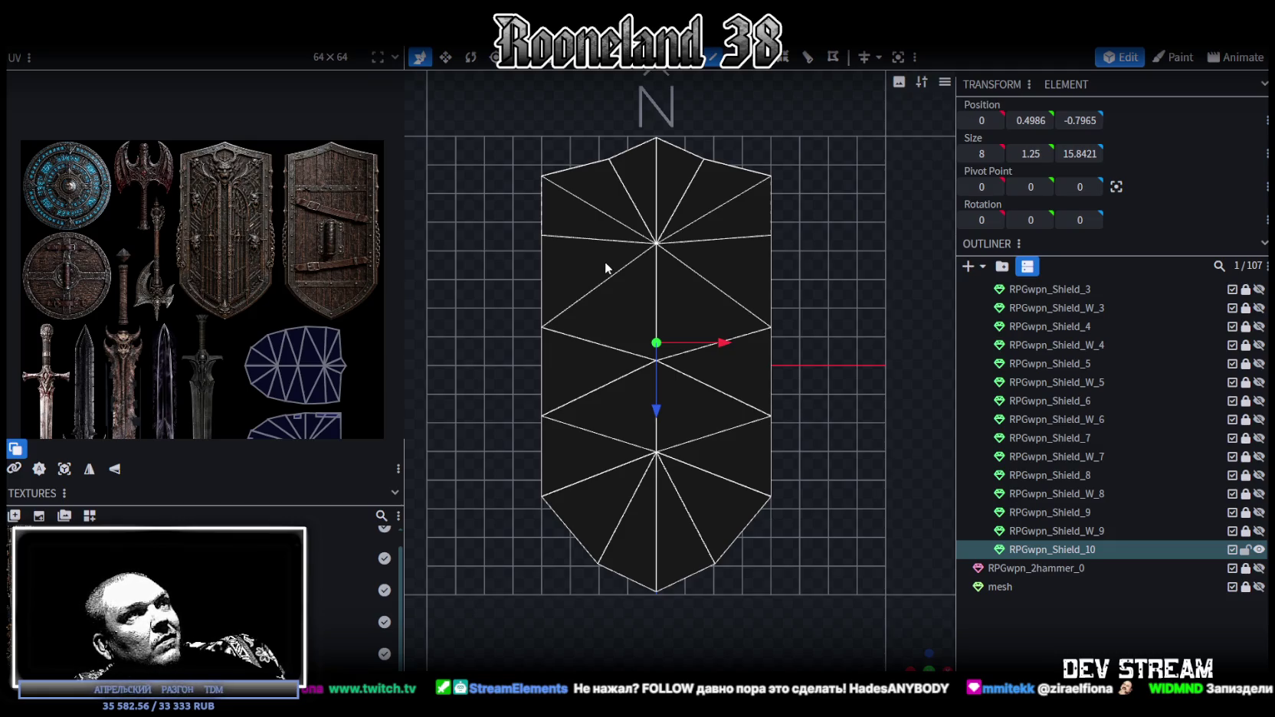
pyautogui.moveTo(604, 261); pyautogui.dragTo(617, 297, button='right')
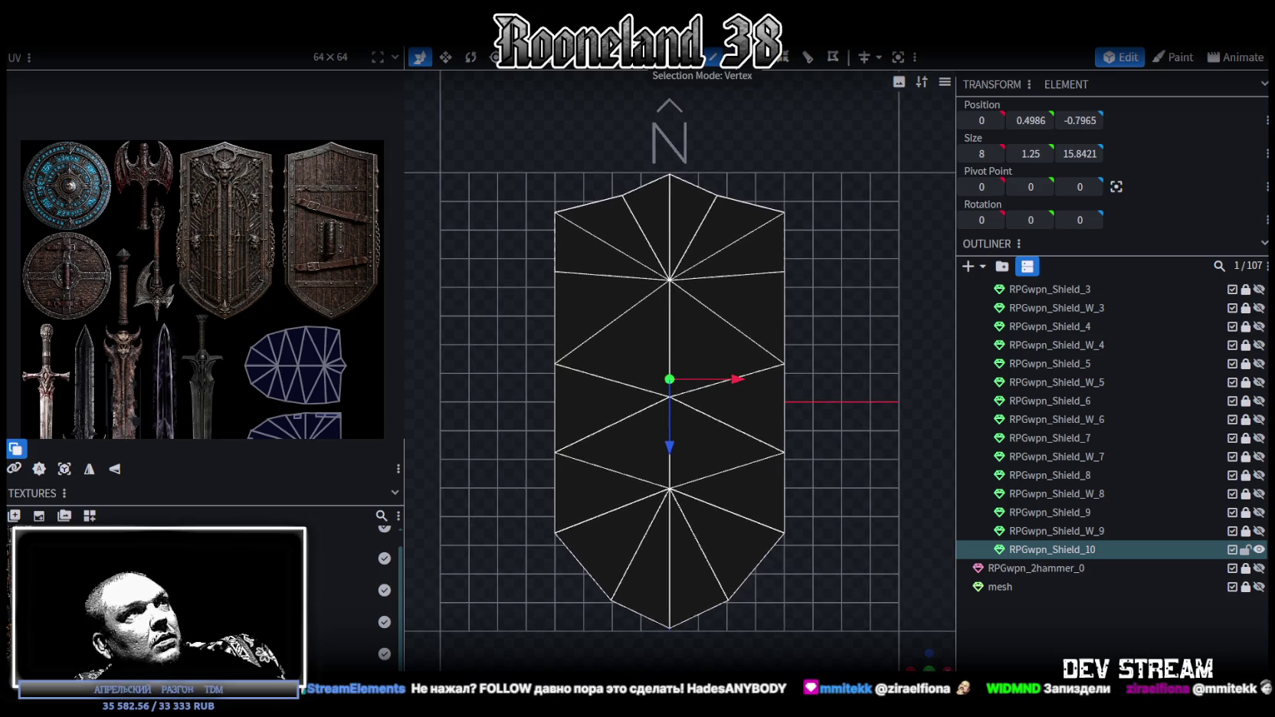
pyautogui.click(555, 213)
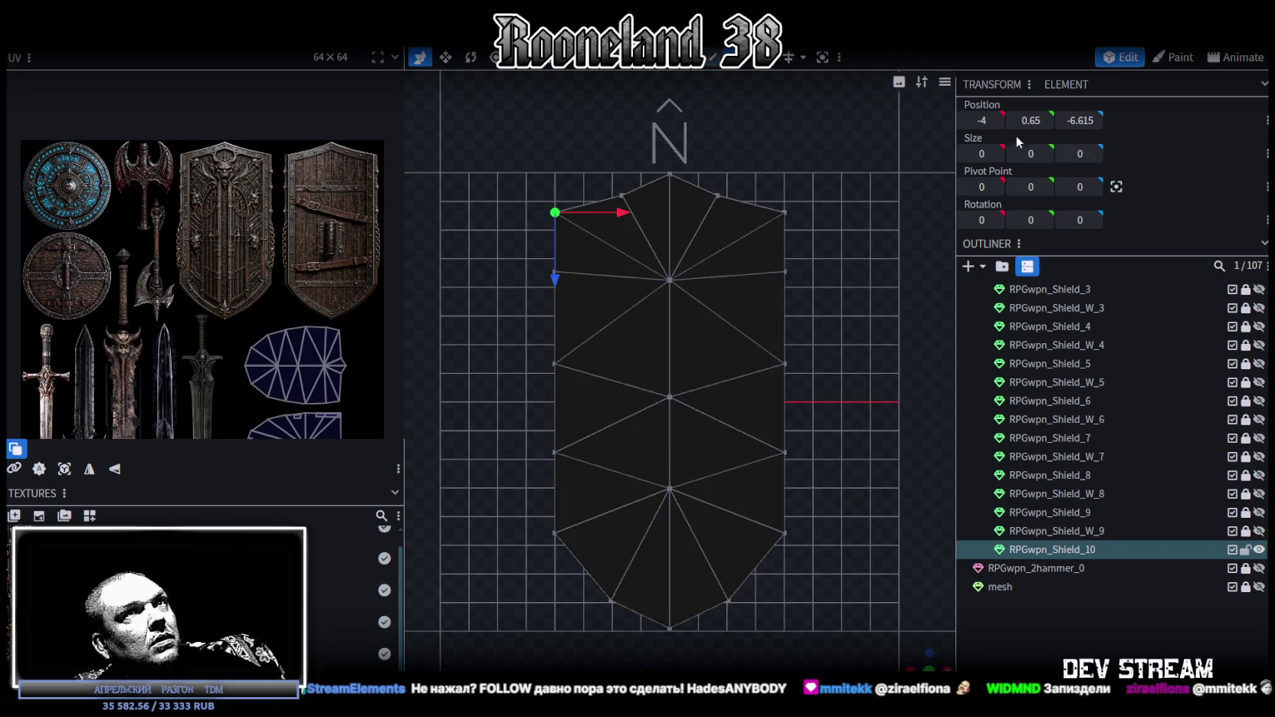
pyautogui.click(1076, 120)
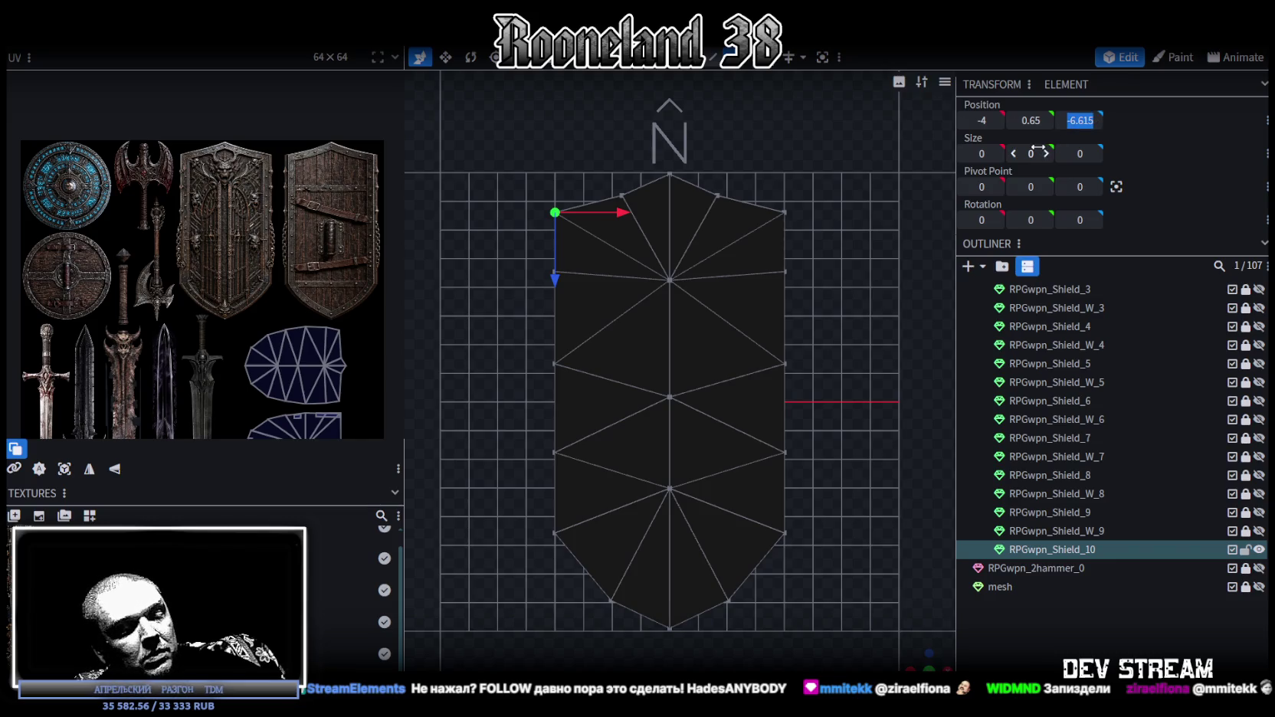
# - Box-select the shield's upper inner vertex rows to edit their Z position
pyautogui.moveTo(510, 249); pyautogui.dragTo(859, 483)
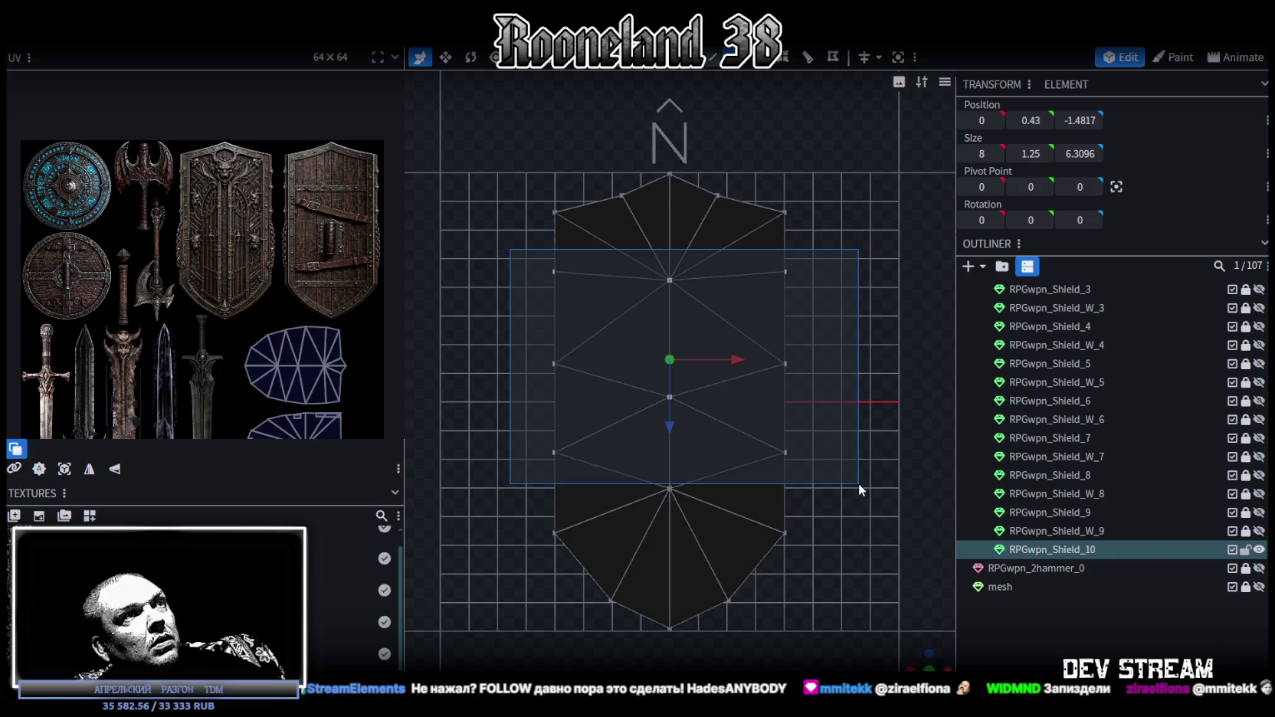
pyautogui.moveTo(860, 483); pyautogui.dragTo(859, 481)
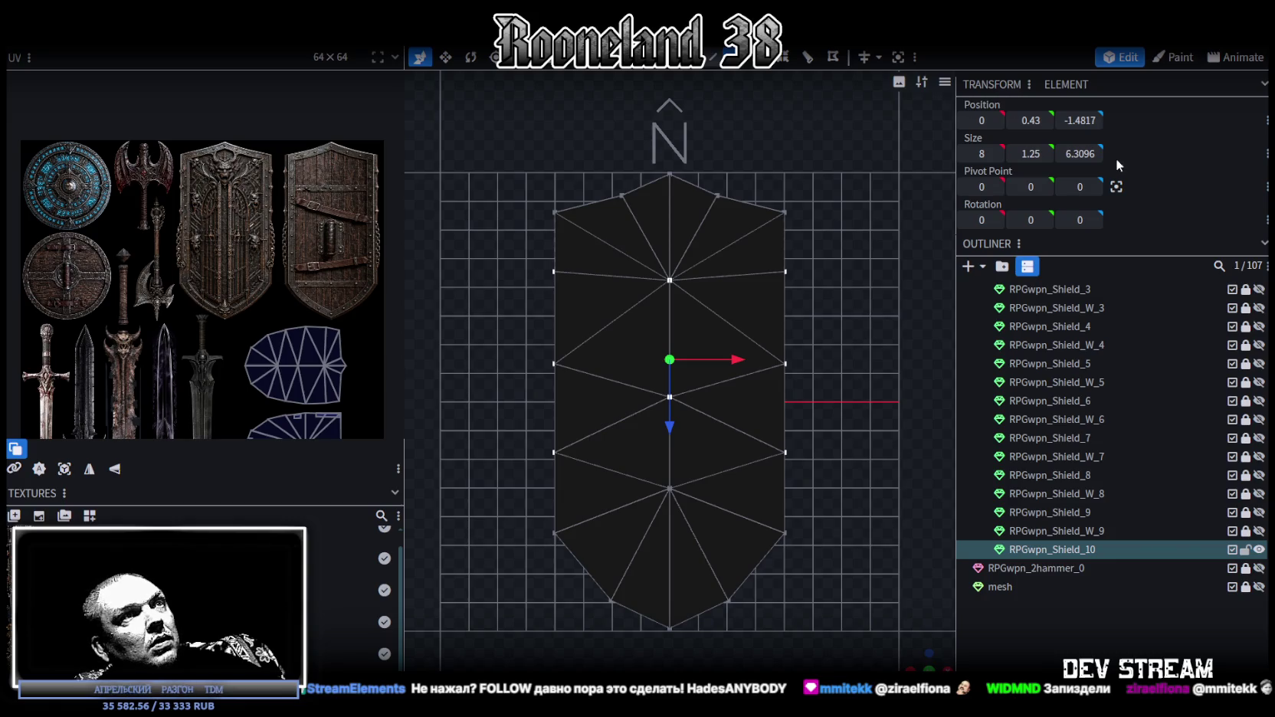
pyautogui.moveTo(511, 238); pyautogui.dragTo(856, 414)
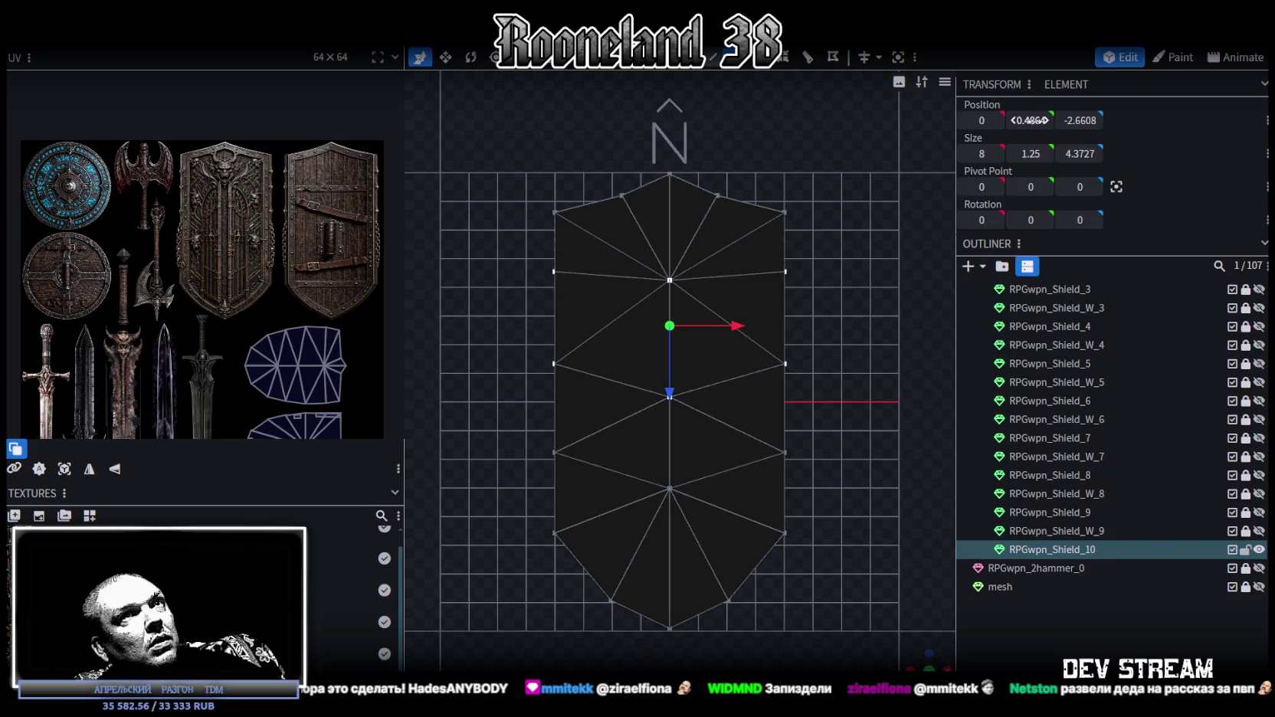
pyautogui.click(1079, 121)
# - Move the upper inner rows to Z -6.615 and merge the overlapping vertices
pyautogui.write('-6.615')
pyautogui.press('Return')
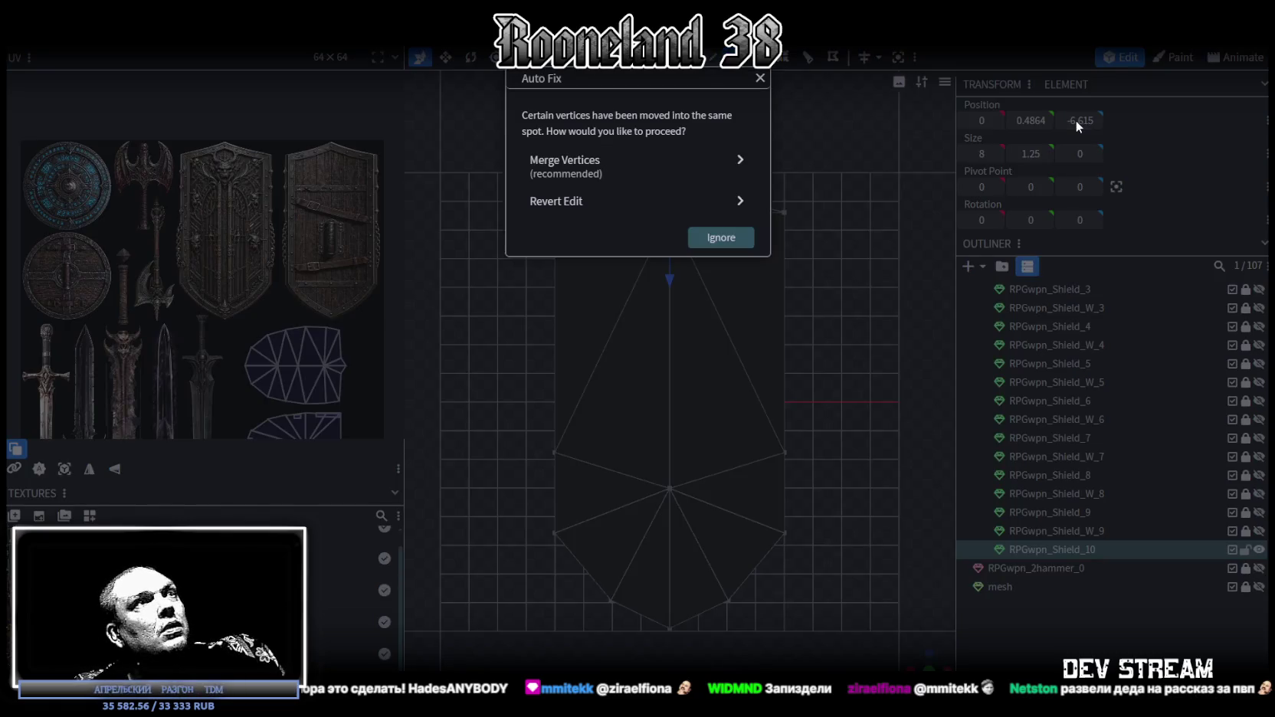
pyautogui.click(644, 167)
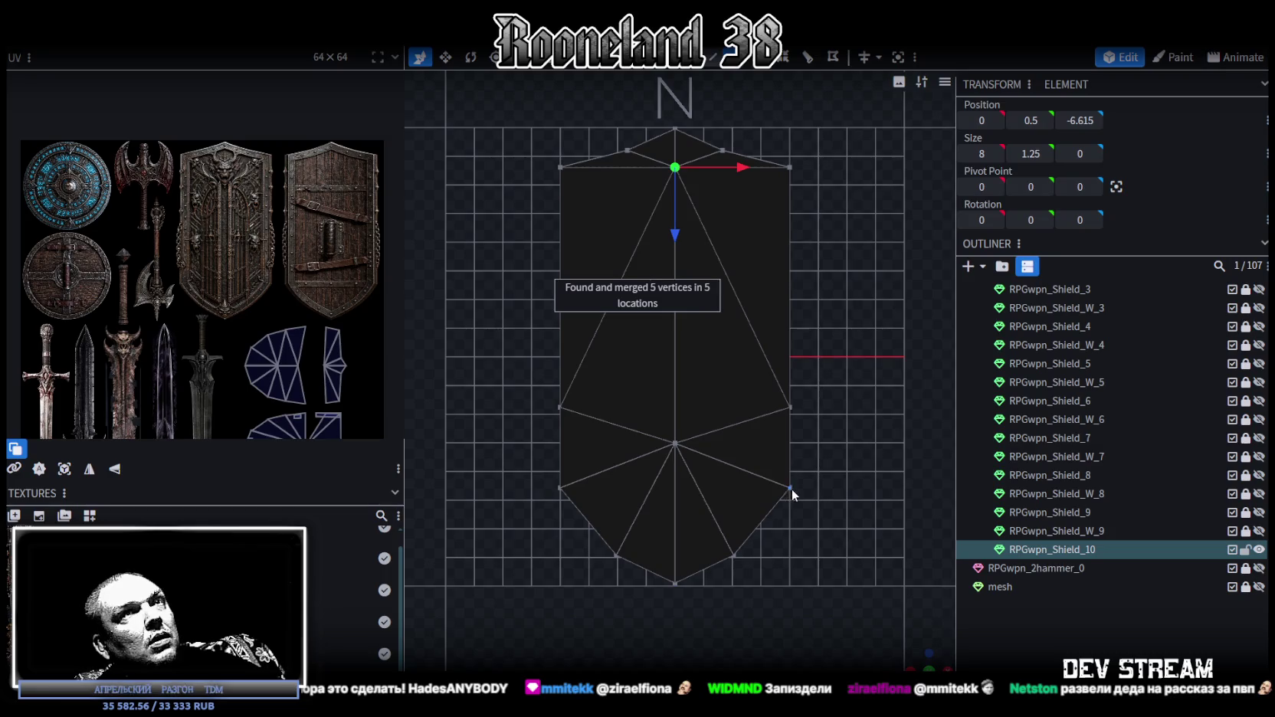
# - Move the lower inner rows onto the bottom edge at Z 4.5703 and merge overlapping vertices
pyautogui.click(790, 488)
pyautogui.click(1073, 121)
pyautogui.moveTo(501, 345); pyautogui.dragTo(839, 495)
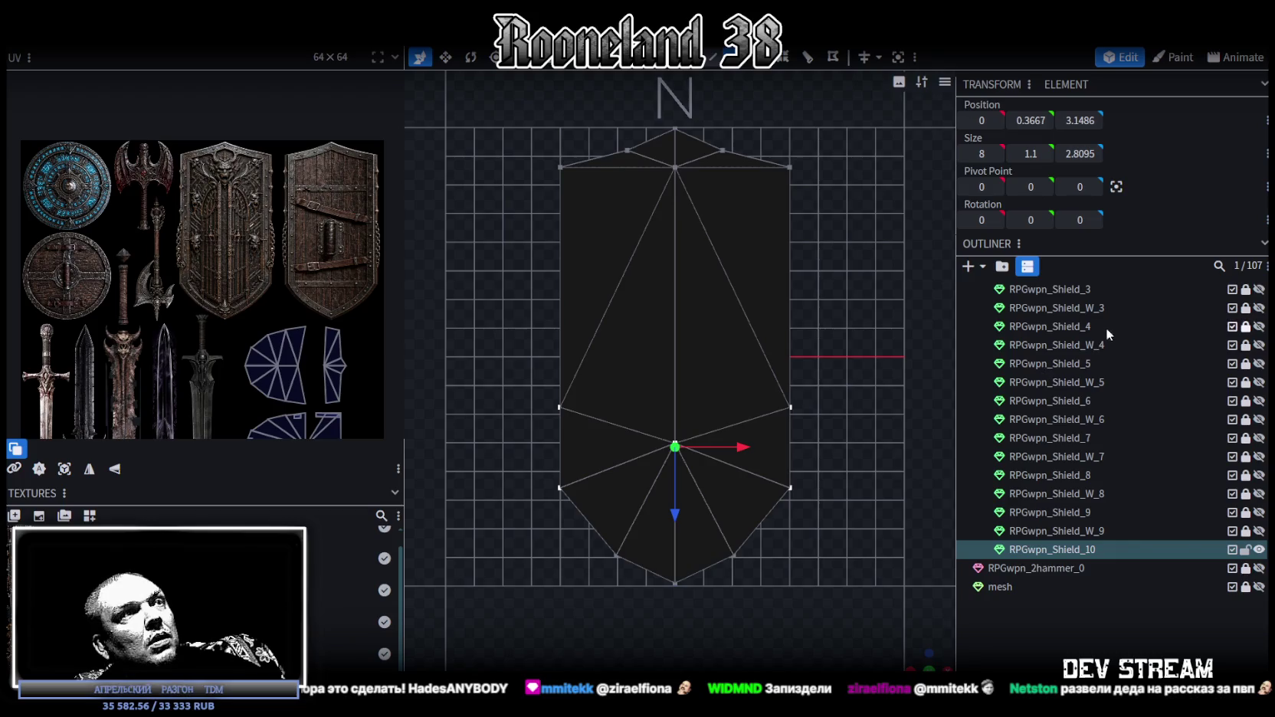
pyautogui.click(1077, 121)
pyautogui.write('4.5703')
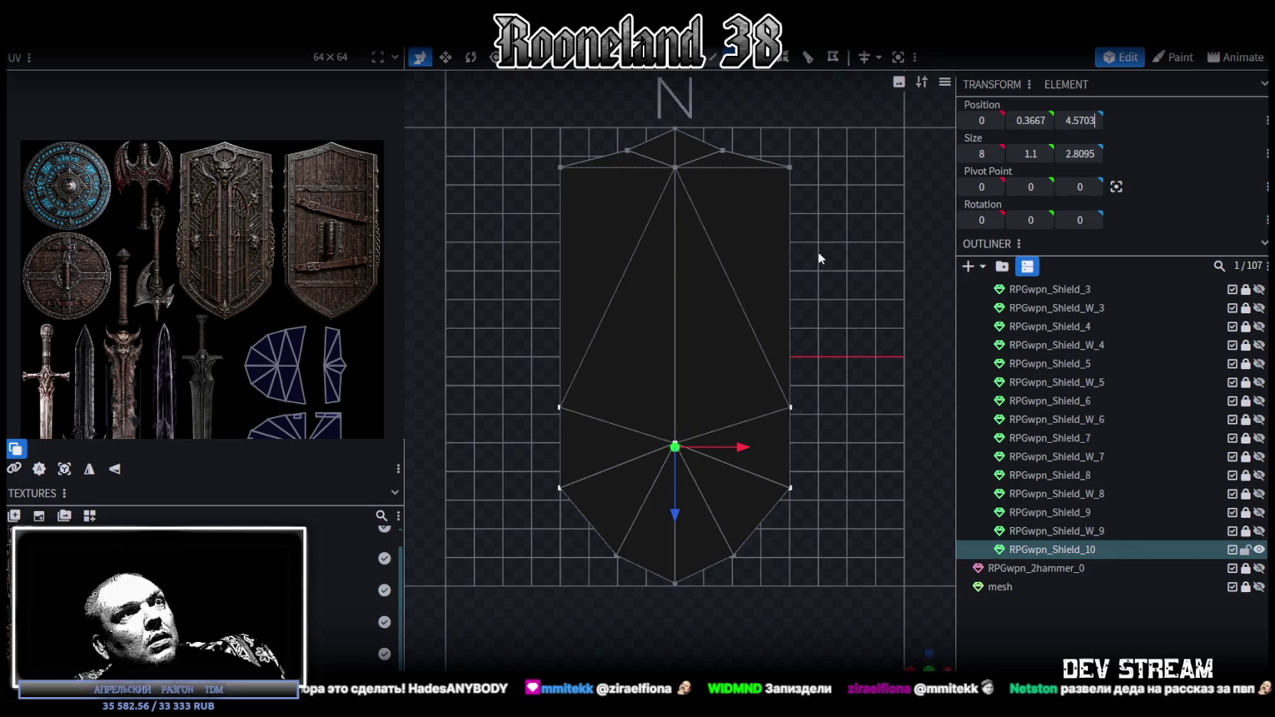
pyautogui.press('Return')
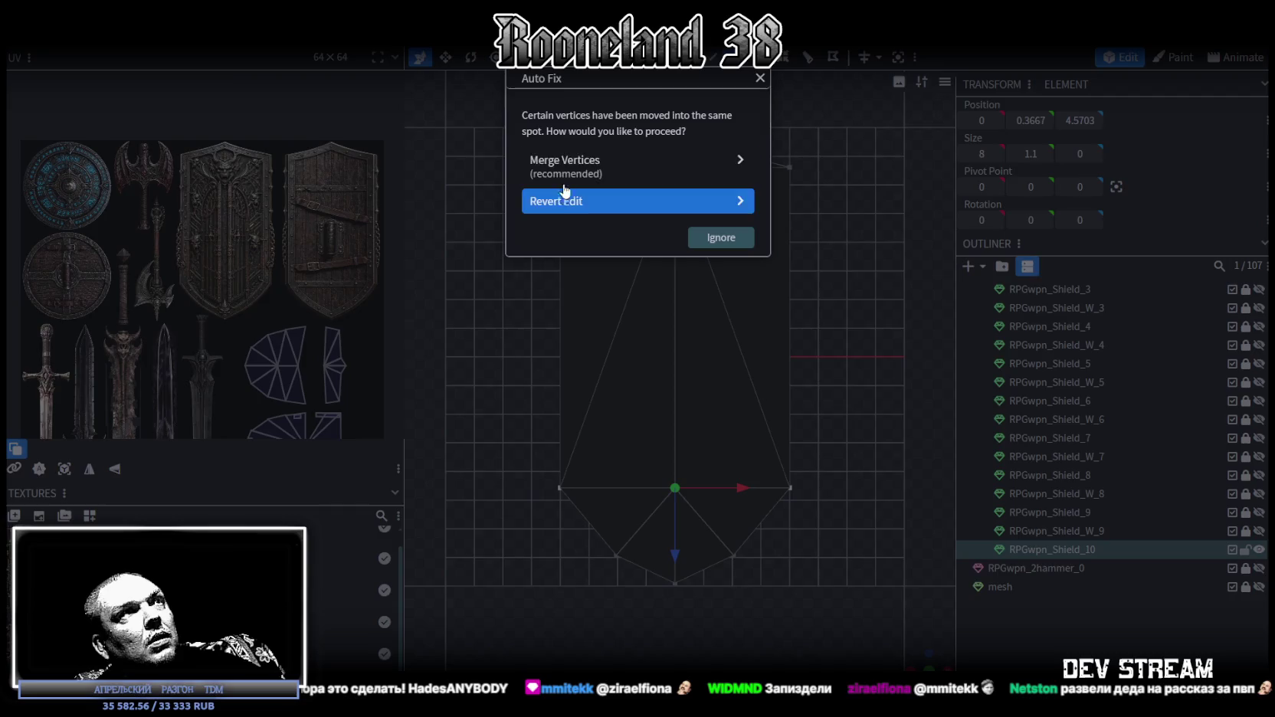
pyautogui.click(636, 201)
# - Return to the top-down view and select all faces of the shield mesh
pyautogui.moveTo(636, 307)
pyautogui.mouseDown()
pyautogui.moveTo(677, 555)
pyautogui.moveTo(767, 645)
pyautogui.moveTo(835, 587)
pyautogui.moveTo(851, 602)
pyautogui.moveTo(867, 574)
pyautogui.moveTo(856, 432)
pyautogui.moveTo(903, 653)
pyautogui.mouseUp()
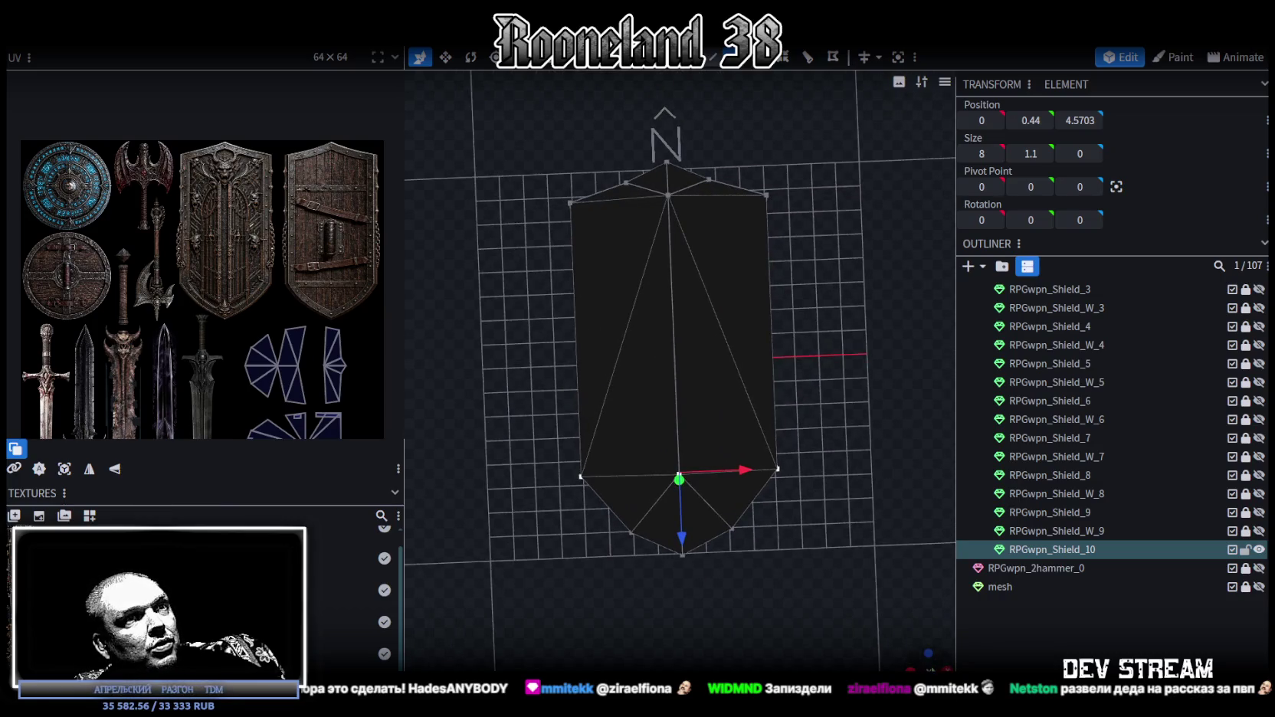
pyautogui.click(930, 665)
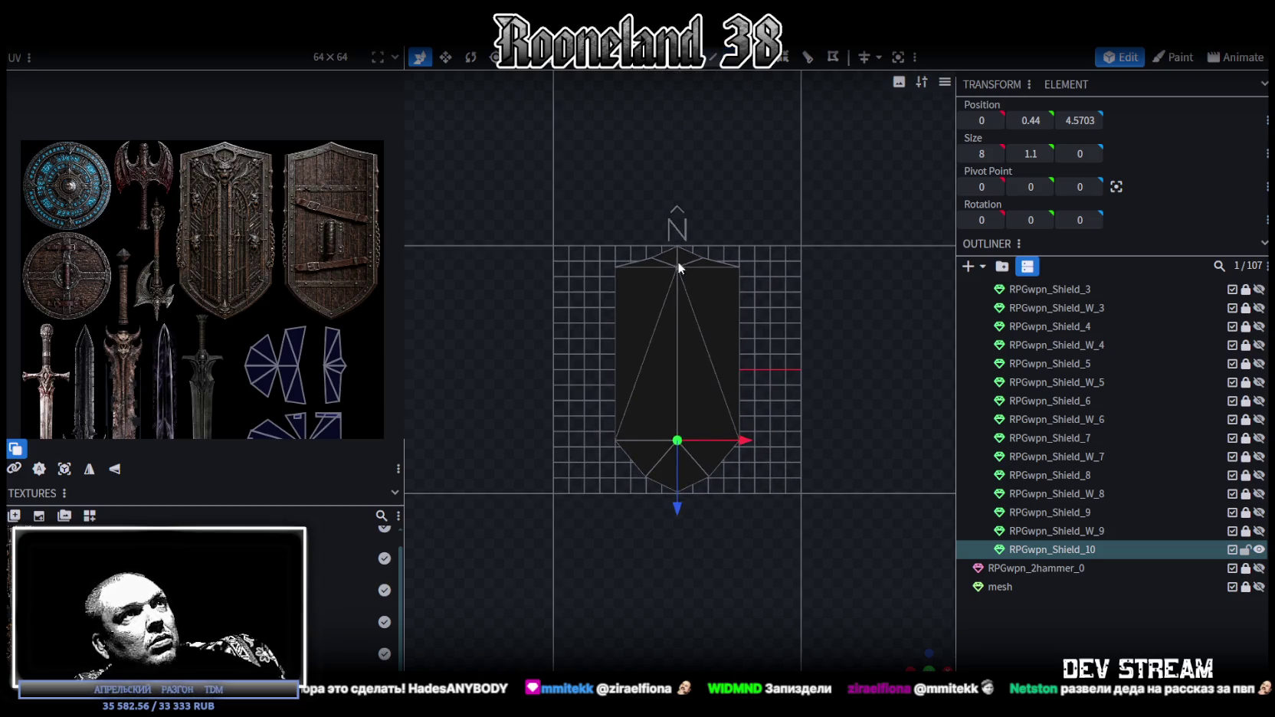
pyautogui.click(684, 311)
pyautogui.doubleClick(706, 313)
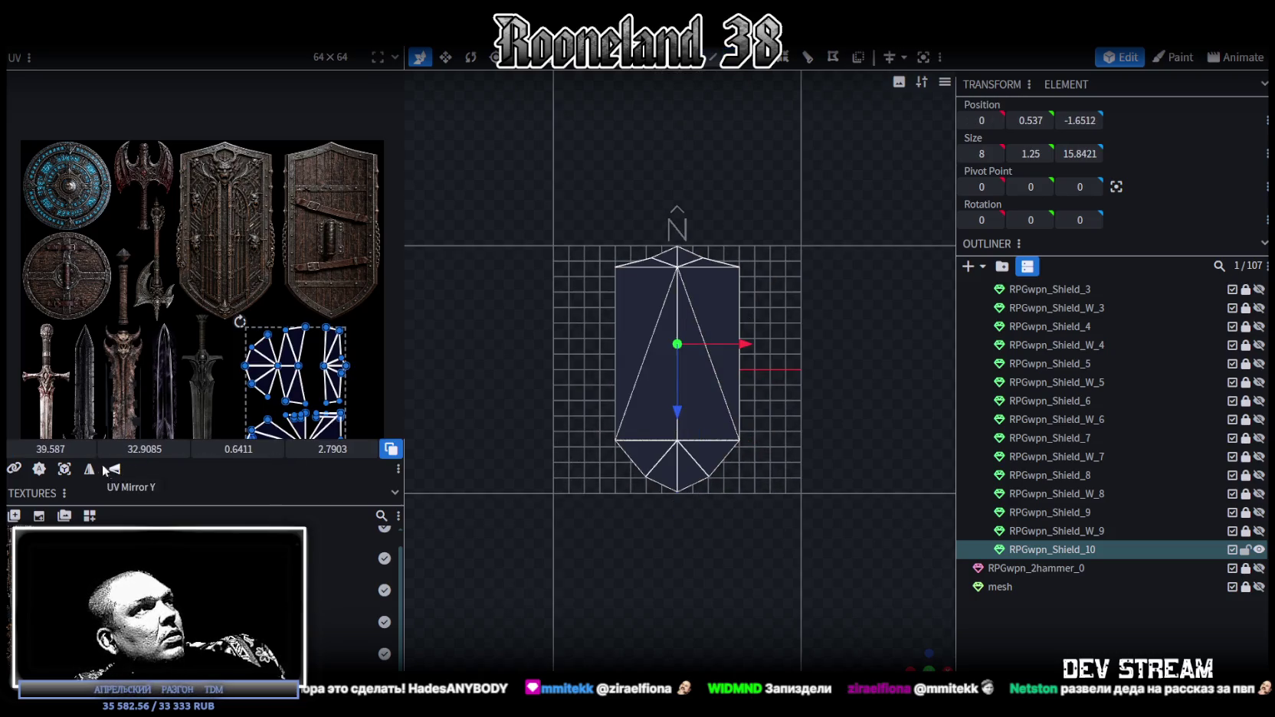
# - Reset the shield's UV layout and move the island onto the gothic shield artwork
pyautogui.click(65, 469)
pyautogui.scroll(-2, 229, 283)
pyautogui.scroll(4, 213, 314)
pyautogui.scroll(2, 212, 318)
pyautogui.moveTo(302, 302)
pyautogui.mouseDown()
pyautogui.moveTo(255, 346)
pyautogui.moveTo(164, 107)
pyautogui.mouseUp()
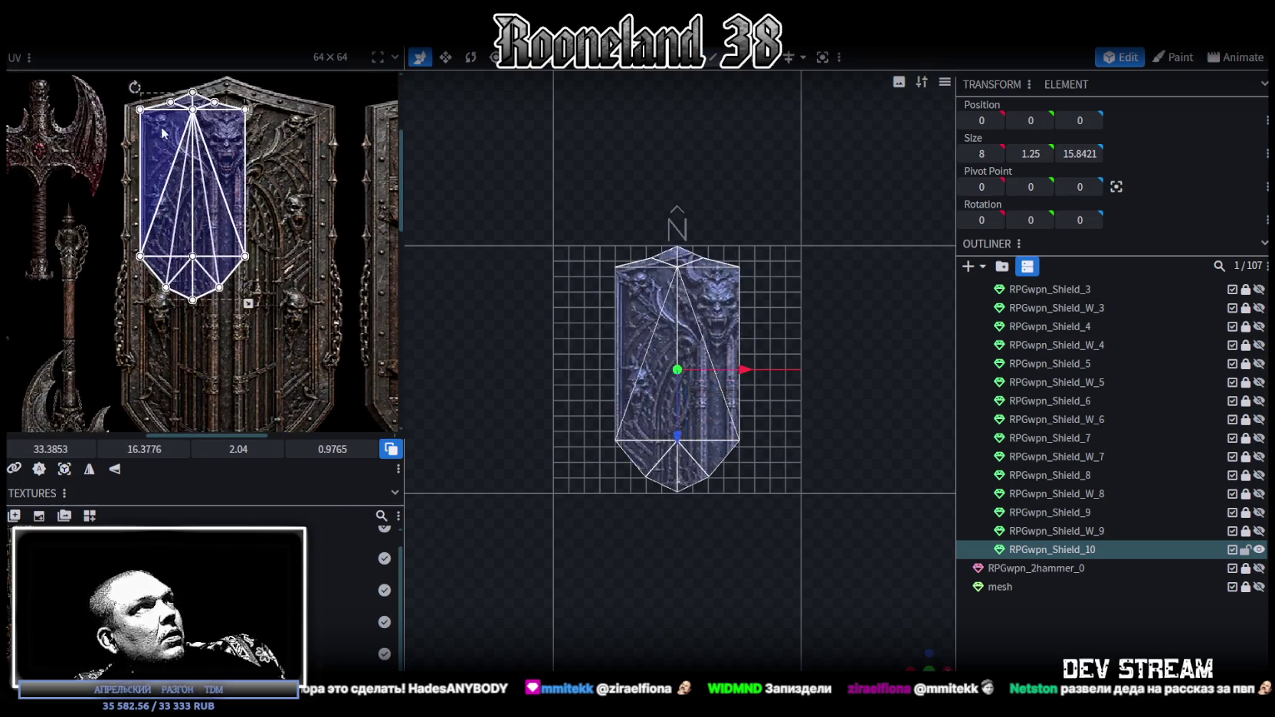
pyautogui.scroll(2, 189, 152)
pyautogui.scroll(1, 164, 157)
pyautogui.moveTo(164, 157); pyautogui.dragTo(157, 166)
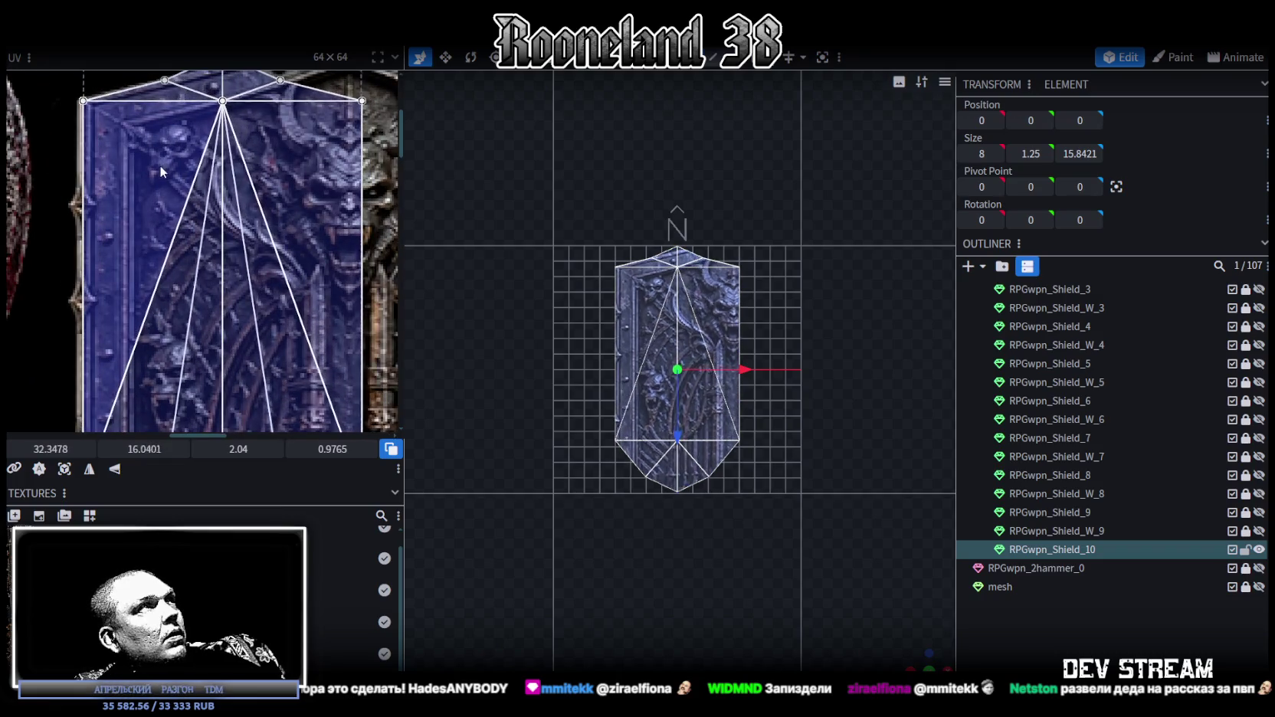
pyautogui.scroll(-3, 229, 185)
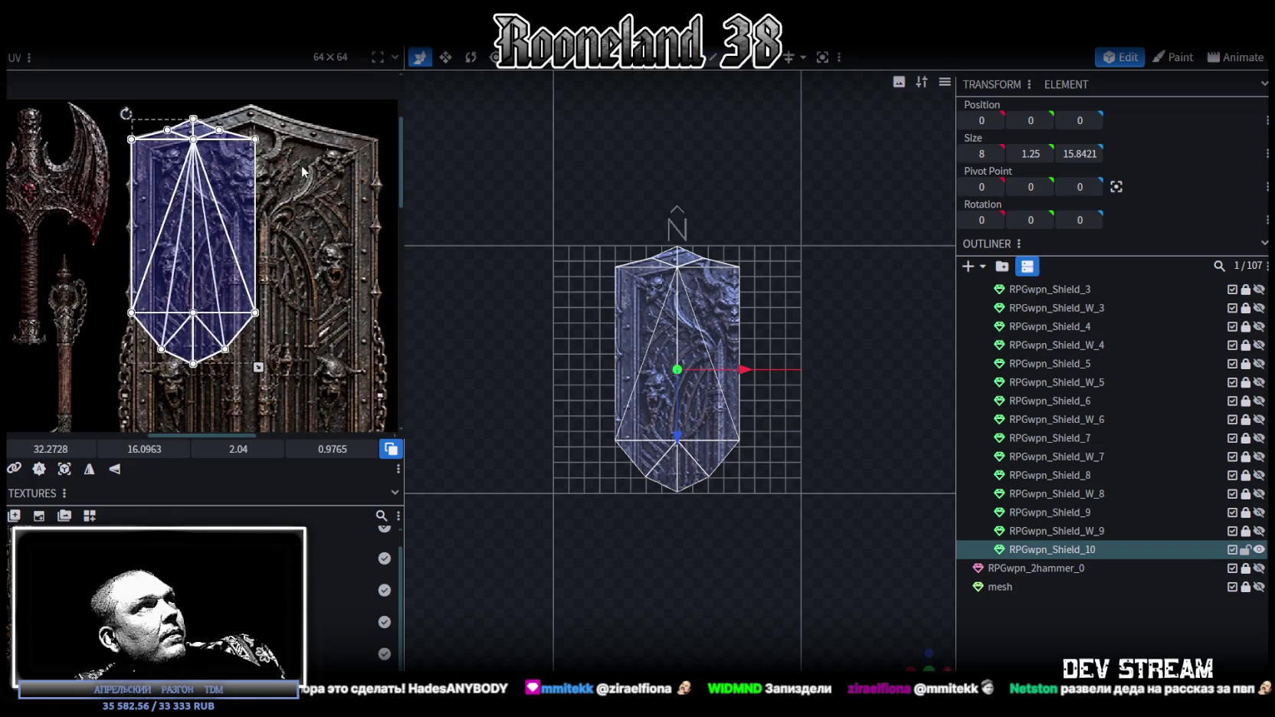
pyautogui.scroll(2, 238, 268)
pyautogui.moveTo(256, 283); pyautogui.dragTo(256, 261)
# - Enlarge, stretch and widen the UV island to cover the shield artwork, nudging it slightly left
pyautogui.scroll(-2, 260, 266)
pyautogui.scroll(-2, 291, 184)
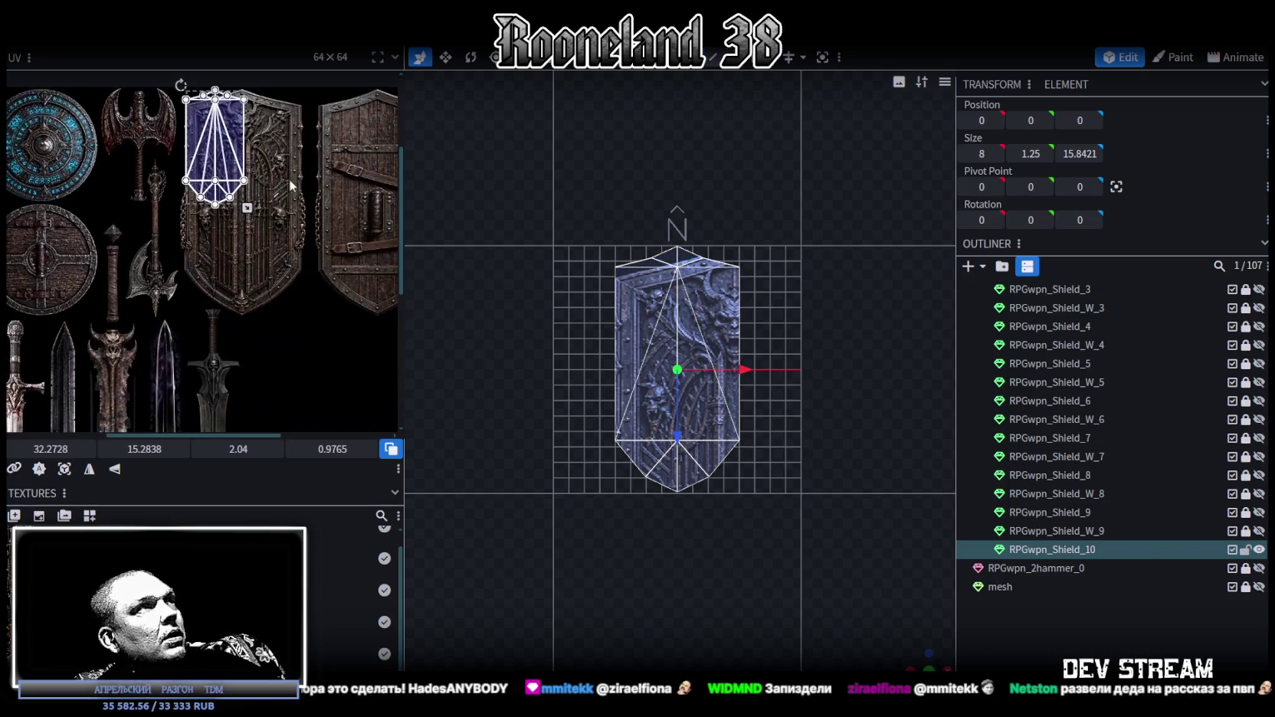
pyautogui.moveTo(247, 208); pyautogui.dragTo(303, 271)
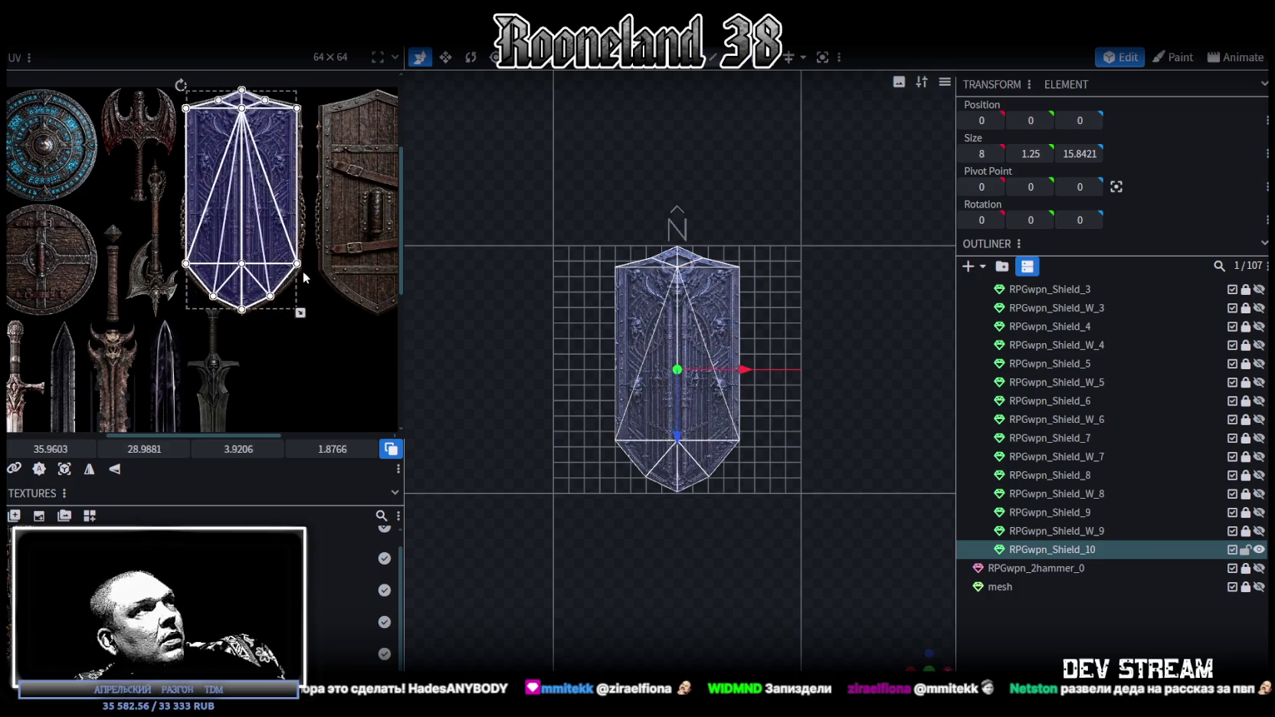
pyautogui.scroll(2, 292, 259)
pyautogui.scroll(2, 307, 299)
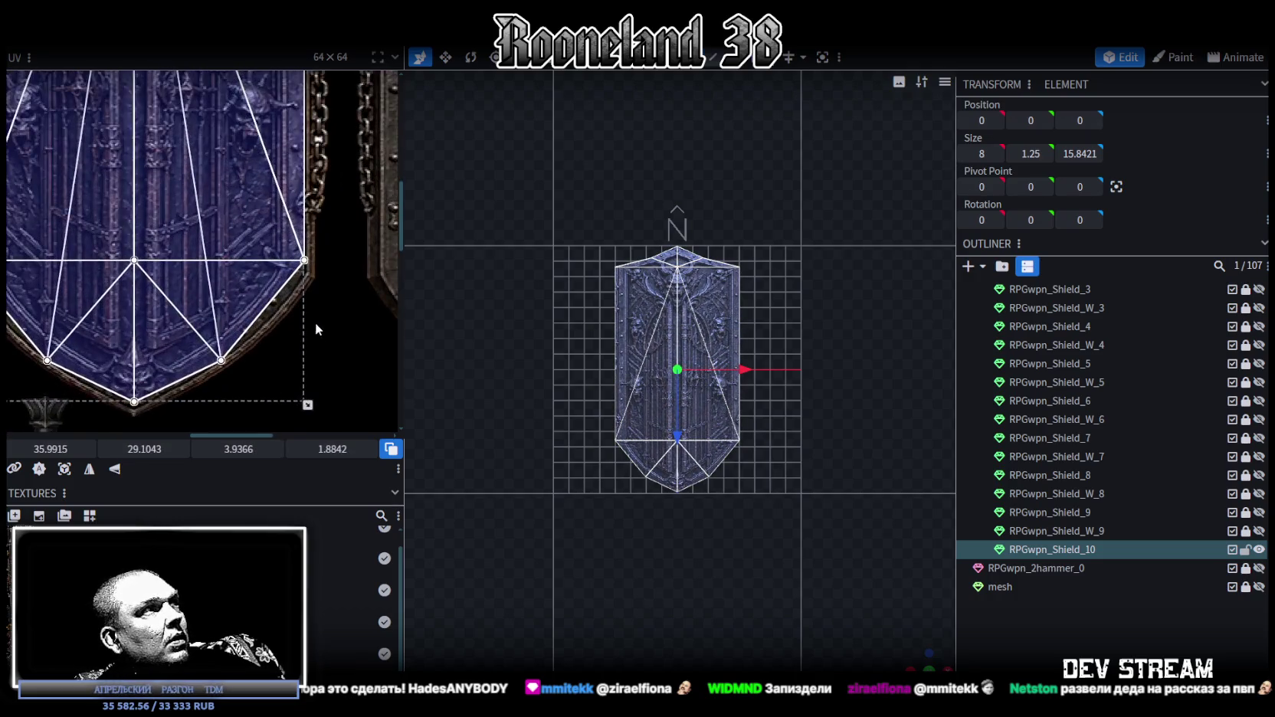
pyautogui.scroll(1, 315, 322)
pyautogui.moveTo(330, 356); pyautogui.dragTo(334, 359)
pyautogui.scroll(-2, 307, 322)
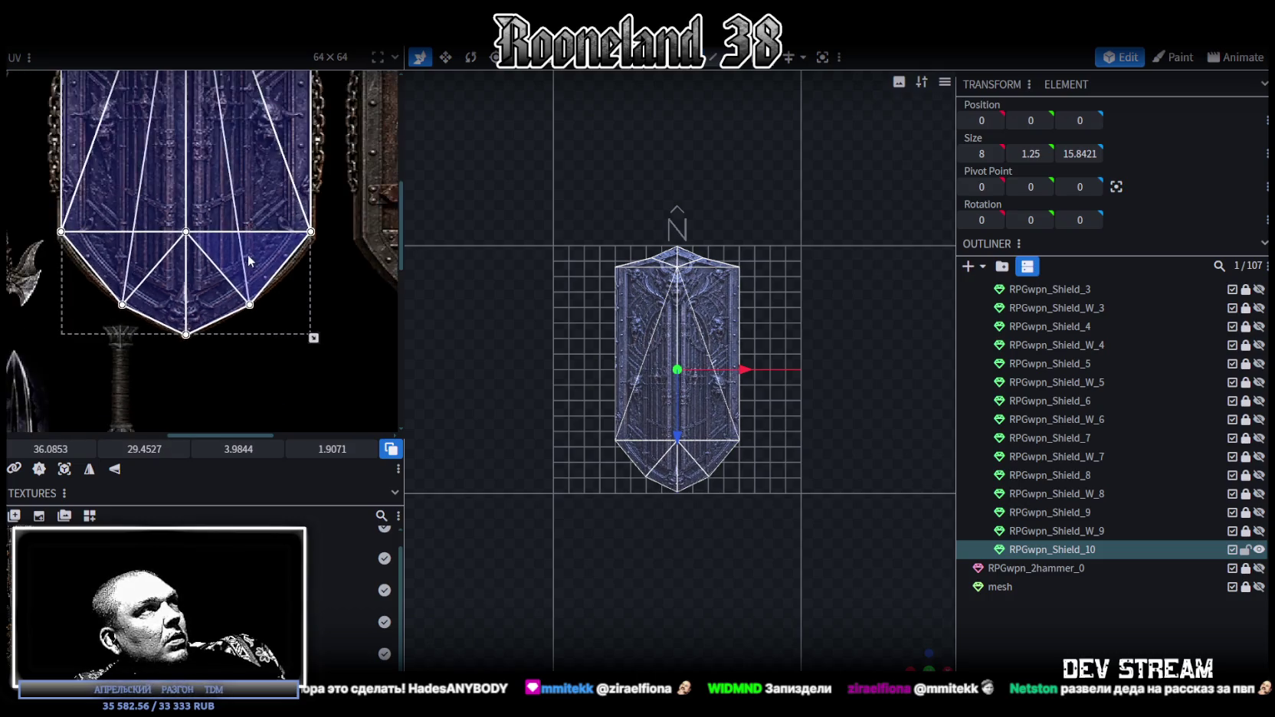
pyautogui.scroll(-1, 247, 254)
pyautogui.scroll(1, 257, 374)
pyautogui.scroll(2, 296, 195)
pyautogui.scroll(-2, 293, 200)
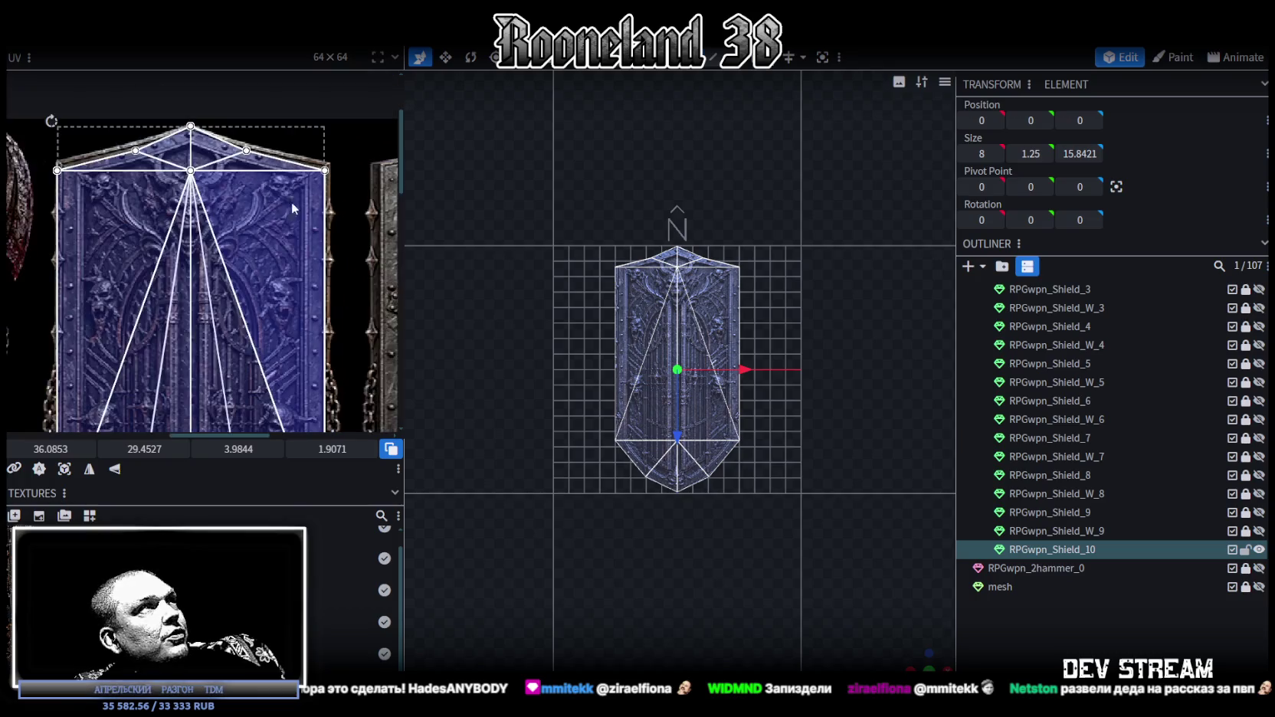
pyautogui.scroll(1, 305, 184)
pyautogui.scroll(-3, 323, 219)
pyautogui.scroll(-2, 344, 356)
pyautogui.moveTo(343, 356)
pyautogui.mouseDown(button='middle')
pyautogui.moveTo(398, 314)
pyautogui.moveTo(356, 317)
pyautogui.mouseUp(button='middle')
pyautogui.moveTo(384, 361); pyautogui.dragTo(388, 362)
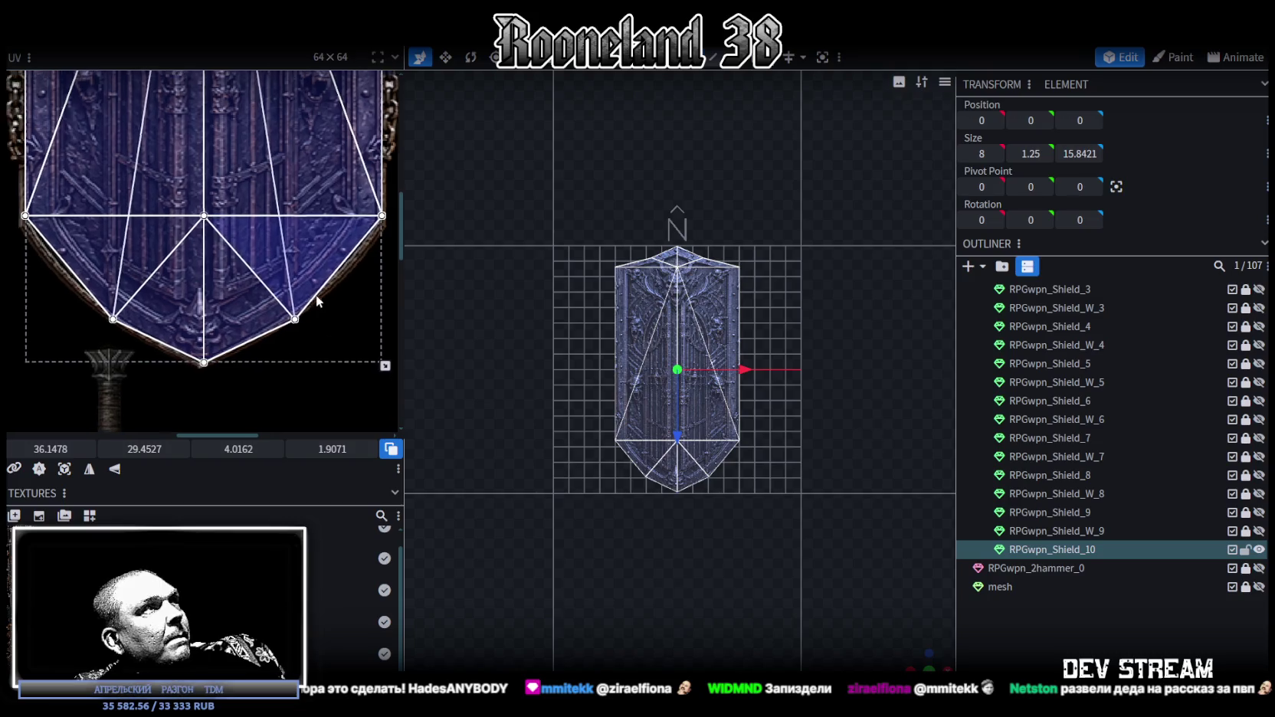
pyautogui.moveTo(316, 294); pyautogui.dragTo(118, 374, button='middle')
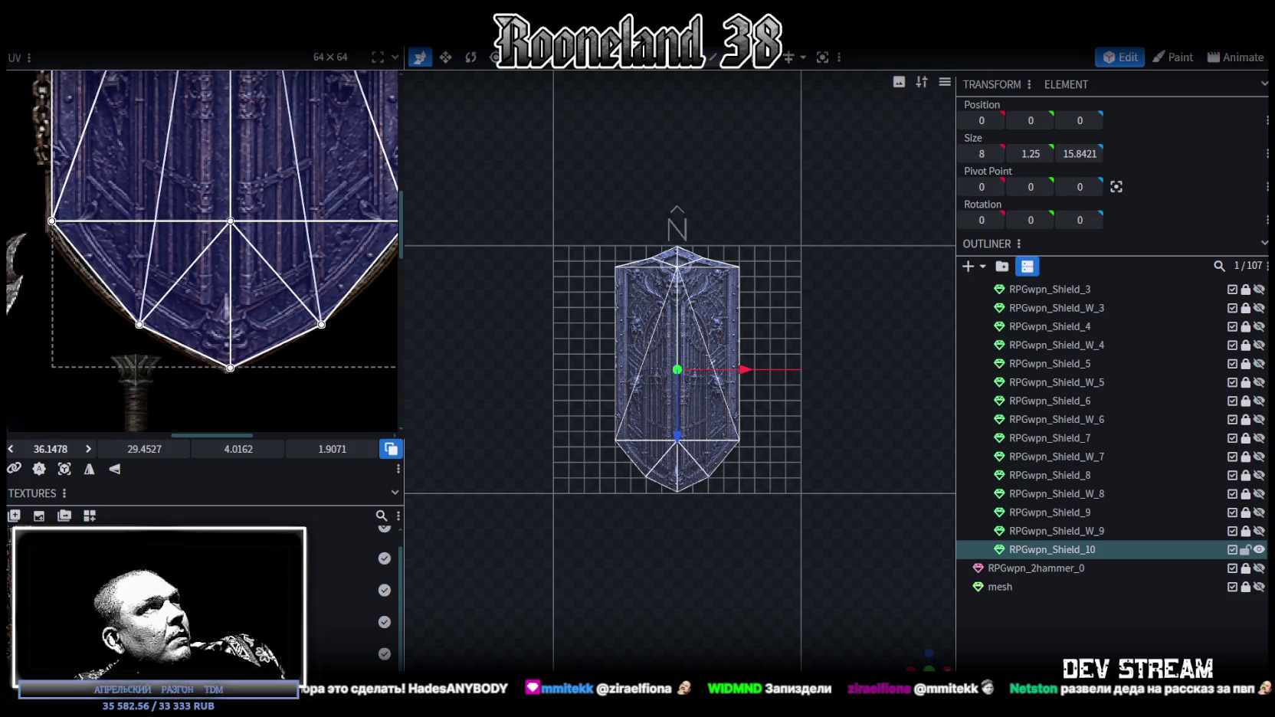
pyautogui.press('Left')
pyautogui.press('Left')
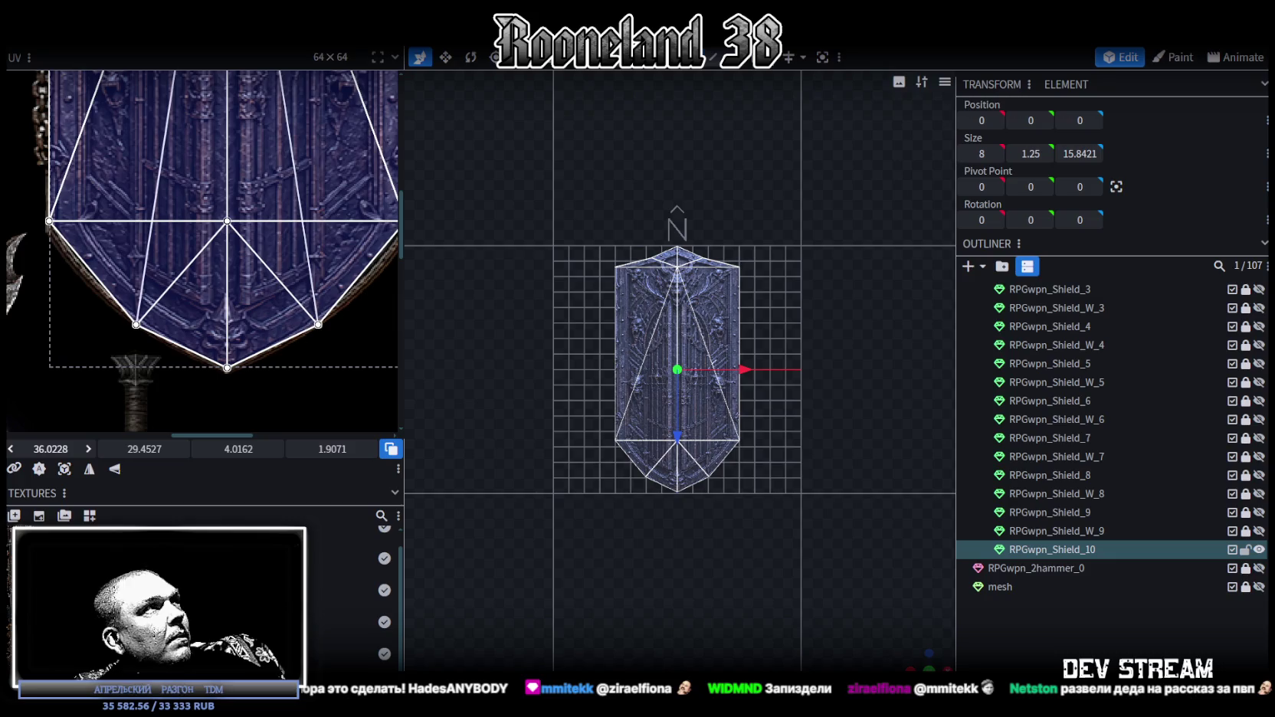
# - Raise the top faces' V value so the UV fits the shield's peak
pyautogui.scroll(3, 181, 338)
pyautogui.scroll(2, 153, 307)
pyautogui.scroll(2, 122, 268)
pyautogui.scroll(-3, 121, 263)
pyautogui.moveTo(23, 249); pyautogui.dragTo(336, 205)
pyautogui.scroll(1, 176, 245)
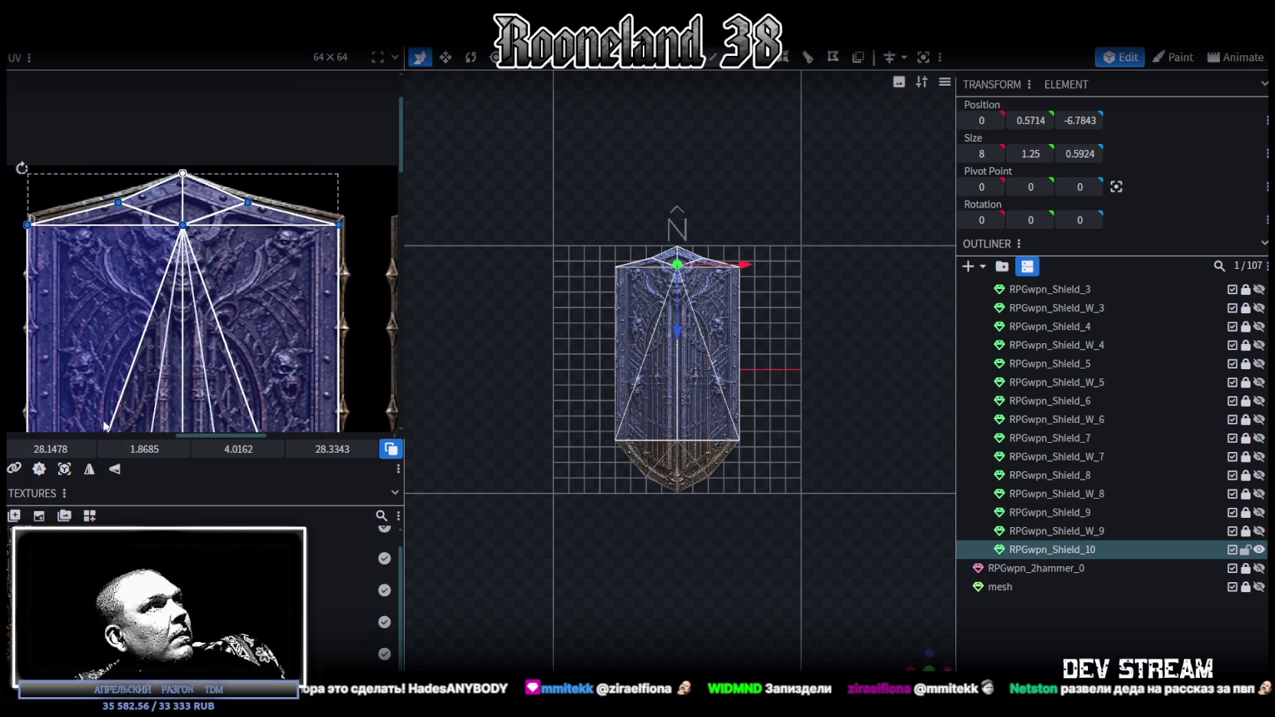
pyautogui.moveTo(144, 450)
pyautogui.mouseDown()
pyautogui.moveTo(123, 450)
pyautogui.moveTo(138, 449)
pyautogui.mouseUp()
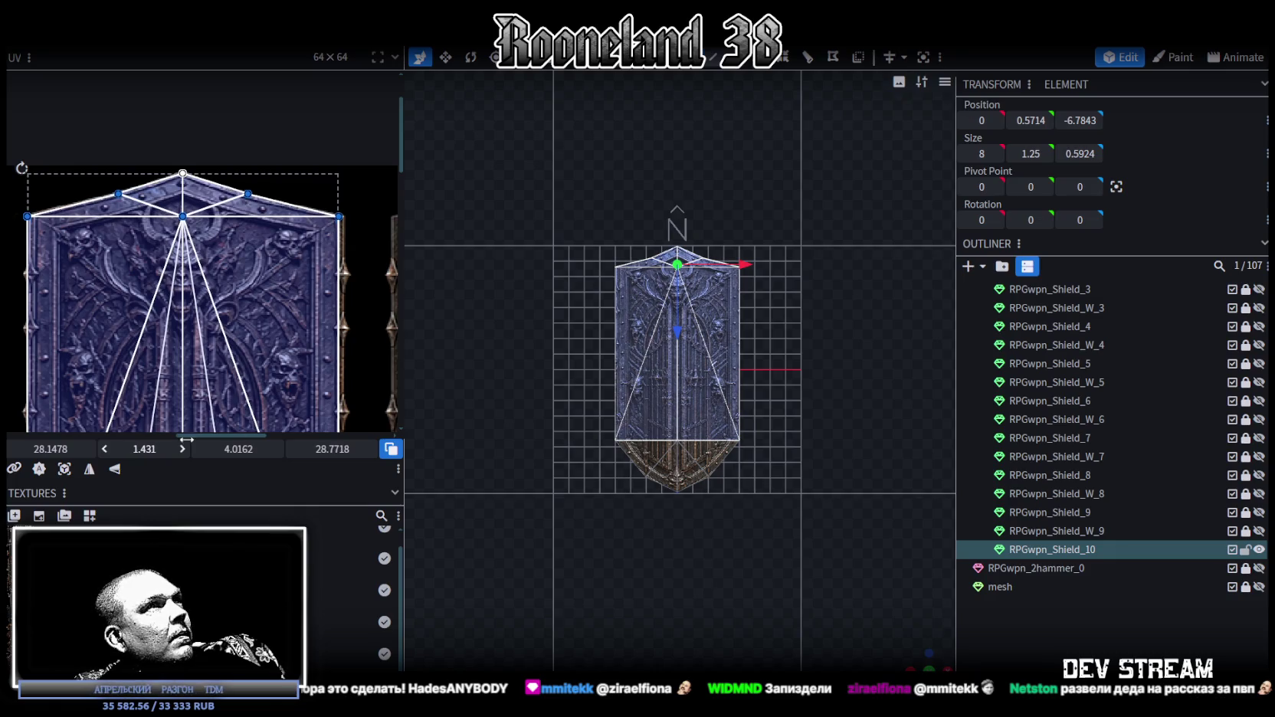
pyautogui.scroll(2, 734, 470)
pyautogui.scroll(1, 735, 470)
pyautogui.scroll(2, 734, 470)
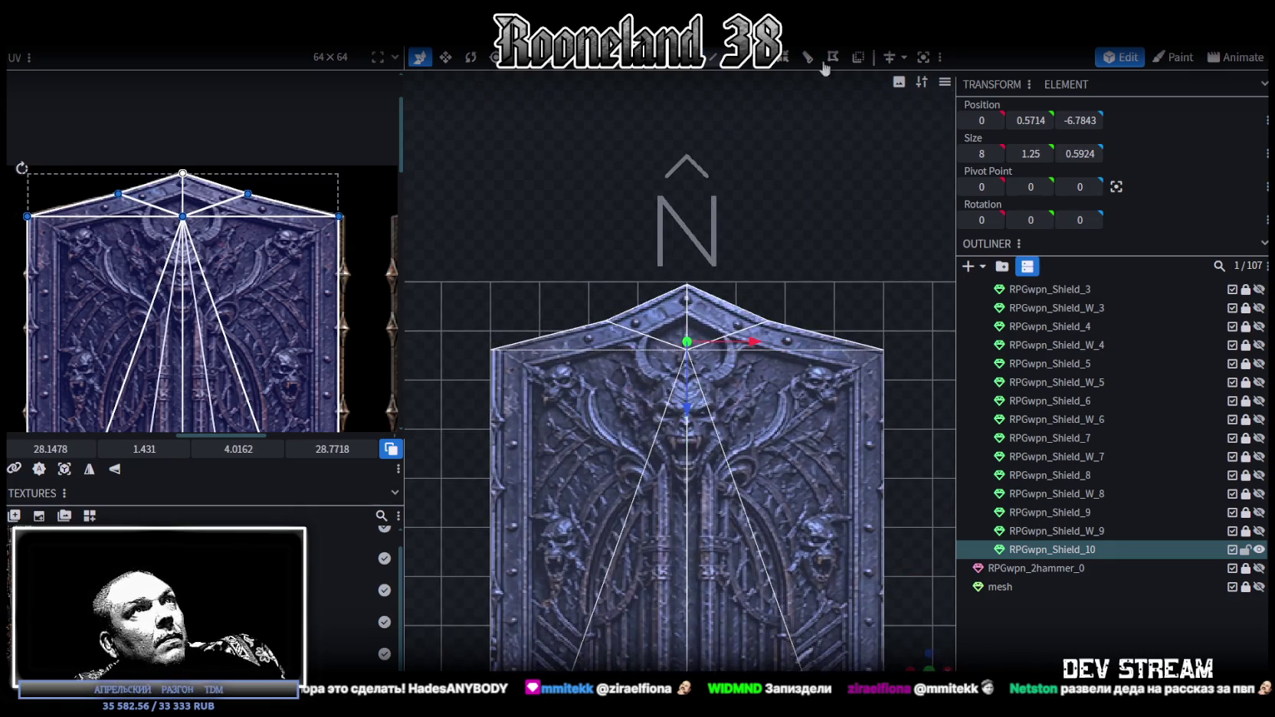
# - Push the shield's top faces 0.1 units in depth
pyautogui.click(704, 147)
pyautogui.moveTo(476, 405); pyautogui.dragTo(914, 309)
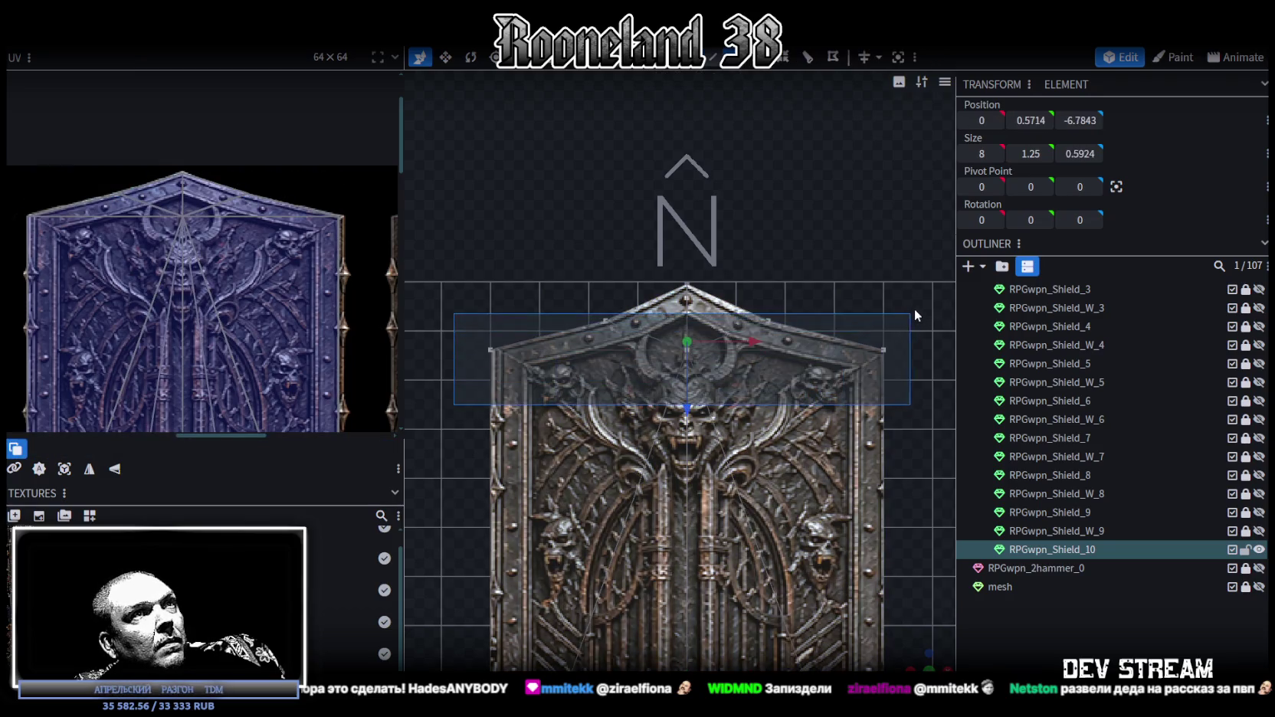
pyautogui.moveTo(687, 415); pyautogui.dragTo(689, 420)
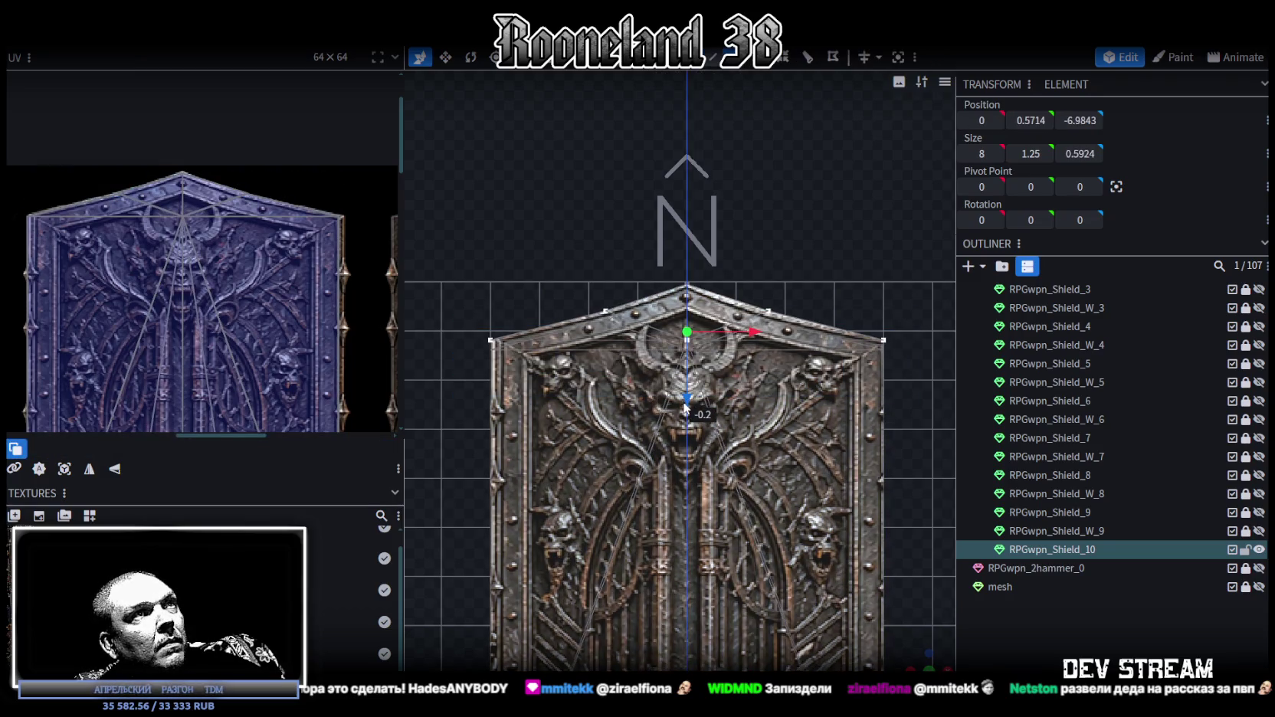
pyautogui.scroll(-2, 720, 538)
pyautogui.moveTo(721, 539); pyautogui.dragTo(735, 304, button='right')
pyautogui.scroll(-2, 735, 303)
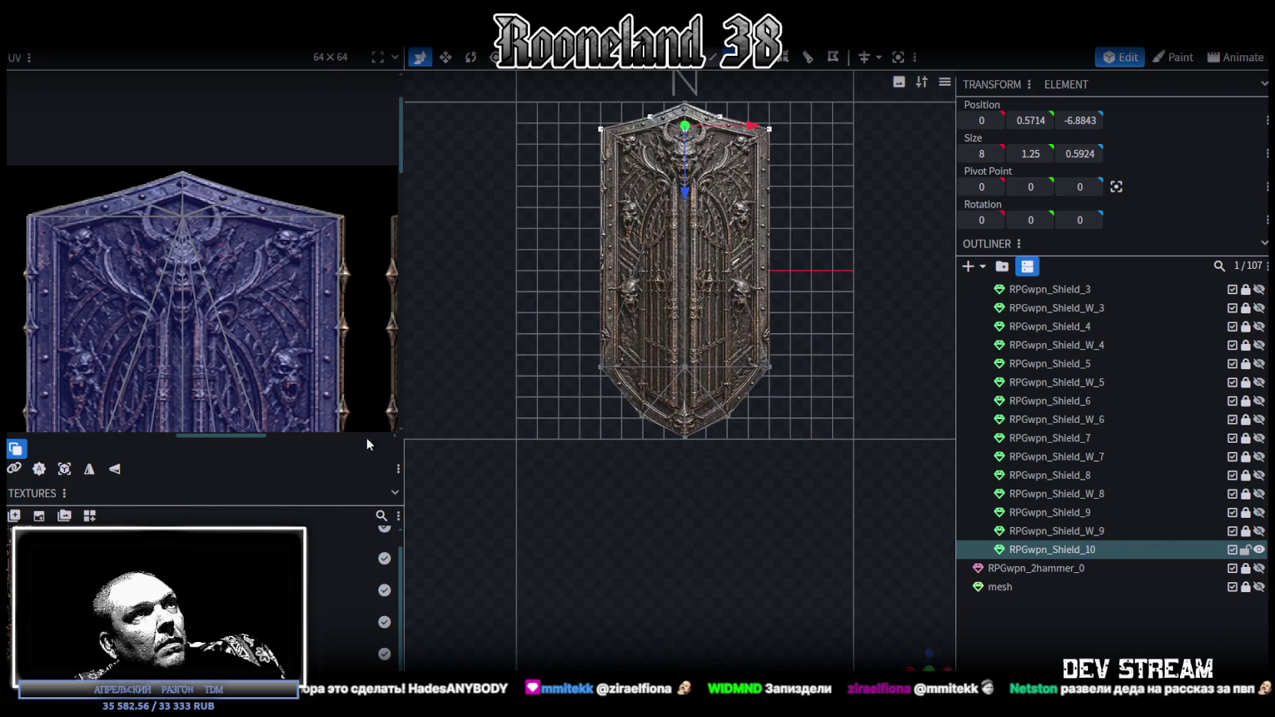
pyautogui.scroll(3, 210, 343)
pyautogui.scroll(2, 211, 342)
pyautogui.scroll(1, 212, 342)
pyautogui.scroll(1, 229, 356)
pyautogui.scroll(1, 222, 351)
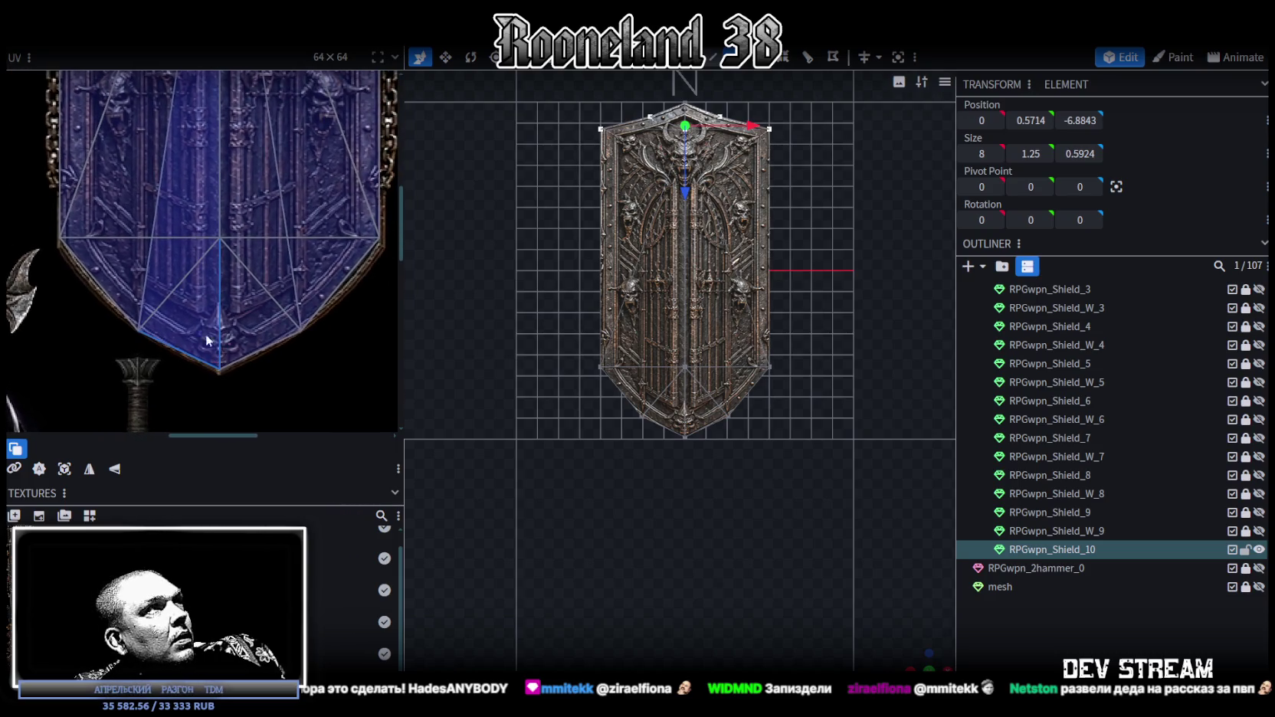
# - Shift the lower faces' texture area down slightly in the UV layout
pyautogui.moveTo(40, 217); pyautogui.dragTo(387, 374)
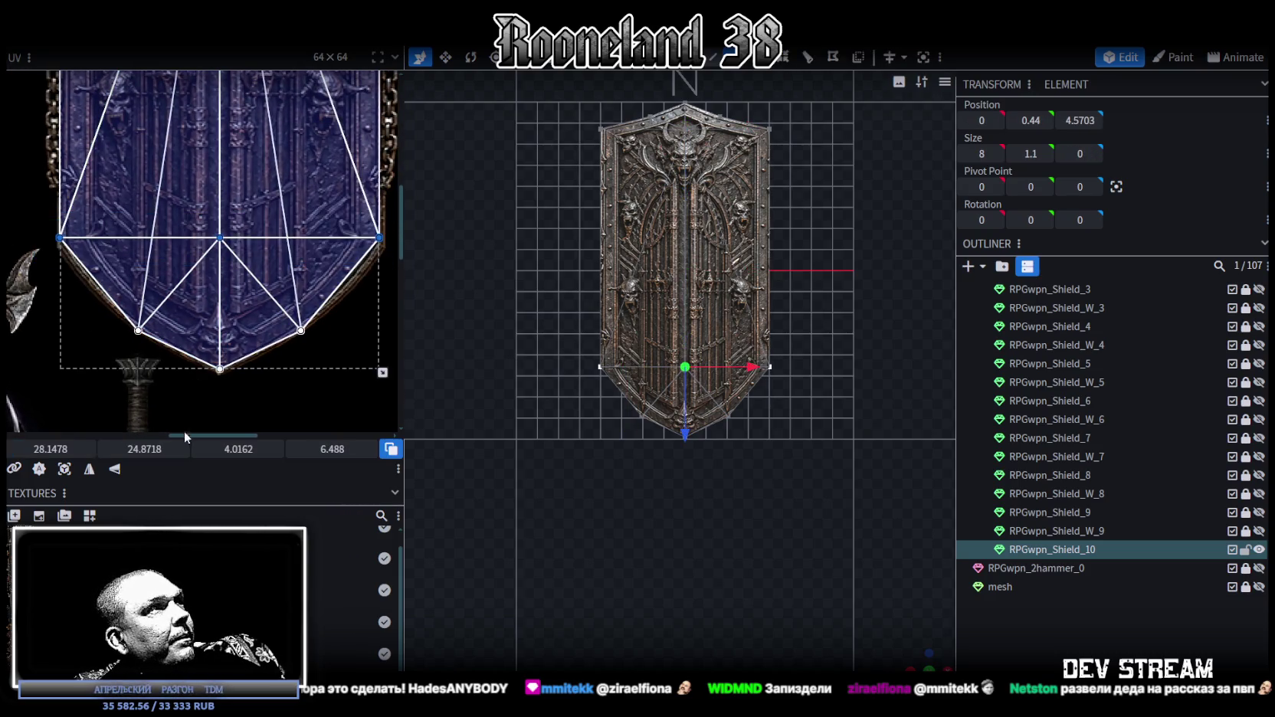
pyautogui.moveTo(134, 449); pyautogui.dragTo(145, 450)
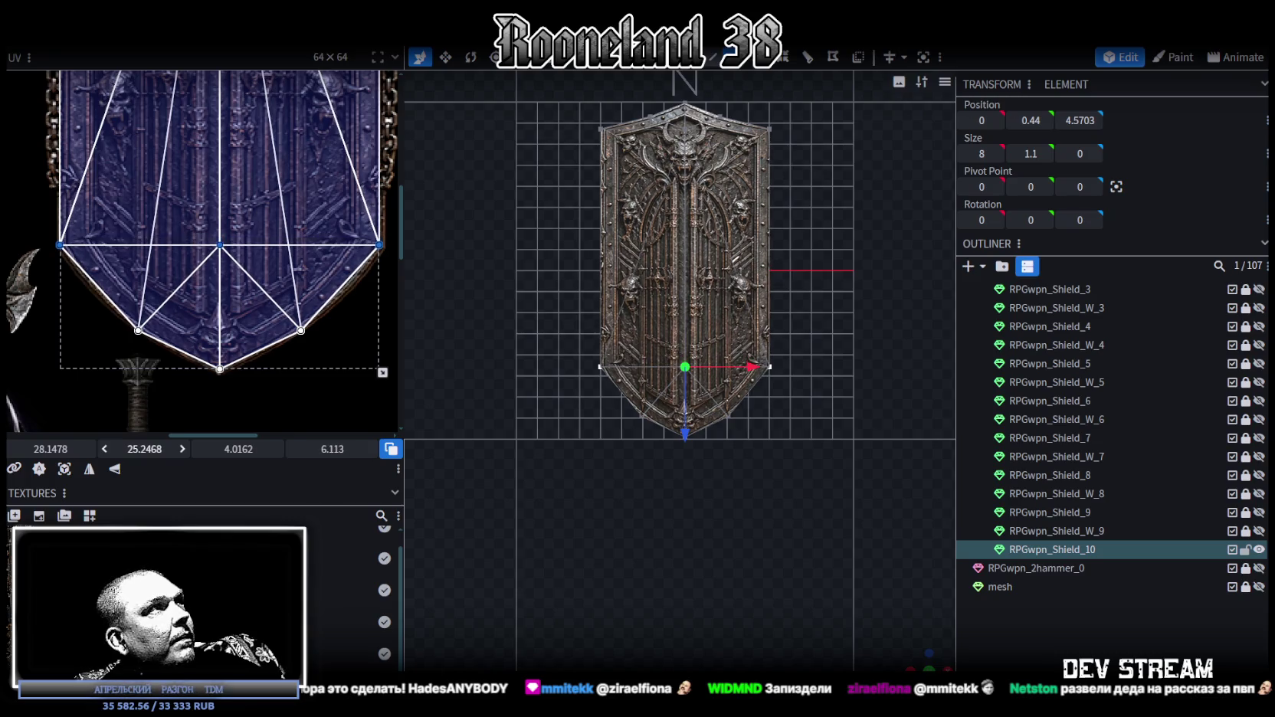
pyautogui.scroll(2, 717, 531)
pyautogui.scroll(2, 599, 551)
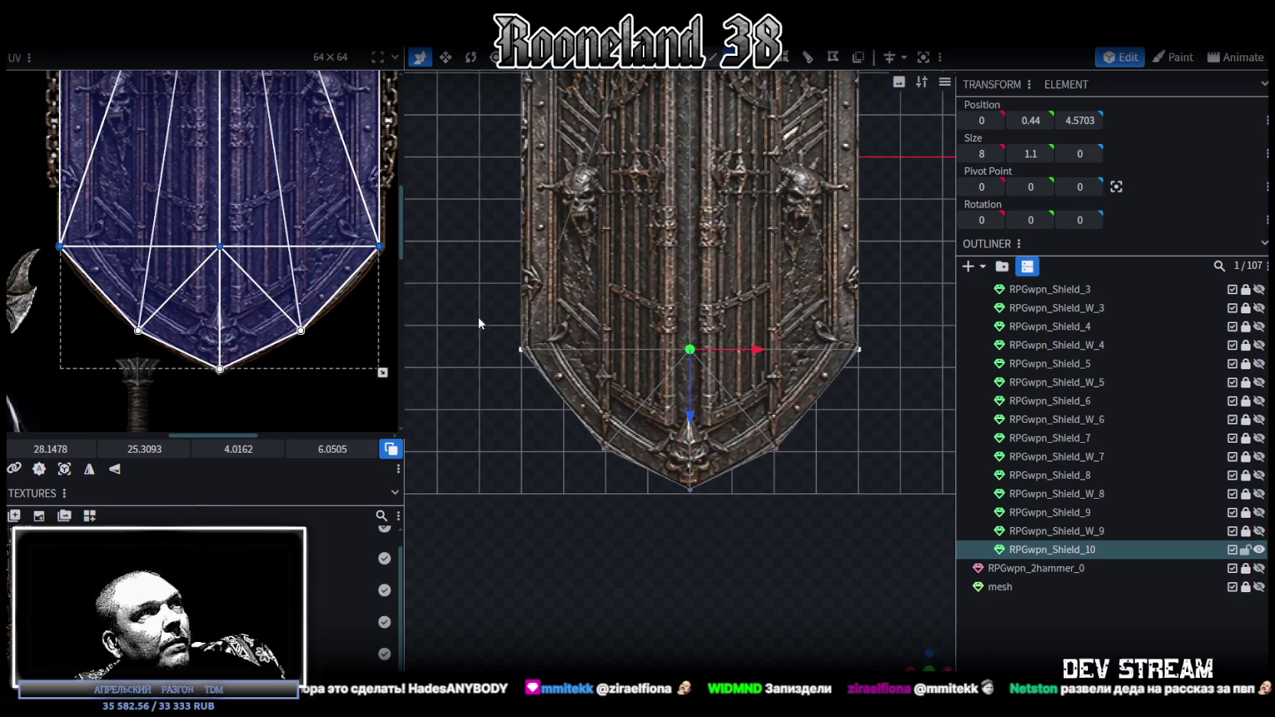
# - Move the shield's bottom faces 0.1 units in depth
pyautogui.moveTo(479, 318); pyautogui.dragTo(897, 378)
pyautogui.scroll(2, 700, 479)
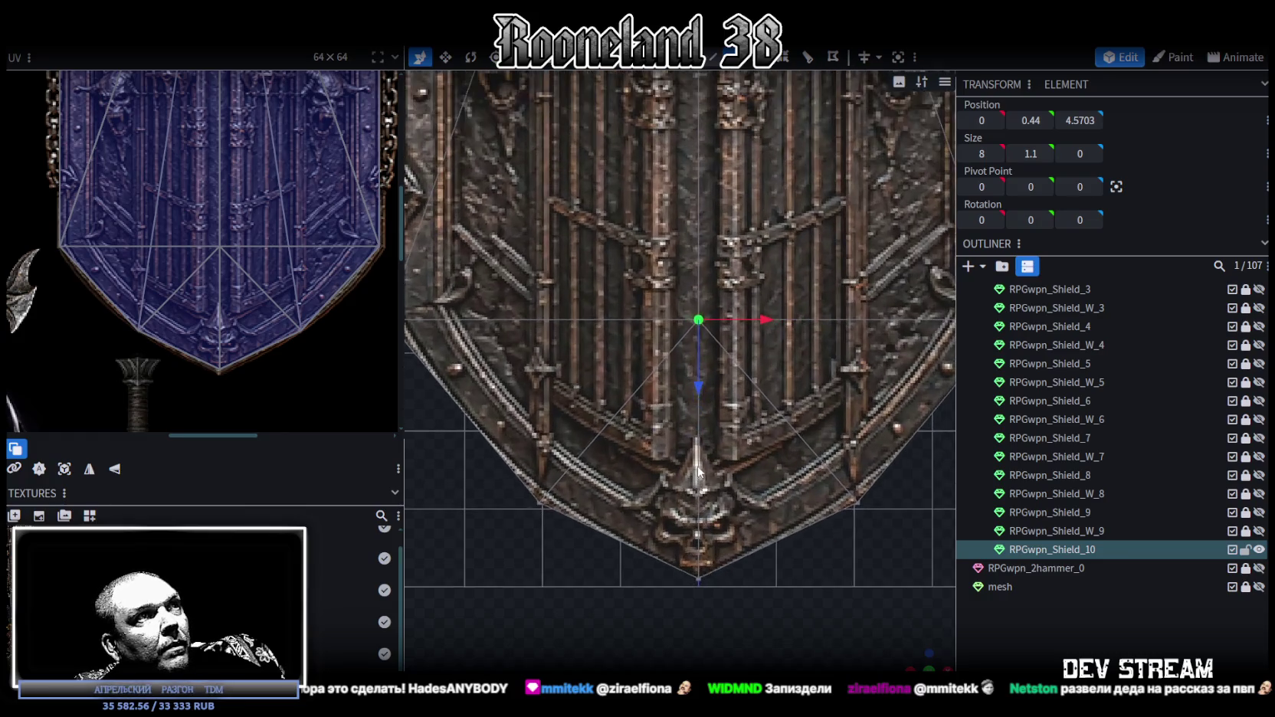
pyautogui.moveTo(700, 393); pyautogui.dragTo(700, 398)
pyautogui.scroll(-3, 715, 424)
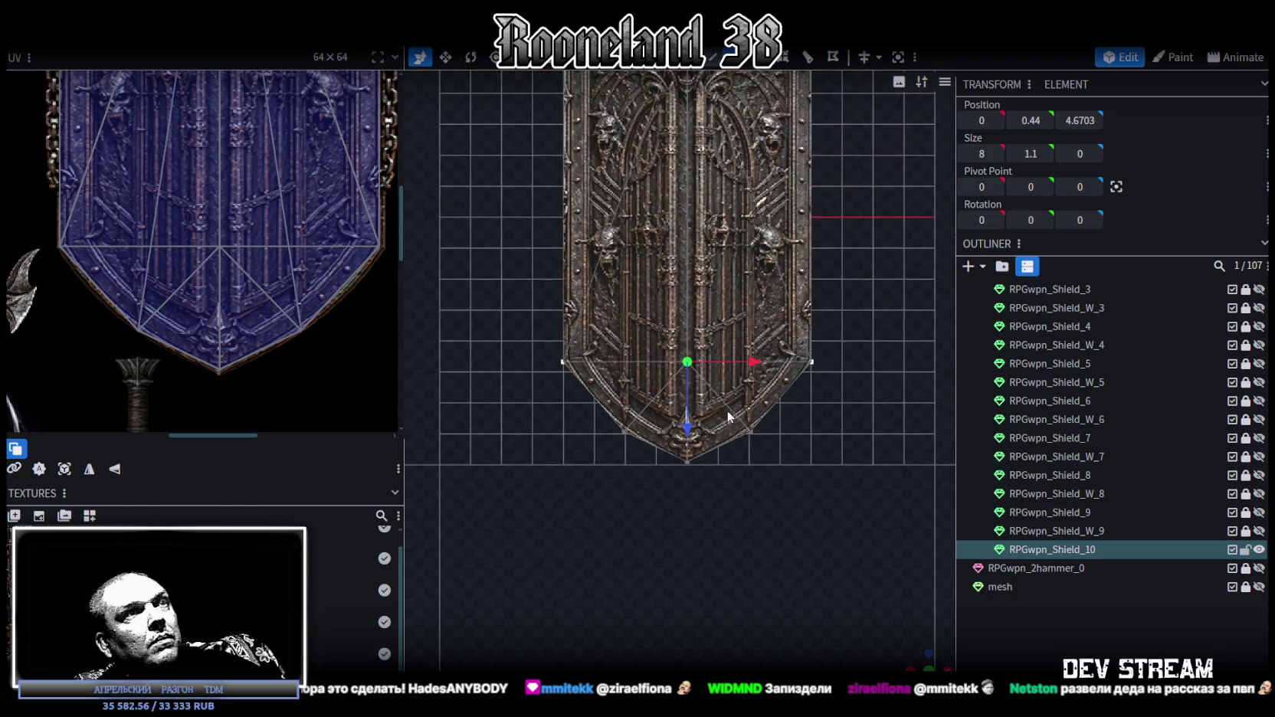
pyautogui.scroll(-2, 794, 396)
# - Deselect, orbit to inspect the finished shield, and select the RPGwpn_Shield_10 mesh
pyautogui.press('KP_7')
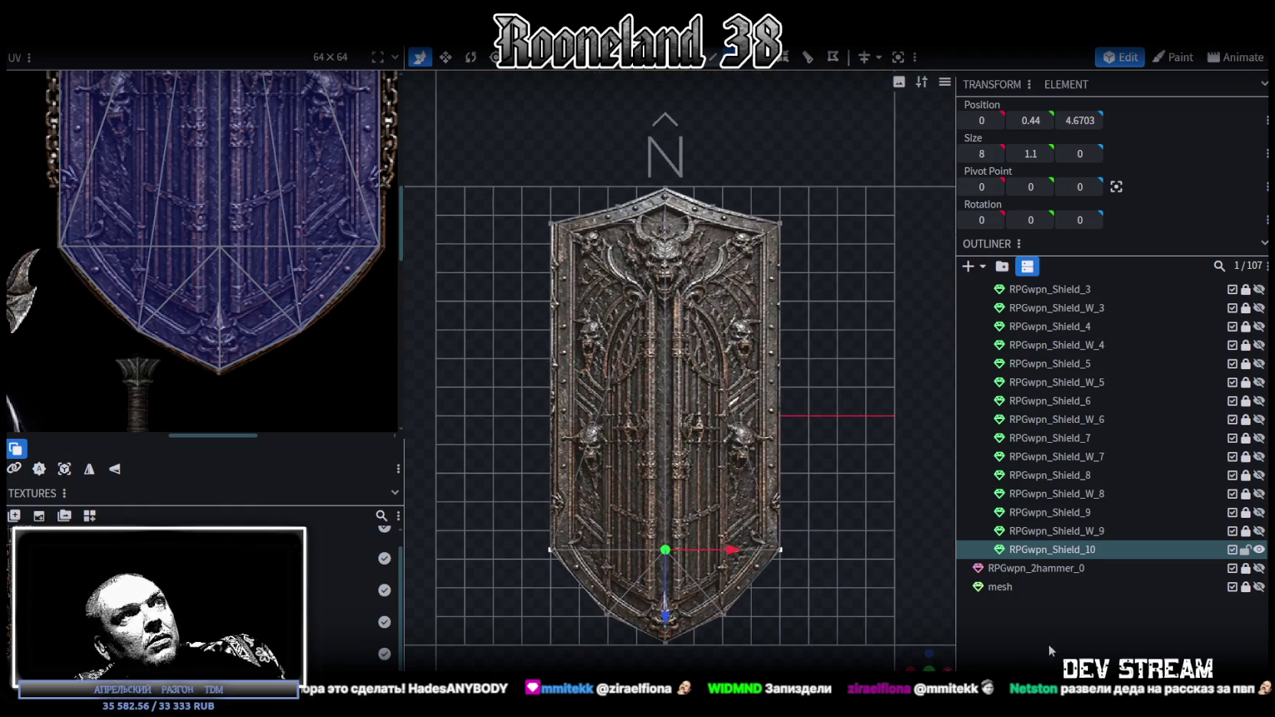
pyautogui.click(1049, 644)
pyautogui.moveTo(923, 657)
pyautogui.mouseDown()
pyautogui.moveTo(832, 496)
pyautogui.moveTo(638, 600)
pyautogui.moveTo(860, 535)
pyautogui.moveTo(942, 582)
pyautogui.moveTo(914, 381)
pyautogui.moveTo(931, 336)
pyautogui.mouseUp()
pyautogui.click(625, 293)
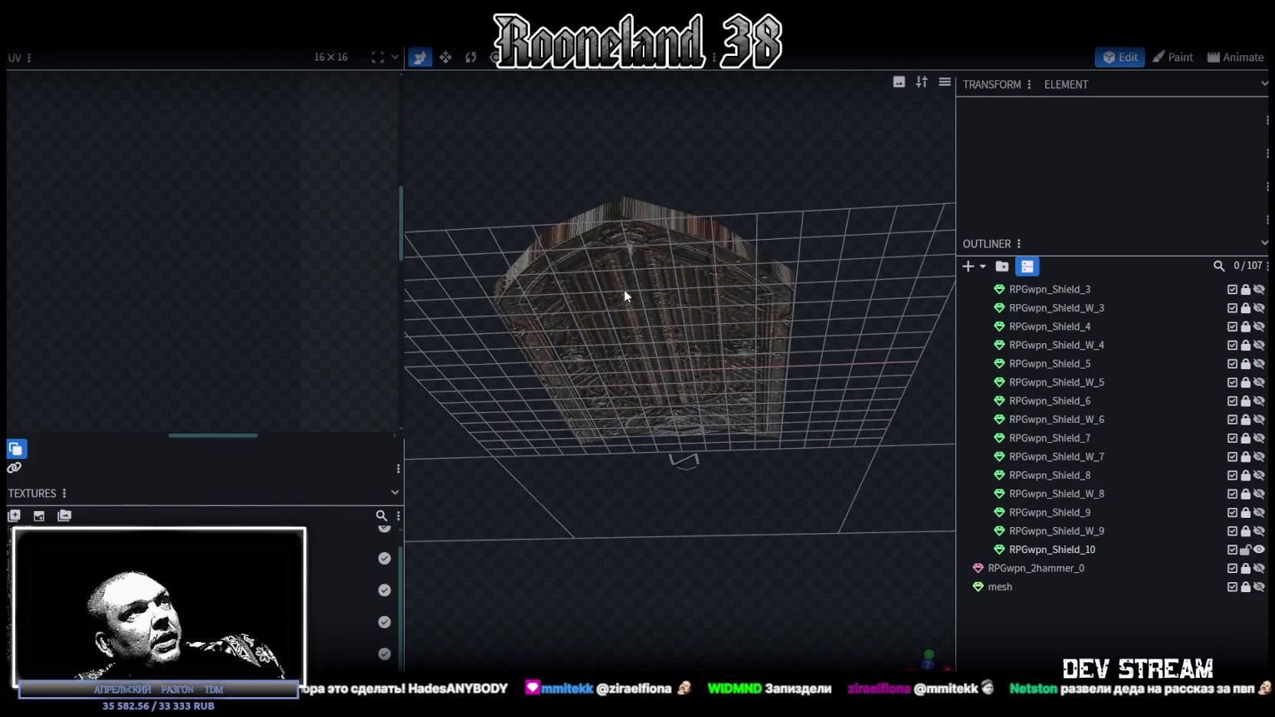
# - Select the triangular rim faces around the shield's back
pyautogui.moveTo(856, 264)
pyautogui.mouseDown()
pyautogui.moveTo(693, 223)
pyautogui.moveTo(715, 314)
pyautogui.mouseUp()
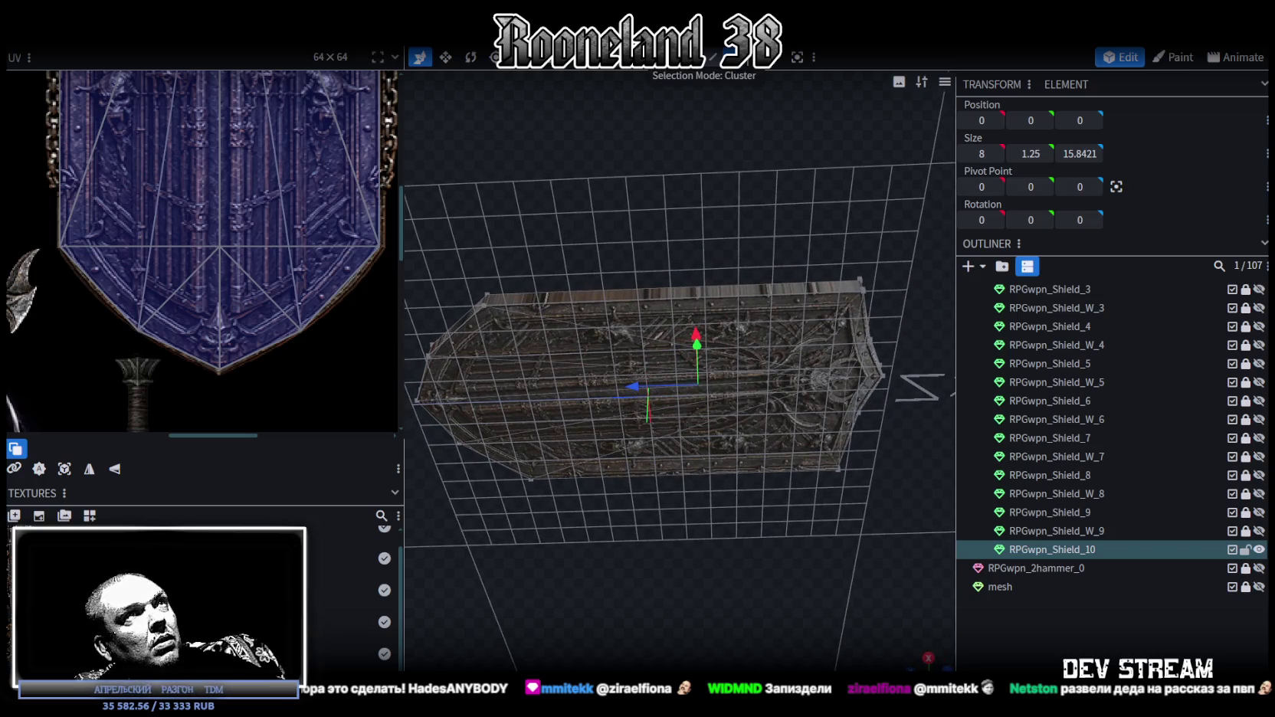
pyautogui.click(852, 352)
pyautogui.click(859, 364)
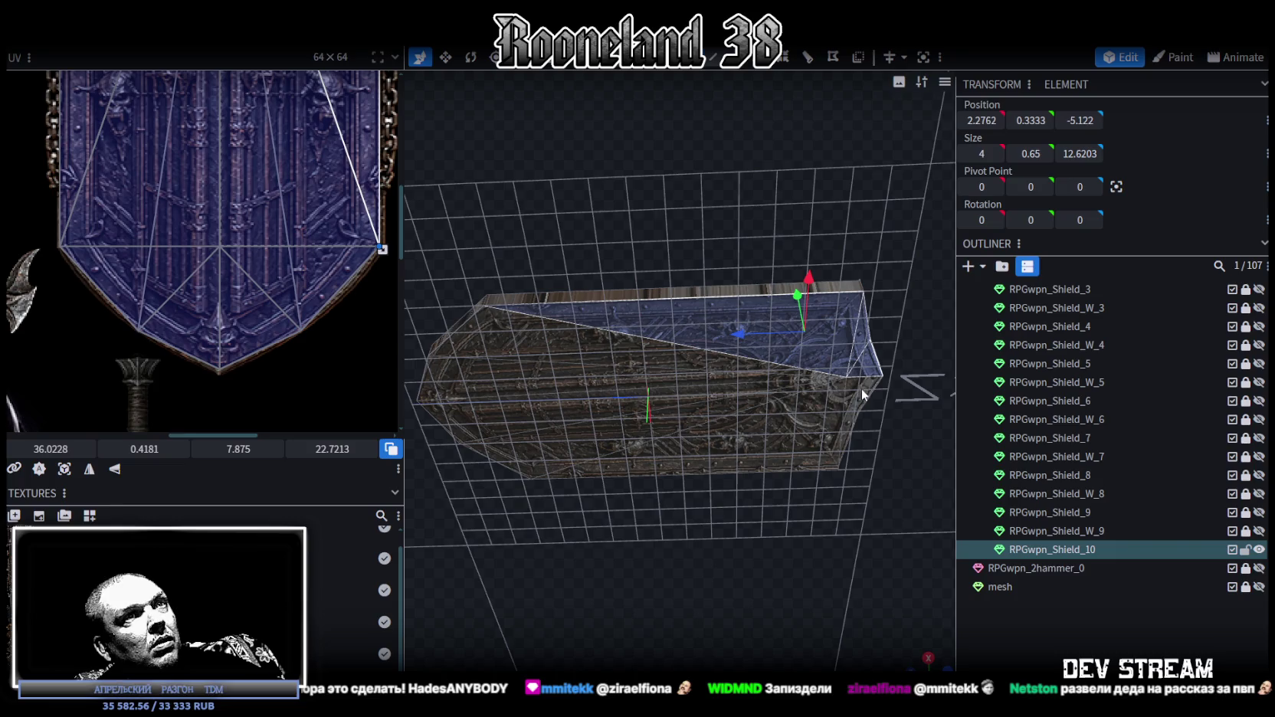
pyautogui.keyDown('shift'); pyautogui.click(782, 445); pyautogui.keyUp('shift')
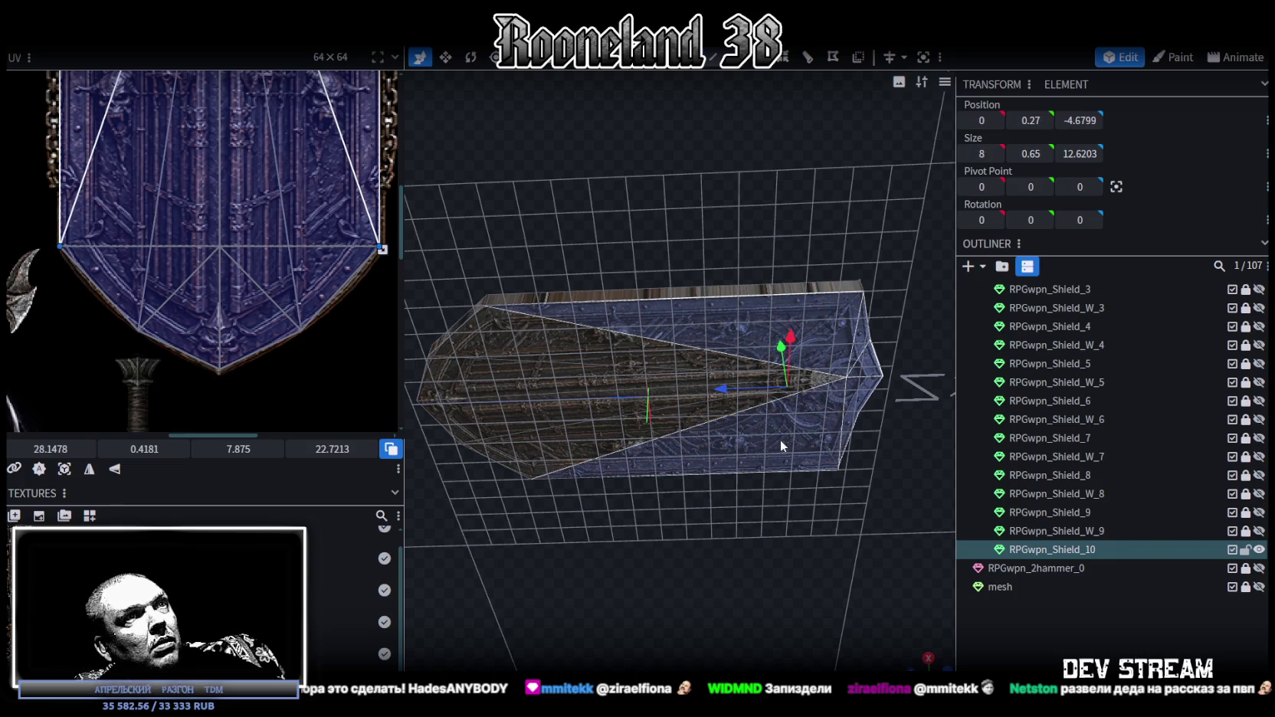
pyautogui.keyDown('shift'); pyautogui.click(617, 423); pyautogui.keyUp('shift')
pyautogui.keyDown('shift'); pyautogui.click(602, 416); pyautogui.keyUp('shift')
pyautogui.keyDown('shift'); pyautogui.click(575, 384); pyautogui.keyUp('shift')
pyautogui.keyDown('shift'); pyautogui.click(554, 357); pyautogui.keyUp('shift')
pyautogui.moveTo(554, 356)
pyautogui.mouseDown()
pyautogui.moveTo(797, 400)
pyautogui.moveTo(815, 576)
pyautogui.moveTo(582, 464)
pyautogui.moveTo(692, 602)
pyautogui.moveTo(682, 443)
pyautogui.mouseUp()
# - Move the UV island onto the wooden shield texture
pyautogui.scroll(-2, 351, 209)
pyautogui.moveTo(351, 209)
pyautogui.mouseDown(button='middle')
pyautogui.moveTo(207, 335)
pyautogui.moveTo(216, 400)
pyautogui.mouseUp(button='middle')
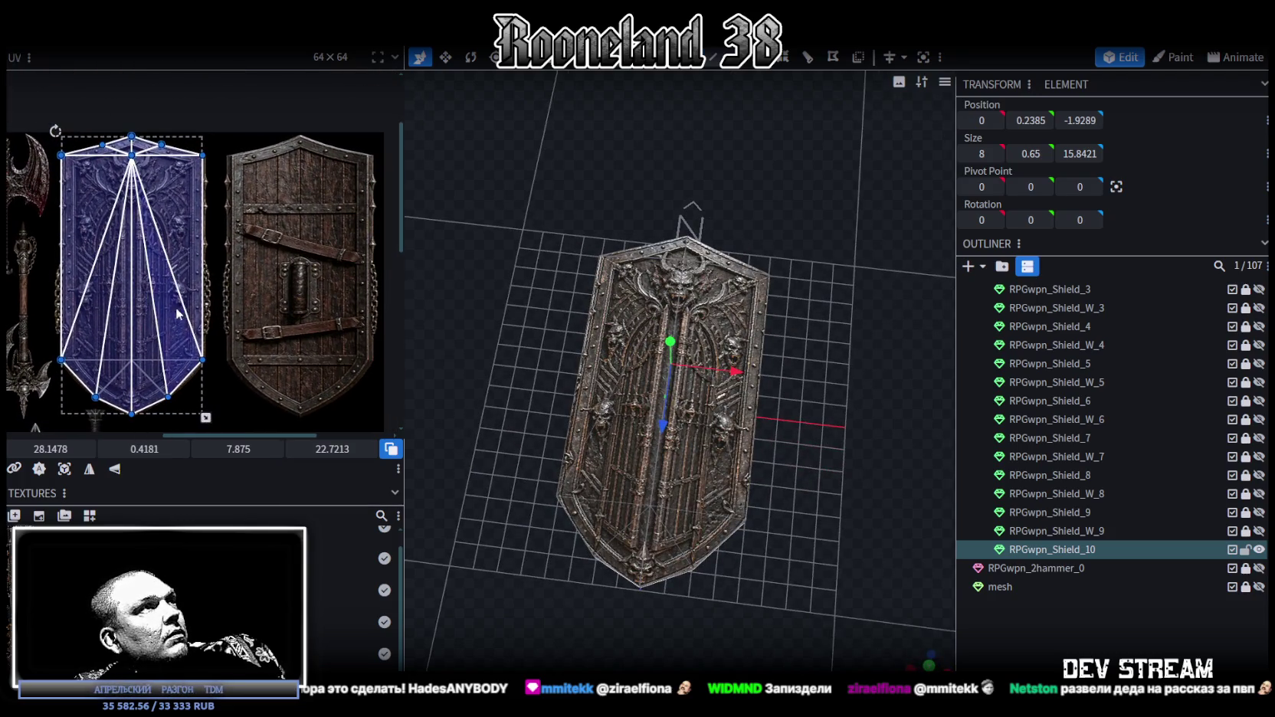
pyautogui.moveTo(191, 207); pyautogui.dragTo(351, 209)
pyautogui.scroll(3, 299, 154)
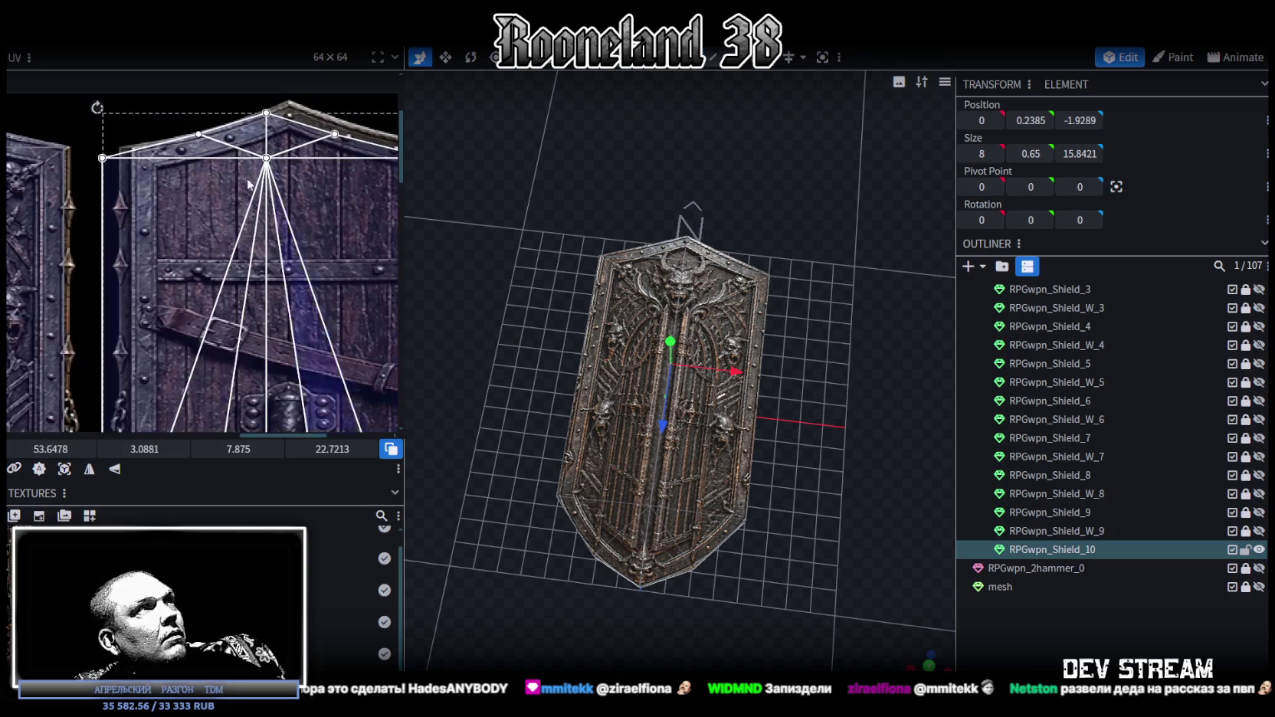
pyautogui.moveTo(189, 205); pyautogui.dragTo(191, 200)
pyautogui.scroll(-2, 224, 237)
pyautogui.moveTo(224, 237)
pyautogui.mouseDown(button='middle')
pyautogui.moveTo(151, 234)
pyautogui.moveTo(288, 257)
pyautogui.mouseUp(button='middle')
pyautogui.scroll(2, 152, 235)
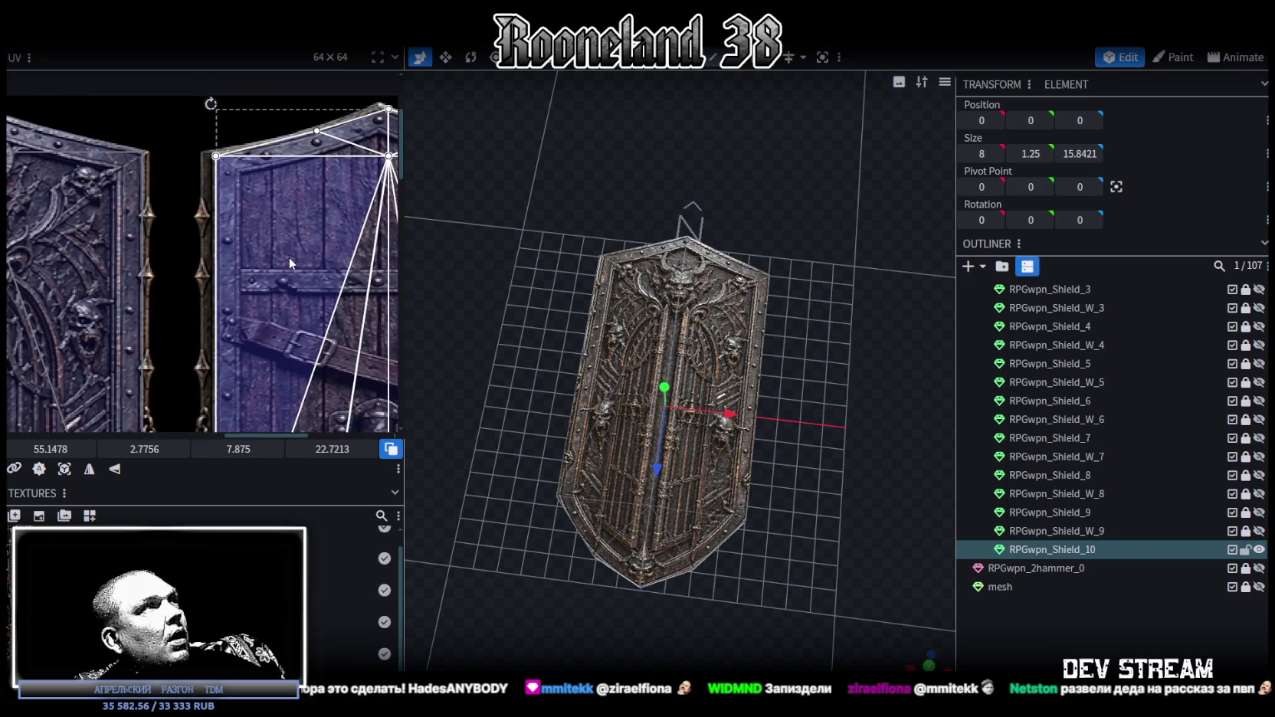
pyautogui.scroll(-1, 200, 228)
pyautogui.moveTo(164, 244)
pyautogui.mouseDown(button='middle')
pyautogui.moveTo(239, 153)
pyautogui.moveTo(223, 254)
pyautogui.mouseUp(button='middle')
pyautogui.scroll(2, 227, 262)
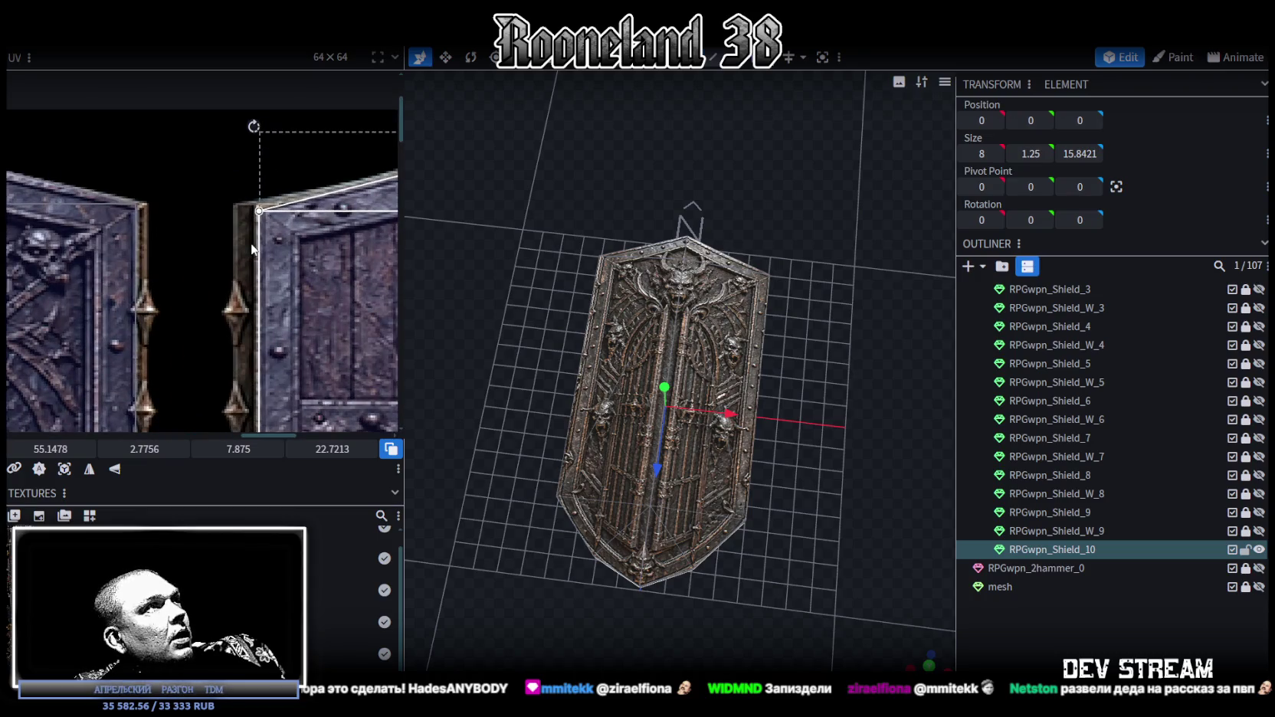
pyautogui.scroll(-3, 252, 249)
pyautogui.scroll(1, 177, 362)
pyautogui.moveTo(192, 223); pyautogui.dragTo(212, 265, button='middle')
pyautogui.scroll(1, 179, 204)
pyautogui.scroll(2, 222, 245)
pyautogui.scroll(1, 221, 245)
pyautogui.scroll(2, 185, 276)
# - Fit the island's top-left corner, width and height to the wooden texture
pyautogui.moveTo(191, 279); pyautogui.dragTo(249, 262)
pyautogui.scroll(2, 210, 282)
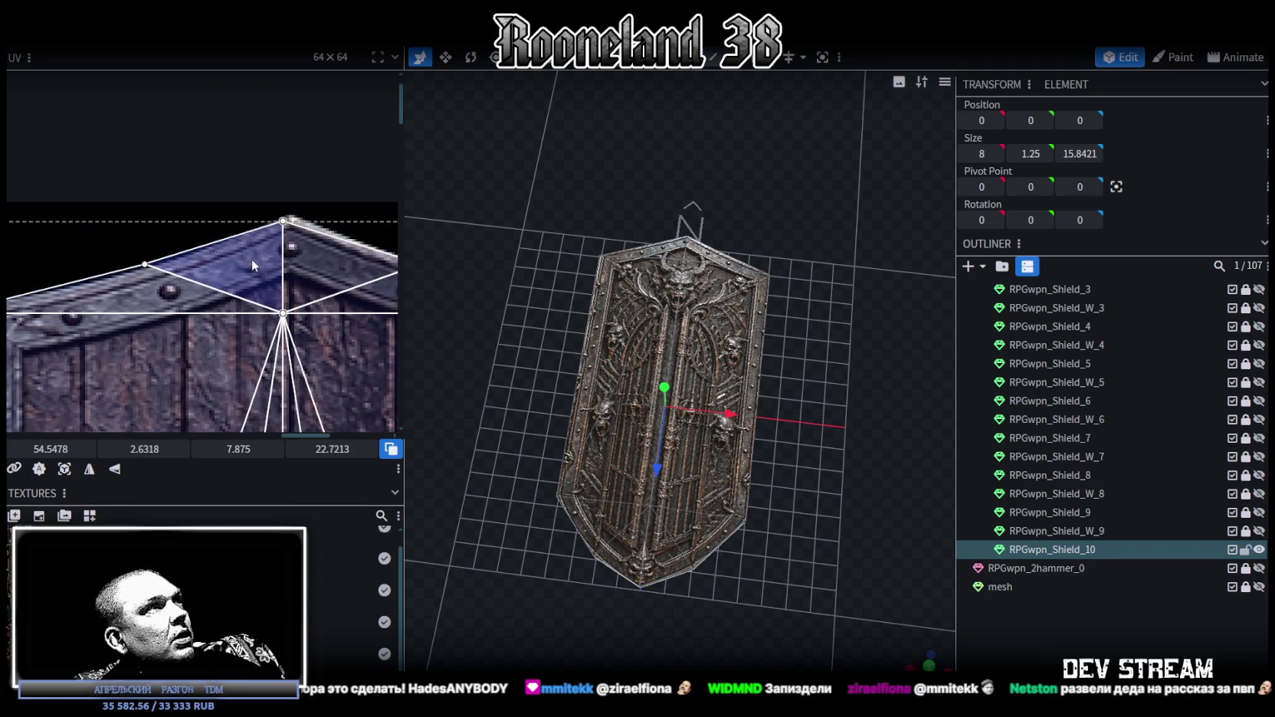
pyautogui.scroll(-1, 252, 259)
pyautogui.scroll(-2, 292, 371)
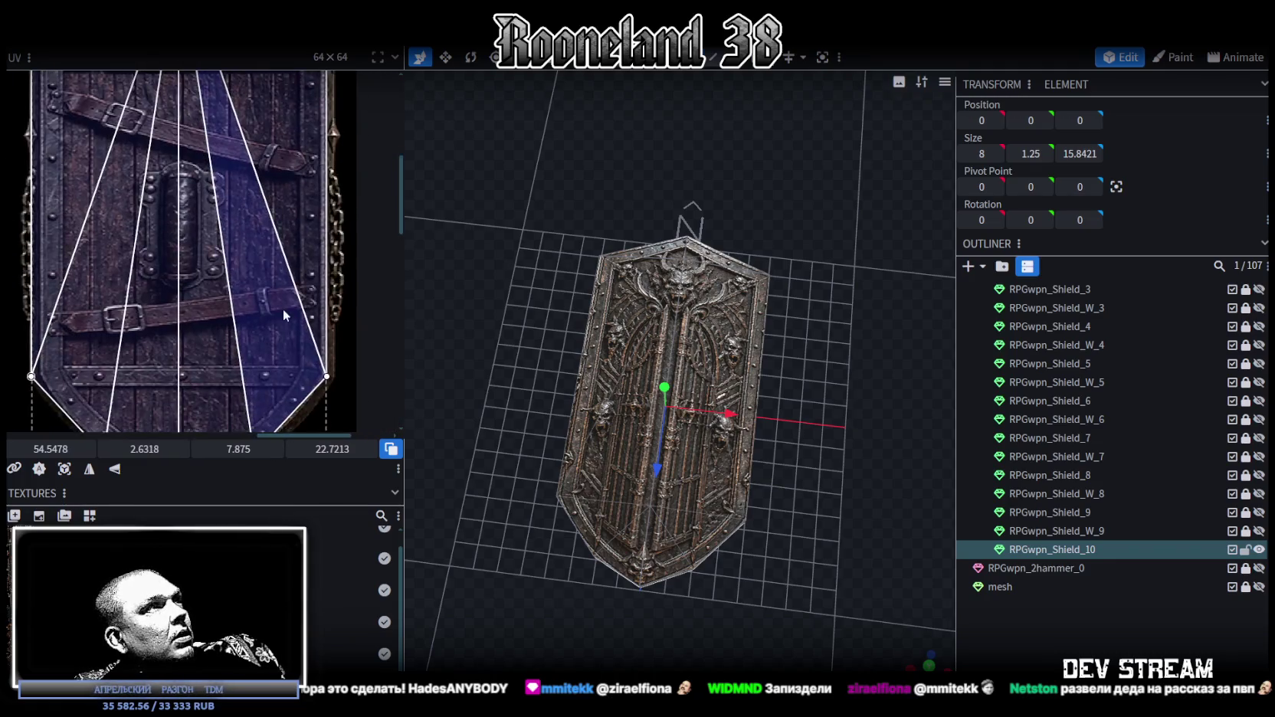
pyautogui.scroll(-1, 283, 309)
pyautogui.scroll(1, 276, 253)
pyautogui.moveTo(308, 308); pyautogui.dragTo(315, 309)
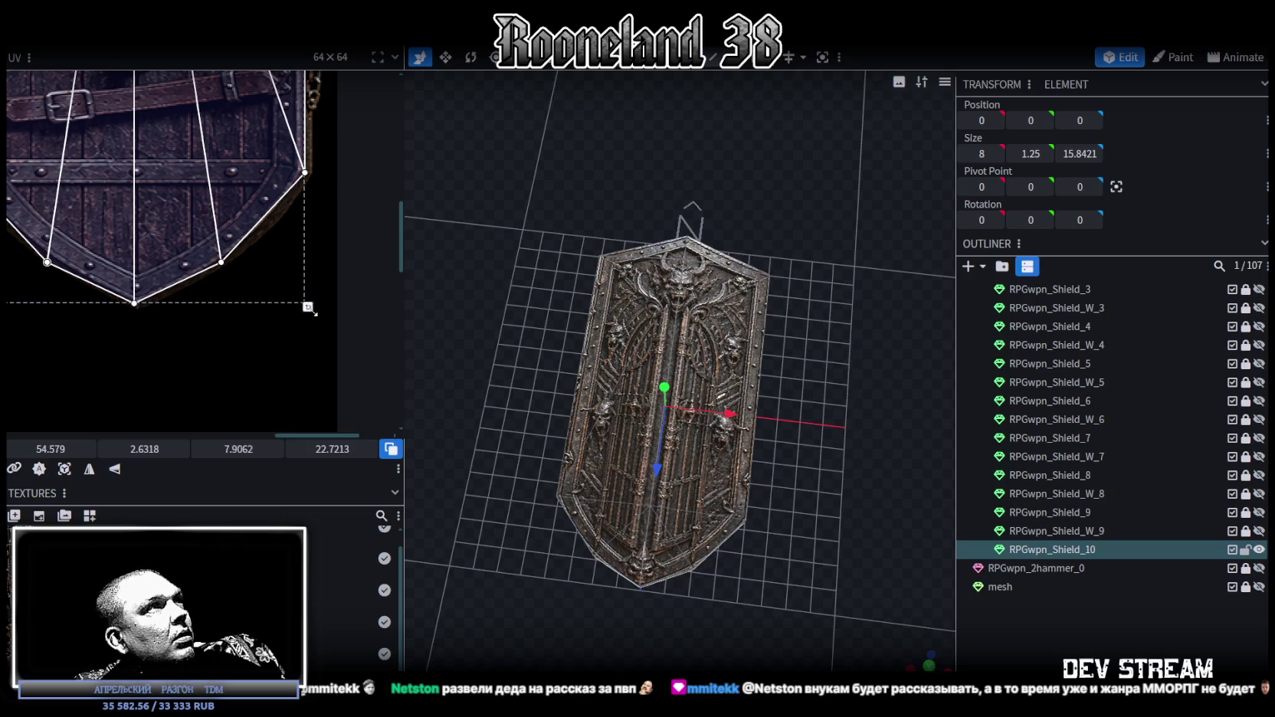
pyautogui.moveTo(314, 308); pyautogui.dragTo(313, 311)
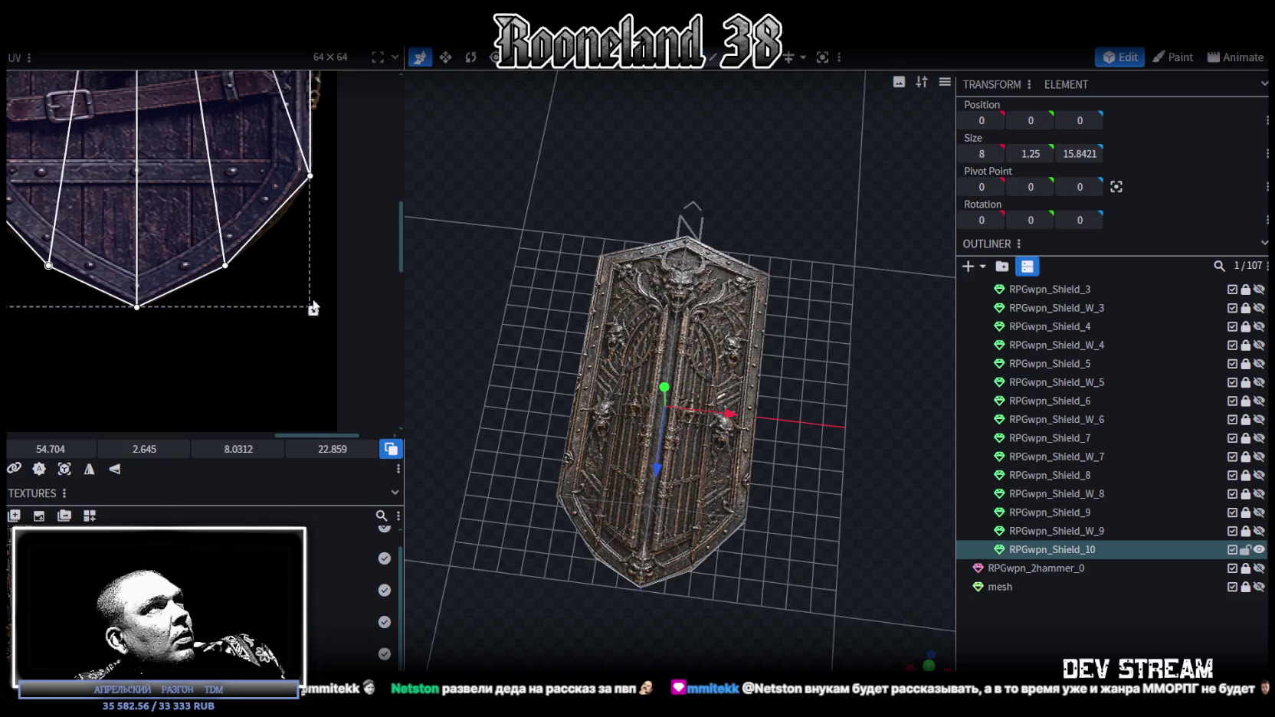
pyautogui.scroll(3, 314, 309)
pyautogui.scroll(2, 172, 266)
pyautogui.scroll(2, 182, 281)
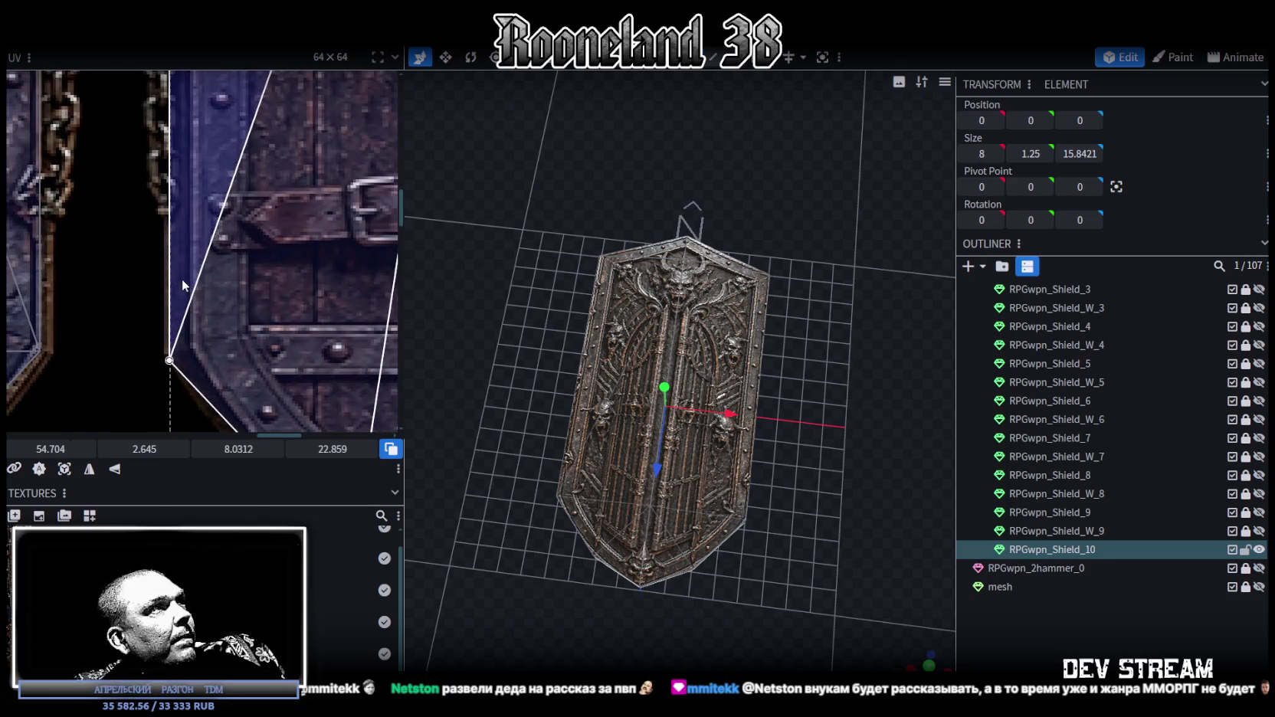
pyautogui.scroll(-4, 182, 279)
# - Adjust the apex face's vertices, raising the apex to the wooden texture's peak
pyautogui.moveTo(131, 286); pyautogui.dragTo(321, 301)
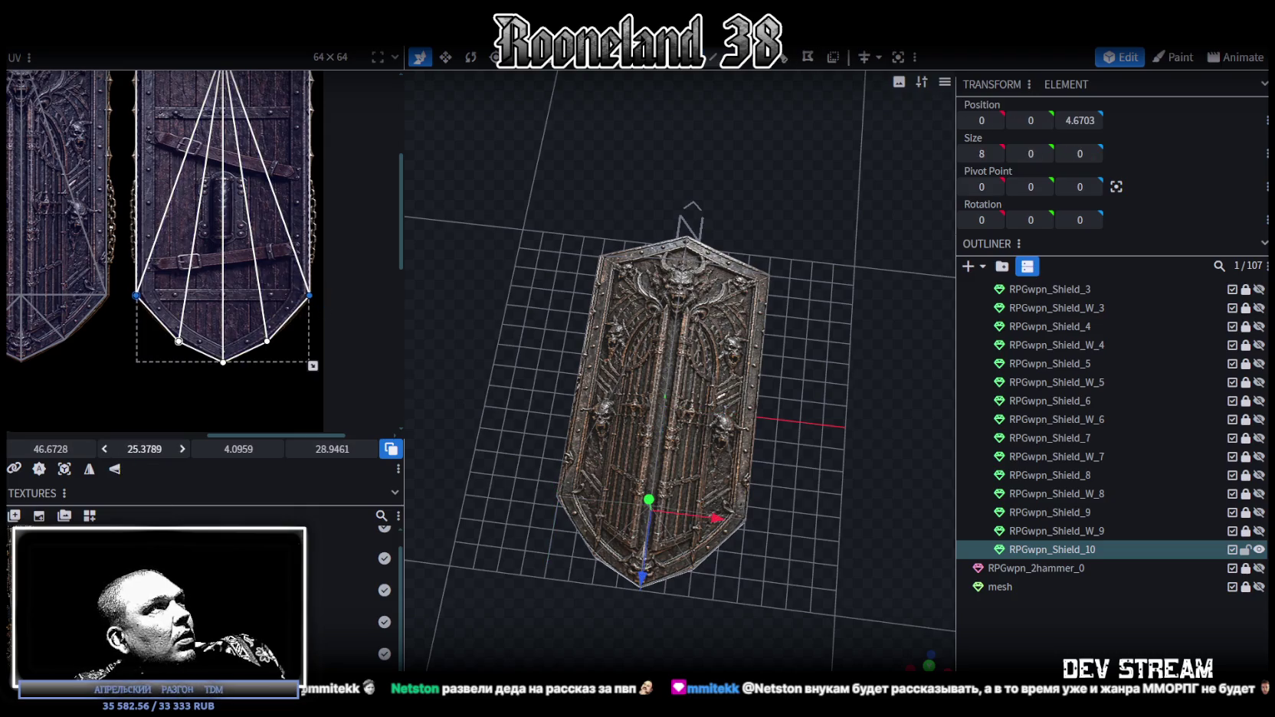
pyautogui.scroll(3, 249, 260)
pyautogui.scroll(2, 221, 279)
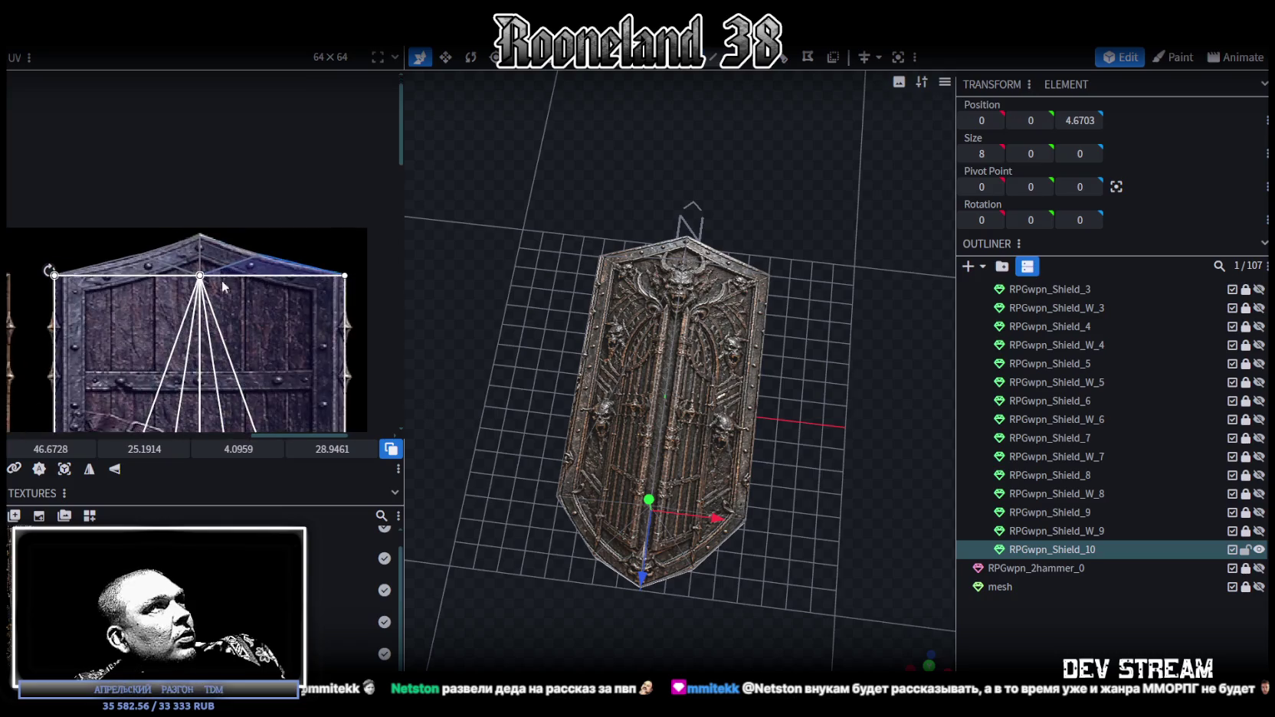
pyautogui.scroll(2, 222, 280)
pyautogui.scroll(2, 272, 310)
pyautogui.scroll(2, 145, 269)
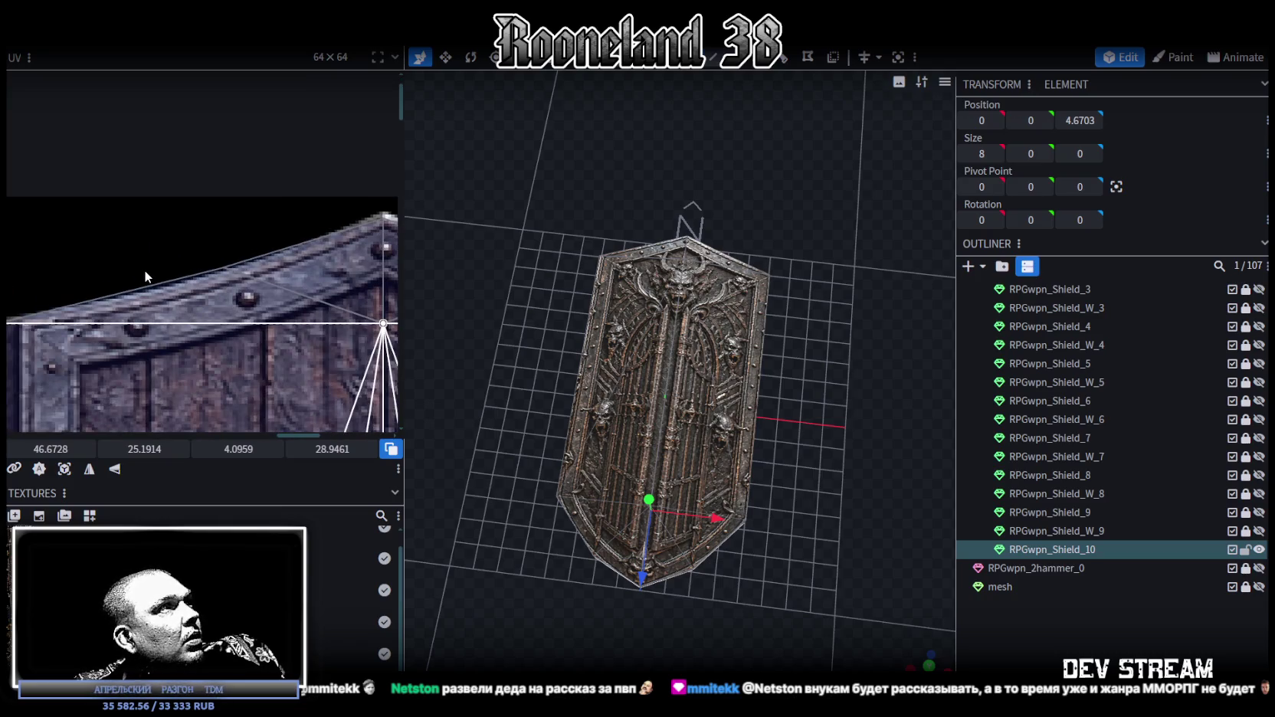
pyautogui.scroll(2, 269, 299)
pyautogui.scroll(-3, 270, 297)
pyautogui.scroll(2, 259, 243)
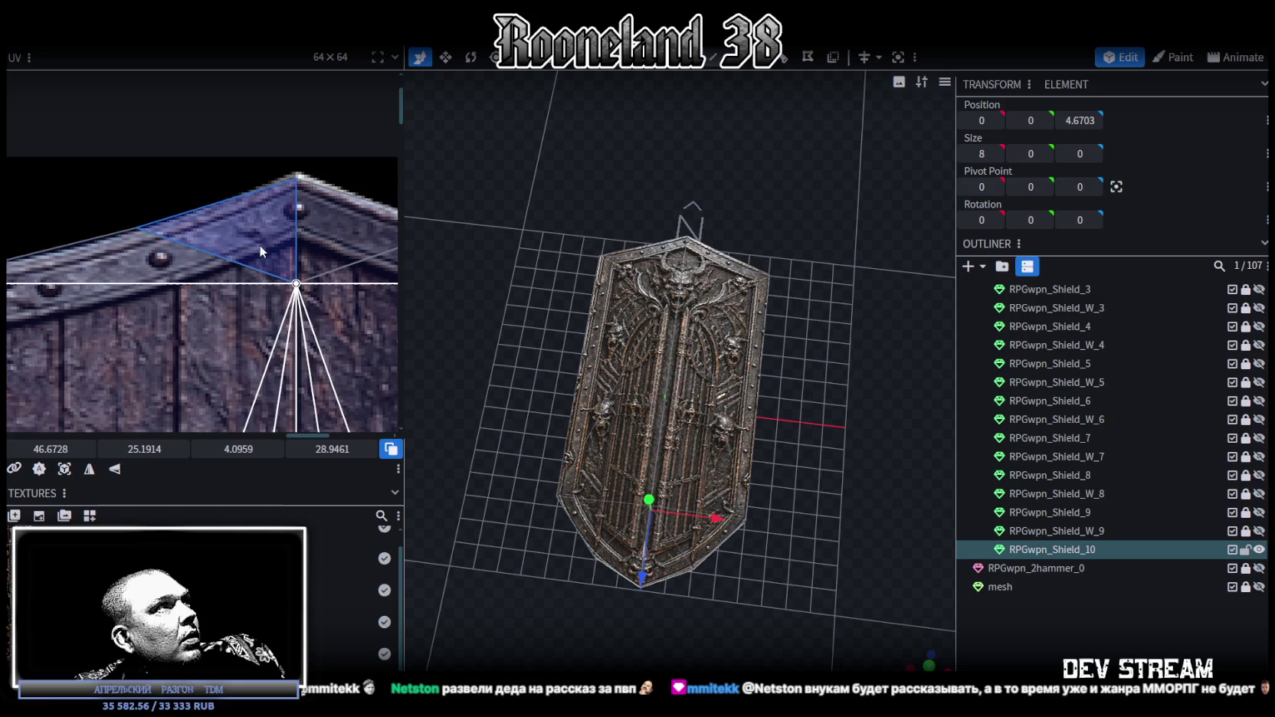
pyautogui.scroll(1, 169, 245)
pyautogui.click(102, 221)
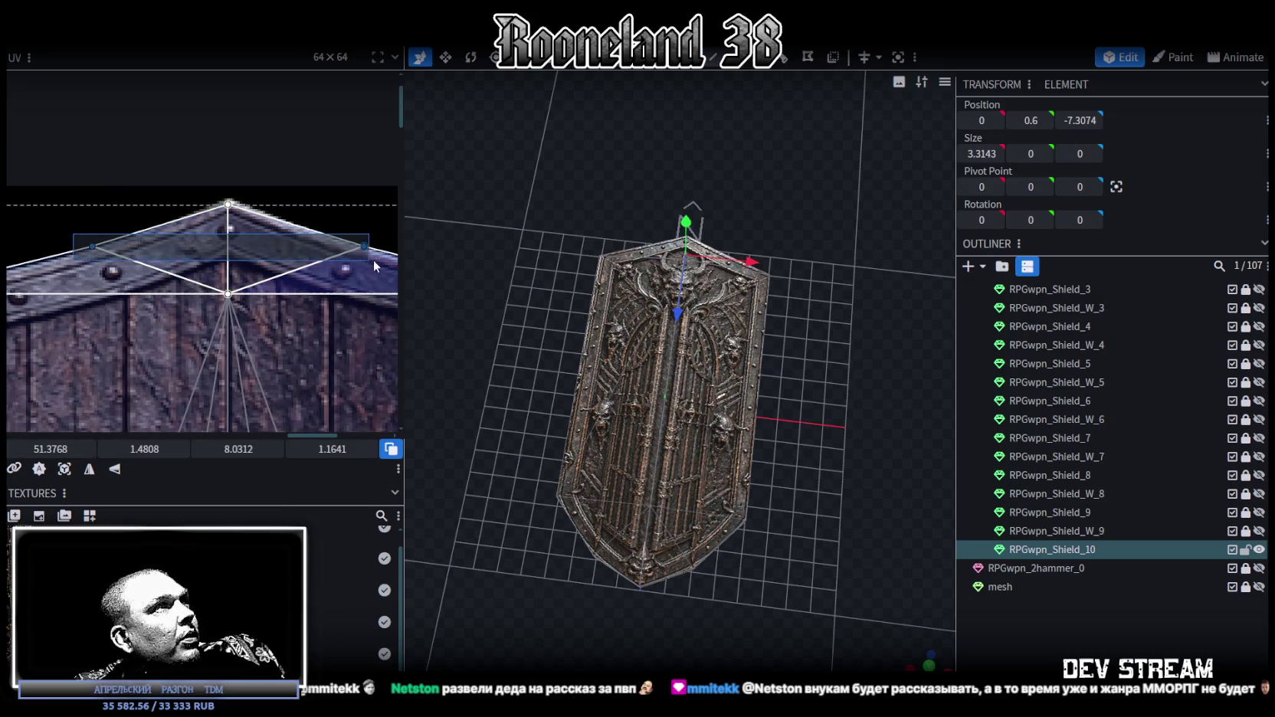
pyautogui.moveTo(148, 448); pyautogui.dragTo(161, 448)
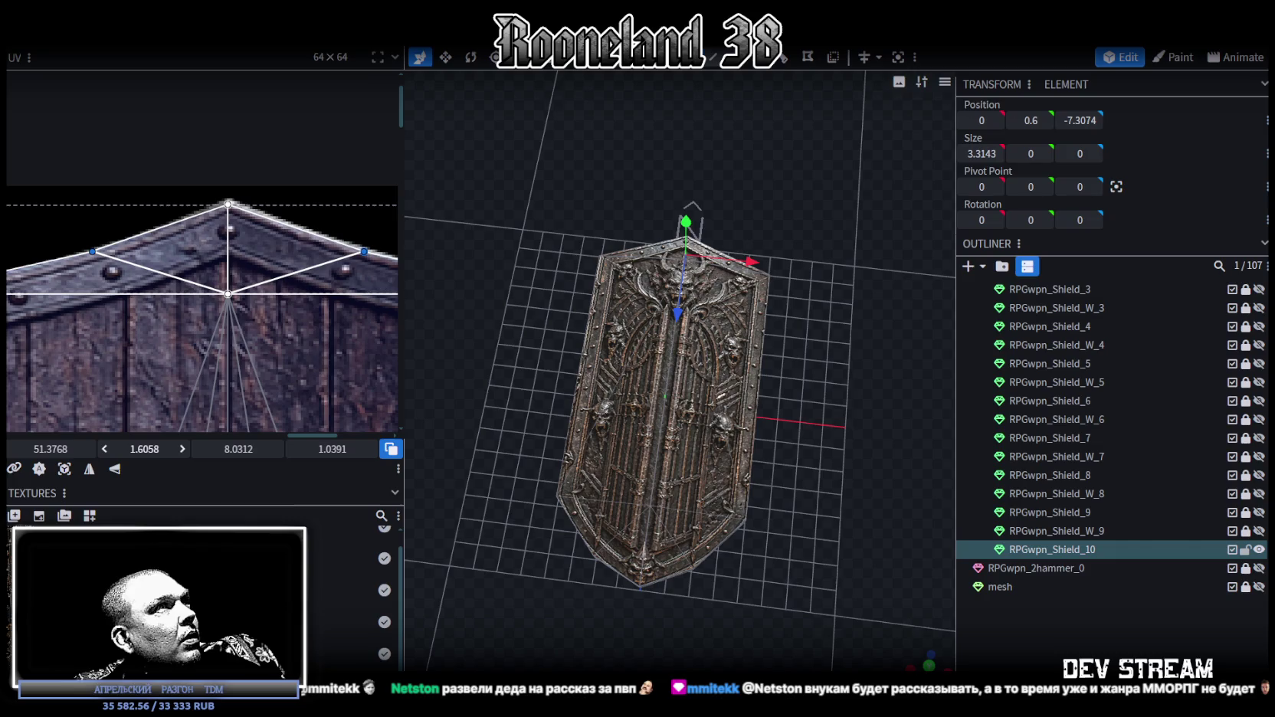
pyautogui.moveTo(210, 192); pyautogui.dragTo(245, 220)
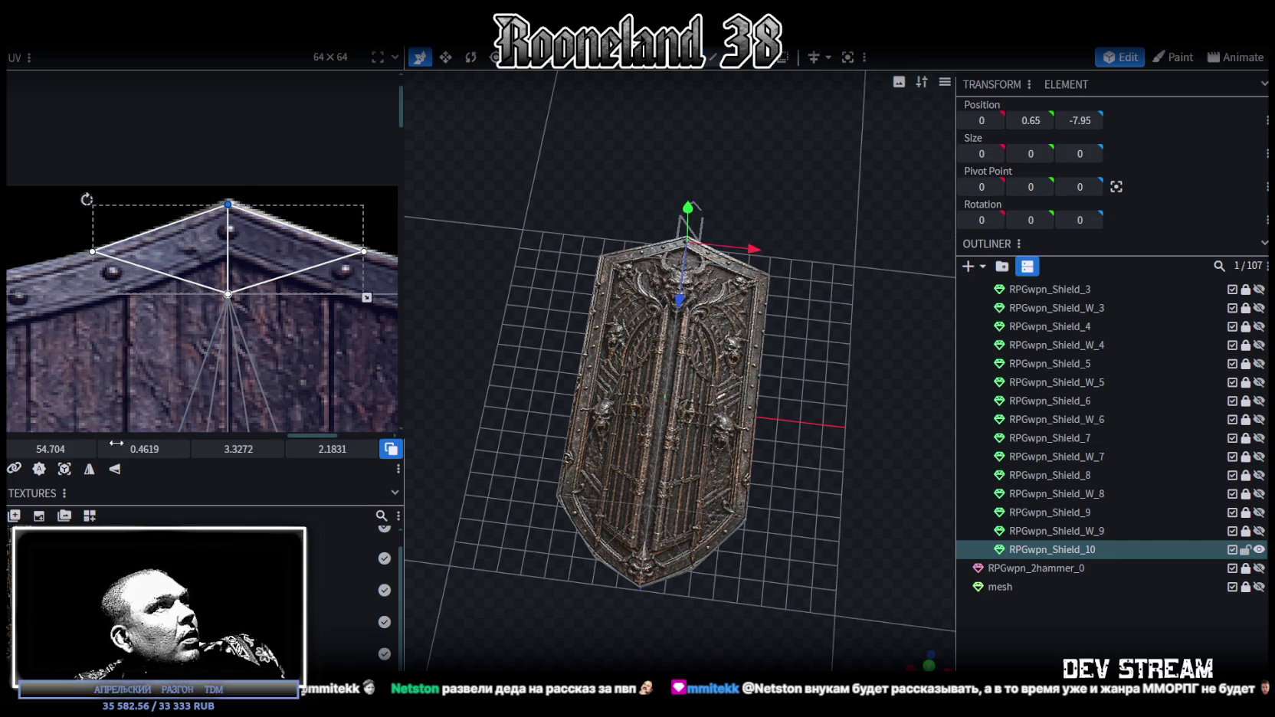
pyautogui.moveTo(145, 449); pyautogui.dragTo(136, 449)
# - Orbit back to the ornate front and select the shield's left triangular face
pyautogui.scroll(-2, 315, 291)
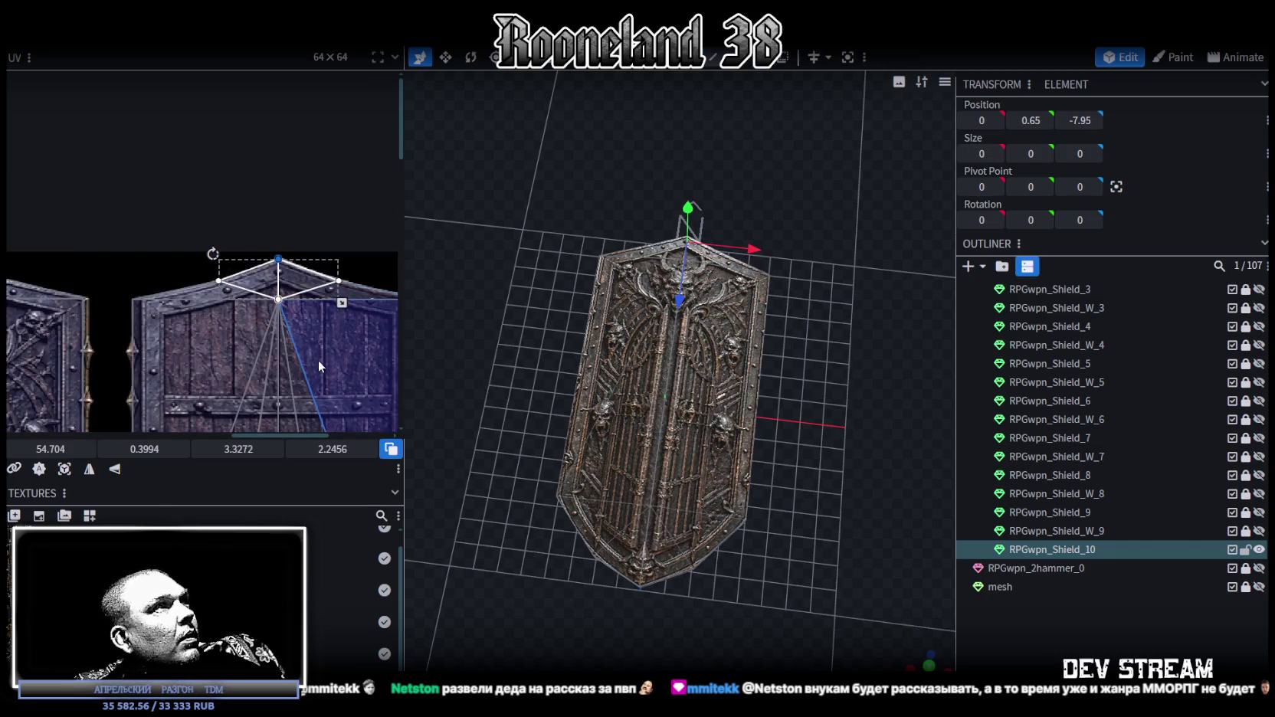
pyautogui.scroll(-2, 317, 361)
pyautogui.scroll(-2, 206, 317)
pyautogui.scroll(3, 766, 416)
pyautogui.moveTo(933, 656); pyautogui.dragTo(930, 656)
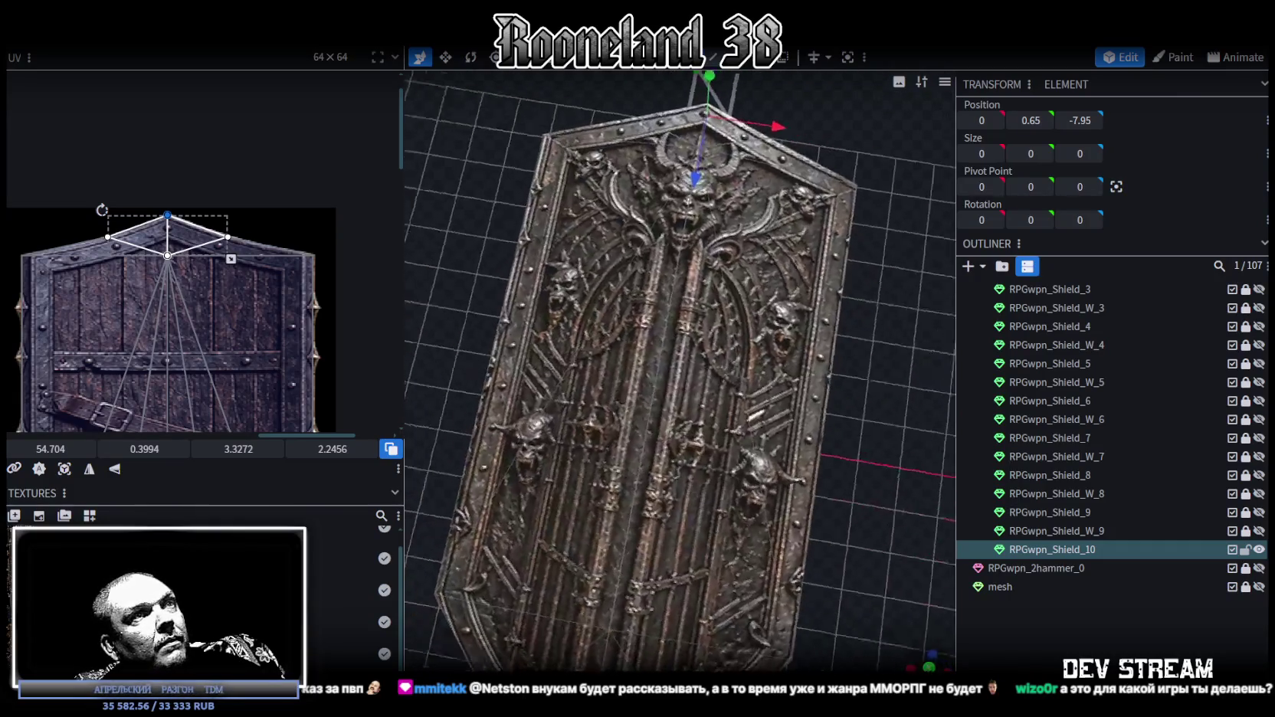
pyautogui.moveTo(930, 655); pyautogui.dragTo(644, 470)
pyautogui.click(517, 327)
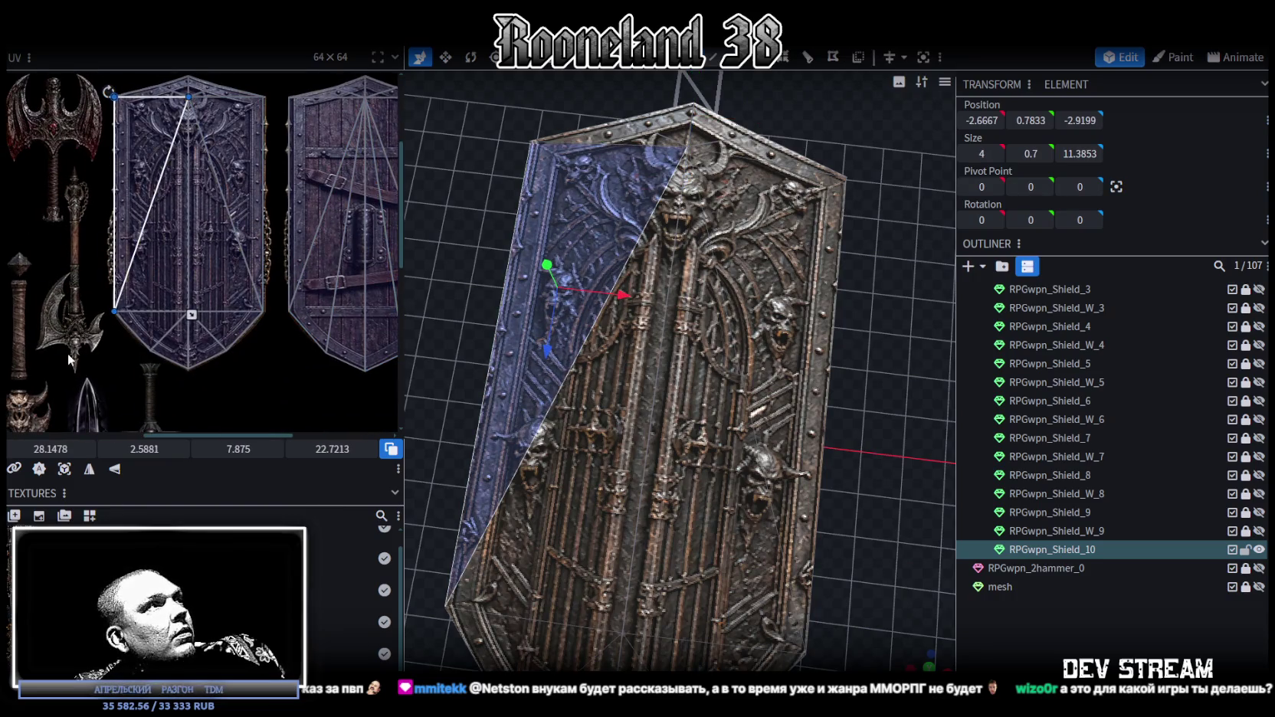
# - Select the shield front's faces and widen their UV outline slightly, undoing a trial rotation
pyautogui.scroll(1, 72, 307)
pyautogui.moveTo(70, 432); pyautogui.dragTo(263, 117)
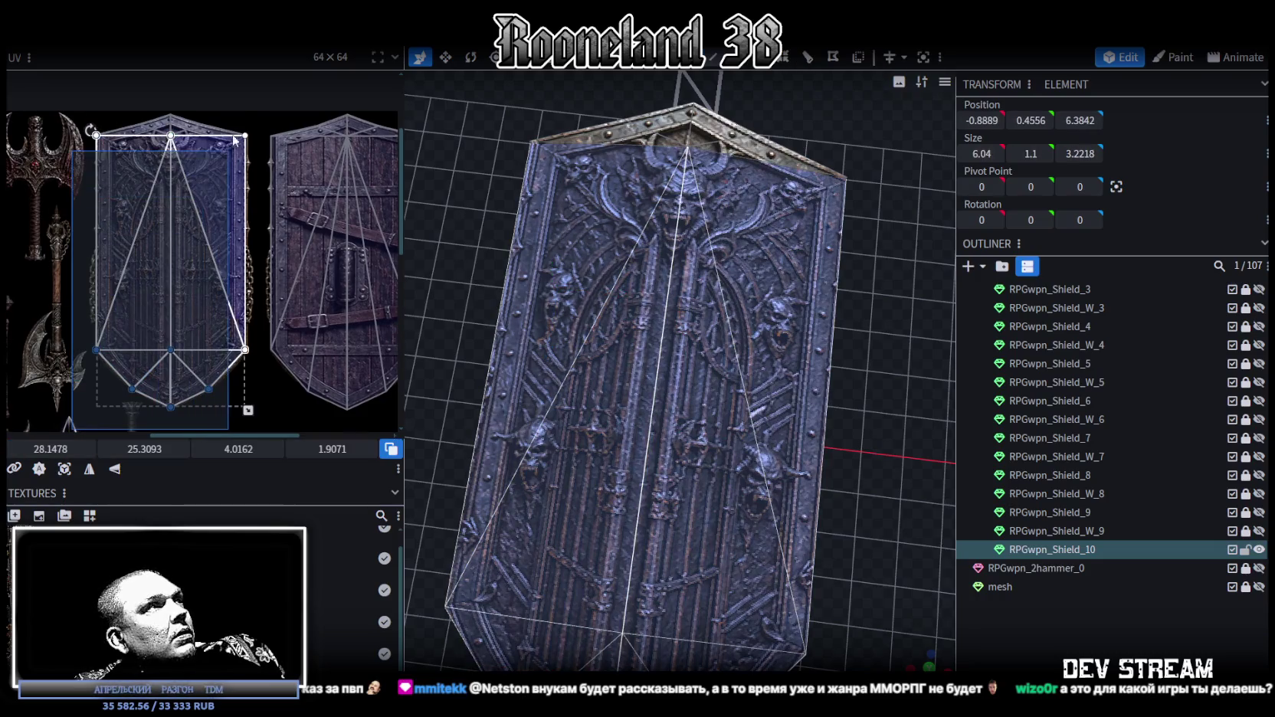
pyautogui.scroll(3, 258, 295)
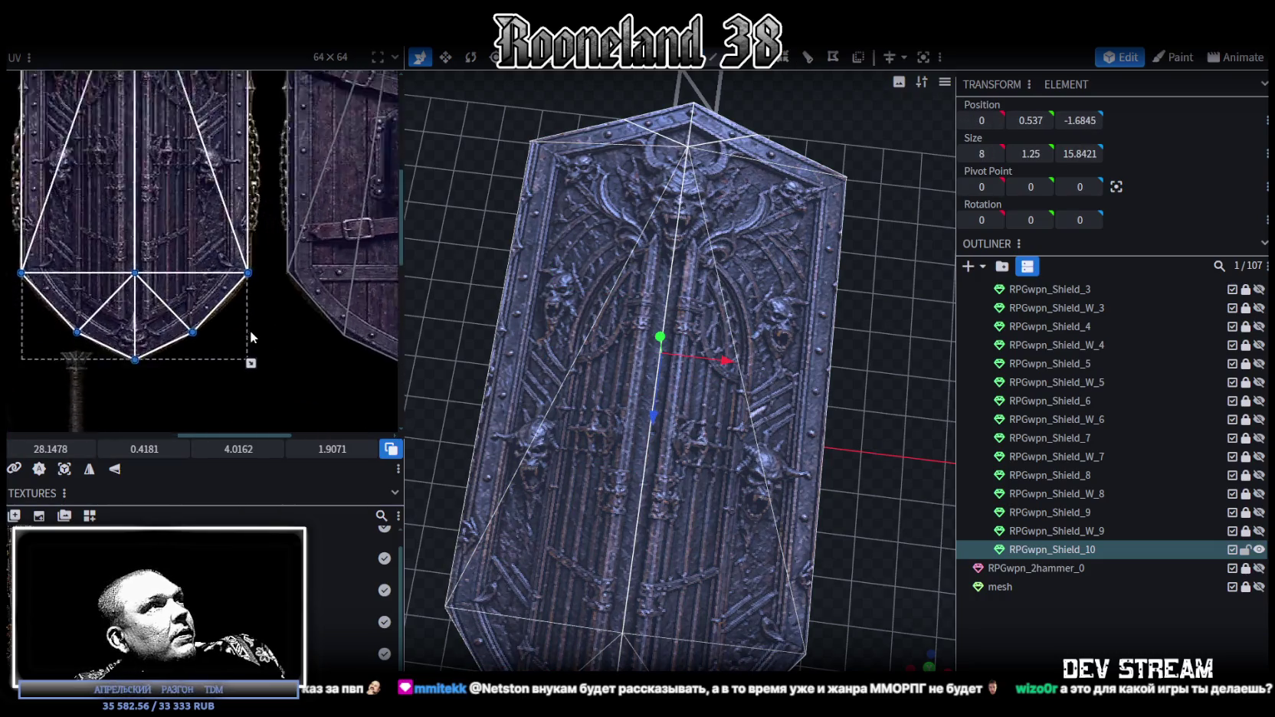
pyautogui.moveTo(236, 374); pyautogui.dragTo(241, 375)
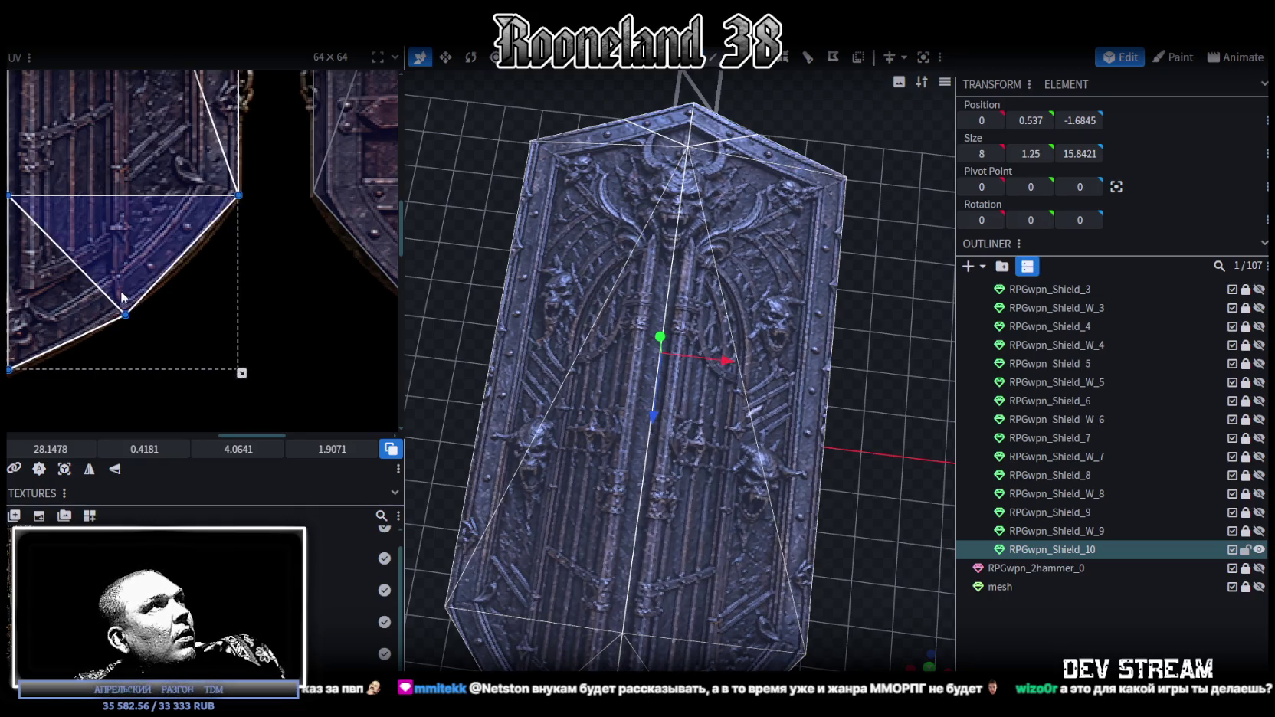
pyautogui.scroll(3, 141, 341)
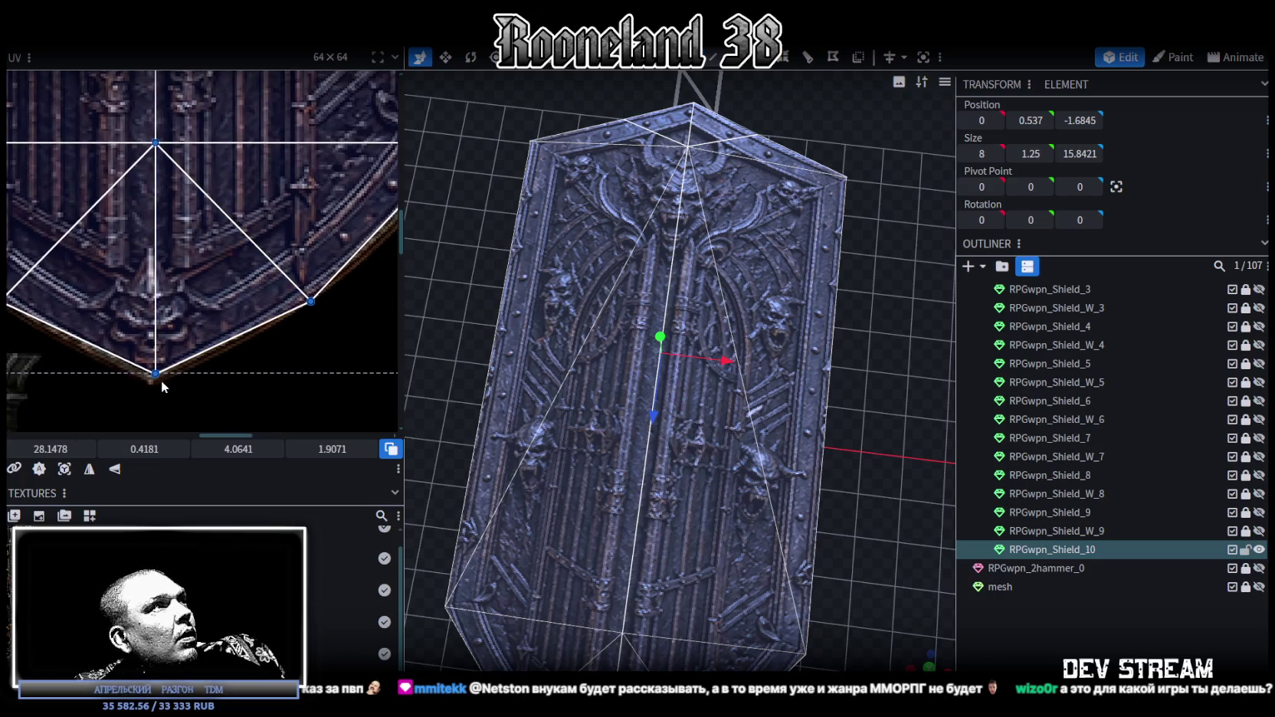
pyautogui.moveTo(50, 449); pyautogui.dragTo(44, 449)
pyautogui.scroll(3, 163, 372)
pyautogui.scroll(3, 162, 345)
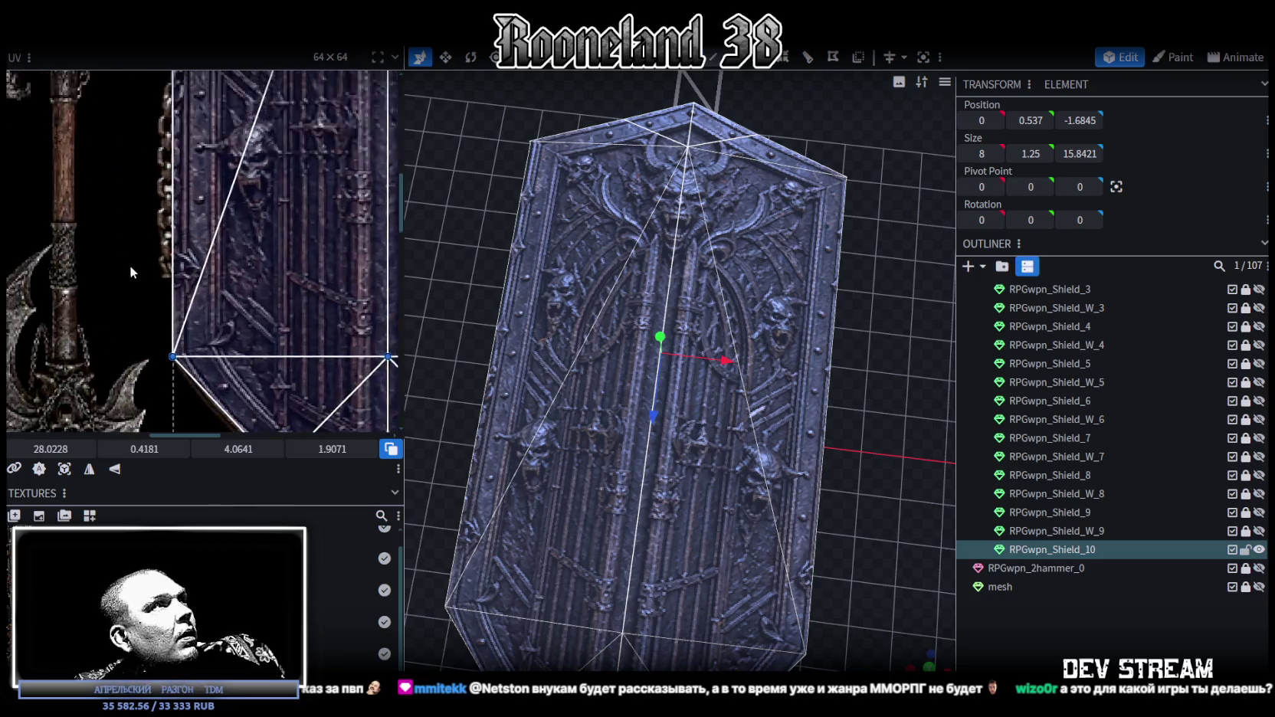
pyautogui.scroll(2, 163, 307)
pyautogui.moveTo(205, 299); pyautogui.dragTo(132, 163, button='middle')
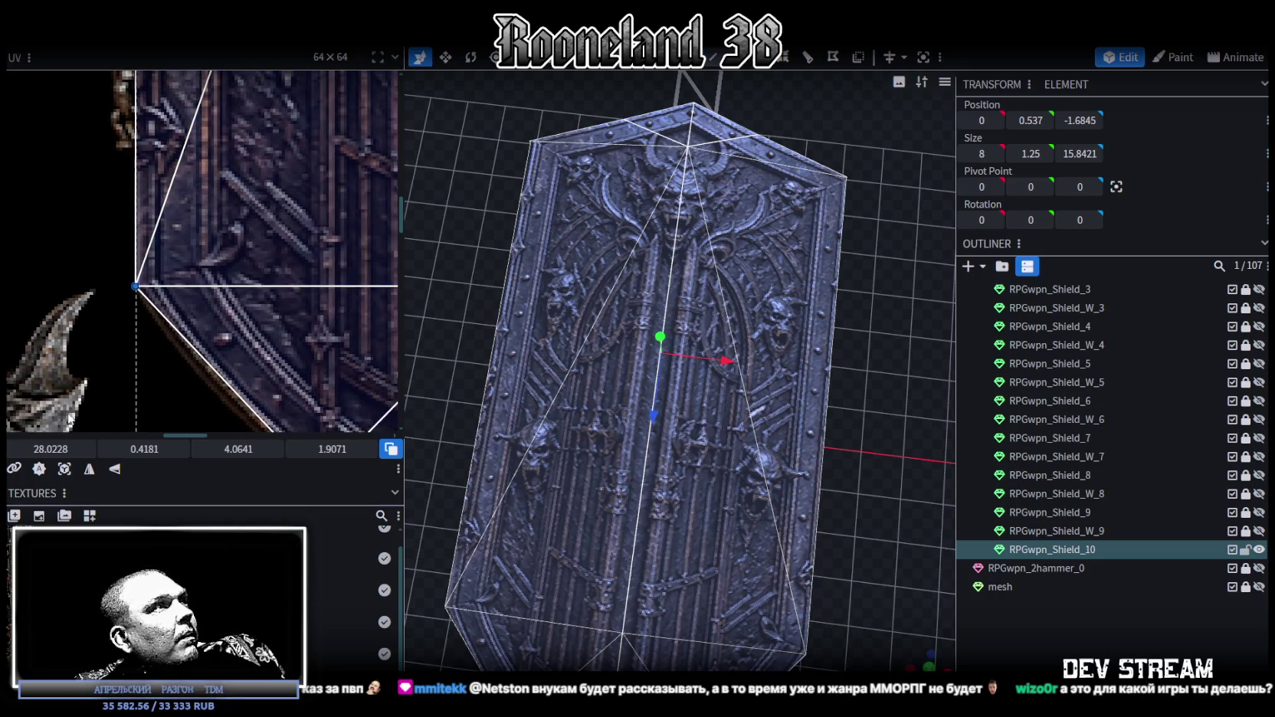
pyautogui.hotkey('ctrl', 'z')
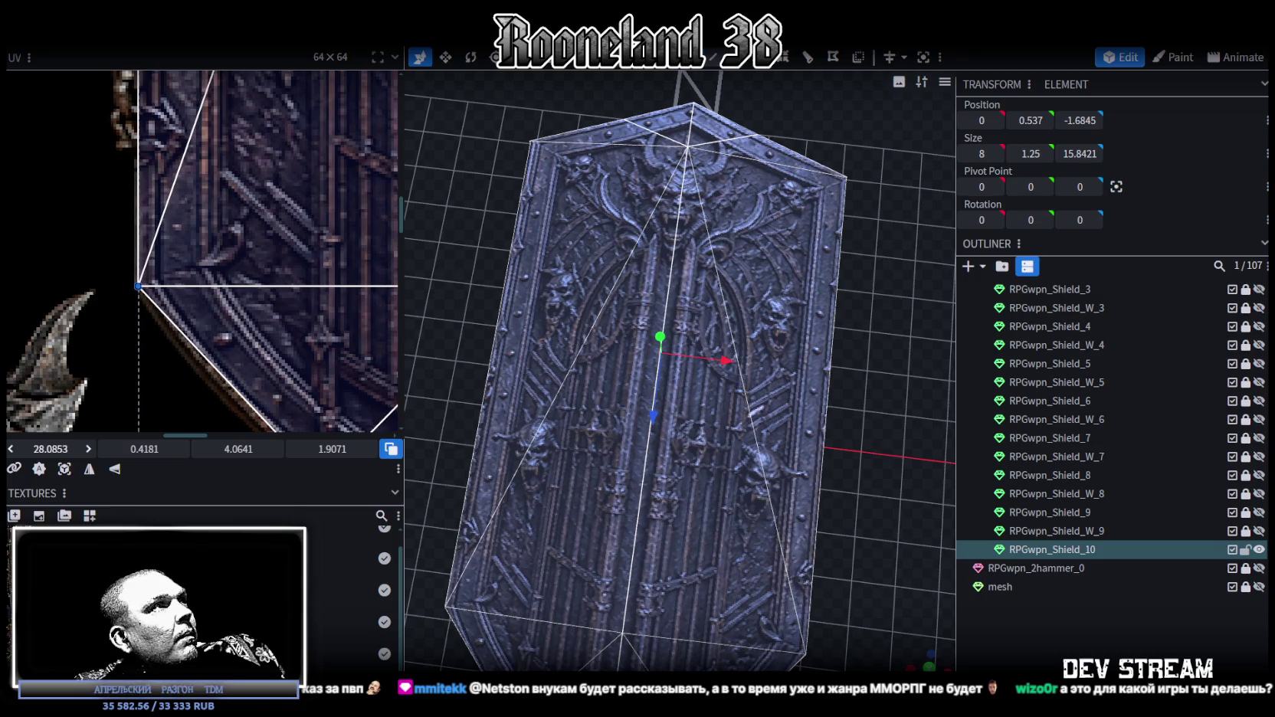
# - Stretch the front UV over the gothic texture and nudge its peak onto the artwork tip (about 36, 31.5)
pyautogui.scroll(-3, 186, 329)
pyautogui.scroll(-3, 186, 330)
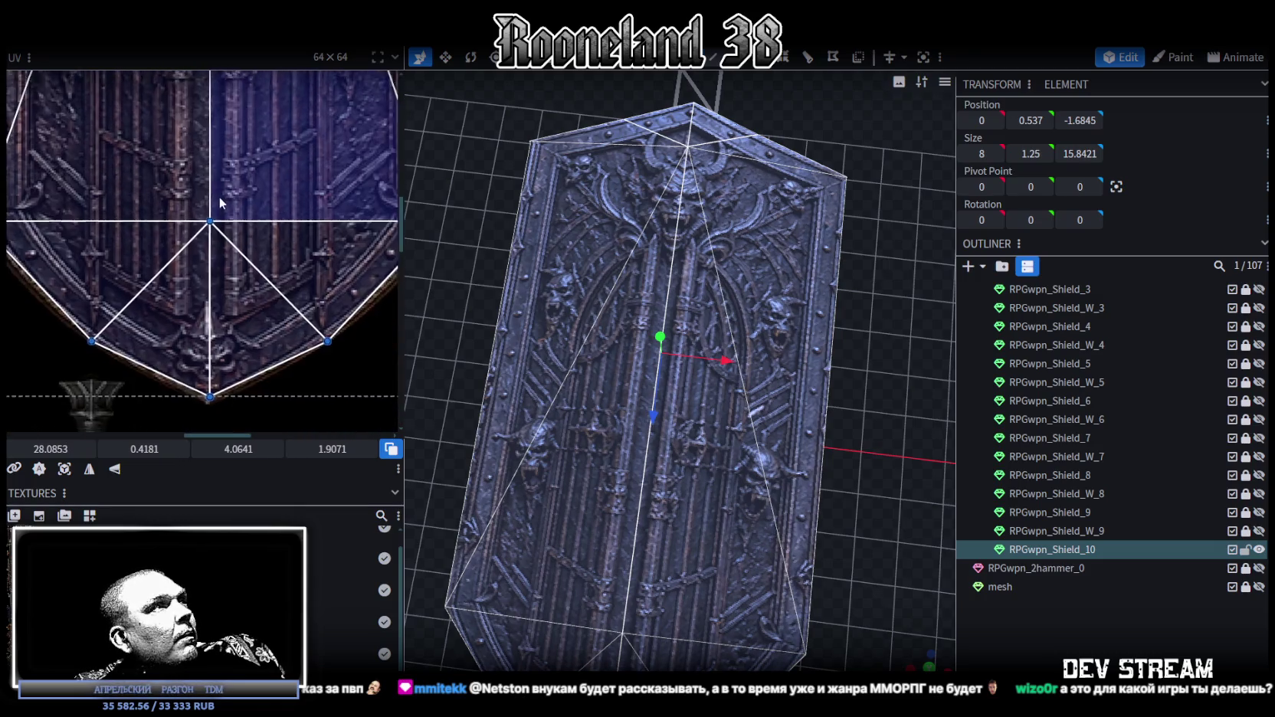
pyautogui.scroll(3, 245, 381)
pyautogui.scroll(2, 245, 381)
pyautogui.scroll(-2, 246, 381)
pyautogui.scroll(2, 227, 313)
pyautogui.scroll(-1, 222, 322)
pyautogui.moveTo(222, 322); pyautogui.dragTo(220, 351, button='middle')
pyautogui.scroll(2, 193, 253)
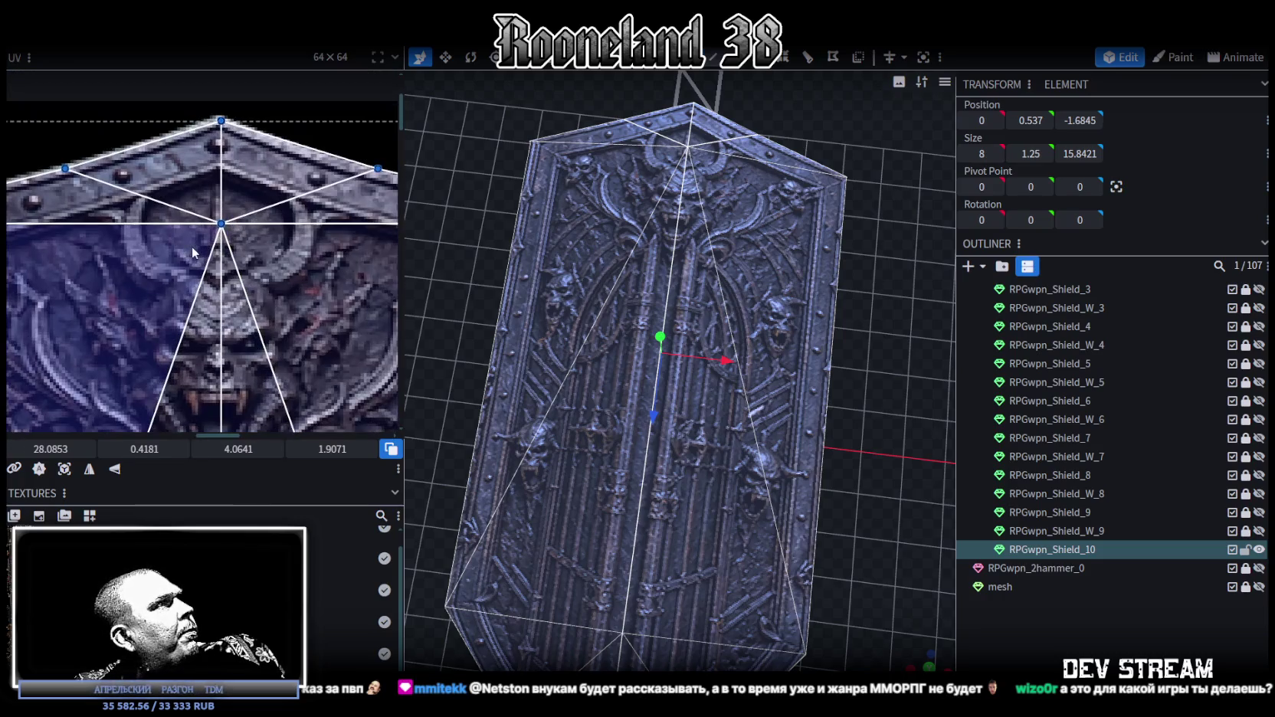
pyautogui.scroll(-2, 194, 251)
pyautogui.scroll(-1, 252, 230)
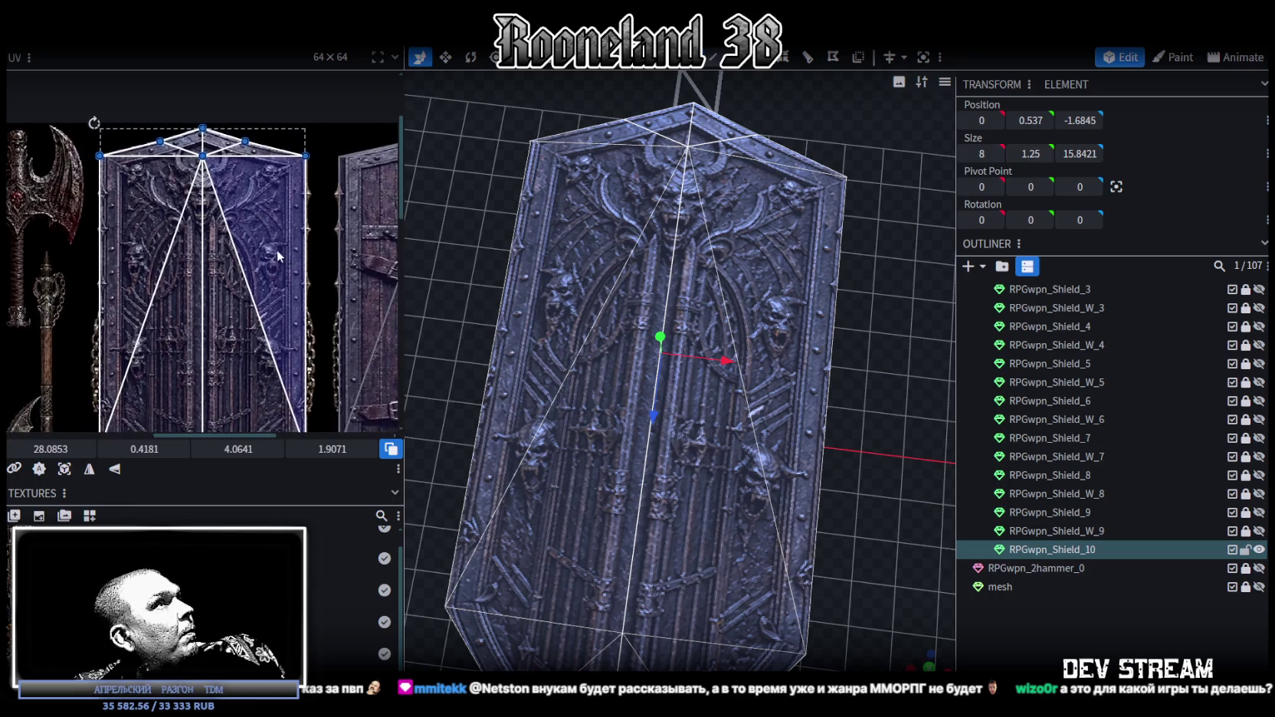
pyautogui.scroll(1, 318, 220)
pyautogui.scroll(1, 269, 246)
pyautogui.scroll(1, 255, 351)
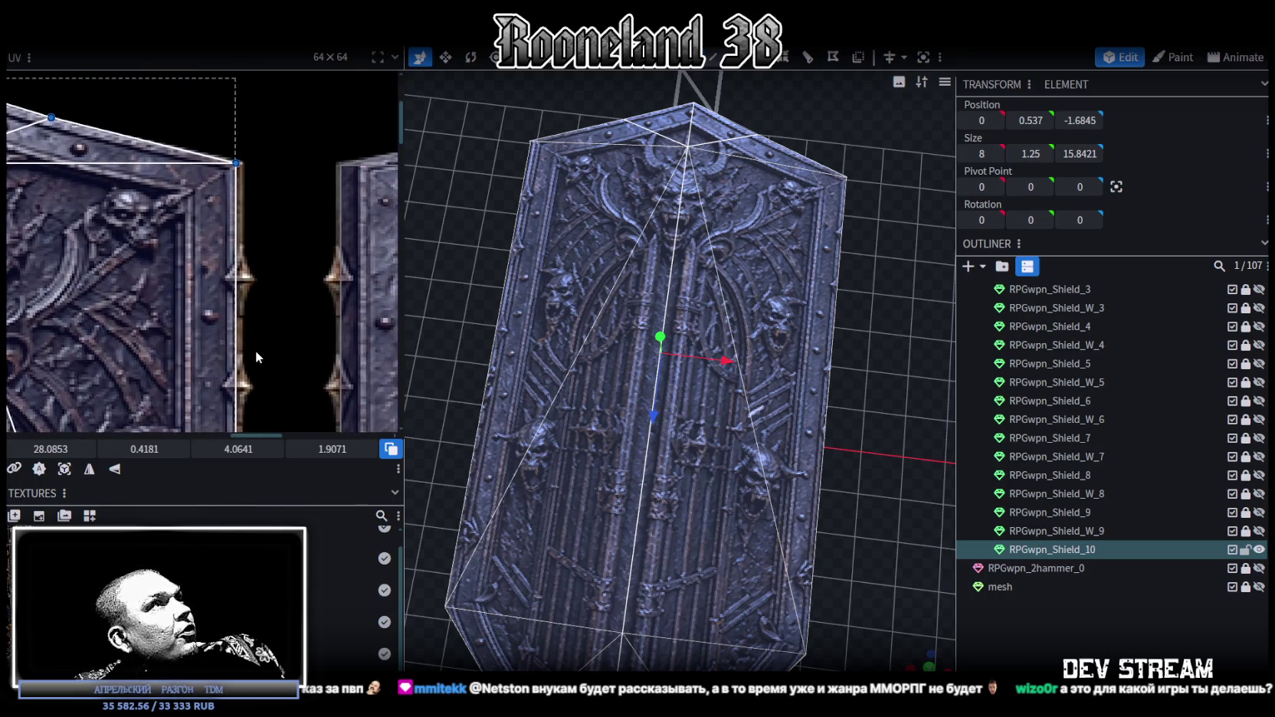
pyautogui.scroll(-2, 257, 351)
pyautogui.scroll(-2, 254, 186)
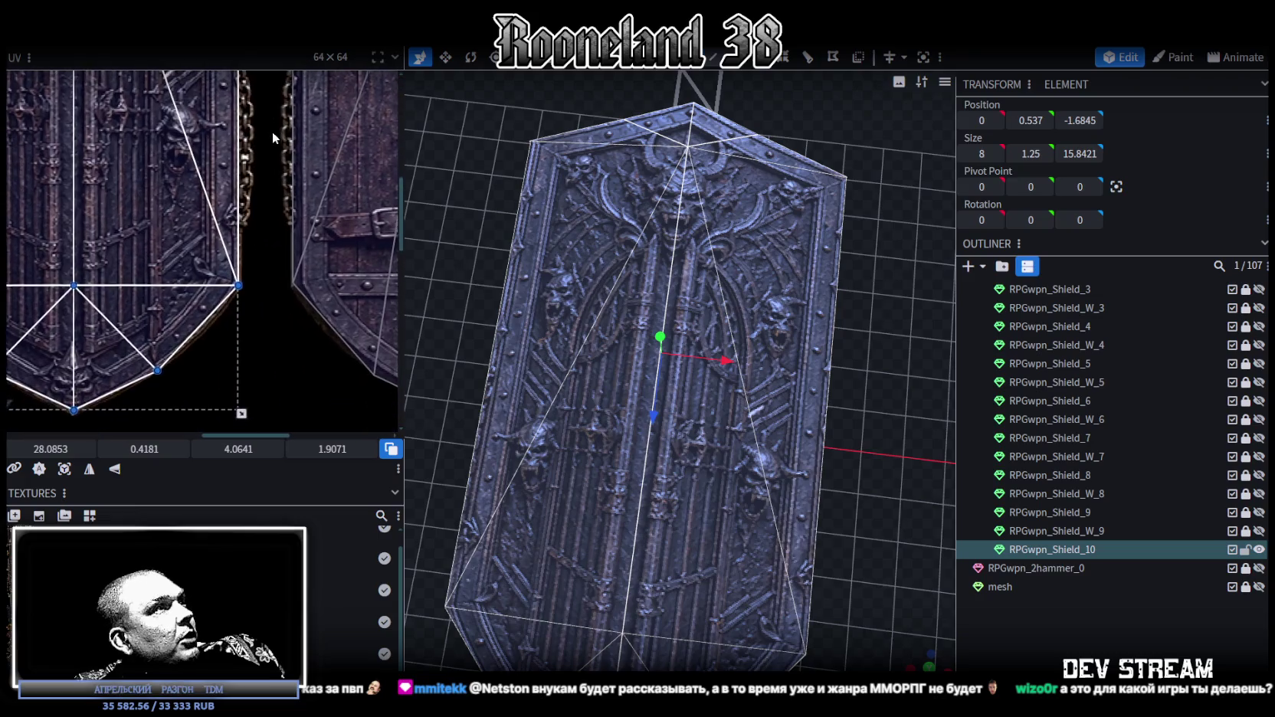
pyautogui.scroll(-3, 242, 223)
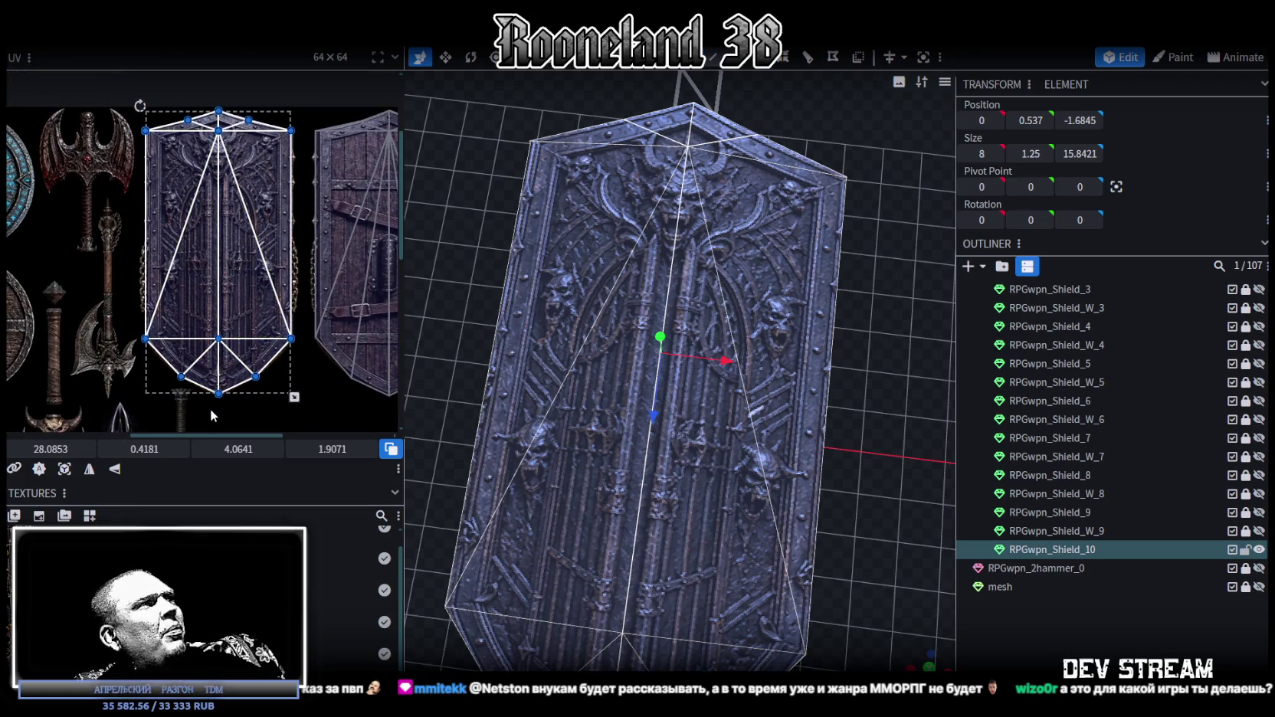
pyautogui.moveTo(215, 414); pyautogui.dragTo(225, 111)
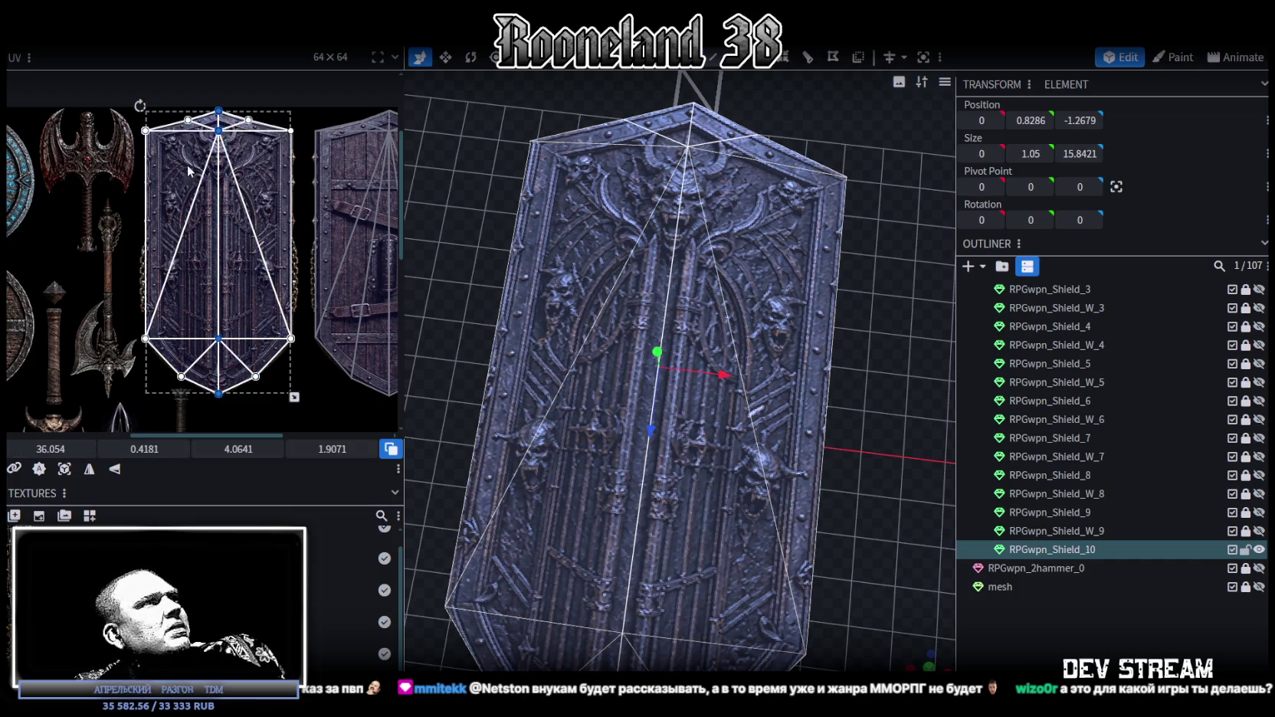
pyautogui.scroll(4, 219, 367)
pyautogui.scroll(-1, 46, 414)
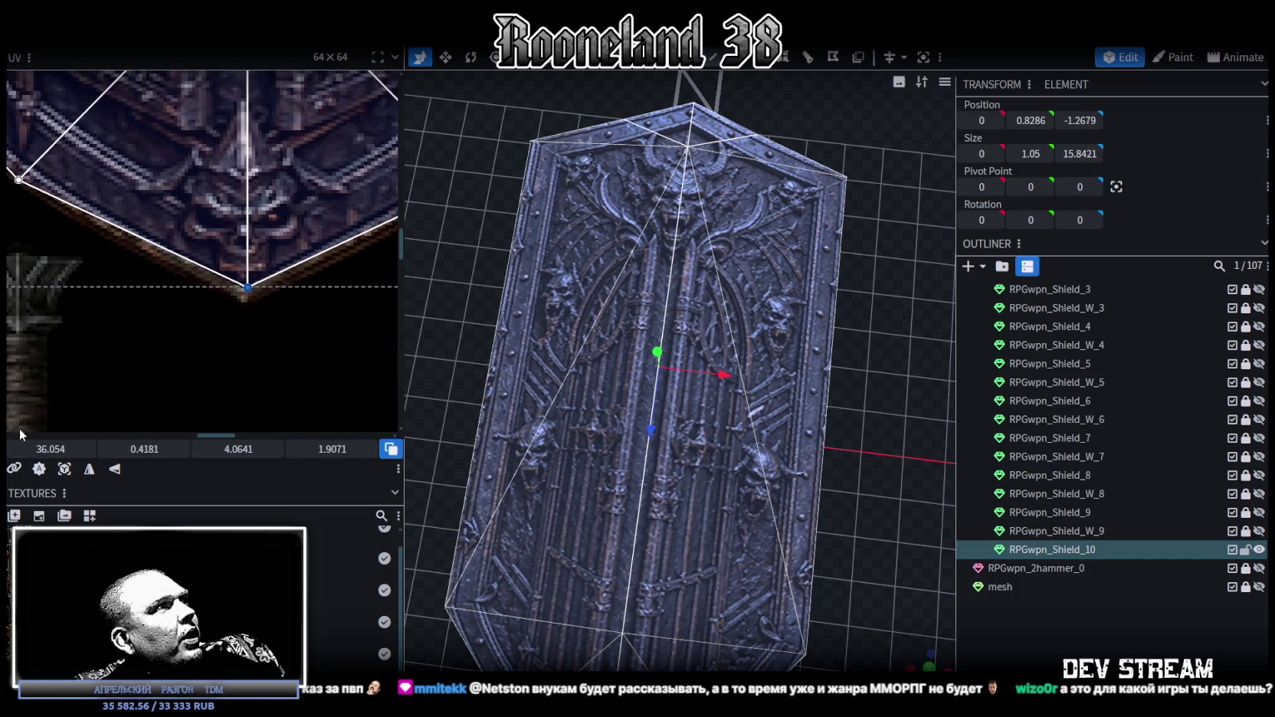
pyautogui.press('Left')
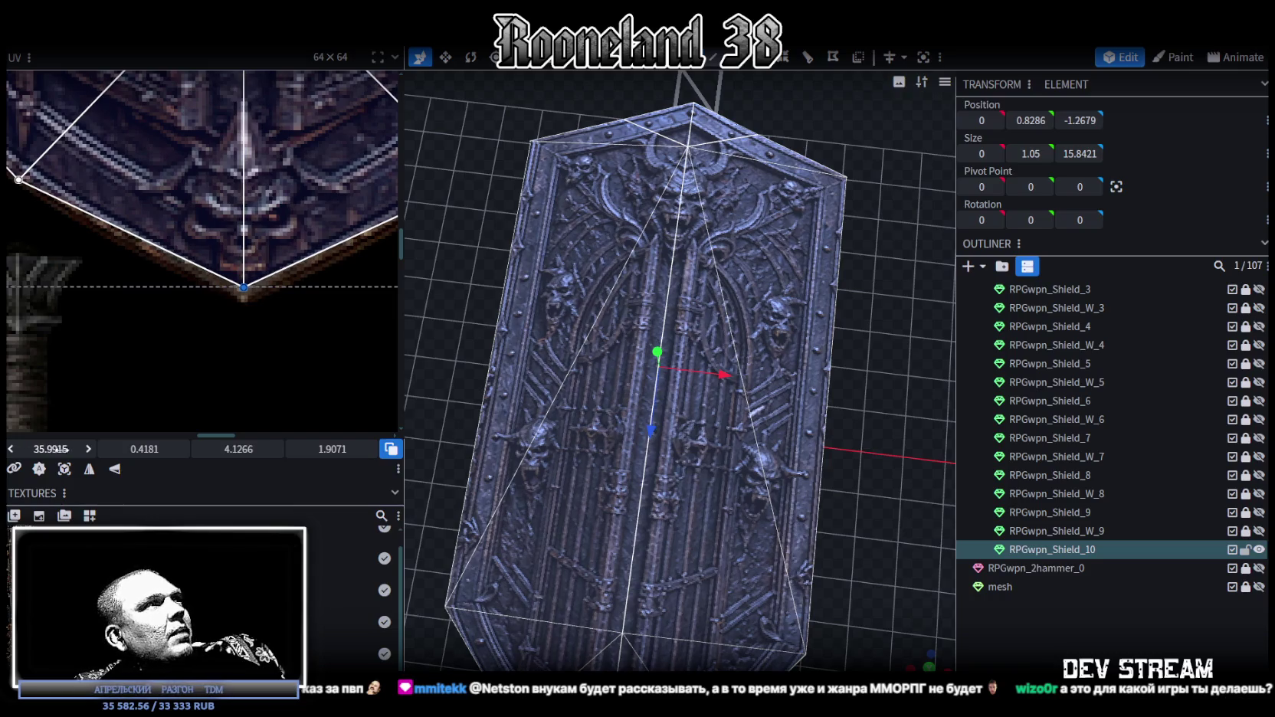
pyautogui.moveTo(145, 449); pyautogui.dragTo(184, 449)
pyautogui.press('Down')
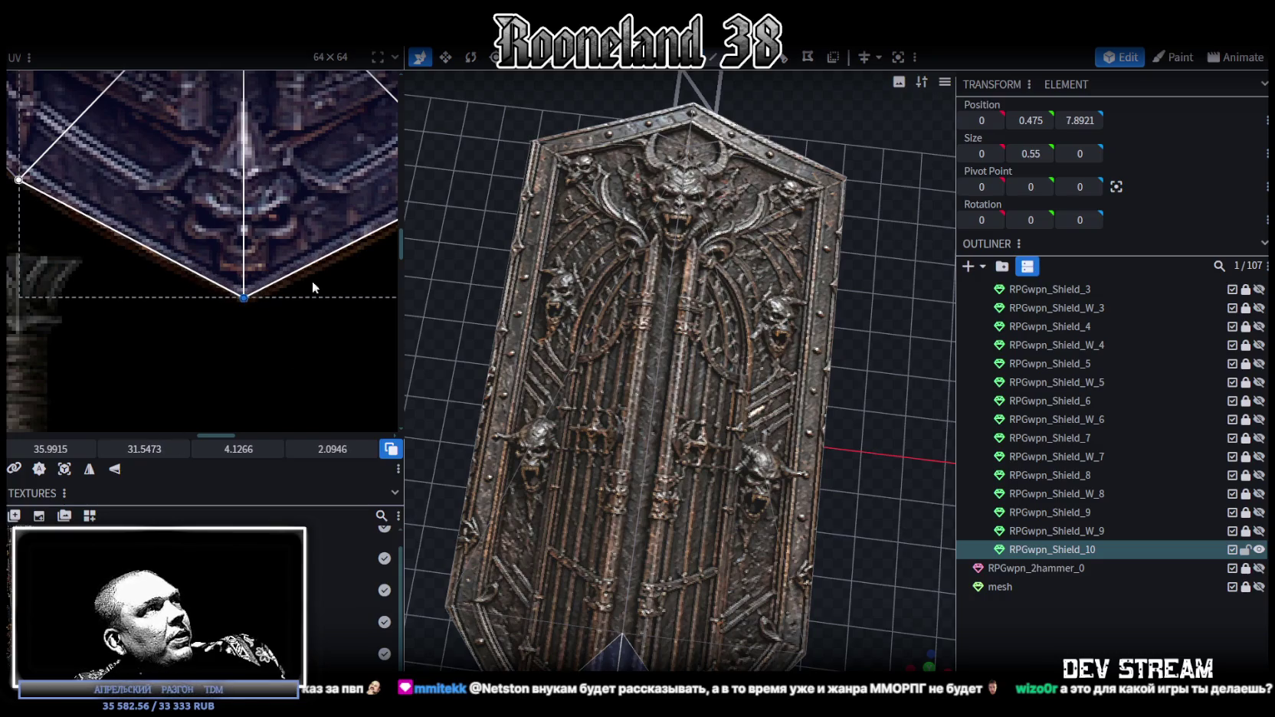
# - Clear the face selection and push the shield's bottom tip along Z to 7.9421
pyautogui.scroll(-3, 313, 287)
pyautogui.scroll(2, 245, 192)
pyautogui.scroll(3, 628, 503)
pyautogui.scroll(3, 661, 451)
pyautogui.scroll(2, 664, 561)
pyautogui.scroll(2, 782, 506)
pyautogui.click(609, 562)
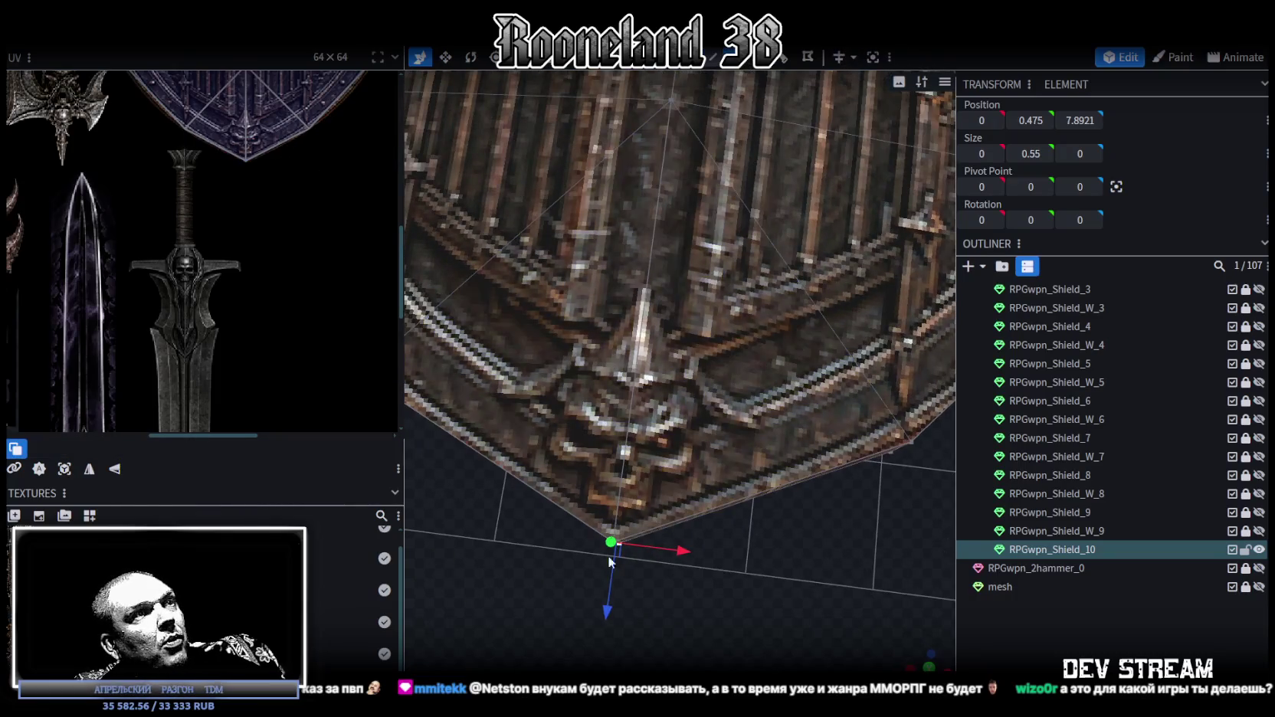
pyautogui.moveTo(603, 606)
pyautogui.mouseDown()
pyautogui.moveTo(596, 635)
pyautogui.moveTo(609, 624)
pyautogui.mouseUp()
# - Check the shield edge-on, then move over to the Unity project
pyautogui.scroll(-2, 659, 613)
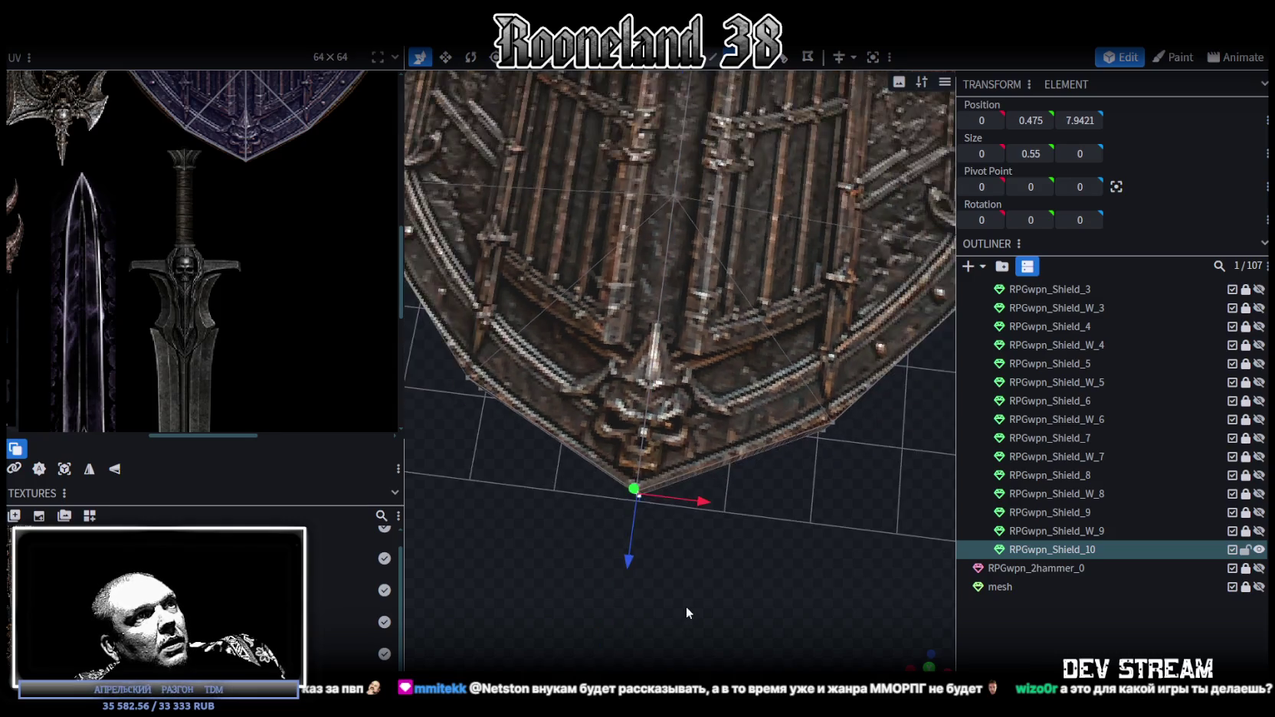
pyautogui.scroll(-3, 705, 594)
pyautogui.moveTo(721, 585)
pyautogui.mouseDown()
pyautogui.moveTo(682, 607)
pyautogui.moveTo(764, 541)
pyautogui.mouseUp()
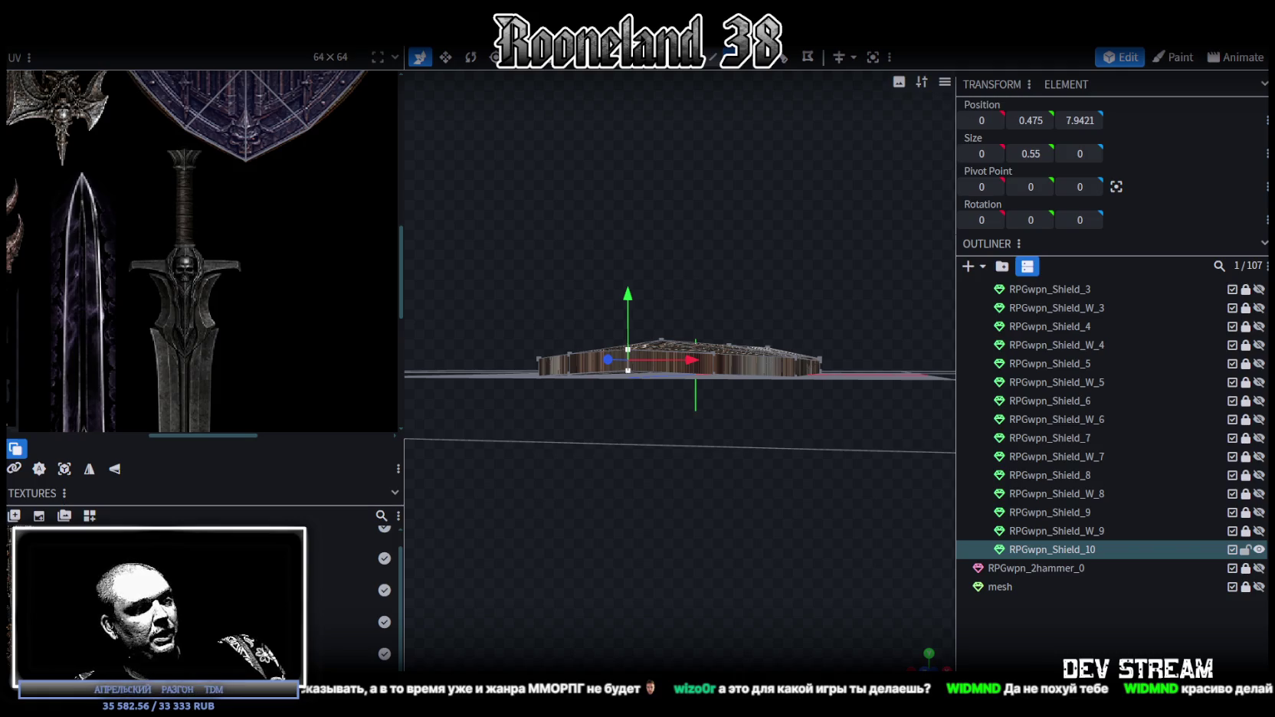
pyautogui.hotkey('alt', 'Tab')
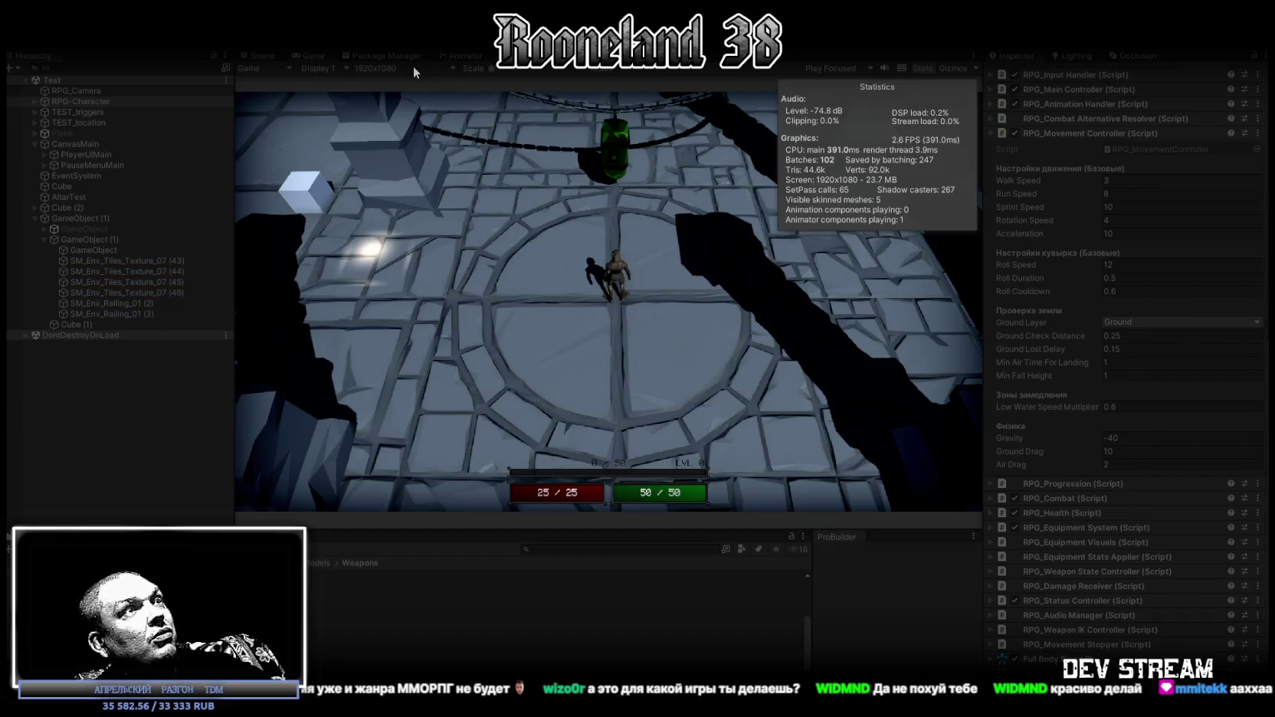
# - Play the game maximized and walk the character through the dungeon toward the green enemy
pyautogui.hotkey('shift', 'space')
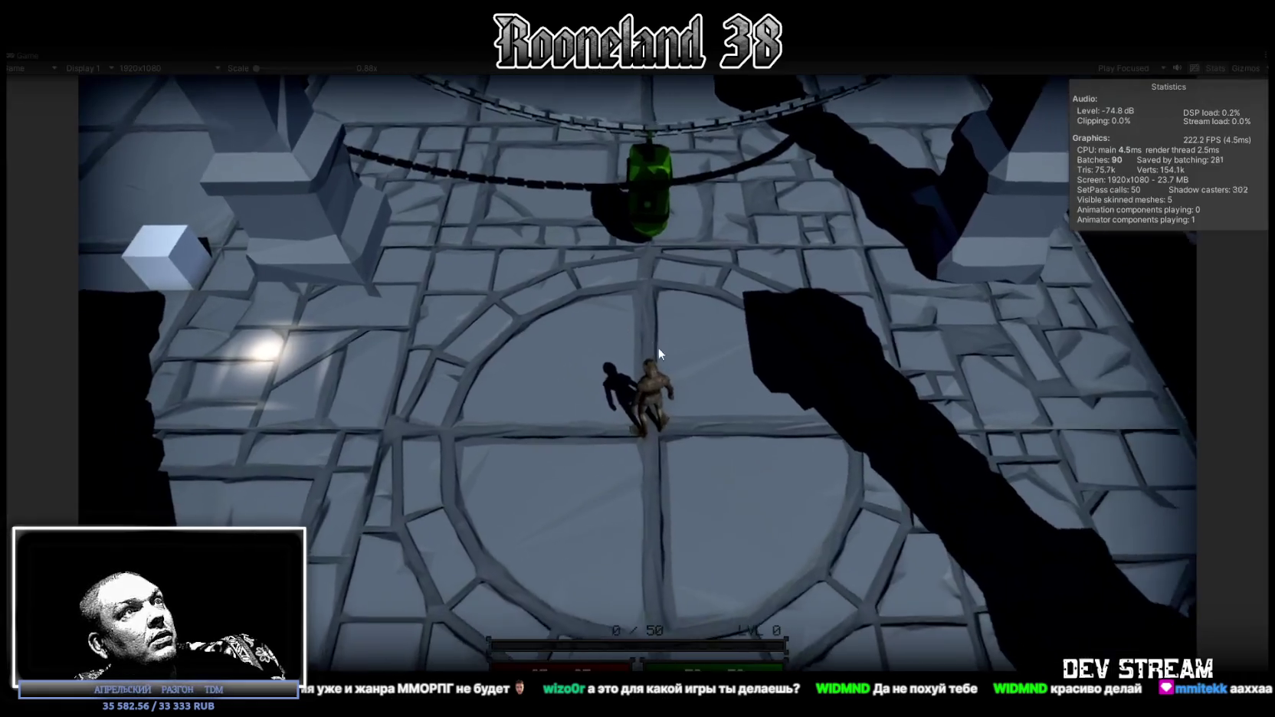
pyautogui.press('s')
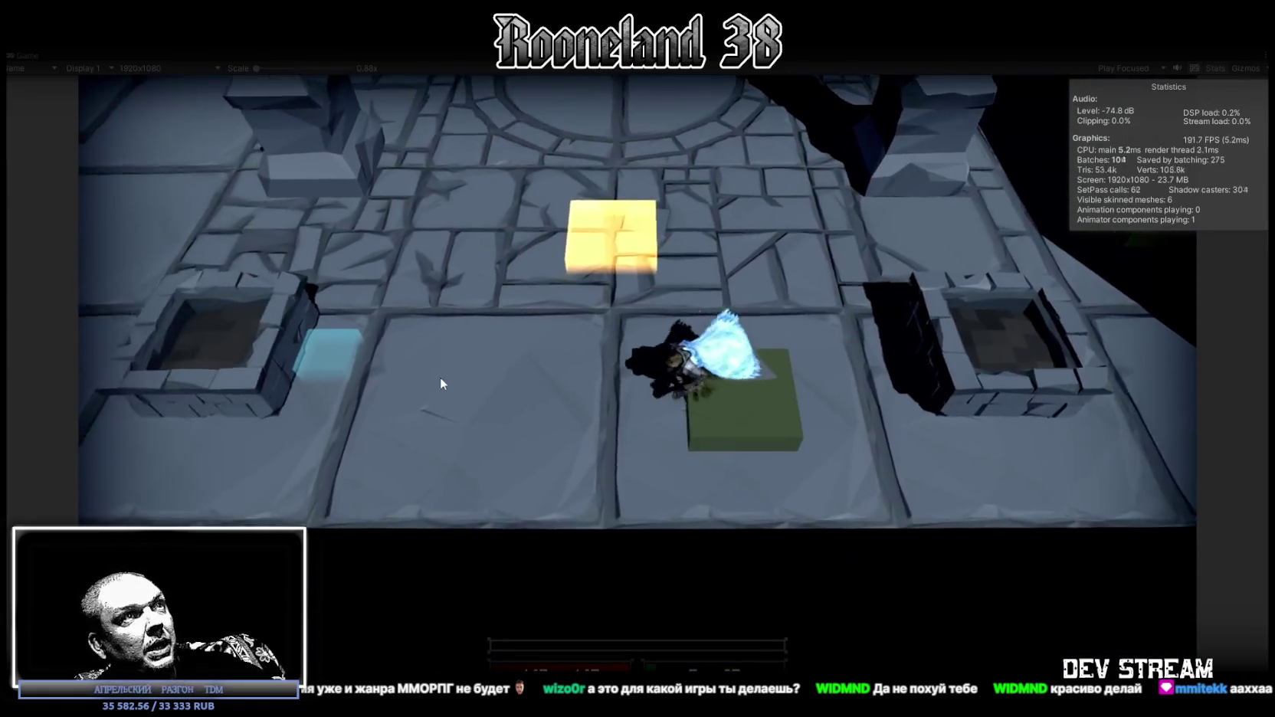
pyautogui.press('a')
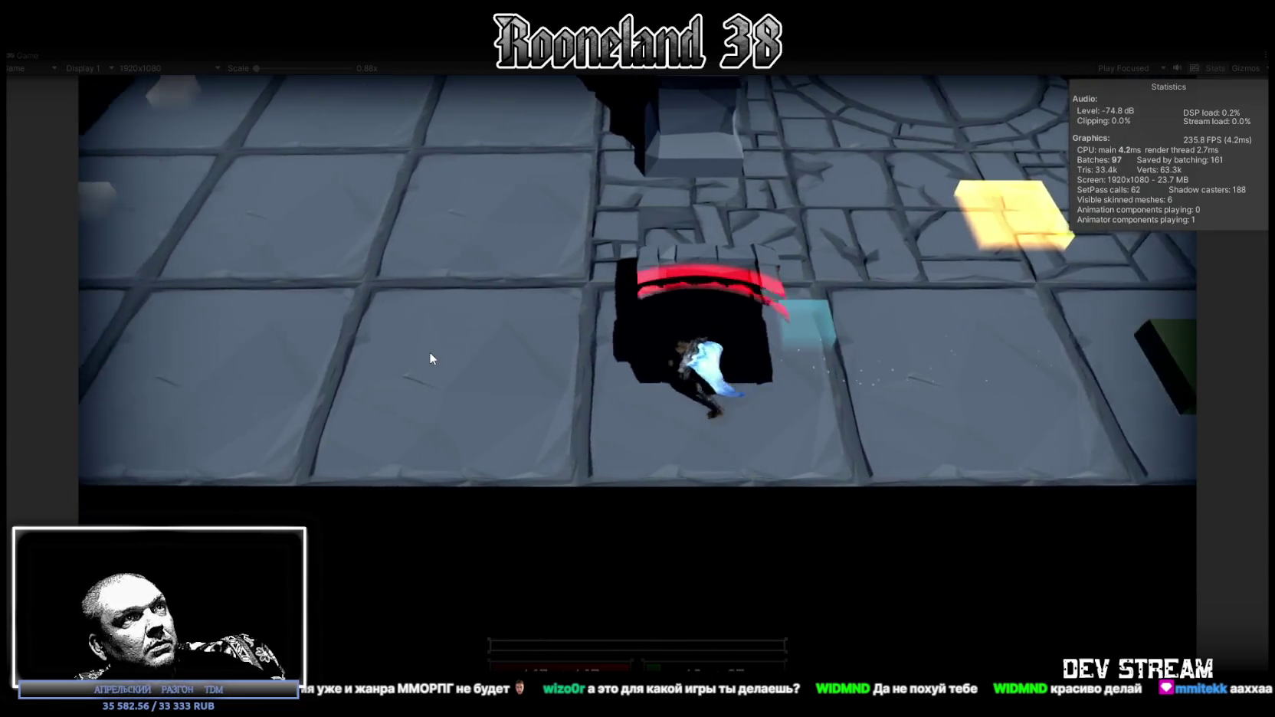
pyautogui.press('w')
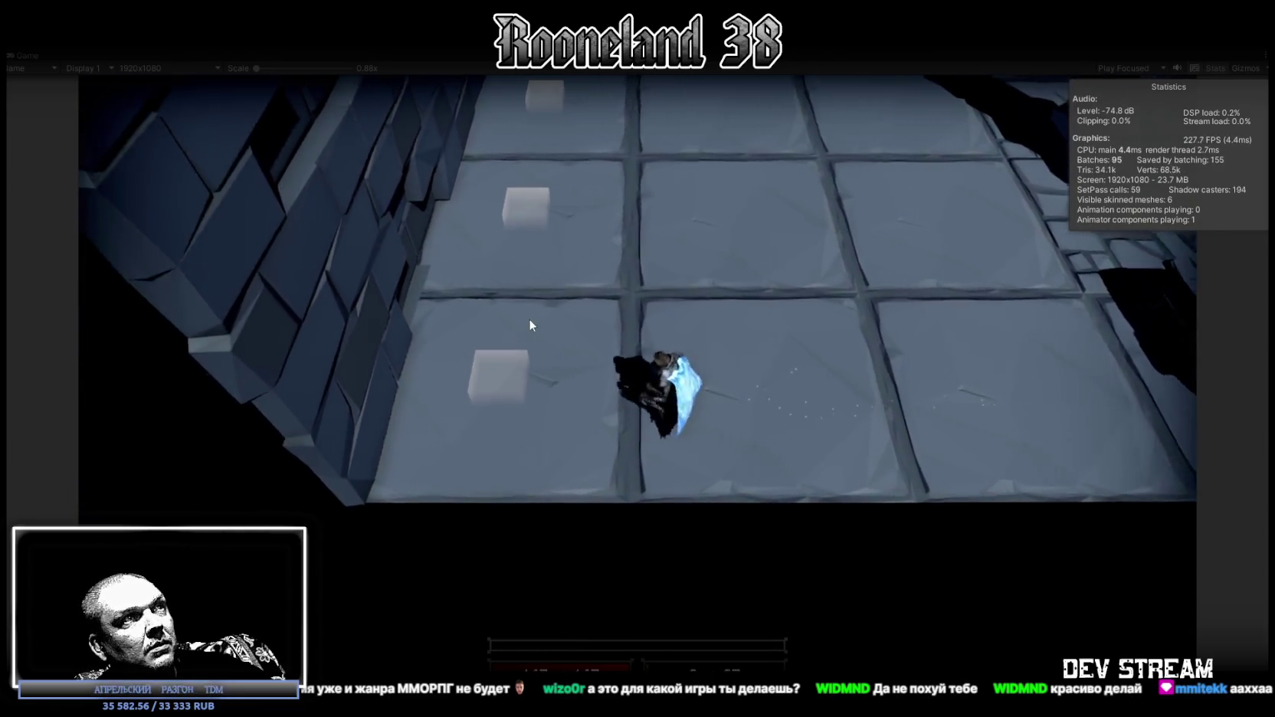
pyautogui.press('d')
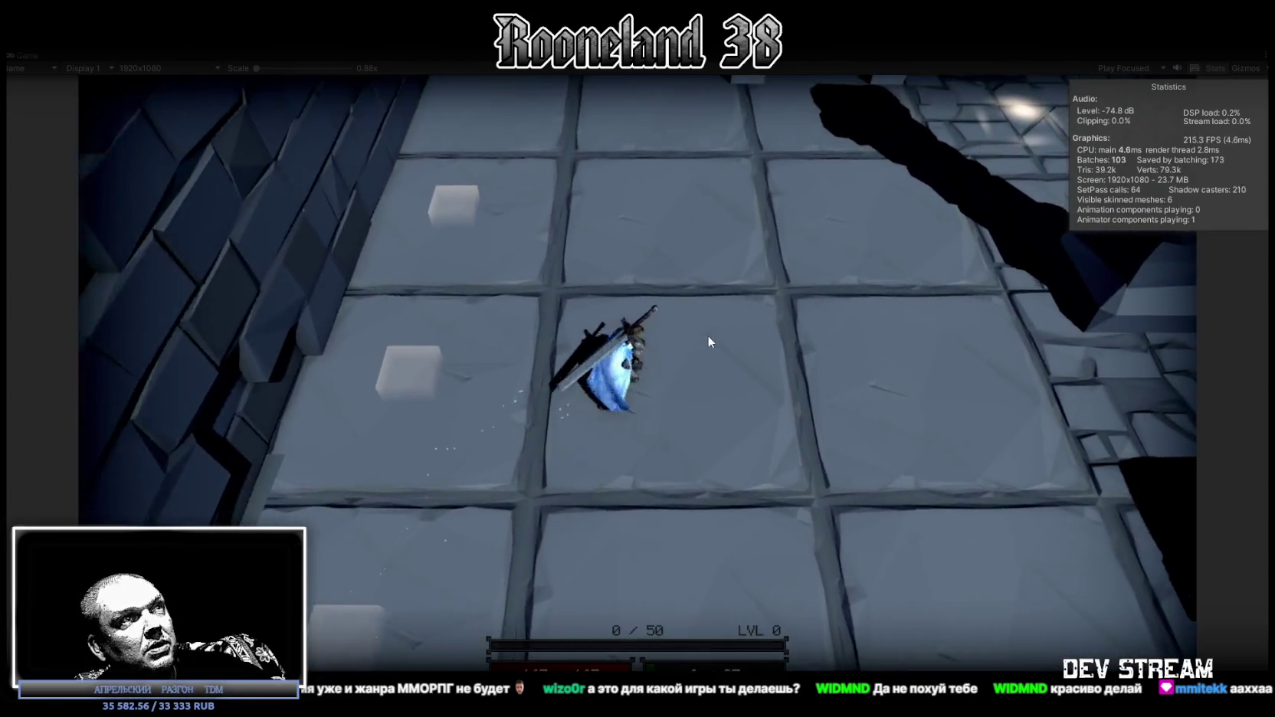
pyautogui.press('w')
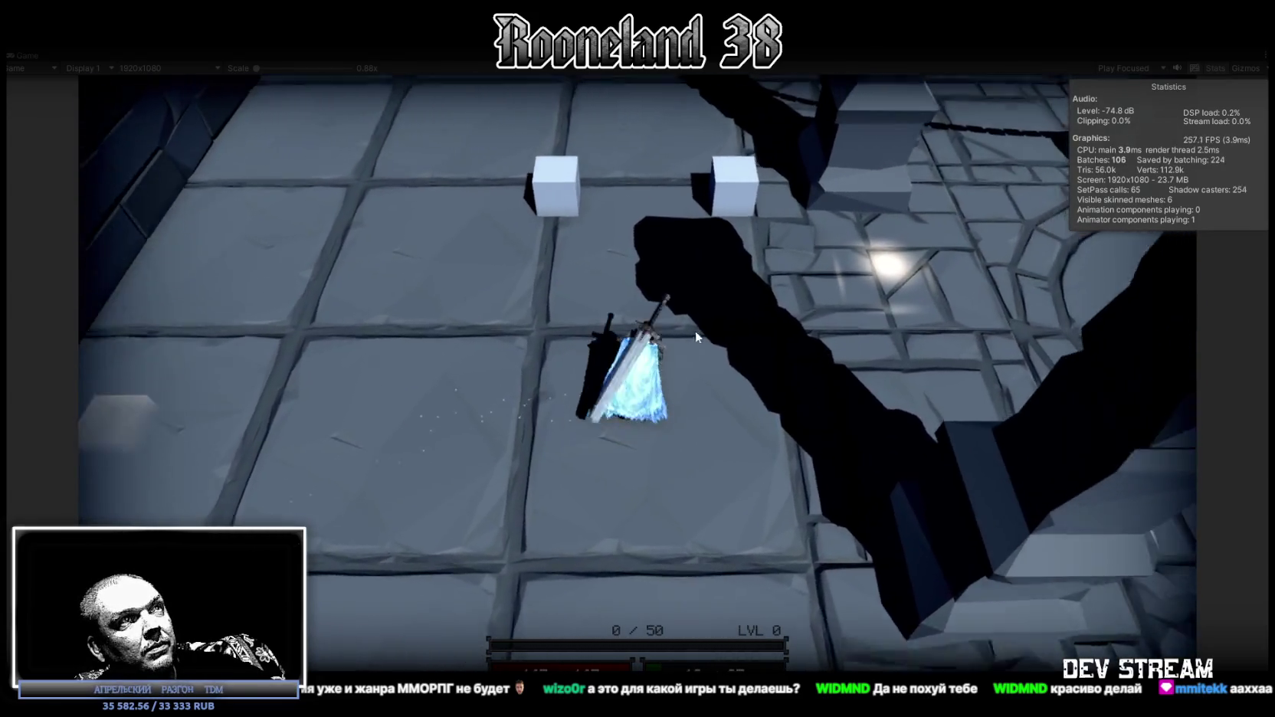
pyautogui.press('w')
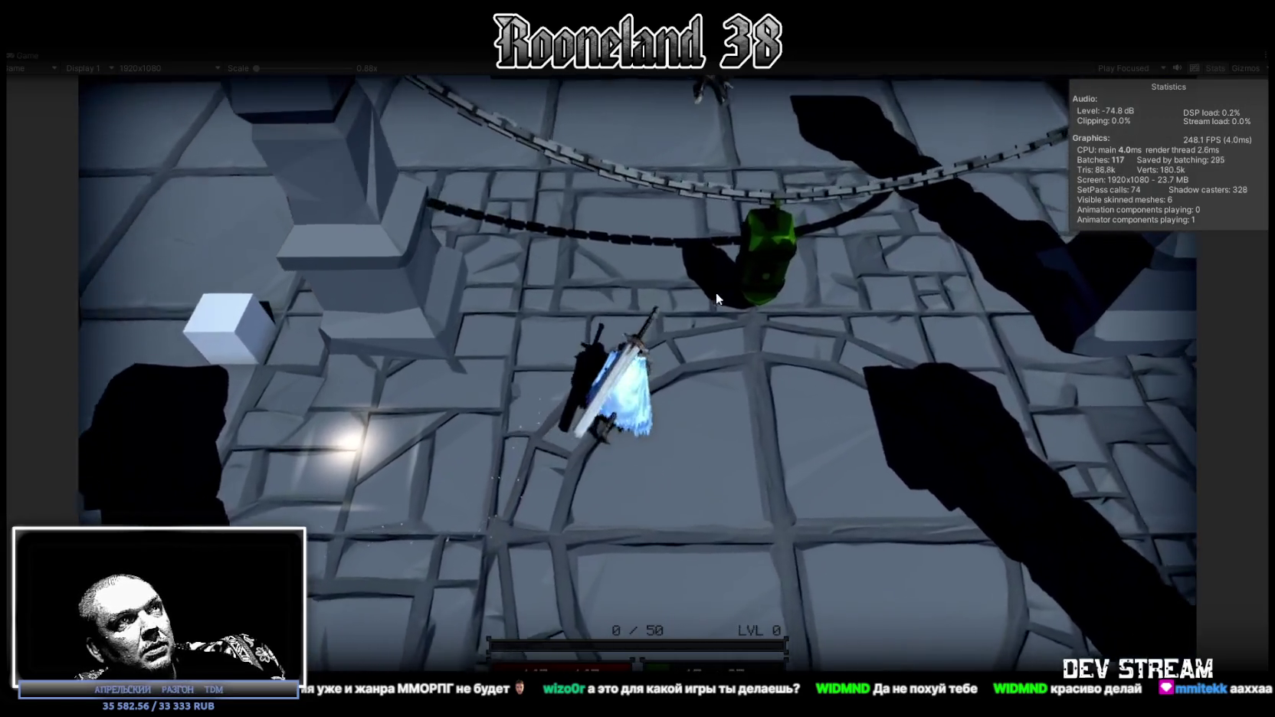
pyautogui.press('w')
# - Attack the green enemy repeatedly with the sword, then exit Play mode
pyautogui.click(700, 292)
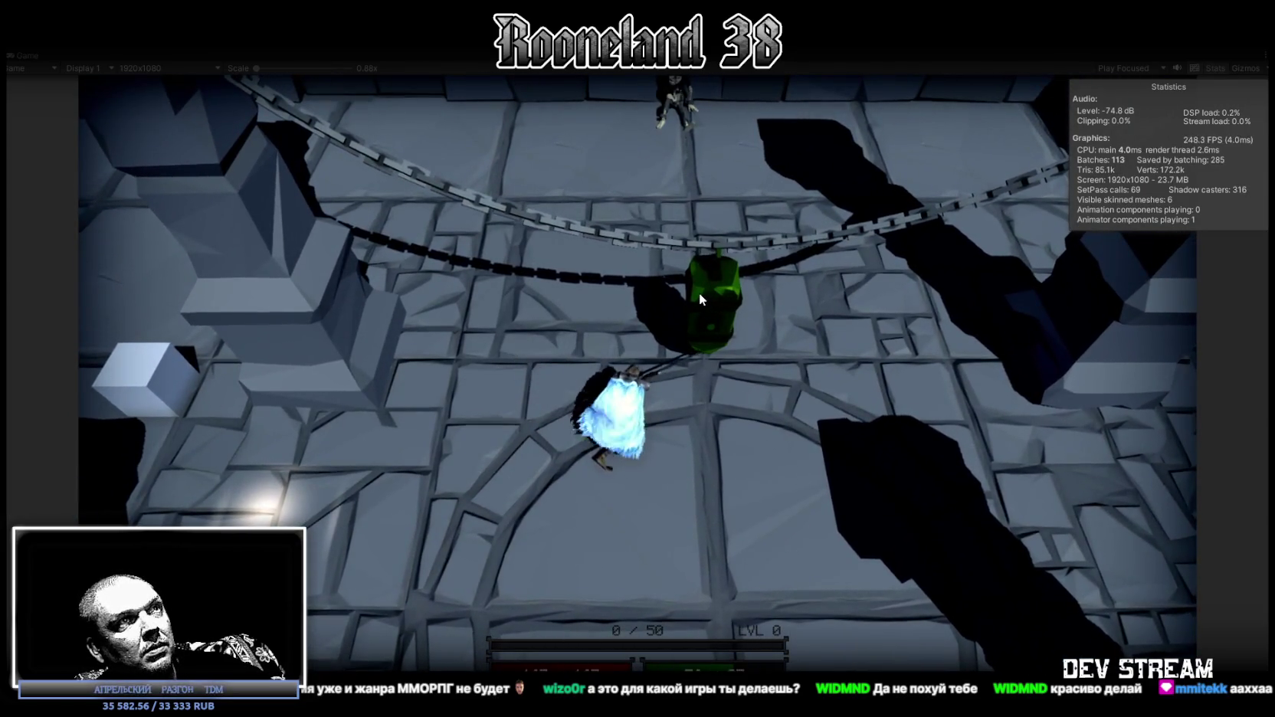
pyautogui.click(698, 293)
pyautogui.click(670, 302)
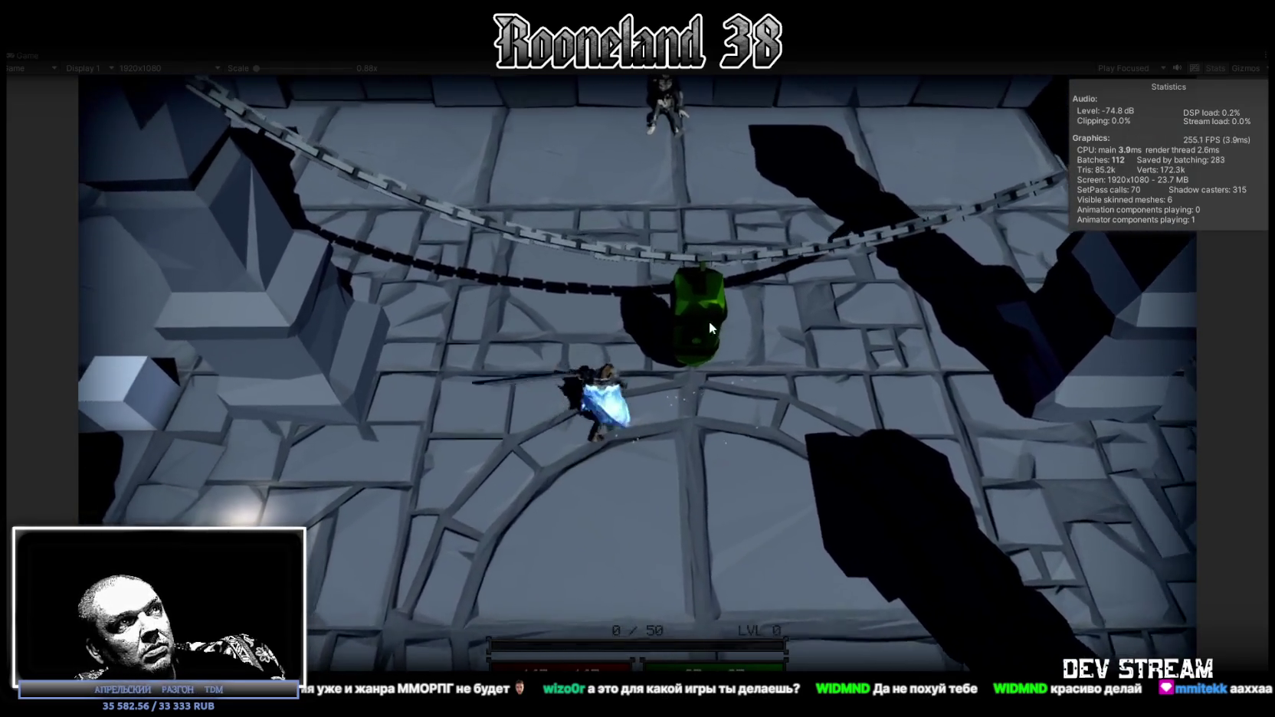
pyautogui.click(709, 322)
pyautogui.click(708, 322)
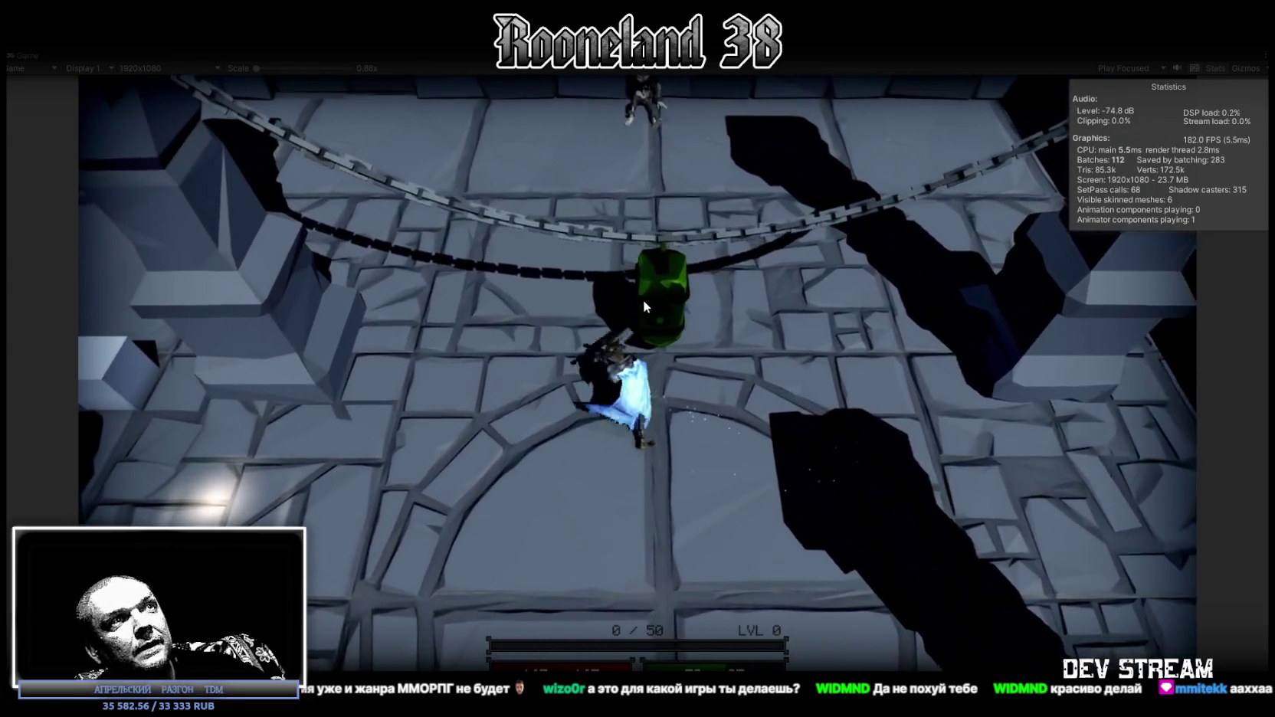
pyautogui.click(671, 315)
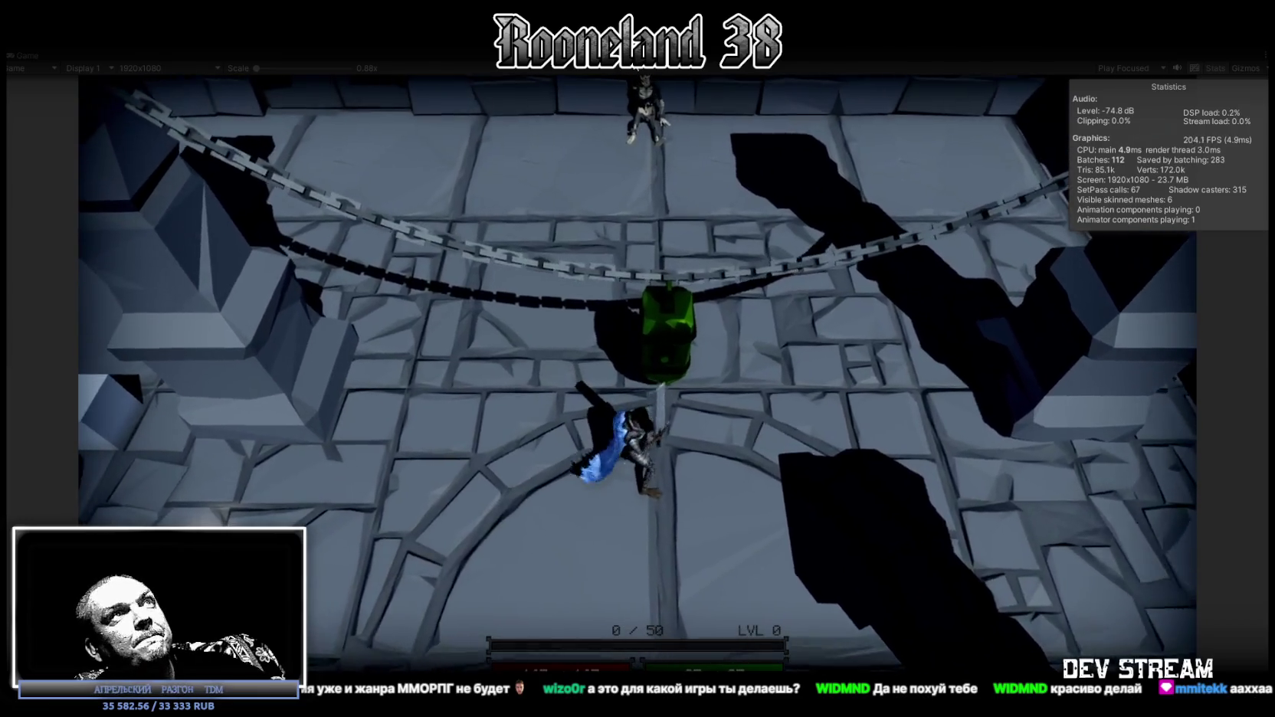
pyautogui.hotkey('ctrl', 'p')
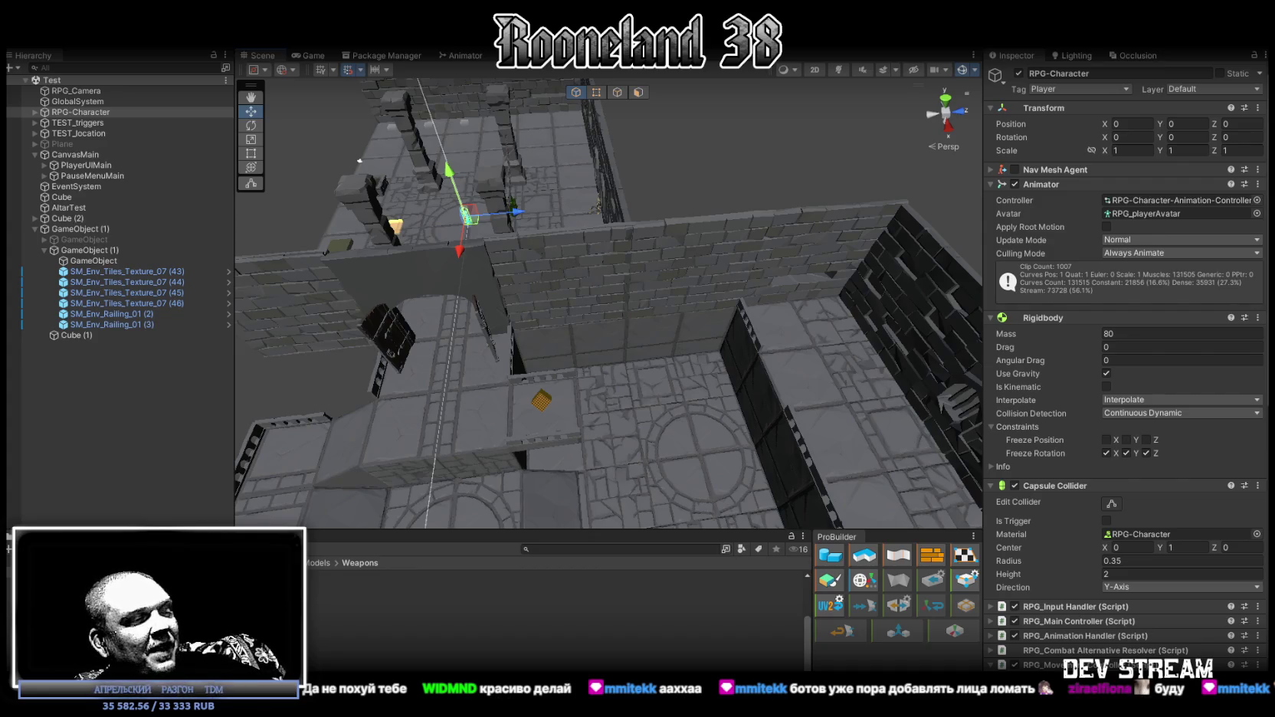
# - Return from Unity to the RPGwpn_Shield_10 model in Blockbench
pyautogui.hotkey('alt', 'Tab')
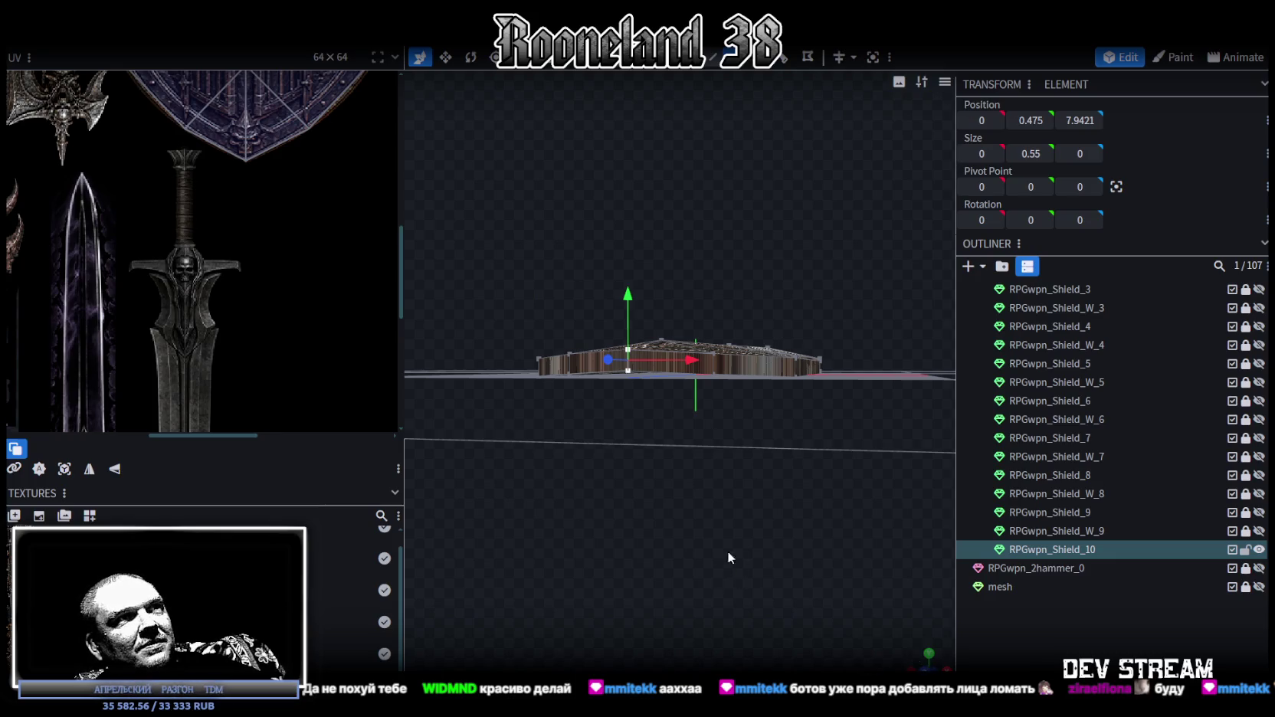
# - Orbit around RPGwpn_Shield_10 and select its left and other rim side faces to check their UVs
pyautogui.moveTo(741, 562); pyautogui.dragTo(771, 539)
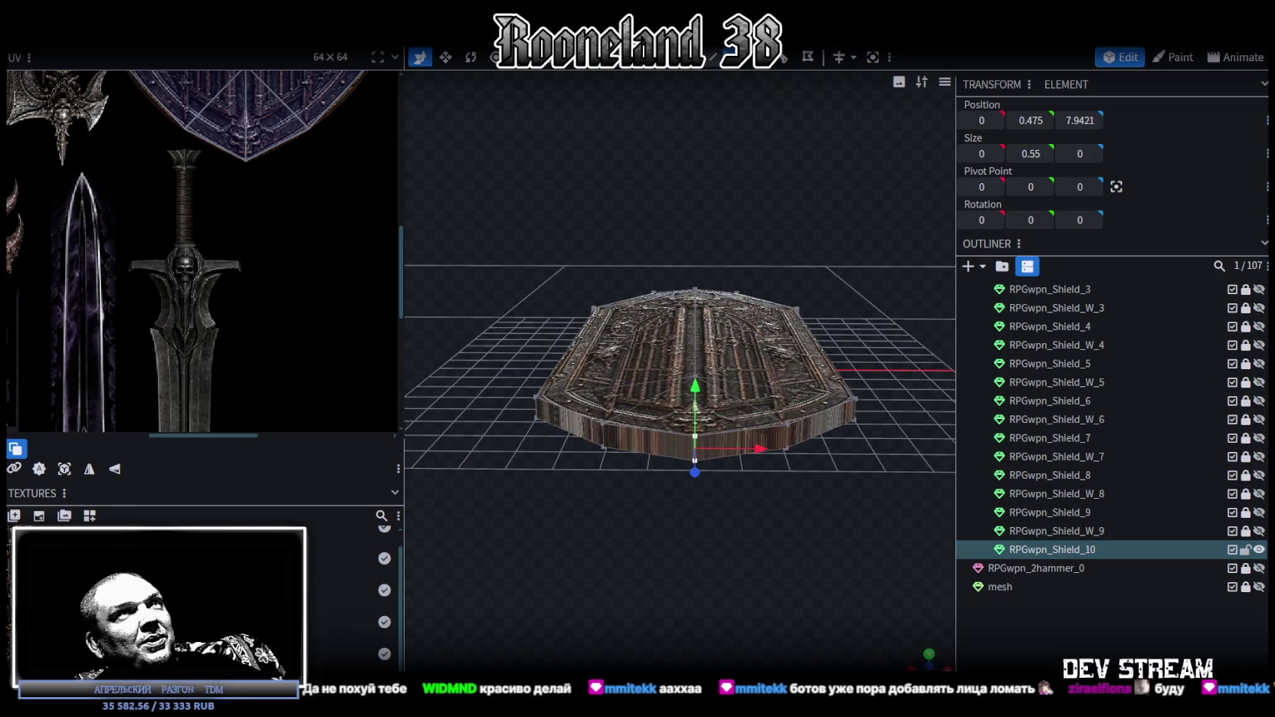
pyautogui.click(584, 440)
pyautogui.click(746, 446)
pyautogui.moveTo(747, 446); pyautogui.dragTo(633, 465)
pyautogui.click(633, 464)
pyautogui.moveTo(803, 460)
pyautogui.mouseDown()
pyautogui.moveTo(815, 474)
pyautogui.moveTo(791, 484)
pyautogui.moveTo(847, 405)
pyautogui.moveTo(821, 515)
pyautogui.moveTo(748, 448)
pyautogui.moveTo(870, 427)
pyautogui.moveTo(905, 442)
pyautogui.moveTo(633, 425)
pyautogui.moveTo(794, 422)
pyautogui.moveTo(835, 406)
pyautogui.moveTo(742, 401)
pyautogui.mouseUp()
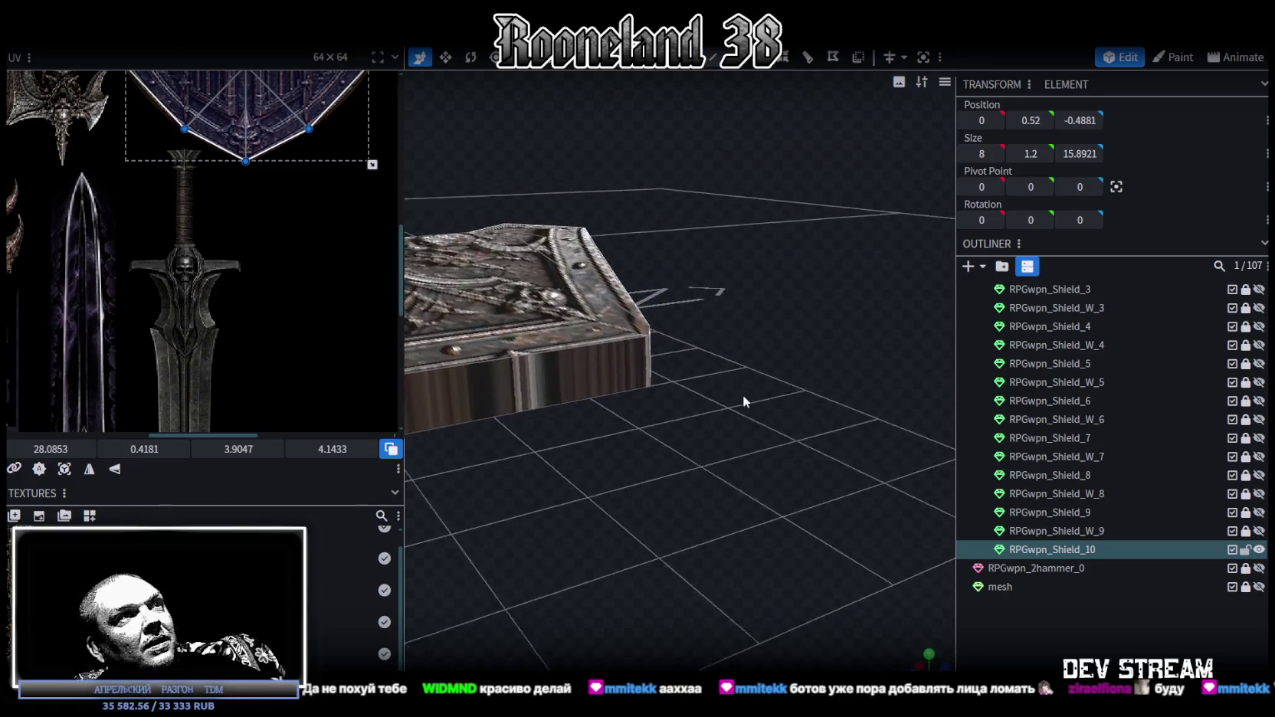
# - In vertex mode, select the rim's corner vertex and set its Position Y to 0.65
pyautogui.scroll(3, 748, 405)
pyautogui.click(715, 255)
pyautogui.scroll(2, 715, 256)
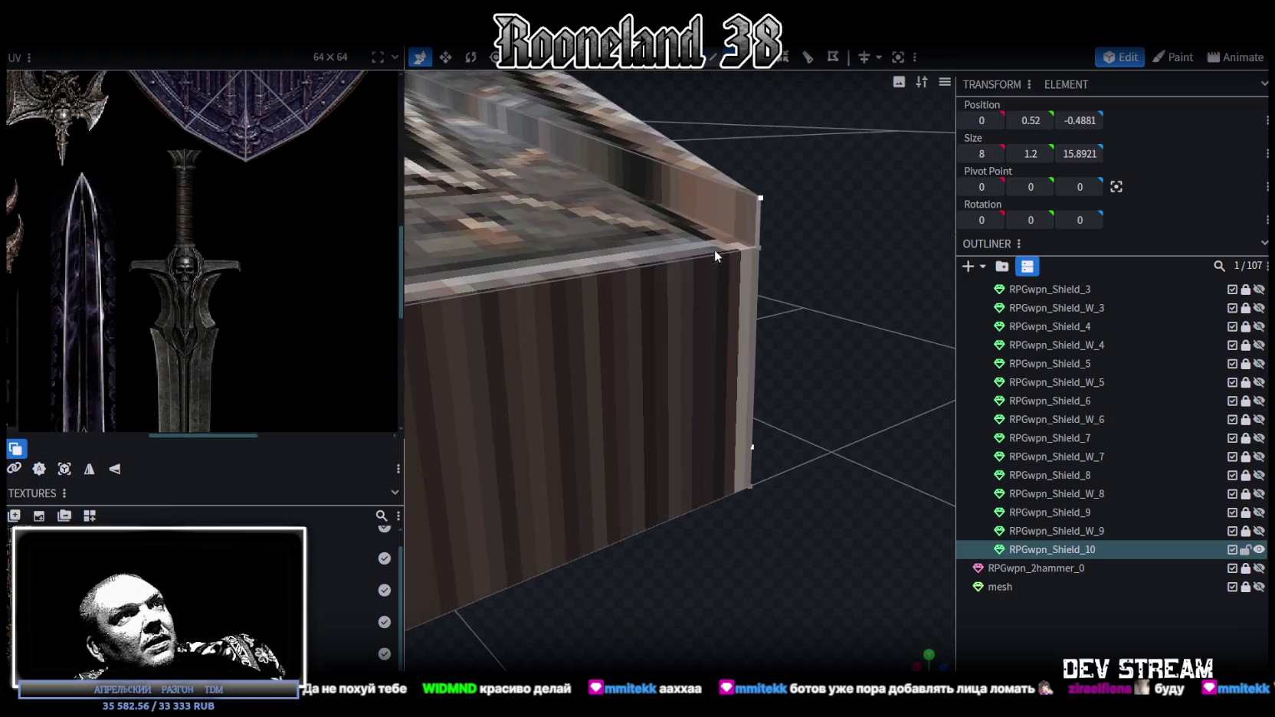
pyautogui.click(758, 251)
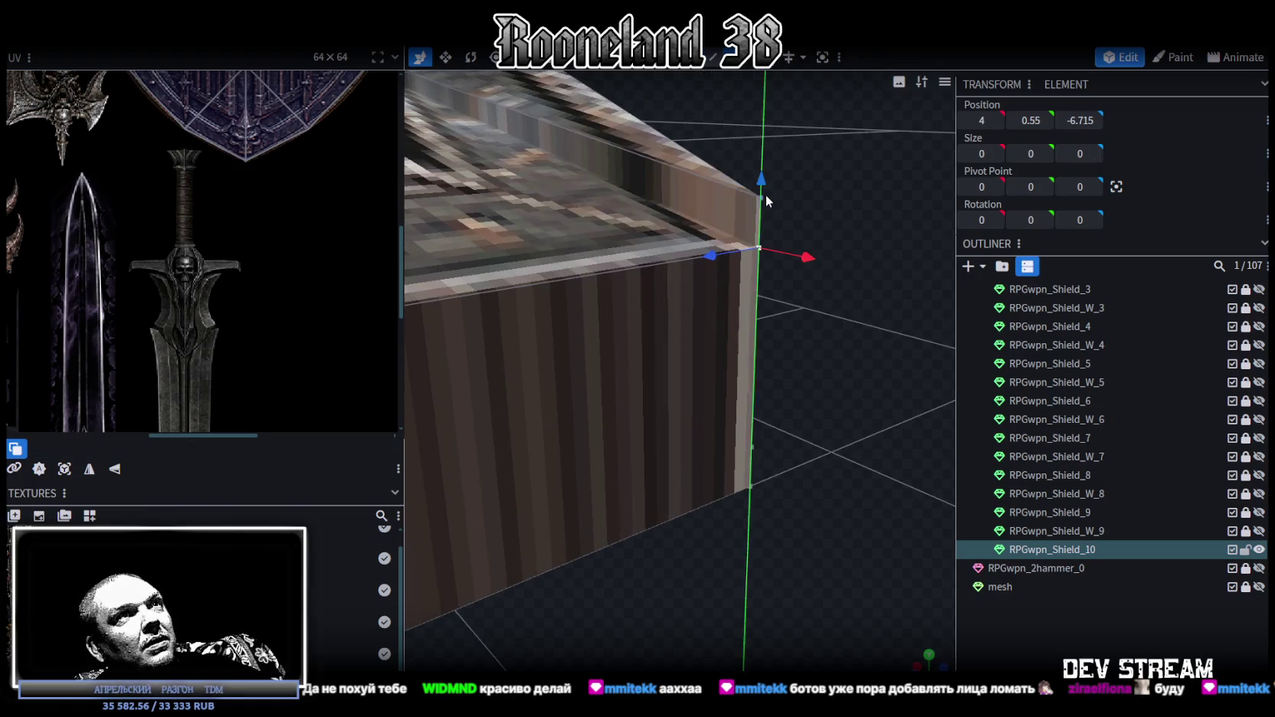
pyautogui.scroll(5, 801, 257)
pyautogui.scroll(-1, 802, 259)
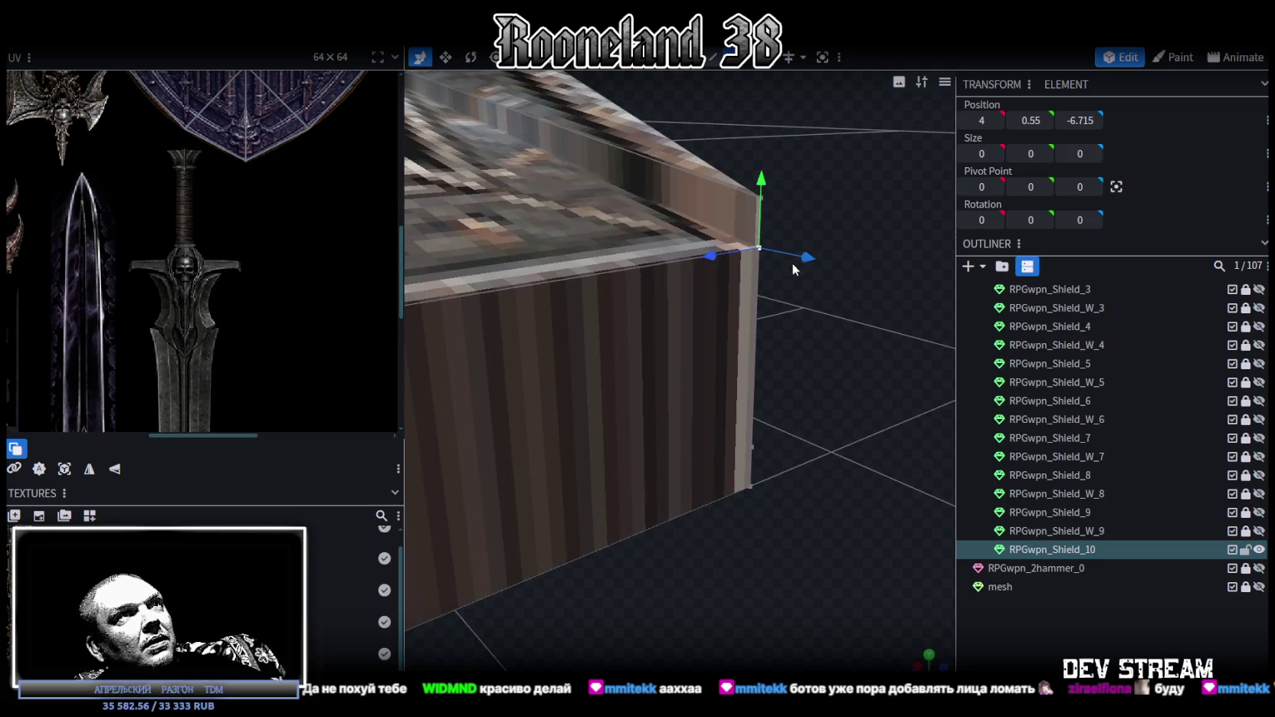
pyautogui.scroll(-2, 798, 266)
pyautogui.scroll(-1, 789, 279)
pyautogui.scroll(-1, 783, 289)
pyautogui.write('0.65')
# - Move the vertices around the rim corner together and merge the overlapping ones via Auto Fix
pyautogui.moveTo(799, 204); pyautogui.dragTo(701, 271)
pyautogui.scroll(-3, 766, 276)
pyautogui.moveTo(791, 298); pyautogui.dragTo(753, 229)
pyautogui.press('s')
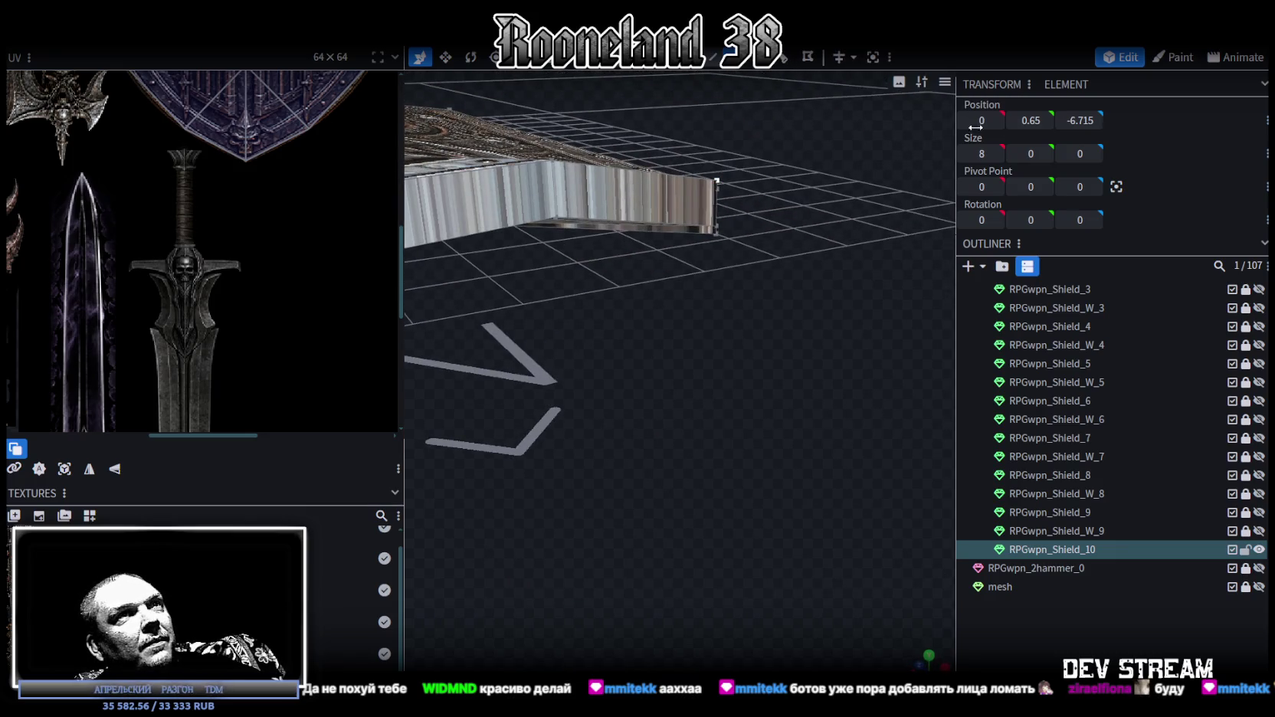
pyautogui.click(582, 163)
pyautogui.moveTo(635, 264)
pyautogui.mouseDown()
pyautogui.moveTo(760, 232)
pyautogui.moveTo(568, 274)
pyautogui.moveTo(722, 352)
pyautogui.moveTo(743, 328)
pyautogui.mouseUp()
pyautogui.click(763, 230)
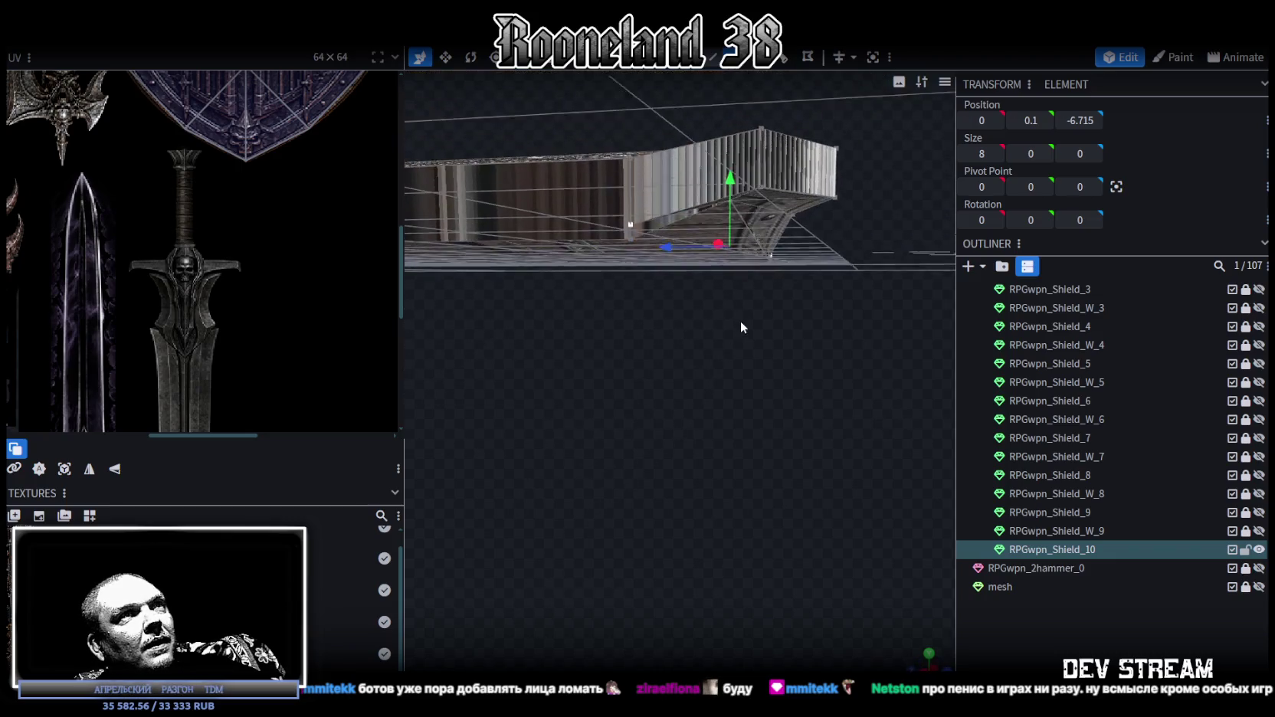
pyautogui.moveTo(729, 184); pyautogui.dragTo(734, 192)
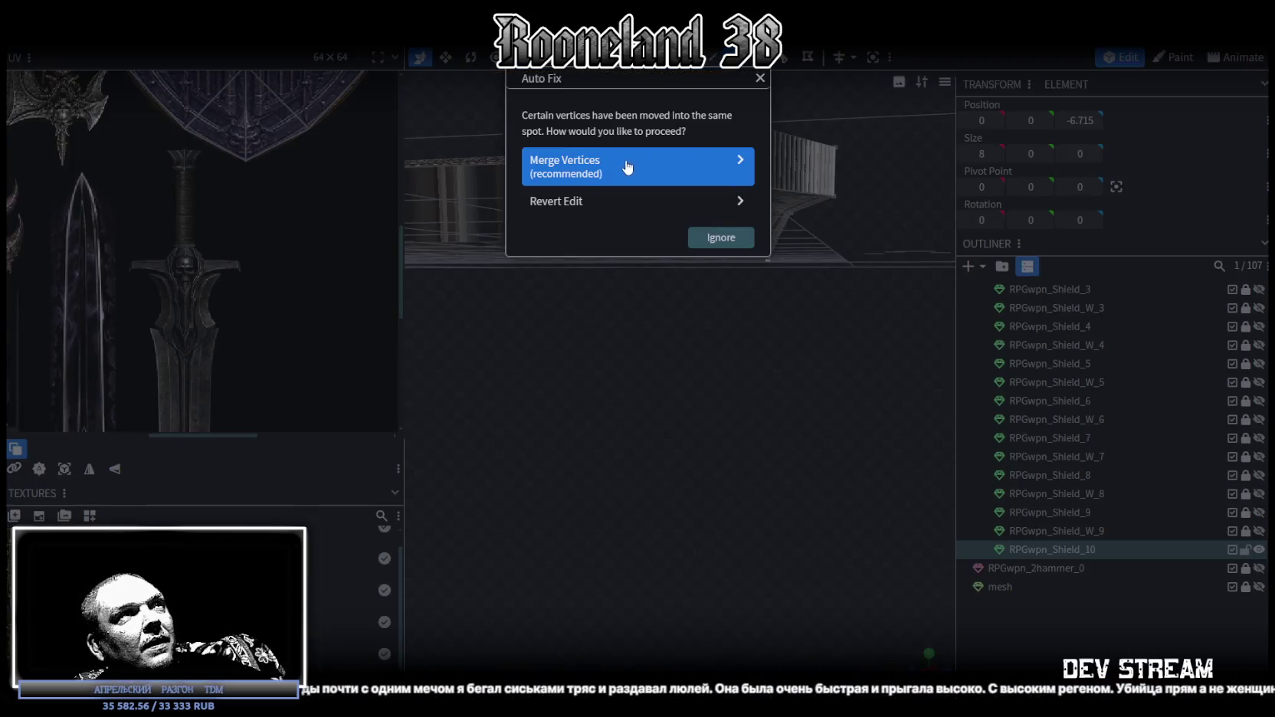
# - Merge the overlapping vertices, then try raising a rim face and undo so Y stays 0.725
pyautogui.click(583, 162)
pyautogui.moveTo(715, 370)
pyautogui.mouseDown()
pyautogui.moveTo(650, 326)
pyautogui.moveTo(643, 246)
pyautogui.moveTo(542, 326)
pyautogui.moveTo(540, 402)
pyautogui.moveTo(578, 407)
pyautogui.moveTo(605, 353)
pyautogui.moveTo(597, 292)
pyautogui.moveTo(590, 321)
pyautogui.moveTo(624, 403)
pyautogui.moveTo(675, 418)
pyautogui.moveTo(742, 466)
pyautogui.moveTo(729, 483)
pyautogui.moveTo(741, 445)
pyautogui.moveTo(675, 287)
pyautogui.moveTo(698, 433)
pyautogui.mouseUp()
pyautogui.click(669, 294)
pyautogui.click(673, 326)
pyautogui.click(716, 307)
pyautogui.moveTo(717, 306)
pyautogui.mouseDown()
pyautogui.moveTo(680, 467)
pyautogui.moveTo(702, 450)
pyautogui.mouseUp()
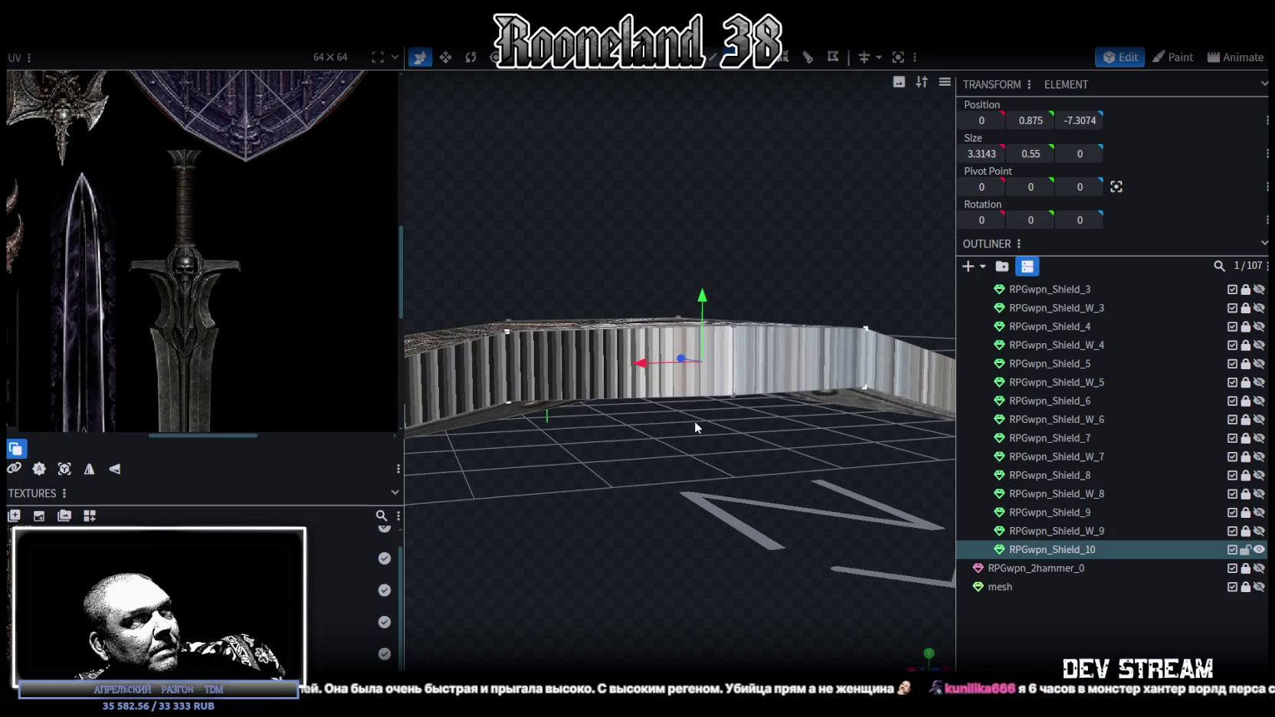
pyautogui.moveTo(697, 295)
pyautogui.mouseDown()
pyautogui.moveTo(704, 268)
pyautogui.moveTo(705, 314)
pyautogui.moveTo(577, 451)
pyautogui.moveTo(620, 462)
pyautogui.moveTo(652, 491)
pyautogui.moveTo(678, 376)
pyautogui.moveTo(669, 342)
pyautogui.moveTo(689, 349)
pyautogui.moveTo(690, 467)
pyautogui.moveTo(869, 557)
pyautogui.moveTo(762, 478)
pyautogui.moveTo(794, 473)
pyautogui.moveTo(760, 482)
pyautogui.mouseUp()
pyautogui.hotkey('ctrl', 'z')
pyautogui.scroll(2, 761, 482)
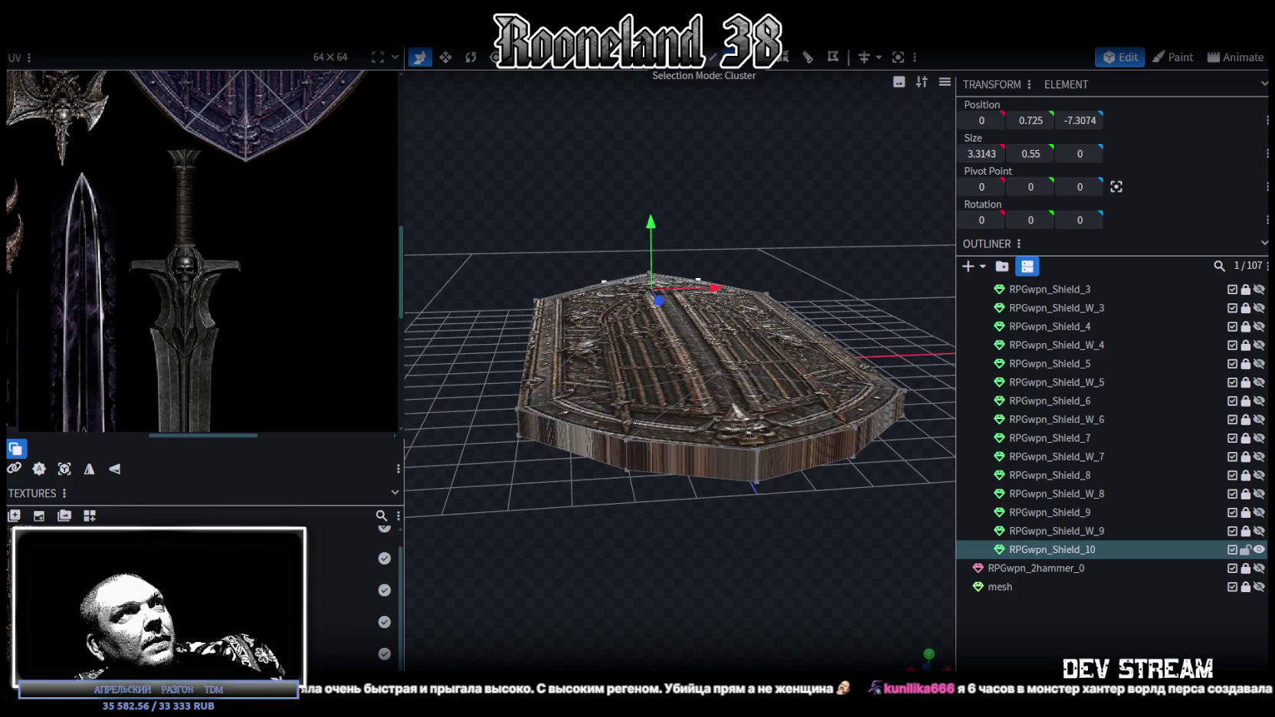
# - Select the shield's rim side faces together with the four front rim faces
pyautogui.click(587, 464)
pyautogui.keyDown('shift'); pyautogui.click(751, 474); pyautogui.keyUp('shift')
pyautogui.keyDown('shift'); pyautogui.click(778, 466); pyautogui.keyUp('shift')
pyautogui.keyDown('shift'); pyautogui.click(877, 429); pyautogui.keyUp('shift')
pyautogui.moveTo(878, 497)
pyautogui.mouseDown()
pyautogui.moveTo(462, 490)
pyautogui.moveTo(536, 448)
pyautogui.mouseUp()
pyautogui.keyDown('shift'); pyautogui.click(548, 361); pyautogui.keyUp('shift')
pyautogui.keyDown('shift'); pyautogui.click(647, 366); pyautogui.keyUp('shift')
pyautogui.keyDown('shift'); pyautogui.click(763, 368); pyautogui.keyUp('shift')
pyautogui.keyDown('shift'); pyautogui.click(851, 367); pyautogui.keyUp('shift')
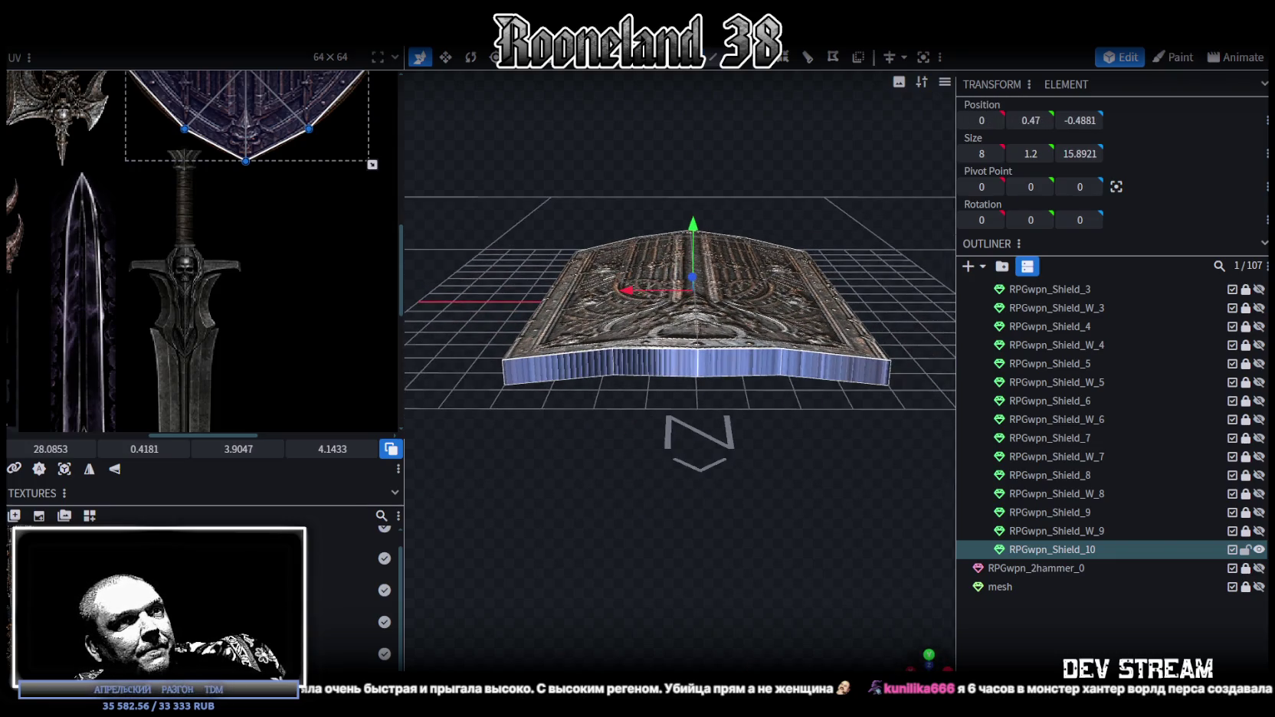
# - Project the rim faces' UVs from orthographic front view and move the island to the texture's top-left
pyautogui.press('KP_1')
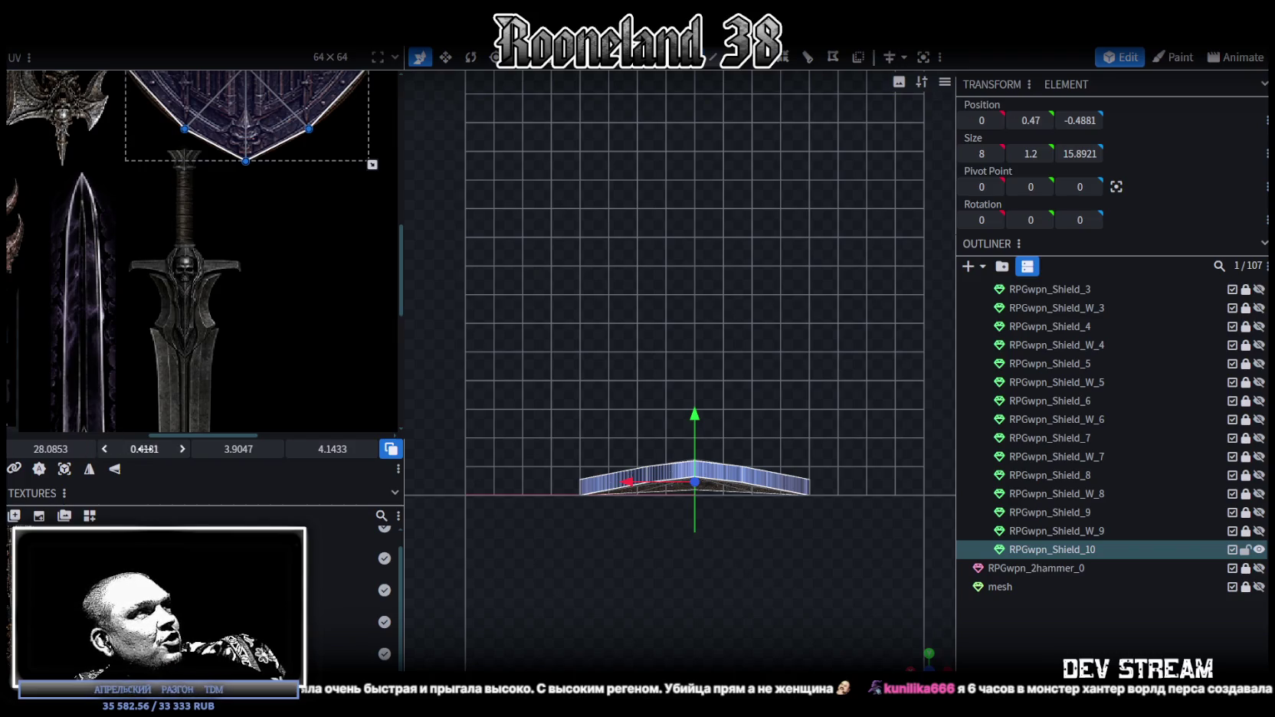
pyautogui.click(64, 469)
pyautogui.scroll(-3, 155, 379)
pyautogui.scroll(-1, 153, 379)
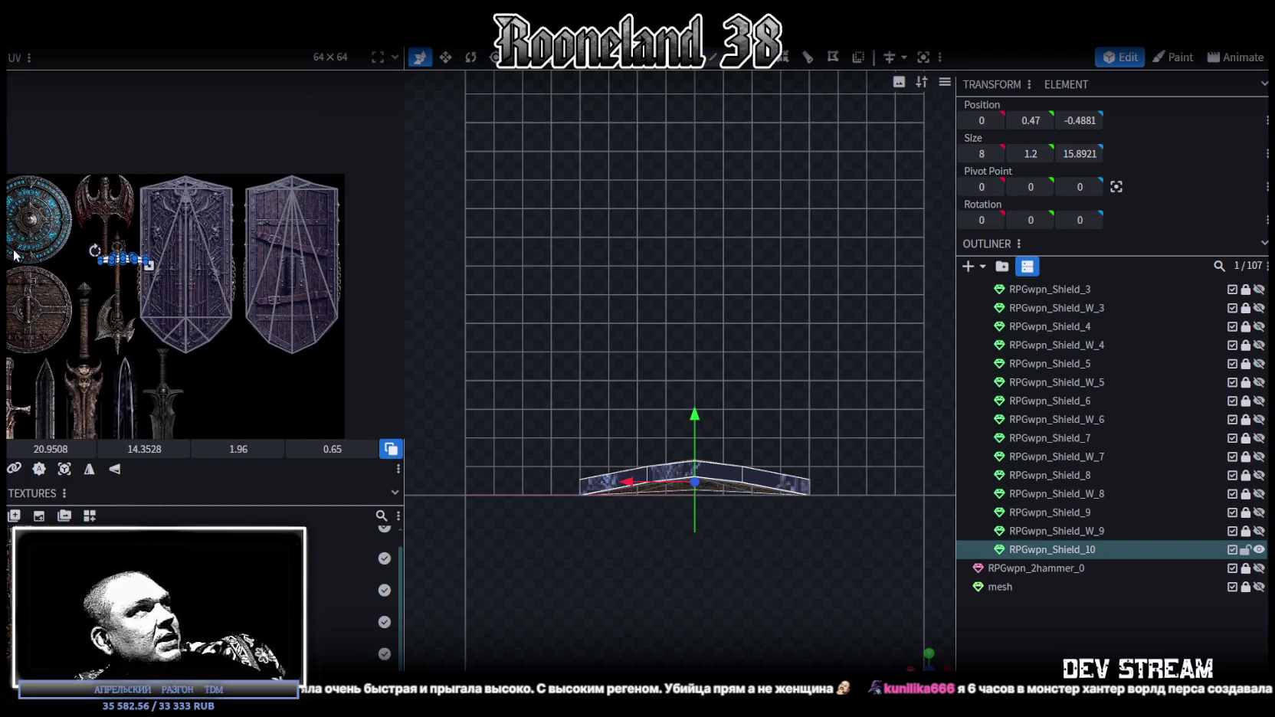
pyautogui.moveTo(182, 224); pyautogui.dragTo(288, 289, button='middle')
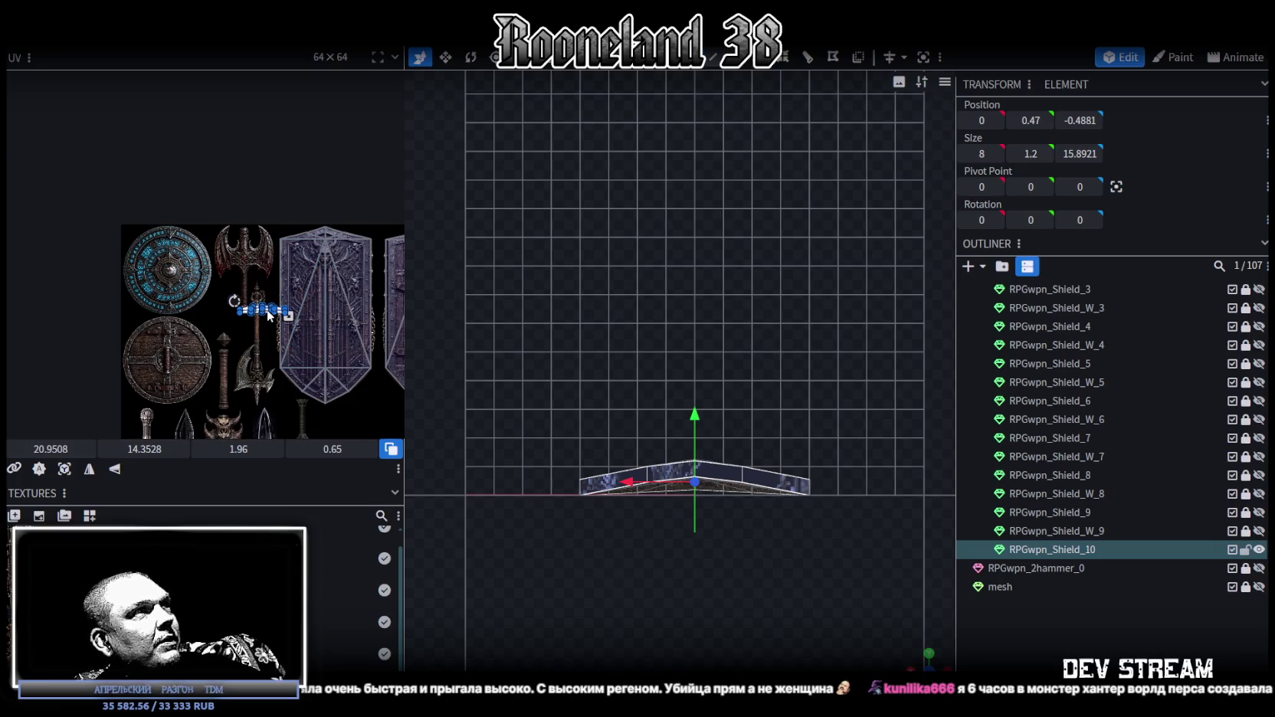
pyautogui.moveTo(269, 315); pyautogui.dragTo(122, 204)
# - Align the UV island's upper-right vertices to Y 0 on the rune border, then select the strip's left face
pyautogui.scroll(3, 134, 204)
pyautogui.scroll(3, 168, 229)
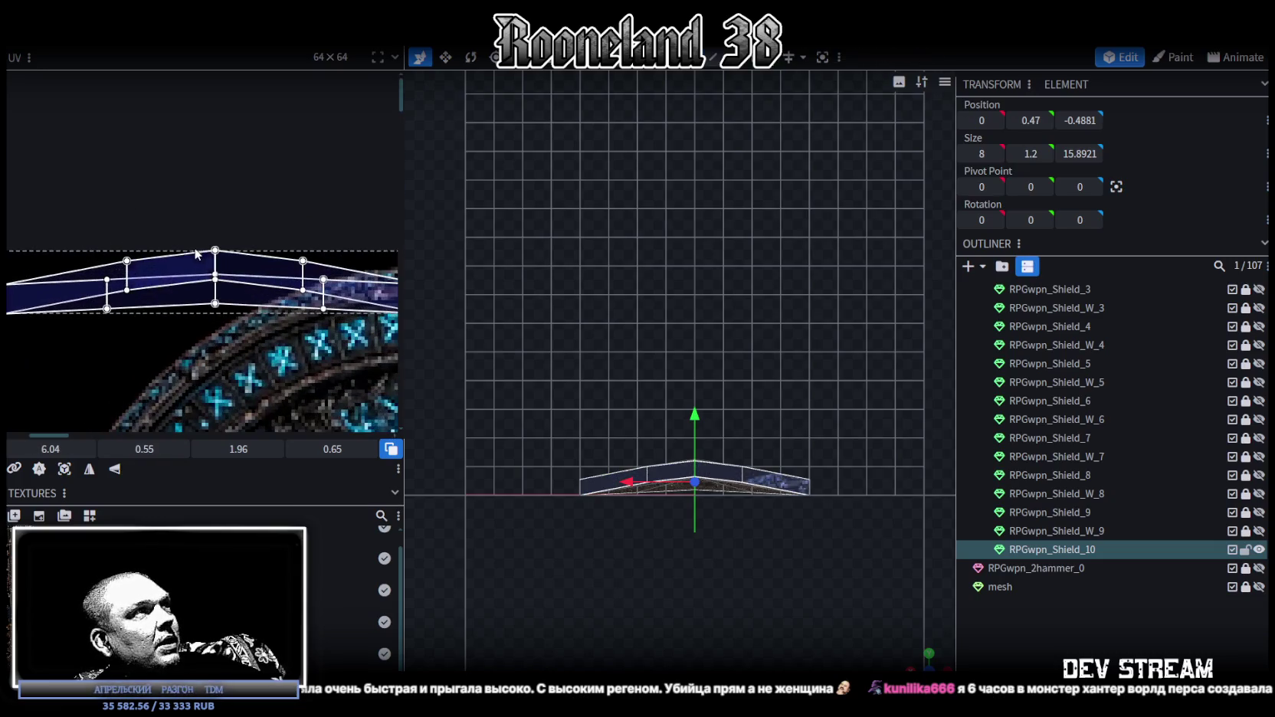
pyautogui.scroll(-1, 198, 272)
pyautogui.scroll(-1, 199, 269)
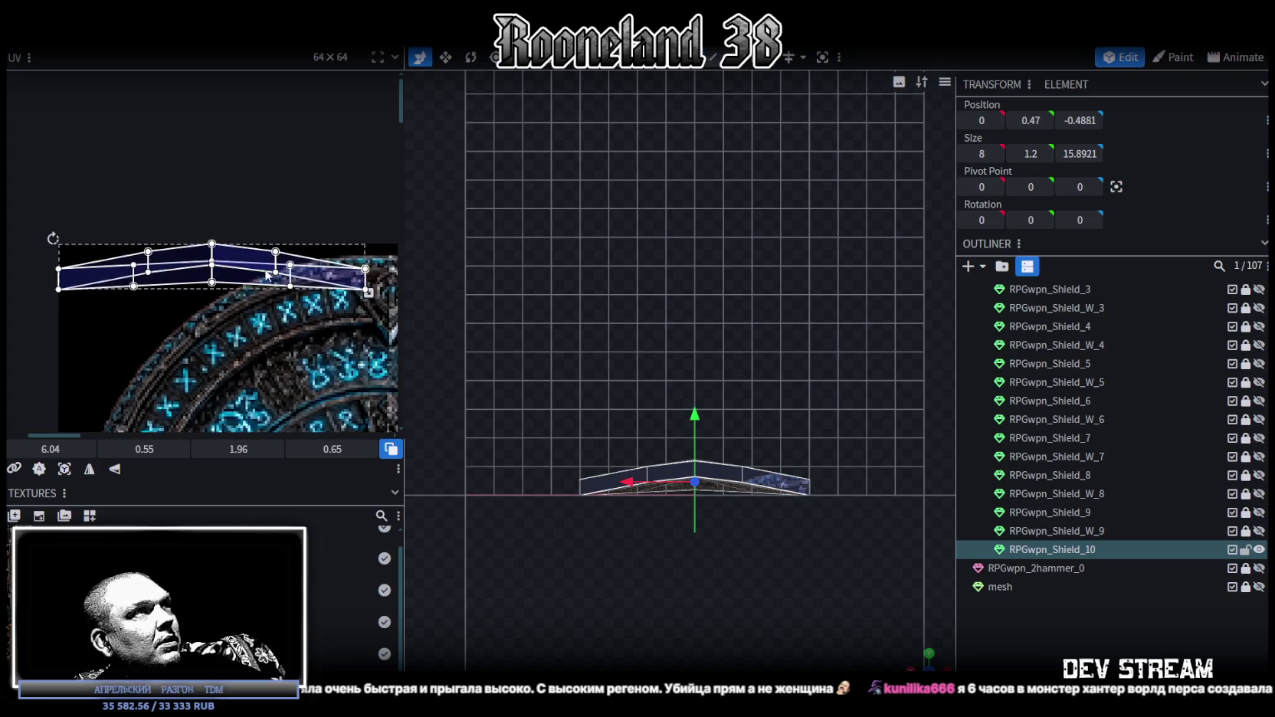
pyautogui.moveTo(379, 274); pyautogui.dragTo(137, 243)
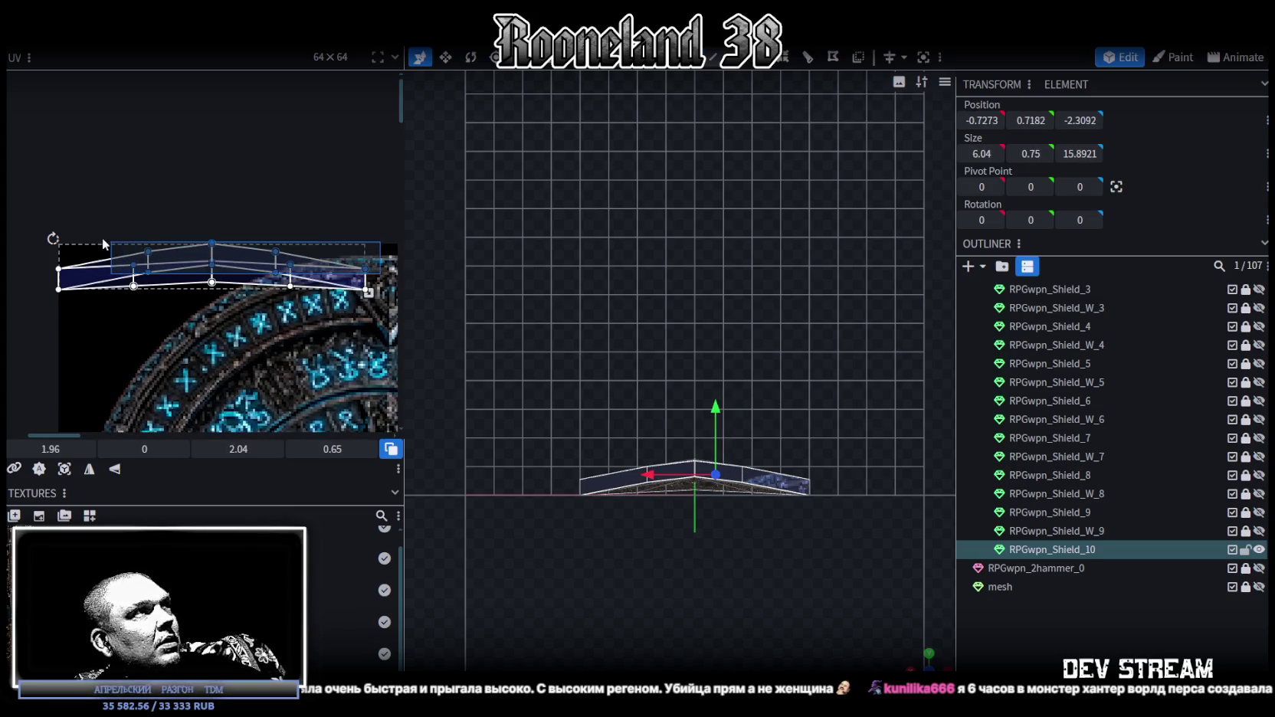
pyautogui.moveTo(192, 253)
pyautogui.mouseDown()
pyautogui.moveTo(353, 249)
pyautogui.moveTo(280, 253)
pyautogui.mouseUp()
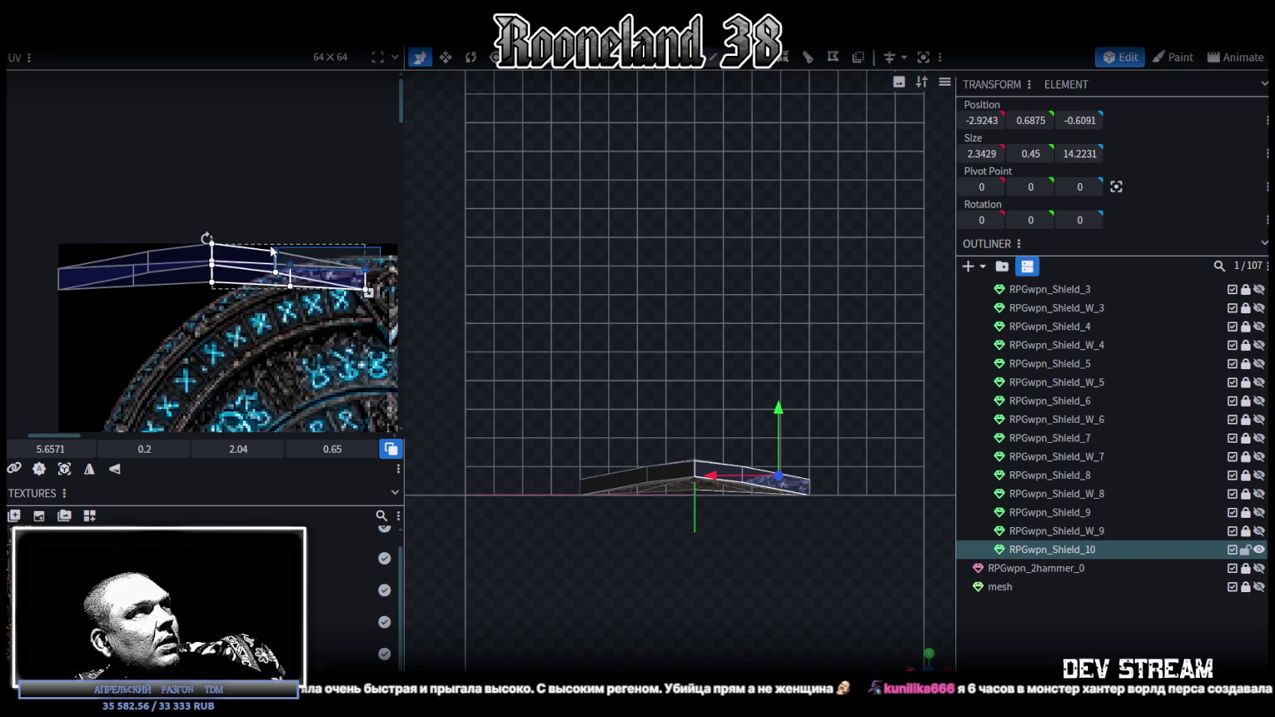
pyautogui.moveTo(274, 247); pyautogui.dragTo(270, 245)
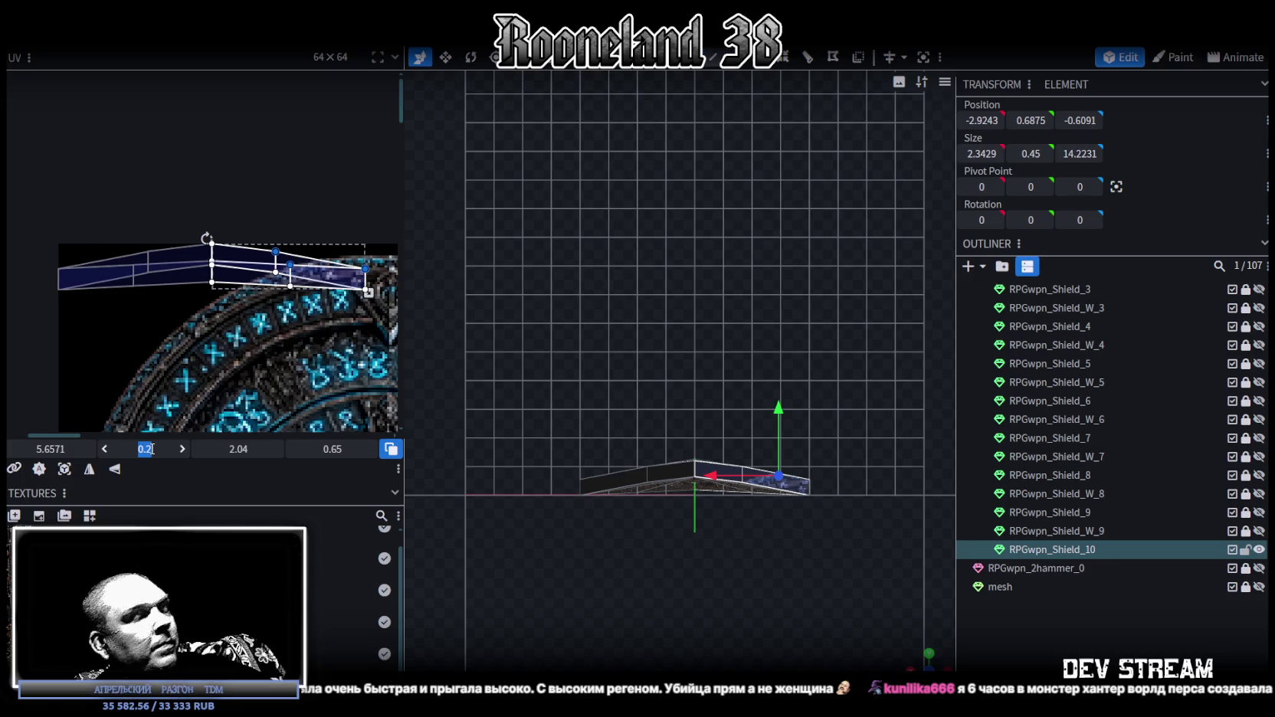
pyautogui.write('0')
pyautogui.press('Return')
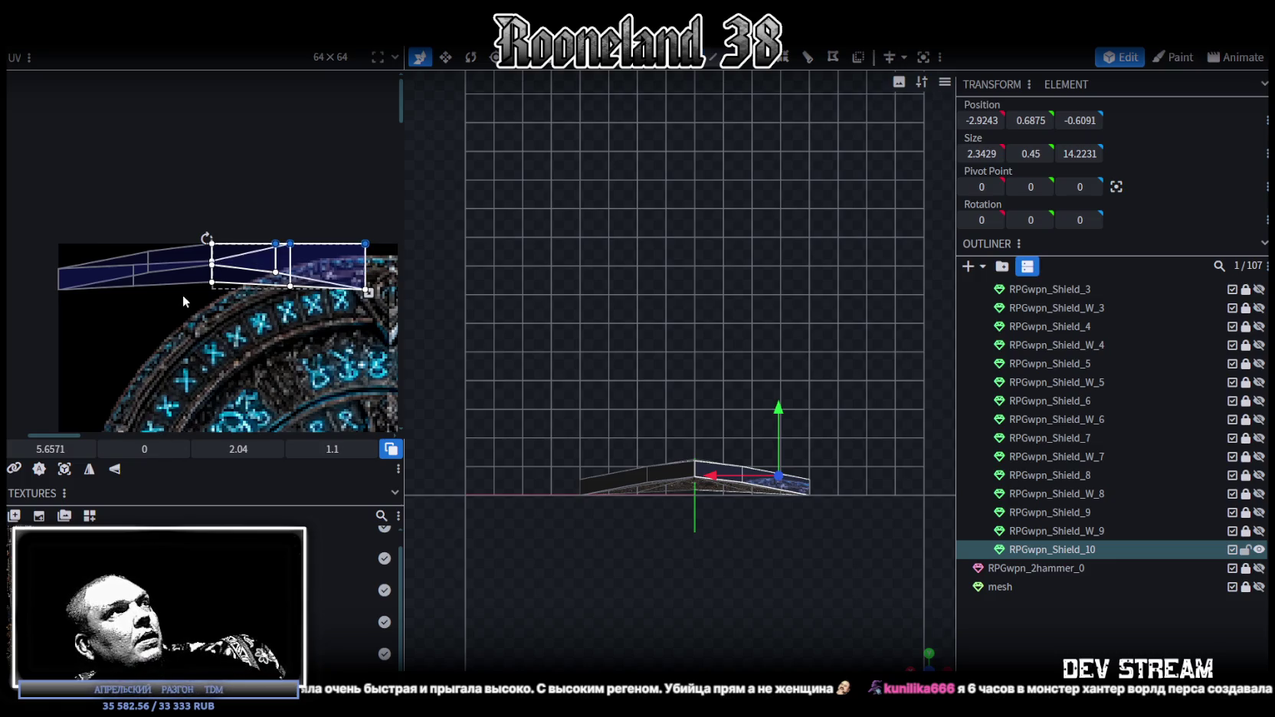
pyautogui.scroll(1, 183, 323)
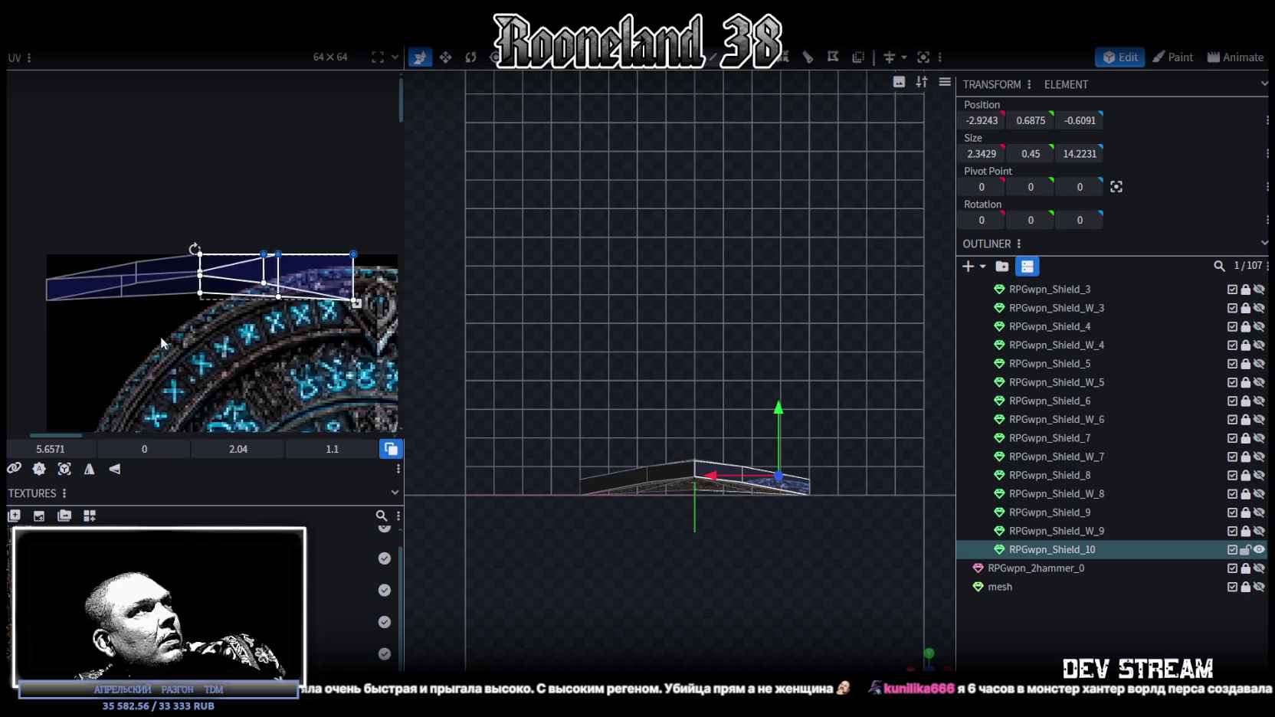
pyautogui.scroll(1, 165, 306)
pyautogui.scroll(1, 149, 276)
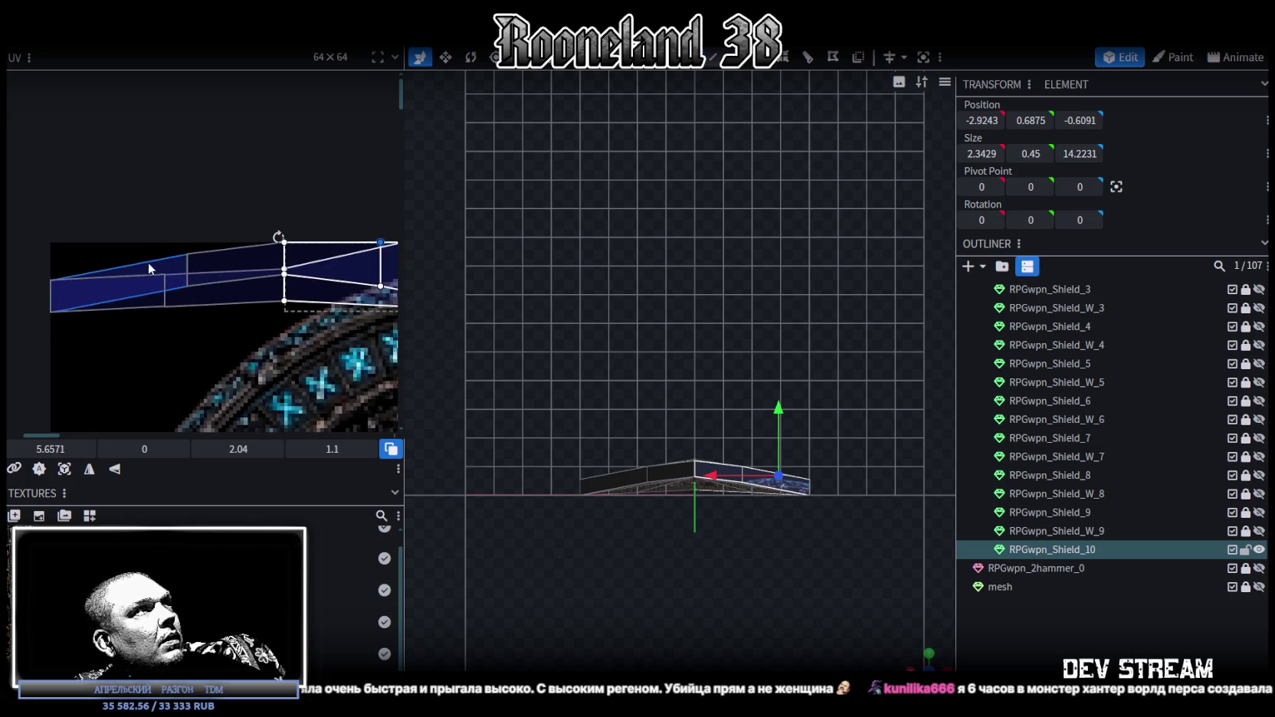
pyautogui.click(101, 270)
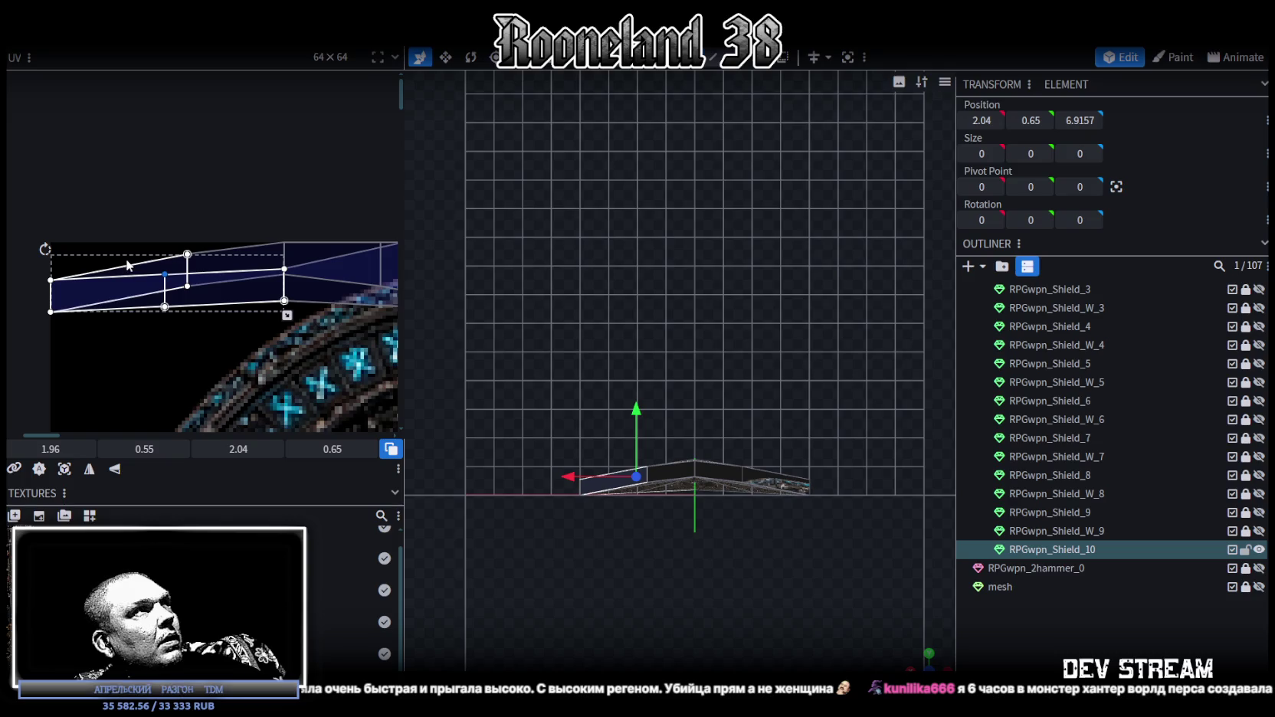
# - Select the rim UV strip's left-middle vertex and set its Y coordinate to 0
pyautogui.moveTo(117, 253); pyautogui.dragTo(298, 270)
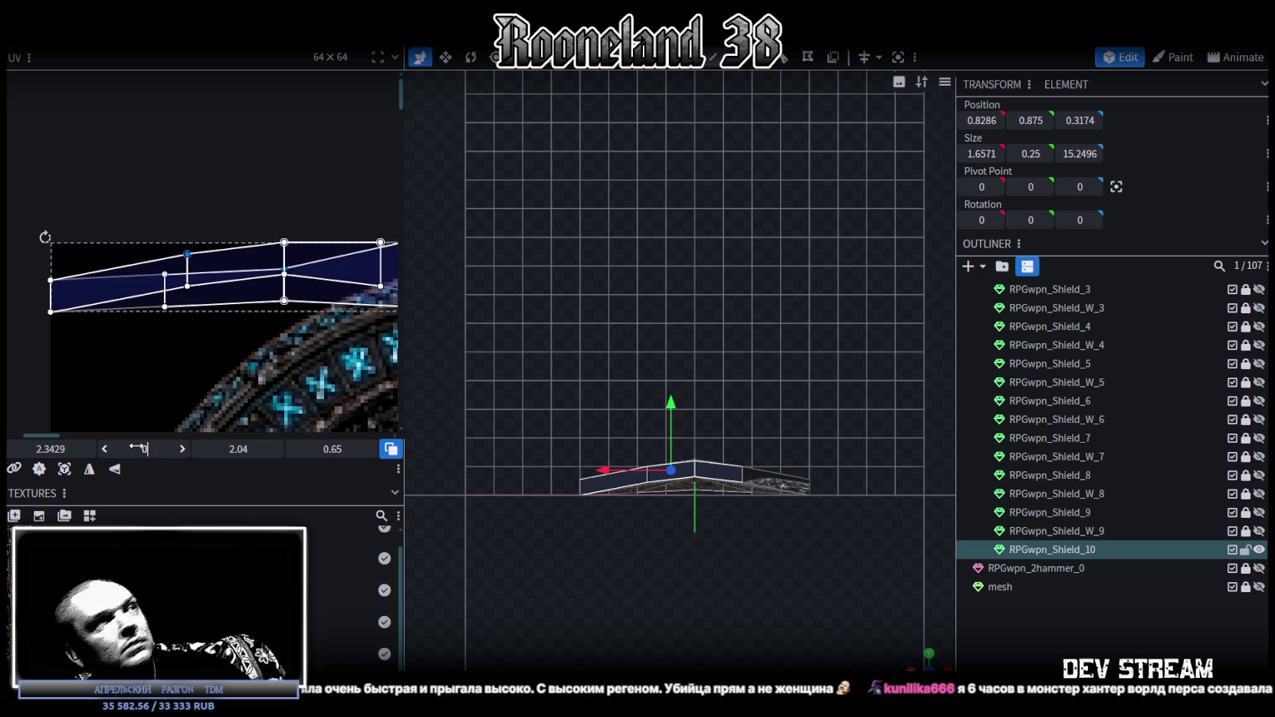
pyautogui.moveTo(181, 333); pyautogui.dragTo(222, 339, button='middle')
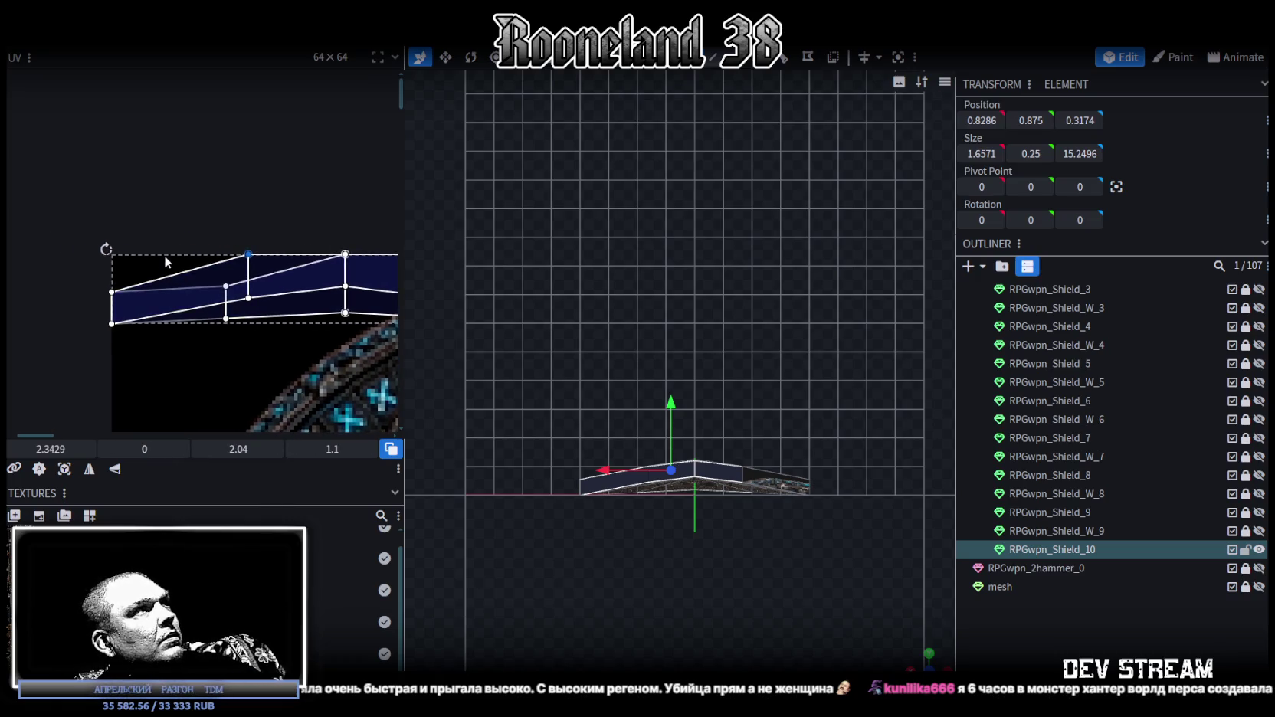
pyautogui.moveTo(192, 261); pyautogui.dragTo(242, 305)
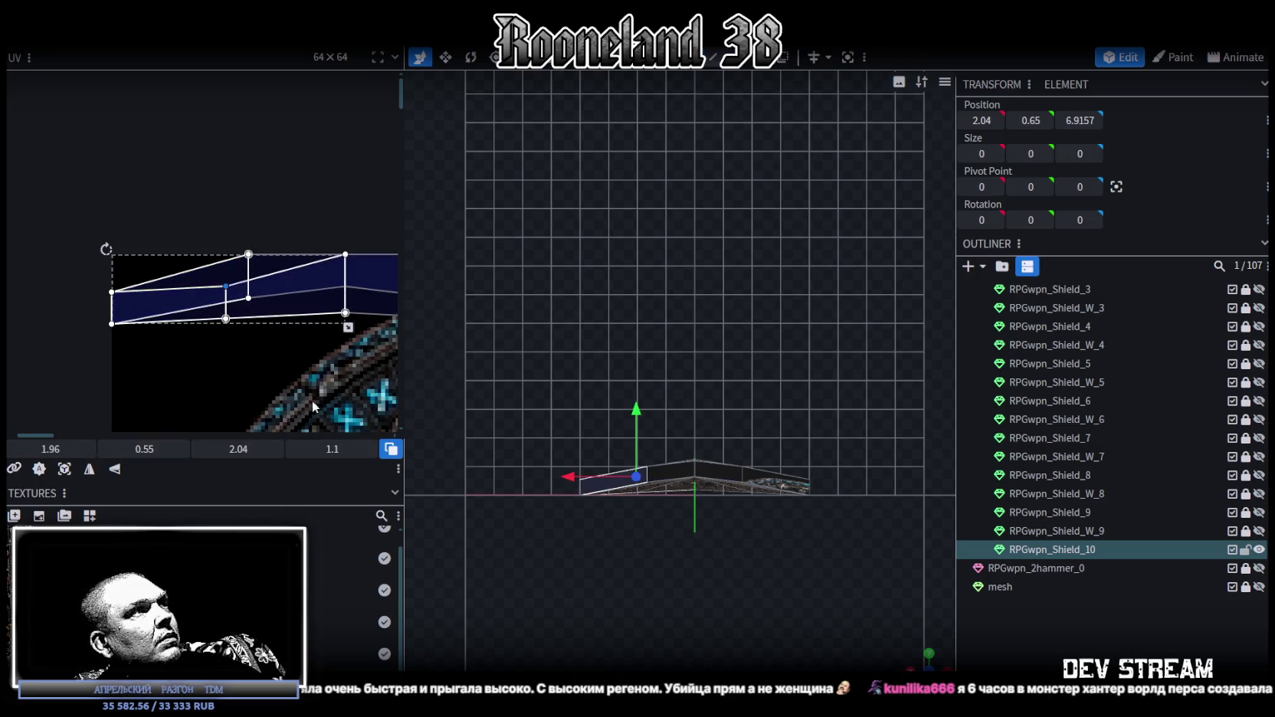
pyautogui.click(144, 450)
pyautogui.write('0')
pyautogui.press('Return')
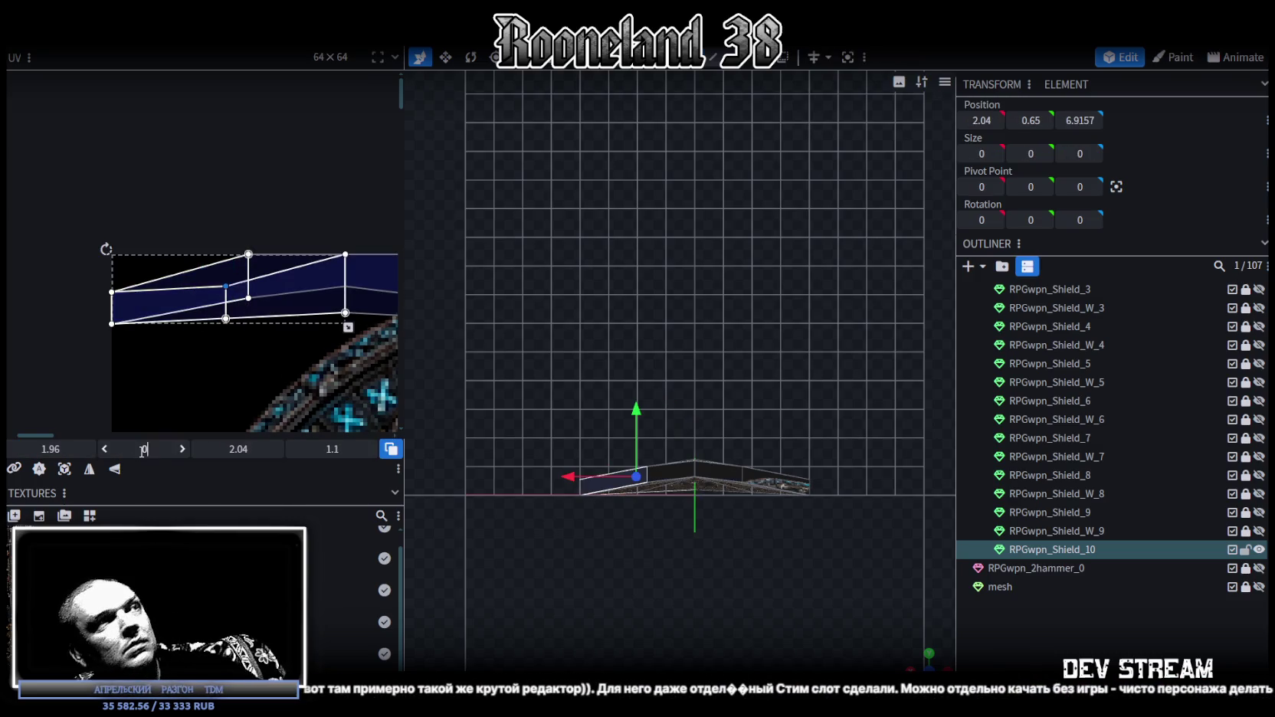
# - Select the rim strip's UV faces and flatten them into a straight rectangle
pyautogui.click(130, 286)
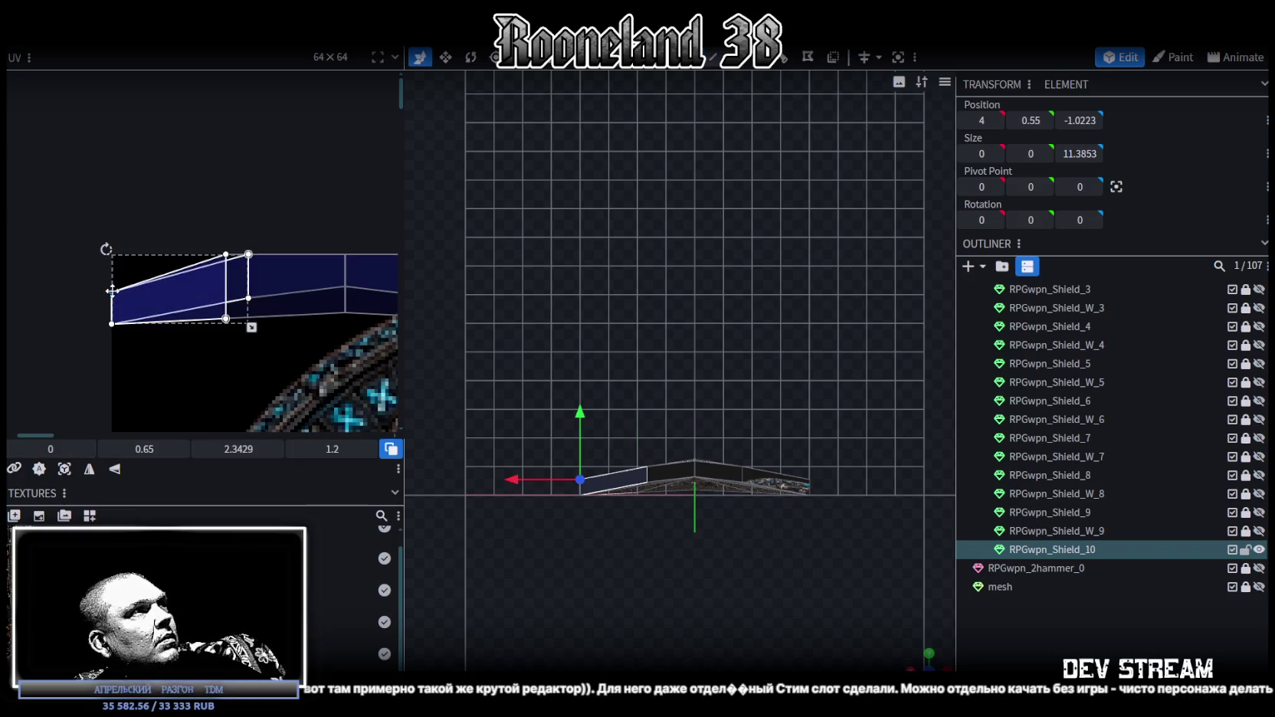
pyautogui.scroll(2, 192, 368)
pyautogui.scroll(2, 190, 352)
pyautogui.scroll(1, 187, 322)
pyautogui.scroll(2, 184, 303)
pyautogui.hscroll(1, 228, 312)
pyautogui.hscroll(2, 184, 360)
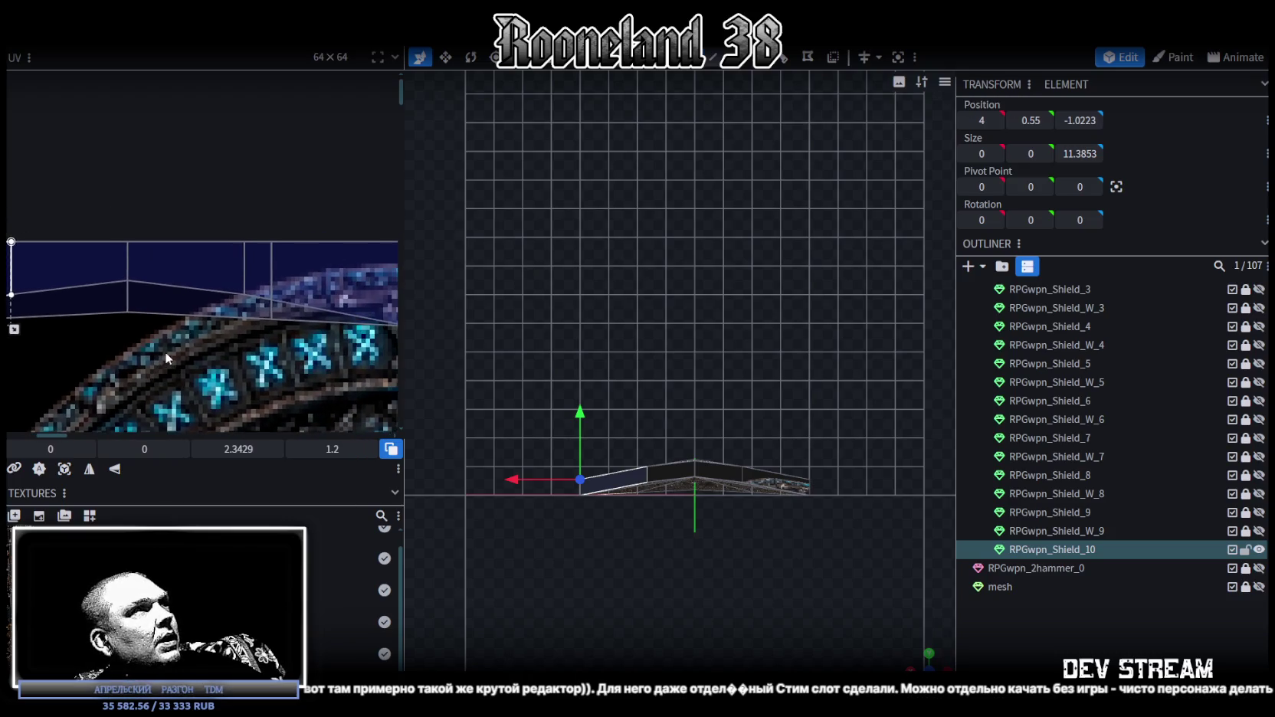
pyautogui.hscroll(1, 253, 353)
pyautogui.click(356, 290)
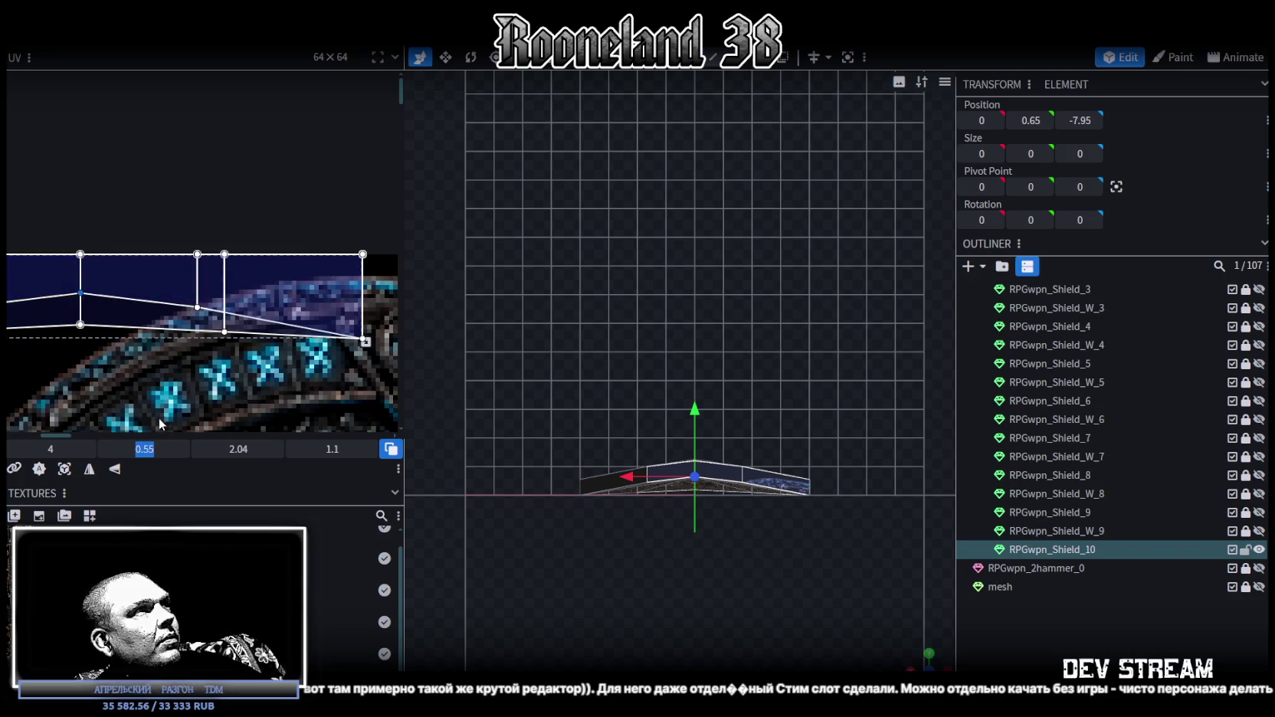
pyautogui.scroll(-3, 161, 403)
pyautogui.hscroll(-2, 166, 394)
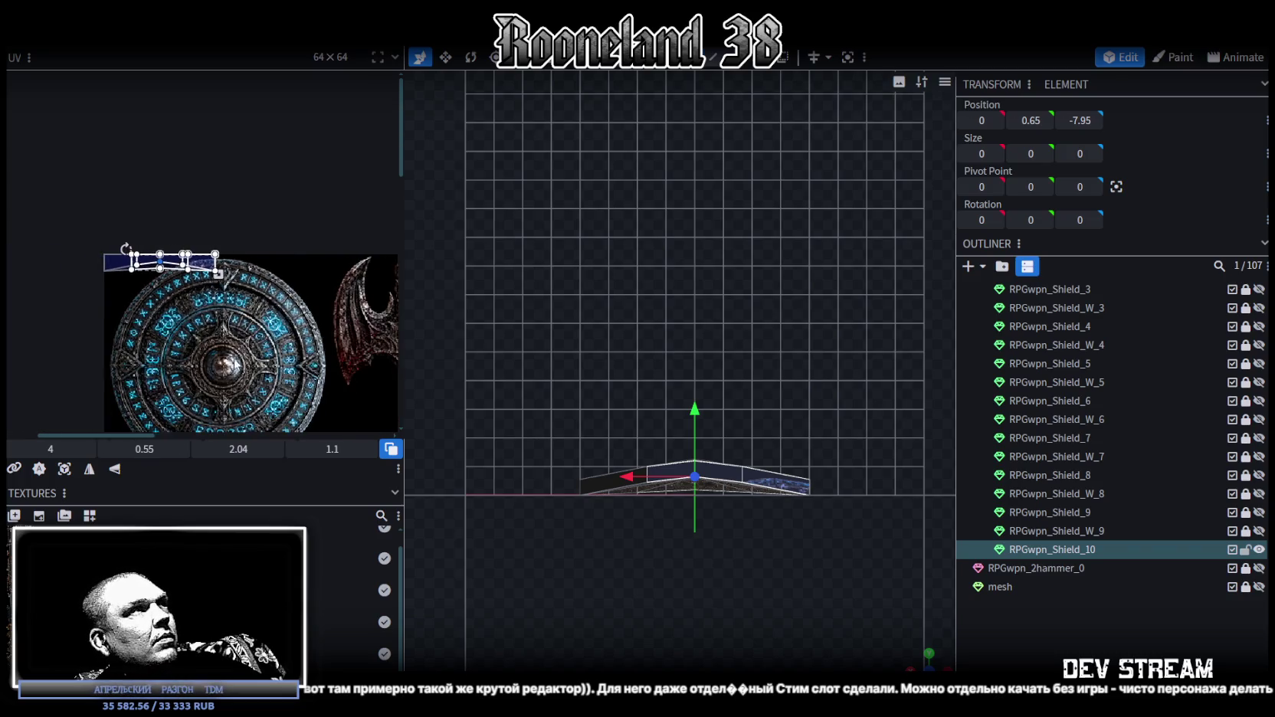
pyautogui.moveTo(331, 282)
pyautogui.mouseDown()
pyautogui.moveTo(74, 230)
pyautogui.moveTo(74, 241)
pyautogui.mouseUp()
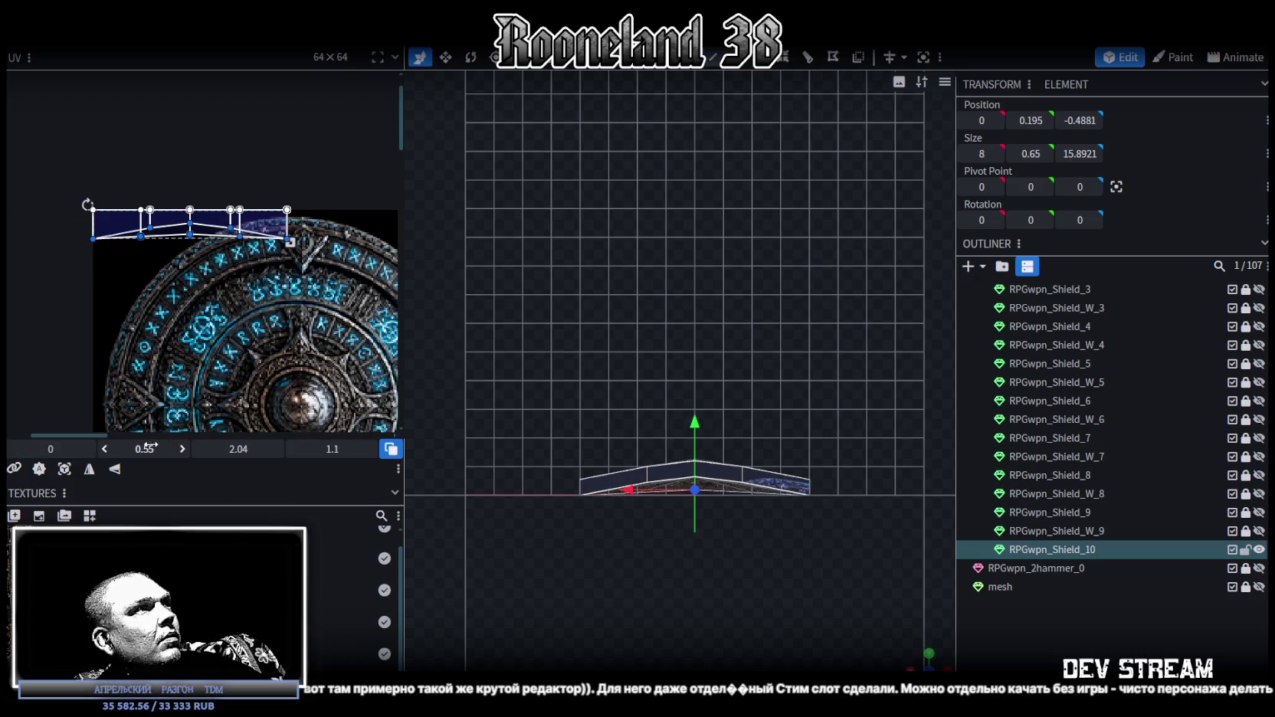
pyautogui.write('1')
pyautogui.press('Return')
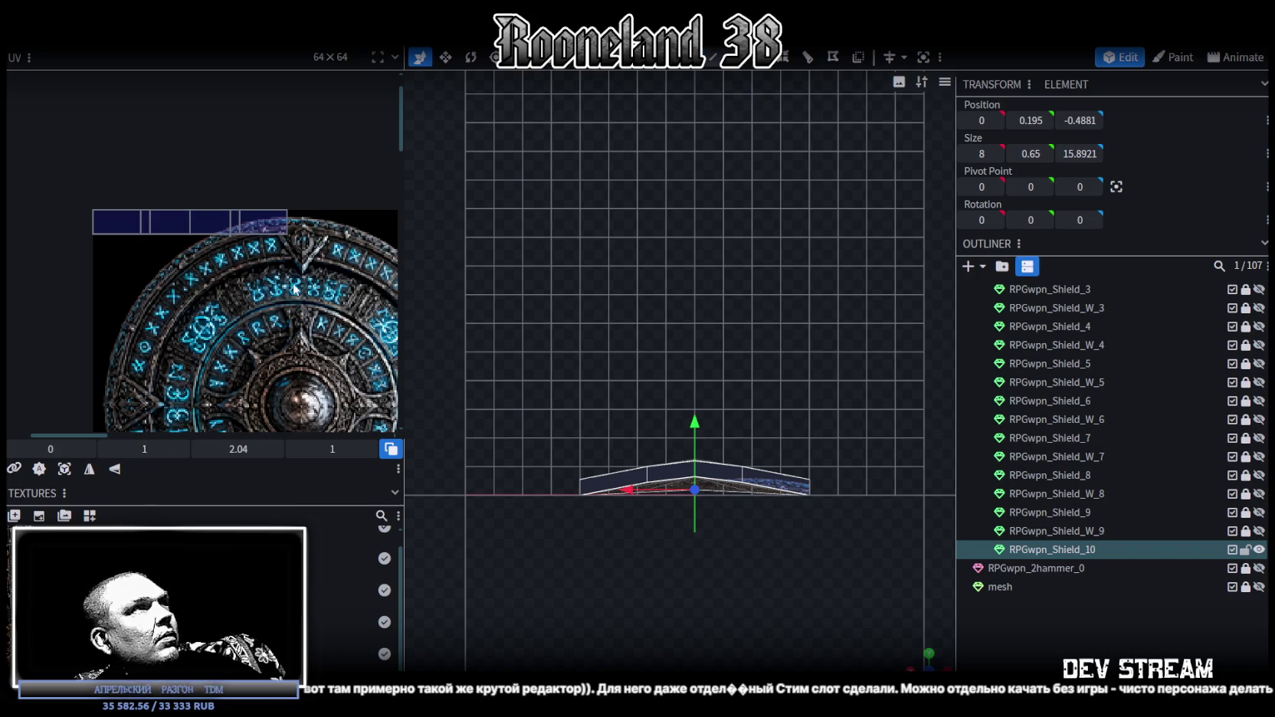
# - Give the 2.04-wide UV strip a height of 0.55 and place it at 0, 0
pyautogui.moveTo(292, 289); pyautogui.dragTo(64, 228)
pyautogui.write('0.55')
pyautogui.press('Return')
pyautogui.hotkey('ctrl', 'z')
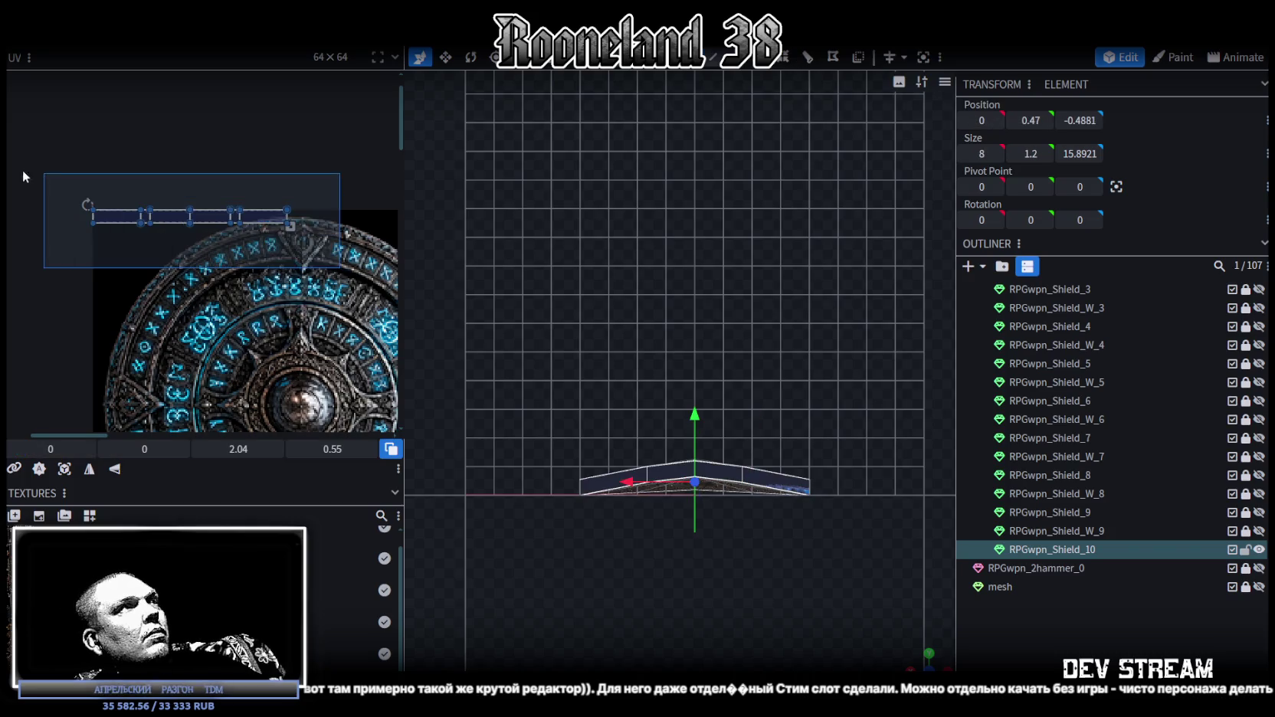
pyautogui.scroll(-2, 179, 267)
pyautogui.scroll(-5, 244, 260)
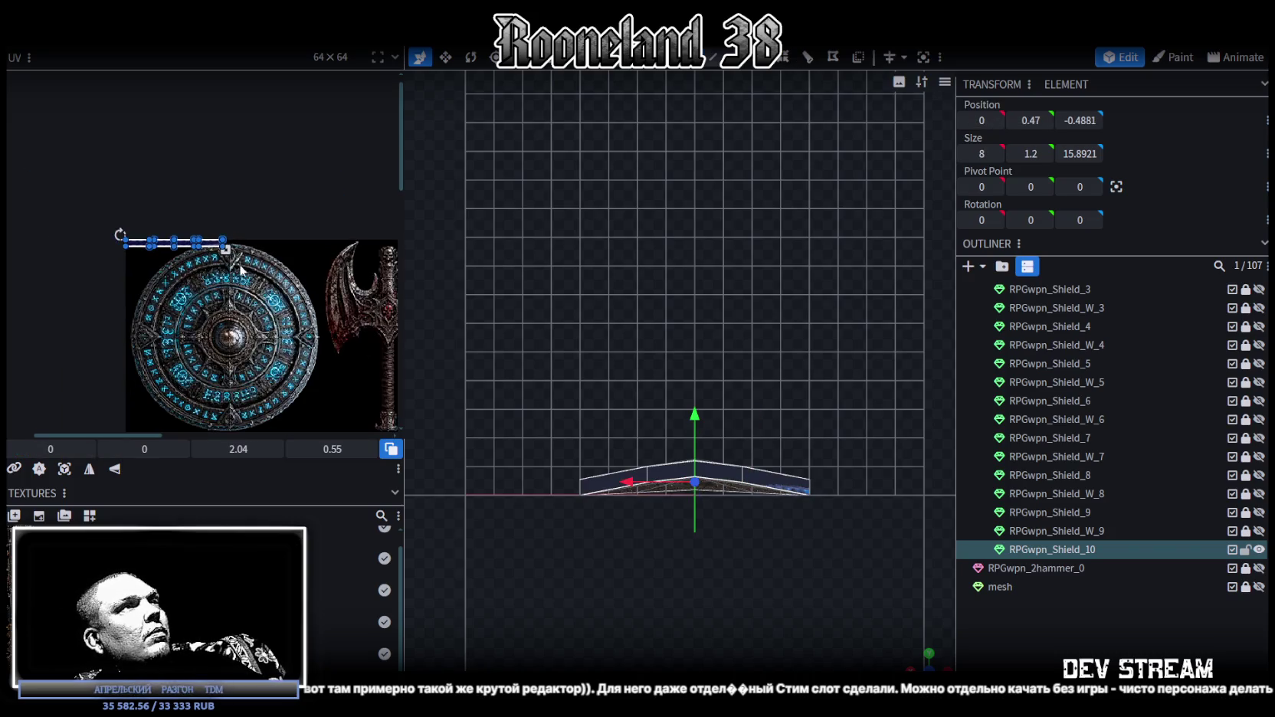
pyautogui.scroll(-1, 84, 223)
pyautogui.scroll(-2, 82, 202)
pyautogui.scroll(-1, 67, 204)
pyautogui.scroll(-1, 60, 163)
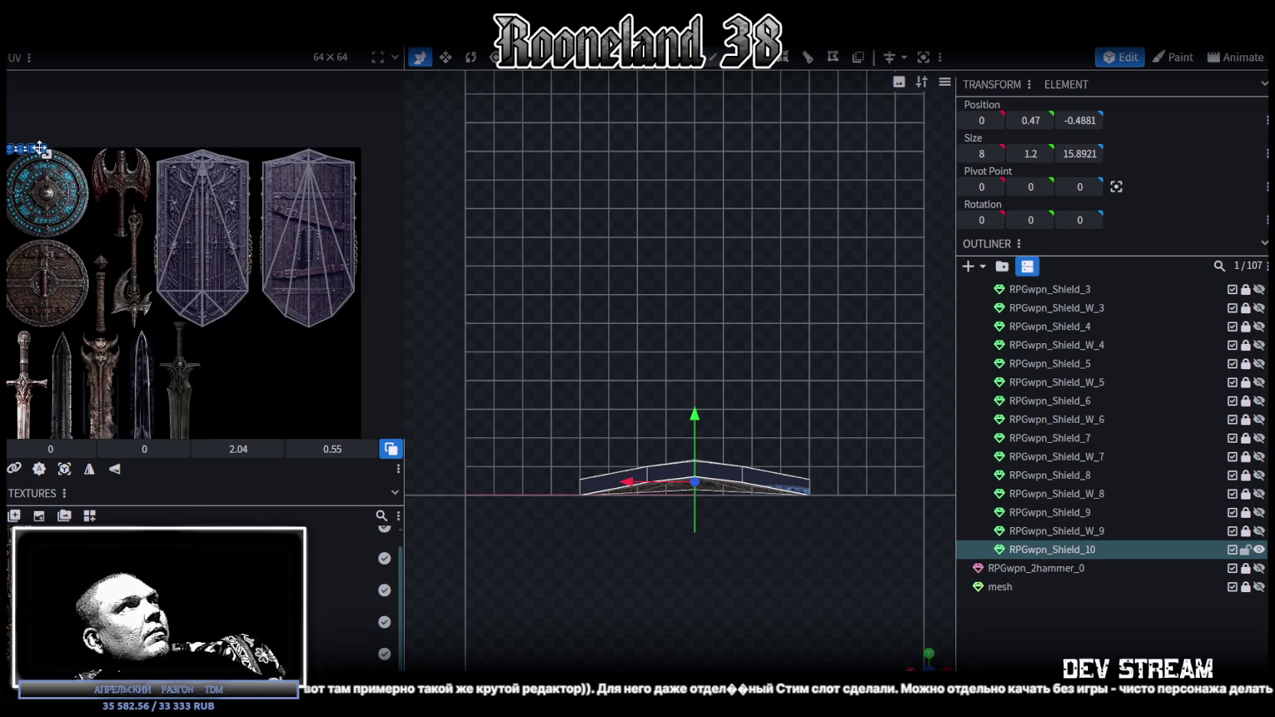
# - Move the rim UV strip onto the wooden texture's metal band, enlarged to 3.2018 × 0.9875
pyautogui.moveTo(38, 153); pyautogui.dragTo(289, 170)
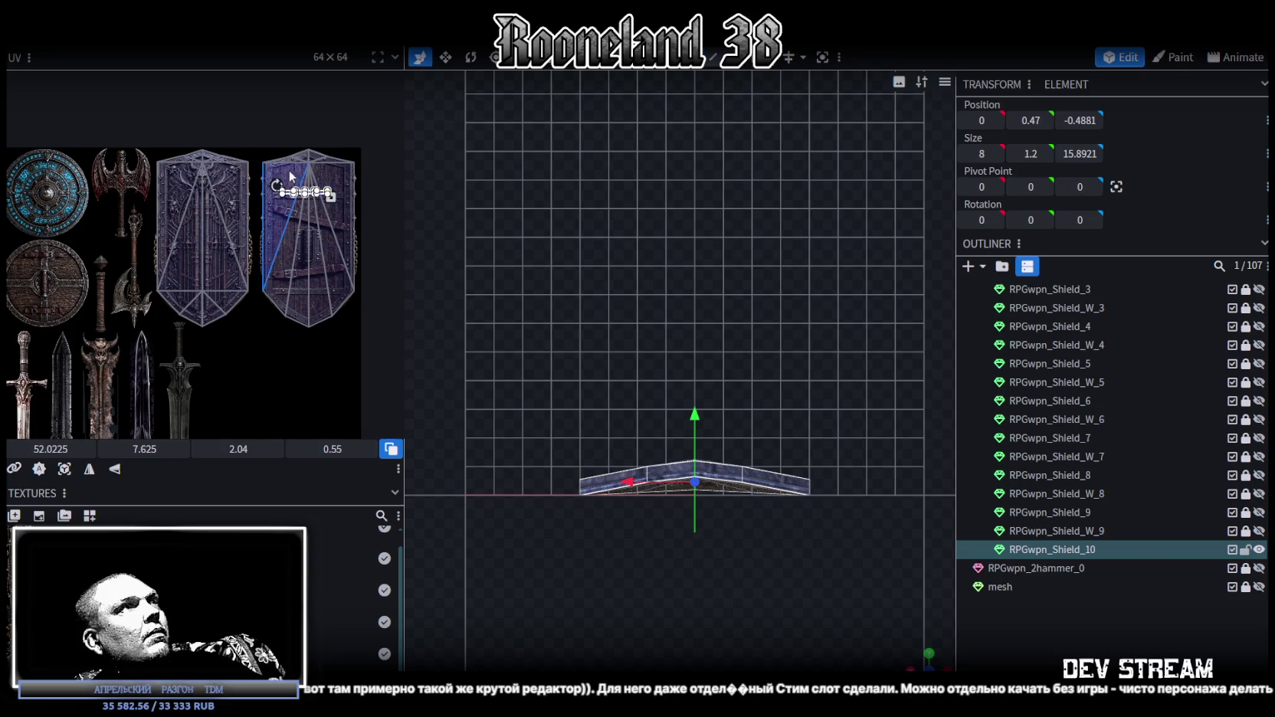
pyautogui.scroll(4, 289, 169)
pyautogui.scroll(2, 286, 253)
pyautogui.moveTo(285, 256); pyautogui.dragTo(219, 267)
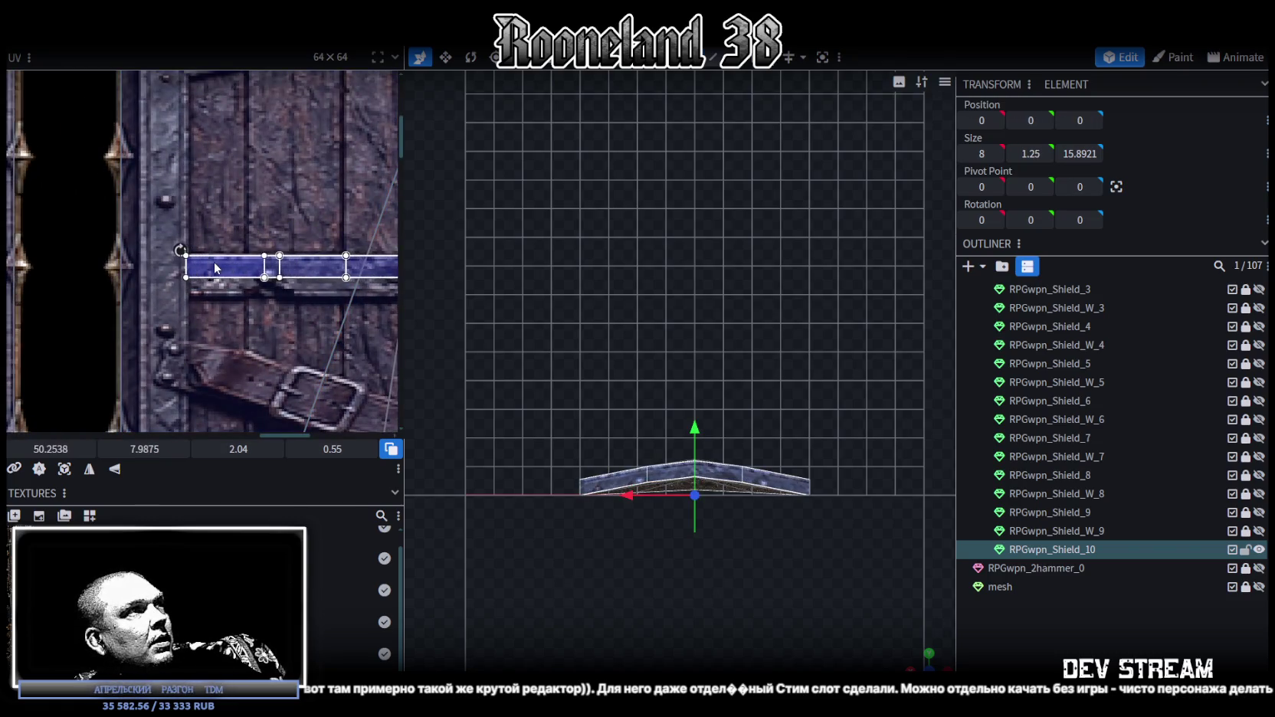
pyautogui.scroll(-2, 112, 247)
pyautogui.scroll(-1, 148, 255)
pyautogui.moveTo(173, 248); pyautogui.dragTo(257, 284)
pyautogui.scroll(2, 195, 257)
pyautogui.scroll(1, 247, 284)
pyautogui.scroll(1, 717, 490)
pyautogui.scroll(2, 795, 592)
# - Select the shield's long side face and snap to an orthographic side view (numpad 3)
pyautogui.moveTo(843, 631); pyautogui.dragTo(574, 523)
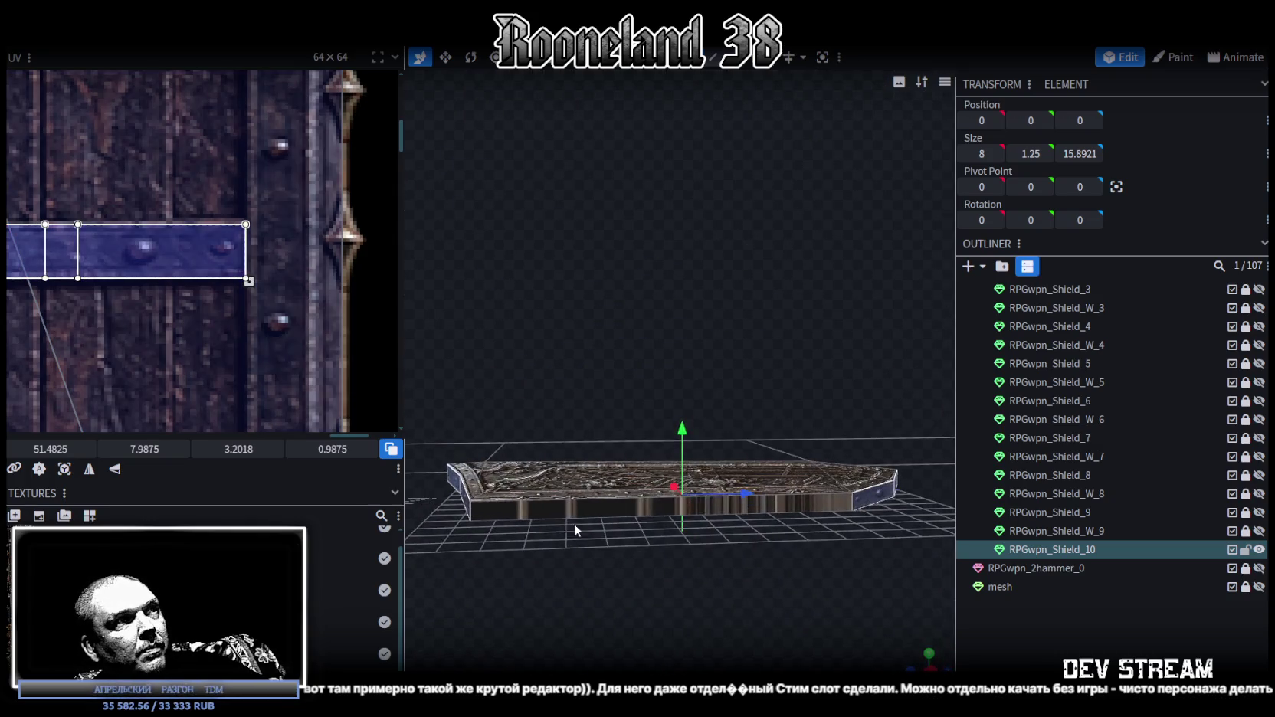
pyautogui.click(603, 511)
pyautogui.moveTo(816, 519)
pyautogui.mouseDown()
pyautogui.moveTo(563, 595)
pyautogui.moveTo(695, 537)
pyautogui.mouseUp()
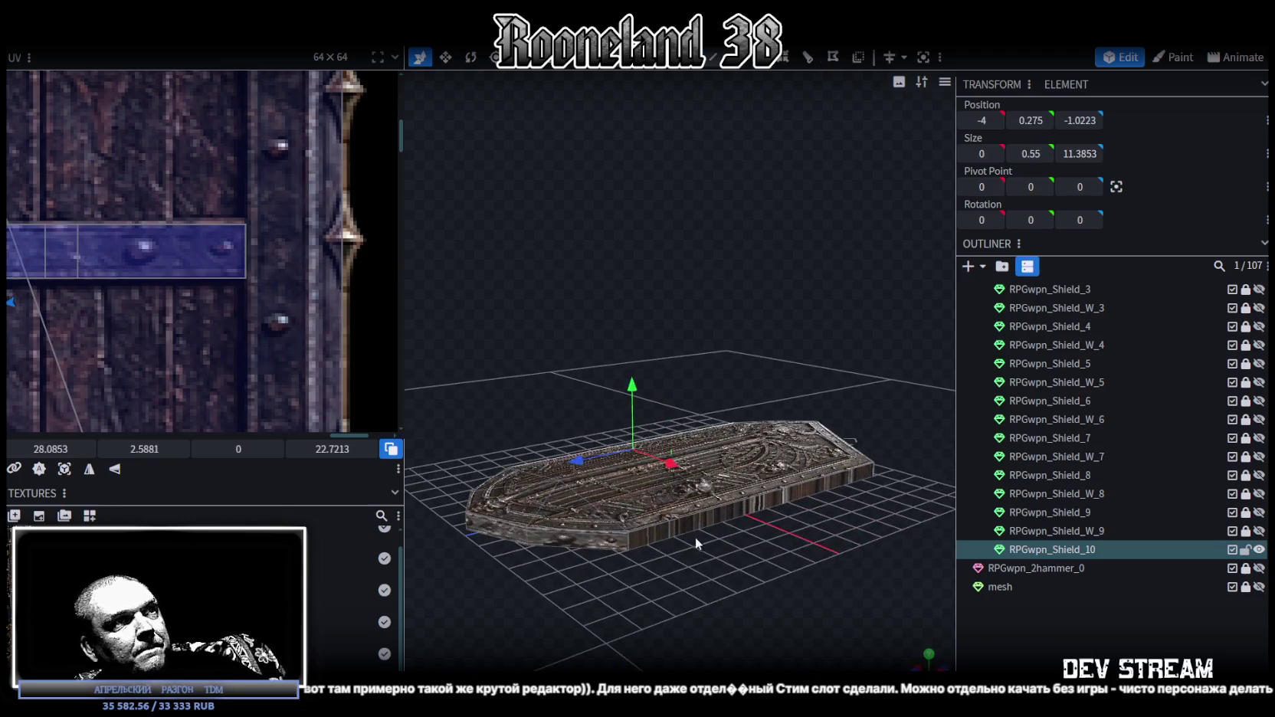
pyautogui.press('KP_3')
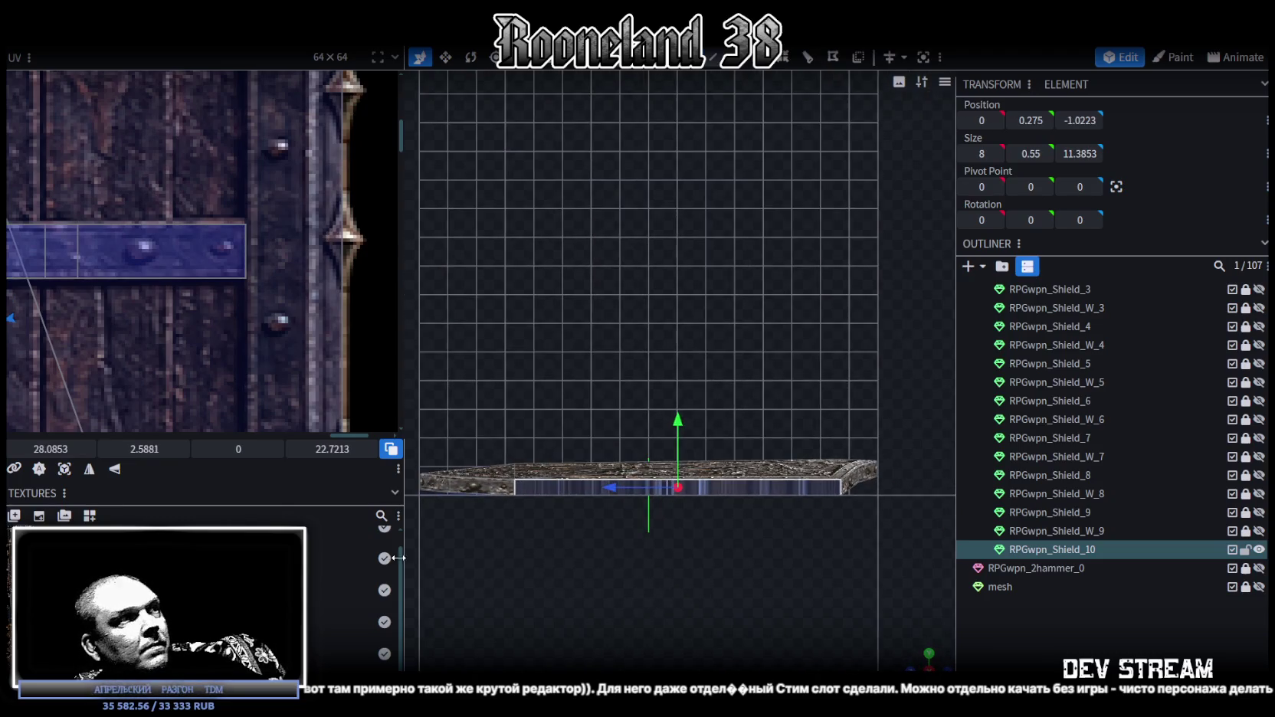
# - Rotate the side face's UV 90° to vertical and move it onto the wooden shield's left border
pyautogui.scroll(-1, 117, 416)
pyautogui.scroll(-2, 117, 416)
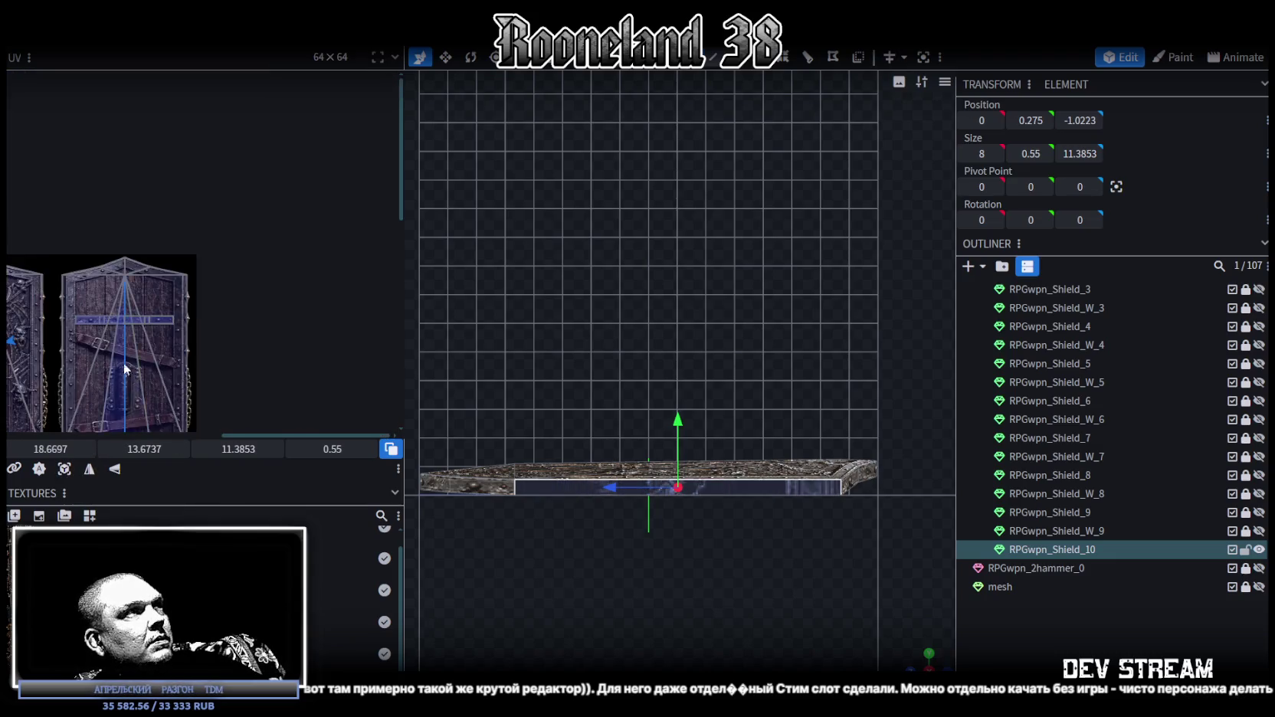
pyautogui.scroll(-2, 138, 345)
pyautogui.scroll(-1, 155, 274)
pyautogui.scroll(1, 156, 274)
pyautogui.rightClick(151, 250)
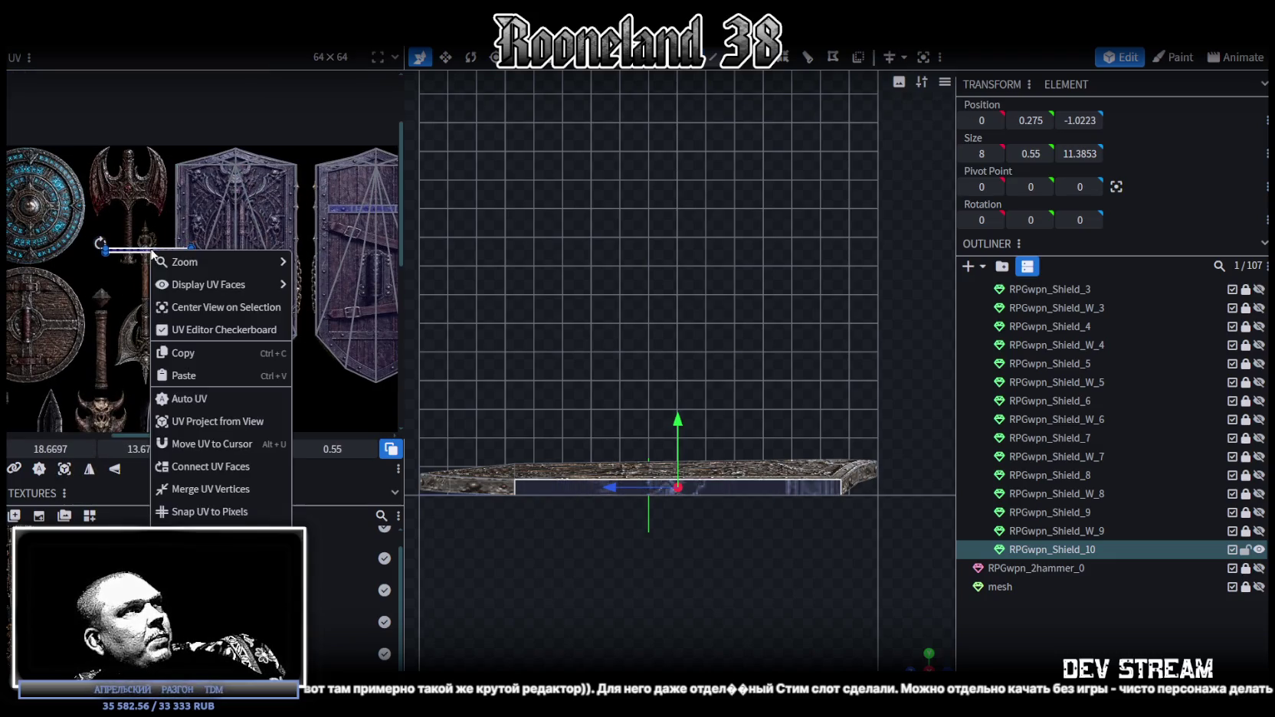
pyautogui.moveTo(100, 243); pyautogui.dragTo(159, 235)
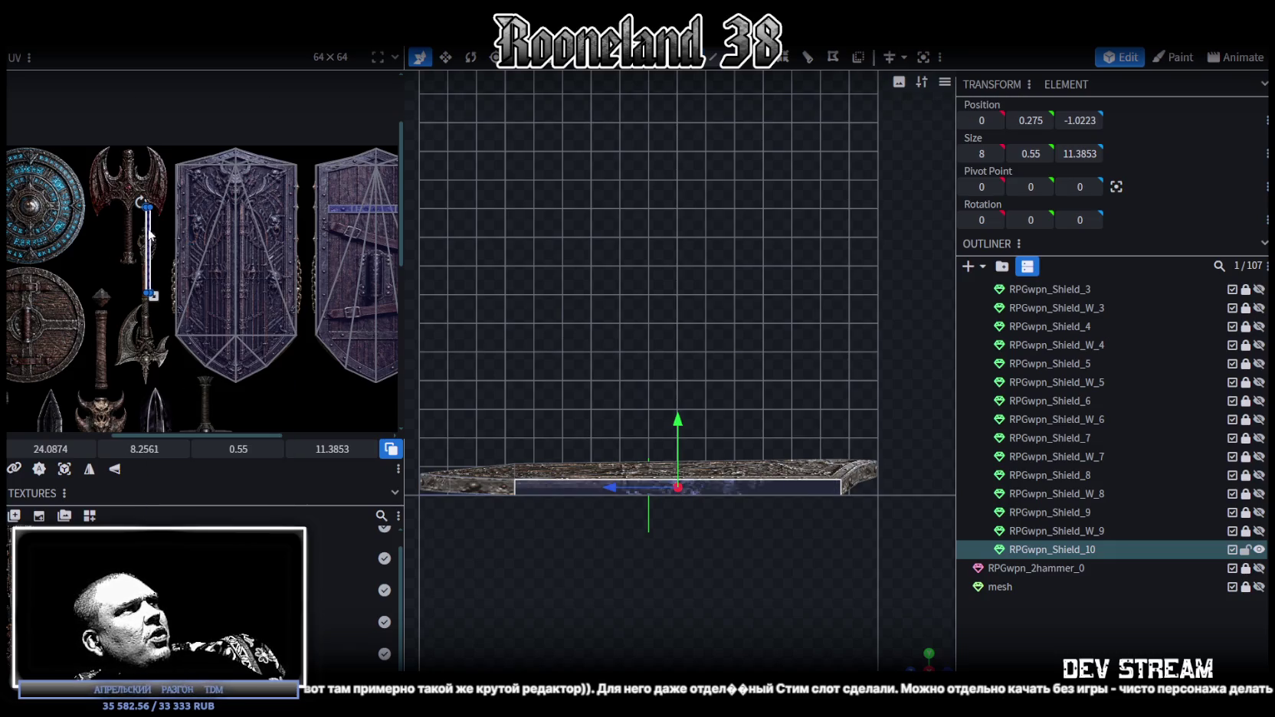
pyautogui.moveTo(148, 233); pyautogui.dragTo(320, 205)
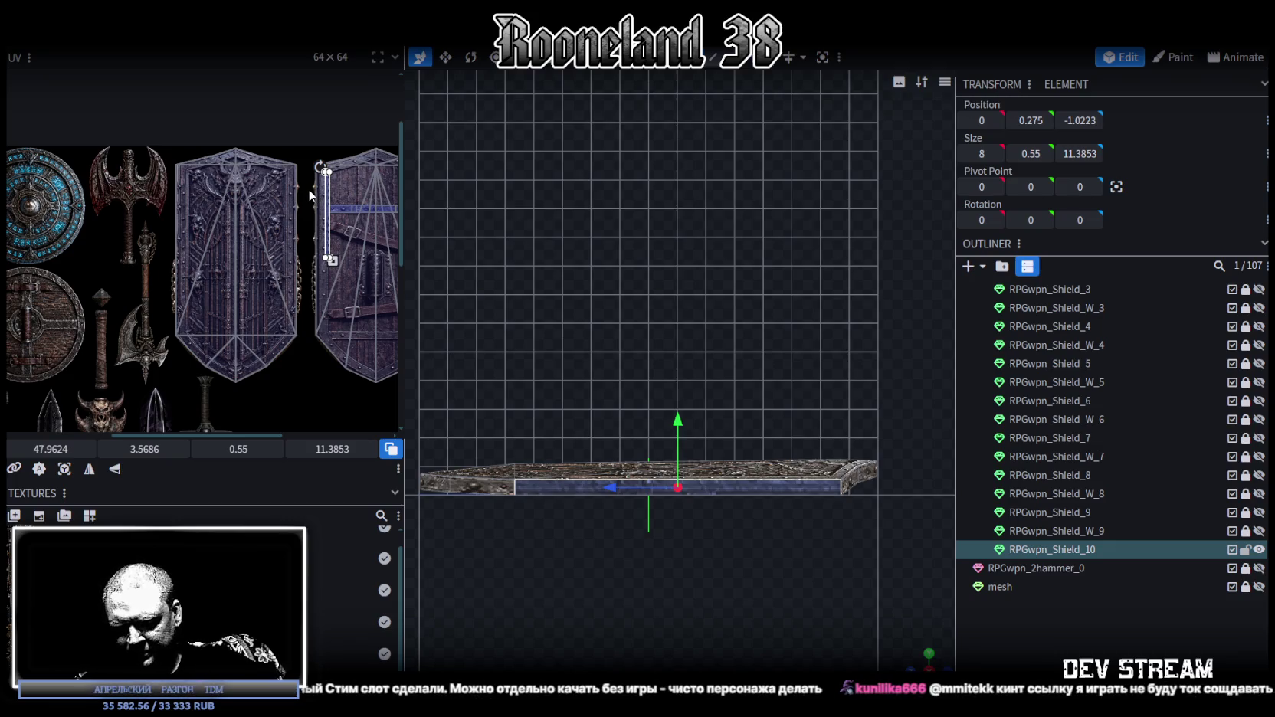
# - Align and stretch the UV strip along the left metal border to 1.1125 × 21.479
pyautogui.scroll(3, 349, 179)
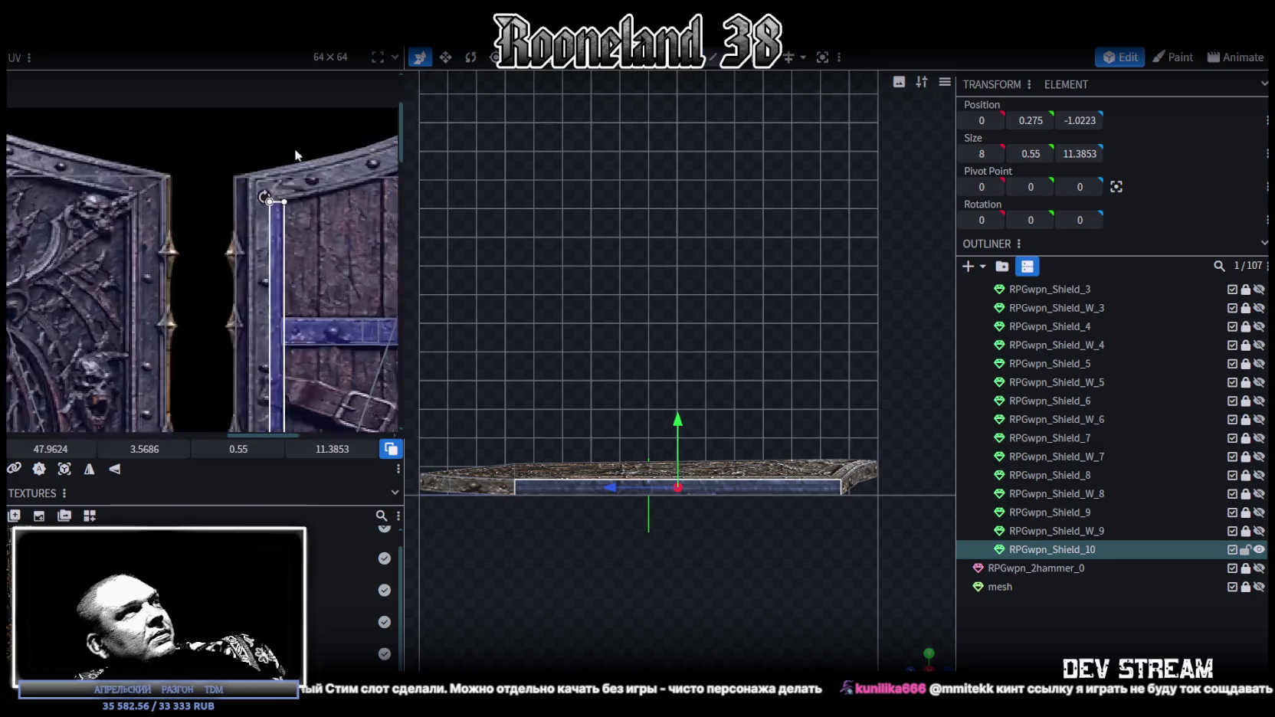
pyautogui.scroll(2, 268, 270)
pyautogui.moveTo(267, 268); pyautogui.dragTo(207, 230)
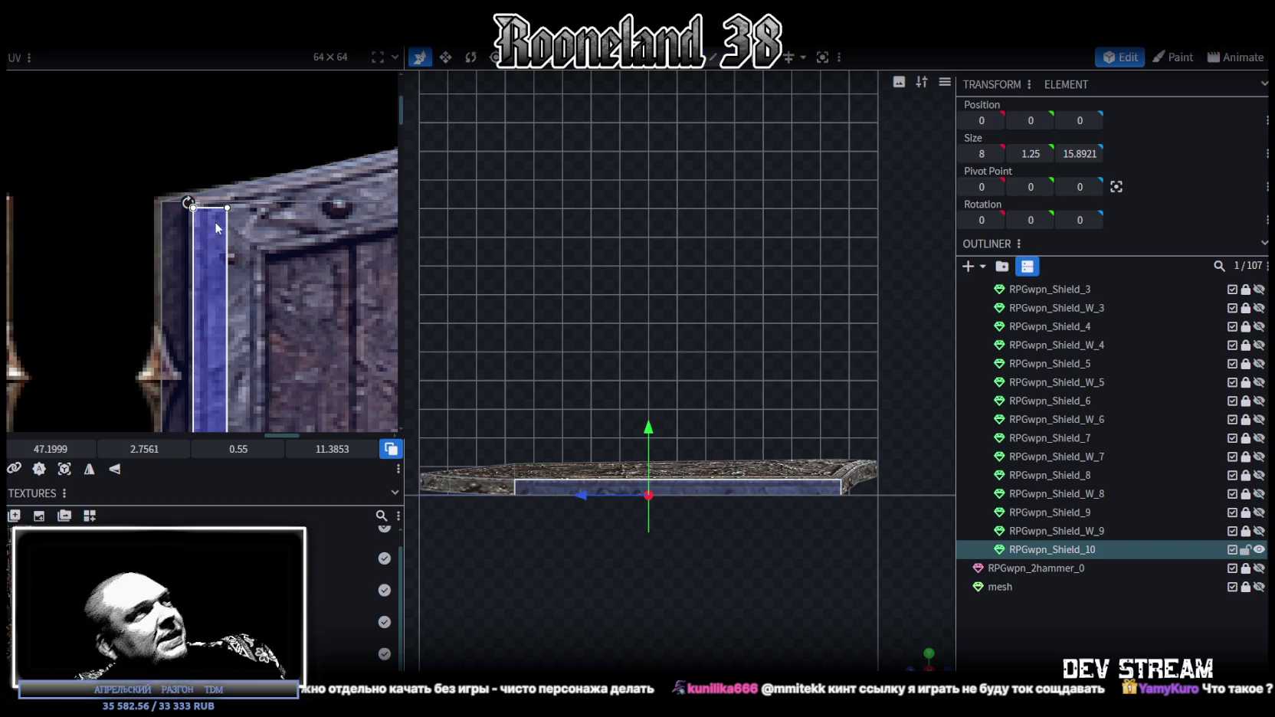
pyautogui.moveTo(205, 255); pyautogui.dragTo(208, 271)
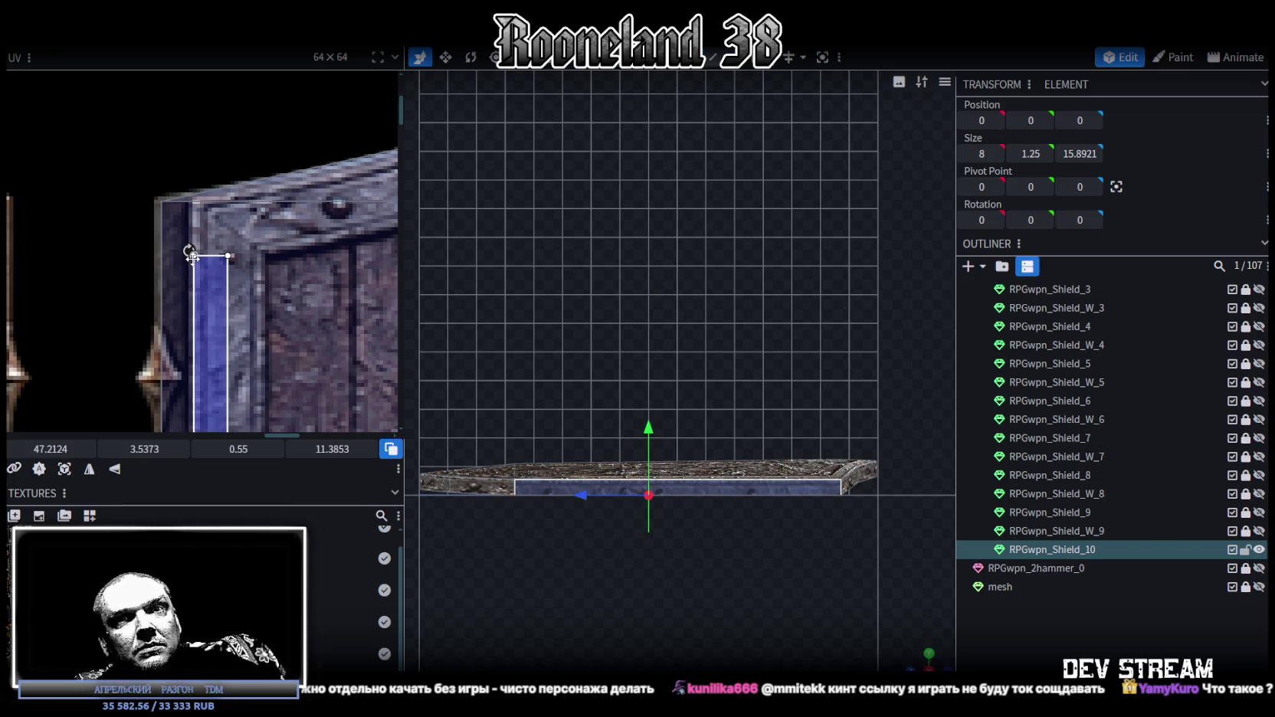
pyautogui.scroll(-2, 201, 249)
pyautogui.scroll(-2, 203, 247)
pyautogui.scroll(-2, 230, 207)
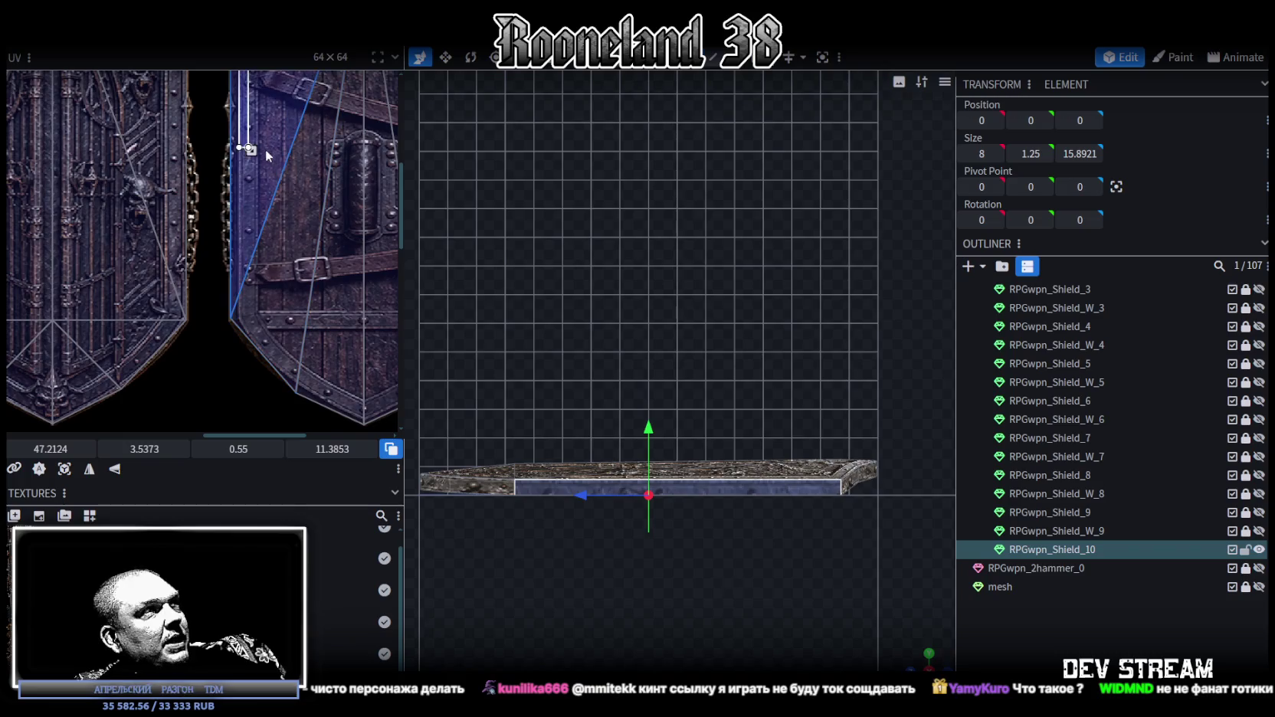
pyautogui.moveTo(247, 147); pyautogui.dragTo(261, 331)
pyautogui.scroll(2, 264, 318)
pyautogui.scroll(2, 247, 293)
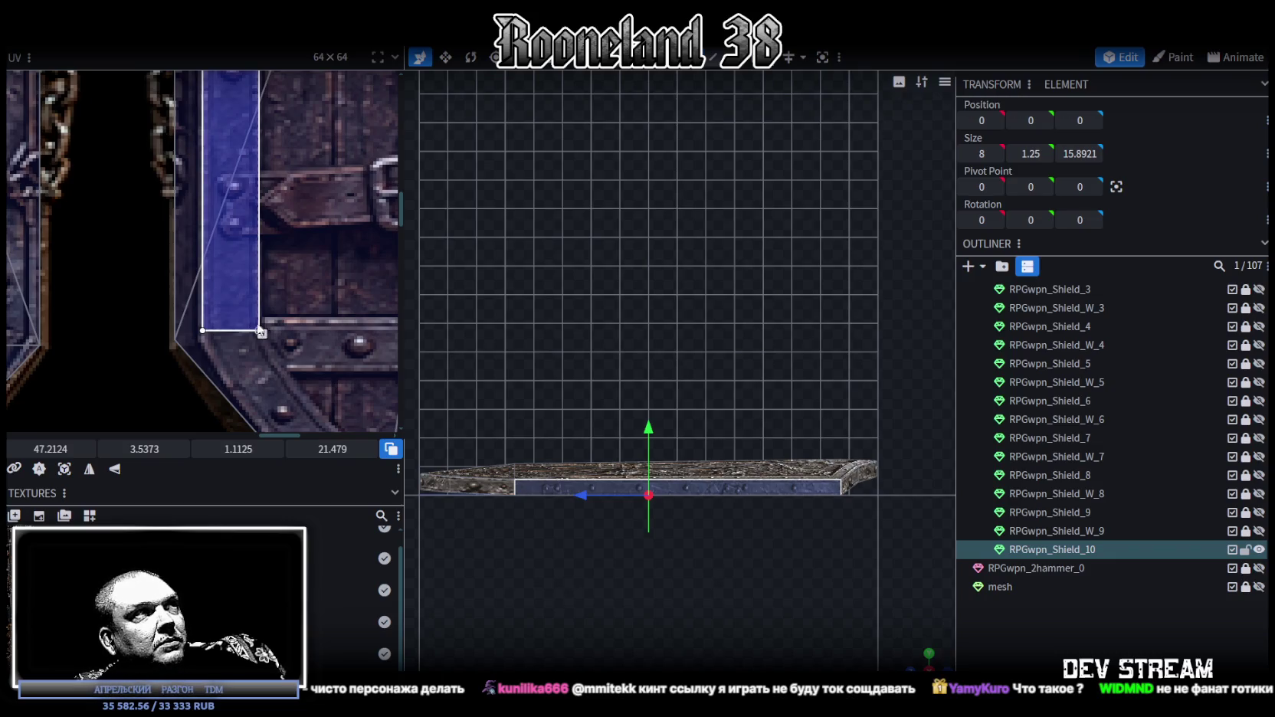
pyautogui.scroll(-3, 259, 331)
pyautogui.scroll(4, 266, 314)
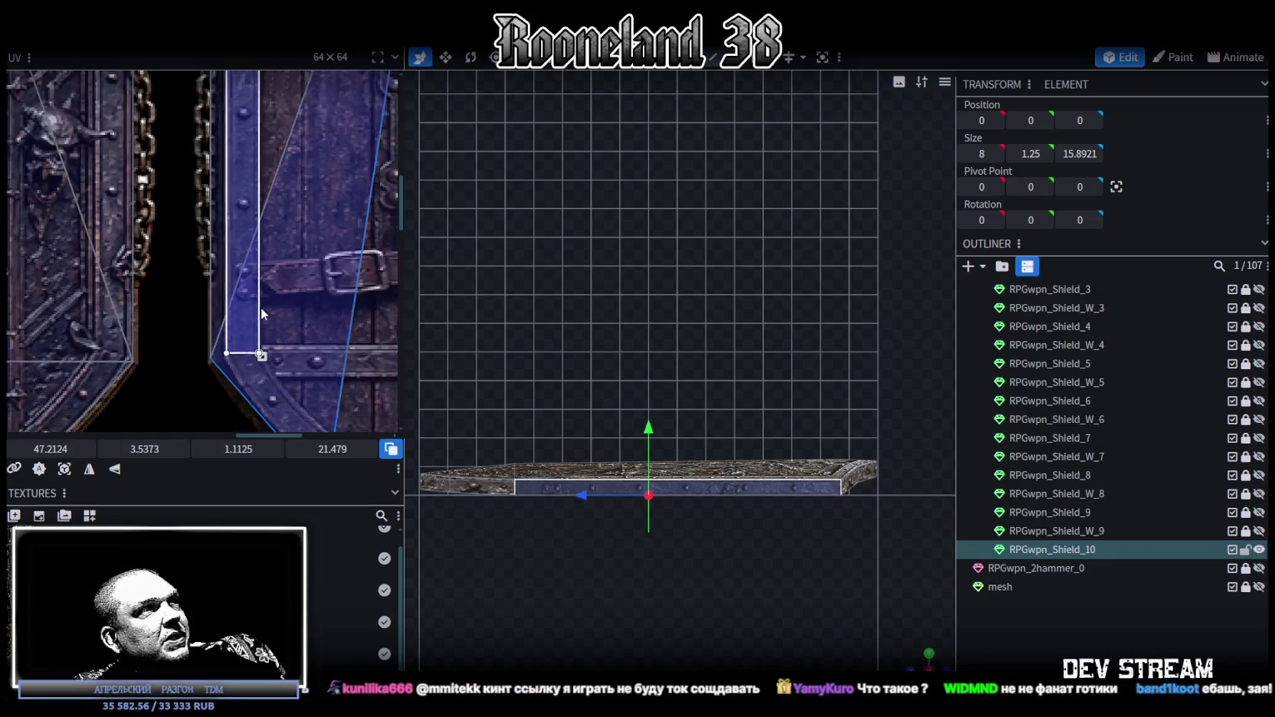
pyautogui.scroll(-2, 289, 363)
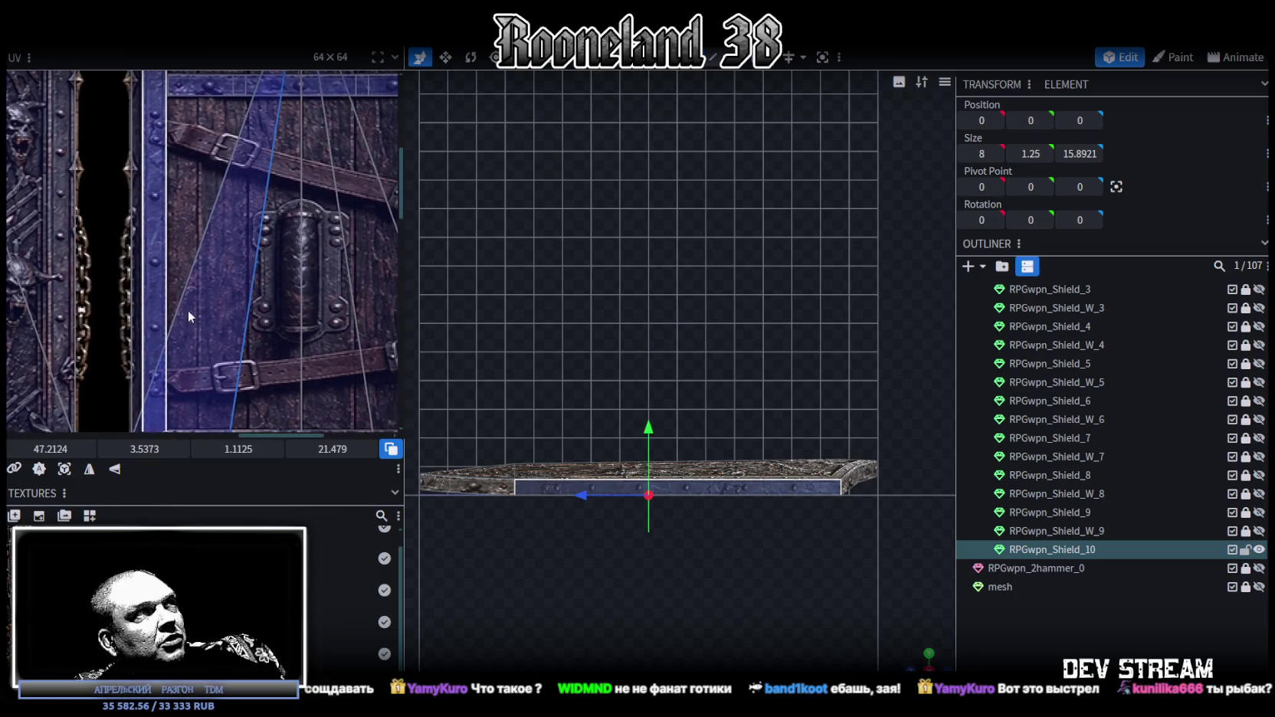
pyautogui.scroll(-3, 259, 323)
pyautogui.scroll(1, 247, 296)
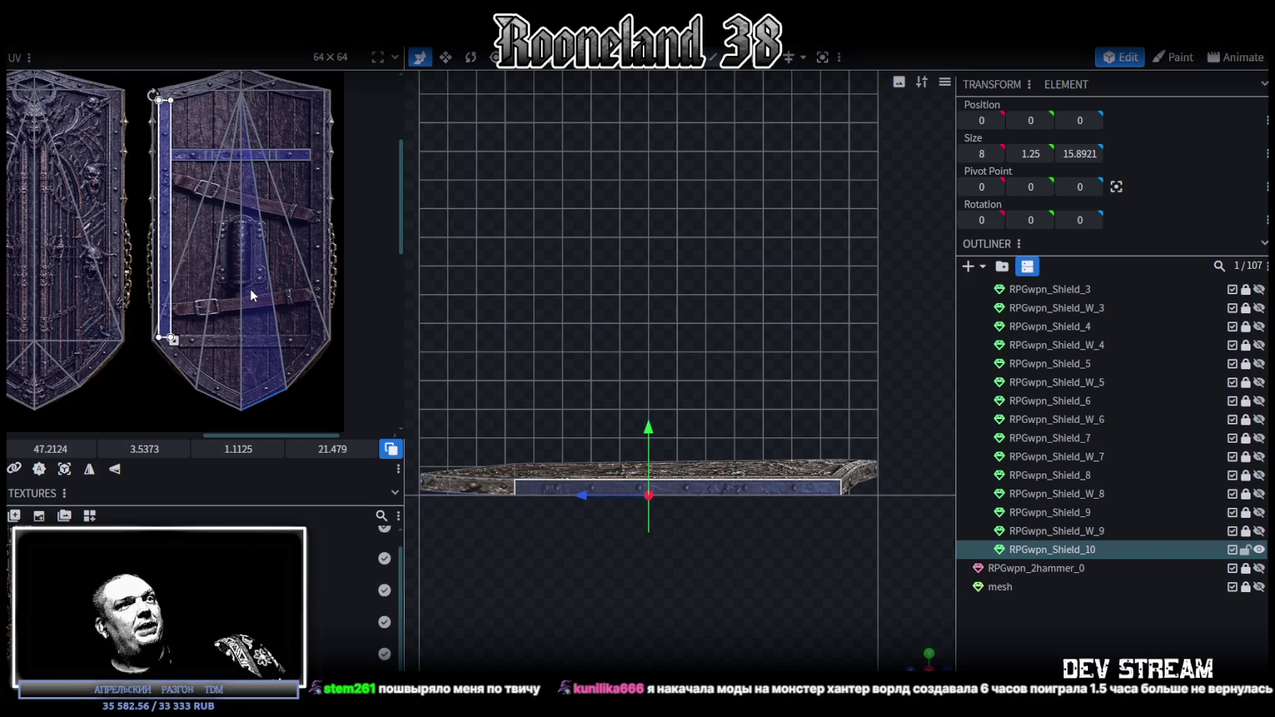
# - Map the front rim faces' UV onto the riveted metal band, widened along the band
pyautogui.click(884, 612)
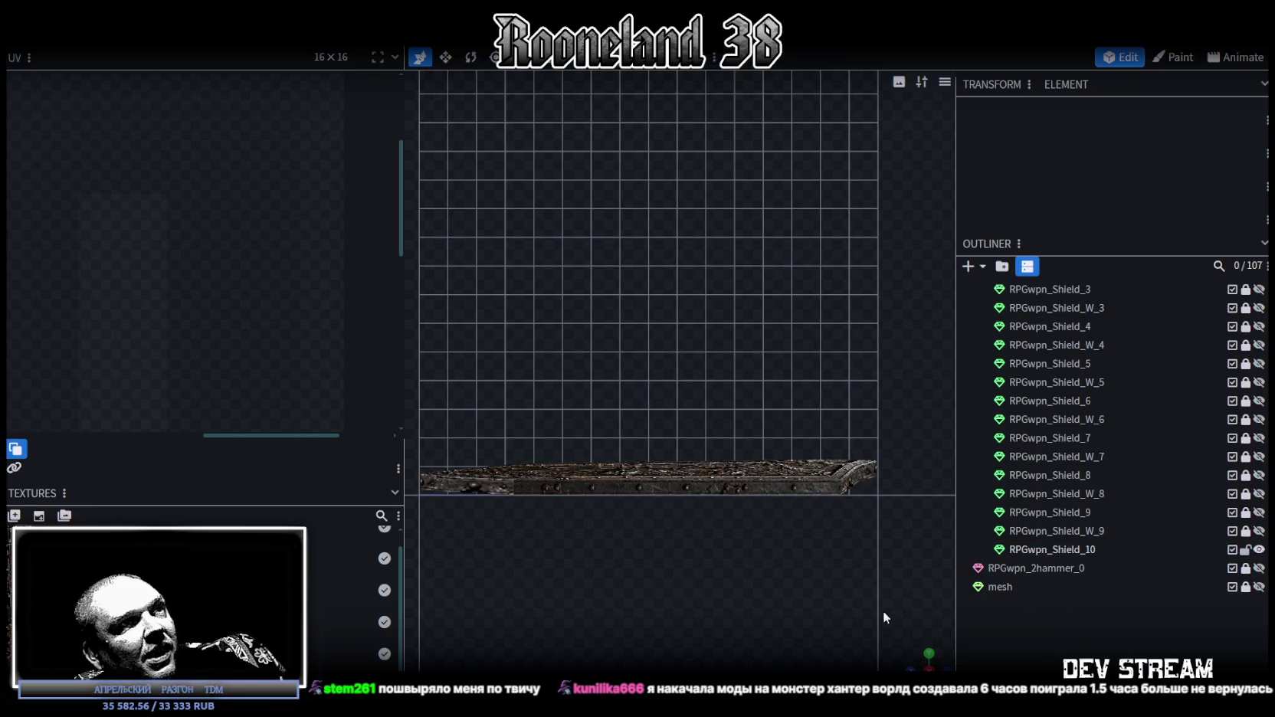
pyautogui.moveTo(915, 658)
pyautogui.mouseDown()
pyautogui.moveTo(711, 555)
pyautogui.moveTo(782, 553)
pyautogui.moveTo(723, 563)
pyautogui.mouseUp()
pyautogui.click(723, 563)
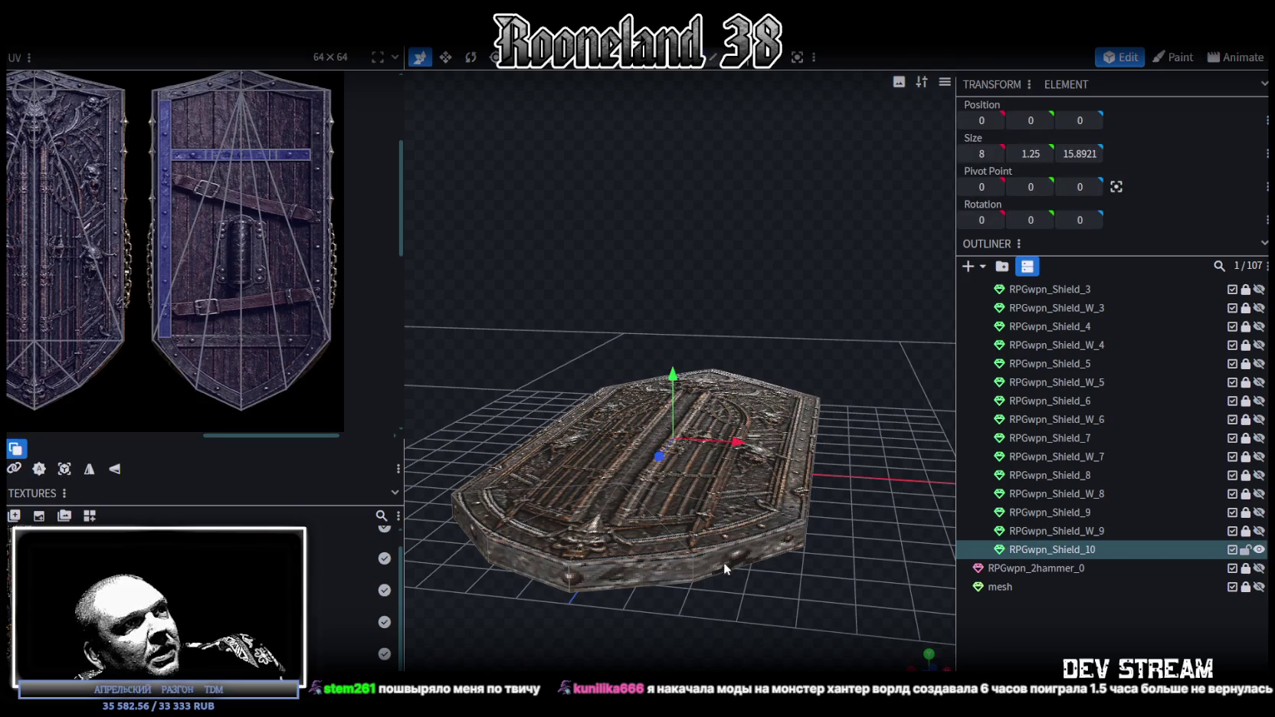
pyautogui.keyDown('shift'); pyautogui.click(650, 578); pyautogui.keyUp('shift')
pyautogui.scroll(2, 212, 128)
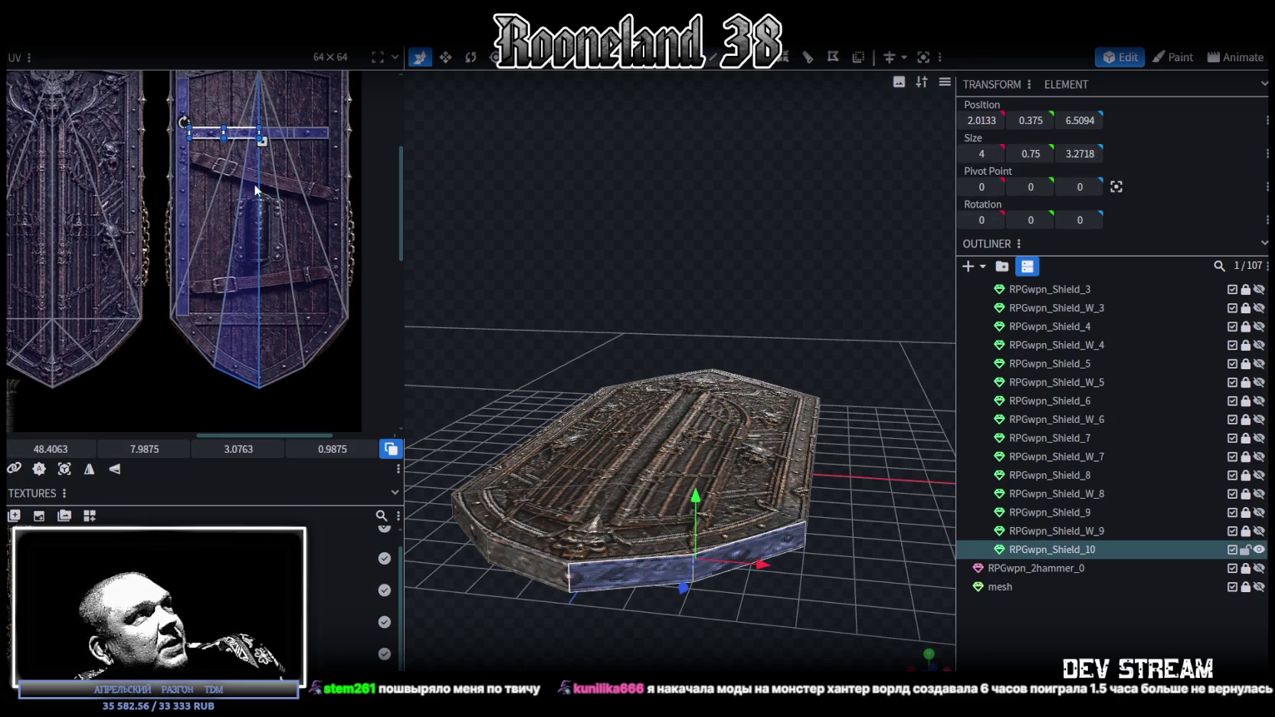
pyautogui.moveTo(211, 128)
pyautogui.mouseDown()
pyautogui.moveTo(237, 364)
pyautogui.moveTo(179, 334)
pyautogui.mouseUp()
pyautogui.scroll(2, 234, 375)
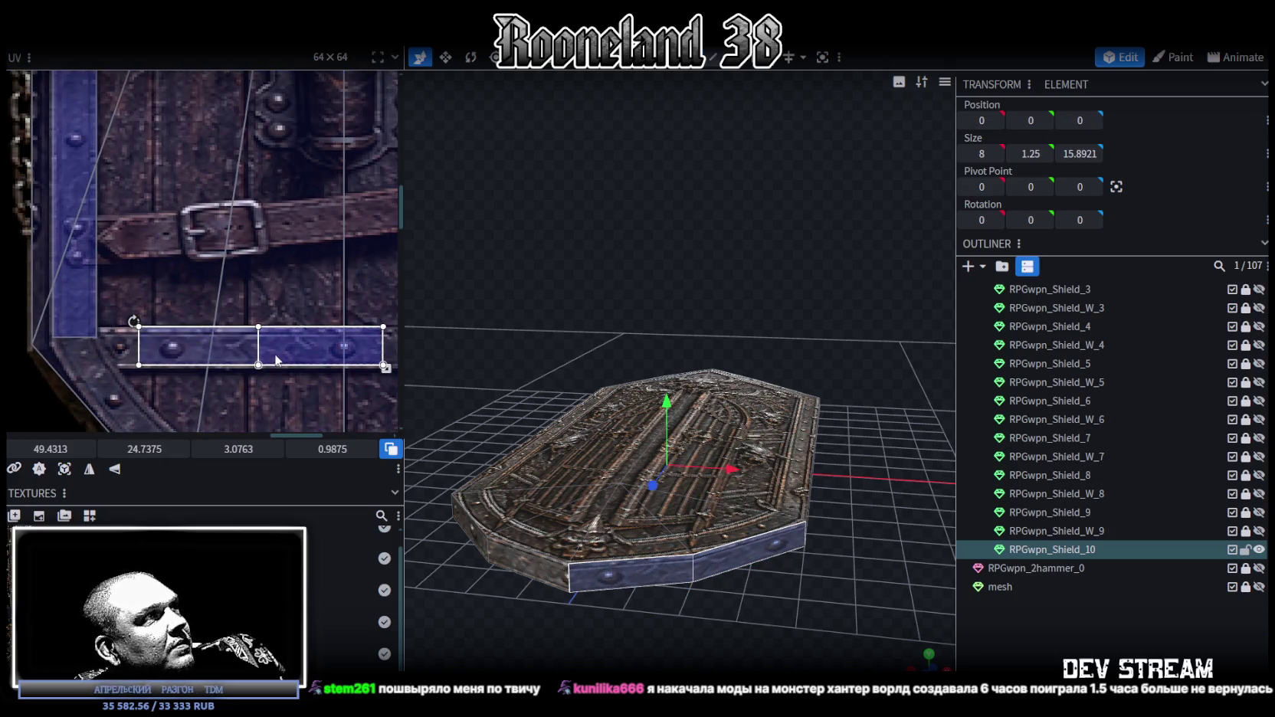
pyautogui.moveTo(272, 354); pyautogui.dragTo(113, 317, button='middle')
pyautogui.moveTo(209, 322); pyautogui.dragTo(367, 328)
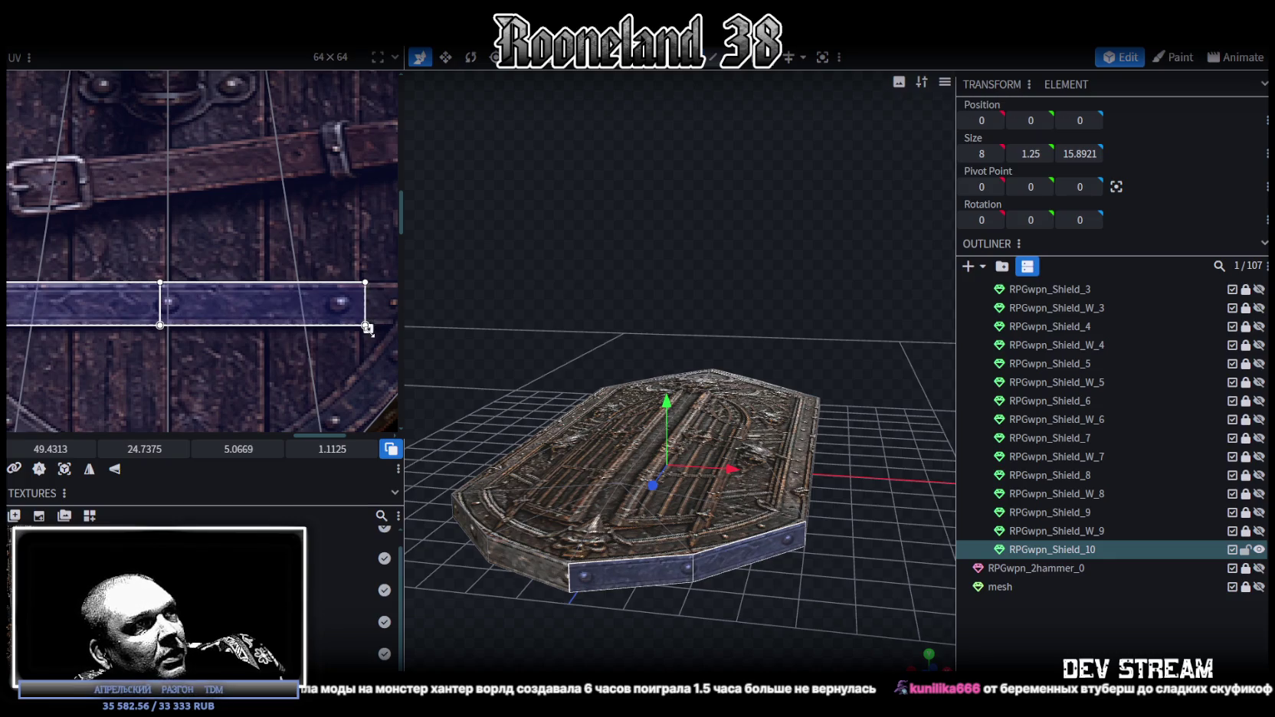
# - Map the angled corner rim face onto the metal band, stretched to 5.2737 × 1.1125
pyautogui.click(529, 573)
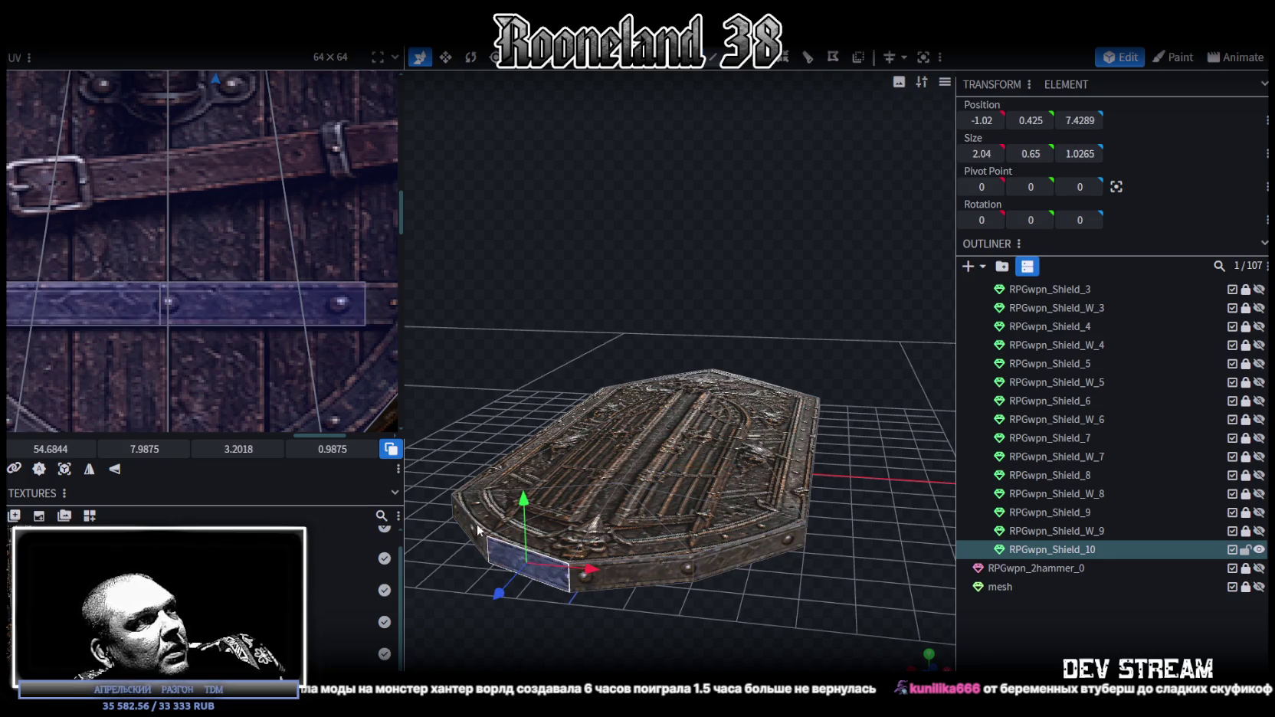
pyautogui.scroll(-3, 279, 356)
pyautogui.moveTo(293, 89)
pyautogui.mouseDown()
pyautogui.moveTo(234, 360)
pyautogui.moveTo(203, 344)
pyautogui.mouseUp()
pyautogui.scroll(3, 238, 338)
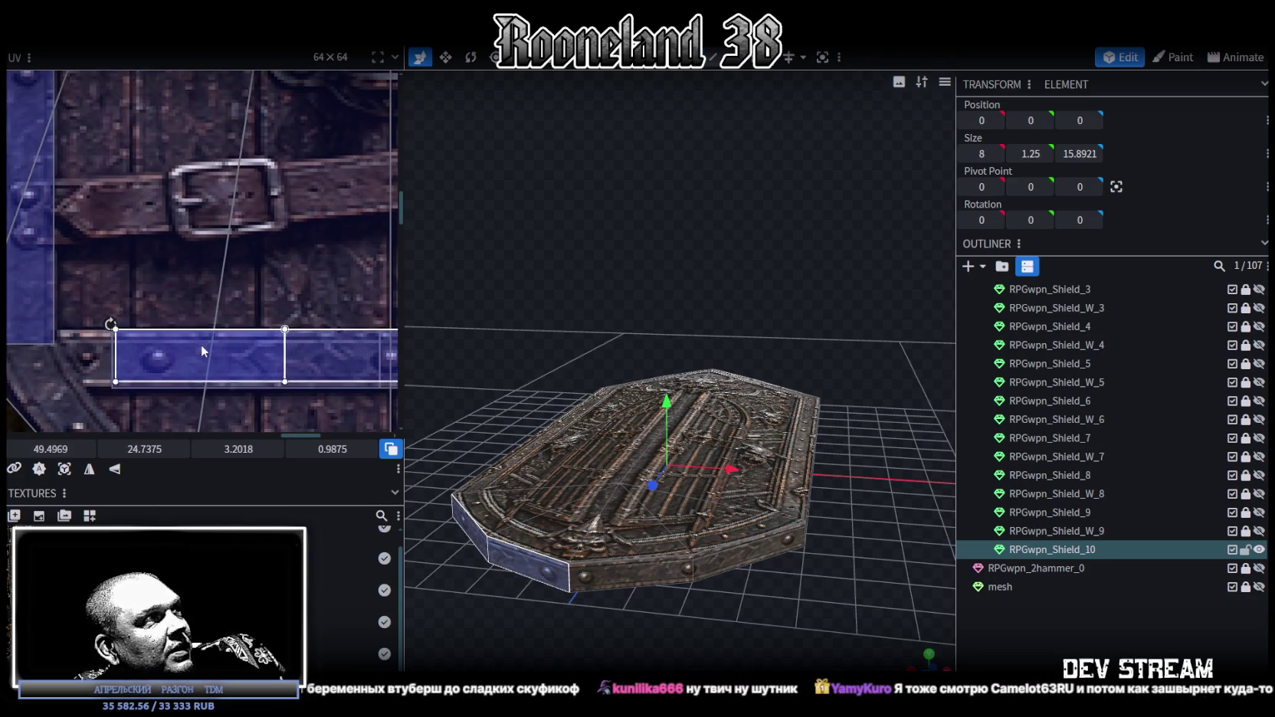
pyautogui.scroll(3, 202, 343)
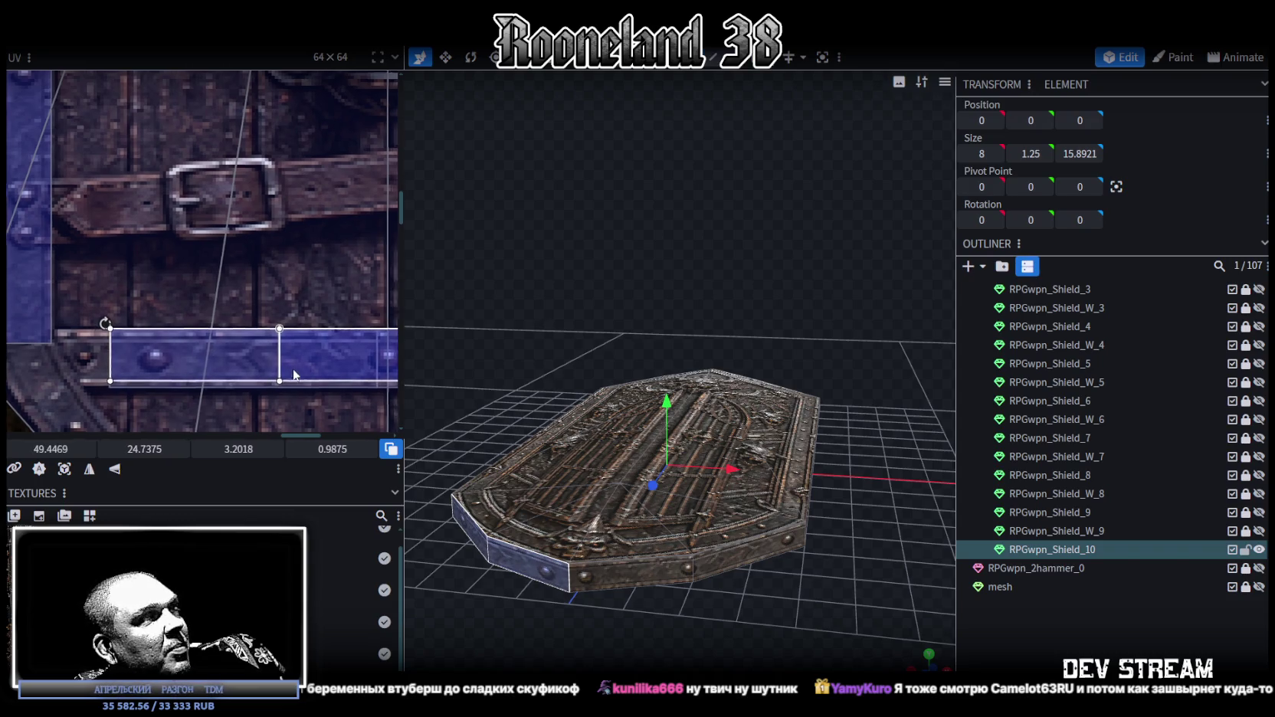
pyautogui.moveTo(143, 347); pyautogui.dragTo(357, 353)
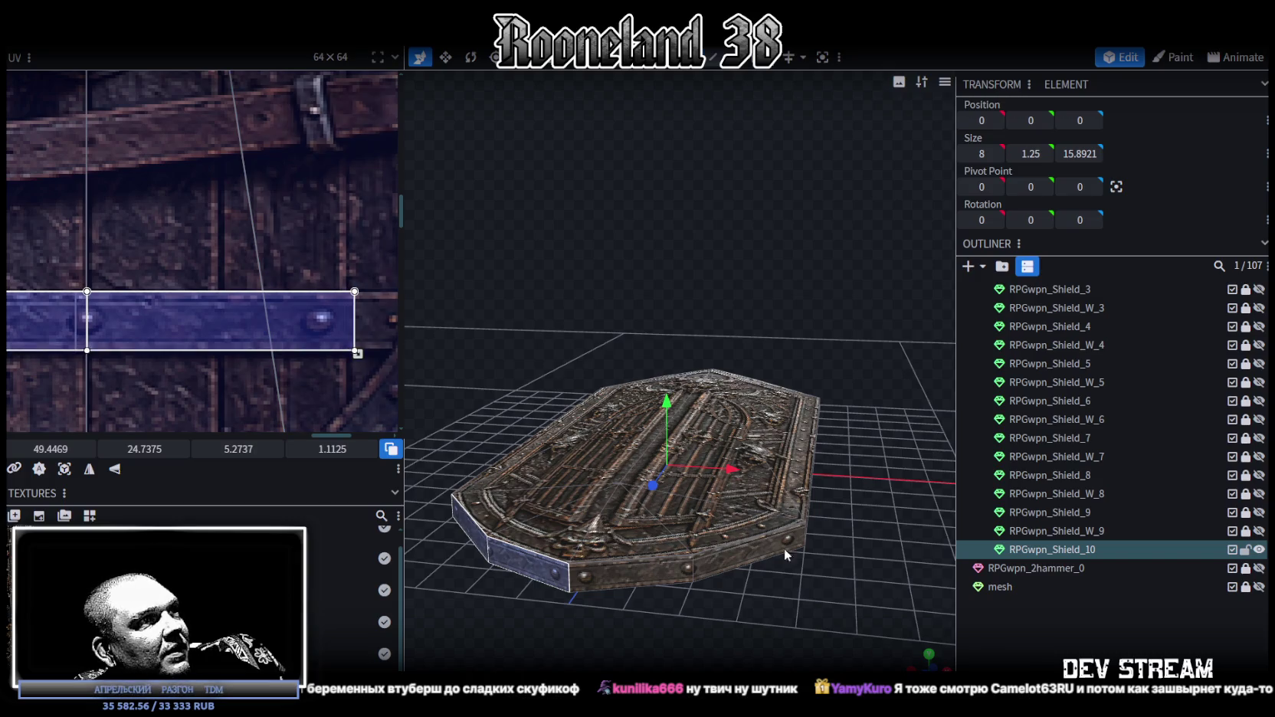
pyautogui.click(994, 635)
pyautogui.moveTo(881, 613)
pyautogui.mouseDown()
pyautogui.moveTo(544, 568)
pyautogui.moveTo(615, 584)
pyautogui.moveTo(656, 571)
pyautogui.moveTo(738, 582)
pyautogui.moveTo(861, 456)
pyautogui.moveTo(856, 591)
pyautogui.moveTo(663, 627)
pyautogui.moveTo(686, 403)
pyautogui.mouseUp()
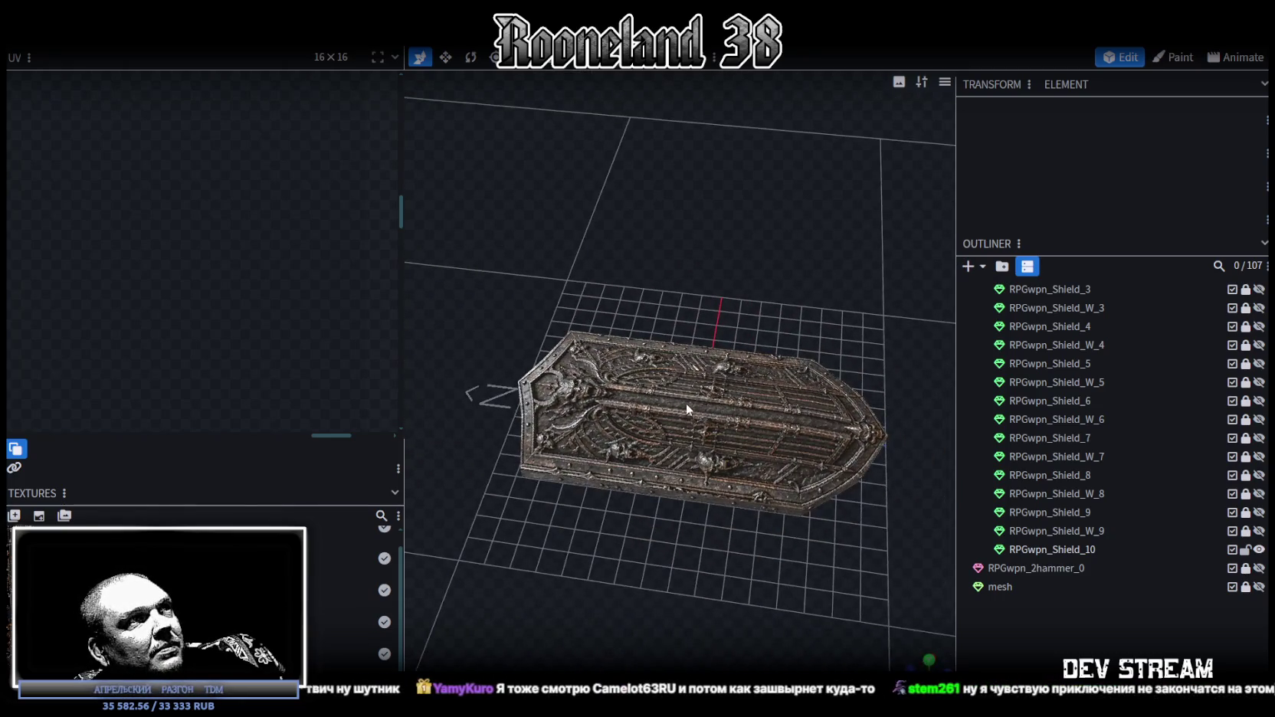
# - In front view, raise the shield's centre vertices slightly to peak the shape
pyautogui.click(685, 403)
pyautogui.moveTo(708, 253)
pyautogui.mouseDown()
pyautogui.moveTo(588, 152)
pyautogui.moveTo(620, 162)
pyautogui.mouseUp()
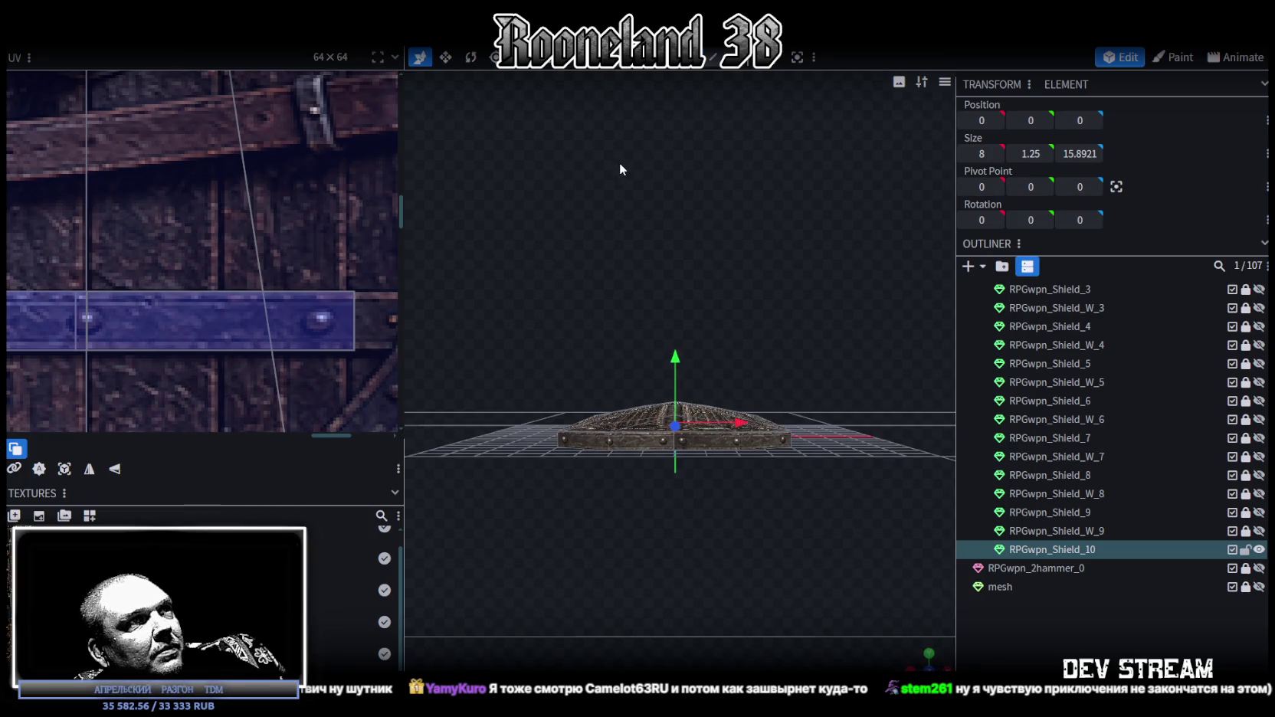
pyautogui.scroll(2, 873, 646)
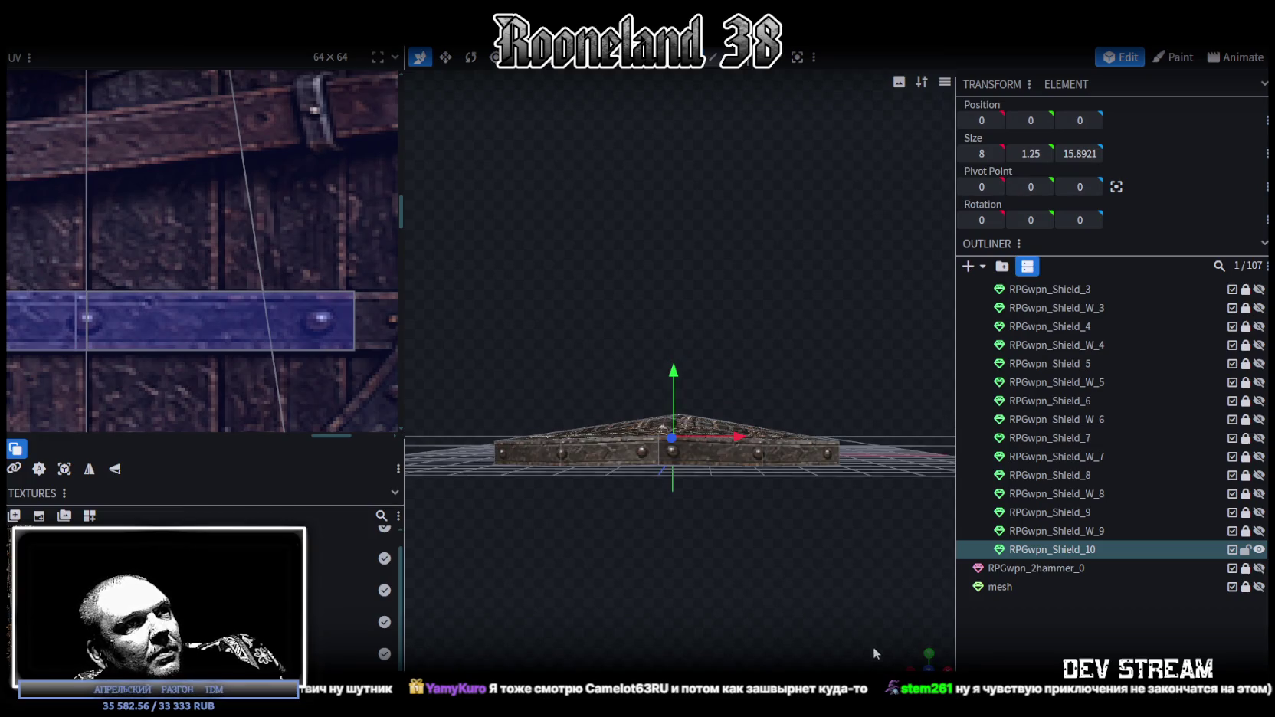
pyautogui.click(929, 654)
pyautogui.moveTo(780, 592)
pyautogui.mouseDown(button='right')
pyautogui.moveTo(705, 600)
pyautogui.moveTo(753, 333)
pyautogui.mouseUp(button='right')
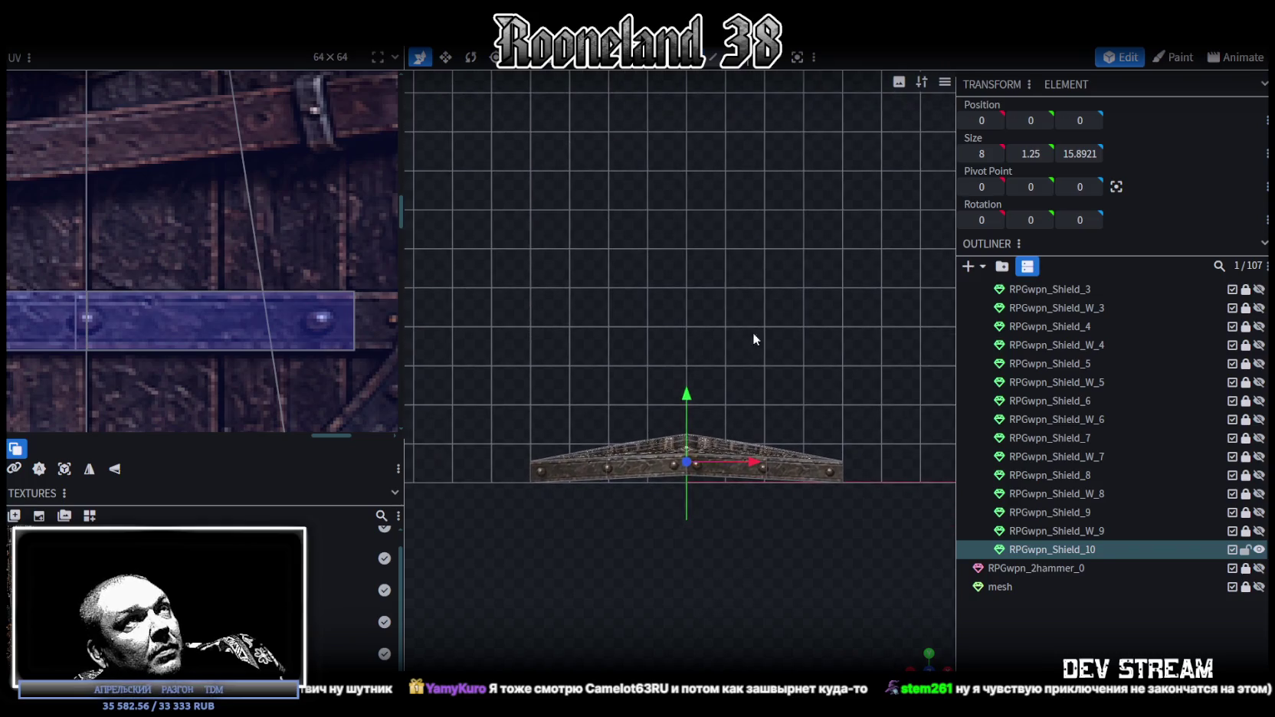
pyautogui.moveTo(640, 315); pyautogui.dragTo(731, 504)
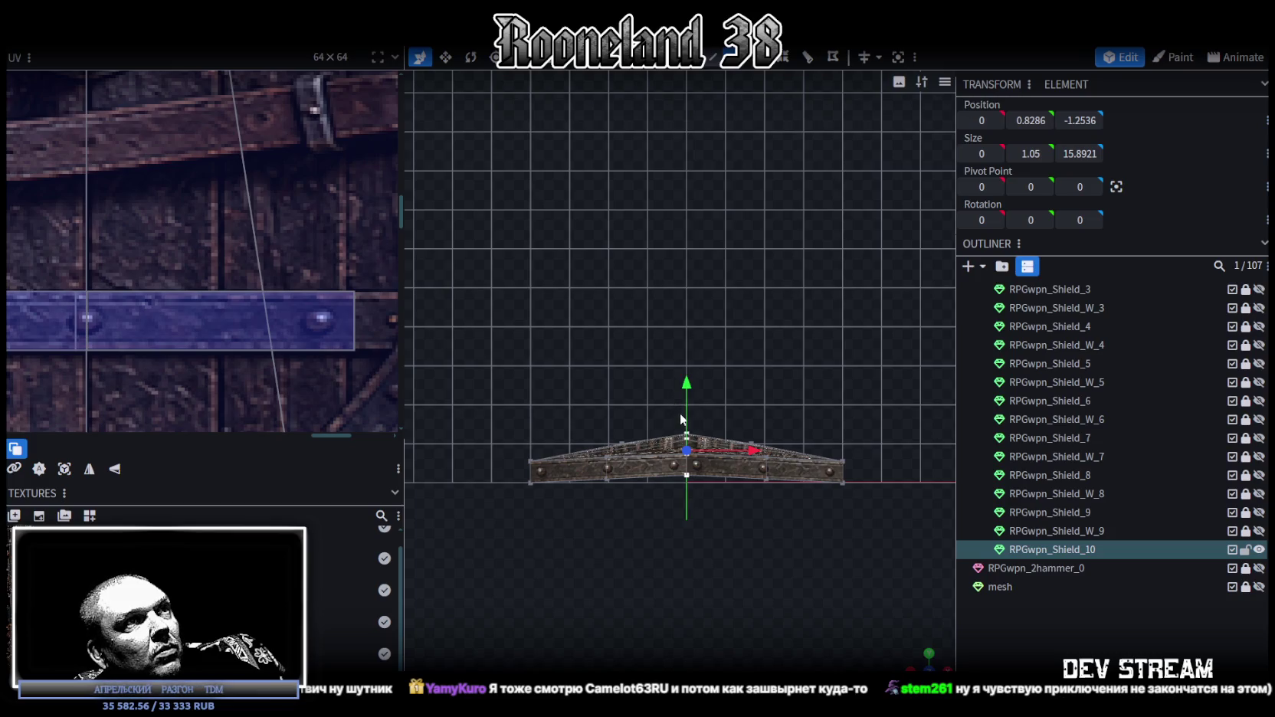
pyautogui.moveTo(693, 488); pyautogui.dragTo(701, 438)
pyautogui.moveTo(689, 389); pyautogui.dragTo(688, 378)
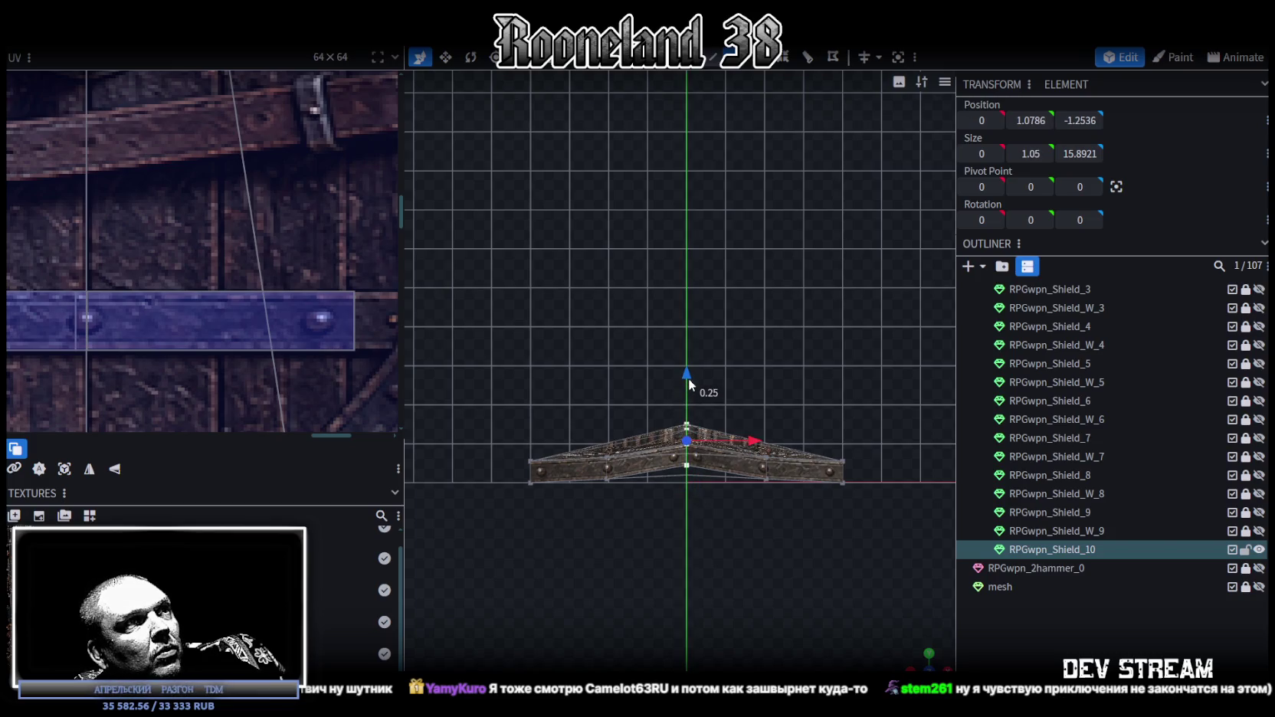
pyautogui.moveTo(857, 622)
pyautogui.mouseDown()
pyautogui.moveTo(871, 516)
pyautogui.moveTo(875, 548)
pyautogui.moveTo(795, 331)
pyautogui.mouseUp()
# - Raise the front rim edge and middle rim segment by about 0.3 on Y
pyautogui.scroll(3, 605, 507)
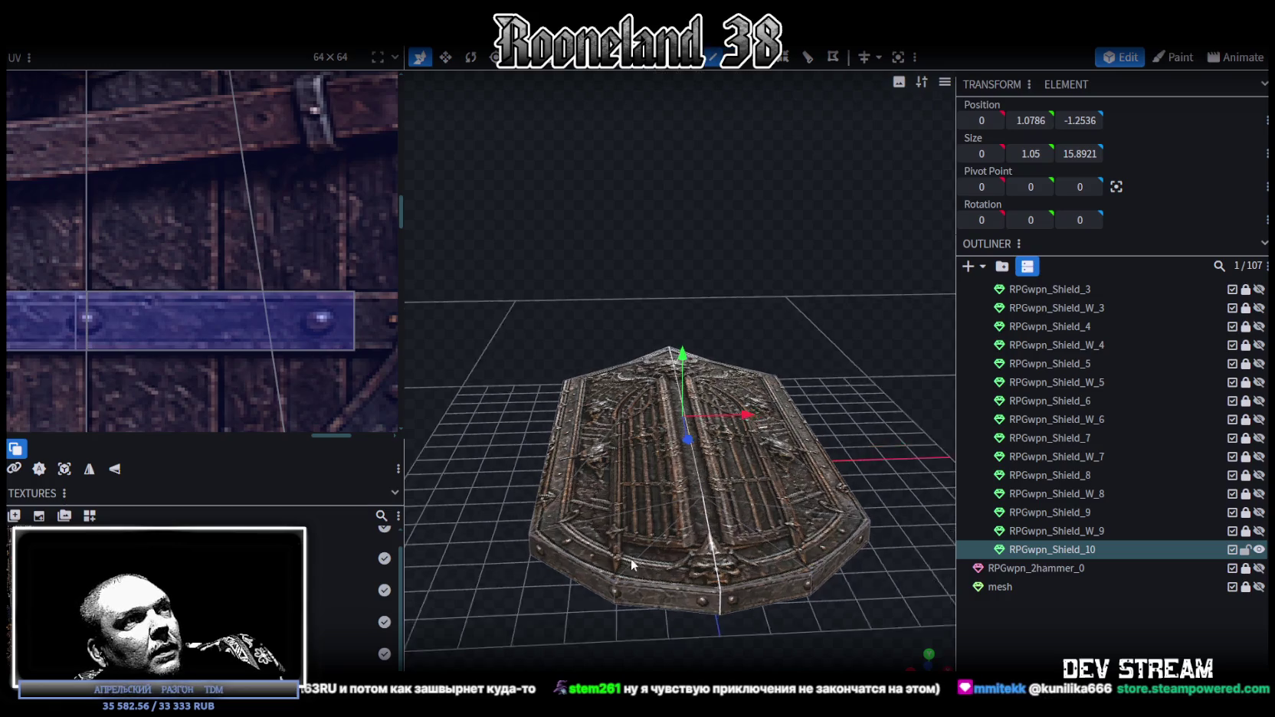
pyautogui.click(571, 515)
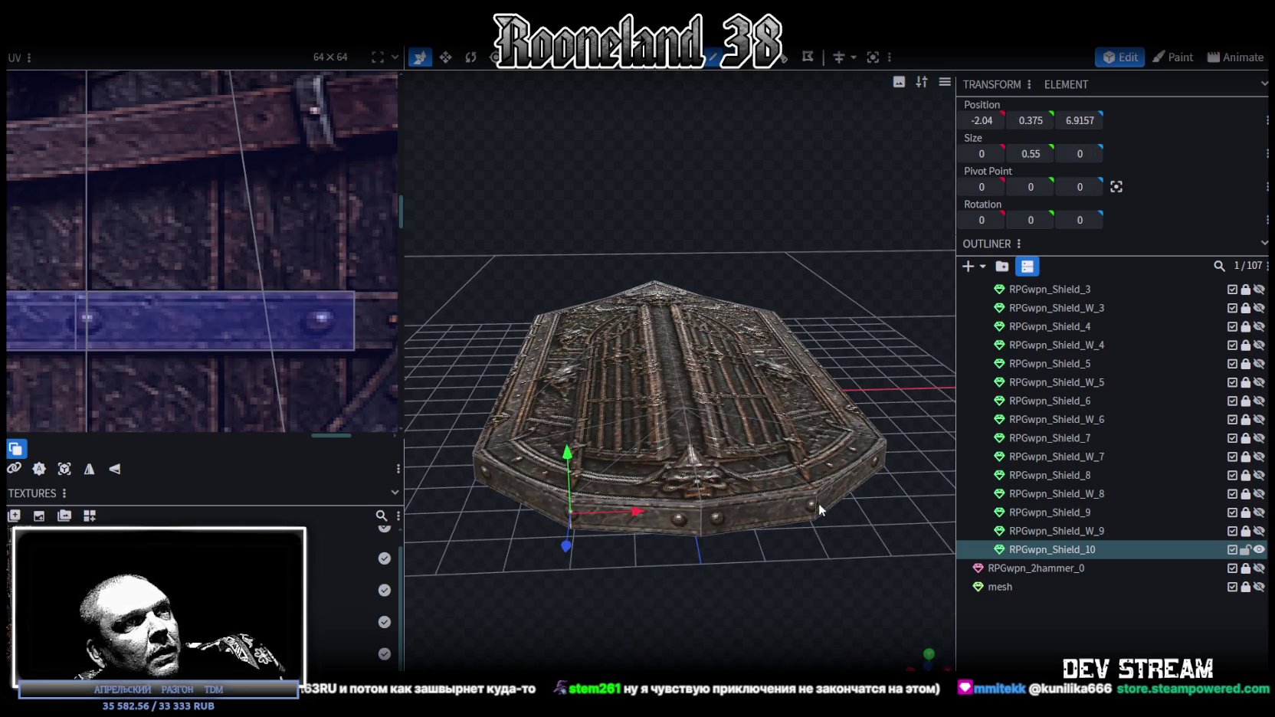
pyautogui.click(819, 506)
pyautogui.moveTo(795, 561); pyautogui.dragTo(746, 463)
pyautogui.moveTo(692, 363)
pyautogui.mouseDown()
pyautogui.moveTo(800, 487)
pyautogui.moveTo(637, 515)
pyautogui.moveTo(432, 519)
pyautogui.moveTo(421, 494)
pyautogui.moveTo(511, 423)
pyautogui.mouseUp()
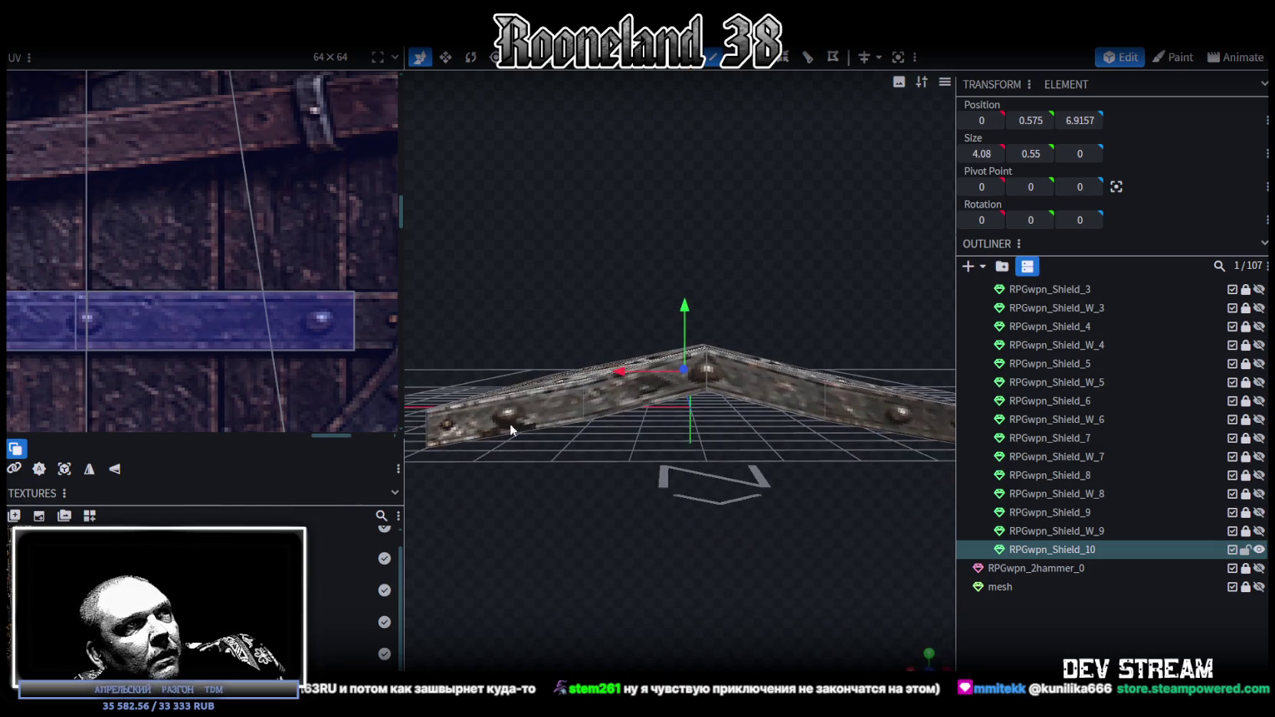
pyautogui.click(581, 396)
pyautogui.click(789, 375)
pyautogui.moveTo(713, 323)
pyautogui.mouseDown()
pyautogui.moveTo(669, 507)
pyautogui.moveTo(779, 546)
pyautogui.moveTo(578, 459)
pyautogui.moveTo(762, 490)
pyautogui.moveTo(795, 562)
pyautogui.moveTo(772, 624)
pyautogui.moveTo(697, 457)
pyautogui.mouseUp()
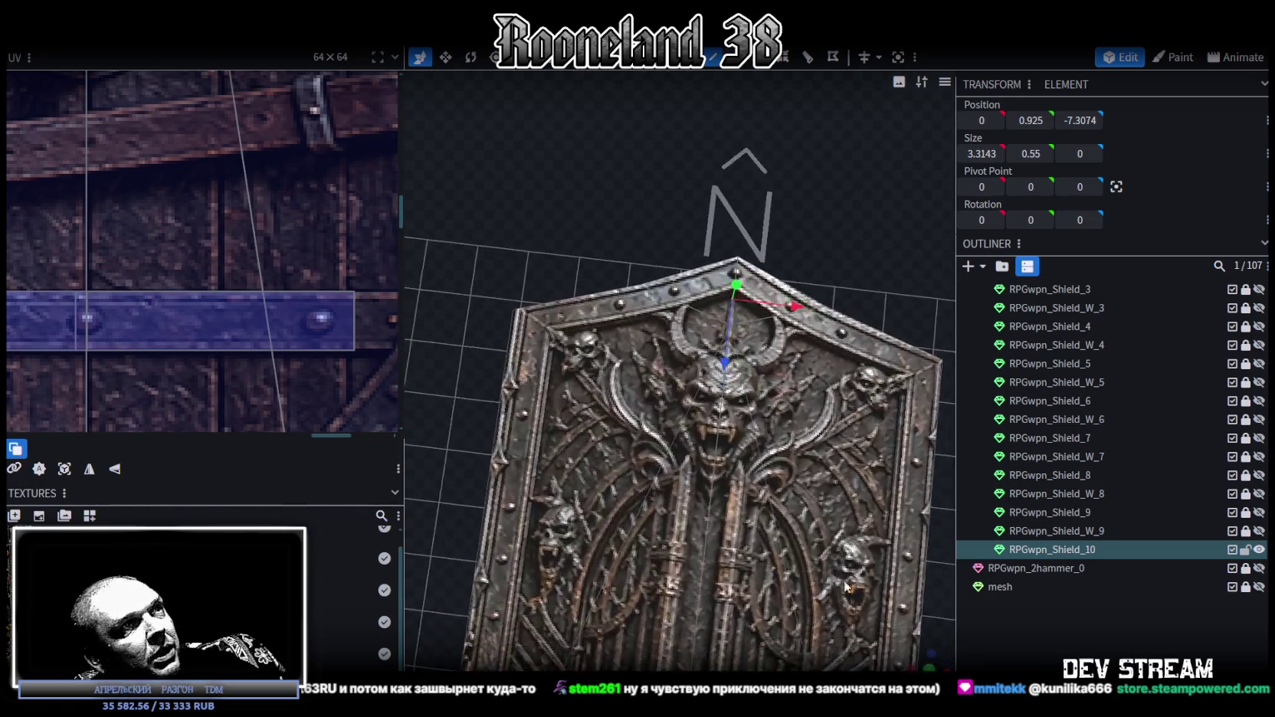
pyautogui.click(697, 457)
pyautogui.moveTo(846, 412)
pyautogui.mouseDown()
pyautogui.moveTo(850, 244)
pyautogui.moveTo(803, 216)
pyautogui.moveTo(863, 307)
pyautogui.moveTo(713, 133)
pyautogui.moveTo(853, 309)
pyautogui.moveTo(774, 264)
pyautogui.moveTo(860, 236)
pyautogui.moveTo(872, 275)
pyautogui.moveTo(853, 301)
pyautogui.moveTo(879, 285)
pyautogui.moveTo(856, 255)
pyautogui.moveTo(870, 227)
pyautogui.moveTo(865, 253)
pyautogui.moveTo(688, 226)
pyautogui.moveTo(727, 256)
pyautogui.moveTo(816, 179)
pyautogui.mouseUp()
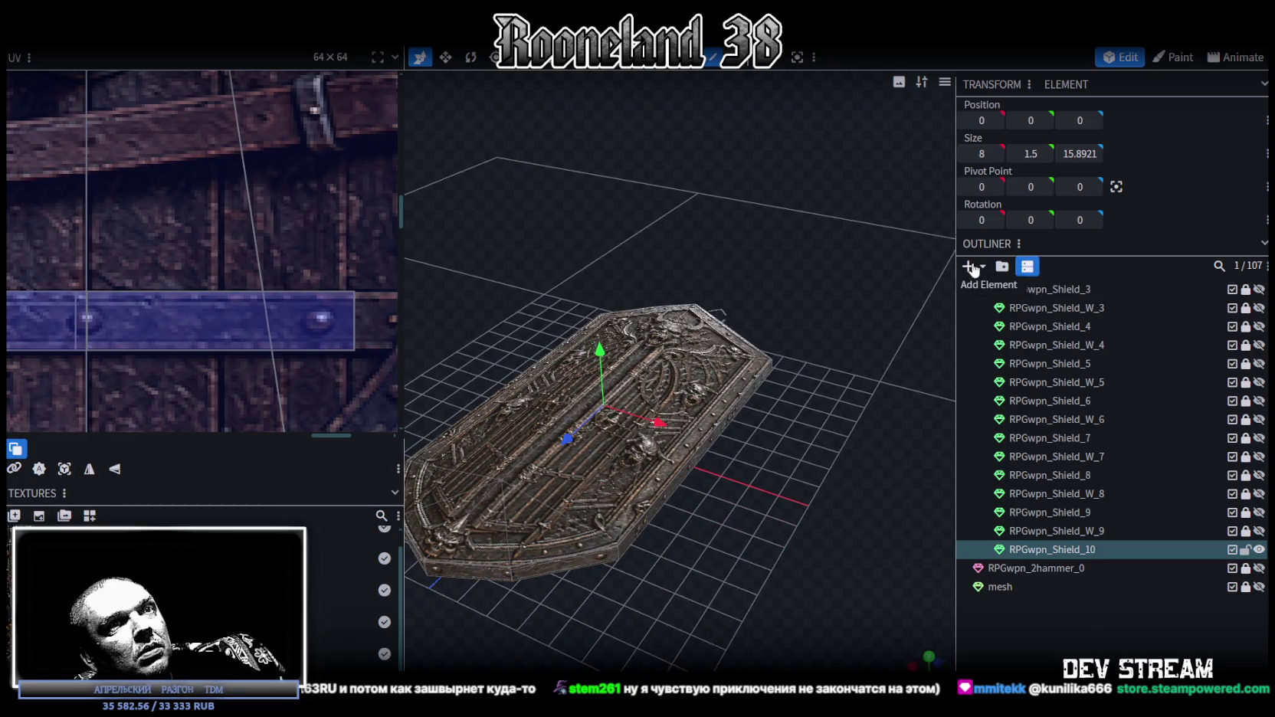
# - Duplicate the mesh plane and apply the PRG_wpn5.png texture to the copy
pyautogui.click(1073, 587)
pyautogui.hotkey('ctrl', 'd')
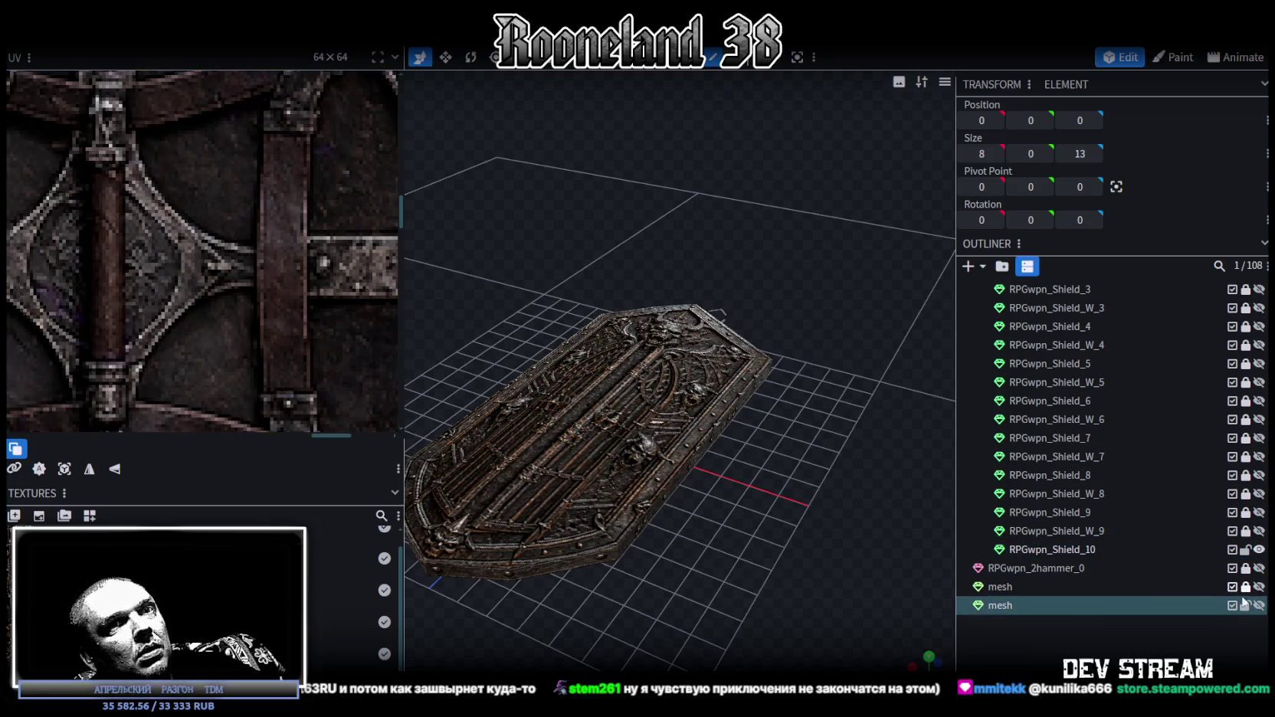
pyautogui.rightClick(1024, 604)
pyautogui.moveTo(1062, 526)
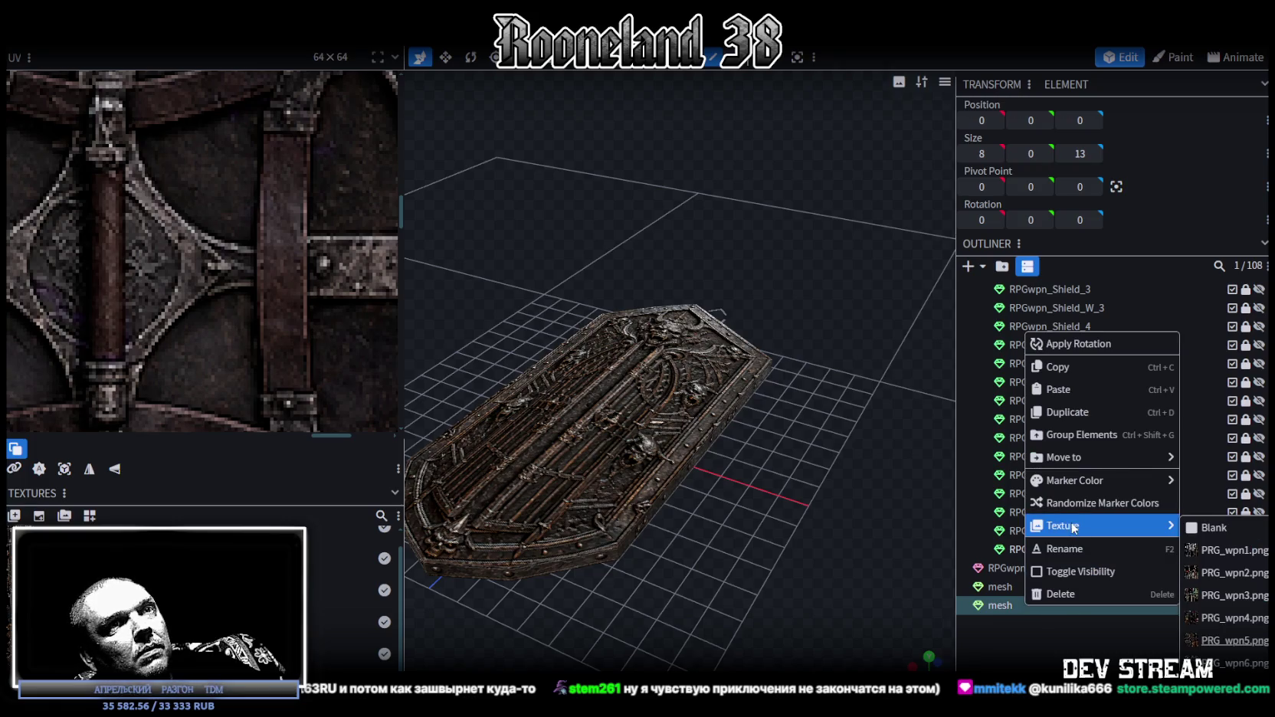
pyautogui.click(1200, 644)
# - Move the copy's UV box onto the second shield texture and shrink it around the demon face
pyautogui.scroll(-3, 893, 466)
pyautogui.scroll(-3, 883, 478)
pyautogui.moveTo(922, 515); pyautogui.dragTo(718, 90)
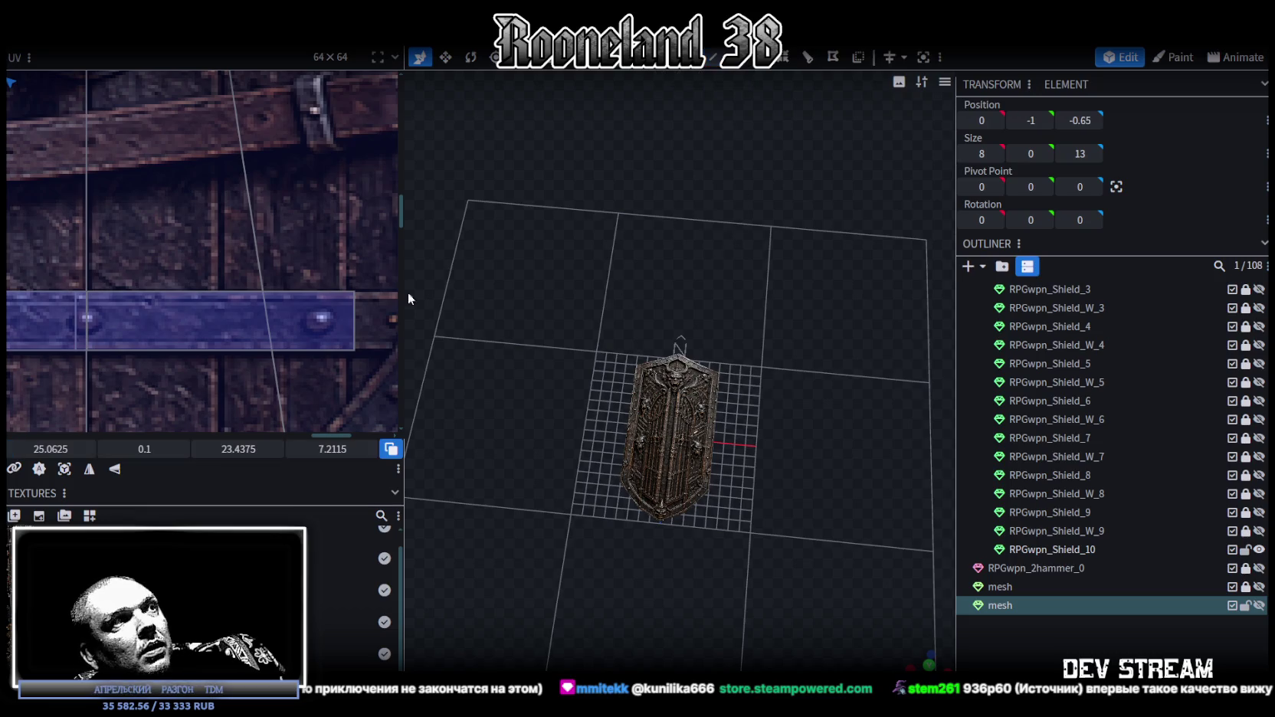
pyautogui.scroll(-3, 291, 245)
pyautogui.scroll(-3, 324, 309)
pyautogui.scroll(3, 169, 233)
pyautogui.scroll(2, 222, 263)
pyautogui.scroll(-5, 289, 235)
pyautogui.moveTo(289, 235); pyautogui.dragTo(369, 269)
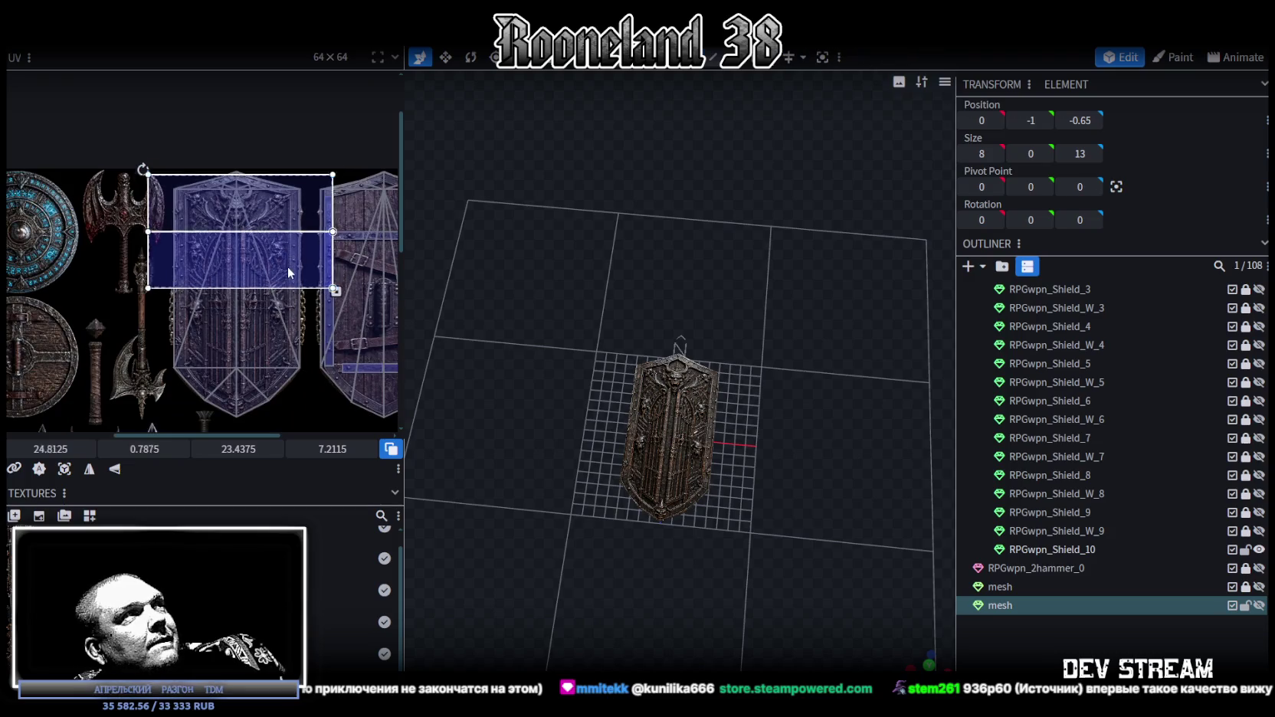
pyautogui.hscroll(2, 316, 284)
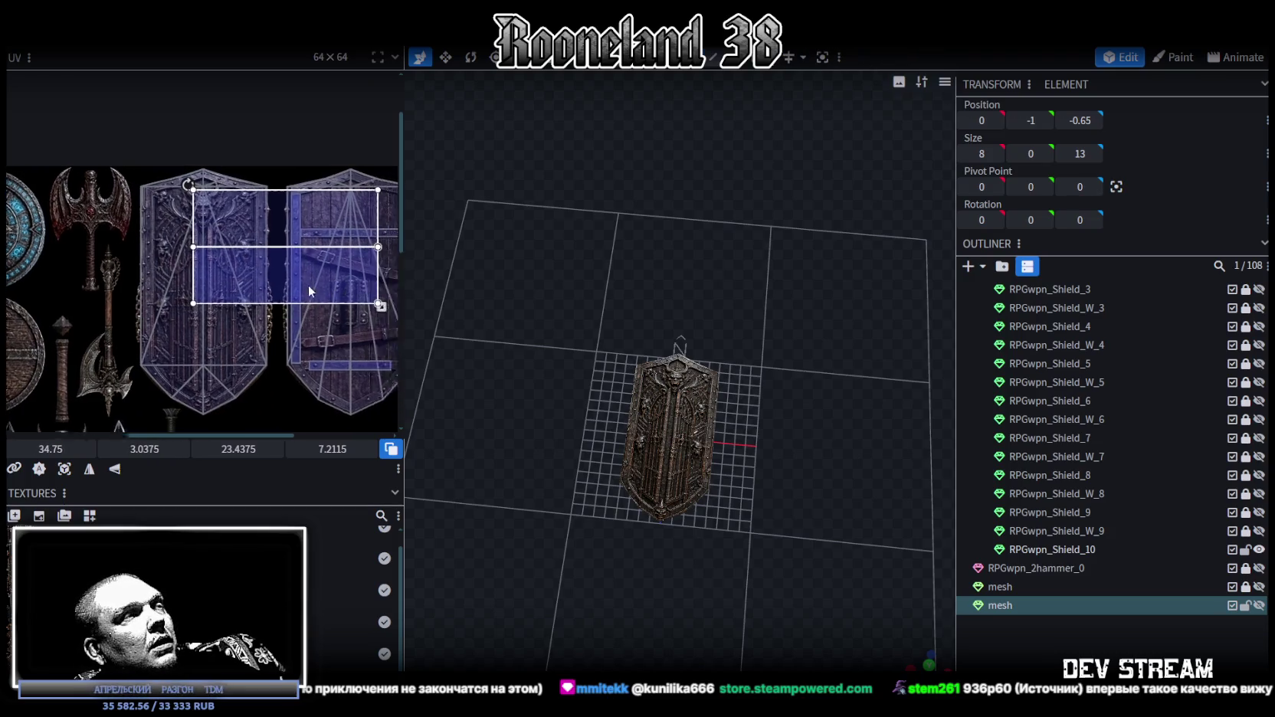
pyautogui.moveTo(337, 304)
pyautogui.mouseDown()
pyautogui.moveTo(180, 225)
pyautogui.moveTo(159, 245)
pyautogui.mouseUp()
pyautogui.scroll(5, 169, 203)
pyautogui.scroll(1, 161, 214)
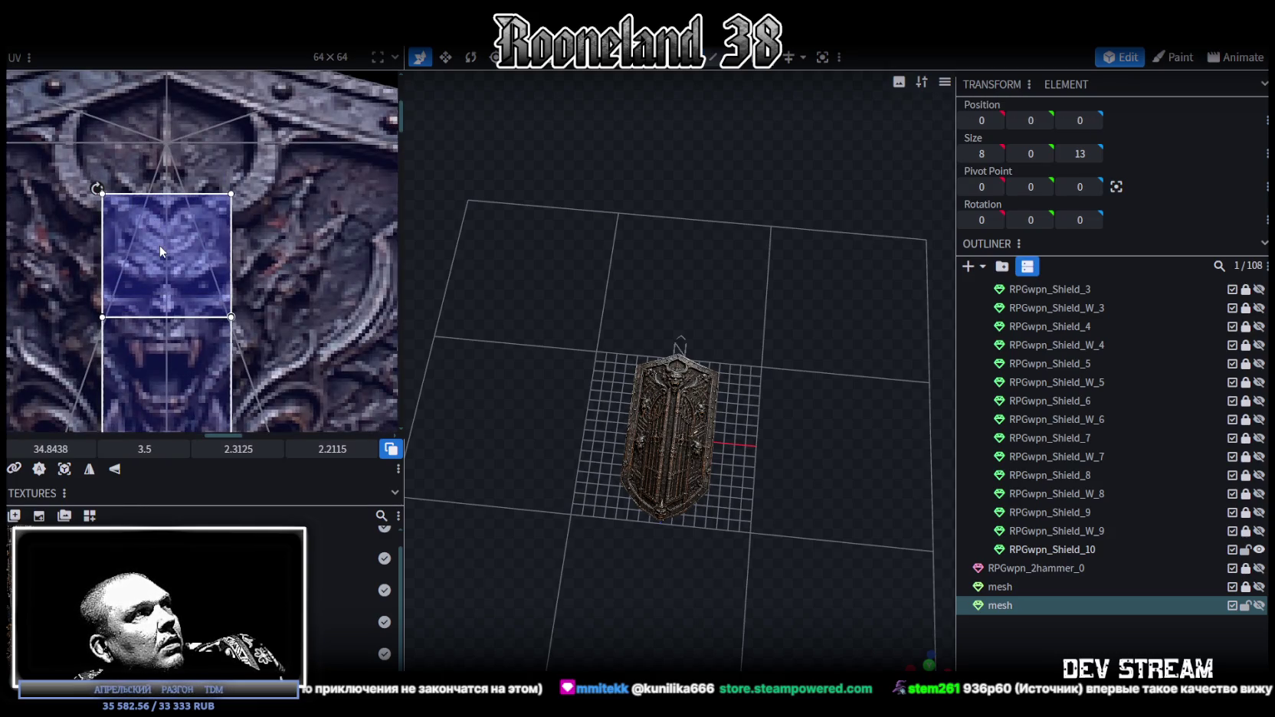
pyautogui.scroll(-2, 207, 285)
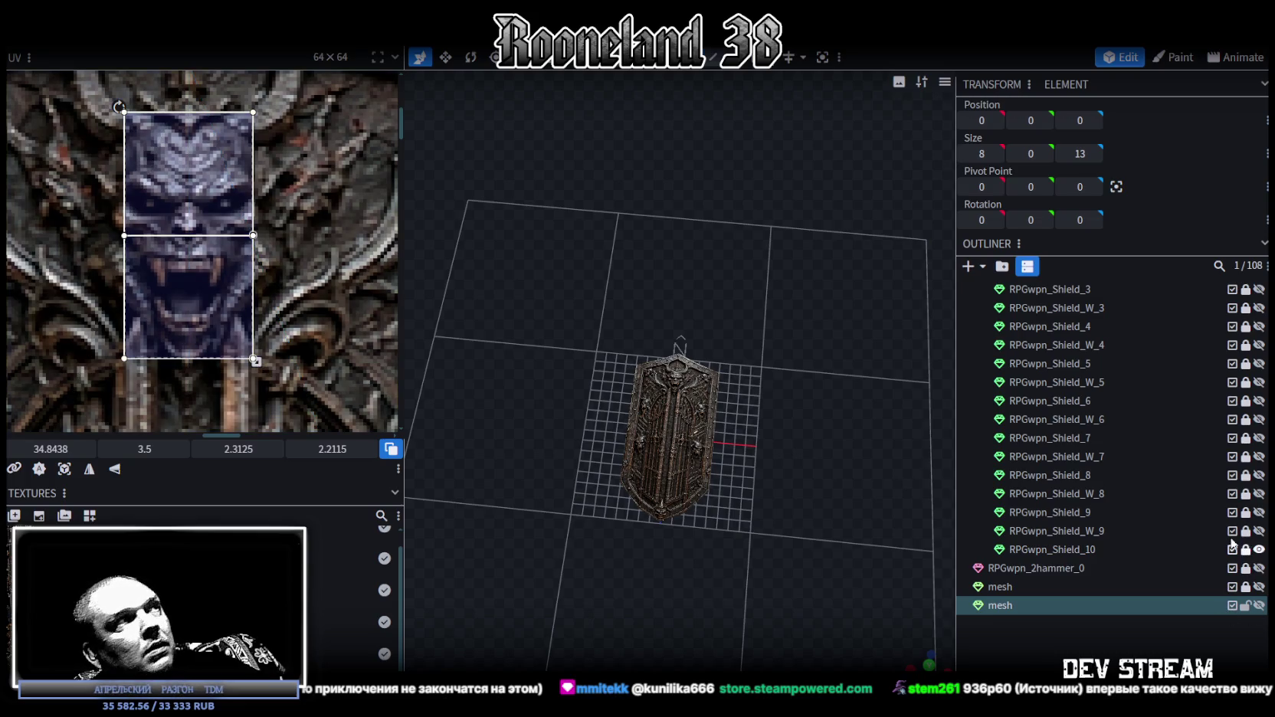
pyautogui.scroll(1, 308, 269)
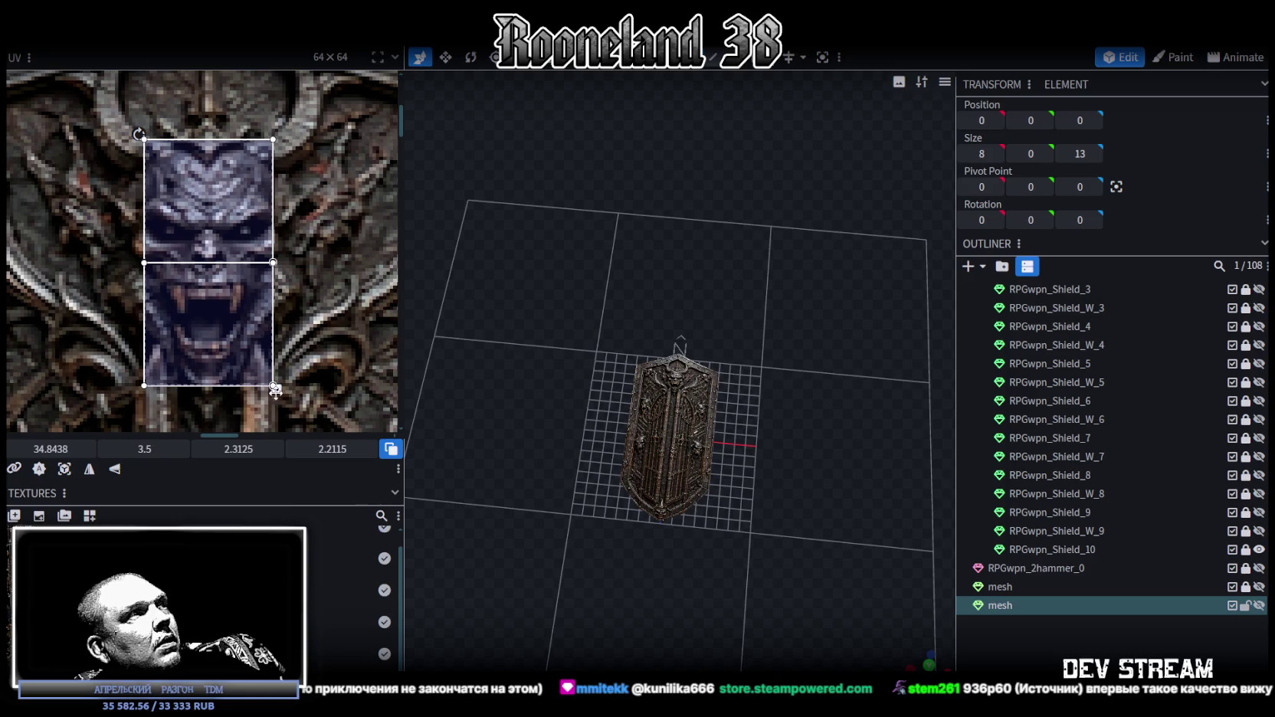
pyautogui.moveTo(275, 389); pyautogui.dragTo(271, 392)
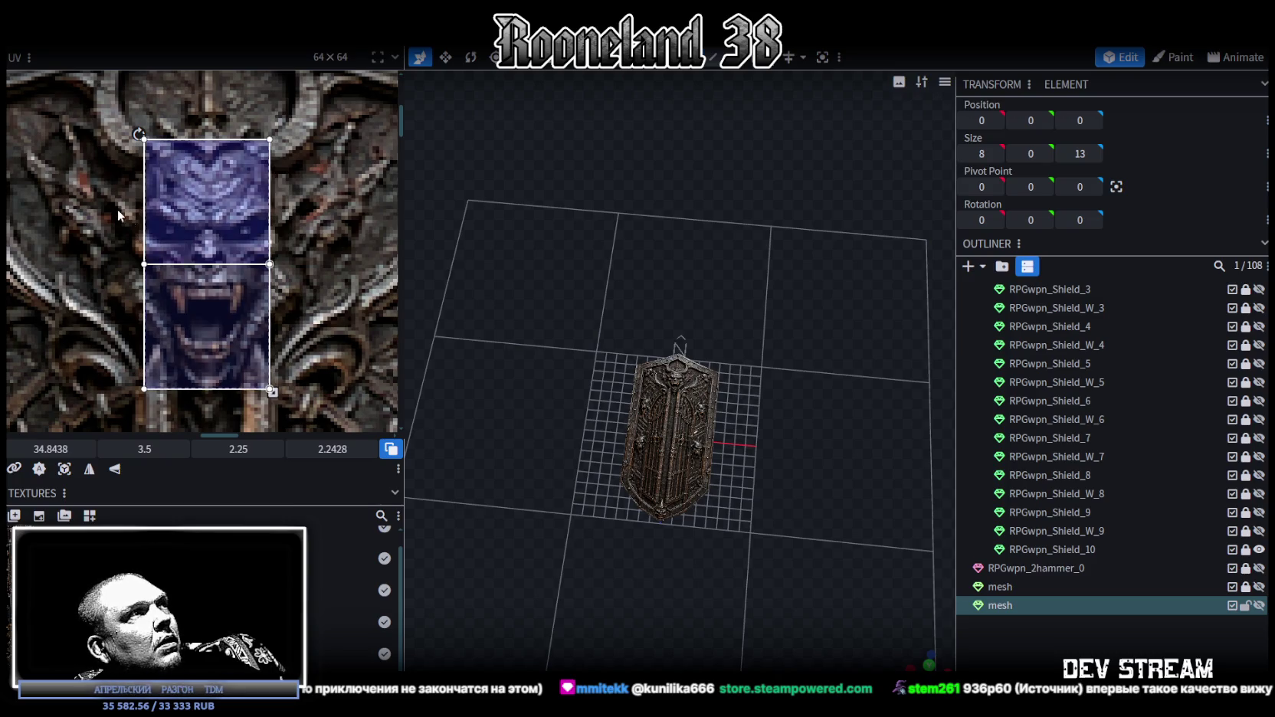
# - Reshape the UV outline's middle edge and bottom corners to hug the demon face
pyautogui.click(270, 264)
pyautogui.moveTo(270, 264); pyautogui.dragTo(280, 250)
pyautogui.moveTo(146, 249); pyautogui.dragTo(136, 249)
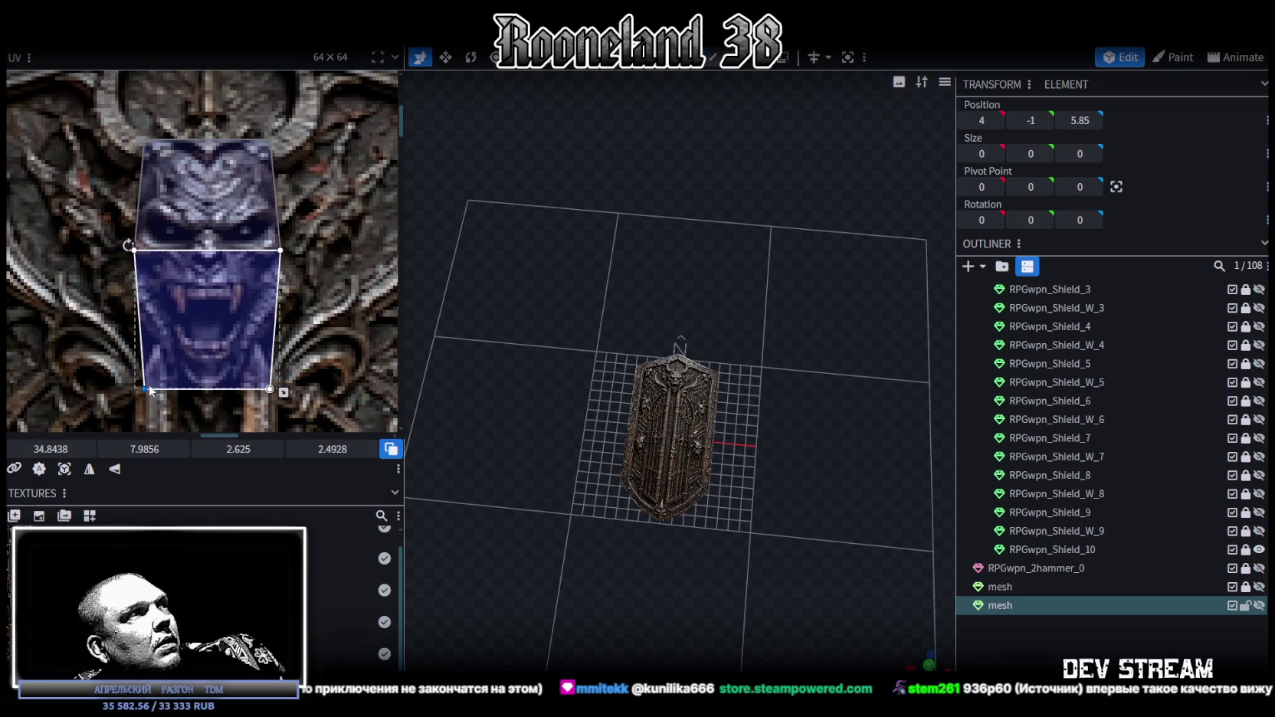
pyautogui.moveTo(145, 387); pyautogui.dragTo(160, 387)
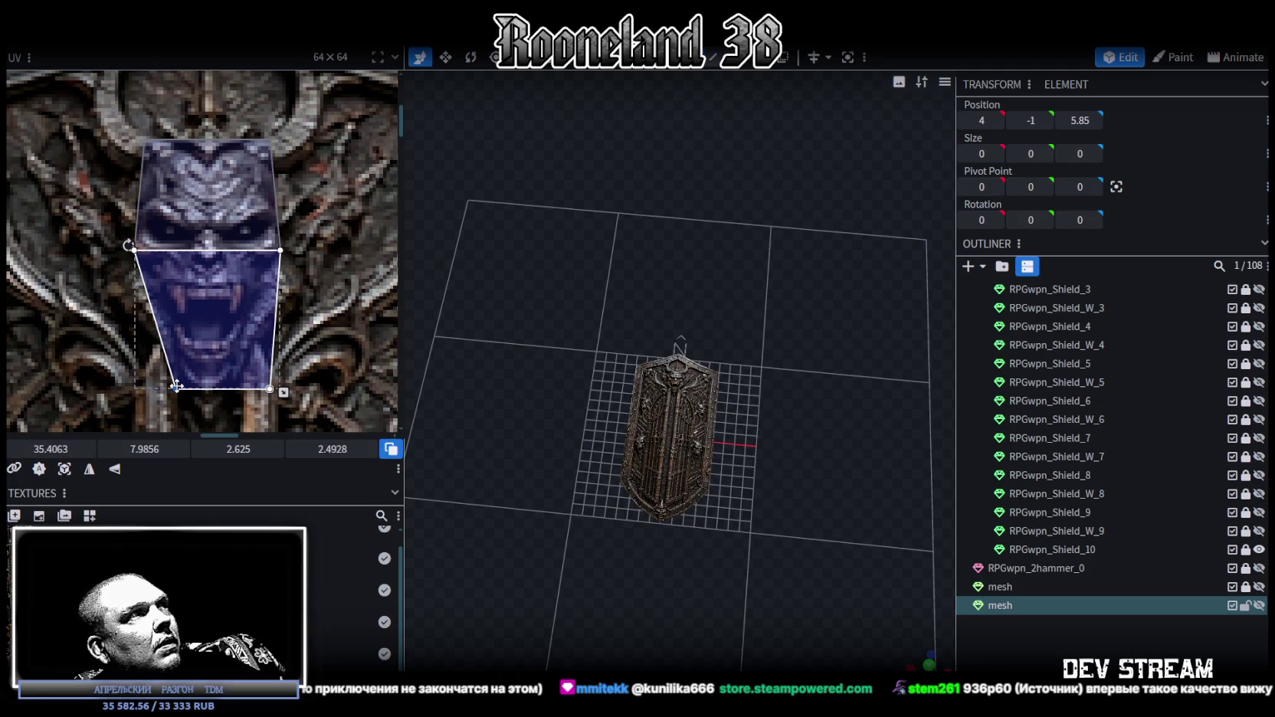
pyautogui.moveTo(270, 388); pyautogui.dragTo(256, 389)
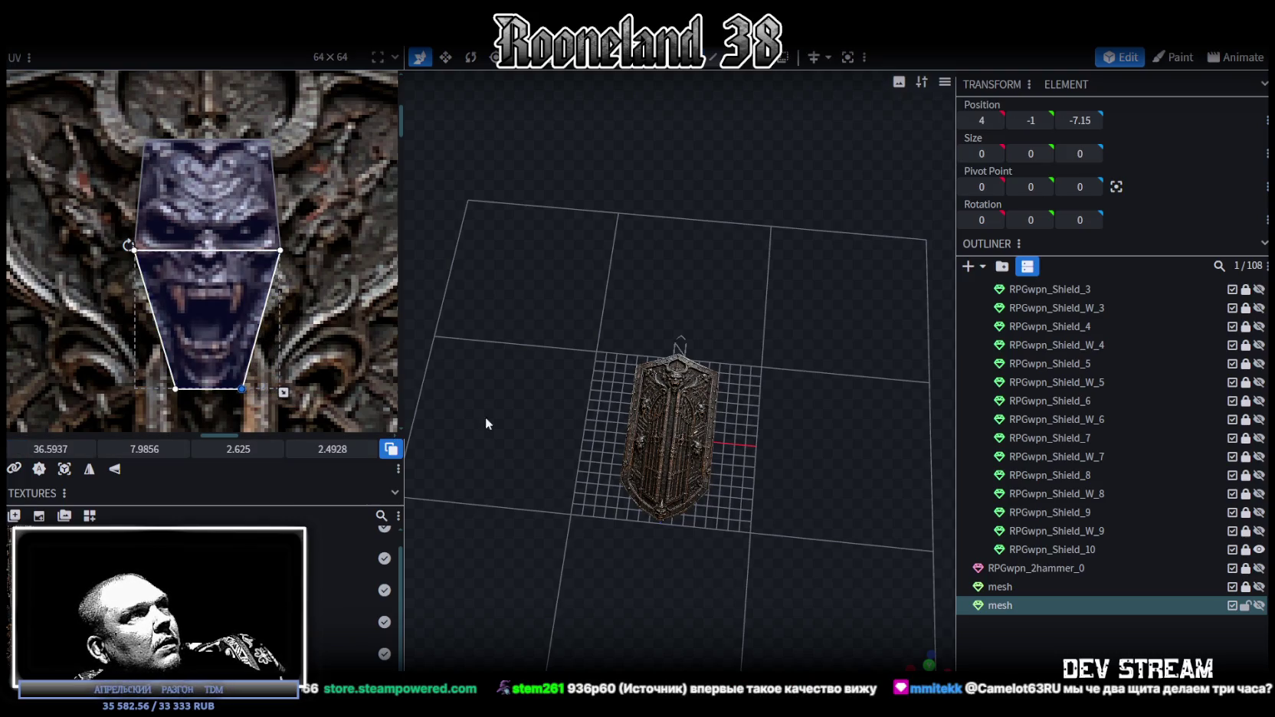
pyautogui.scroll(3, 660, 437)
pyautogui.click(1010, 606)
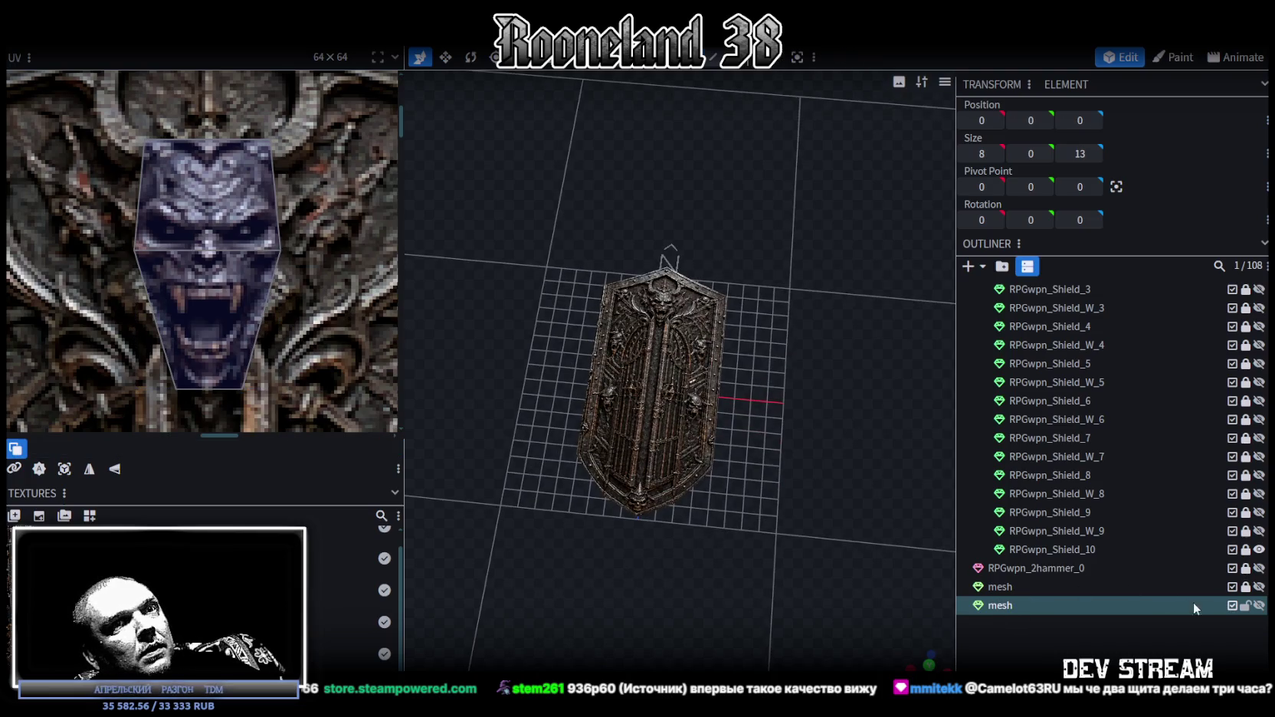
# - Raise the demon-face plane in front of the shield and rotate it 90° upright
pyautogui.hotkey('ctrl', 'a')
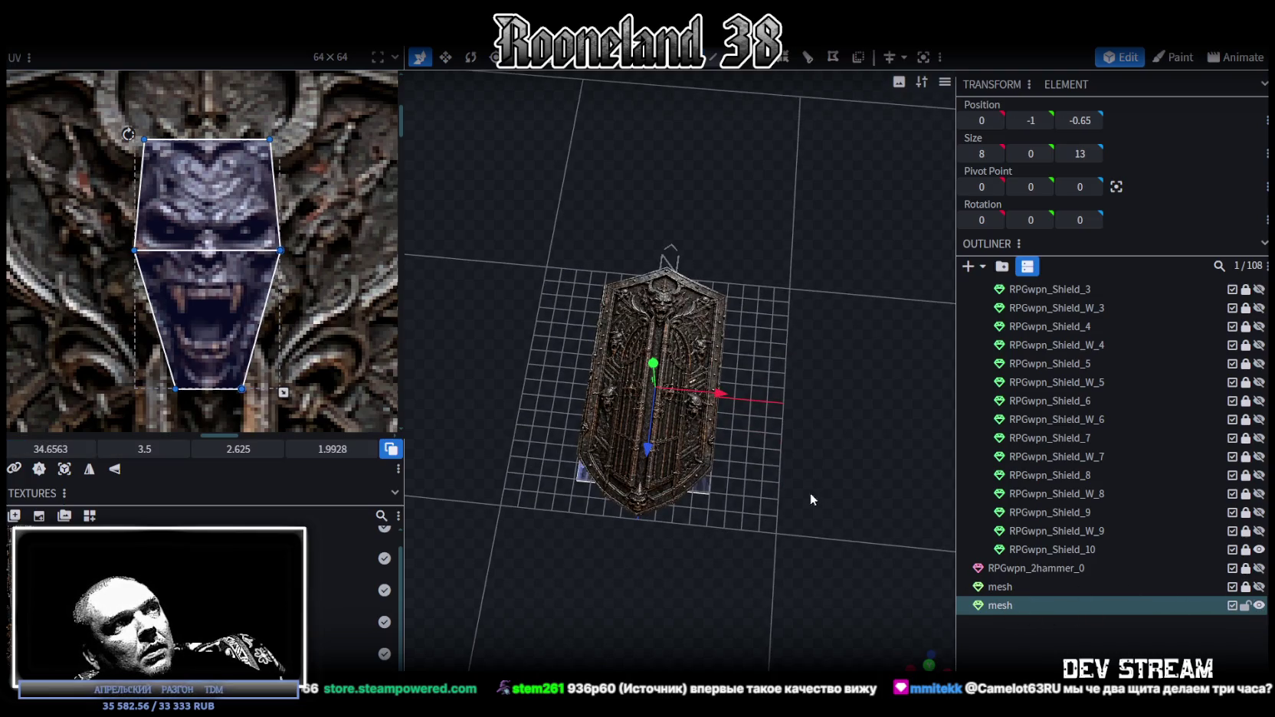
pyautogui.moveTo(813, 493); pyautogui.dragTo(773, 414)
pyautogui.moveTo(656, 346); pyautogui.dragTo(667, 265)
pyautogui.press('r')
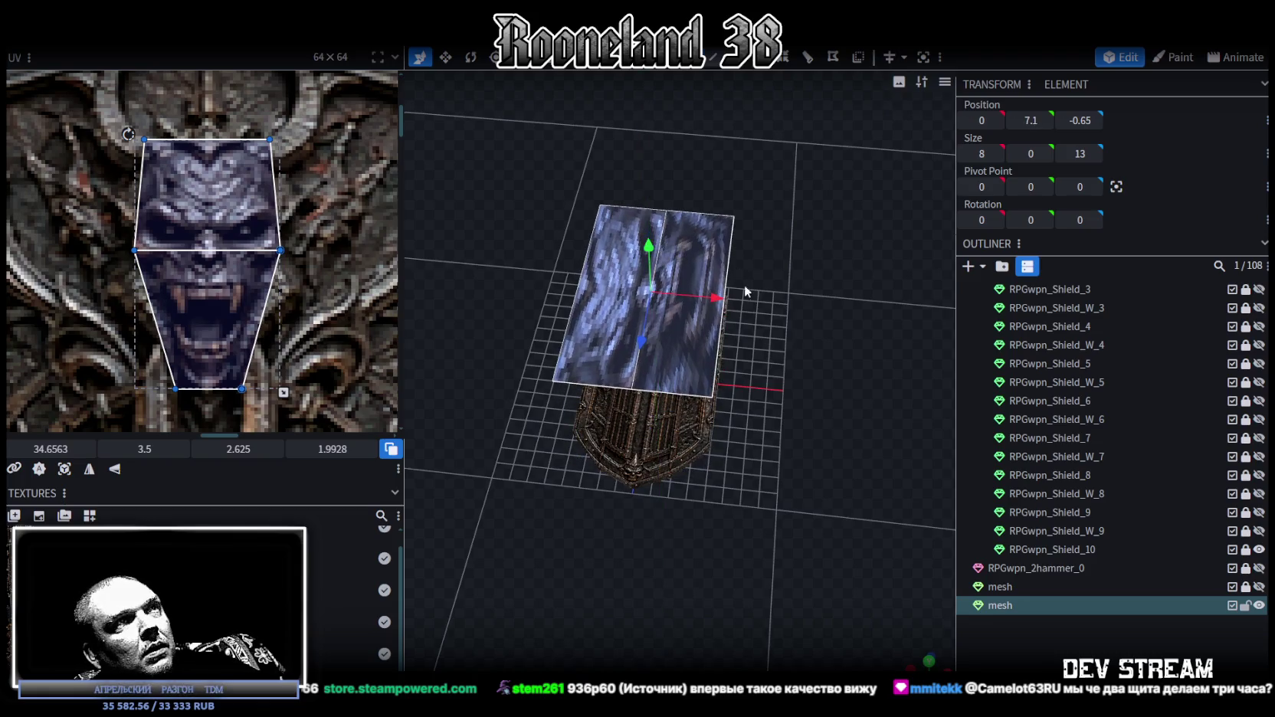
pyautogui.scroll(3, 700, 318)
pyautogui.scroll(2, 694, 318)
pyautogui.moveTo(642, 345); pyautogui.dragTo(518, 363)
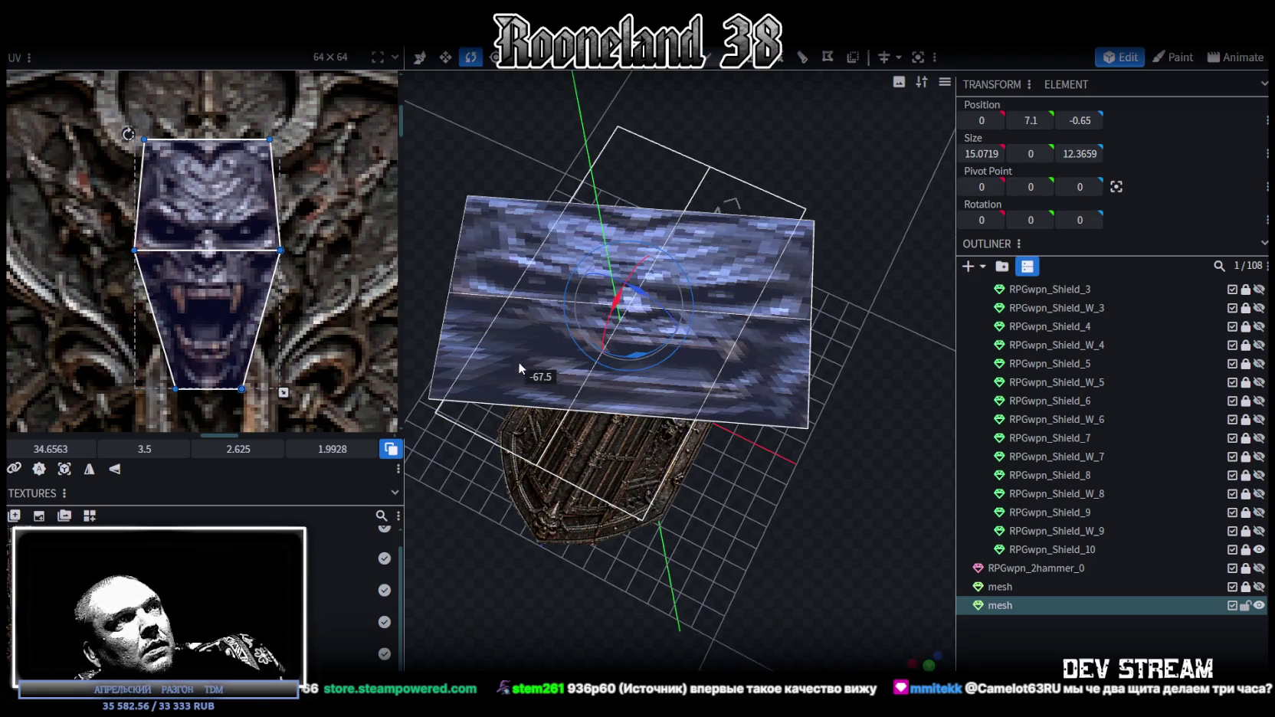
# - From the top view, narrow the plane's width to about 2.6 units
pyautogui.press('KP_7')
pyautogui.press('s')
pyautogui.moveTo(693, 346)
pyautogui.mouseDown()
pyautogui.moveTo(520, 354)
pyautogui.moveTo(559, 368)
pyautogui.mouseUp()
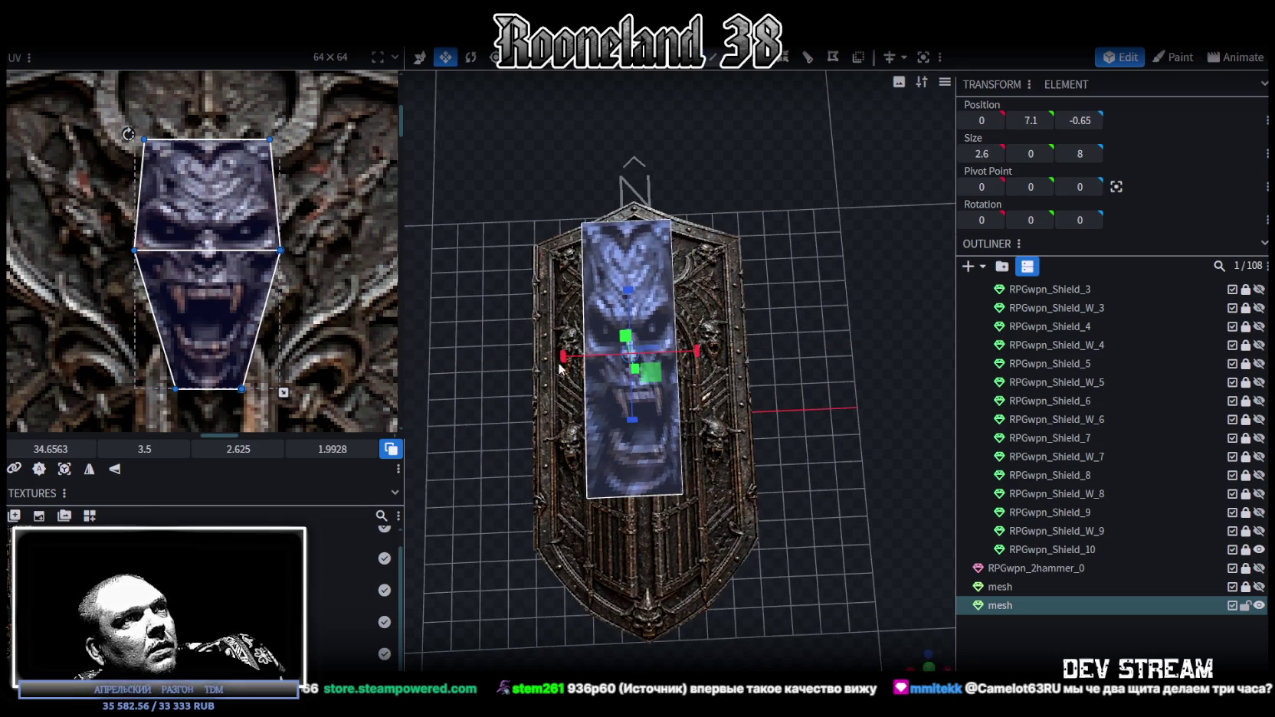
# - Taper the face by scaling the plane's bottom edge narrower
pyautogui.moveTo(804, 402); pyautogui.dragTo(804, 375)
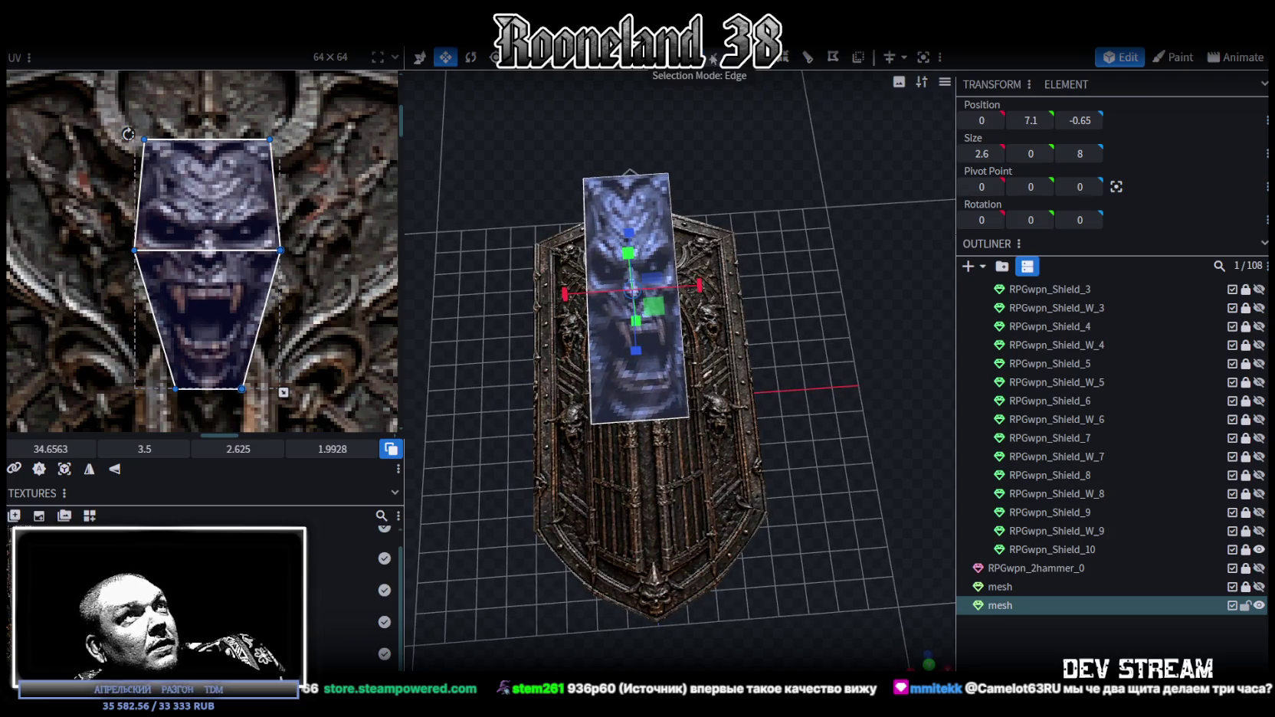
pyautogui.click(713, 57)
pyautogui.click(656, 424)
pyautogui.moveTo(702, 414); pyautogui.dragTo(678, 419)
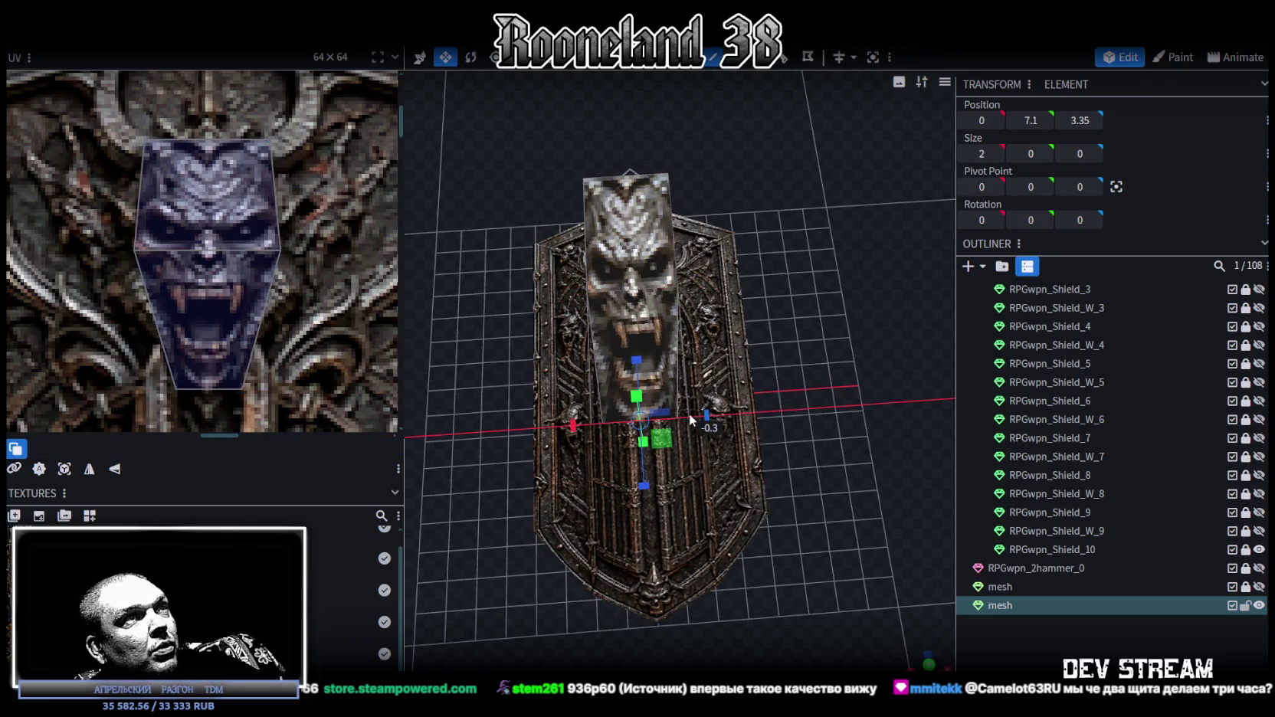
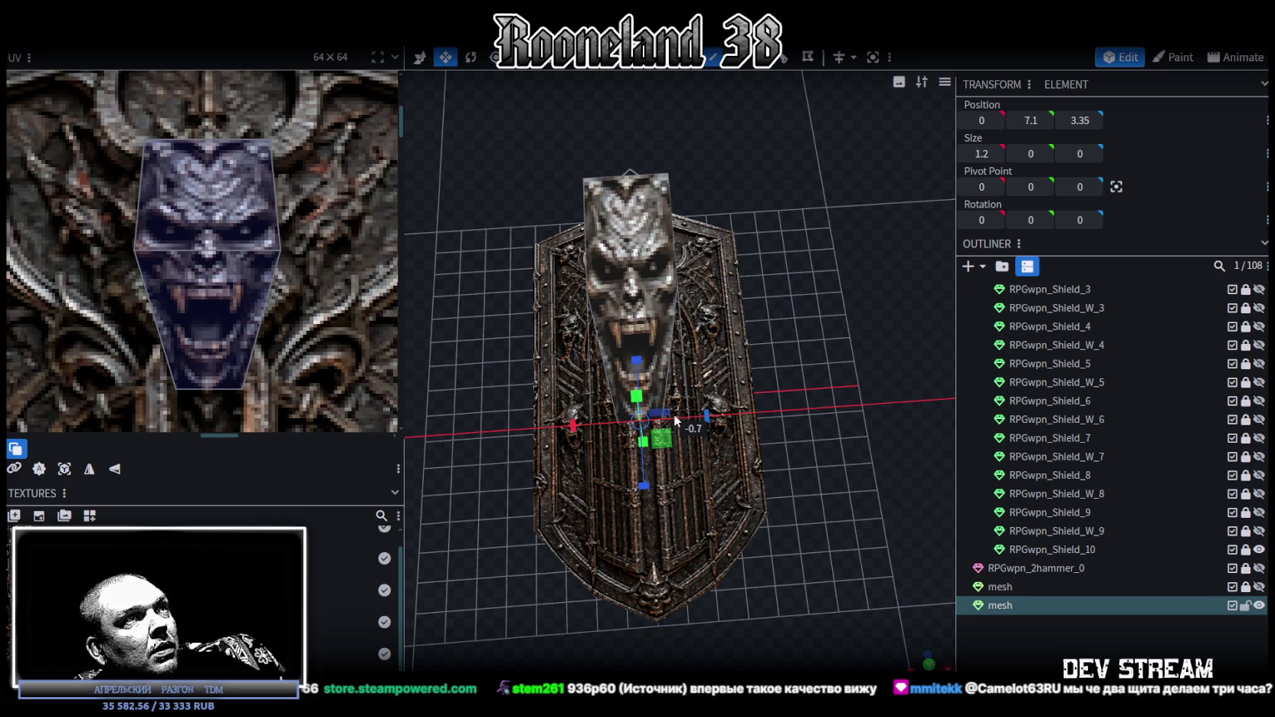
# - Widen the hexagonal face mesh to 3.2 along X
pyautogui.click(639, 292)
pyautogui.moveTo(699, 286); pyautogui.dragTo(710, 289)
pyautogui.moveTo(845, 334)
pyautogui.mouseDown()
pyautogui.moveTo(738, 284)
pyautogui.moveTo(812, 433)
pyautogui.moveTo(759, 339)
pyautogui.moveTo(791, 387)
pyautogui.moveTo(907, 436)
pyautogui.moveTo(802, 375)
pyautogui.moveTo(613, 369)
pyautogui.moveTo(720, 137)
pyautogui.mouseUp()
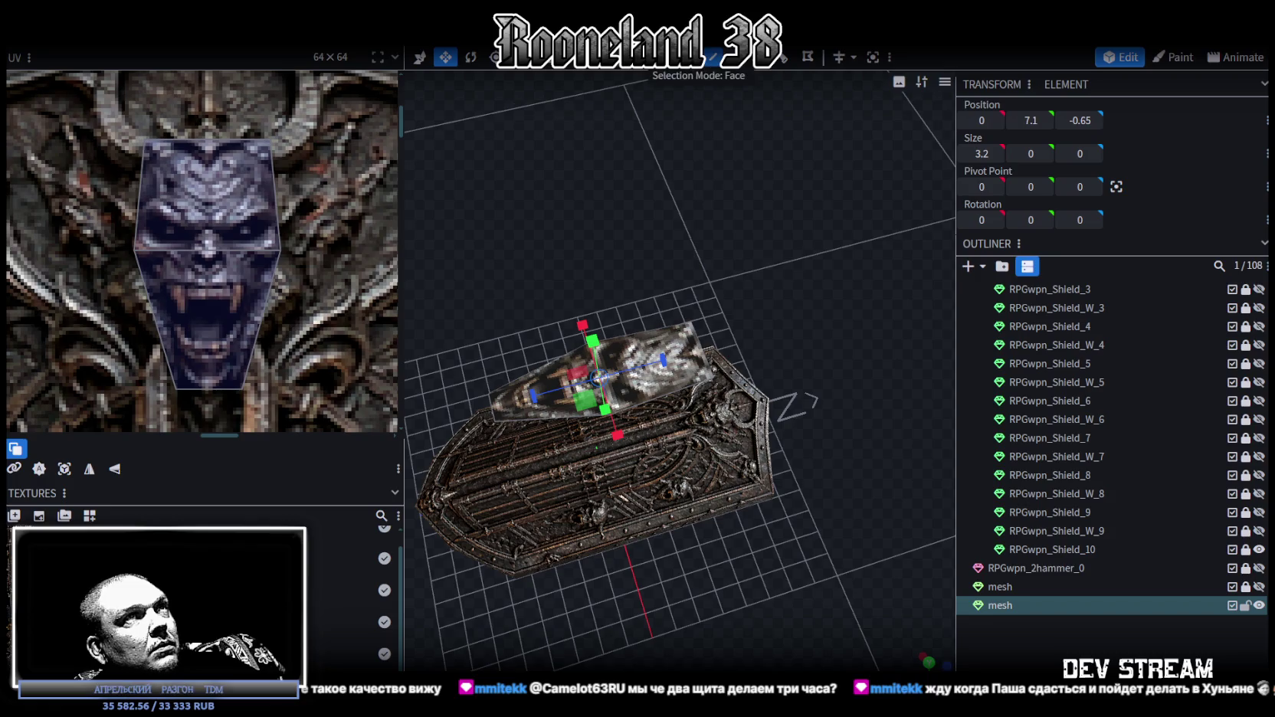
# - Set the face's depth to 4.6 along Z, then select its top edge in edge mode
pyautogui.click(670, 365)
pyautogui.moveTo(667, 356)
pyautogui.mouseDown()
pyautogui.moveTo(577, 381)
pyautogui.moveTo(817, 308)
pyautogui.moveTo(844, 272)
pyautogui.moveTo(835, 204)
pyautogui.moveTo(803, 230)
pyautogui.moveTo(849, 303)
pyautogui.moveTo(812, 283)
pyautogui.moveTo(803, 292)
pyautogui.mouseUp()
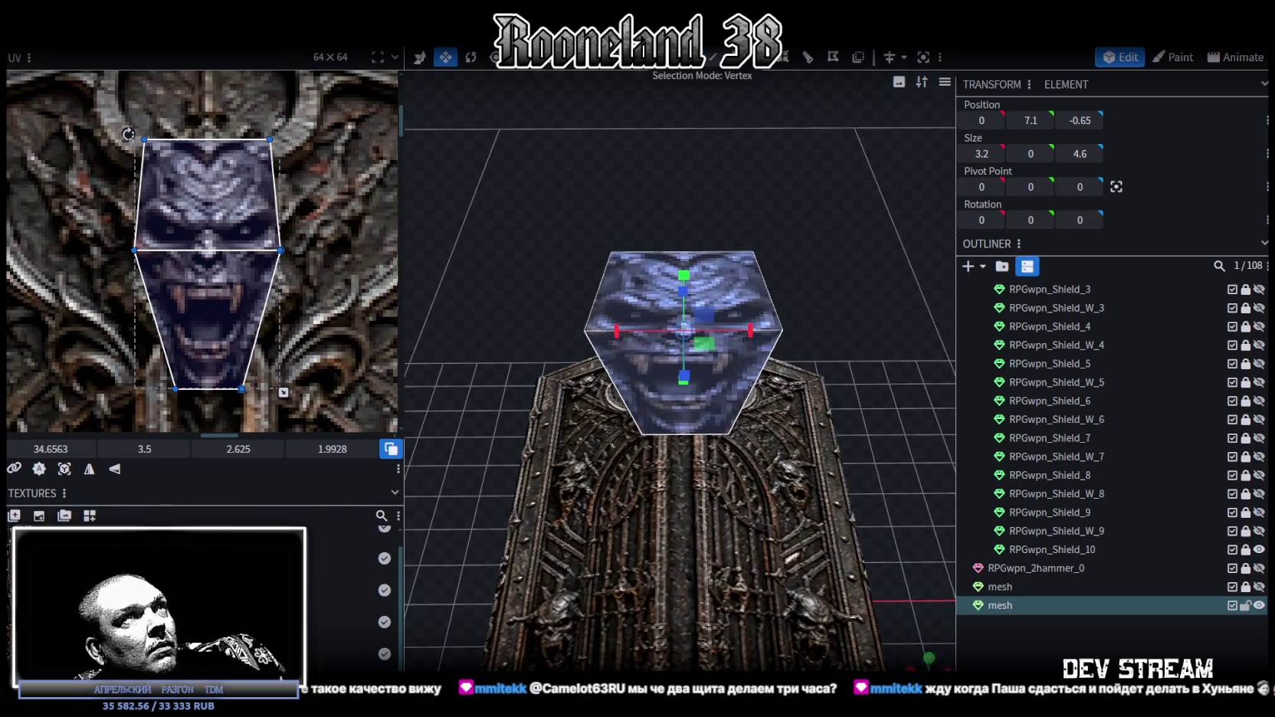
pyautogui.moveTo(725, 116)
pyautogui.mouseDown()
pyautogui.moveTo(747, 190)
pyautogui.moveTo(755, 335)
pyautogui.mouseUp()
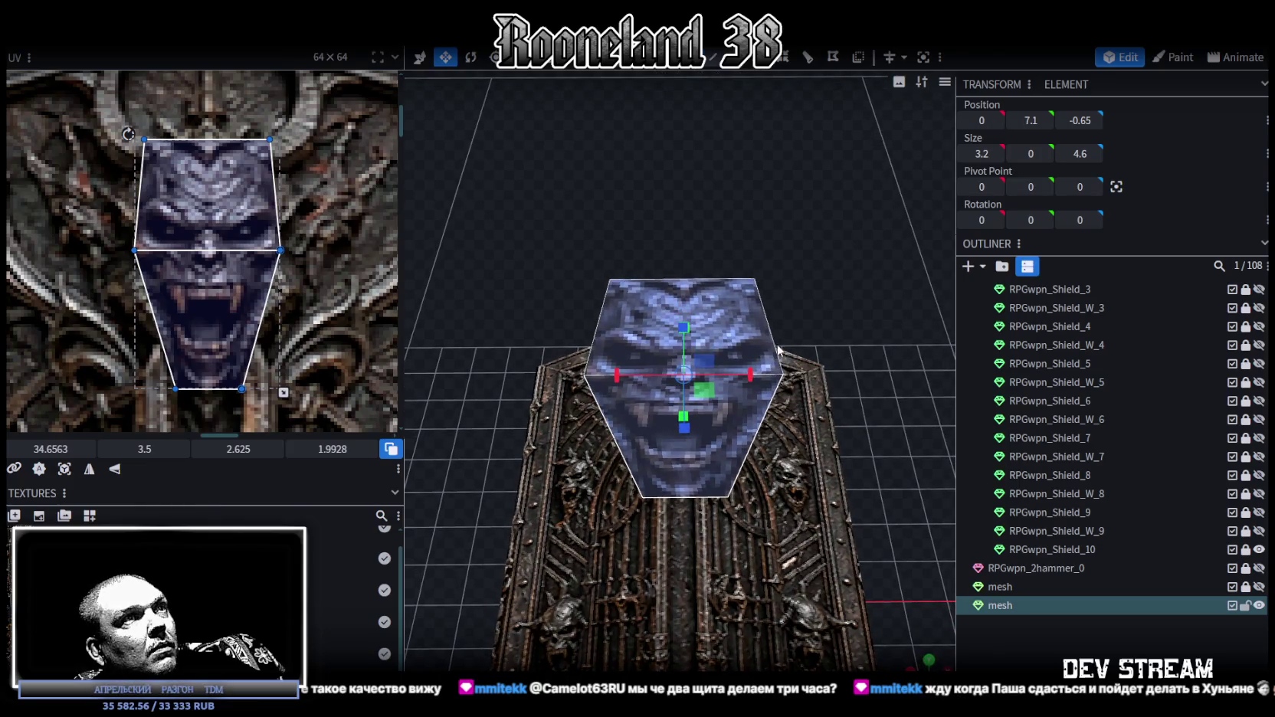
pyautogui.scroll(-1, 807, 307)
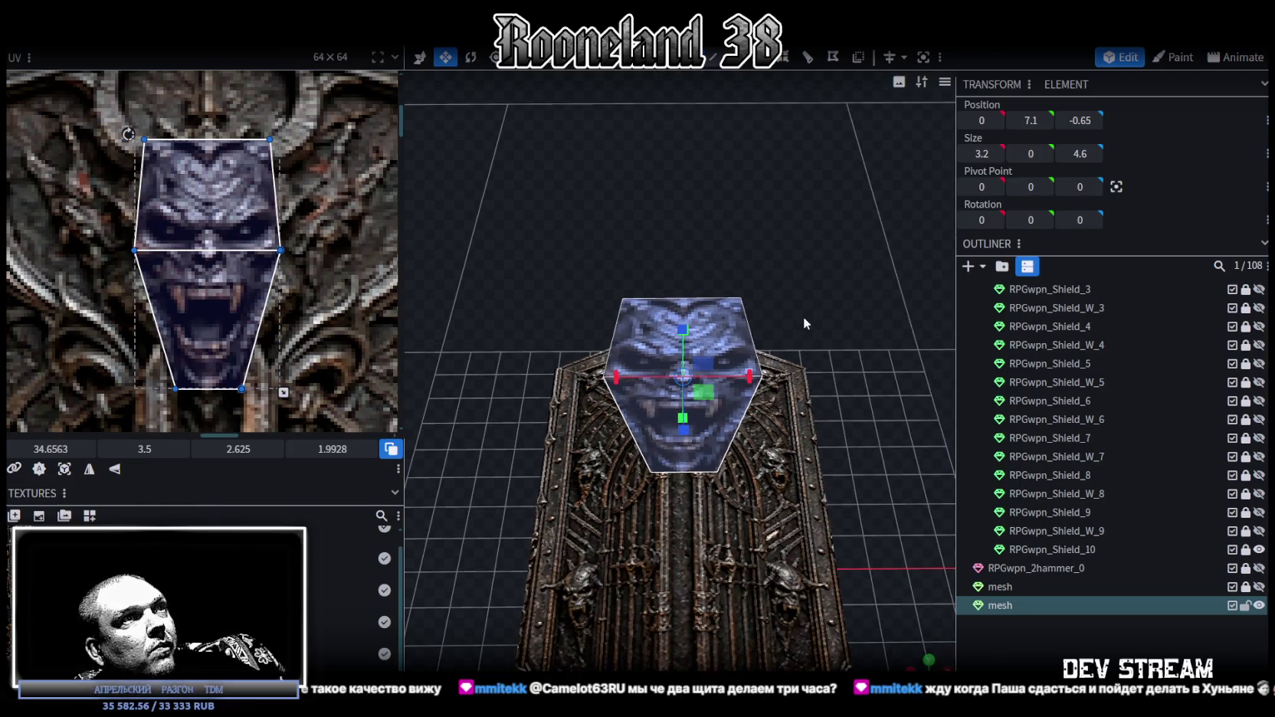
pyautogui.press('3')
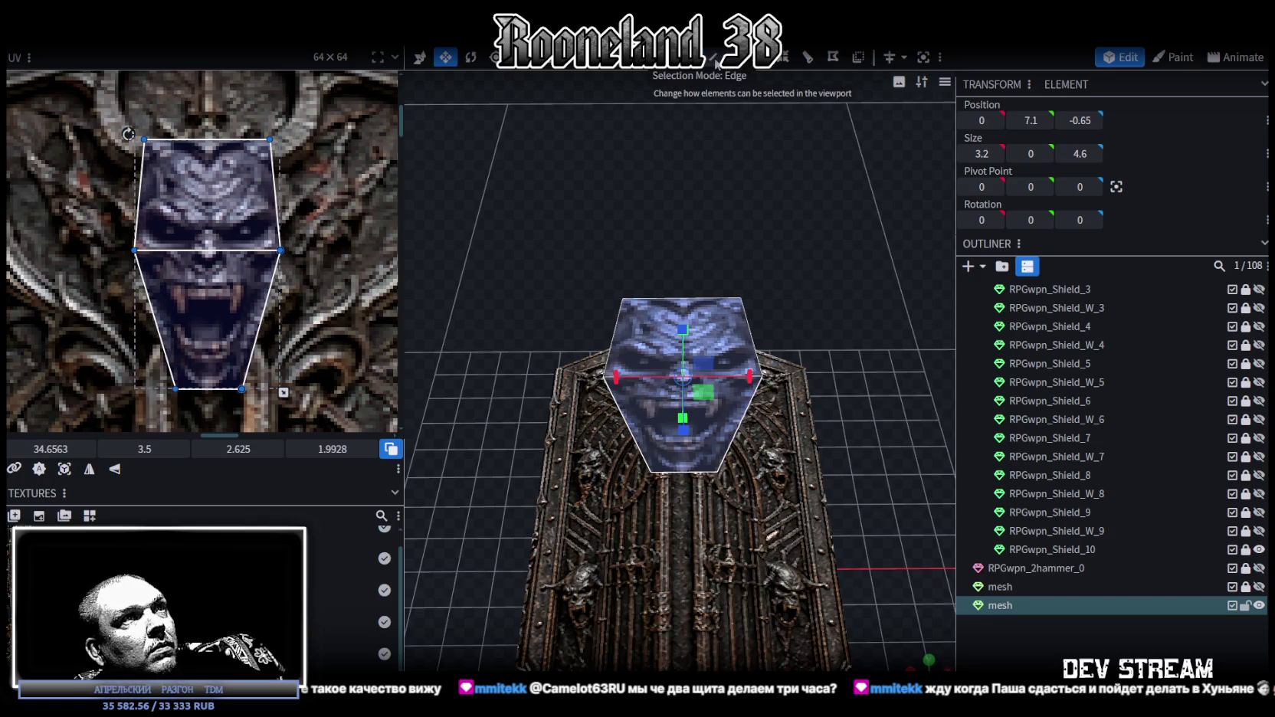
pyautogui.click(686, 299)
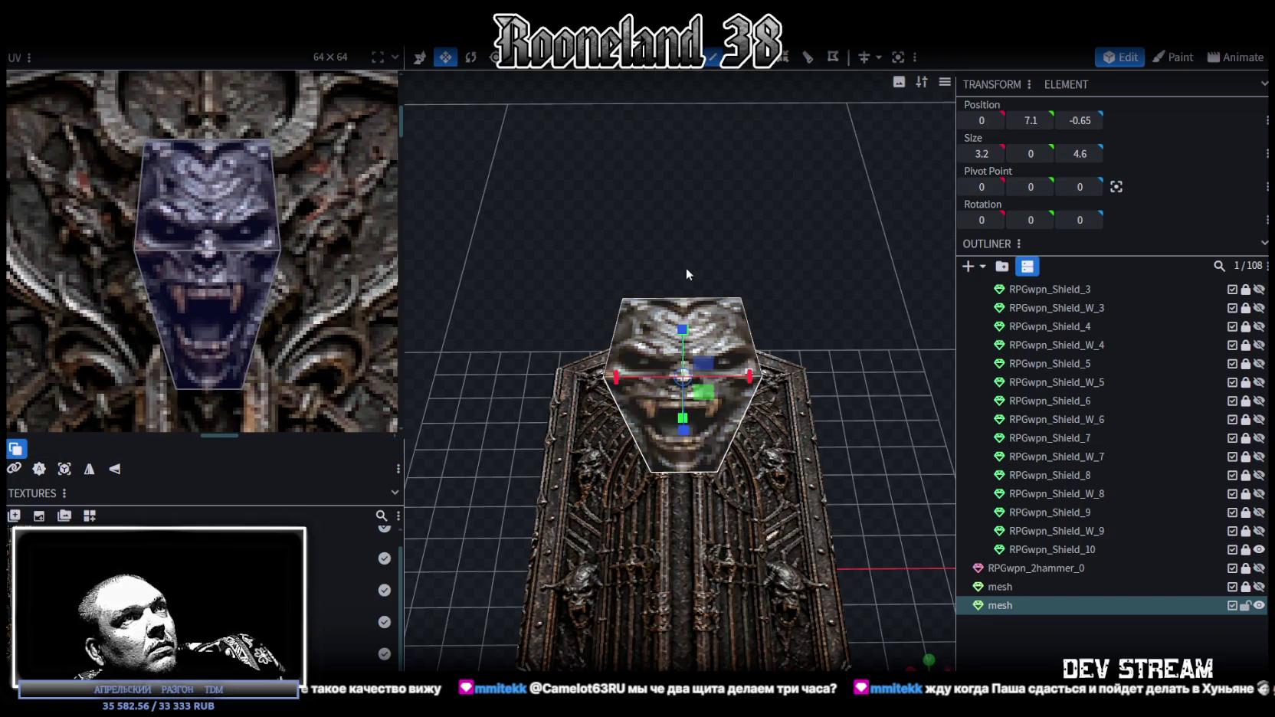
# - Add a loop cut with 2 cuts through the hexagonal face
pyautogui.hotkey('alt', 'r')
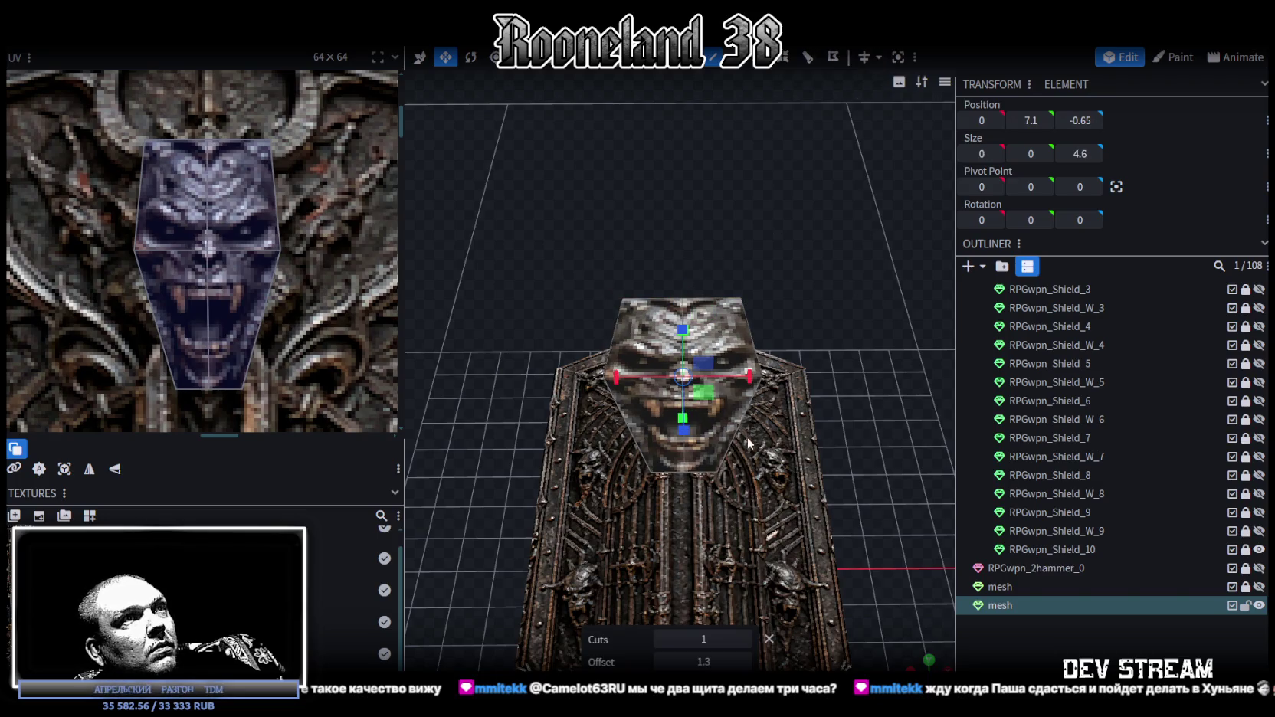
pyautogui.click(745, 639)
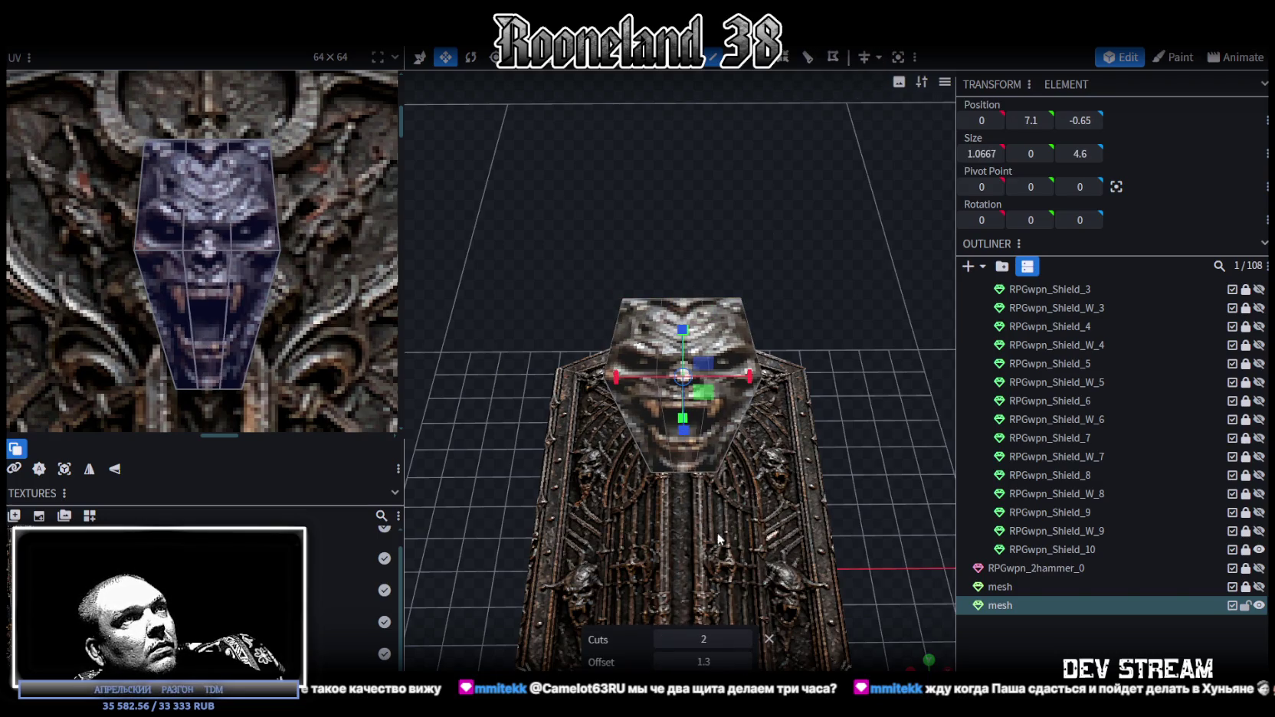
pyautogui.scroll(2, 722, 523)
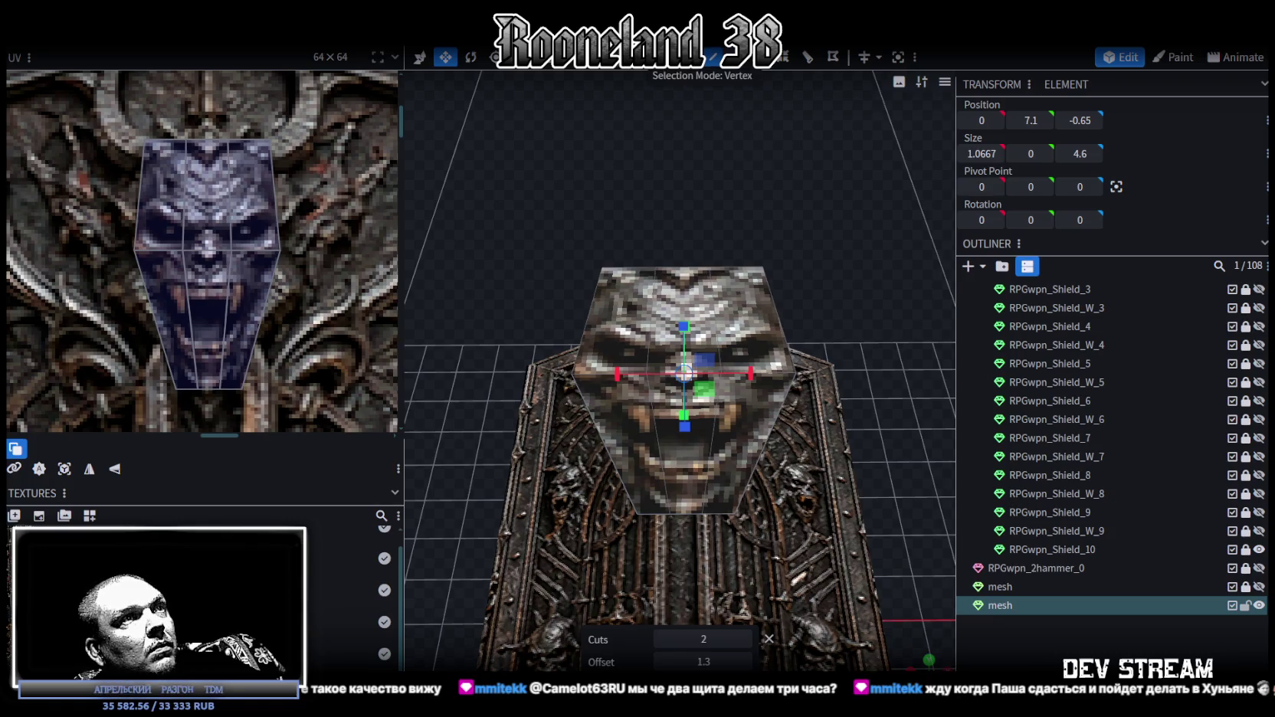
# - Move two bottom vertices onto their neighbours and accept the Auto Fix merges
pyautogui.click(637, 511)
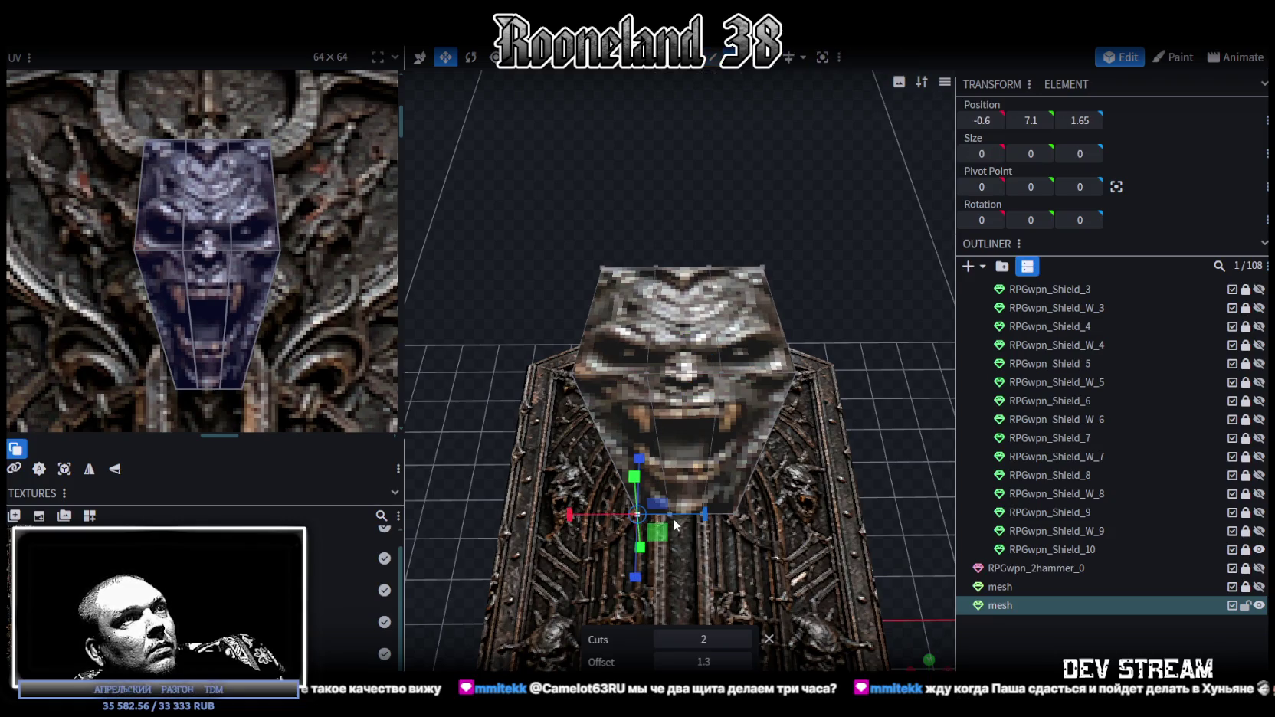
pyautogui.press('k')
pyautogui.moveTo(670, 515); pyautogui.dragTo(878, 246)
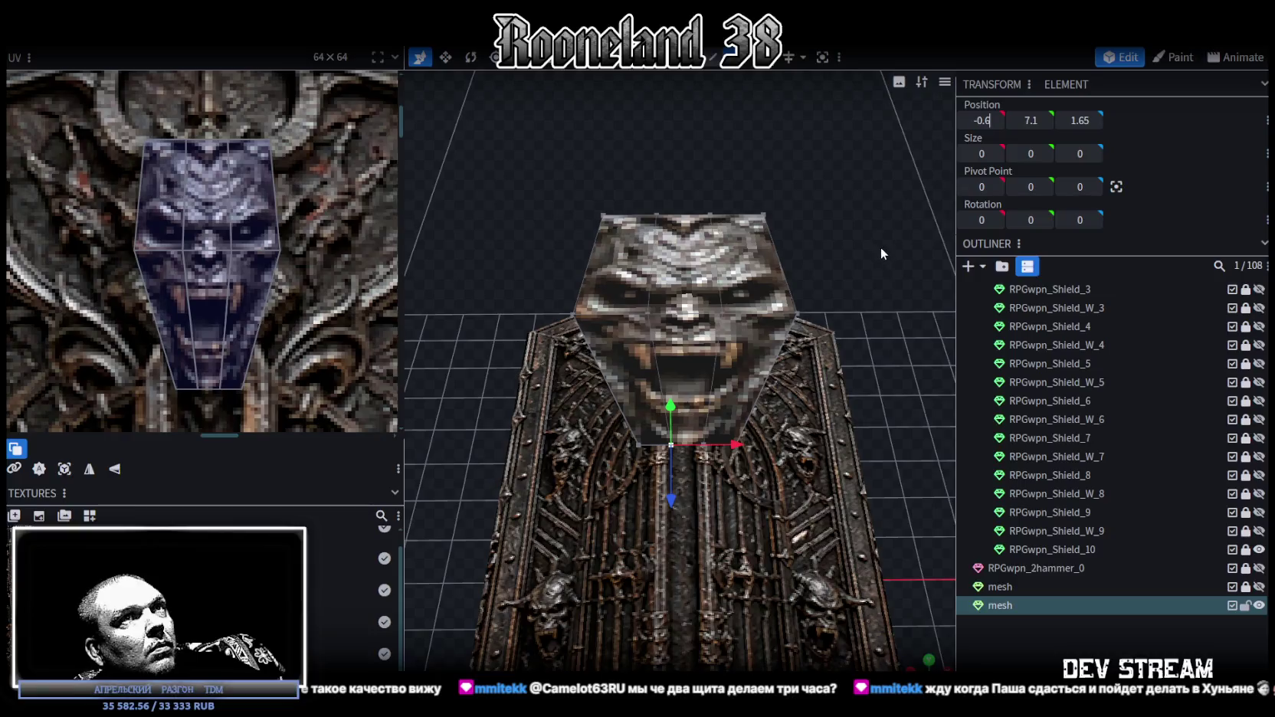
pyautogui.click(627, 170)
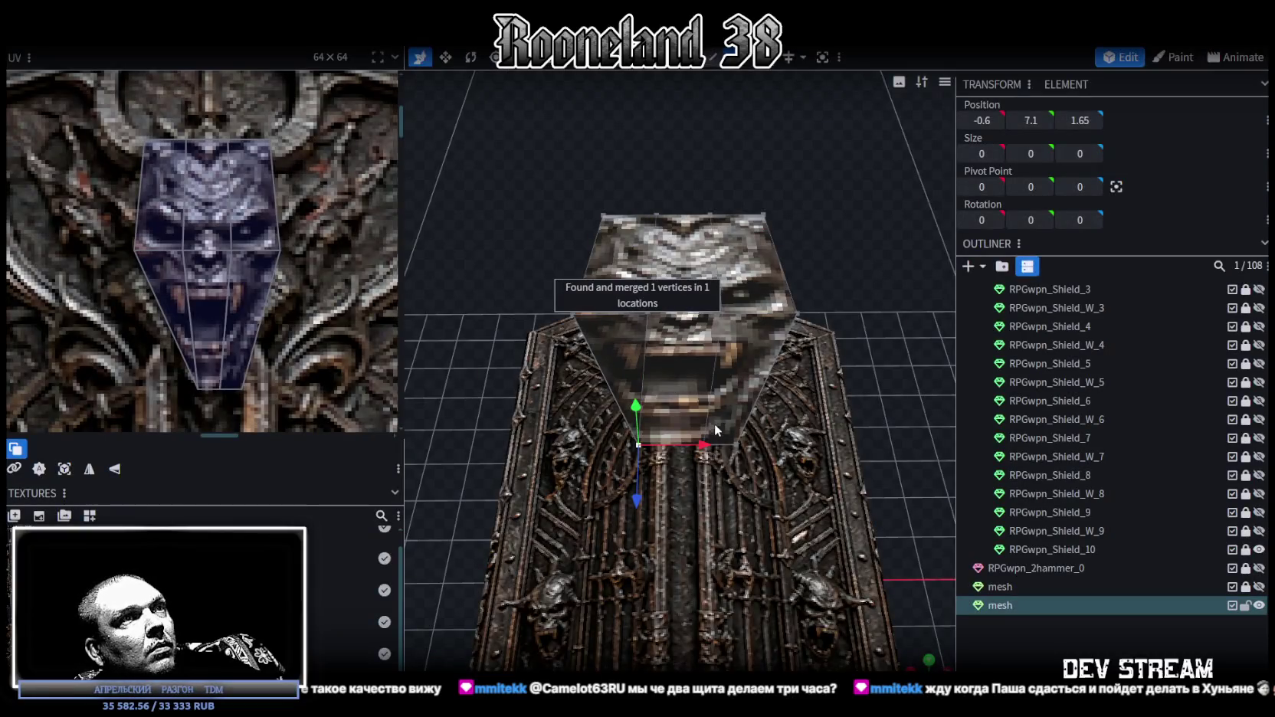
pyautogui.moveTo(742, 439); pyautogui.dragTo(787, 441)
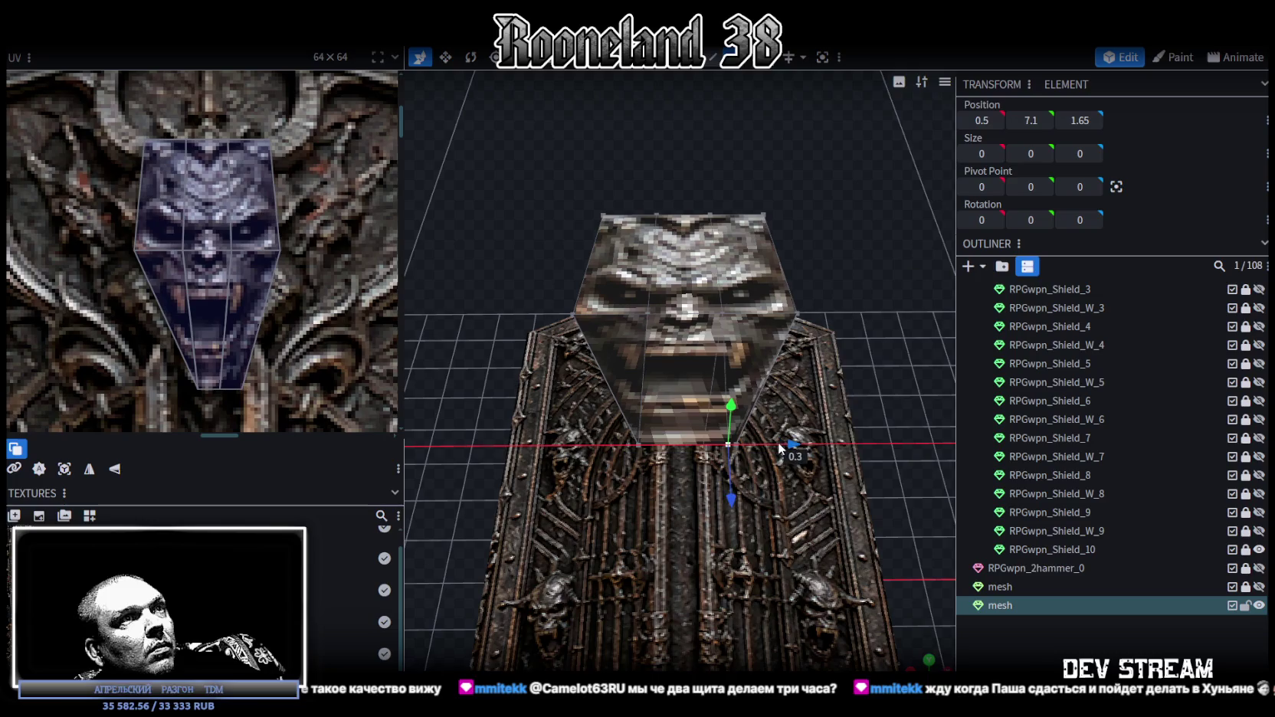
pyautogui.click(656, 181)
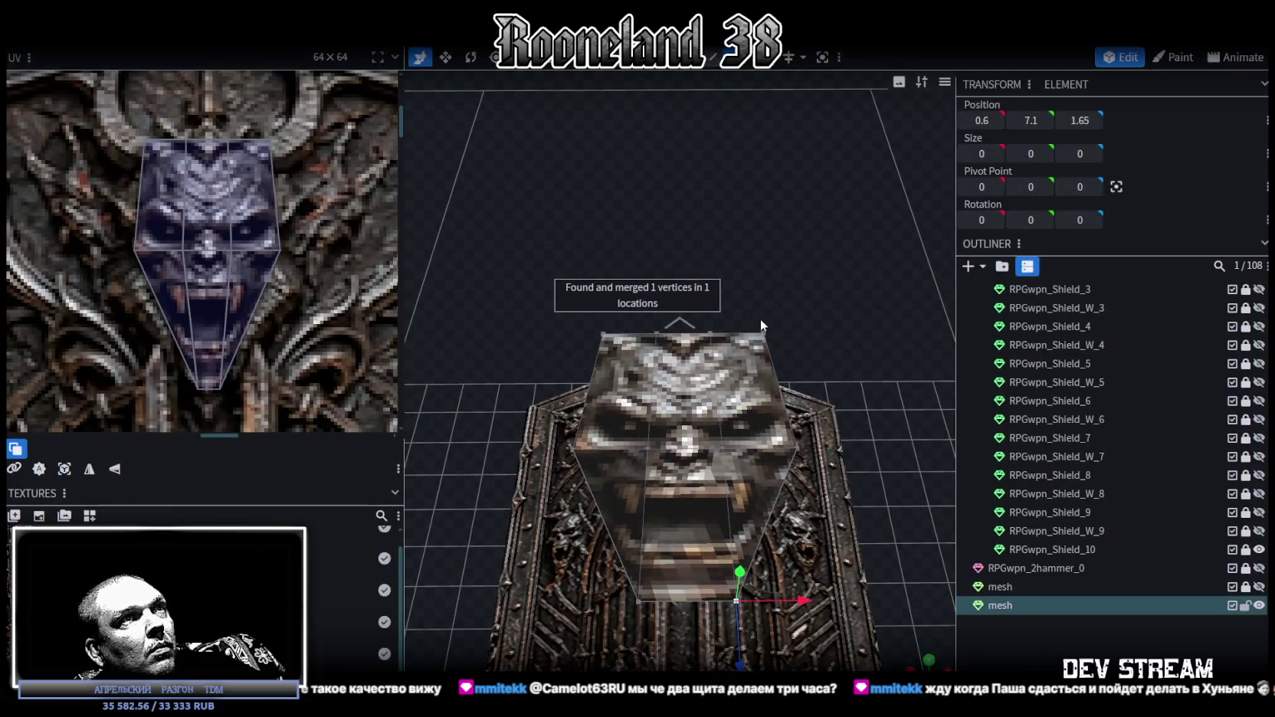
# - Merge the selected corner vertices with Merge Vertices from the context menu
pyautogui.rightClick(712, 288)
pyautogui.moveTo(766, 371)
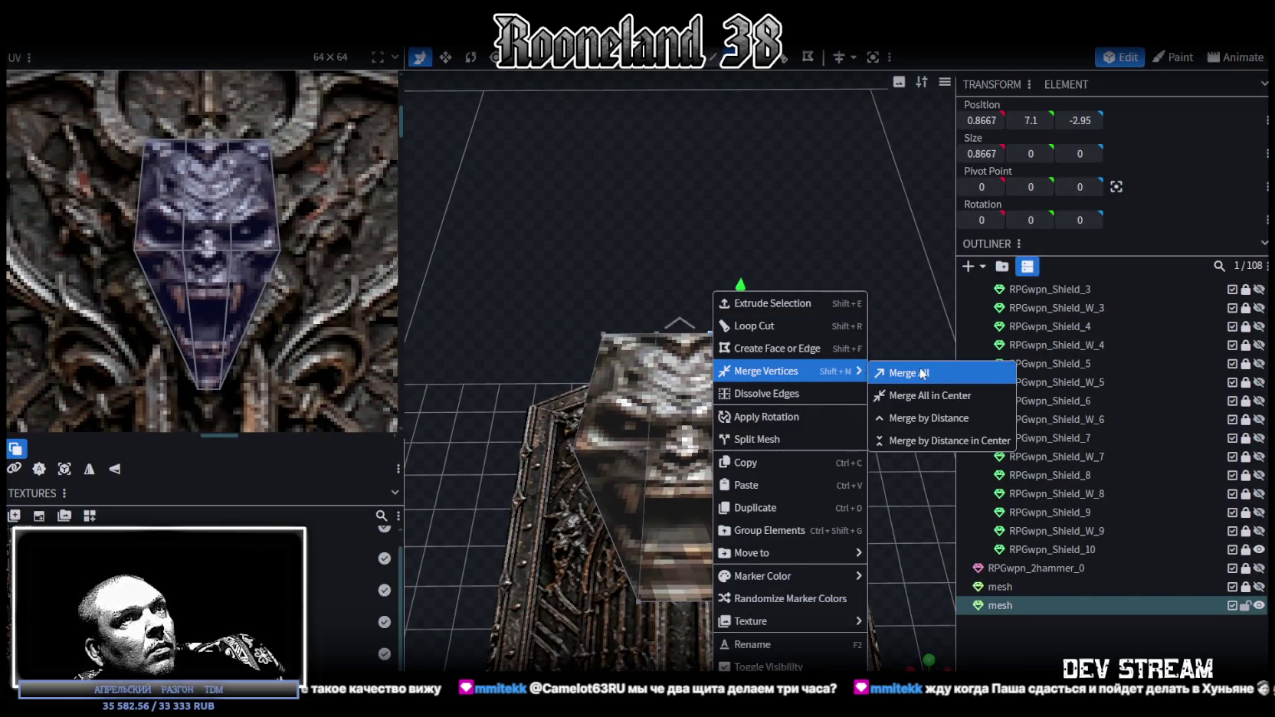
pyautogui.click(915, 373)
pyautogui.rightClick(653, 331)
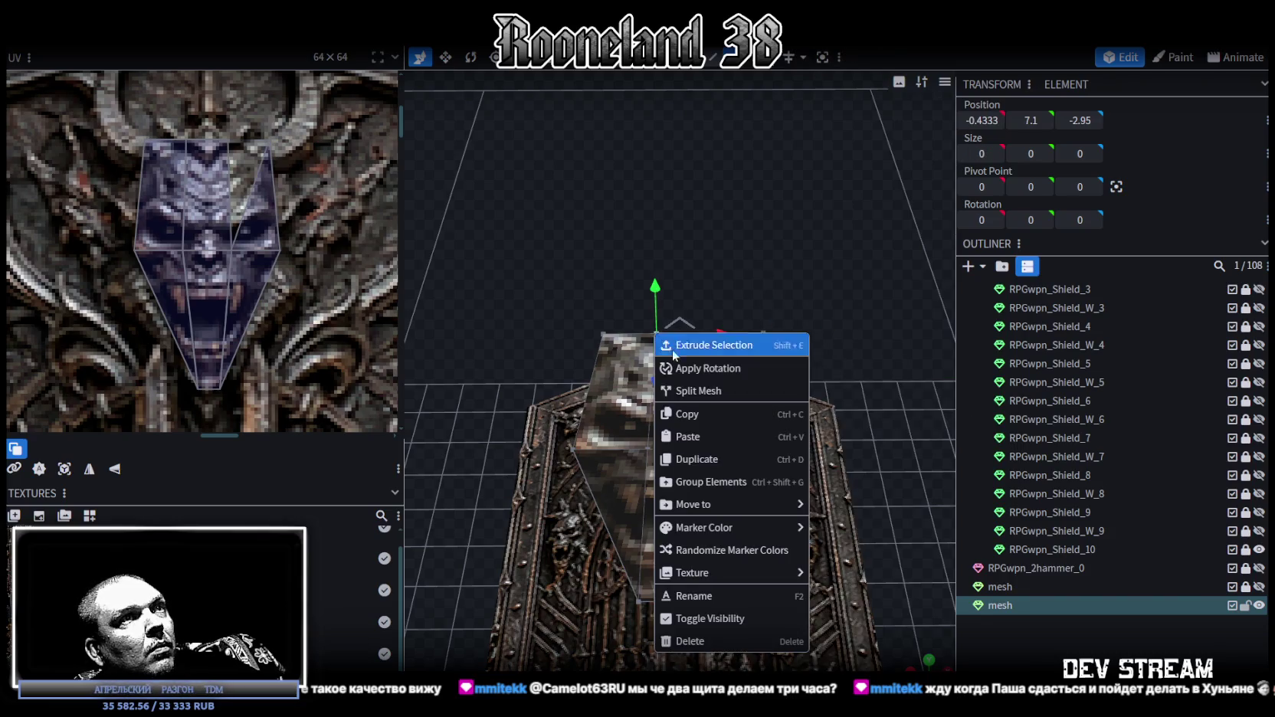
pyautogui.click(608, 337)
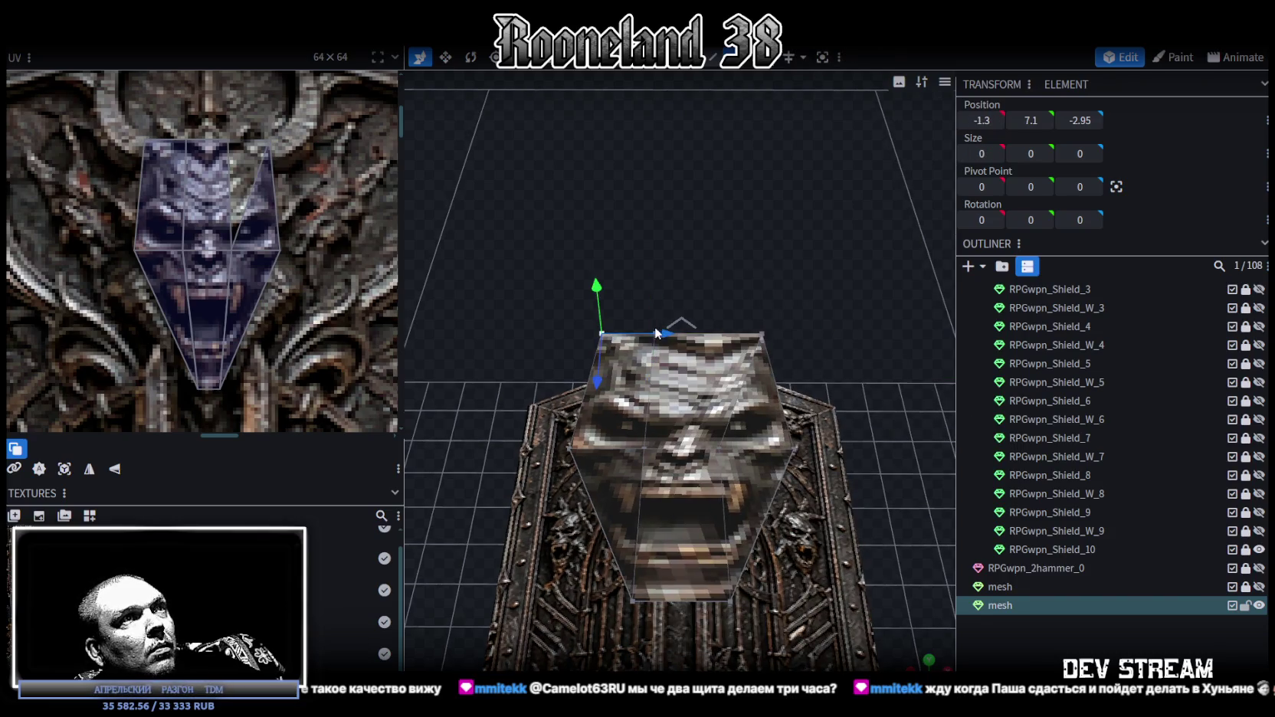
pyautogui.scroll(3, 655, 326)
pyautogui.scroll(3, 674, 348)
pyautogui.rightClick(690, 346)
pyautogui.moveTo(744, 371)
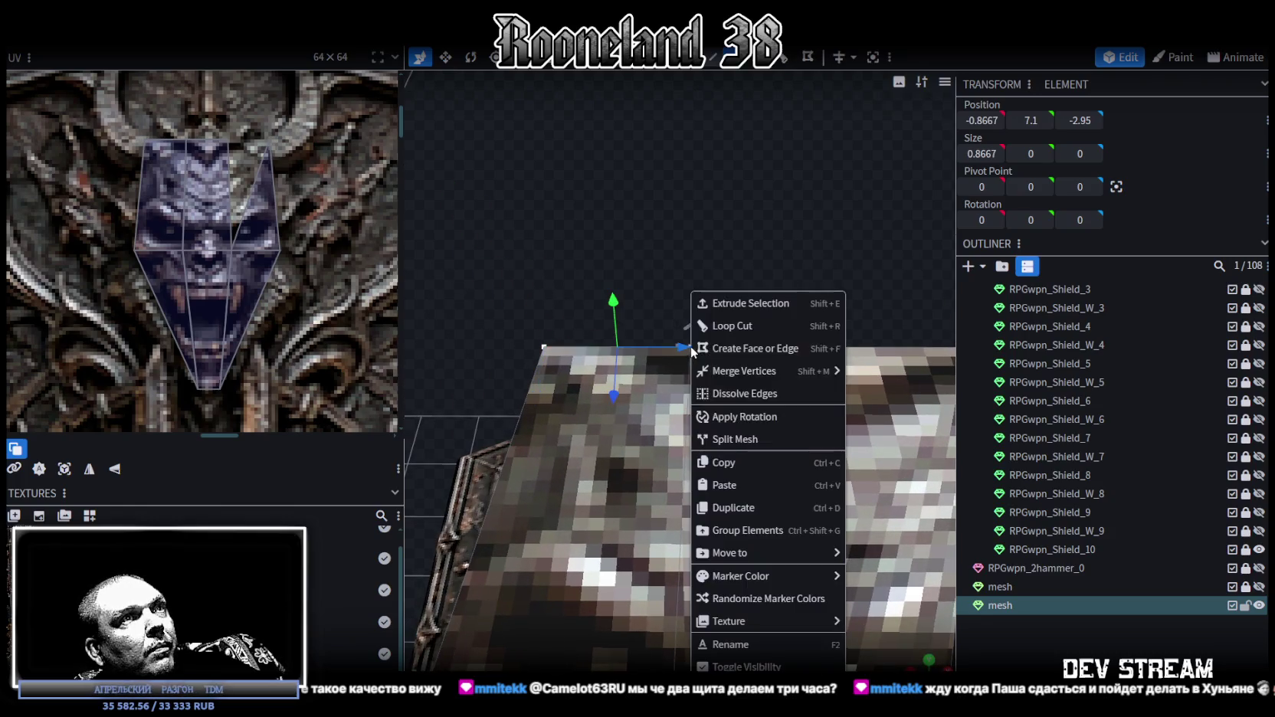
pyautogui.click(846, 373)
# - Collapse a lower face's vertices together and confirm the merge so it tapers to a point
pyautogui.scroll(-3, 771, 426)
pyautogui.click(670, 436)
pyautogui.press('v')
pyautogui.moveTo(805, 439); pyautogui.dragTo(655, 403)
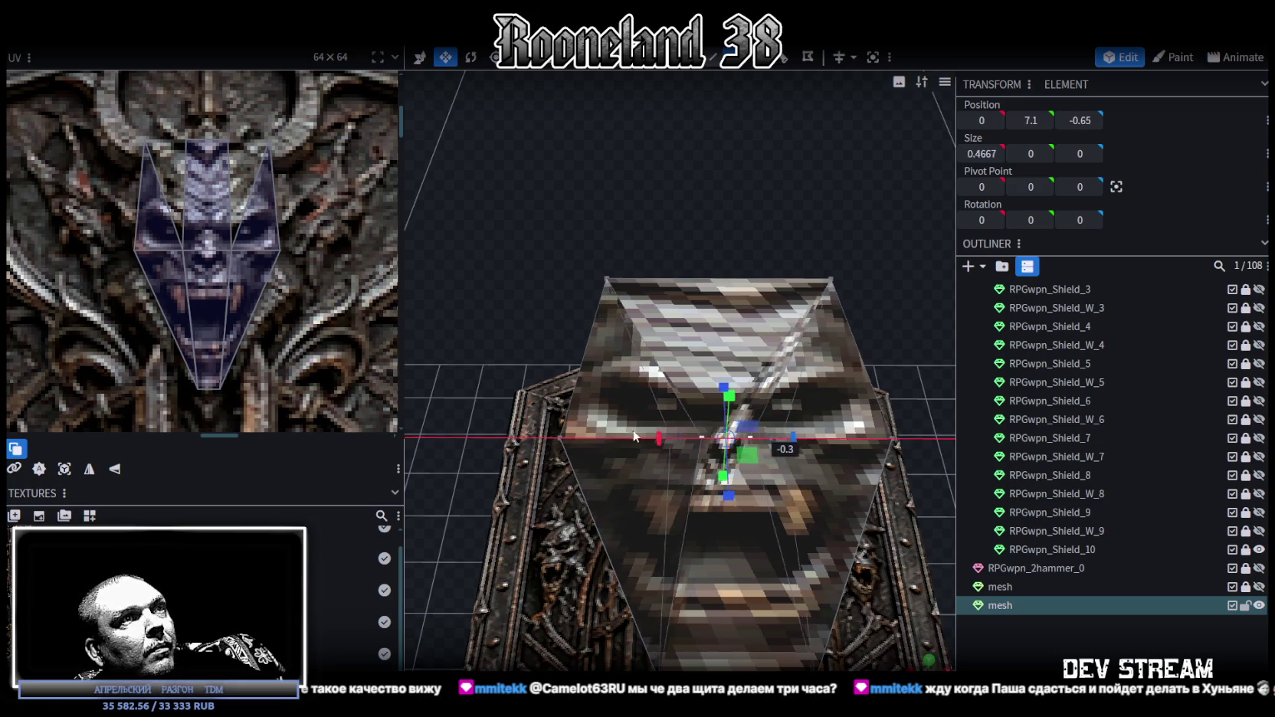
pyautogui.click(569, 178)
# - Show face orientation and flip the red backward-facing triangle outward
pyautogui.press('z')
pyautogui.press('z')
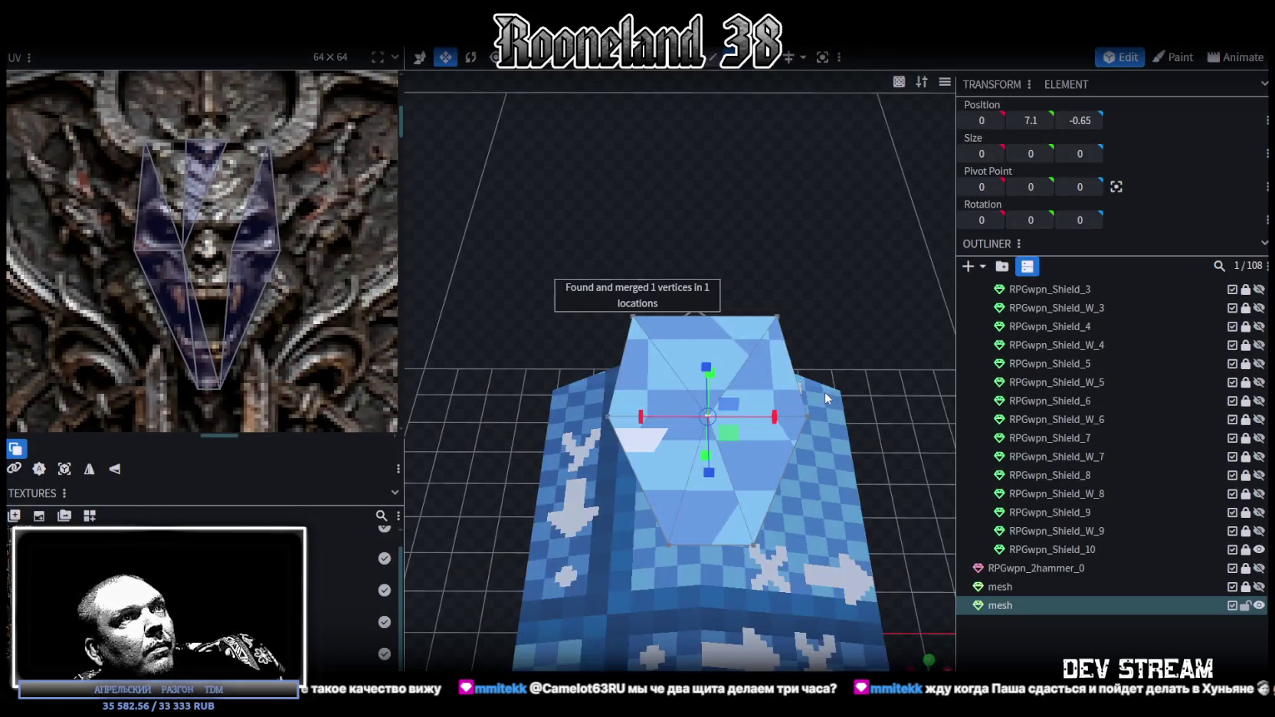
pyautogui.press('z')
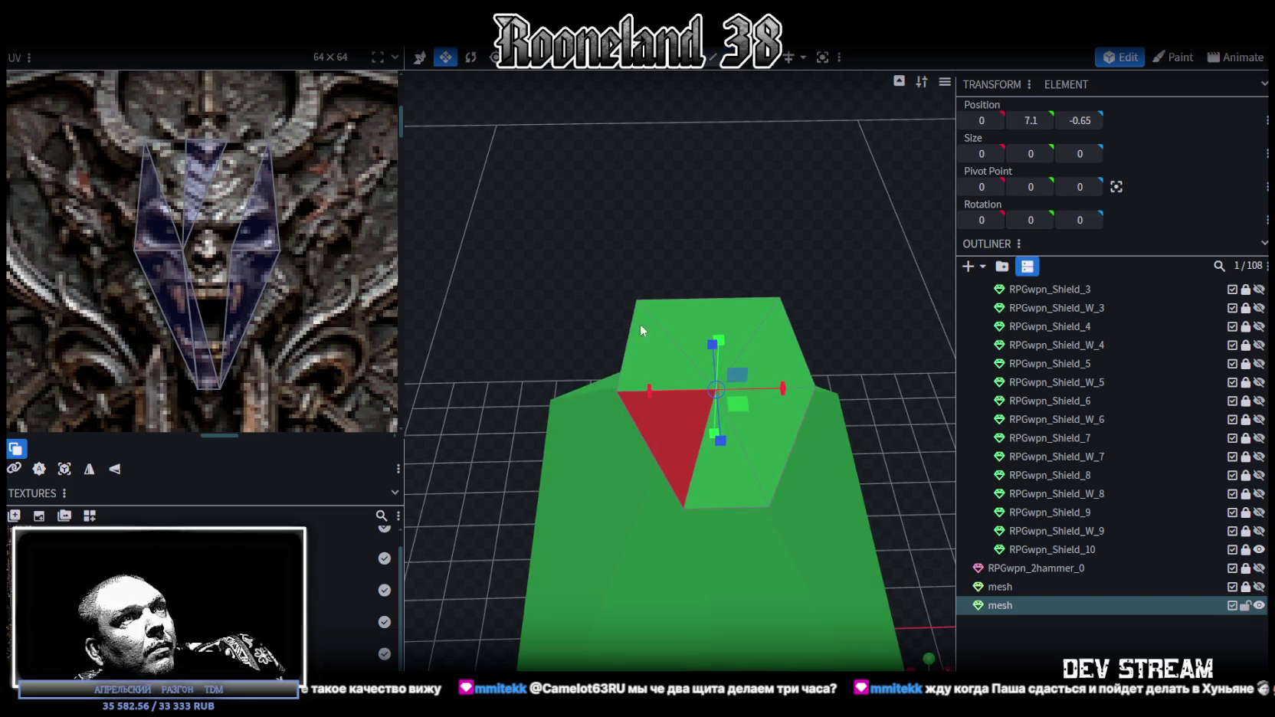
pyautogui.click(665, 430)
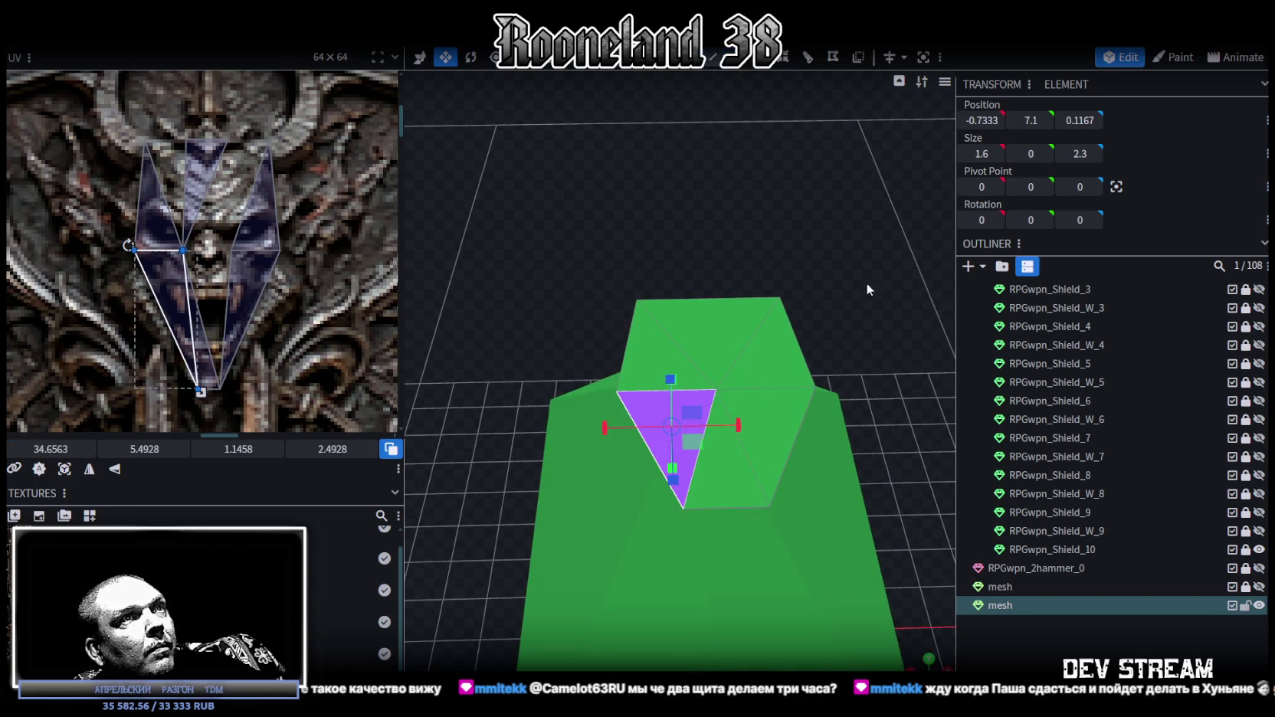
pyautogui.click(859, 66)
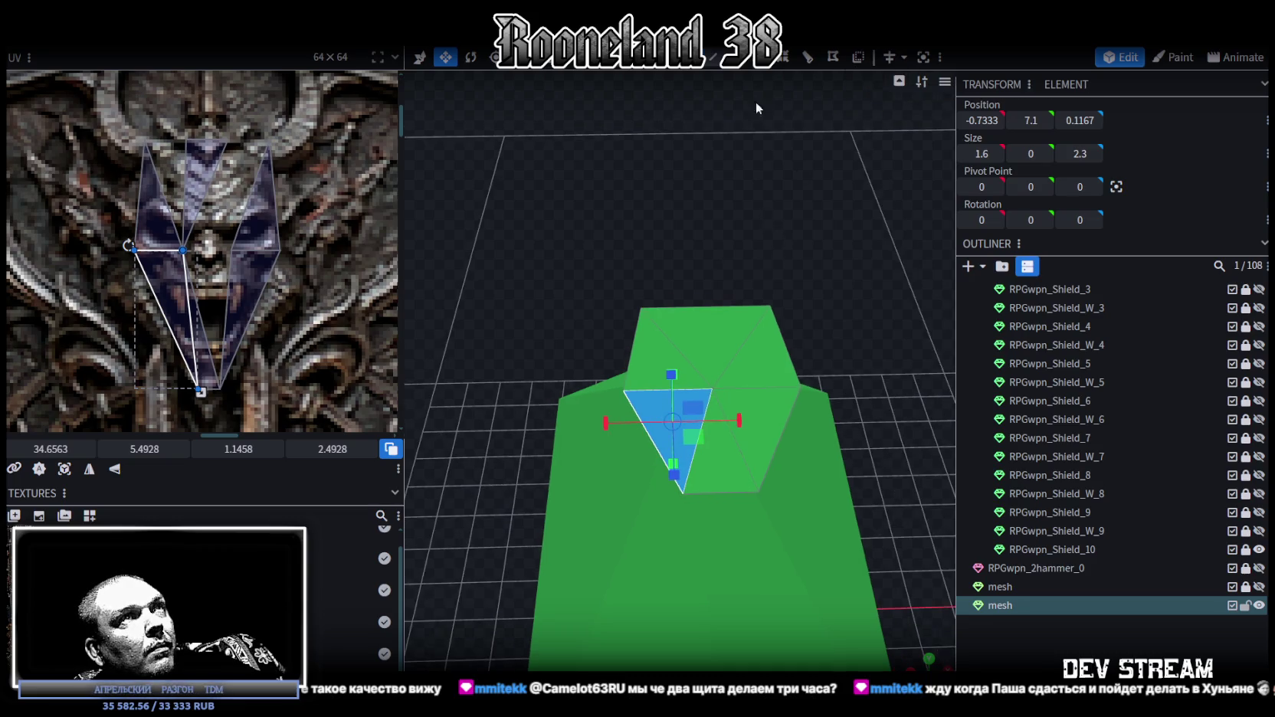
pyautogui.click(727, 269)
# - Raise the top centre vertex into a peak
pyautogui.scroll(1, 728, 268)
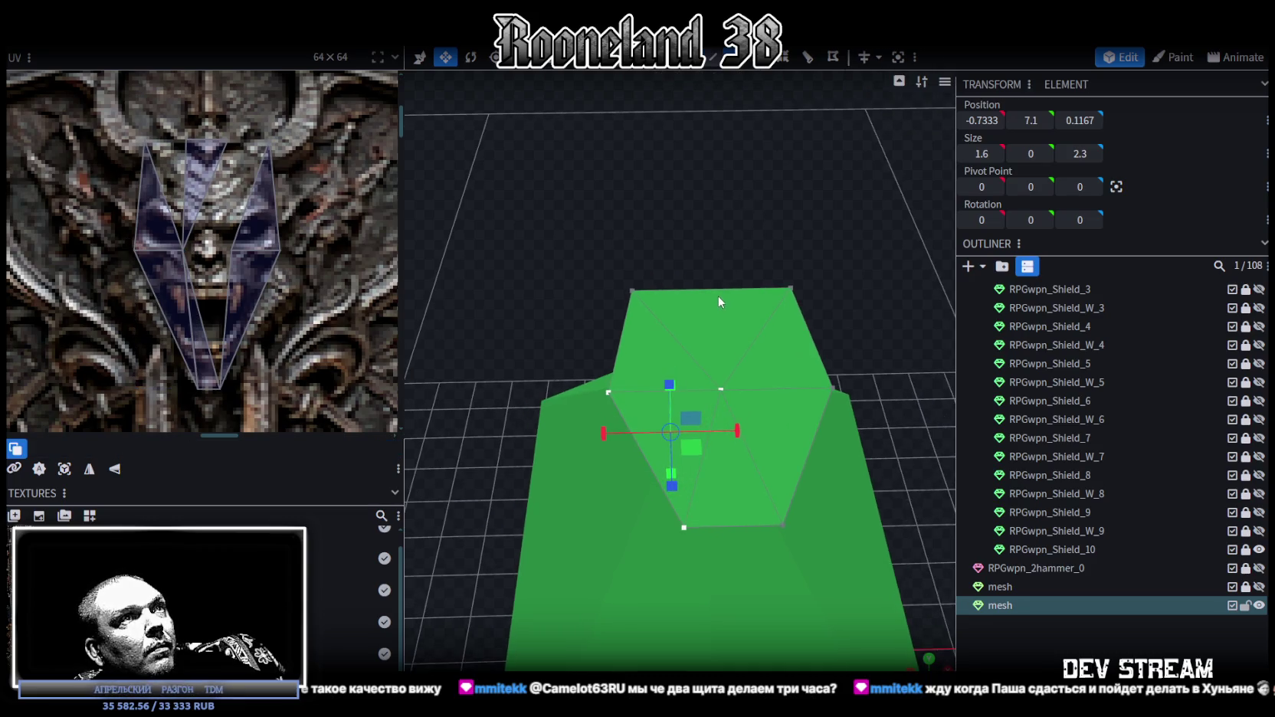
pyautogui.click(720, 390)
pyautogui.press('v')
pyautogui.moveTo(725, 383)
pyautogui.mouseDown()
pyautogui.moveTo(834, 268)
pyautogui.moveTo(792, 202)
pyautogui.mouseUp()
# - Extrude the top cap faces straight upward along Y+
pyautogui.moveTo(715, 296)
pyautogui.mouseDown()
pyautogui.moveTo(737, 342)
pyautogui.moveTo(677, 377)
pyautogui.moveTo(642, 329)
pyautogui.mouseUp()
pyautogui.moveTo(793, 196); pyautogui.dragTo(730, 392)
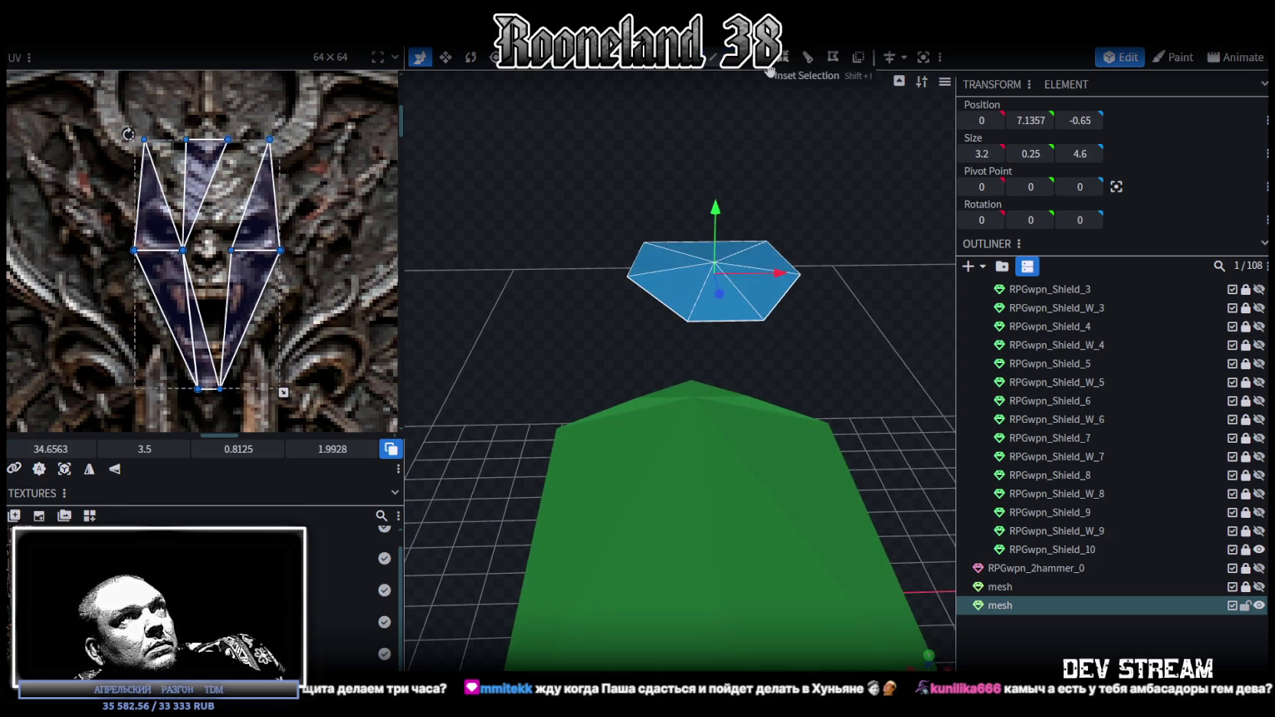
pyautogui.press('e')
pyautogui.click(702, 662)
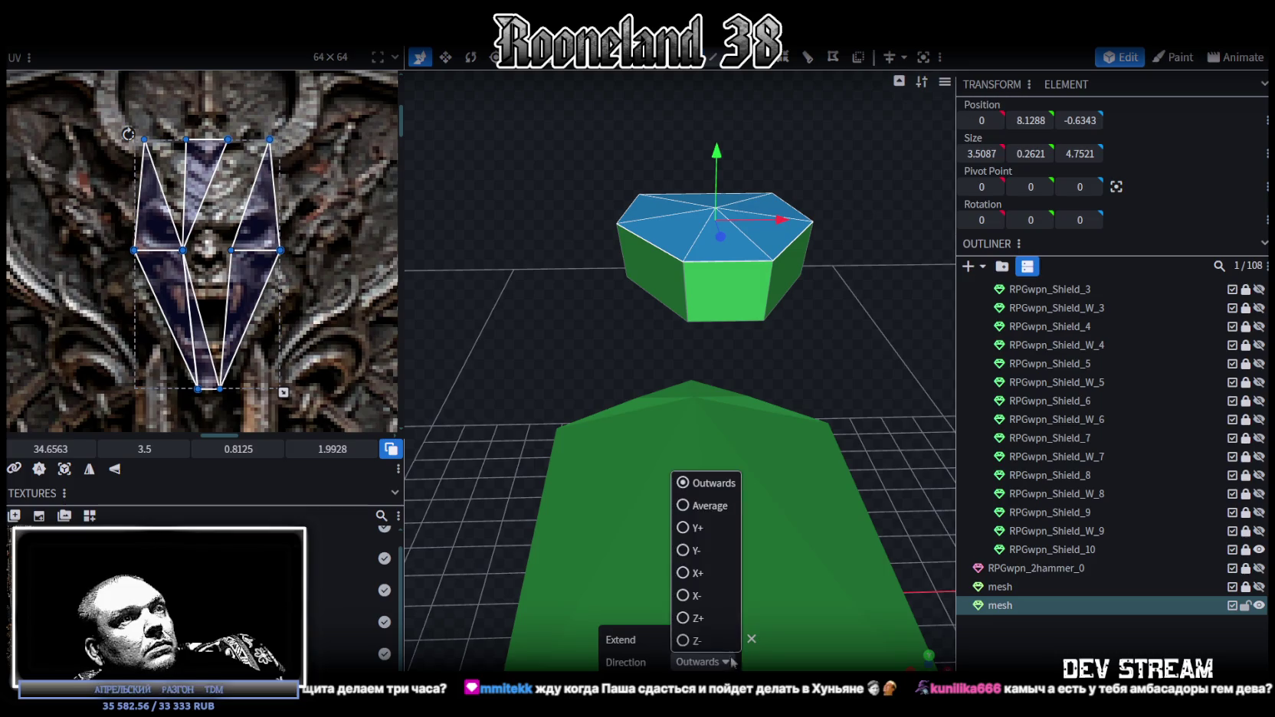
pyautogui.click(694, 551)
pyautogui.moveTo(852, 362); pyautogui.dragTo(869, 473)
pyautogui.press('v')
# - Inset the extruded top face by 0.25 and lower it by 0.4
pyautogui.moveTo(749, 417); pyautogui.dragTo(738, 429)
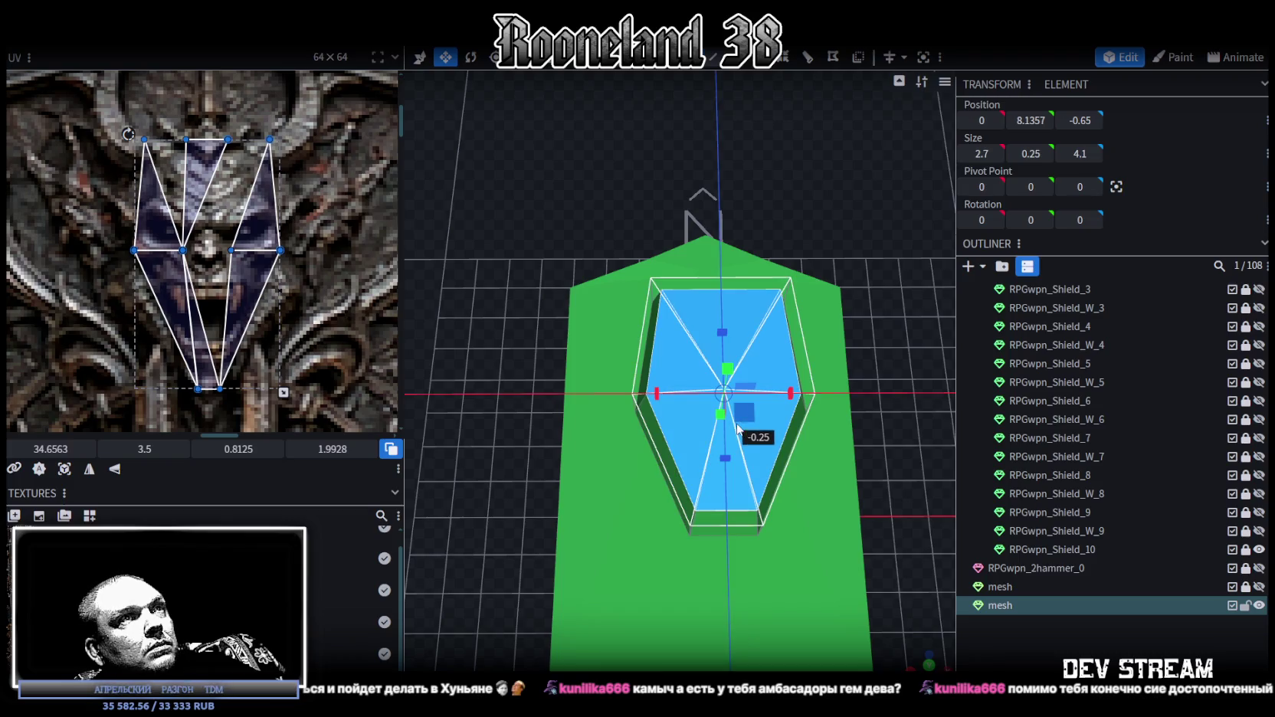
pyautogui.moveTo(872, 516); pyautogui.dragTo(858, 460)
pyautogui.press('v')
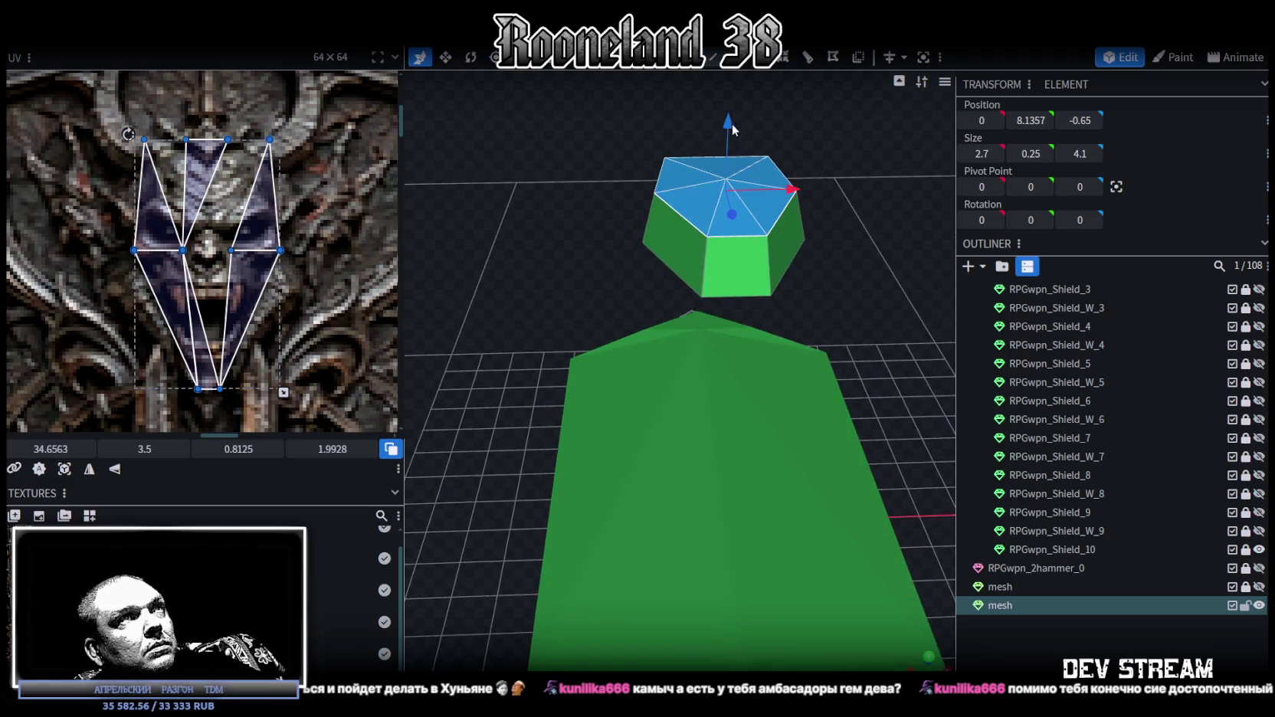
pyautogui.moveTo(730, 125); pyautogui.dragTo(727, 153)
pyautogui.moveTo(831, 251); pyautogui.dragTo(708, 145)
pyautogui.moveTo(821, 187)
pyautogui.mouseDown()
pyautogui.moveTo(731, 167)
pyautogui.moveTo(685, 219)
pyautogui.moveTo(762, 206)
pyautogui.mouseUp()
# - Nudge the small gem slightly back and slightly higher
pyautogui.click(630, 249)
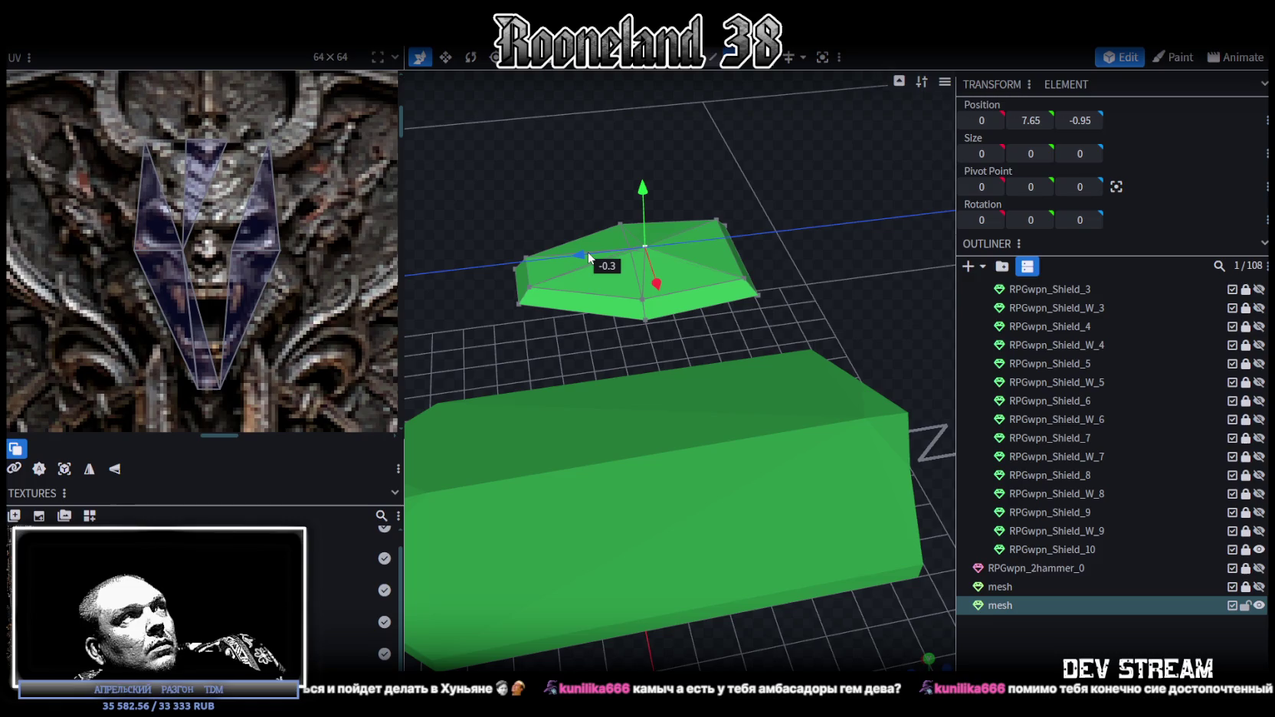
pyautogui.moveTo(588, 257); pyautogui.dragTo(603, 264)
pyautogui.moveTo(641, 196); pyautogui.dragTo(650, 183)
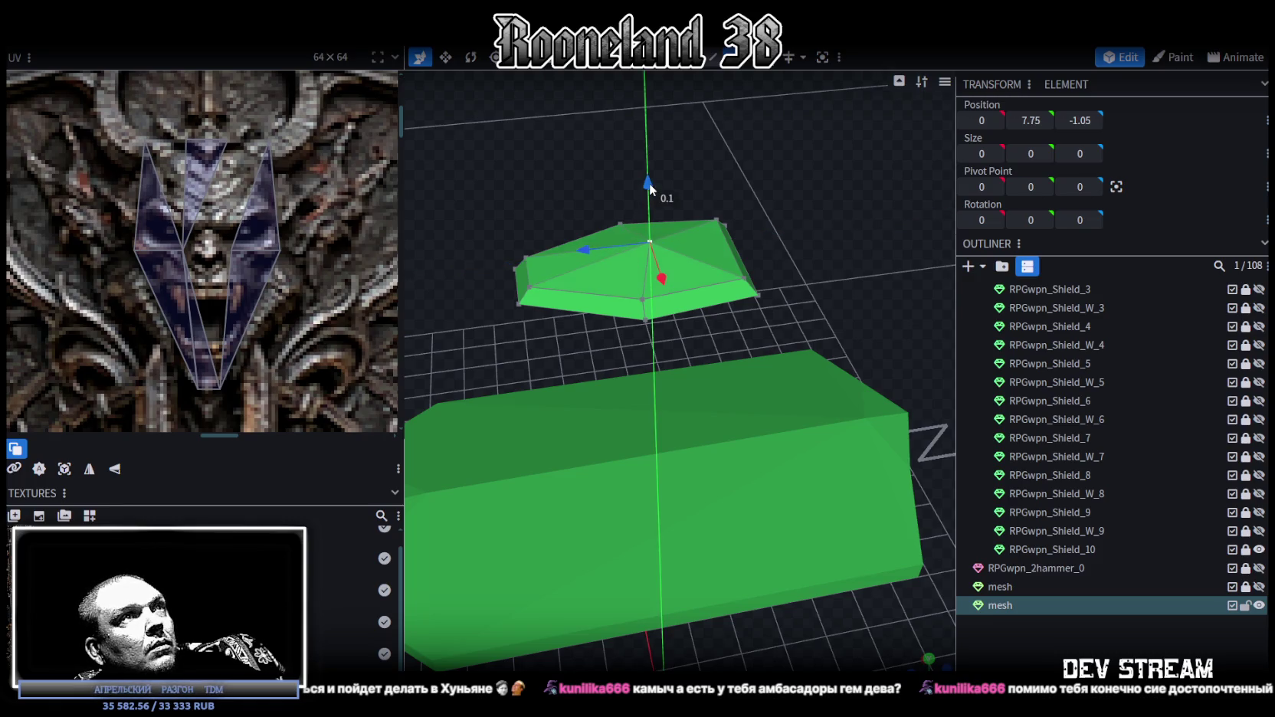
pyautogui.moveTo(497, 316); pyautogui.dragTo(690, 266)
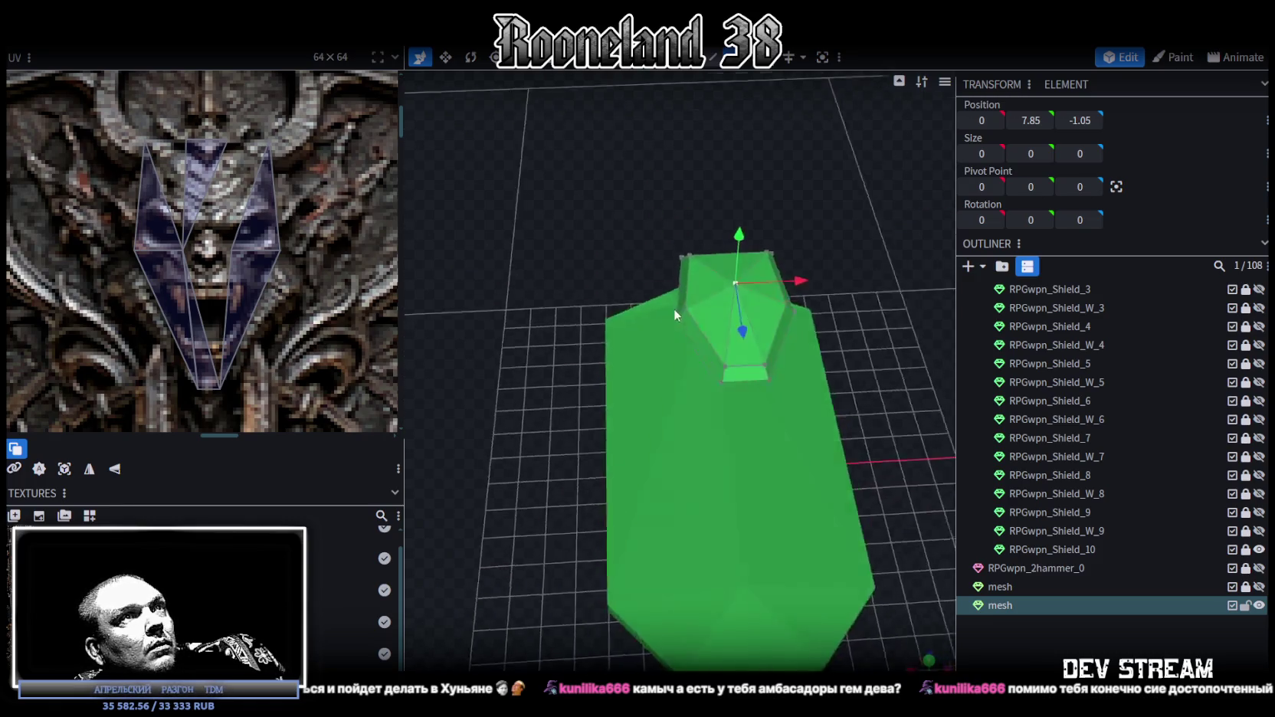
pyautogui.moveTo(685, 73); pyautogui.dragTo(906, 435)
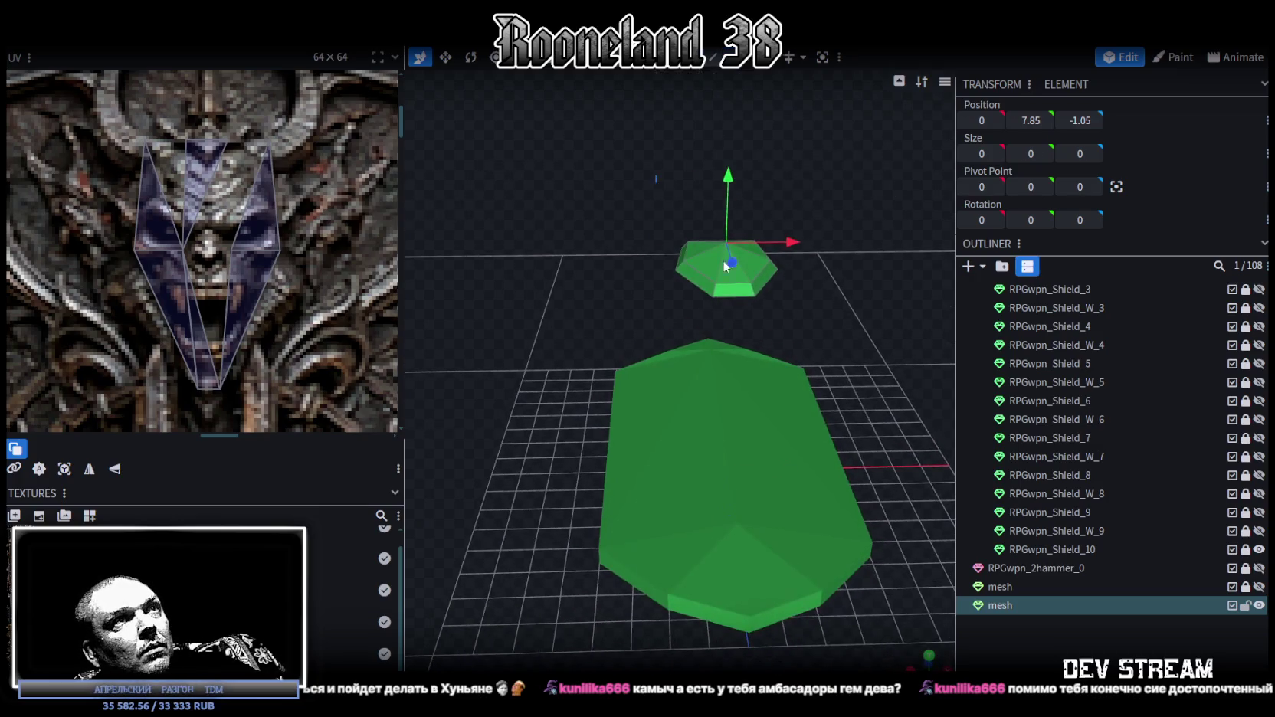
# - Select all gem faces and project their UVs from the top view
pyautogui.hotkey('ctrl', 'a')
pyautogui.click(934, 656)
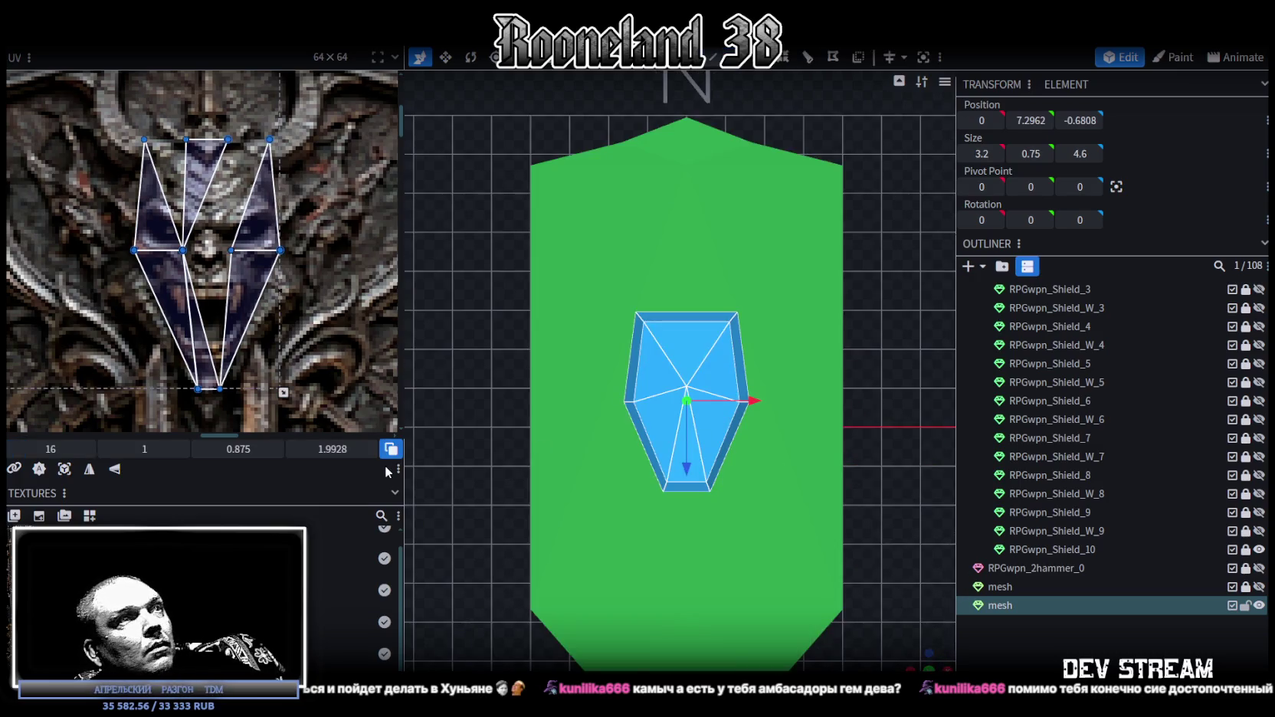
pyautogui.click(65, 471)
# - Move and shrink the gem's UV island to fit the door-shield skull on the texture
pyautogui.scroll(-3, 134, 368)
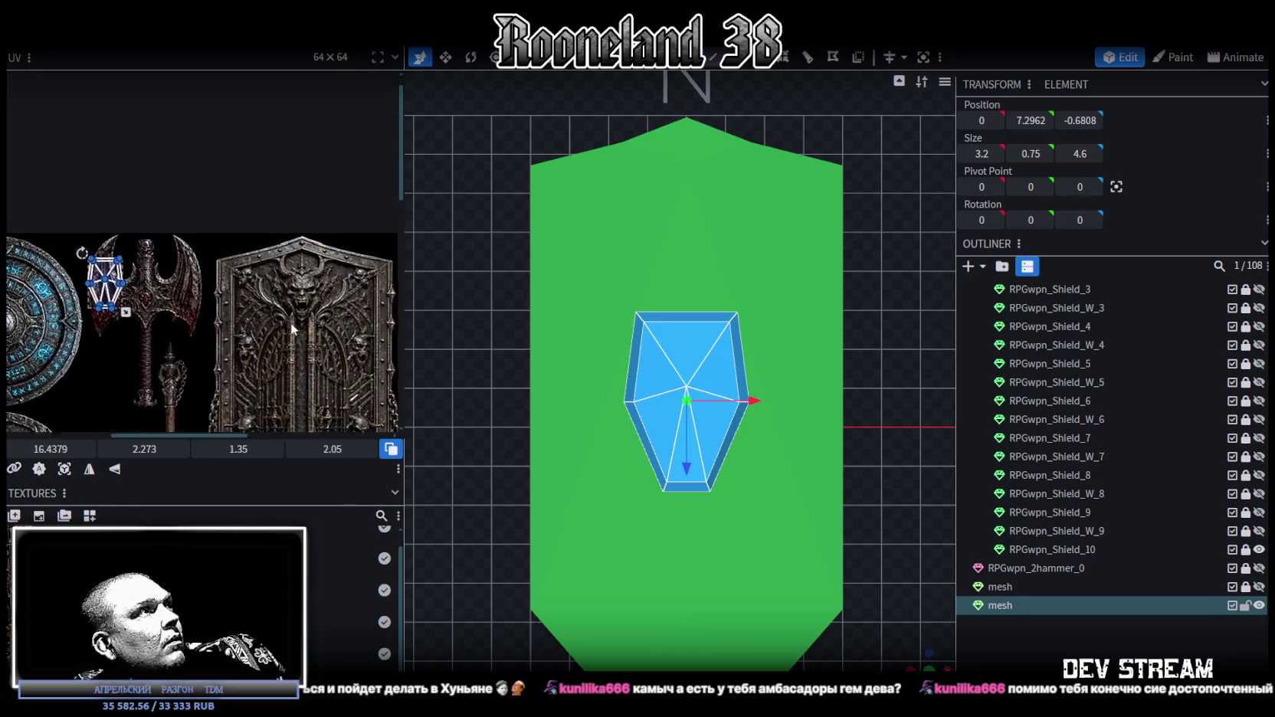
pyautogui.moveTo(111, 270)
pyautogui.mouseDown()
pyautogui.moveTo(307, 282)
pyautogui.moveTo(246, 289)
pyautogui.mouseUp()
pyautogui.scroll(2, 291, 287)
pyautogui.scroll(3, 260, 289)
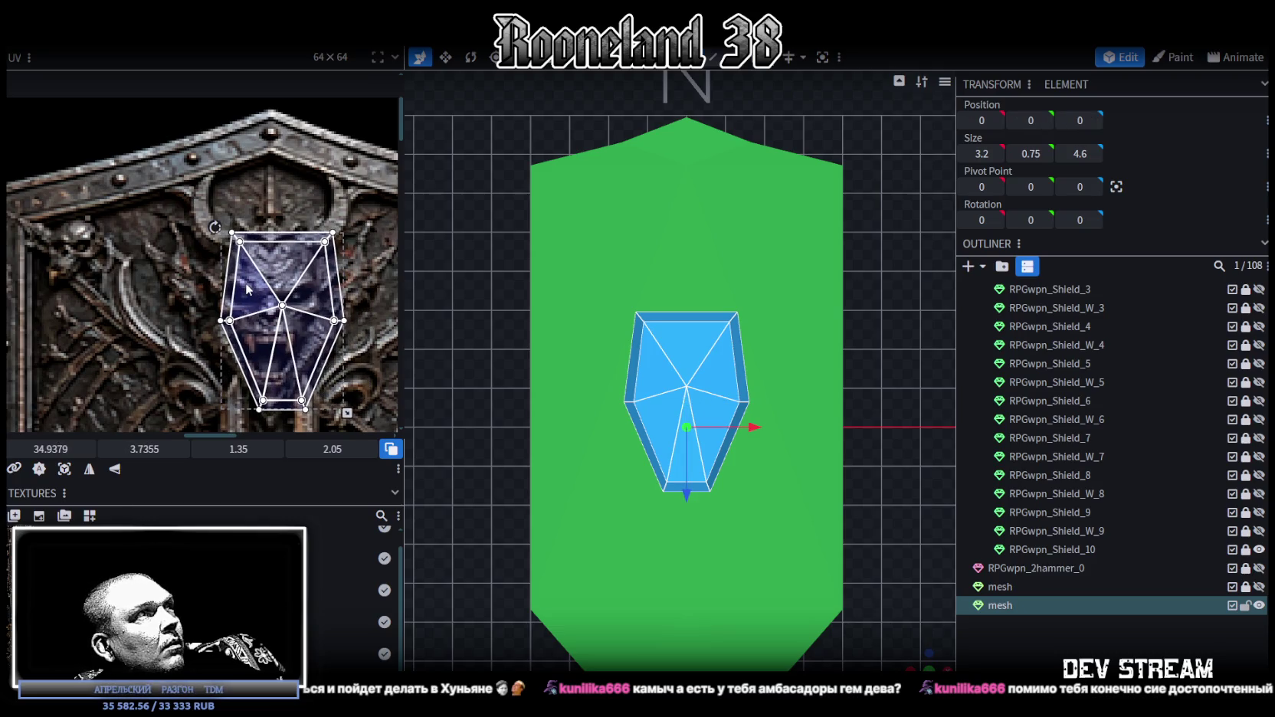
pyautogui.moveTo(348, 413); pyautogui.dragTo(335, 407)
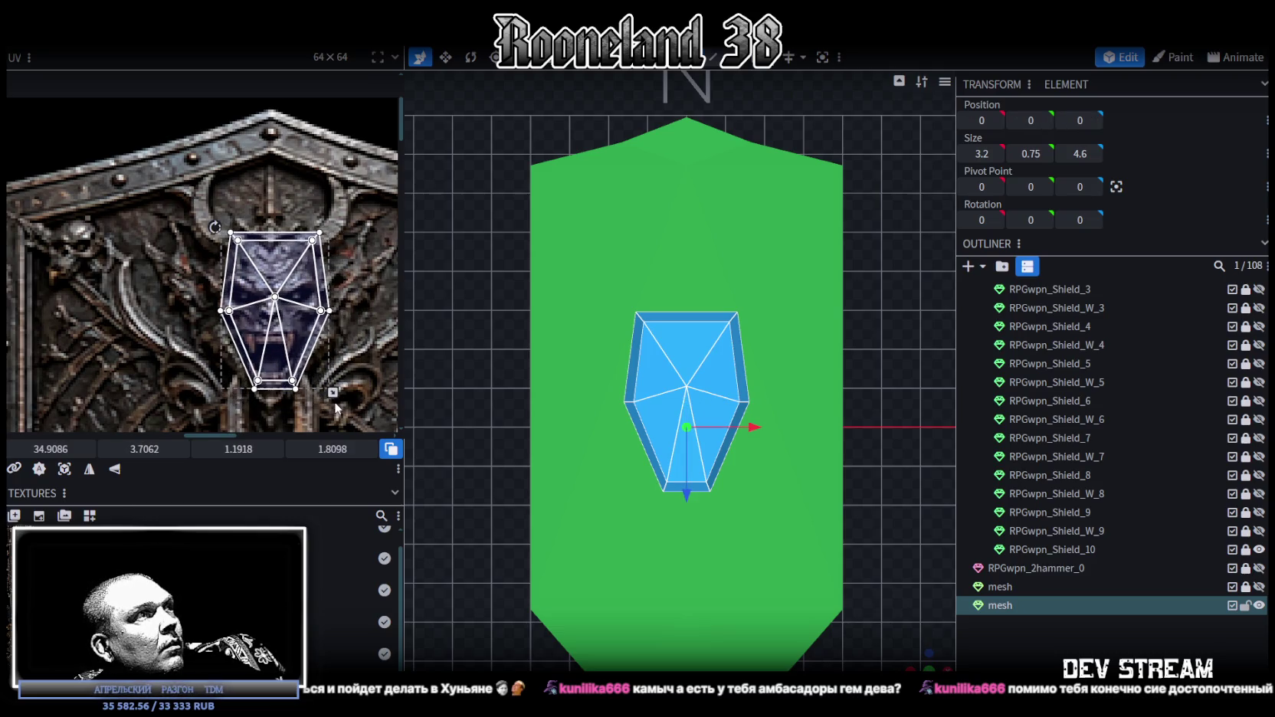
pyautogui.moveTo(303, 343); pyautogui.dragTo(299, 346)
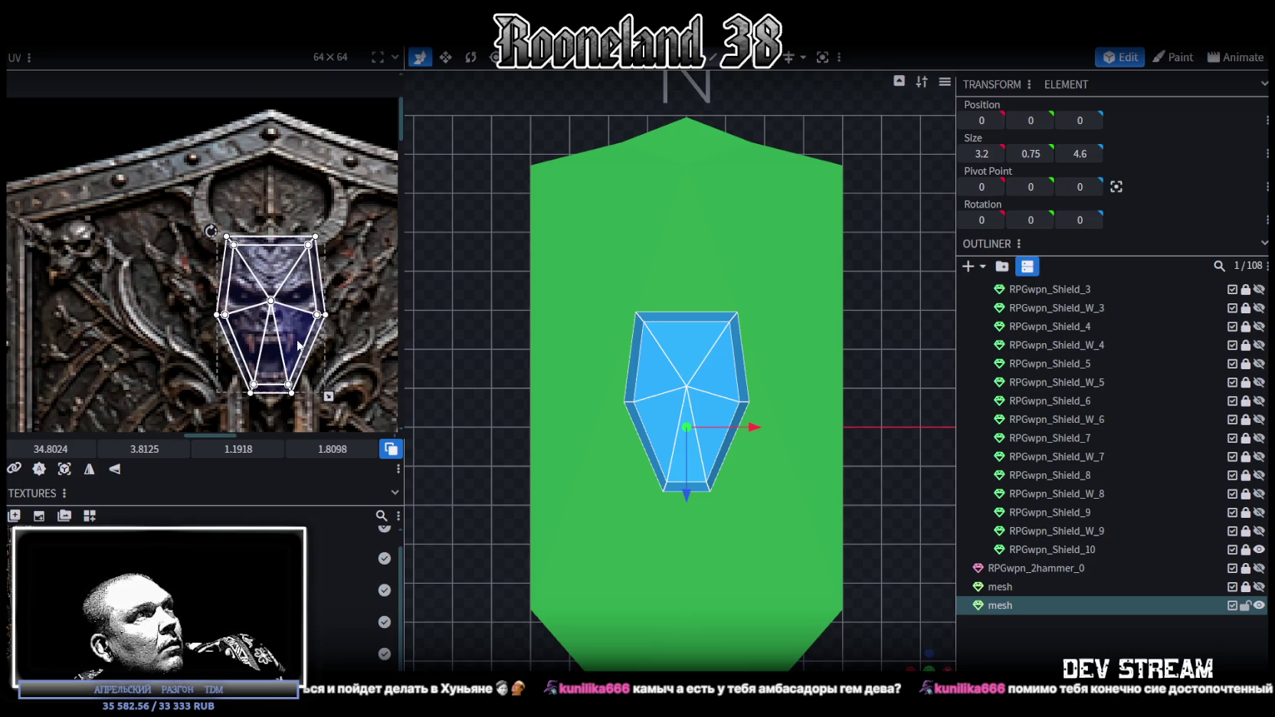
pyautogui.moveTo(298, 346); pyautogui.dragTo(298, 345)
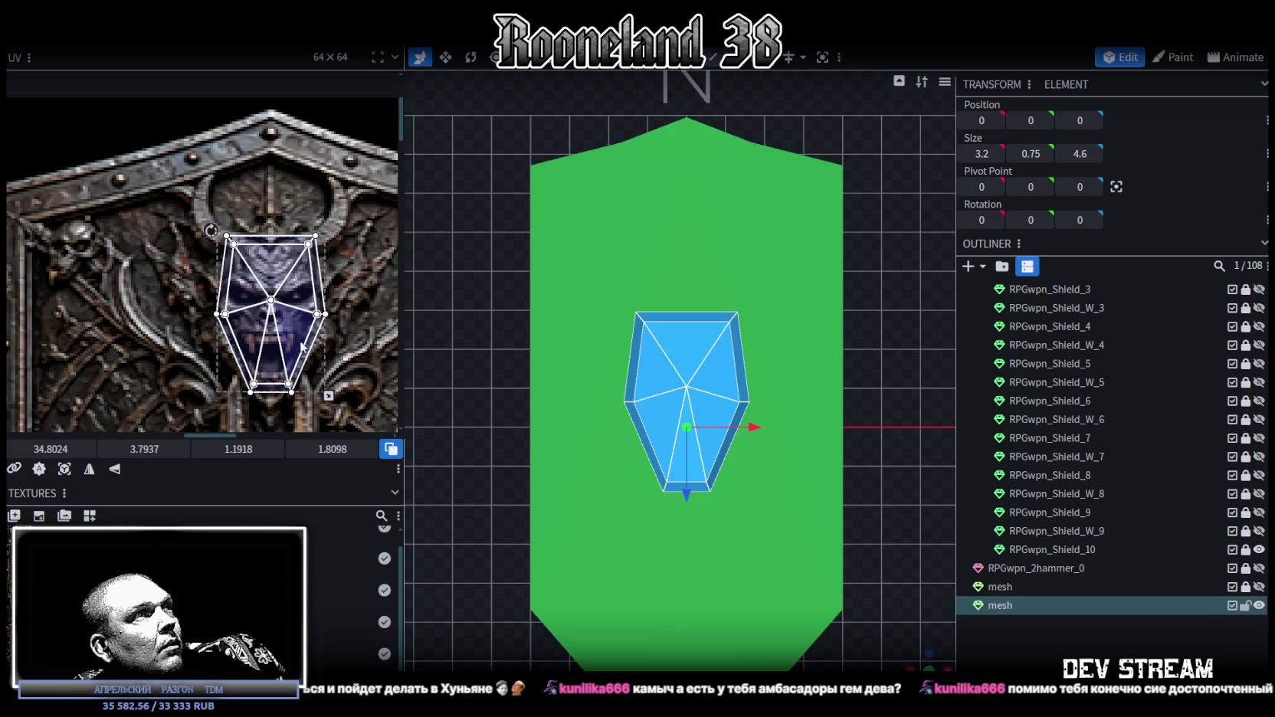
pyautogui.scroll(2, 619, 441)
pyautogui.scroll(2, 813, 512)
pyautogui.scroll(-4, 813, 512)
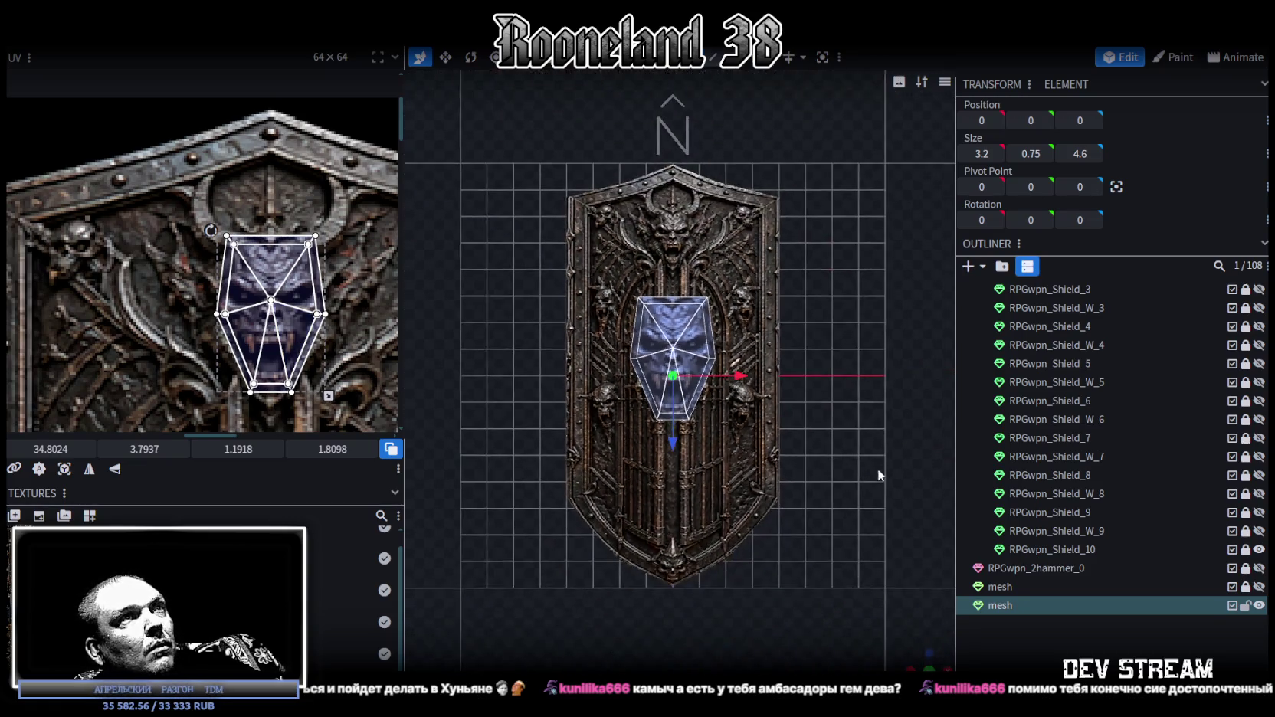
# - Move the whole gem down onto the shield at 0, 2.7962, -4.7808
pyautogui.moveTo(927, 660)
pyautogui.mouseDown()
pyautogui.moveTo(748, 540)
pyautogui.moveTo(755, 562)
pyautogui.mouseUp()
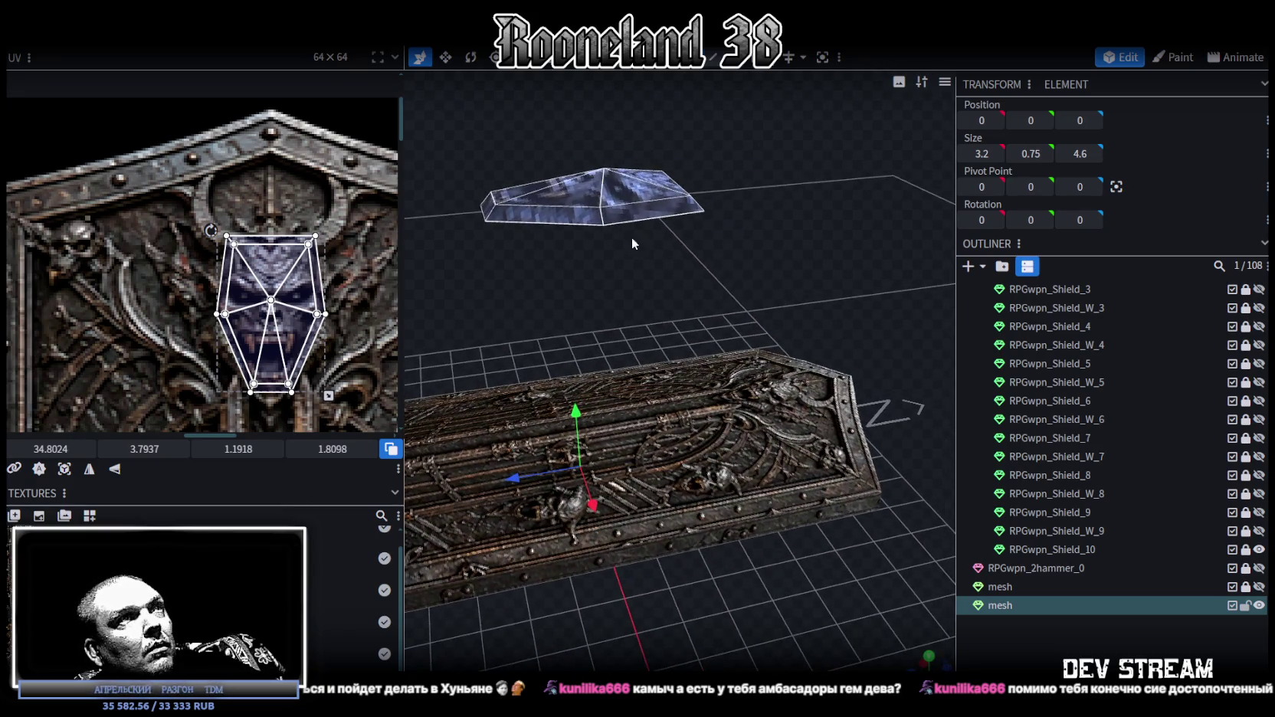
pyautogui.click(595, 214)
pyautogui.hotkey('ctrl', 'a')
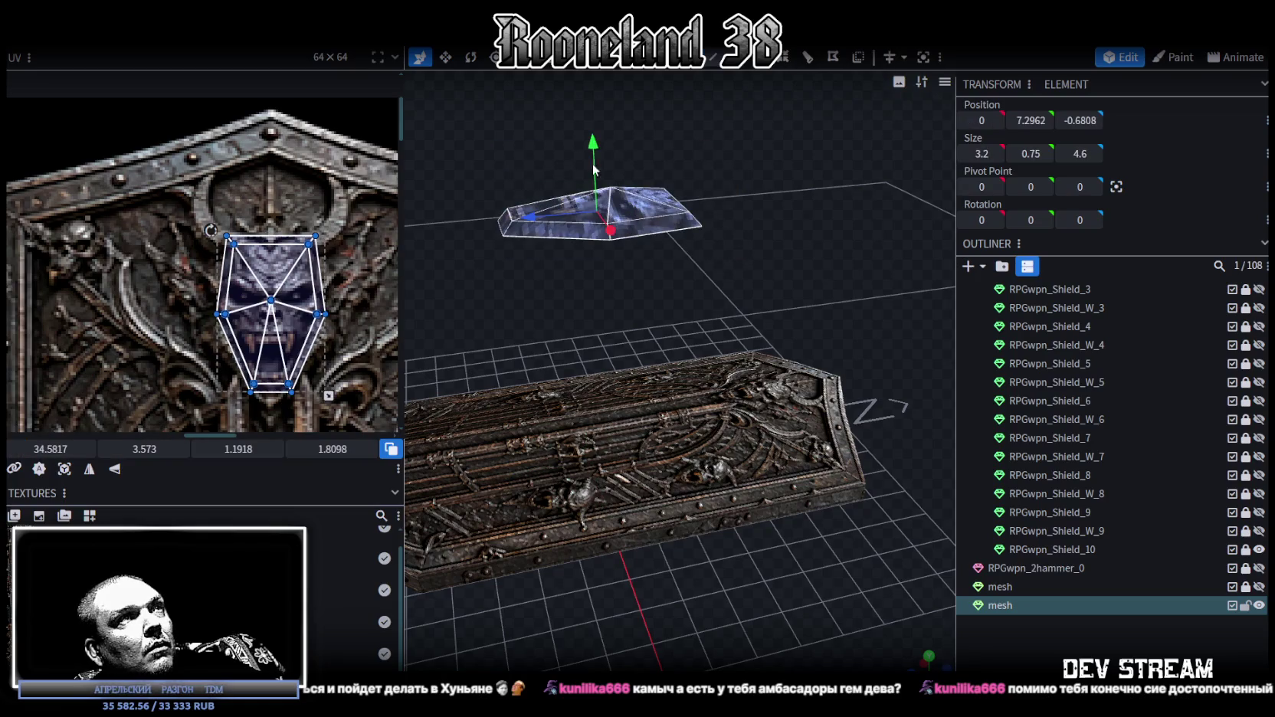
pyautogui.moveTo(530, 221); pyautogui.dragTo(686, 223)
pyautogui.moveTo(747, 149); pyautogui.dragTo(773, 338)
pyautogui.moveTo(747, 247)
pyautogui.mouseDown()
pyautogui.moveTo(853, 343)
pyautogui.moveTo(844, 168)
pyautogui.moveTo(844, 268)
pyautogui.moveTo(862, 230)
pyautogui.moveTo(660, 277)
pyautogui.moveTo(693, 226)
pyautogui.moveTo(763, 336)
pyautogui.mouseUp()
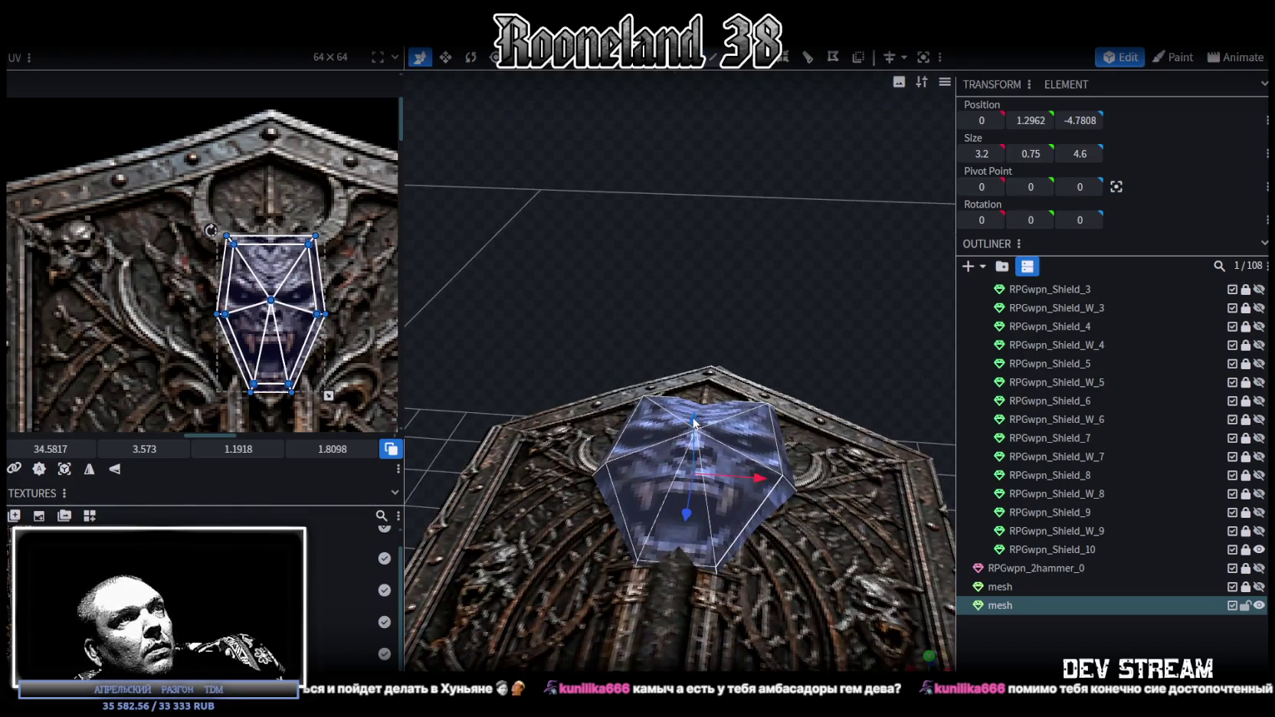
pyautogui.moveTo(693, 422)
pyautogui.mouseDown()
pyautogui.moveTo(695, 337)
pyautogui.moveTo(684, 452)
pyautogui.mouseUp()
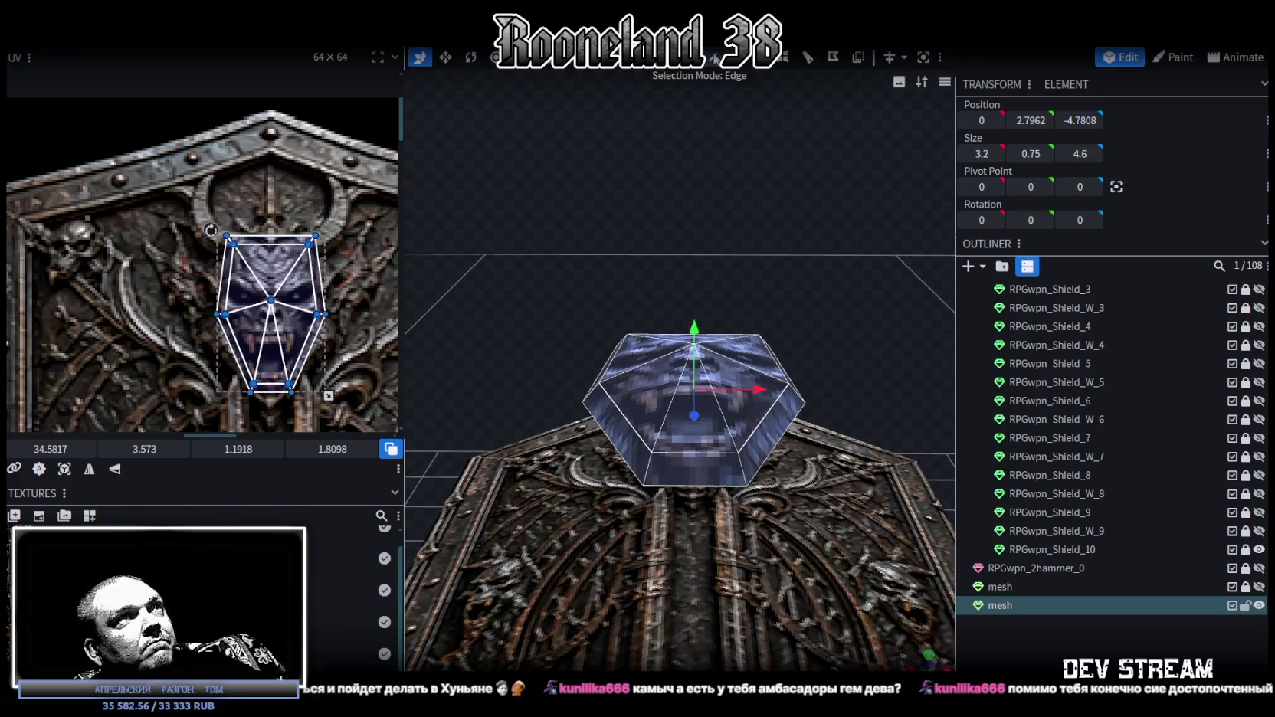
# - Add a loop cut across the skull gem
pyautogui.click(684, 452)
pyautogui.click(782, 58)
pyautogui.moveTo(824, 217)
pyautogui.mouseDown()
pyautogui.moveTo(565, 287)
pyautogui.moveTo(748, 466)
pyautogui.mouseUp()
pyautogui.click(782, 60)
pyautogui.moveTo(705, 223)
pyautogui.mouseDown()
pyautogui.moveTo(694, 159)
pyautogui.moveTo(703, 214)
pyautogui.moveTo(737, 256)
pyautogui.moveTo(924, 191)
pyautogui.moveTo(934, 175)
pyautogui.moveTo(914, 222)
pyautogui.moveTo(864, 266)
pyautogui.moveTo(822, 227)
pyautogui.moveTo(702, 183)
pyautogui.mouseUp()
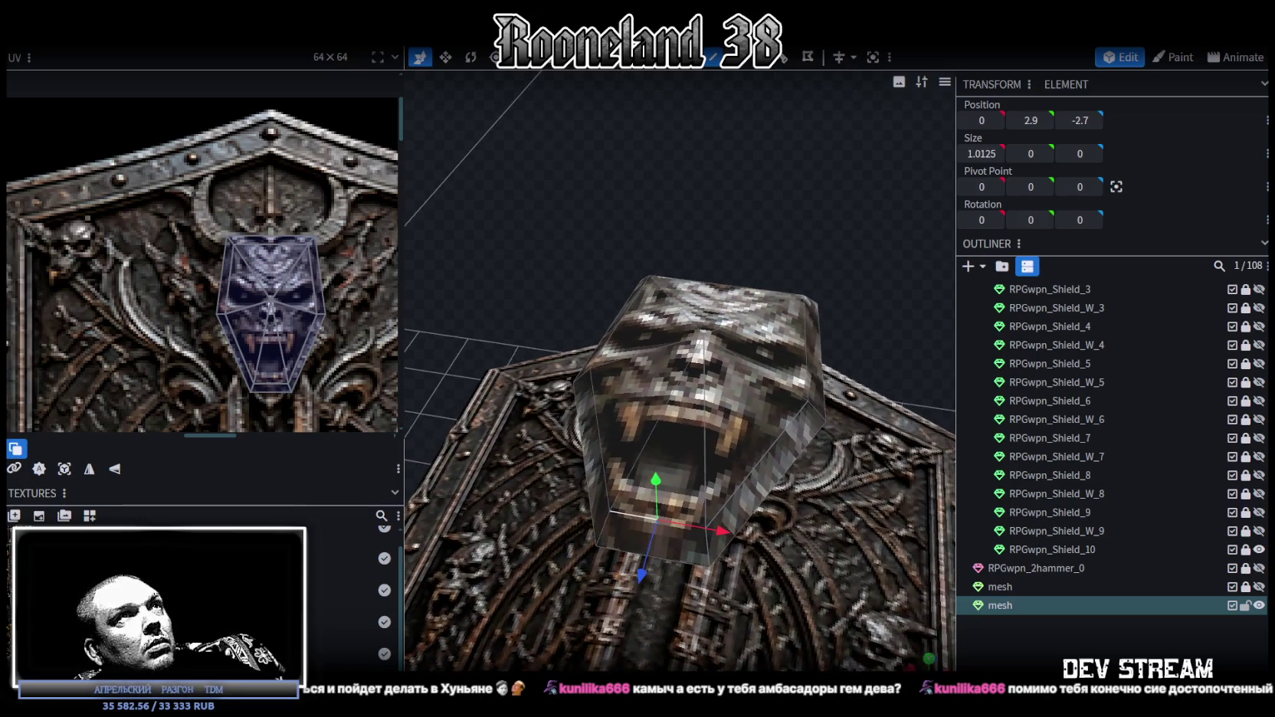
# - Add a second loop cut through the gem's bottom face and set its offset
pyautogui.click(692, 536)
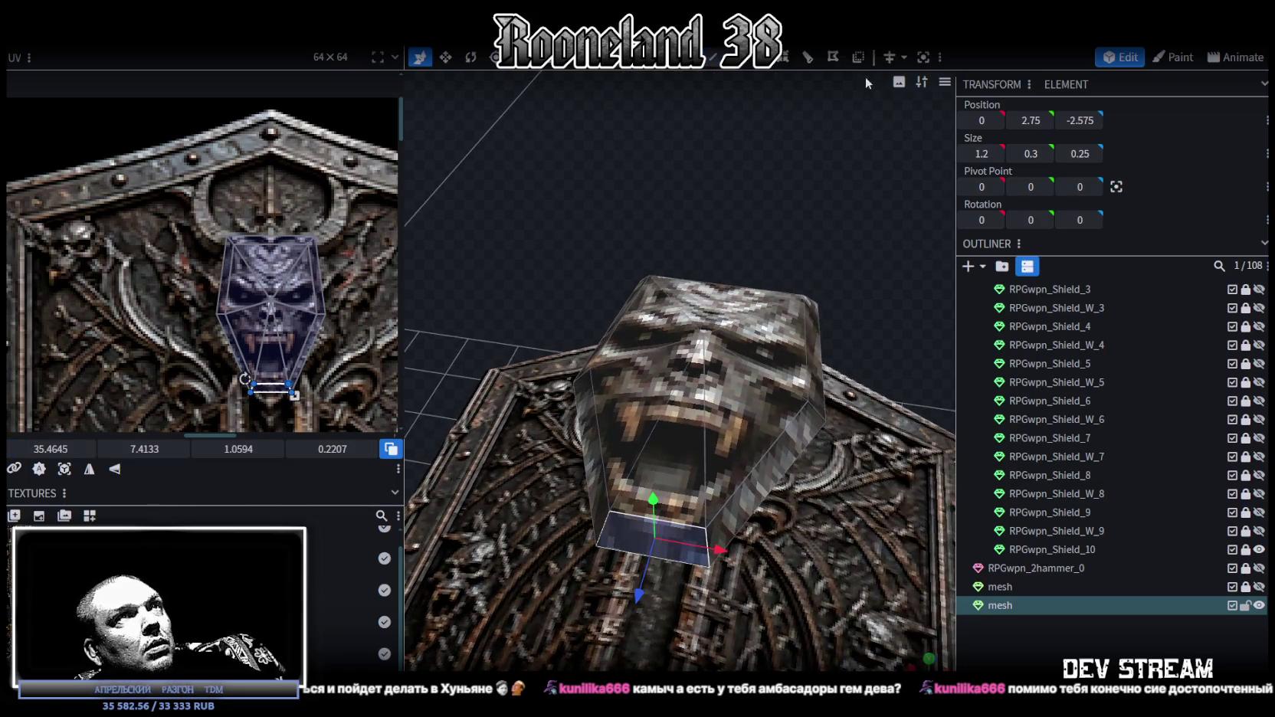
pyautogui.click(809, 57)
pyautogui.moveTo(797, 203); pyautogui.dragTo(862, 446)
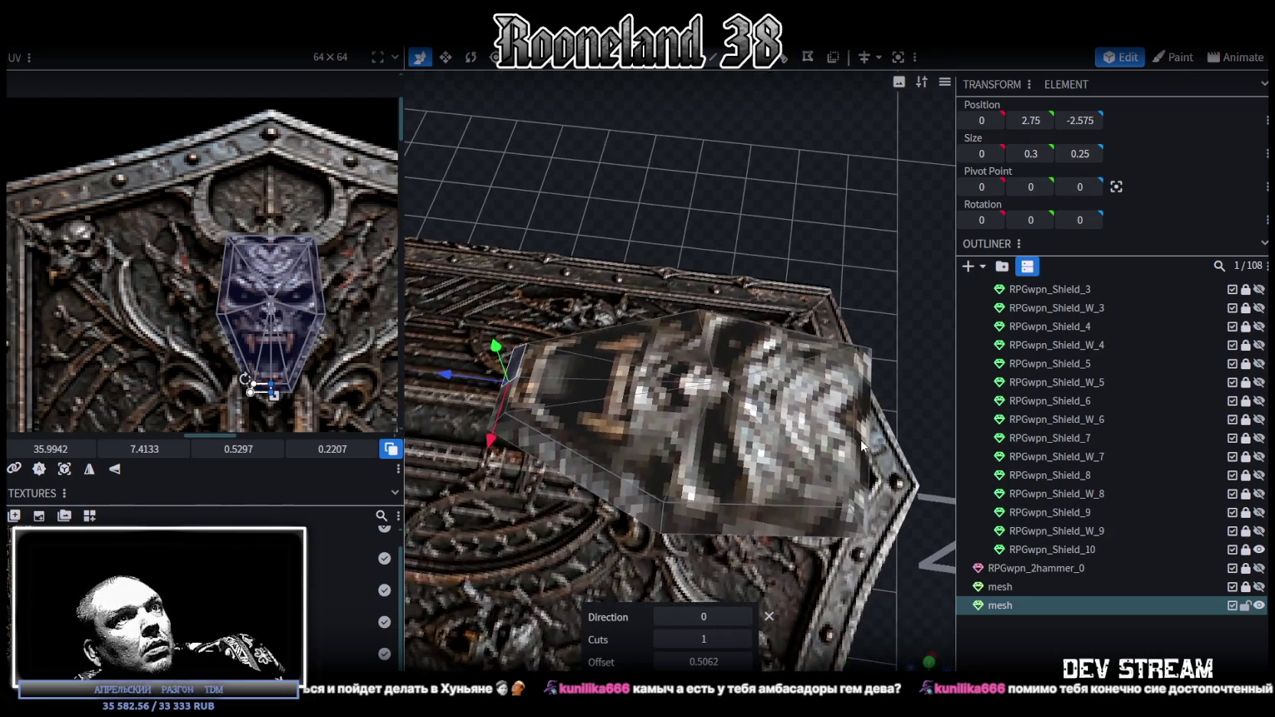
pyautogui.moveTo(736, 206); pyautogui.dragTo(912, 170)
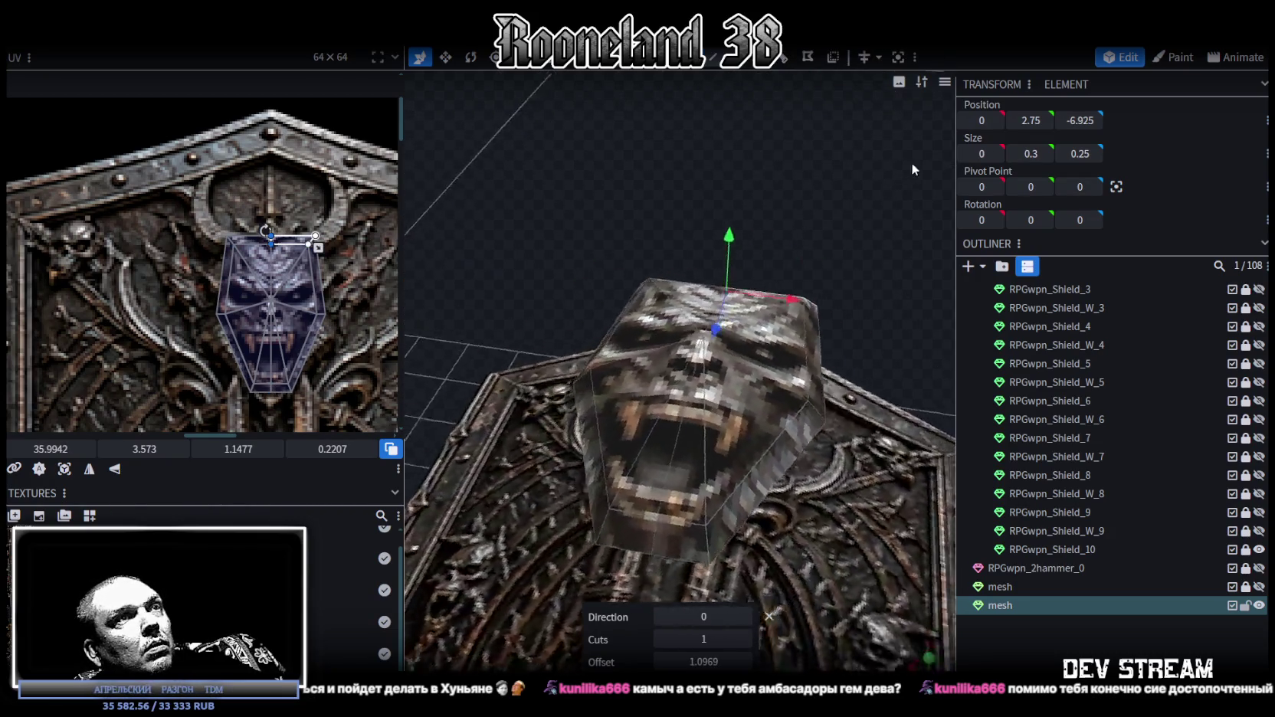
pyautogui.click(715, 58)
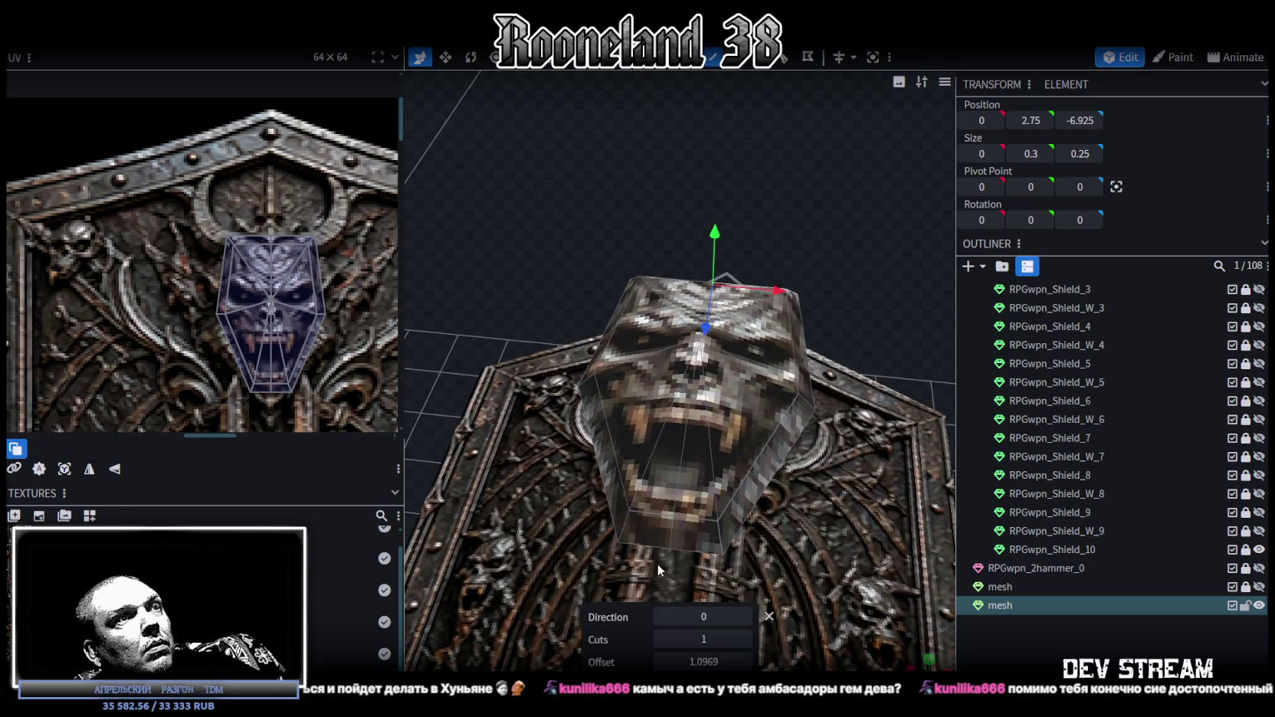
# - Stretch the lower UV triangle down so it covers the skull's fanged jaw
pyautogui.moveTo(675, 539); pyautogui.dragTo(741, 297)
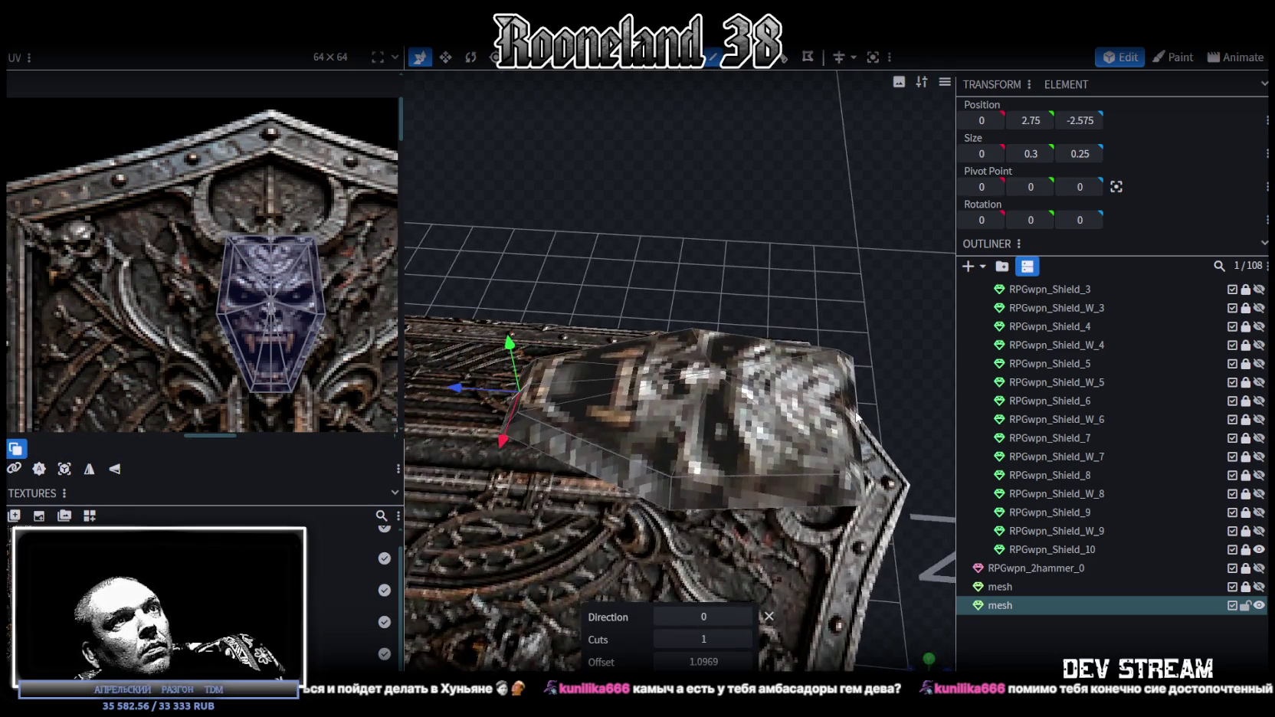
pyautogui.moveTo(858, 416)
pyautogui.mouseDown()
pyautogui.moveTo(730, 397)
pyautogui.moveTo(774, 406)
pyautogui.mouseUp()
pyautogui.press('v')
pyautogui.scroll(3, 313, 258)
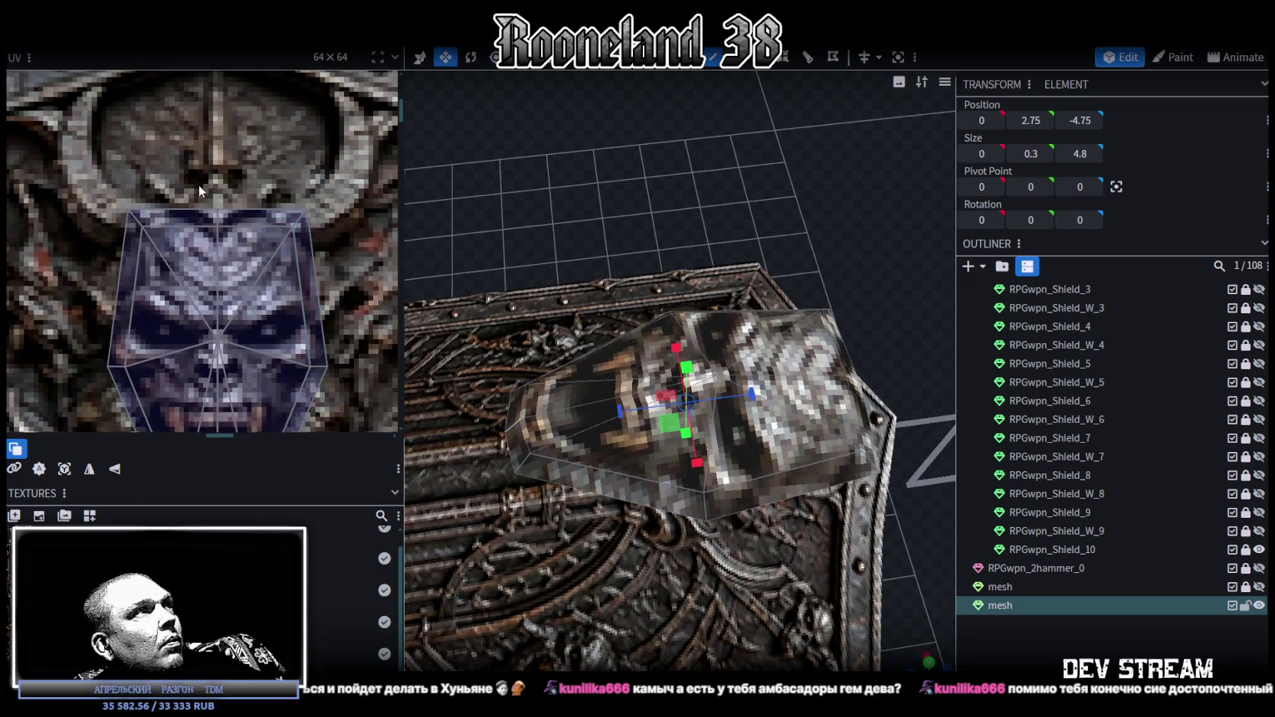
pyautogui.click(199, 183)
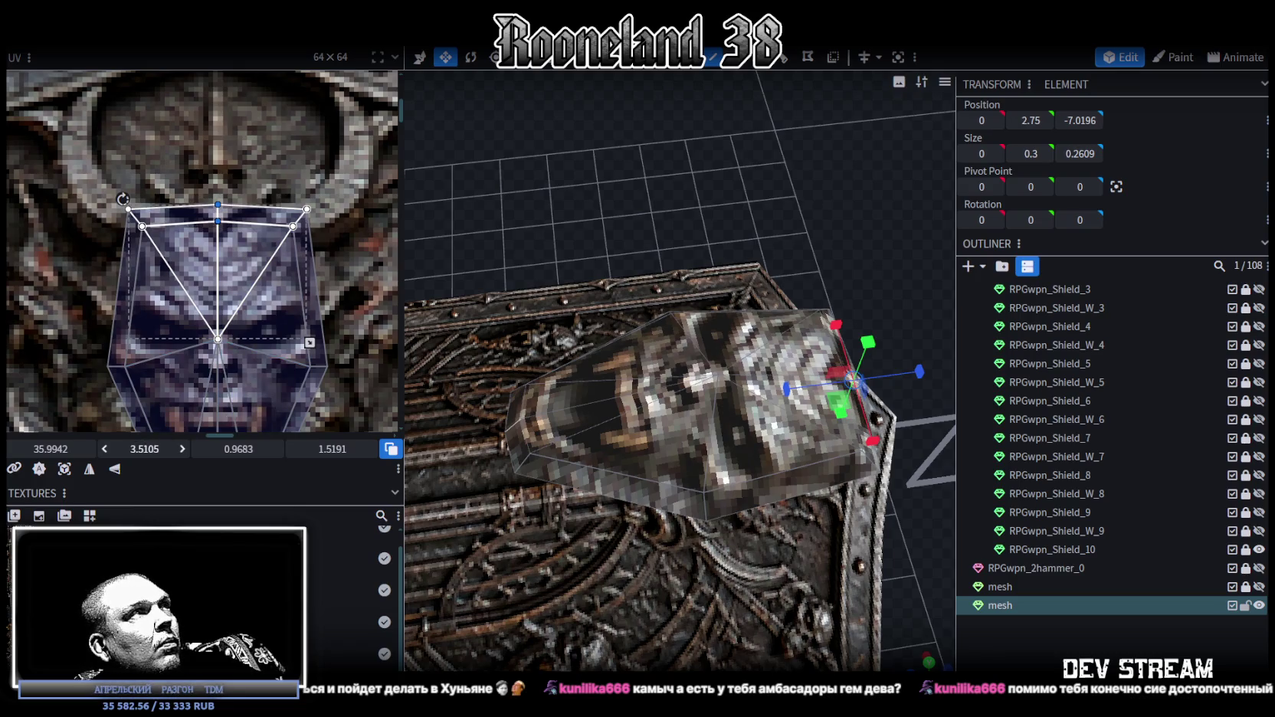
pyautogui.moveTo(264, 370); pyautogui.dragTo(327, 203, button='middle')
pyautogui.click(259, 372)
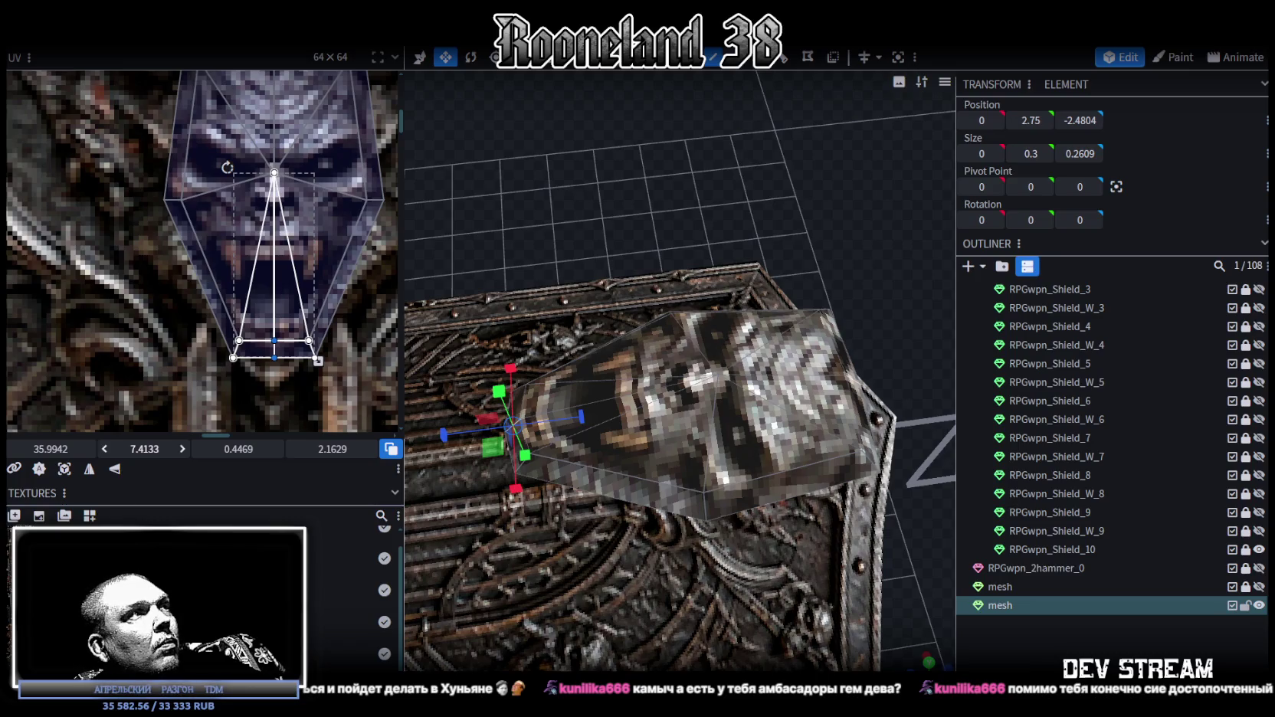
pyautogui.moveTo(318, 360); pyautogui.dragTo(318, 384)
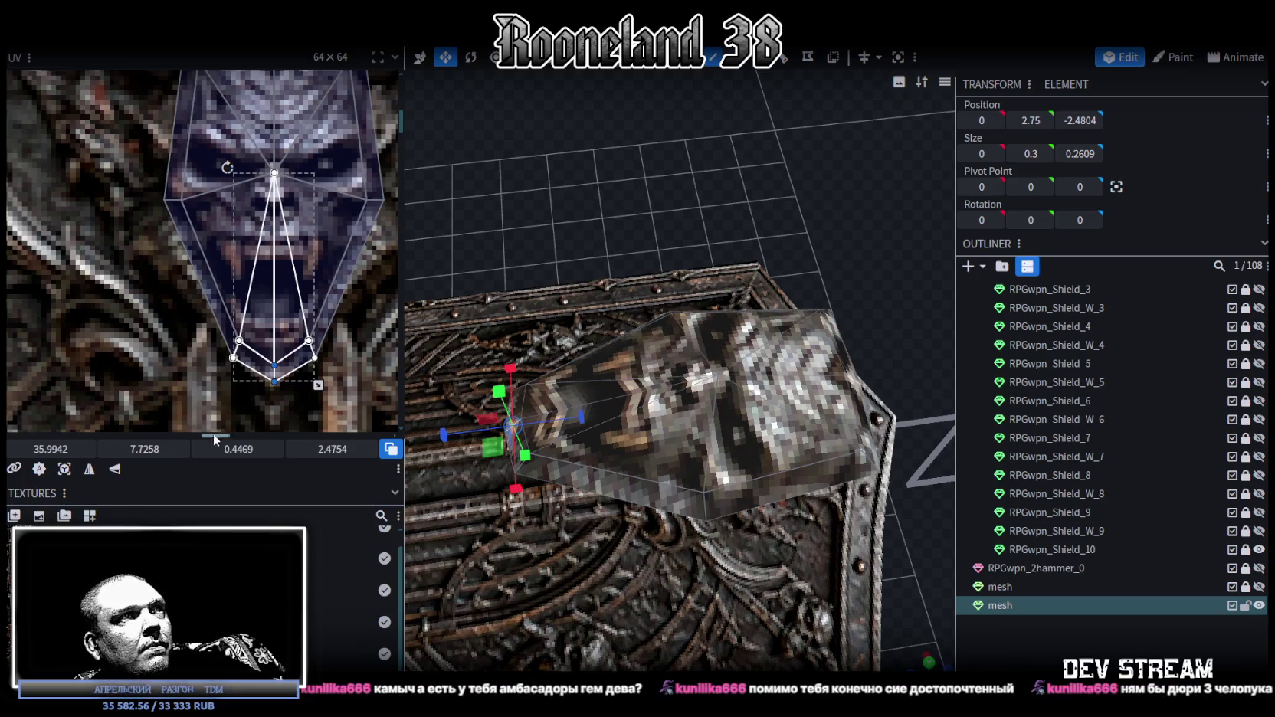
pyautogui.moveTo(125, 451); pyautogui.dragTo(115, 452)
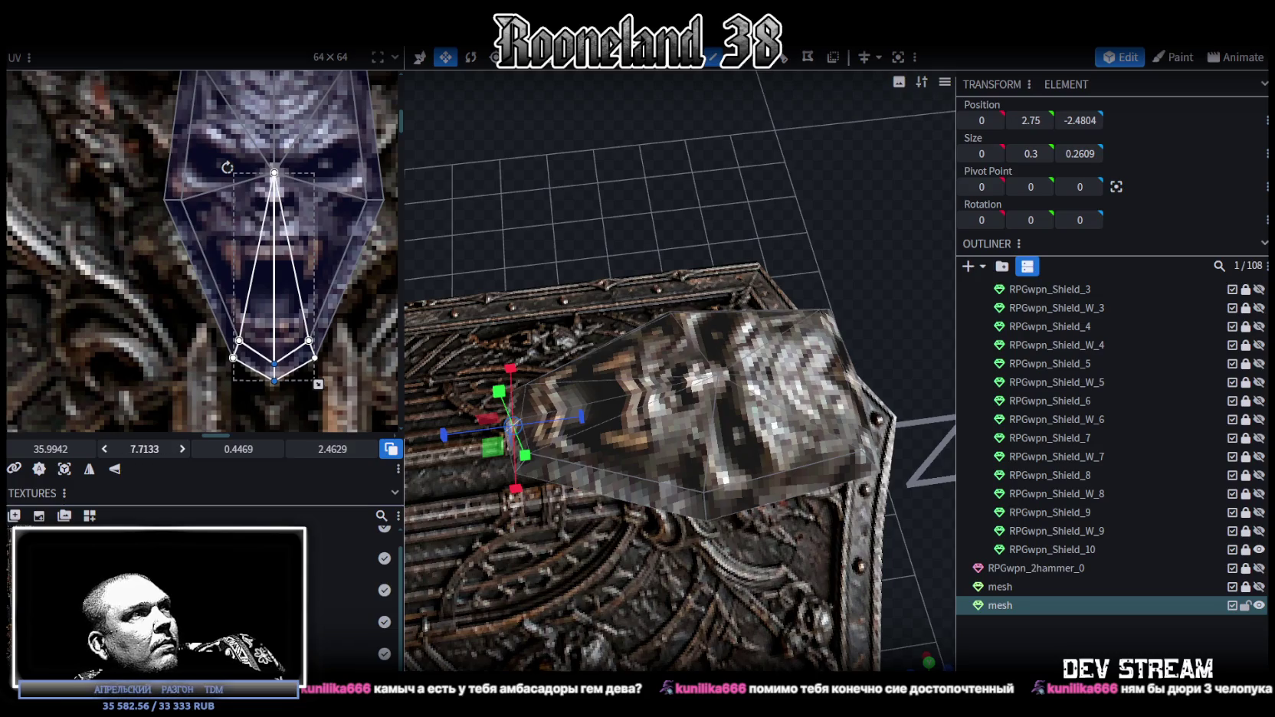
# - Move the piece along Z to 0, 2.75, -2.2804 on the shield
pyautogui.moveTo(699, 380); pyautogui.dragTo(676, 244)
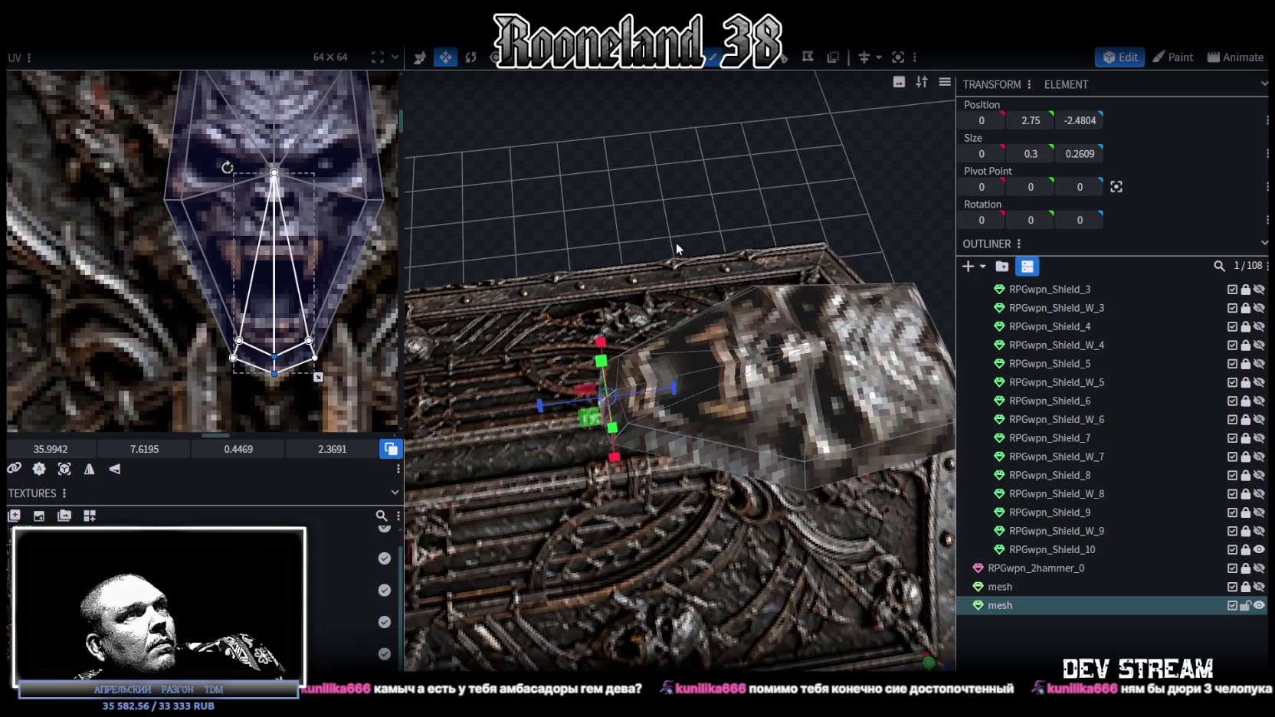
pyautogui.press('v')
pyautogui.moveTo(571, 437)
pyautogui.mouseDown()
pyautogui.moveTo(550, 442)
pyautogui.moveTo(776, 272)
pyautogui.moveTo(745, 156)
pyautogui.moveTo(754, 215)
pyautogui.moveTo(769, 200)
pyautogui.moveTo(732, 212)
pyautogui.moveTo(725, 137)
pyautogui.mouseUp()
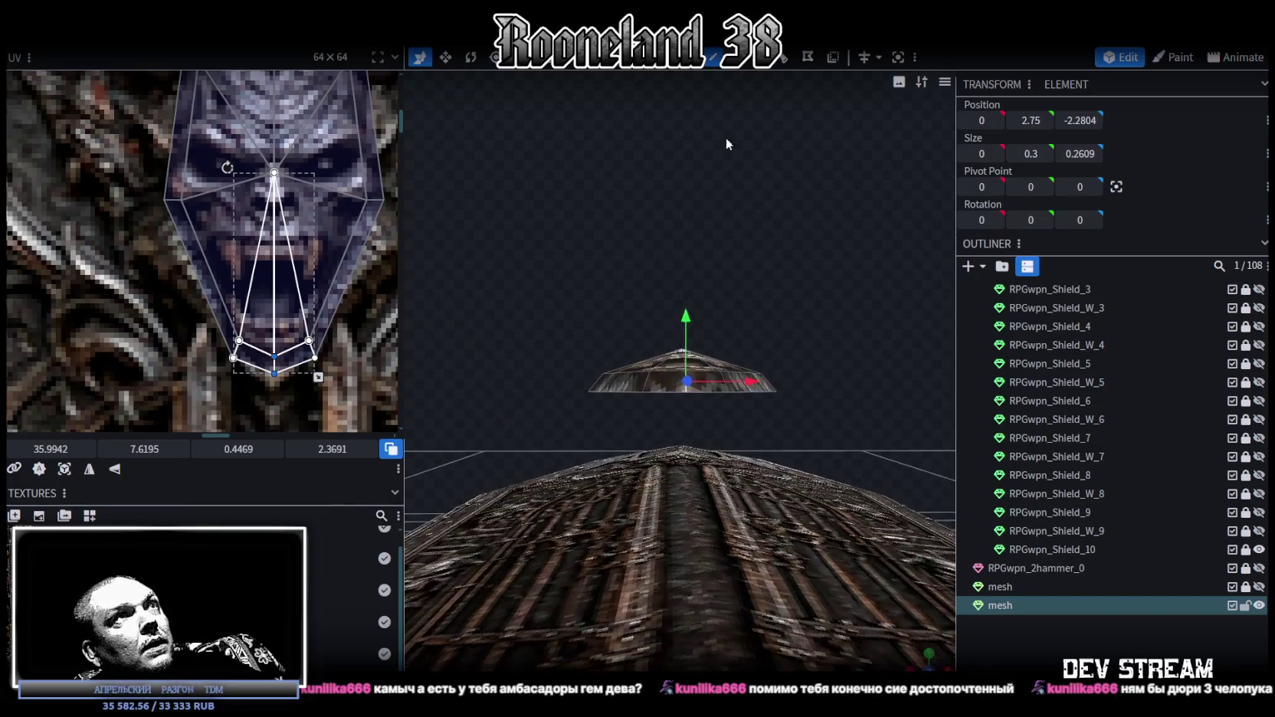
# - Raise a shield face into a peak
pyautogui.moveTo(732, 73)
pyautogui.mouseDown()
pyautogui.moveTo(684, 262)
pyautogui.moveTo(661, 282)
pyautogui.moveTo(792, 306)
pyautogui.moveTo(815, 287)
pyautogui.mouseUp()
pyautogui.click(670, 291)
pyautogui.click(682, 399)
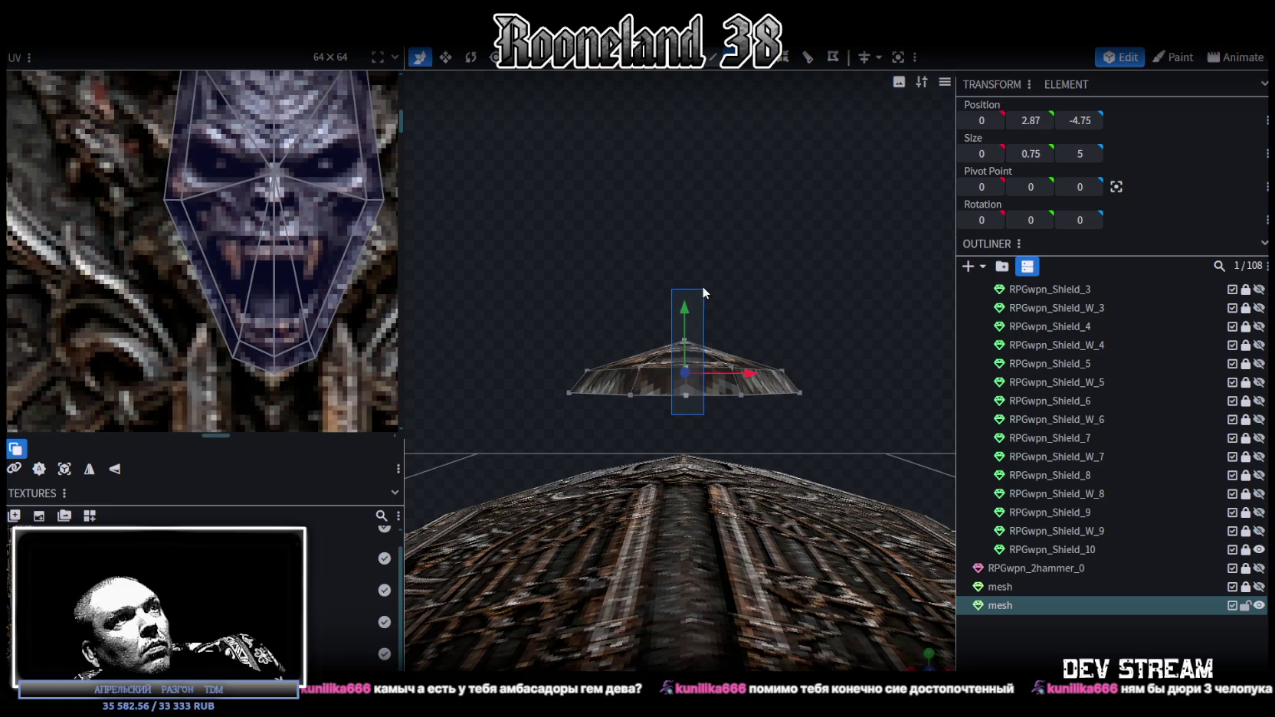
pyautogui.moveTo(685, 309)
pyautogui.mouseDown()
pyautogui.moveTo(688, 294)
pyautogui.moveTo(772, 304)
pyautogui.moveTo(742, 370)
pyautogui.moveTo(625, 316)
pyautogui.moveTo(641, 383)
pyautogui.mouseUp()
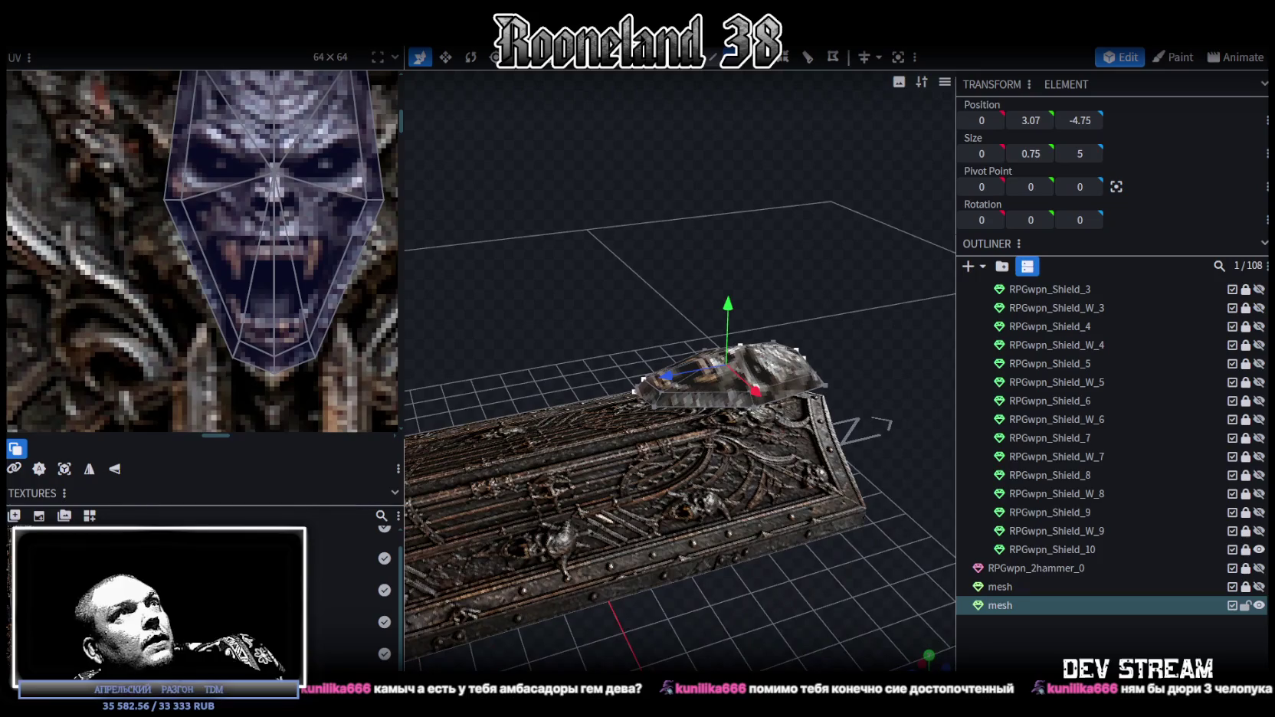
# - Select the whole demon-face mesh and preview Transform > Scale at about 0.51 from top view
pyautogui.doubleClick(640, 384)
pyautogui.moveTo(786, 223); pyautogui.dragTo(784, 263)
pyautogui.scroll(-2, 783, 263)
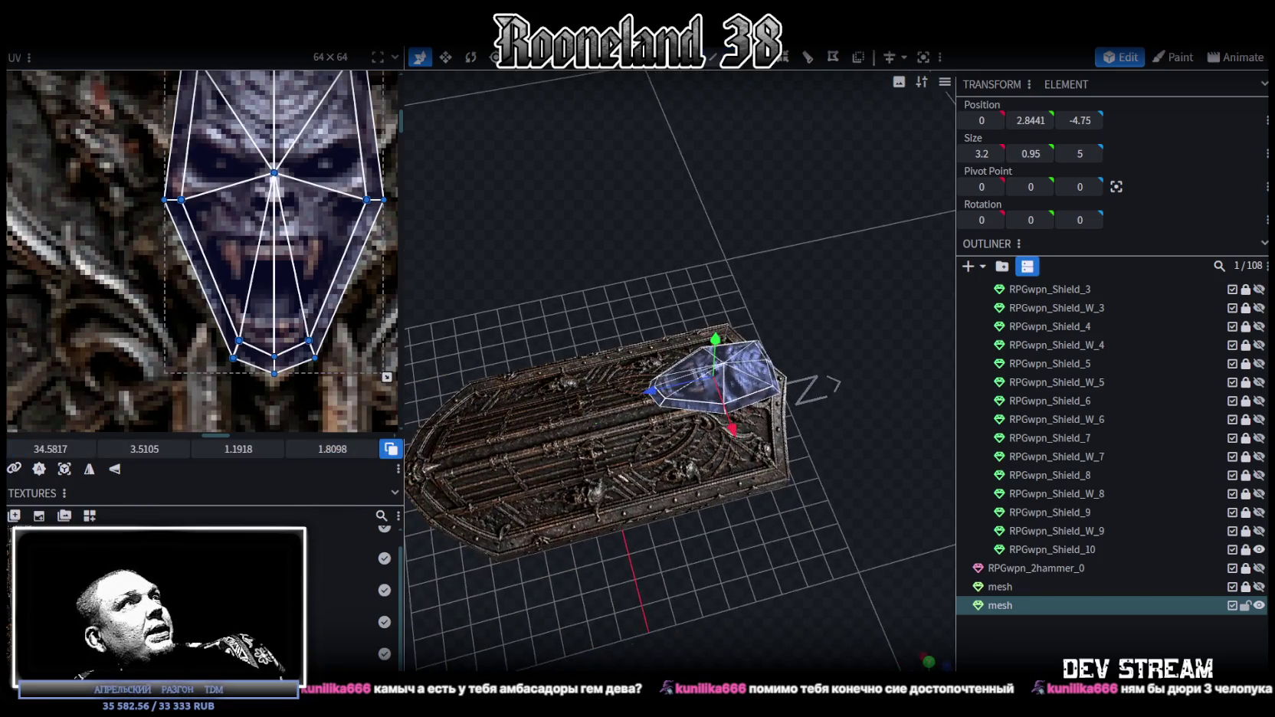
pyautogui.click(929, 659)
pyautogui.scroll(2, 802, 460)
pyautogui.scroll(2, 777, 443)
pyautogui.click(175, 34)
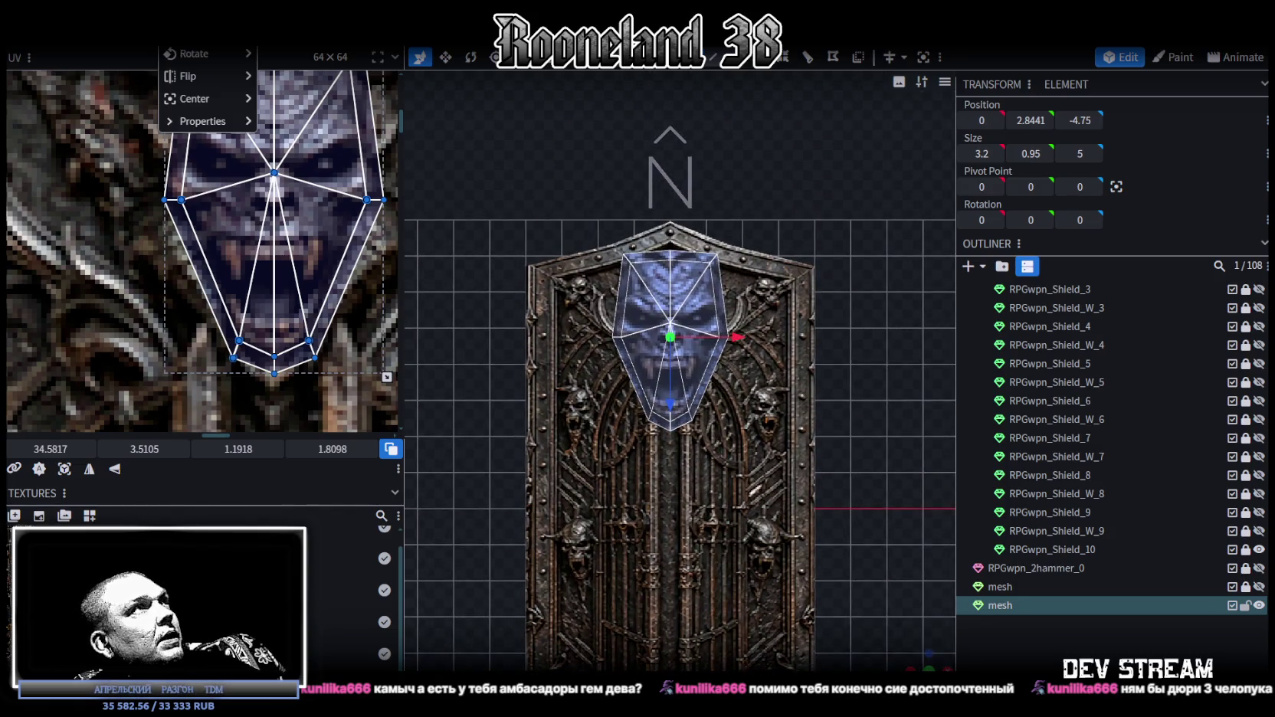
pyautogui.click(184, 54)
pyautogui.moveTo(549, 140); pyautogui.dragTo(515, 142)
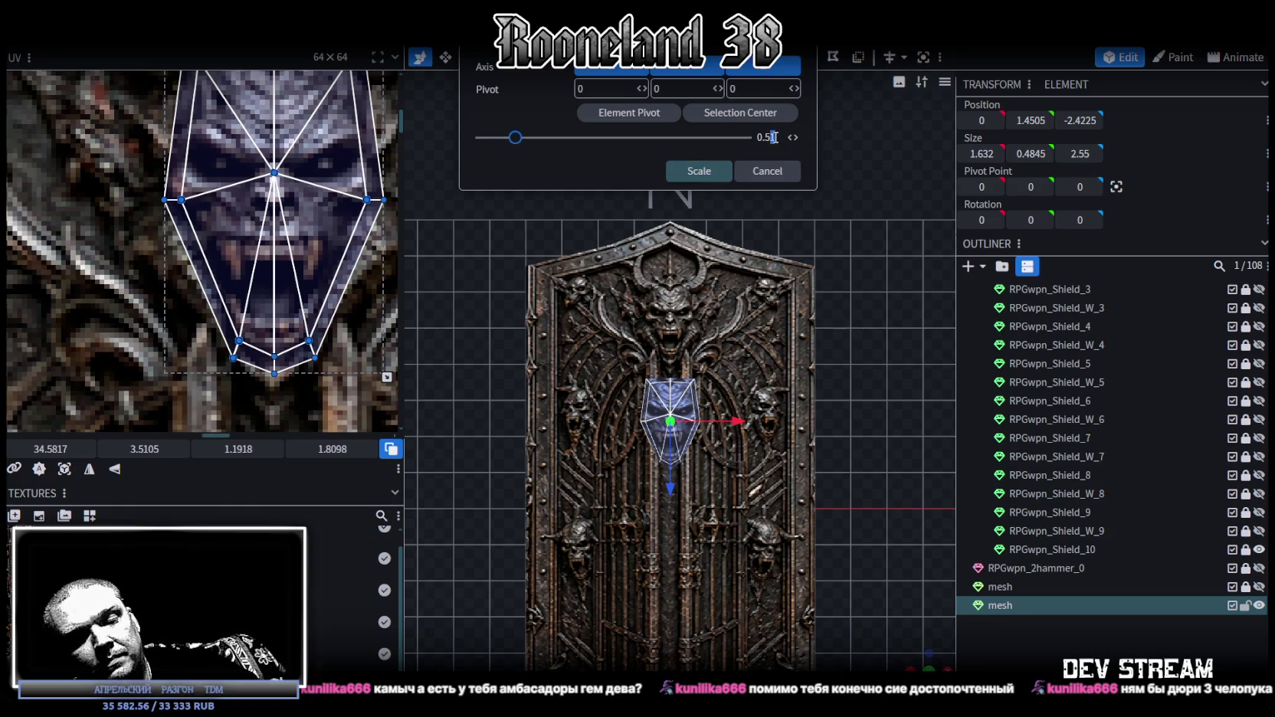
# - Apply the half-size scale and move the piece toward the shield's top end
pyautogui.press('BackSpace')
pyautogui.press('Return')
pyautogui.moveTo(675, 527); pyautogui.dragTo(680, 433)
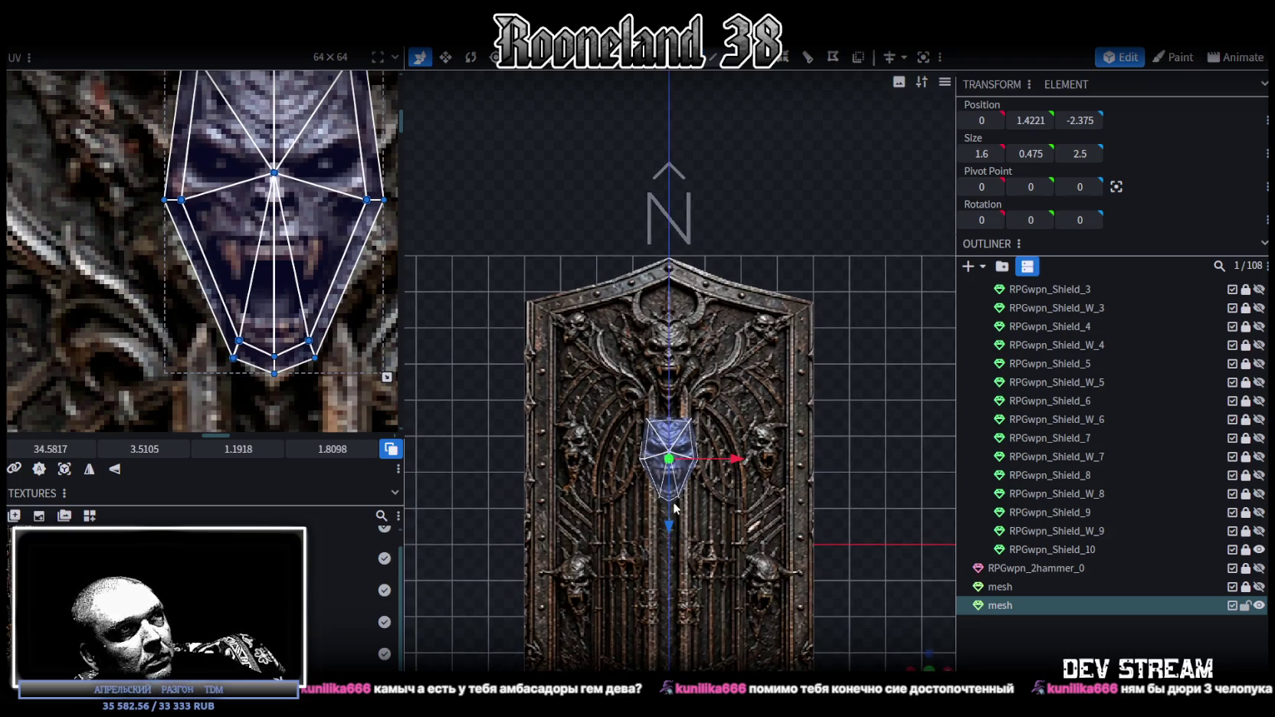
pyautogui.scroll(5, 682, 435)
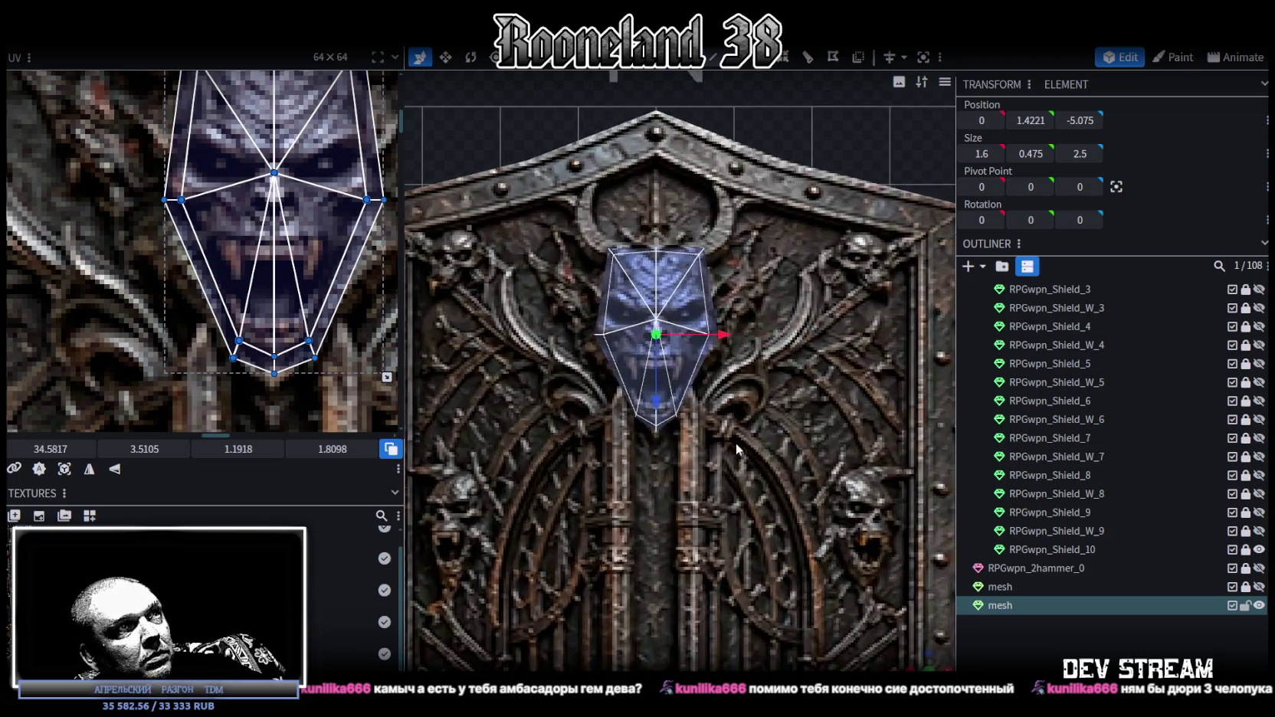
pyautogui.moveTo(935, 638)
pyautogui.mouseDown(button='middle')
pyautogui.moveTo(696, 331)
pyautogui.moveTo(602, 351)
pyautogui.mouseUp(button='middle')
pyautogui.moveTo(689, 320); pyautogui.dragTo(693, 311)
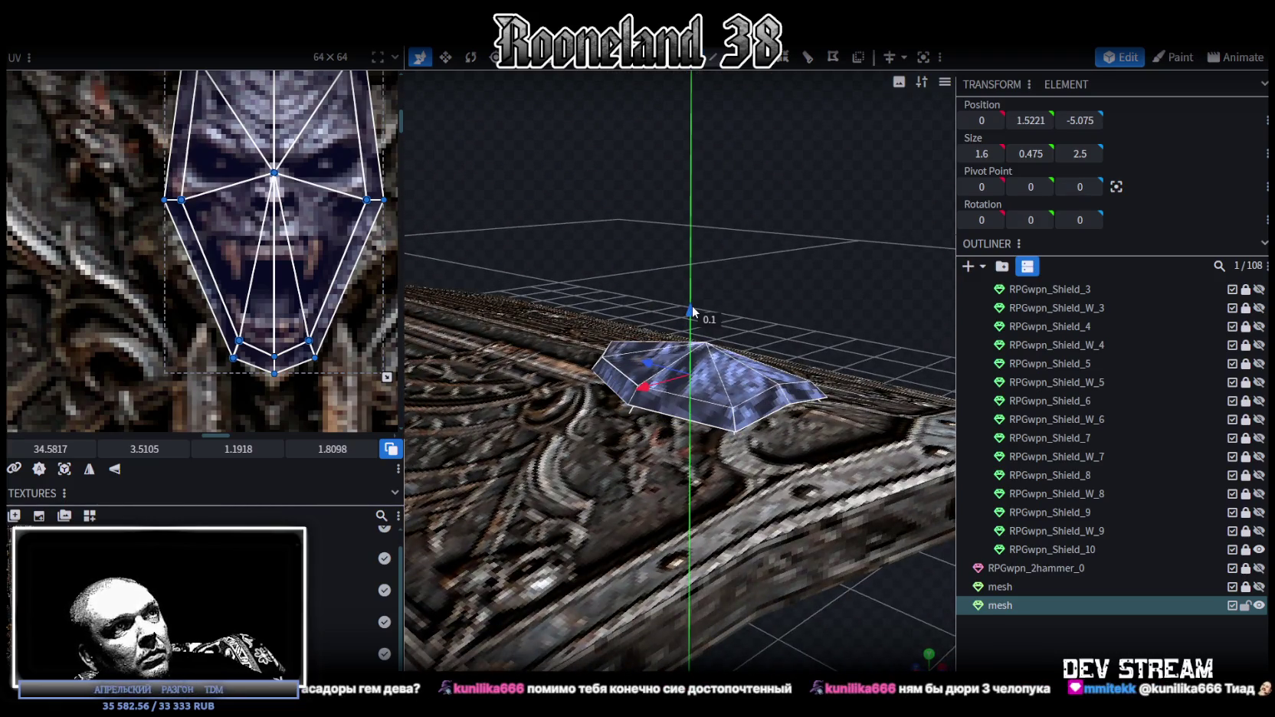
pyautogui.moveTo(693, 315); pyautogui.dragTo(693, 328)
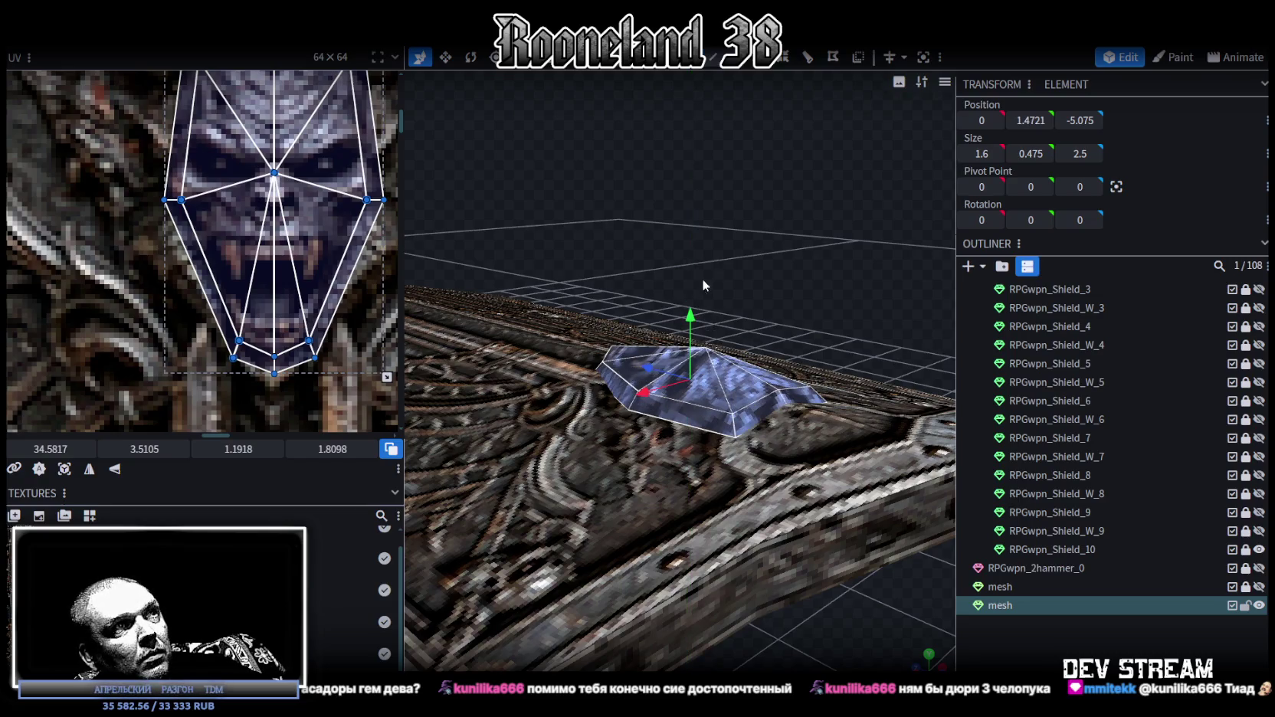
pyautogui.moveTo(702, 278)
pyautogui.mouseDown(button='middle')
pyautogui.moveTo(763, 208)
pyautogui.moveTo(876, 220)
pyautogui.moveTo(772, 233)
pyautogui.moveTo(719, 411)
pyautogui.mouseUp(button='middle')
# - Raise individual faces of the demon-face piece along Y so it sits on the surface
pyautogui.press('1')
pyautogui.moveTo(673, 303)
pyautogui.mouseDown(button='middle')
pyautogui.moveTo(756, 241)
pyautogui.moveTo(648, 463)
pyautogui.moveTo(456, 213)
pyautogui.moveTo(710, 399)
pyautogui.mouseUp(button='middle')
pyautogui.click(614, 490)
pyautogui.moveTo(823, 293)
pyautogui.mouseDown(button='middle')
pyautogui.moveTo(706, 230)
pyautogui.moveTo(694, 323)
pyautogui.mouseUp(button='middle')
pyautogui.moveTo(694, 323)
pyautogui.mouseDown()
pyautogui.moveTo(689, 312)
pyautogui.moveTo(693, 336)
pyautogui.mouseUp()
pyautogui.moveTo(682, 307)
pyautogui.mouseDown(button='middle')
pyautogui.moveTo(661, 277)
pyautogui.moveTo(774, 266)
pyautogui.moveTo(713, 91)
pyautogui.mouseUp(button='middle')
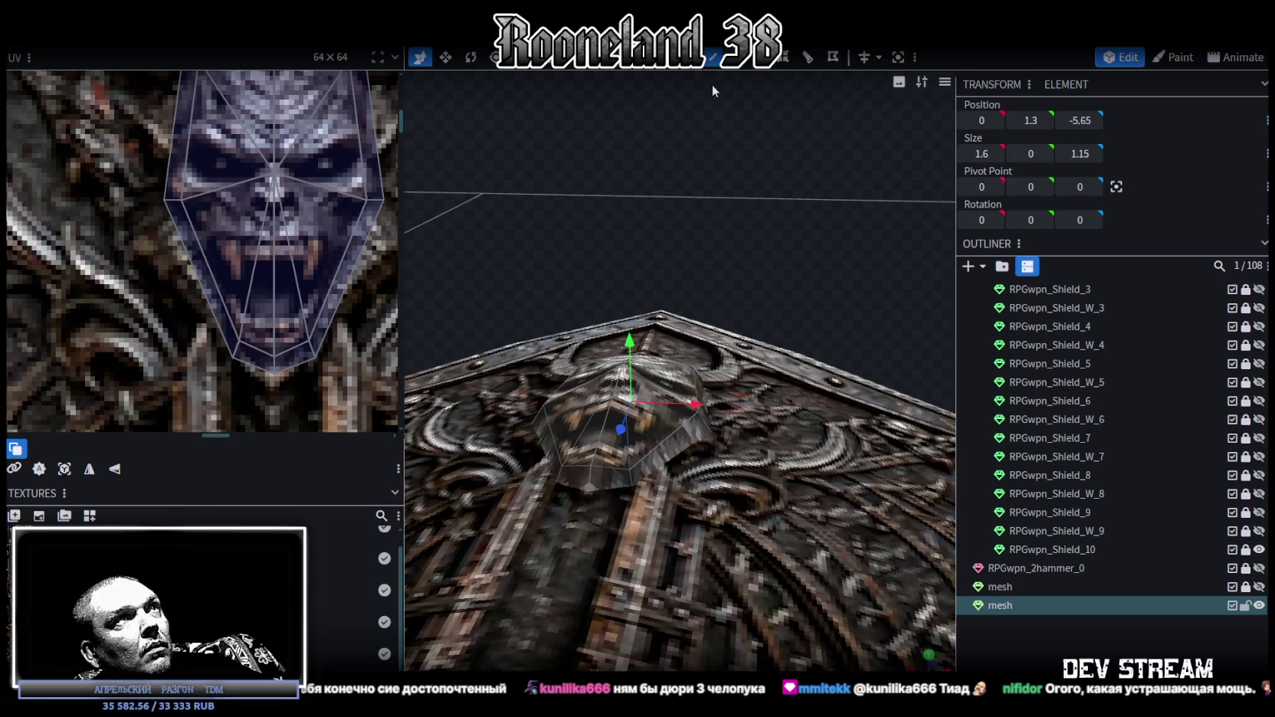
pyautogui.click(613, 416)
pyautogui.moveTo(778, 242); pyautogui.dragTo(551, 261, button='middle')
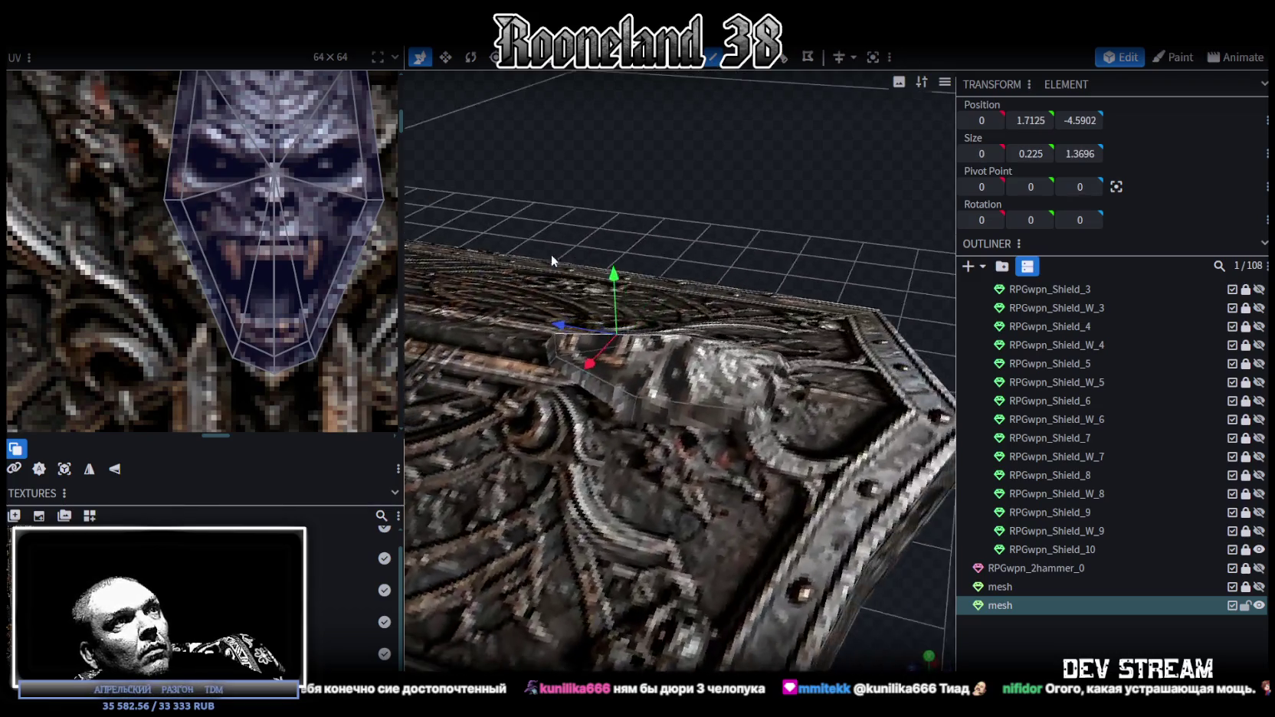
pyautogui.click(729, 361)
pyautogui.moveTo(729, 360)
pyautogui.mouseDown(button='middle')
pyautogui.moveTo(740, 215)
pyautogui.moveTo(651, 277)
pyautogui.mouseUp(button='middle')
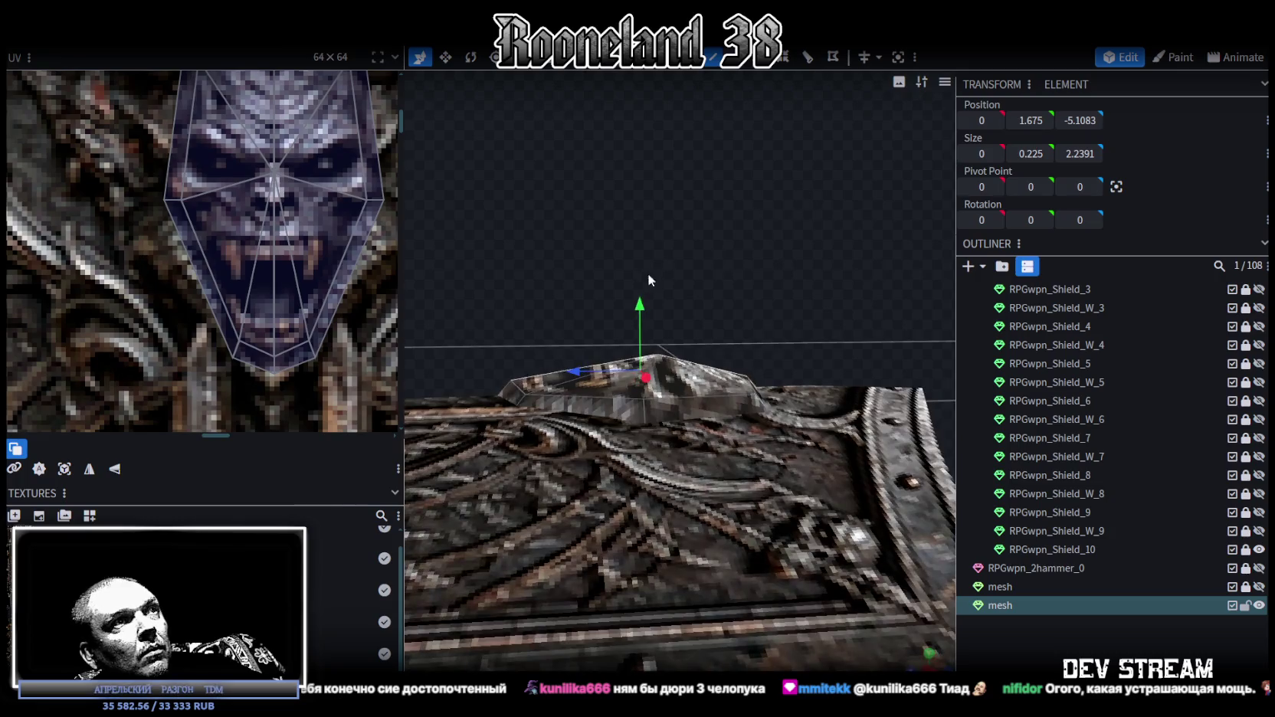
pyautogui.moveTo(638, 312); pyautogui.dragTo(636, 281)
pyautogui.moveTo(637, 282)
pyautogui.mouseDown(button='middle')
pyautogui.moveTo(747, 346)
pyautogui.moveTo(736, 352)
pyautogui.moveTo(796, 440)
pyautogui.moveTo(780, 286)
pyautogui.moveTo(685, 227)
pyautogui.moveTo(889, 438)
pyautogui.moveTo(860, 456)
pyautogui.moveTo(819, 449)
pyautogui.moveTo(806, 390)
pyautogui.moveTo(854, 346)
pyautogui.moveTo(828, 371)
pyautogui.moveTo(844, 463)
pyautogui.moveTo(883, 485)
pyautogui.moveTo(604, 354)
pyautogui.moveTo(695, 324)
pyautogui.moveTo(850, 414)
pyautogui.moveTo(854, 456)
pyautogui.moveTo(820, 435)
pyautogui.moveTo(820, 415)
pyautogui.mouseUp(button='middle')
pyautogui.press('Escape')
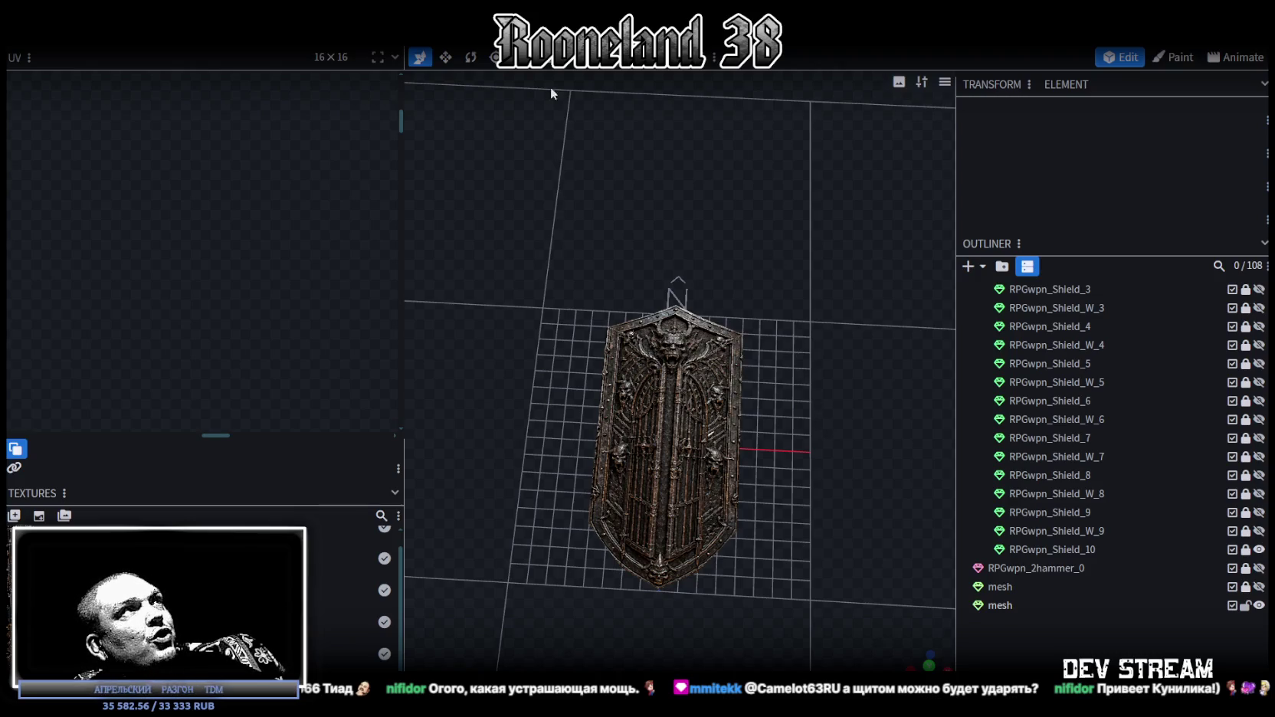
# - Inspect the shield from low, edge-on and top views, then unlock RPGwpn_Shield_10 in the Outliner
pyautogui.moveTo(808, 337)
pyautogui.mouseDown(button='middle')
pyautogui.moveTo(829, 361)
pyautogui.moveTo(765, 262)
pyautogui.moveTo(818, 267)
pyautogui.mouseUp(button='middle')
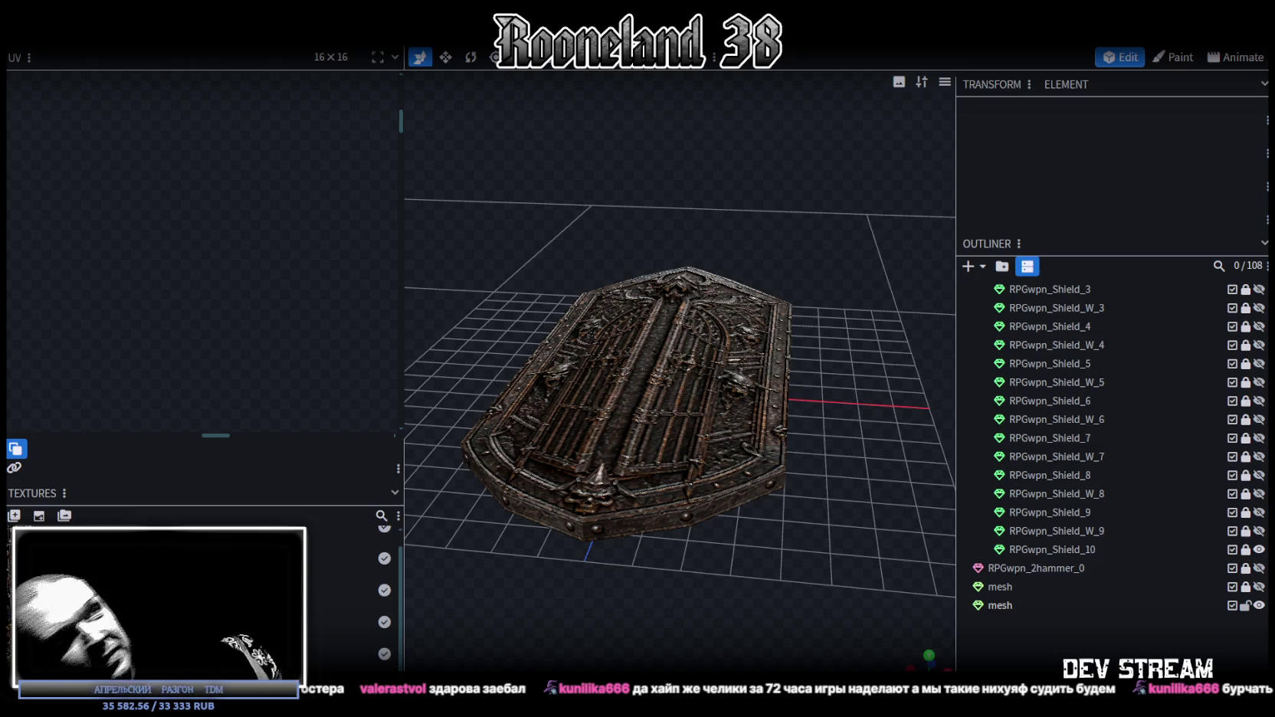
pyautogui.moveTo(705, 406)
pyautogui.mouseDown()
pyautogui.moveTo(793, 594)
pyautogui.moveTo(653, 594)
pyautogui.moveTo(807, 552)
pyautogui.moveTo(720, 416)
pyautogui.moveTo(792, 581)
pyautogui.moveTo(822, 508)
pyautogui.moveTo(822, 430)
pyautogui.mouseUp()
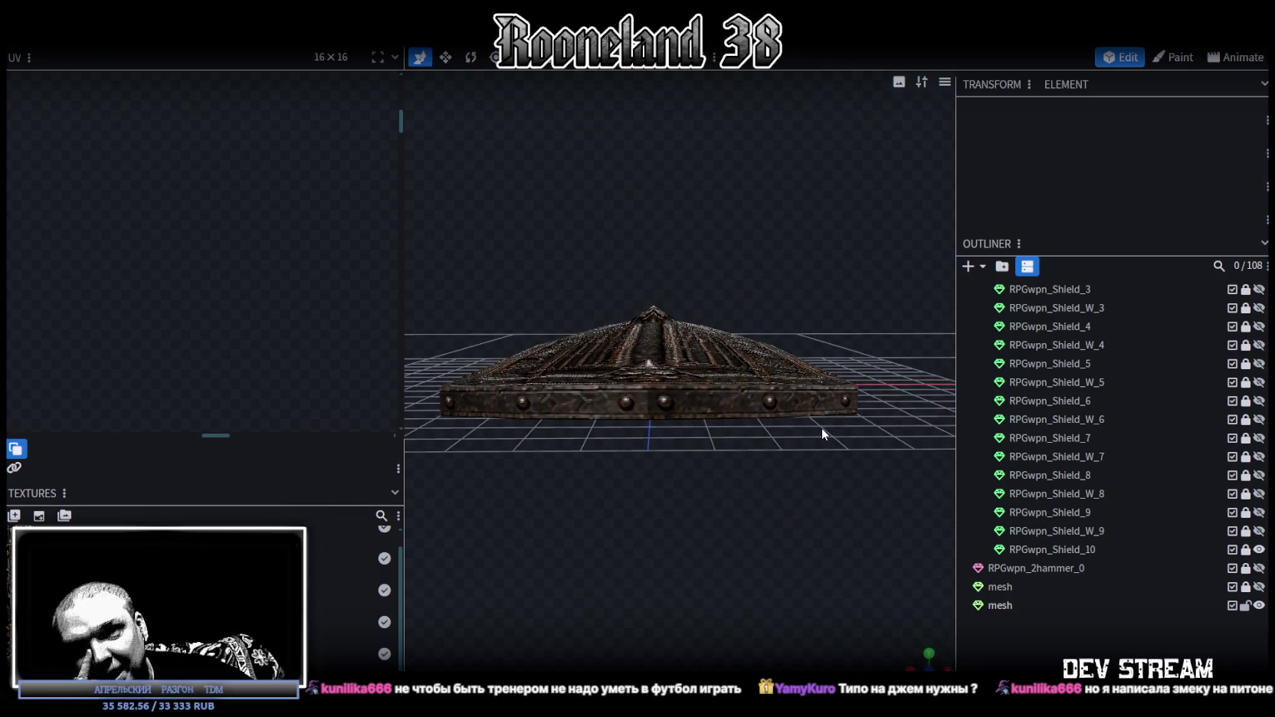
pyautogui.moveTo(737, 331)
pyautogui.mouseDown()
pyautogui.moveTo(668, 456)
pyautogui.moveTo(682, 554)
pyautogui.moveTo(674, 600)
pyautogui.moveTo(661, 488)
pyautogui.moveTo(694, 392)
pyautogui.moveTo(782, 496)
pyautogui.moveTo(778, 571)
pyautogui.moveTo(892, 543)
pyautogui.mouseUp()
pyautogui.click(1246, 550)
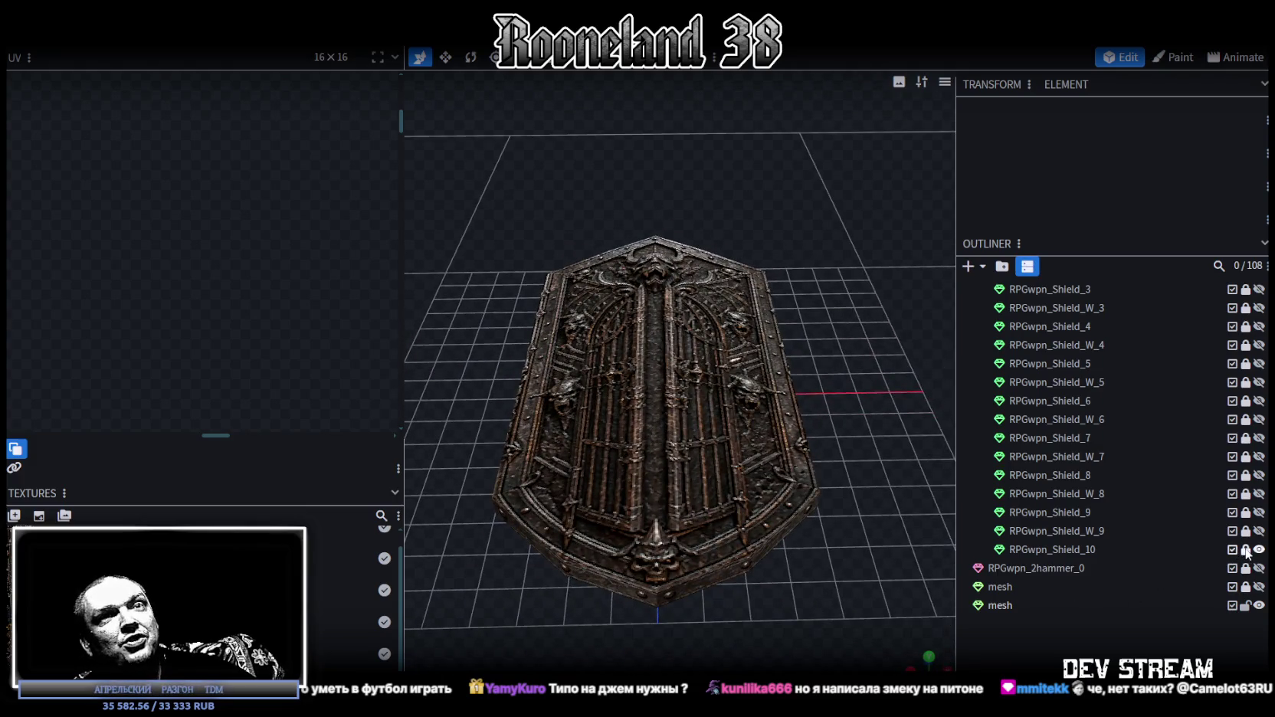
# - Merge the face mesh into RPGwpn_Shield_10 with Merge Meshes
pyautogui.click(1082, 549)
pyautogui.keyDown('ctrl'); pyautogui.click(1004, 605); pyautogui.keyUp('ctrl')
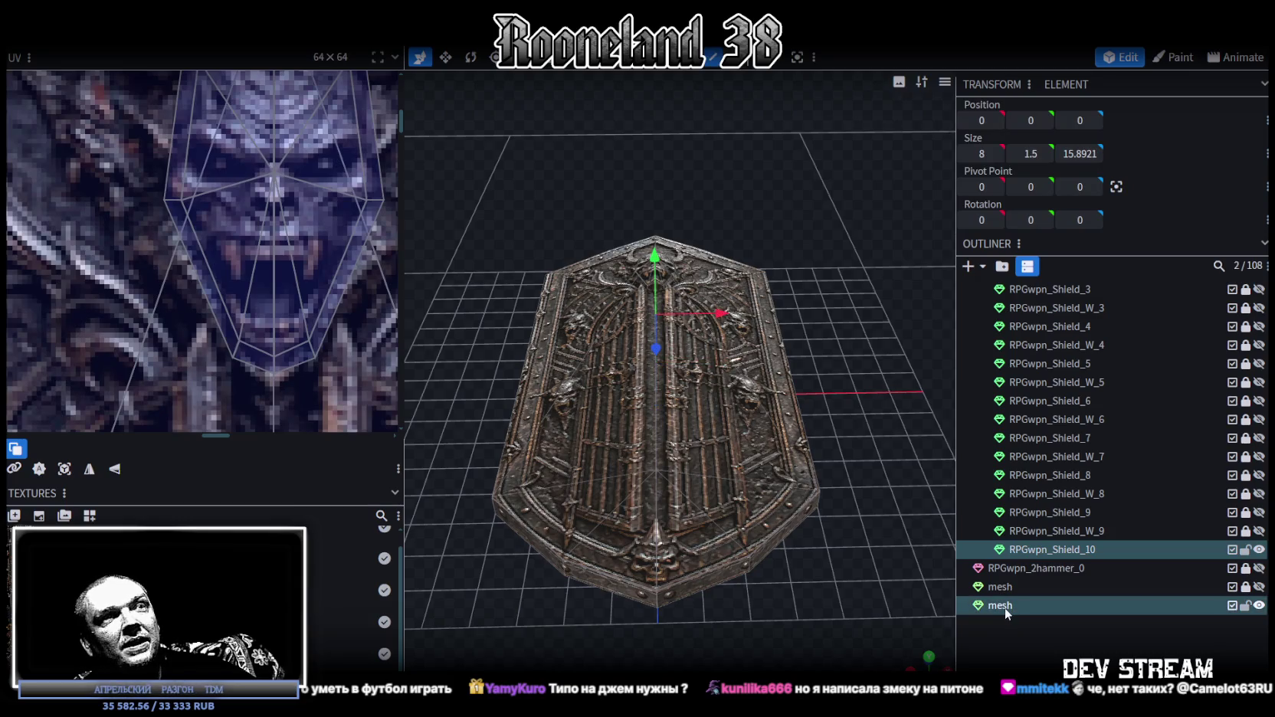
pyautogui.rightClick(1004, 606)
pyautogui.click(1069, 352)
# - Save the merged model as RPGweapon.bbmodel and select the shield's bottom-edge vertices
pyautogui.moveTo(849, 420)
pyautogui.mouseDown()
pyautogui.moveTo(874, 415)
pyautogui.moveTo(880, 436)
pyautogui.moveTo(849, 408)
pyautogui.moveTo(853, 435)
pyautogui.moveTo(582, 391)
pyautogui.moveTo(543, 365)
pyautogui.moveTo(498, 362)
pyautogui.moveTo(473, 378)
pyautogui.moveTo(641, 403)
pyautogui.moveTo(883, 386)
pyautogui.moveTo(878, 366)
pyautogui.moveTo(872, 382)
pyautogui.moveTo(892, 409)
pyautogui.moveTo(783, 522)
pyautogui.moveTo(769, 464)
pyautogui.moveTo(747, 505)
pyautogui.moveTo(819, 547)
pyautogui.moveTo(842, 542)
pyautogui.moveTo(768, 557)
pyautogui.moveTo(778, 520)
pyautogui.moveTo(767, 550)
pyautogui.mouseUp()
pyautogui.hotkey('ctrl', 's')
pyautogui.click(658, 539)
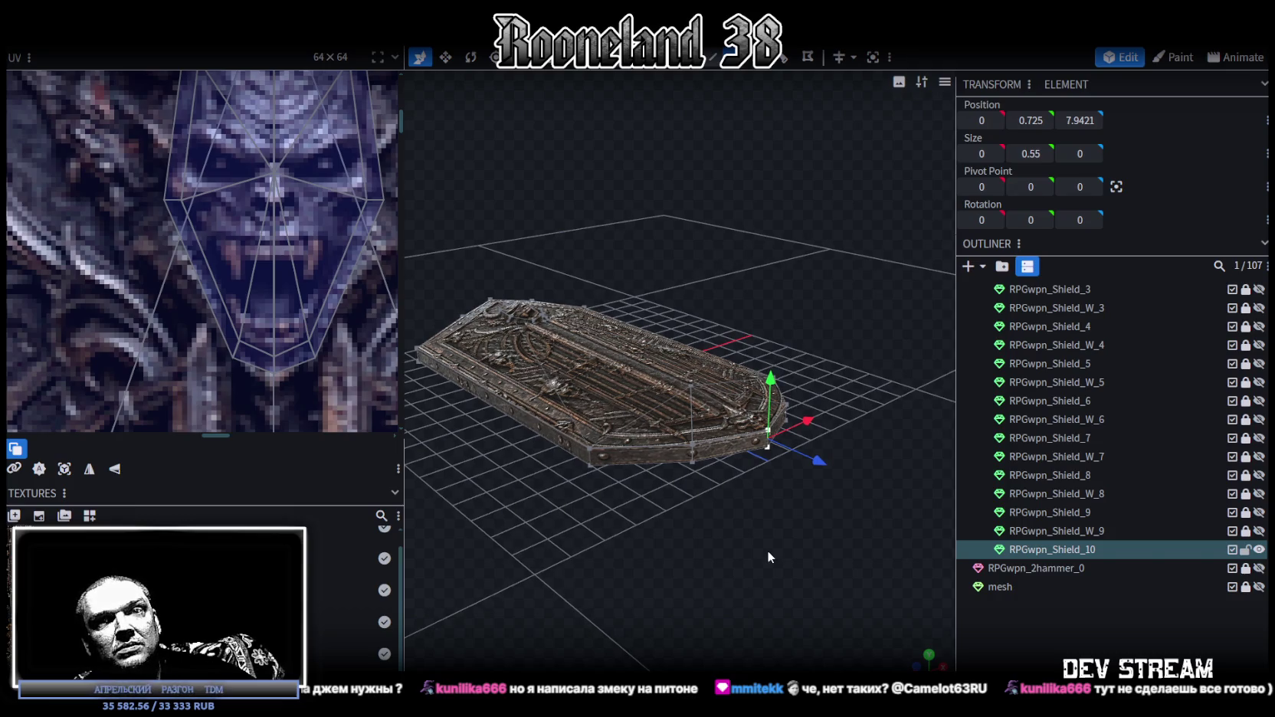
# - Zoom into an orthographic front view centred on the shield's top point
pyautogui.moveTo(767, 551); pyautogui.dragTo(764, 538)
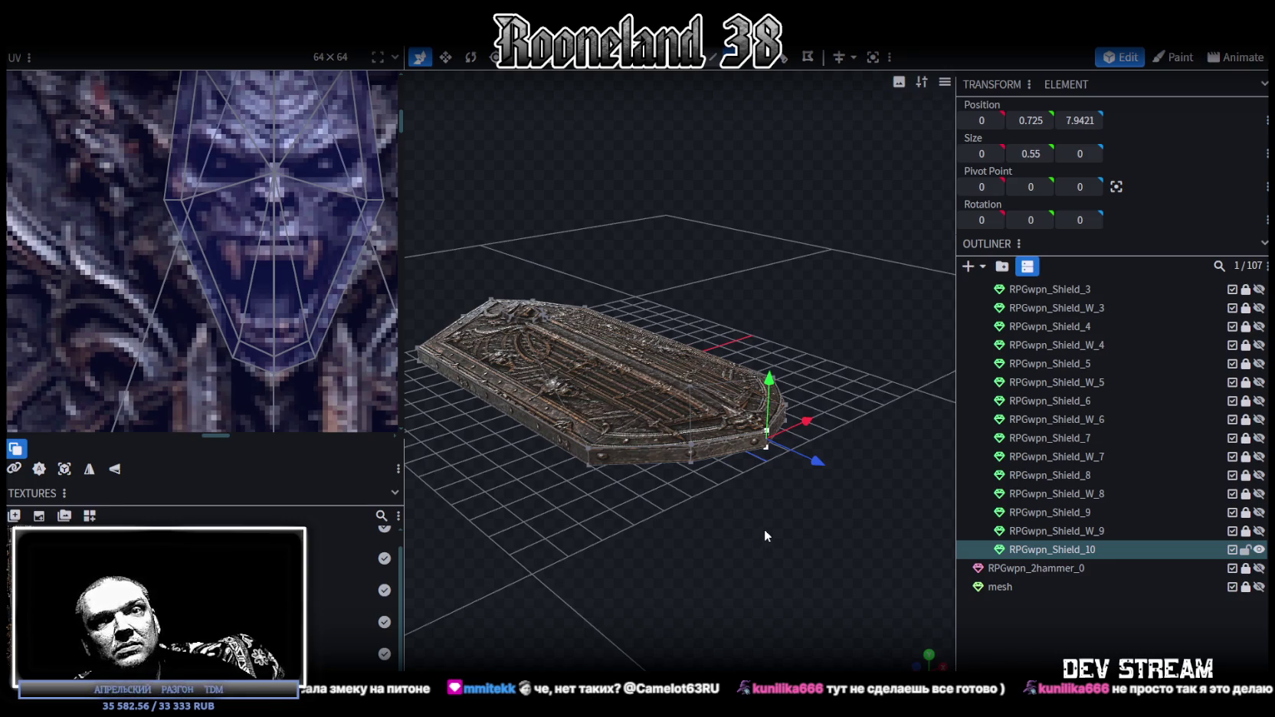
pyautogui.moveTo(765, 536)
pyautogui.mouseDown()
pyautogui.moveTo(817, 566)
pyautogui.moveTo(776, 588)
pyautogui.mouseUp()
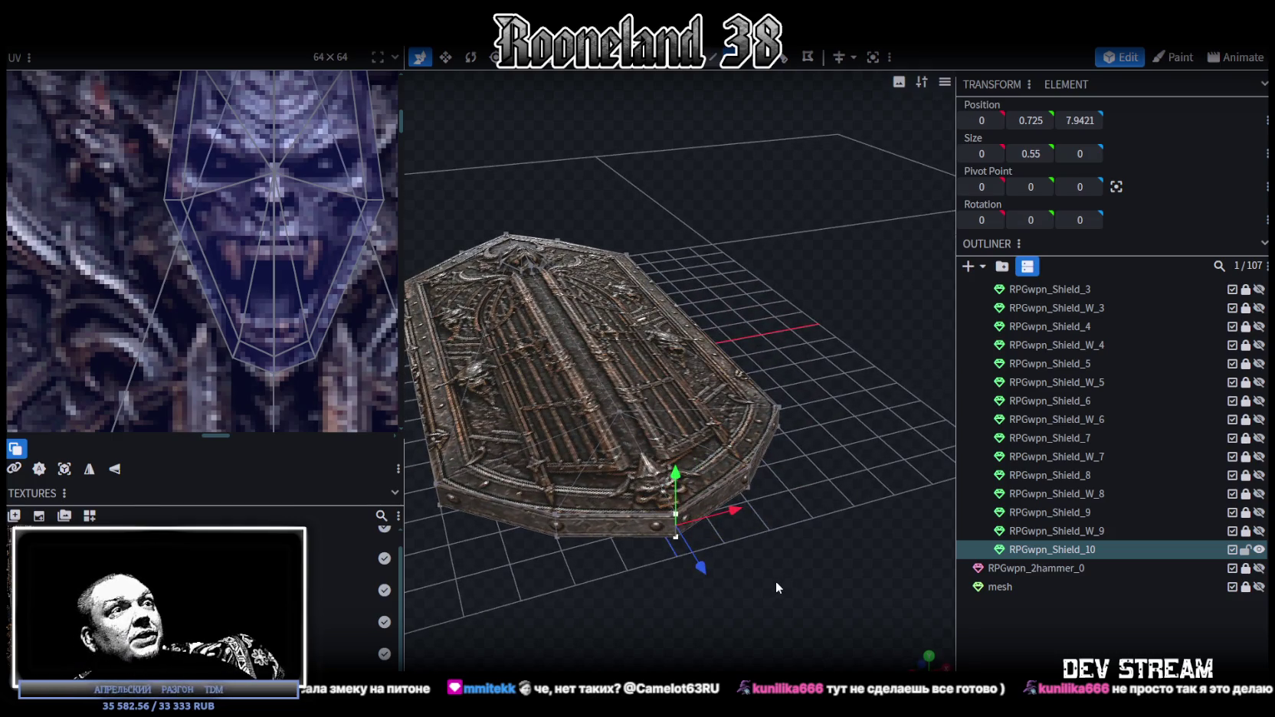
pyautogui.moveTo(793, 591)
pyautogui.mouseDown()
pyautogui.moveTo(806, 578)
pyautogui.moveTo(733, 575)
pyautogui.moveTo(583, 482)
pyautogui.moveTo(767, 468)
pyautogui.moveTo(808, 452)
pyautogui.moveTo(766, 511)
pyautogui.moveTo(767, 485)
pyautogui.moveTo(762, 494)
pyautogui.mouseUp()
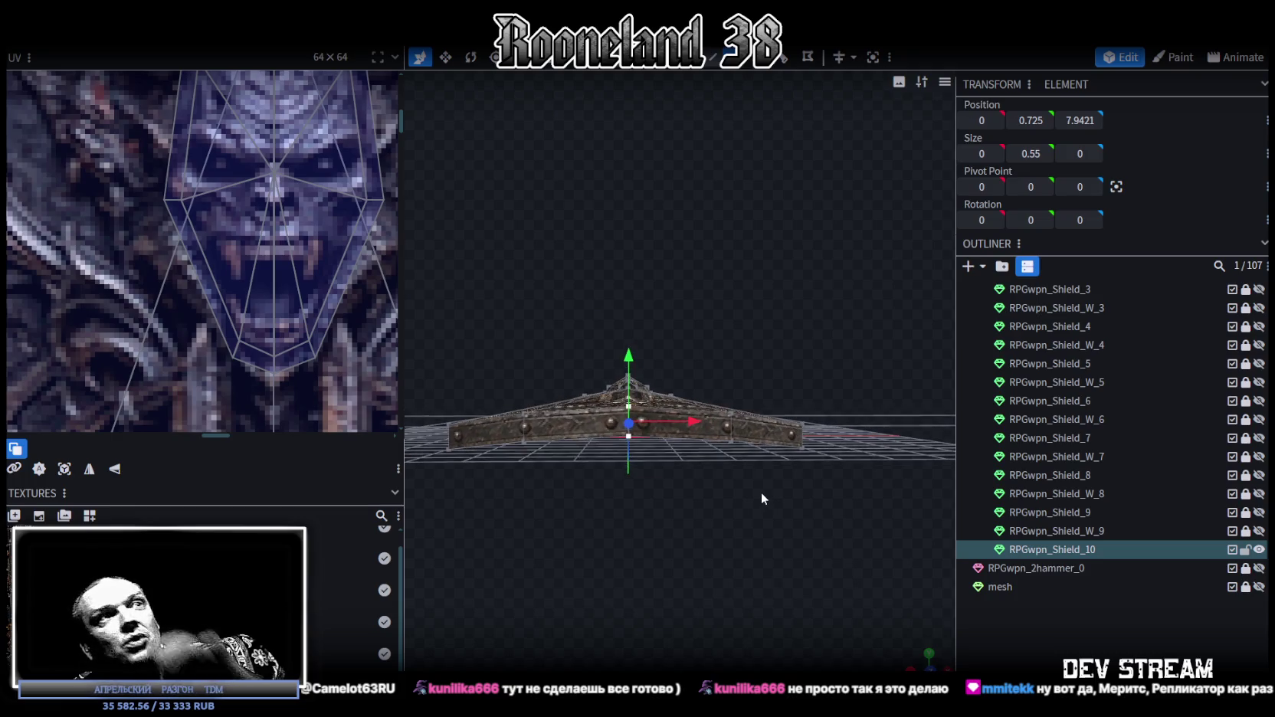
pyautogui.click(929, 663)
pyautogui.scroll(2, 610, 606)
pyautogui.scroll(2, 728, 550)
pyautogui.scroll(1, 691, 564)
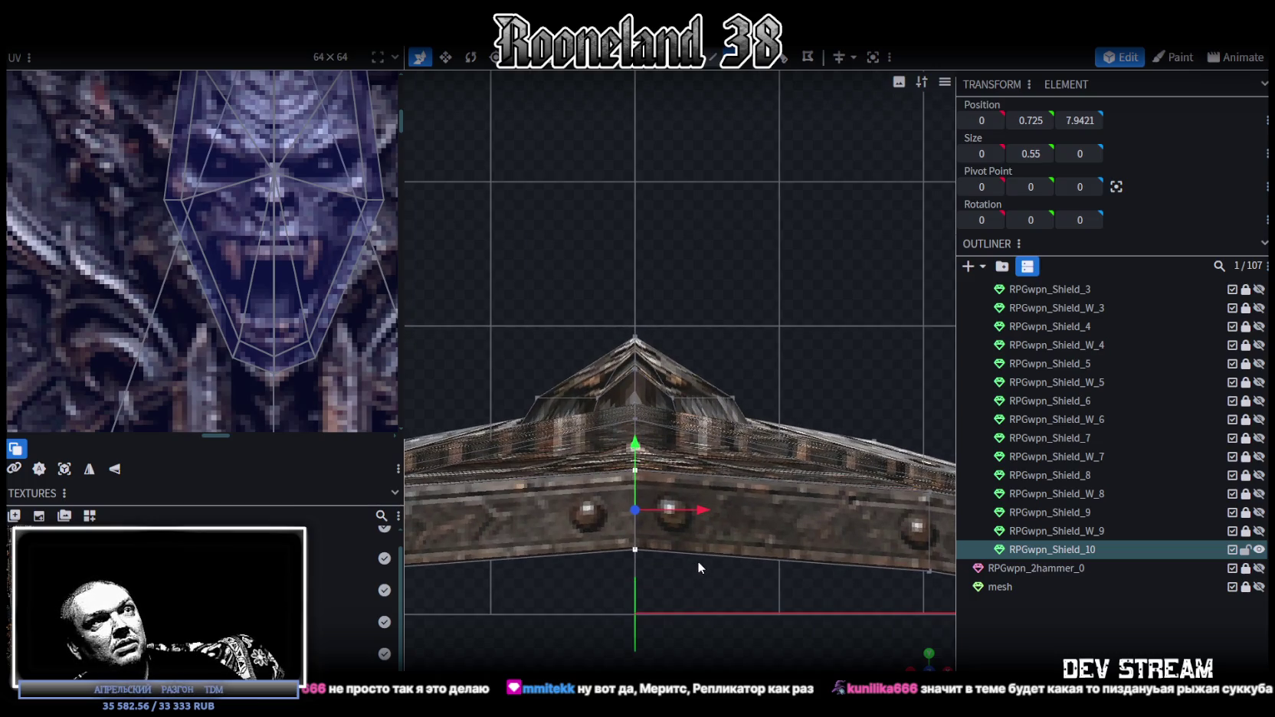
pyautogui.moveTo(698, 566); pyautogui.dragTo(708, 533, button='right')
# - Raise the edge at the shield's peak from height 1.6 to 1.7
pyautogui.click(611, 361)
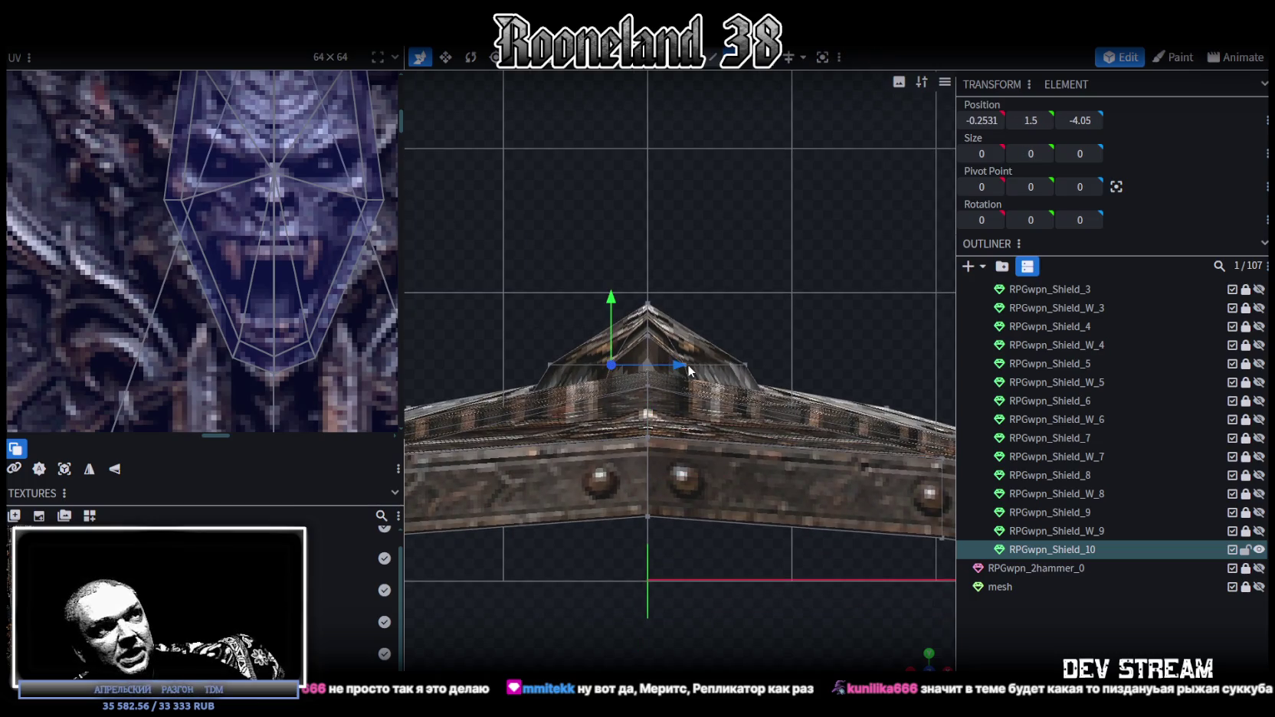
pyautogui.scroll(2, 688, 363)
pyautogui.click(688, 358)
pyautogui.press('v')
pyautogui.moveTo(637, 291); pyautogui.dragTo(631, 252)
pyautogui.press('x')
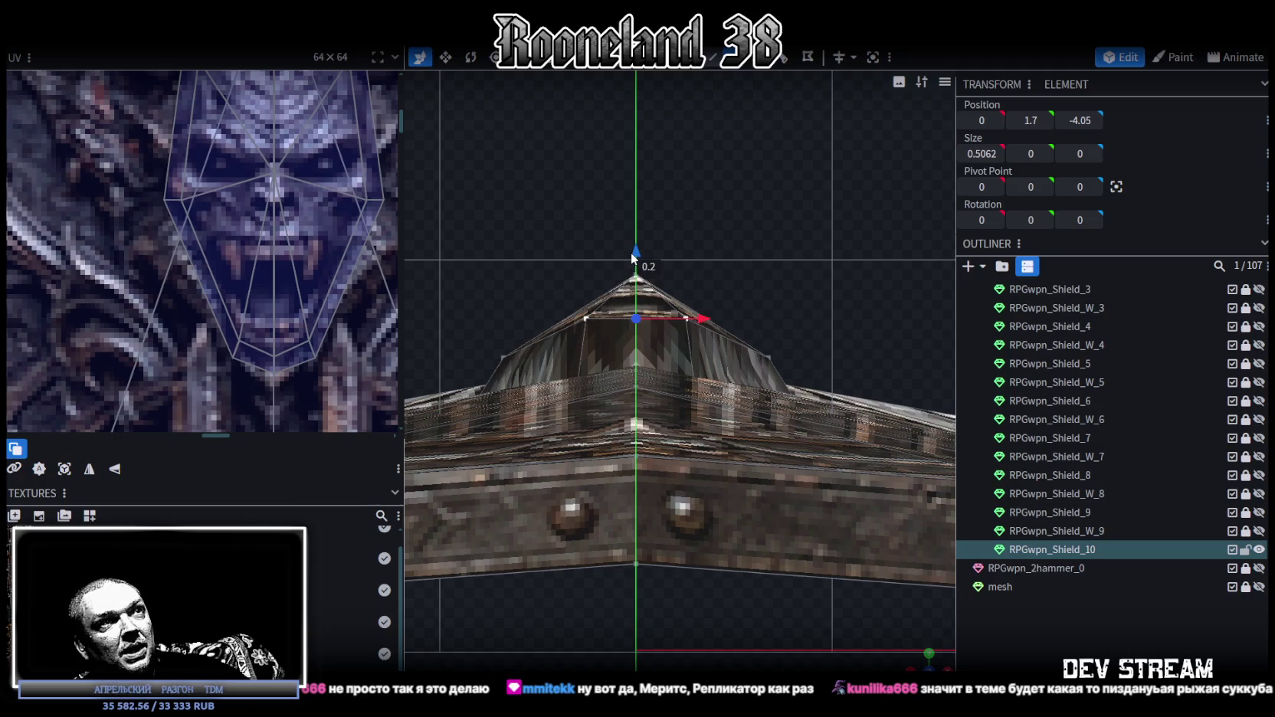
pyautogui.moveTo(804, 582)
pyautogui.mouseDown()
pyautogui.moveTo(879, 633)
pyautogui.moveTo(517, 360)
pyautogui.moveTo(832, 478)
pyautogui.moveTo(793, 523)
pyautogui.moveTo(722, 526)
pyautogui.moveTo(773, 500)
pyautogui.moveTo(766, 543)
pyautogui.moveTo(553, 323)
pyautogui.mouseUp()
# - Select points along the shield's top ridge and zoom out to see more of the shield
pyautogui.click(597, 337)
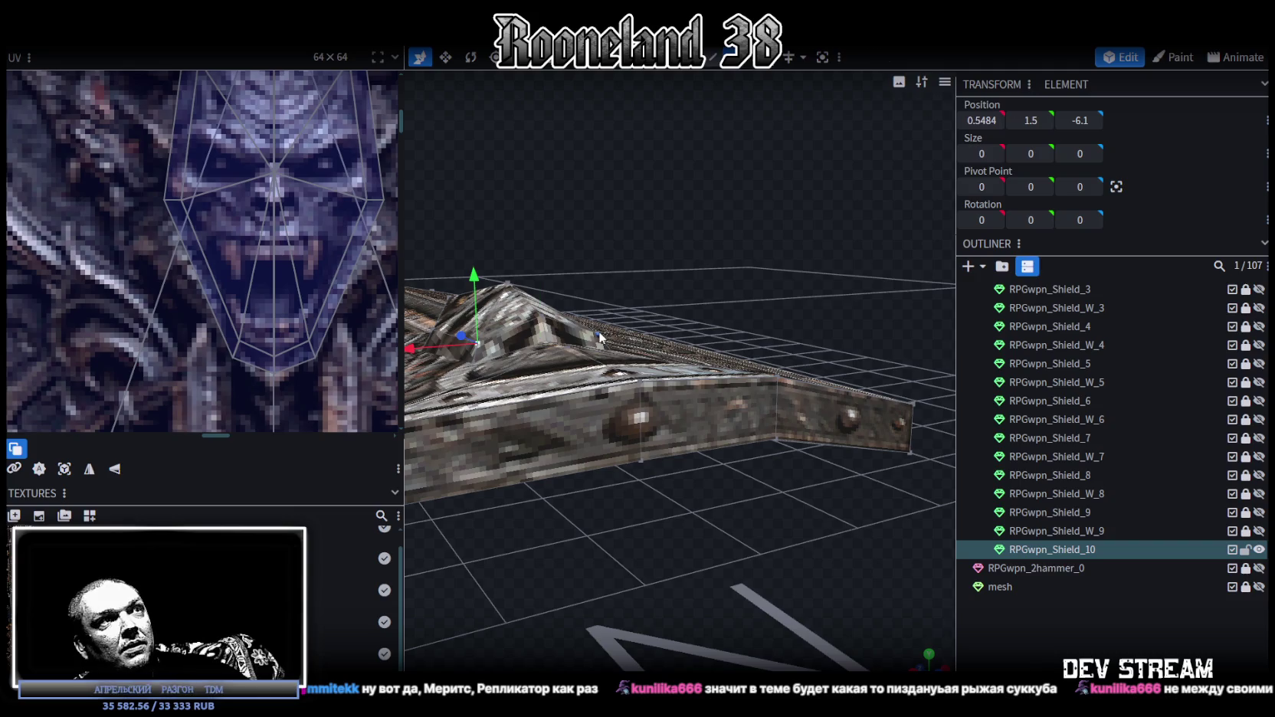
pyautogui.keyDown('shift'); pyautogui.click(508, 287); pyautogui.keyUp('shift')
pyautogui.moveTo(541, 259)
pyautogui.mouseDown()
pyautogui.moveTo(609, 503)
pyautogui.moveTo(778, 366)
pyautogui.moveTo(794, 387)
pyautogui.mouseUp()
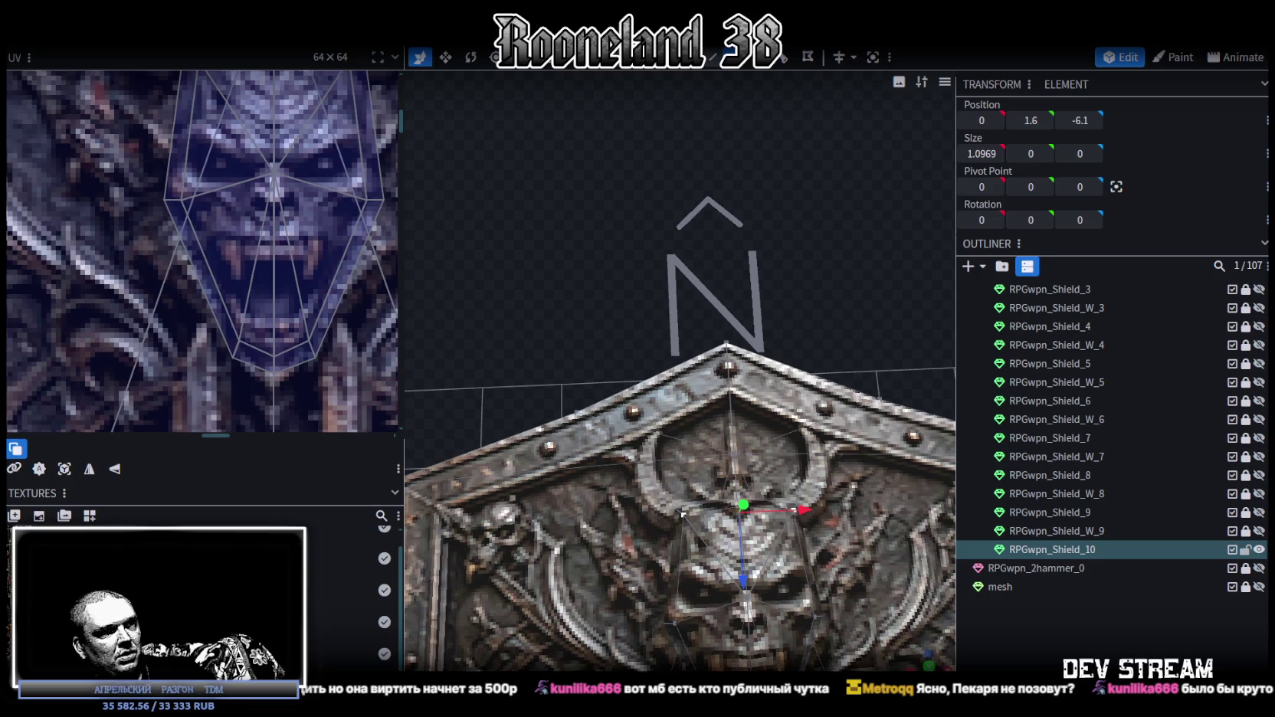
pyautogui.hotkey('alt', 'Tab')
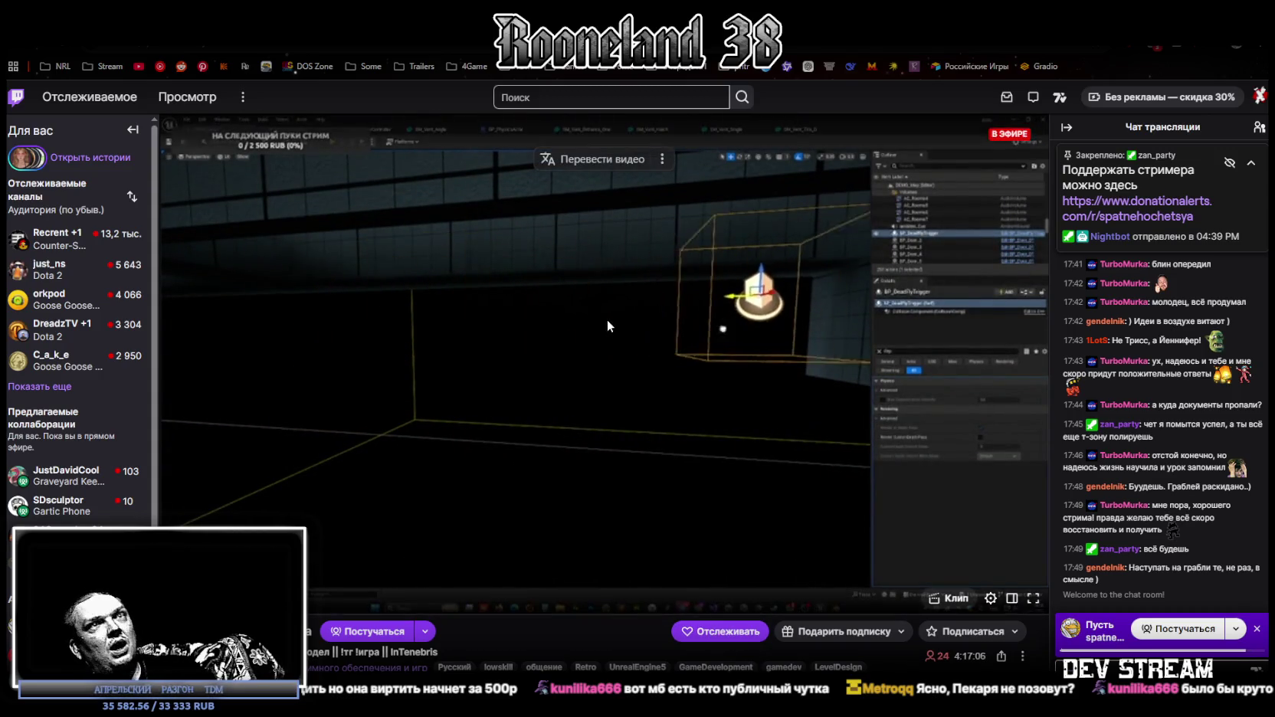
# - Scroll briefly and return from the Twitch browser to the Blockbench shield model
pyautogui.scroll(-2, 654, 298)
pyautogui.scroll(2, 654, 298)
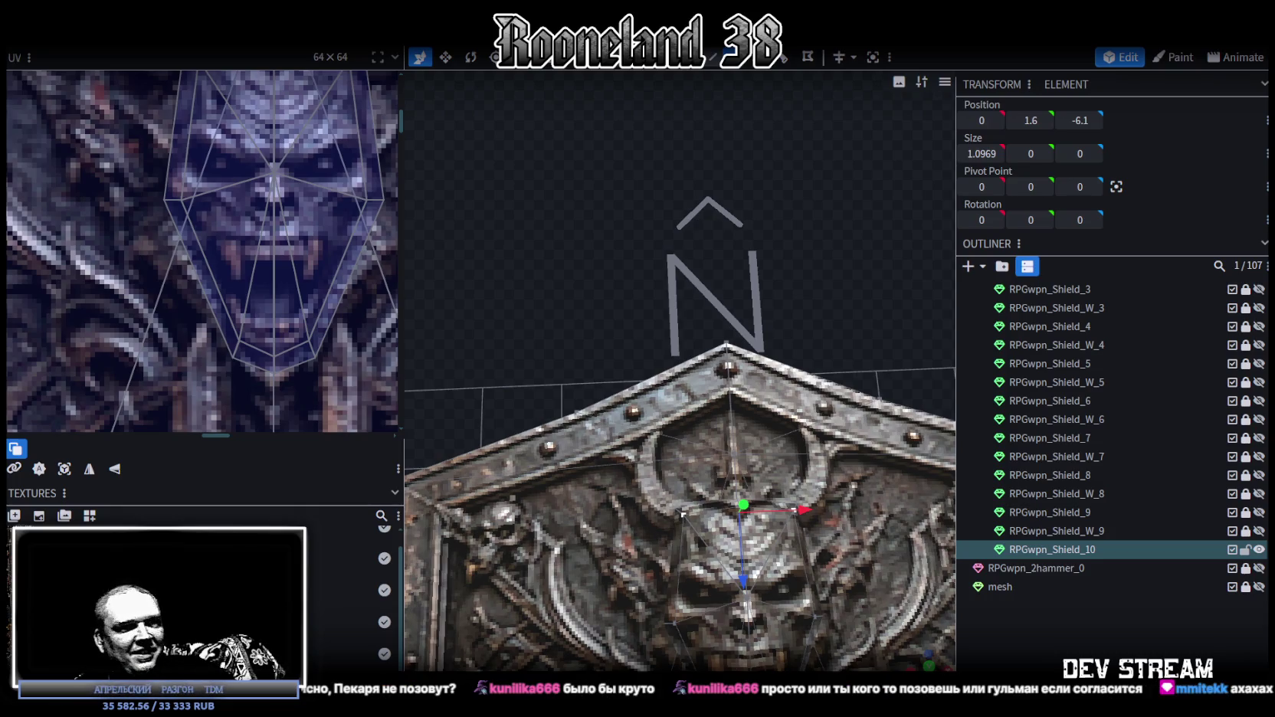
# - Bring the Twitch browser window forward and open the Browse grid of live channels
pyautogui.hotkey('alt', 'Tab')
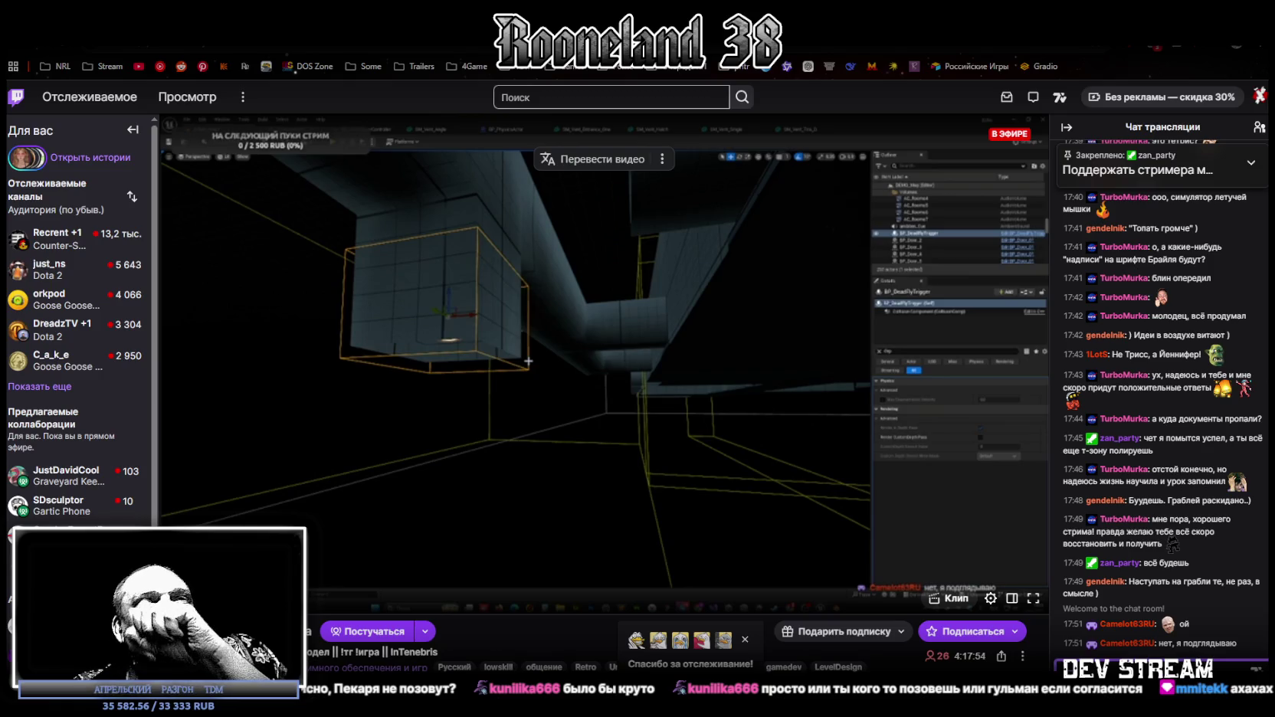
pyautogui.click(189, 52)
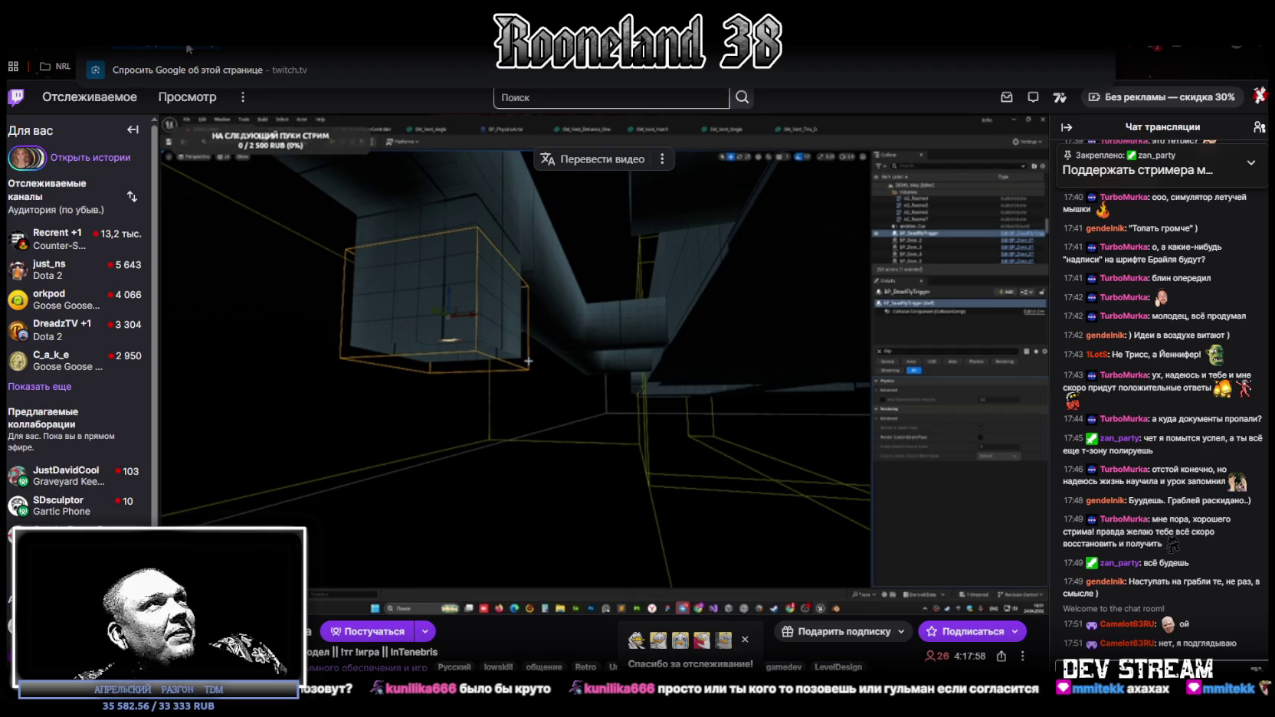
pyautogui.press('Escape')
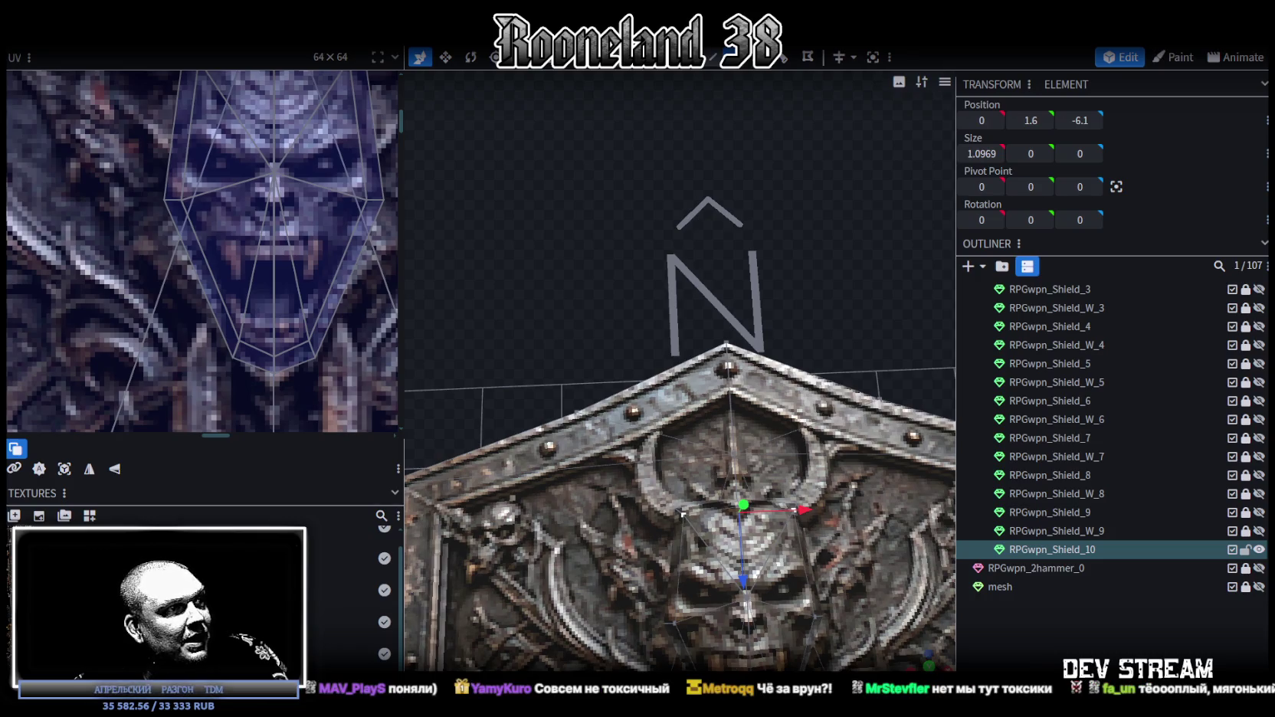
pyautogui.hotkey('alt', 'Tab')
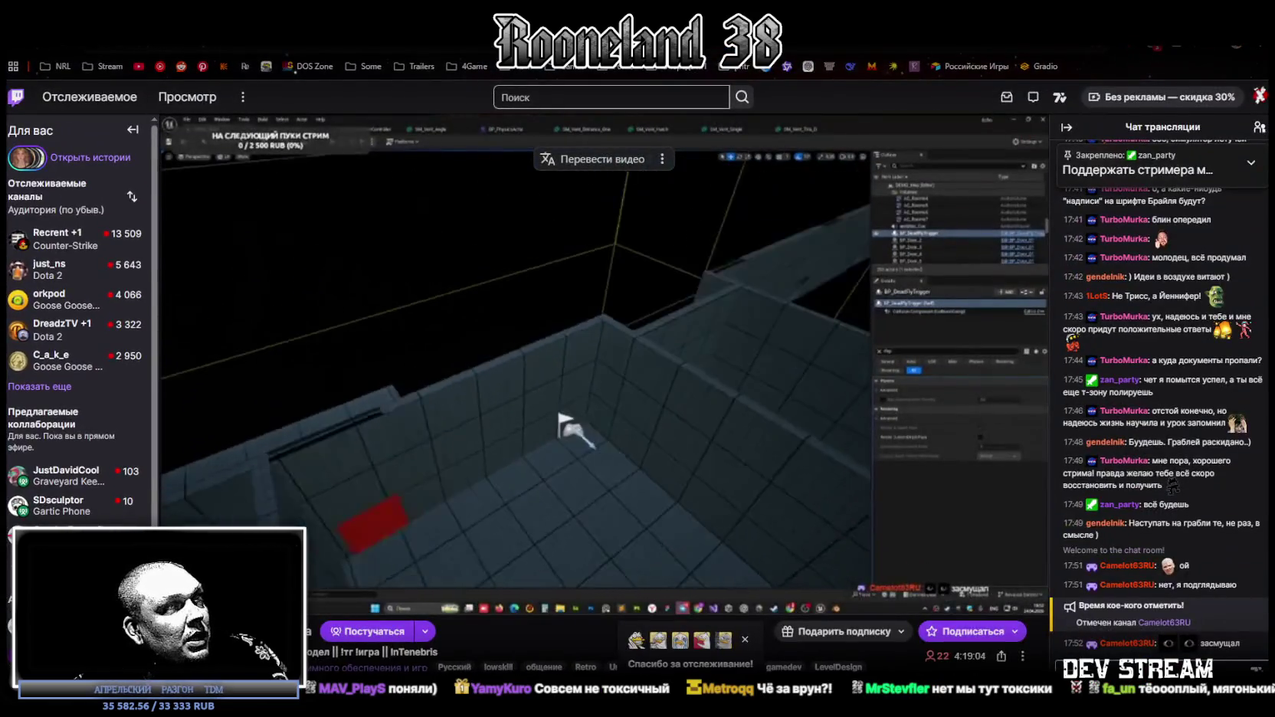
pyautogui.doubleClick(484, 452)
pyautogui.hotkey('alt', 'Tab')
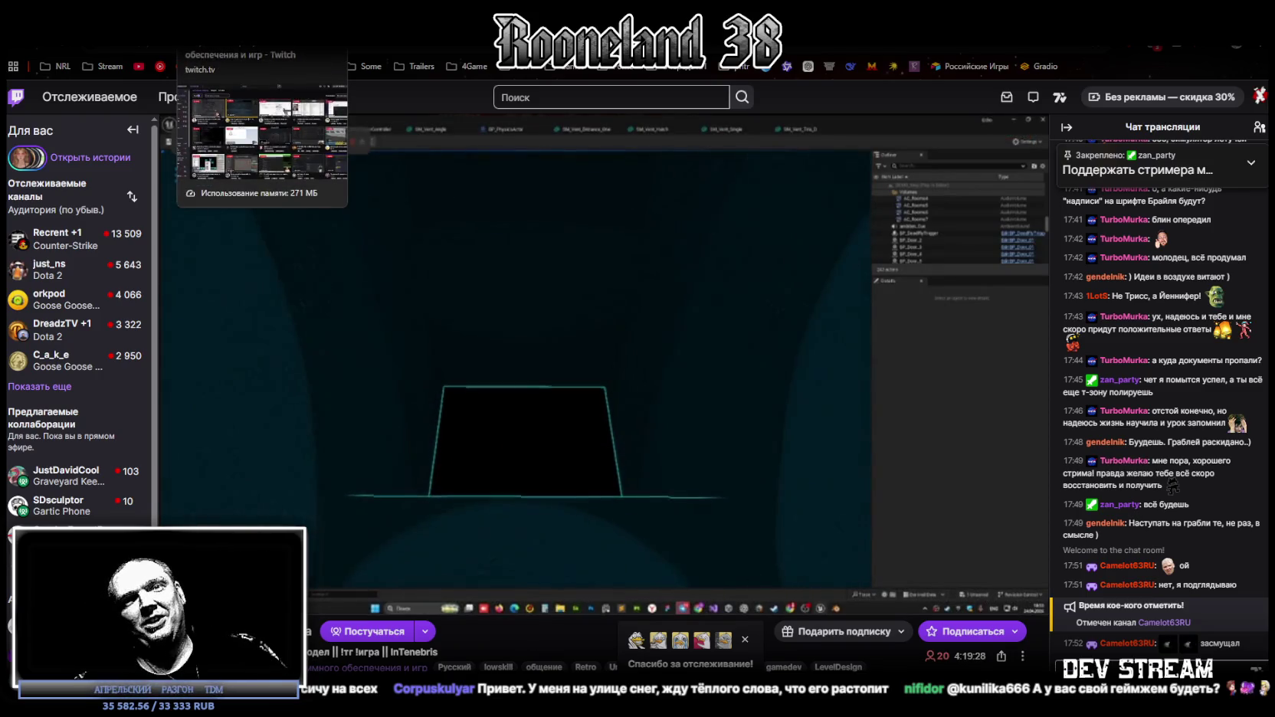
pyautogui.click(253, 34)
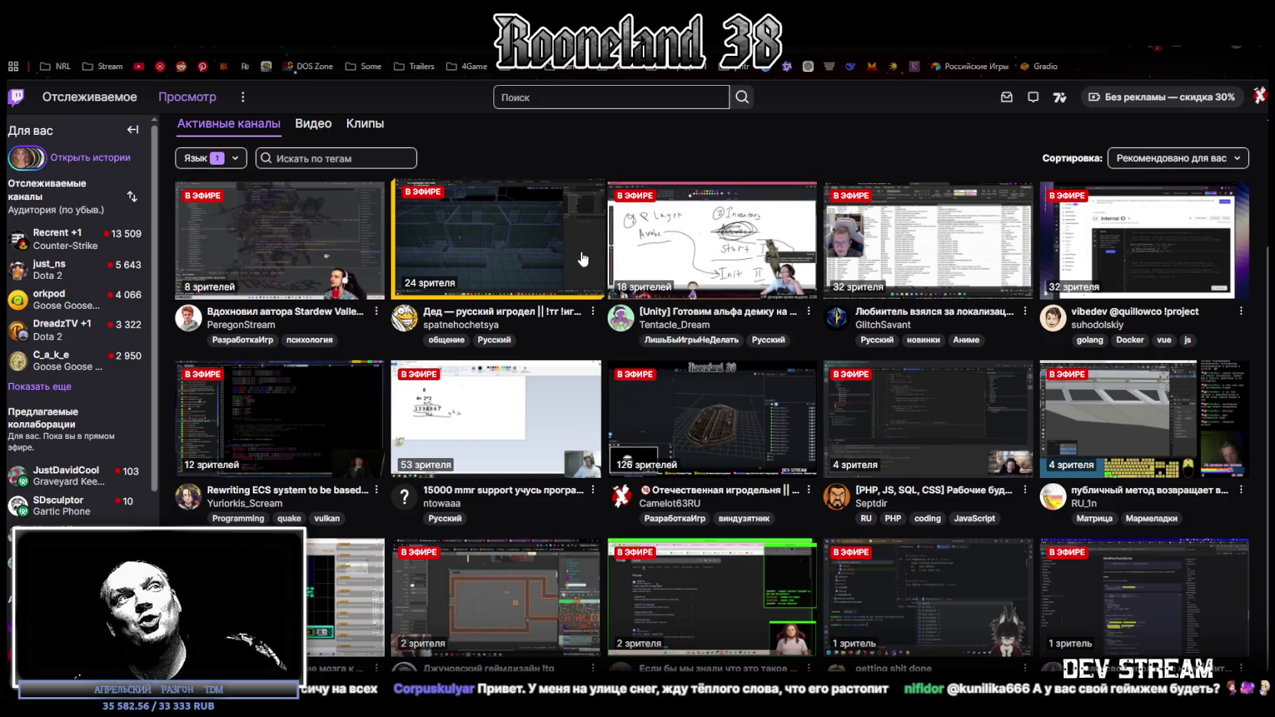
pyautogui.moveTo(496, 241)
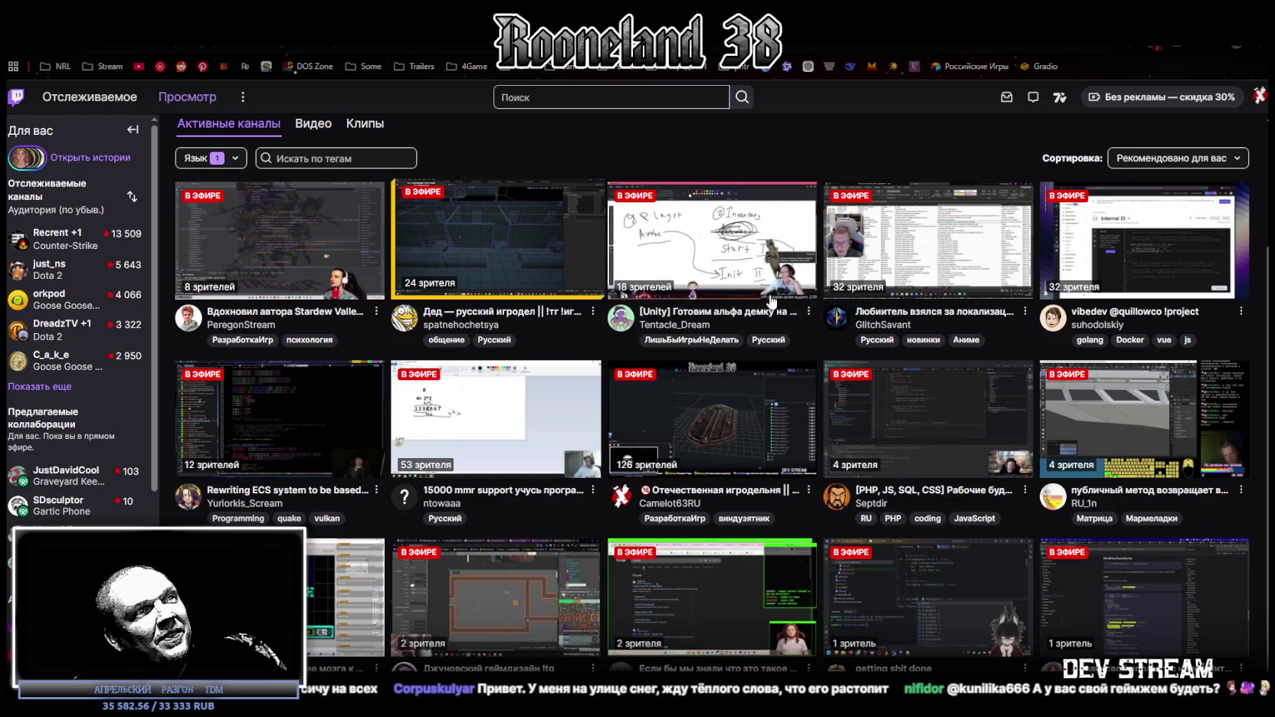
# - Toggle the Русский language filter off and back on for the development category's channels
pyautogui.scroll(2, 452, 267)
pyautogui.scroll(-2, 481, 258)
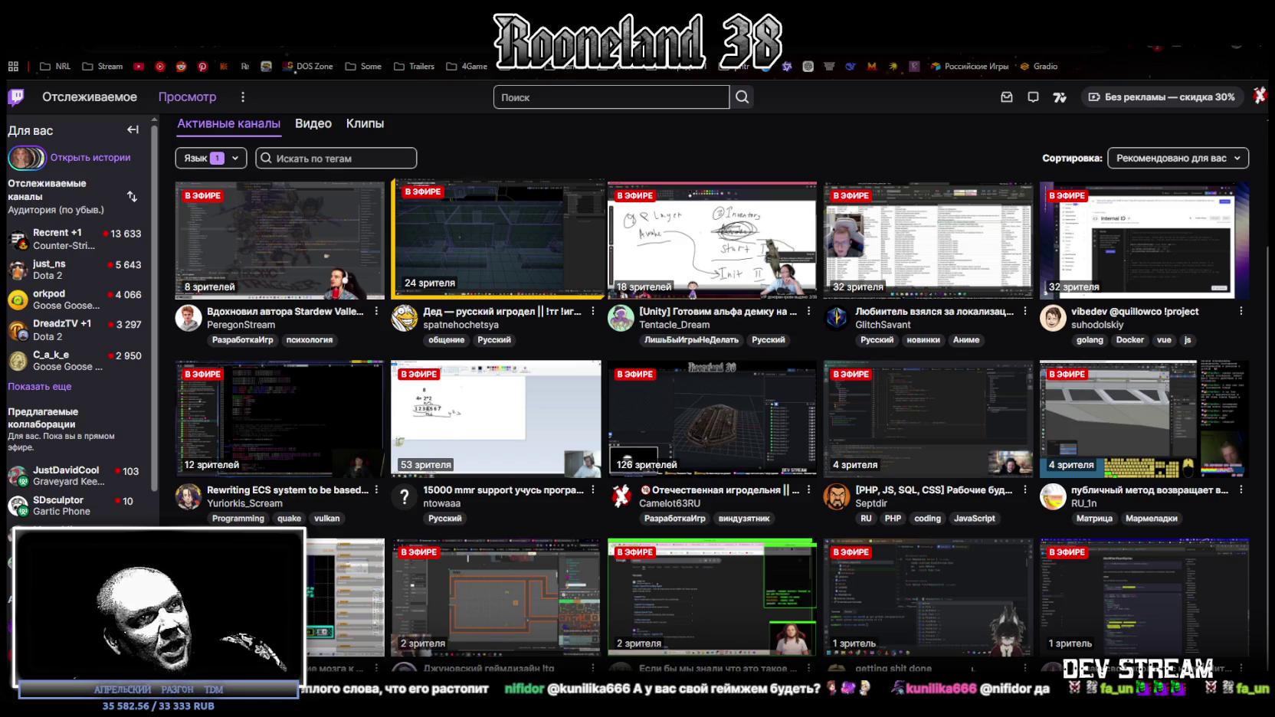
pyautogui.scroll(3, 311, 294)
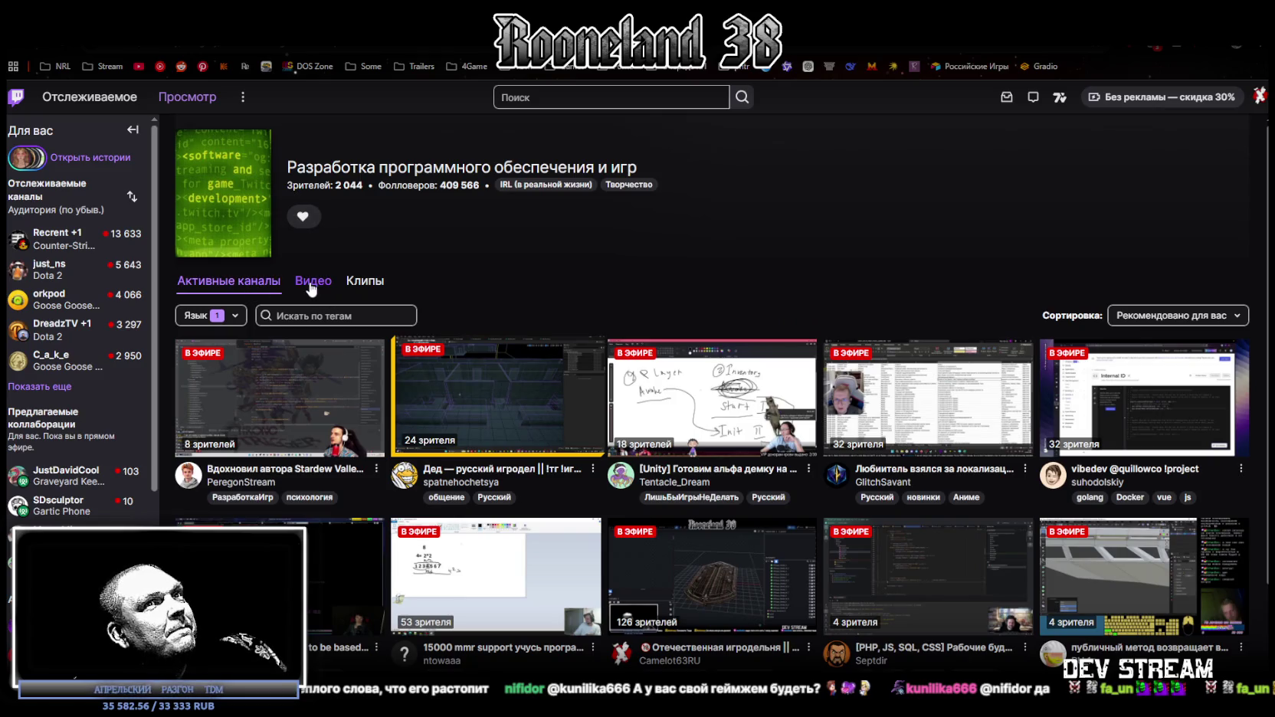
pyautogui.scroll(-3, 461, 352)
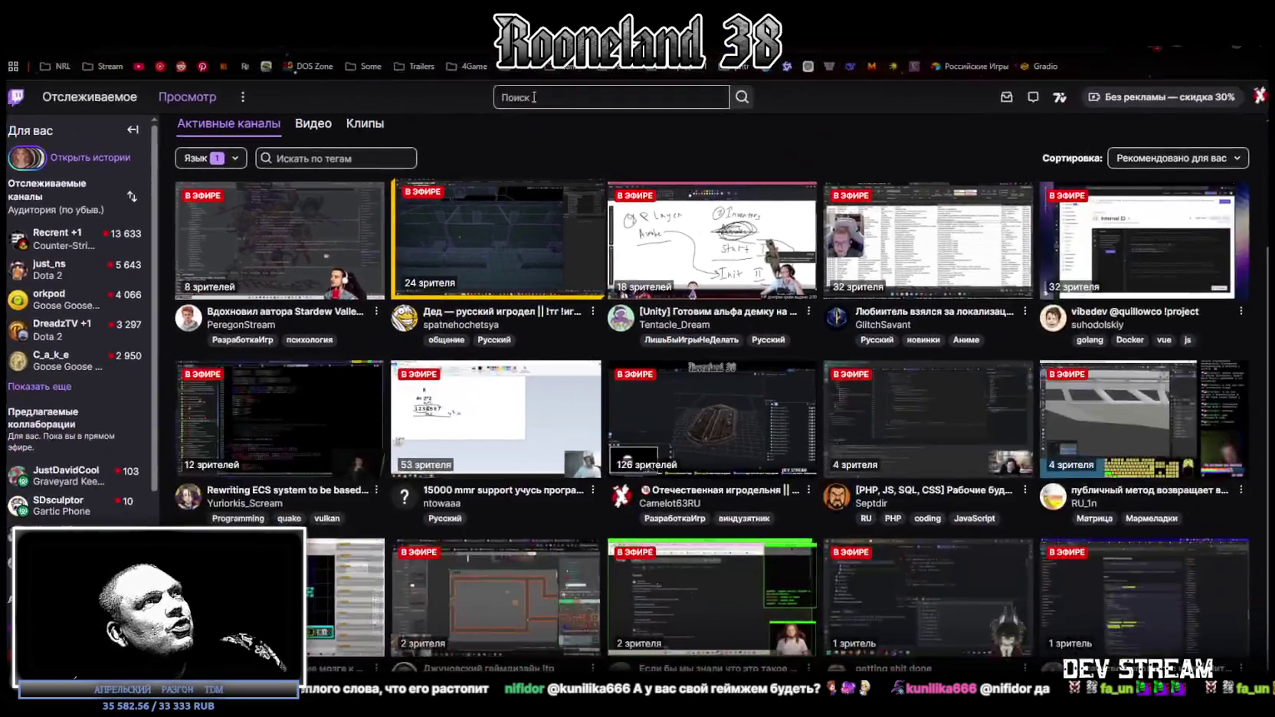
pyautogui.scroll(3, 278, 263)
pyautogui.scroll(-3, 278, 263)
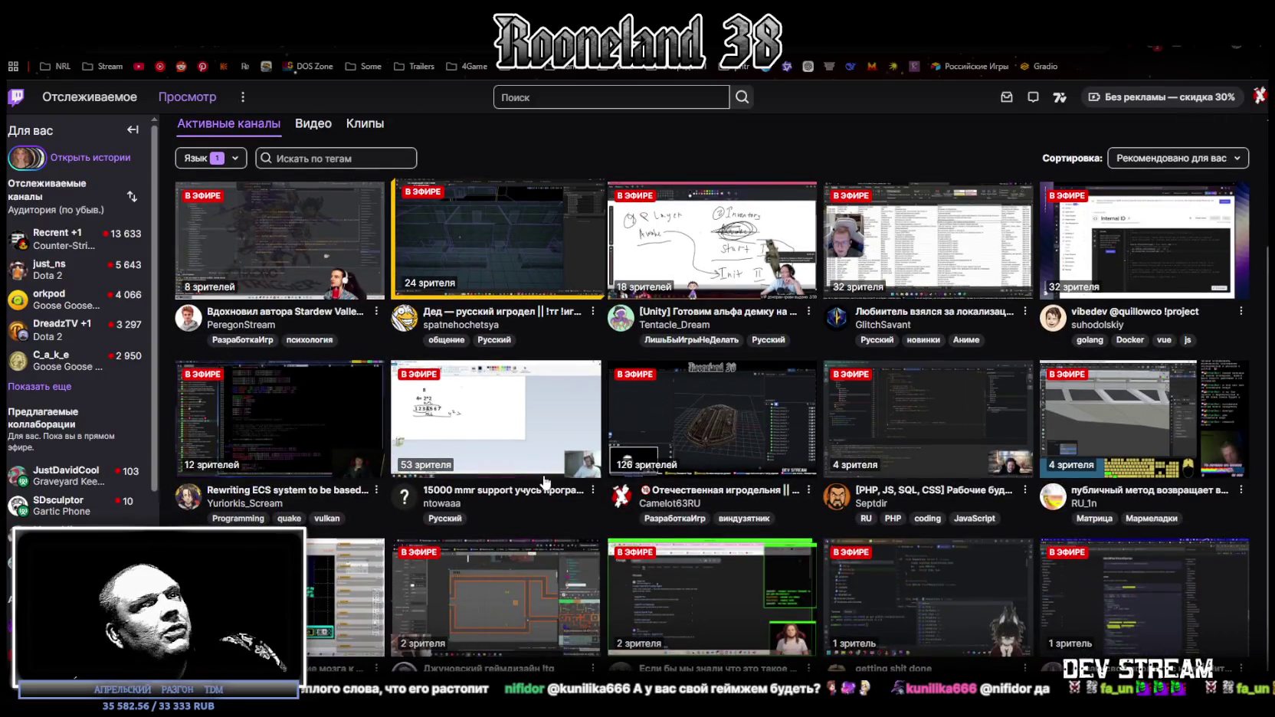
pyautogui.scroll(3, 408, 394)
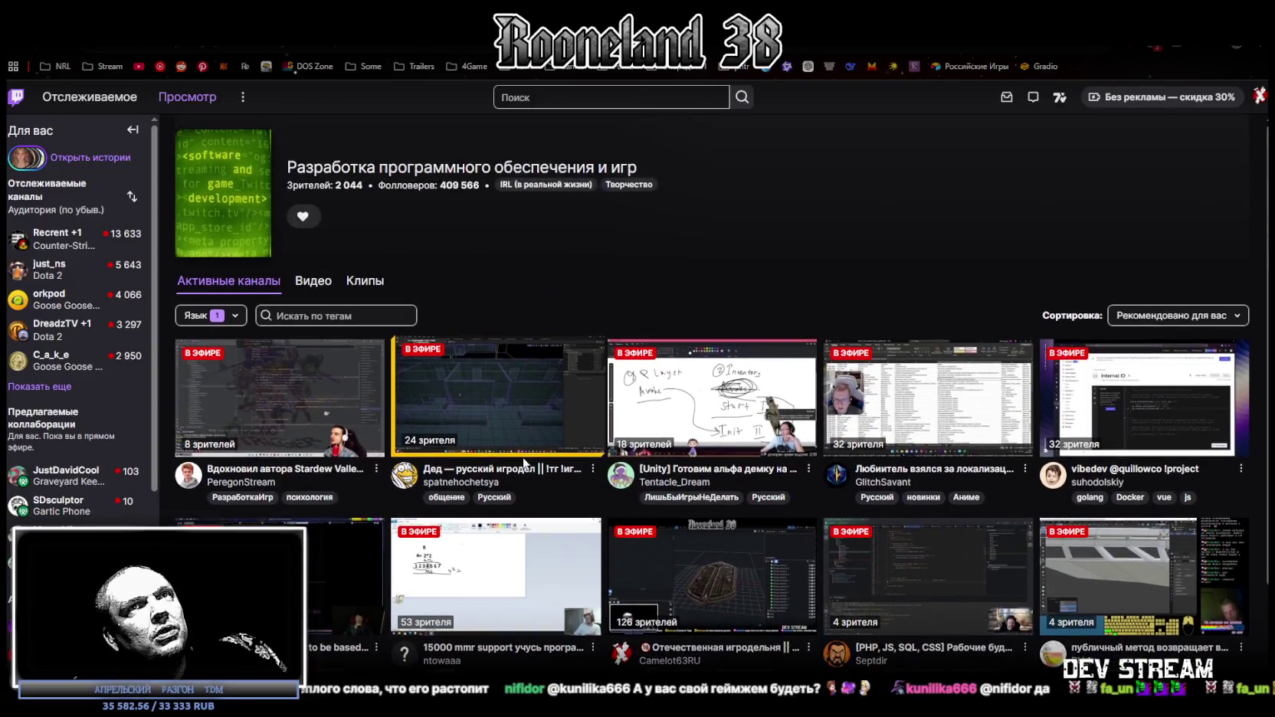
pyautogui.click(236, 316)
pyautogui.click(230, 349)
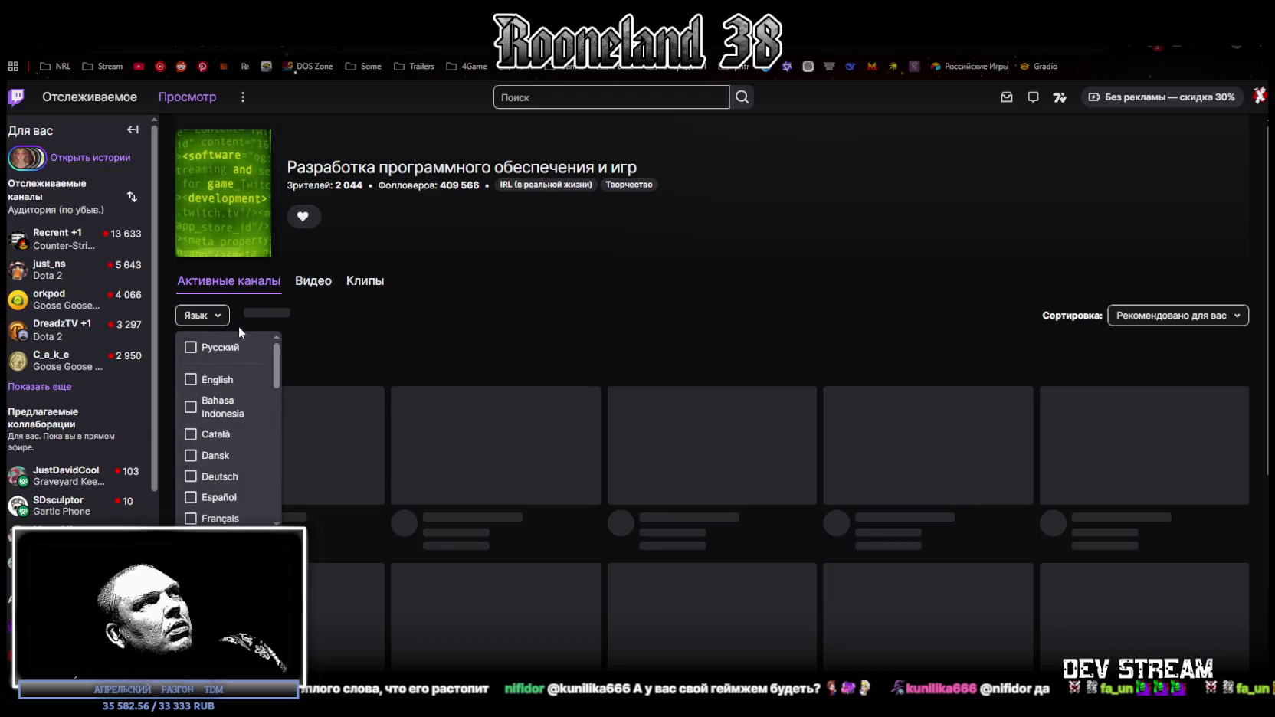
pyautogui.click(216, 346)
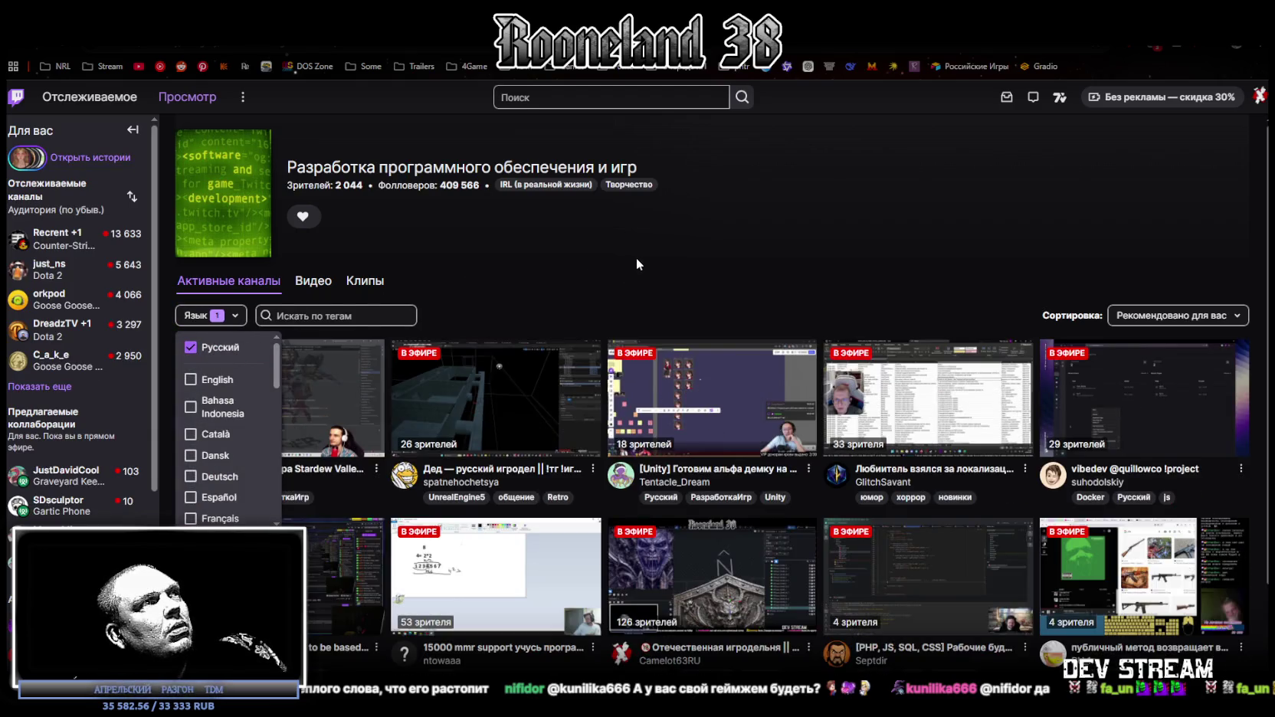
# - Scroll the filtered Русский channel list, then go back to Blockbench
pyautogui.scroll(-2, 494, 329)
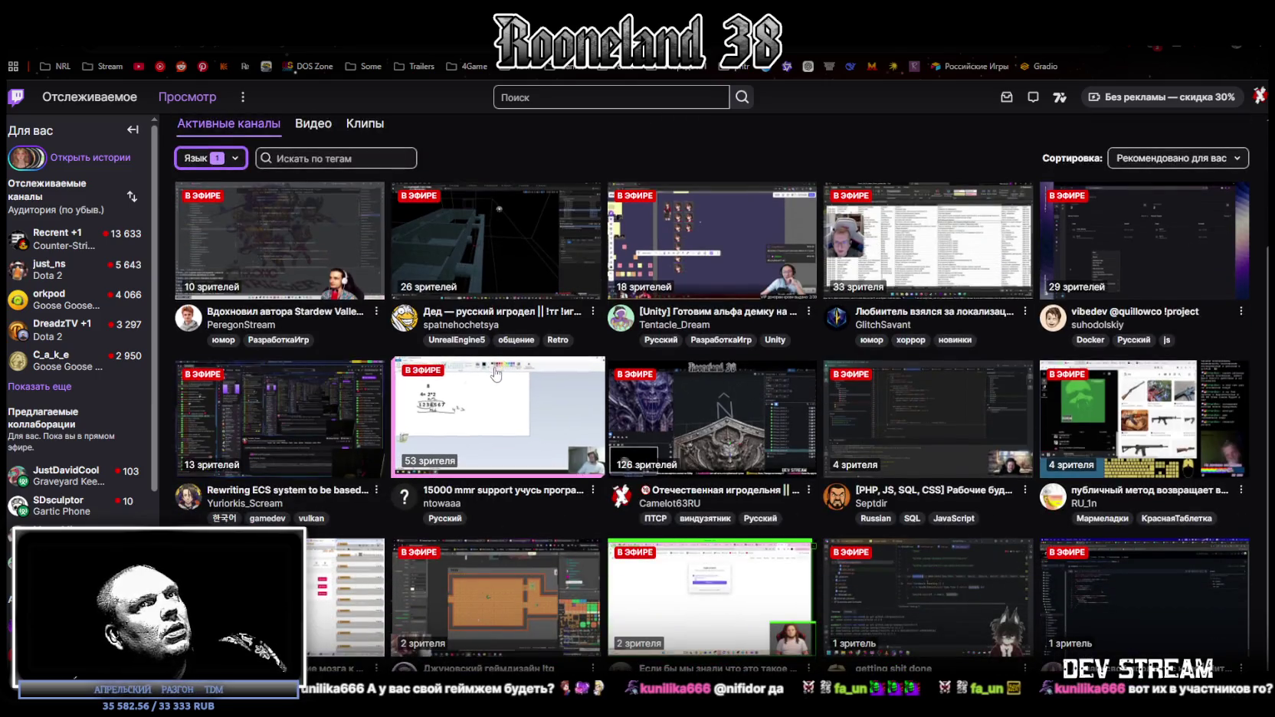
pyautogui.scroll(2, 552, 307)
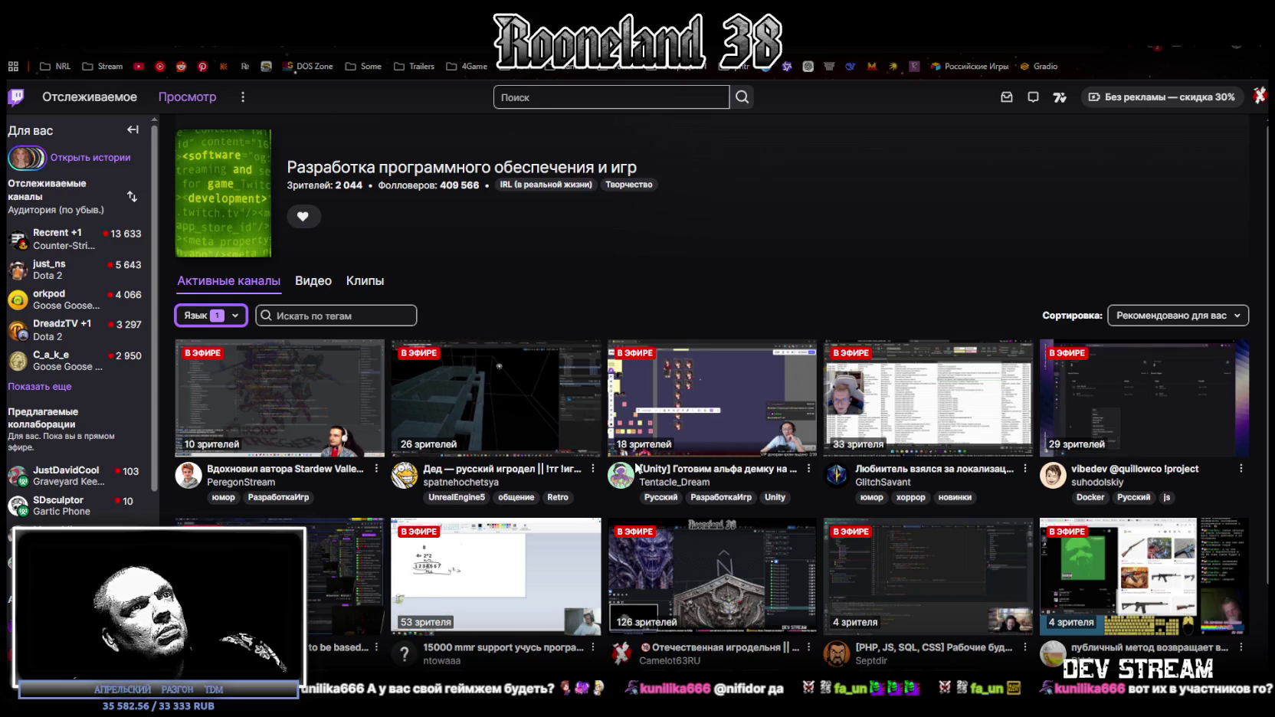
pyautogui.scroll(-2, 636, 468)
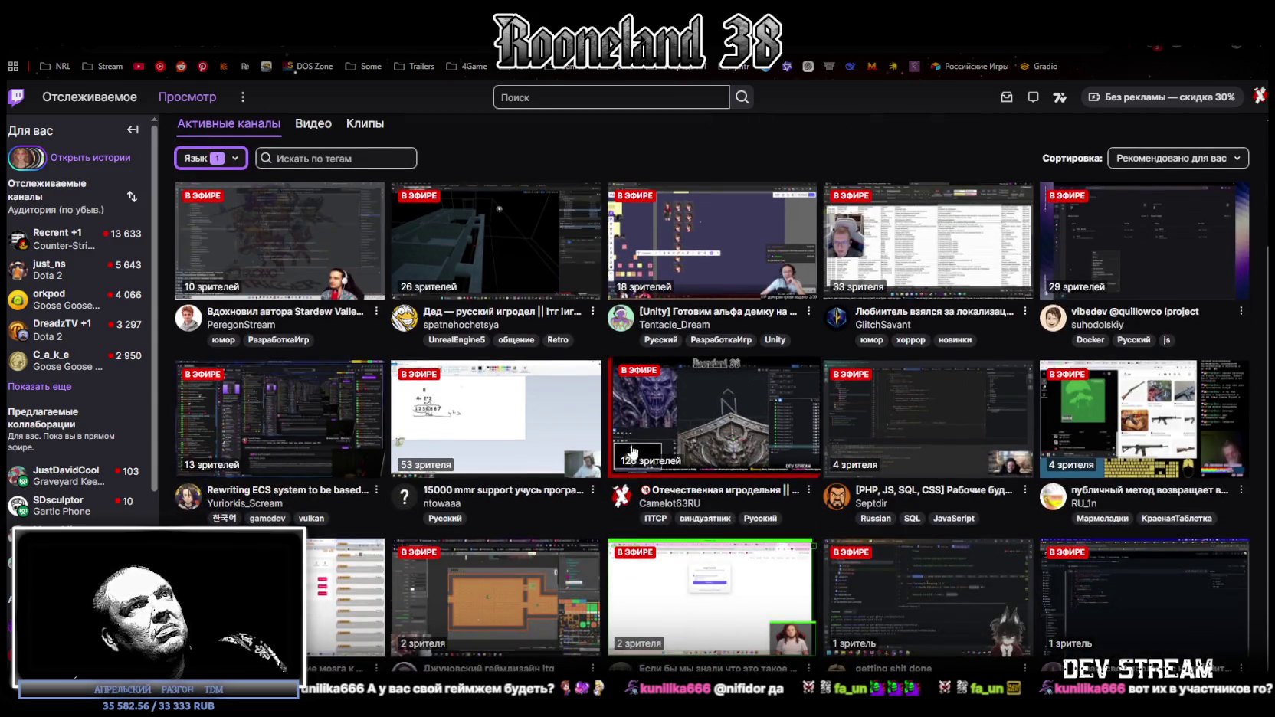
pyautogui.hotkey('alt', 'Tab')
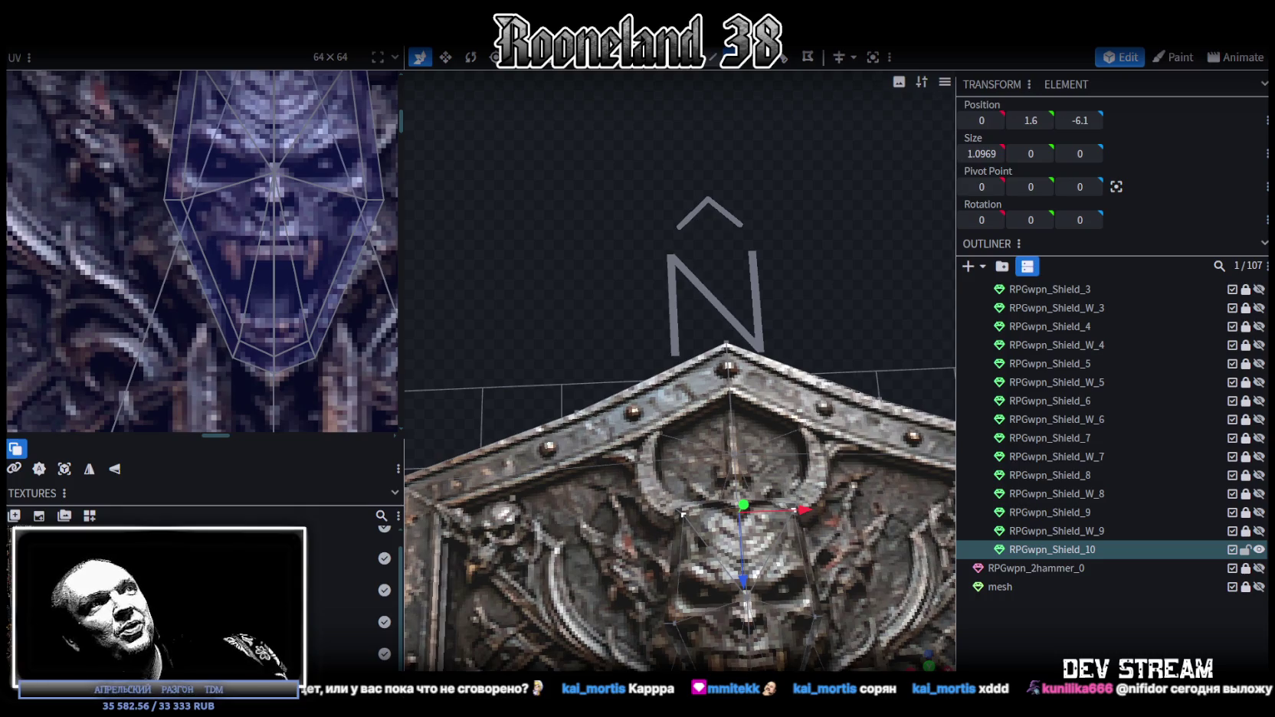
# - Narrow the UV panel, view the shield's full length, and save RPGweapon.bbmodel
pyautogui.scroll(-3, 535, 358)
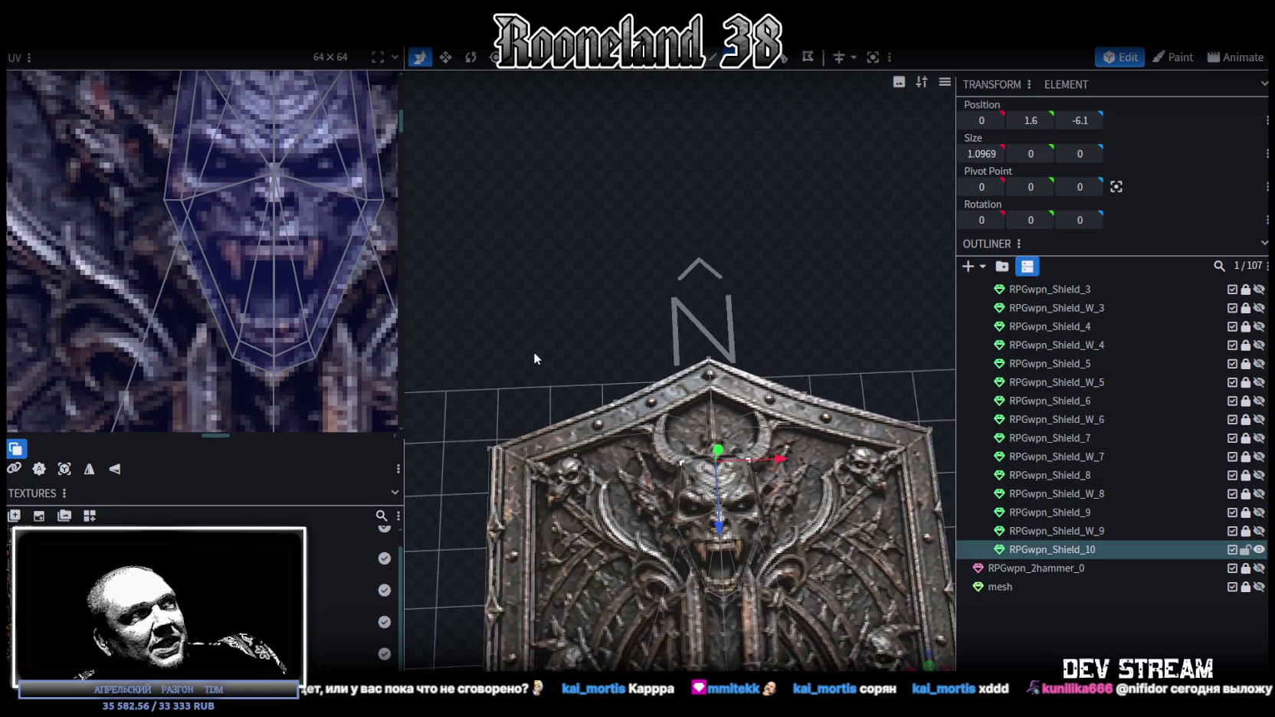
pyautogui.moveTo(406, 257); pyautogui.dragTo(179, 245)
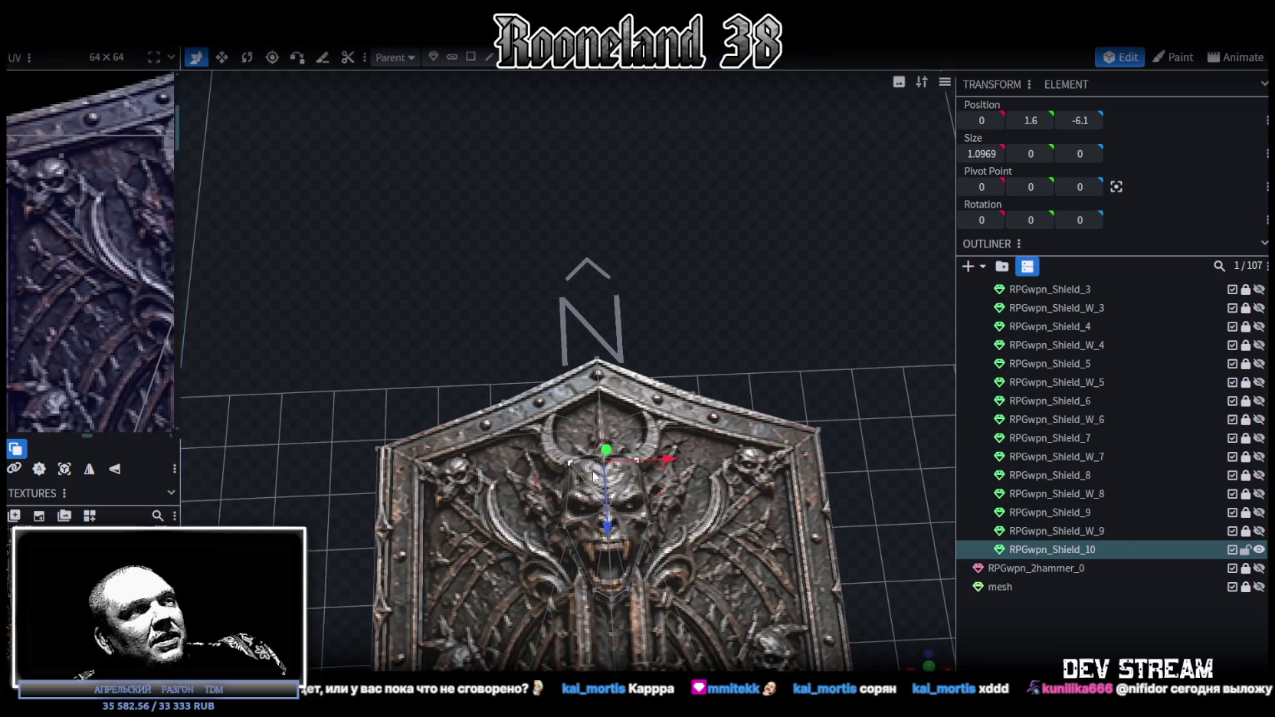
pyautogui.moveTo(820, 573)
pyautogui.mouseDown()
pyautogui.moveTo(840, 462)
pyautogui.moveTo(772, 536)
pyautogui.moveTo(658, 504)
pyautogui.moveTo(498, 493)
pyautogui.moveTo(497, 481)
pyautogui.mouseUp()
pyautogui.scroll(3, 658, 511)
pyautogui.hotkey('ctrl', 's')
# - Select the shield's two front rim faces and widen the UV panel to inspect their mapping
pyautogui.click(472, 449)
pyautogui.scroll(-2, 452, 456)
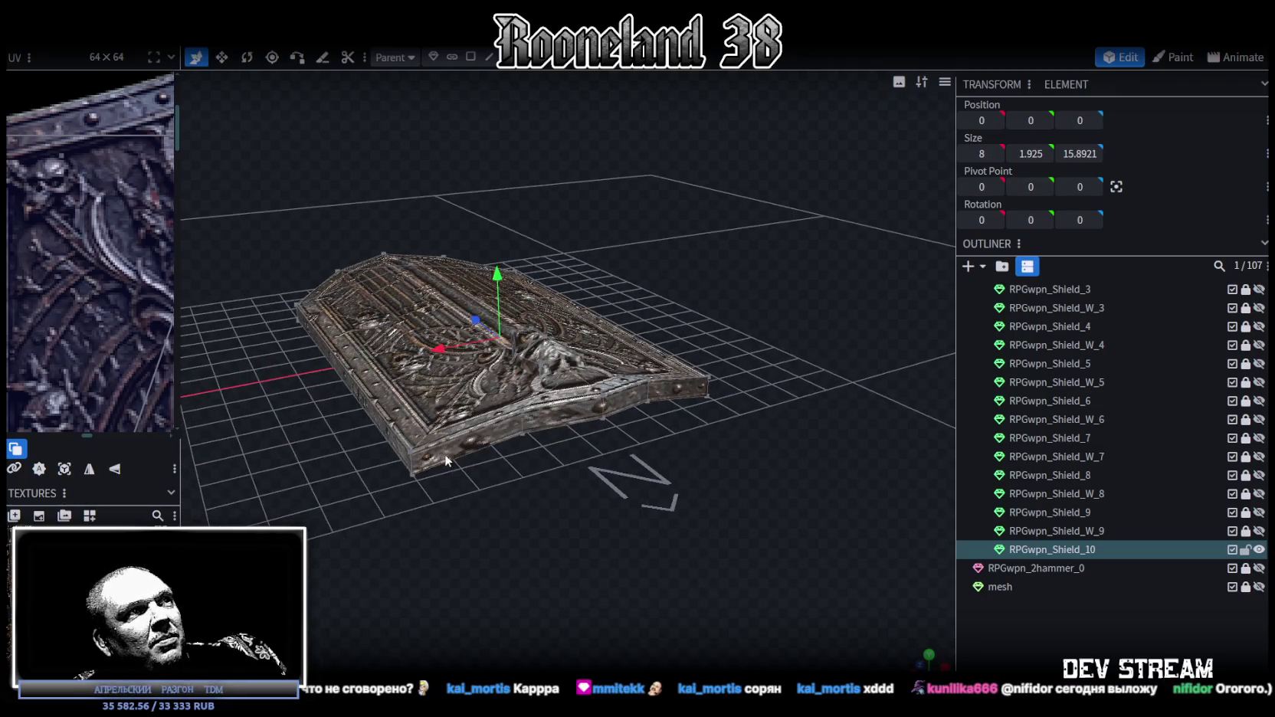
pyautogui.click(470, 57)
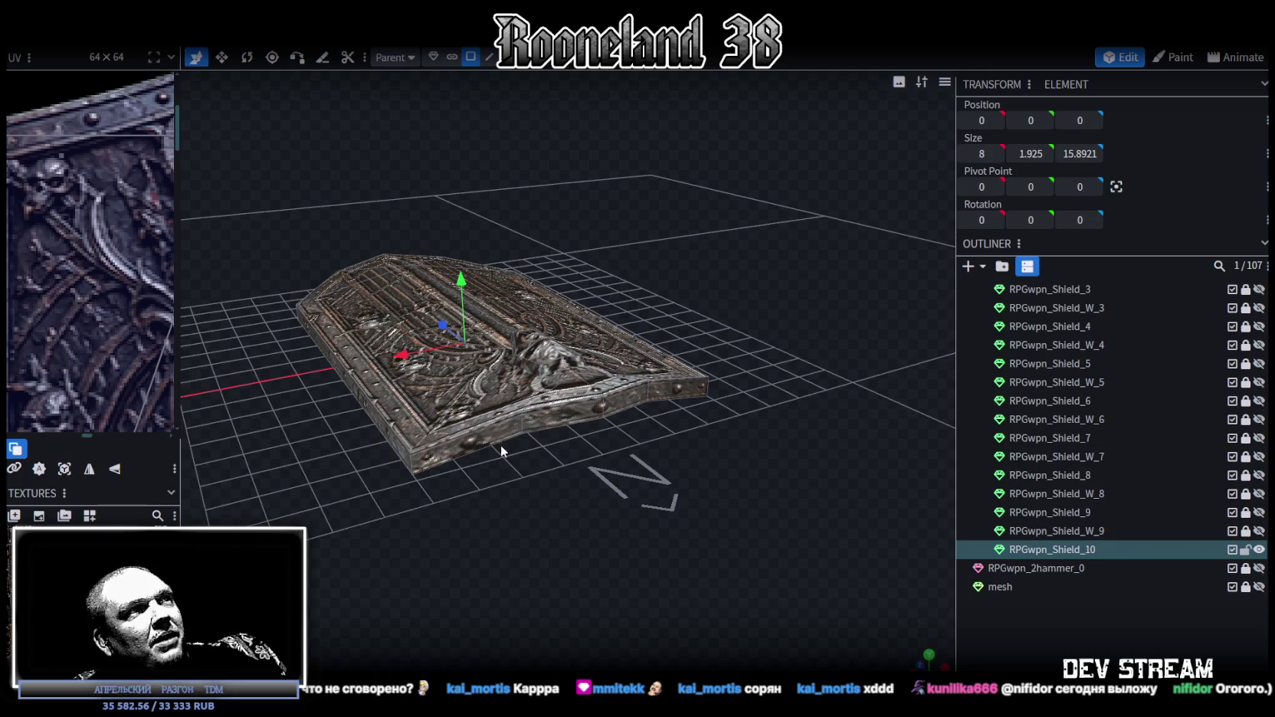
pyautogui.click(501, 444)
pyautogui.keyDown('shift'); pyautogui.click(625, 397); pyautogui.keyUp('shift')
pyautogui.scroll(3, 64, 223)
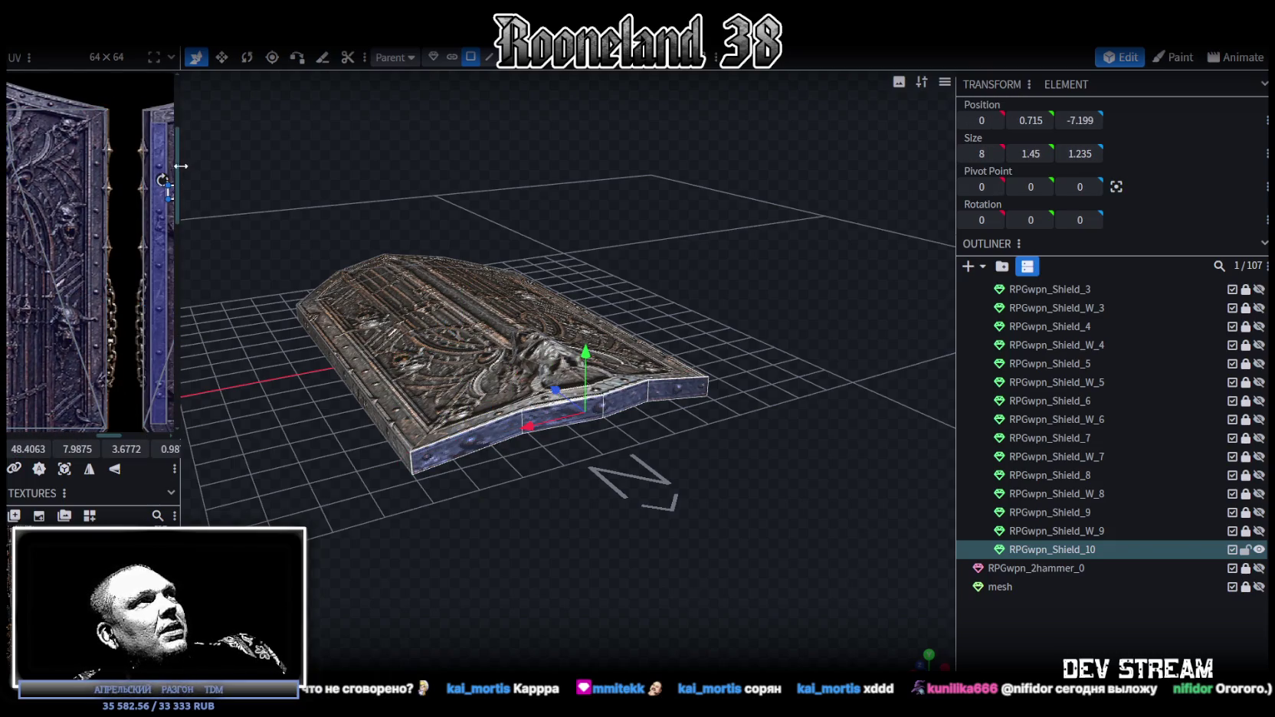
pyautogui.moveTo(181, 165); pyautogui.dragTo(414, 166)
pyautogui.scroll(-3, 339, 241)
pyautogui.scroll(3, 343, 267)
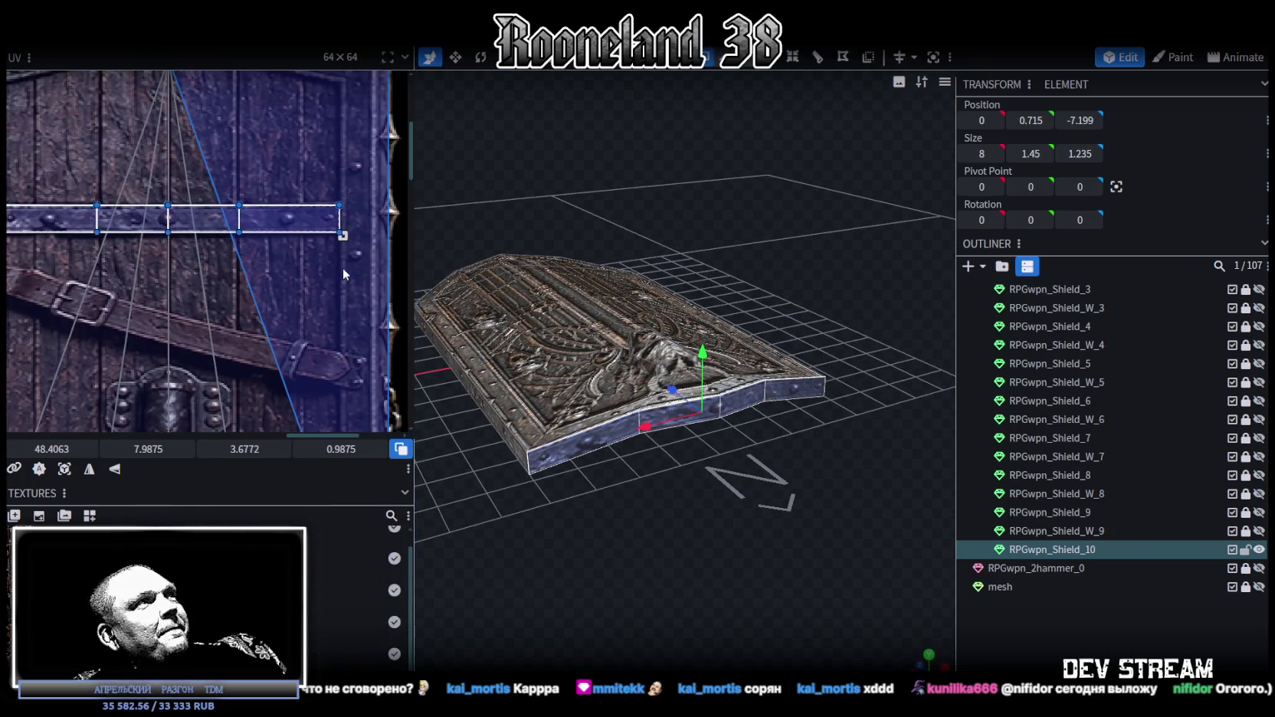
pyautogui.moveTo(674, 491); pyautogui.dragTo(766, 501)
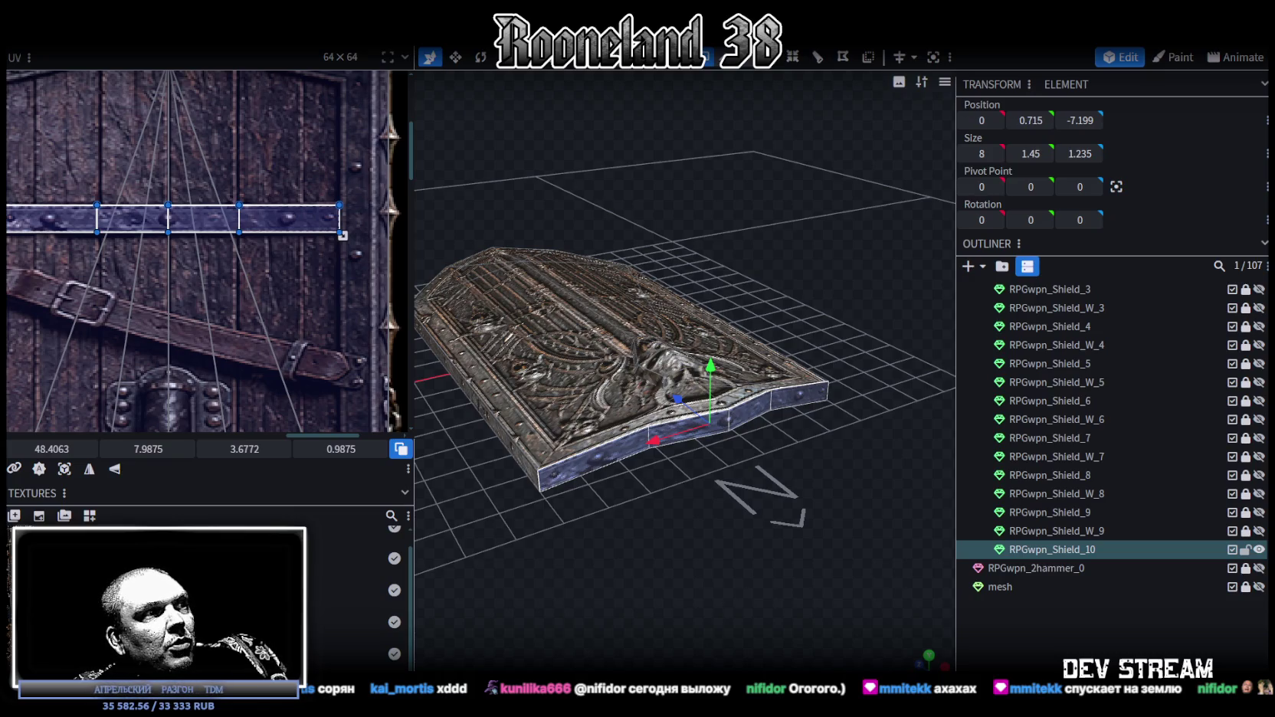
# - Mirror the left rim face's UV horizontally and slide it onto the riveted strap
pyautogui.moveTo(619, 446); pyautogui.dragTo(451, 466)
pyautogui.scroll(-3, 257, 341)
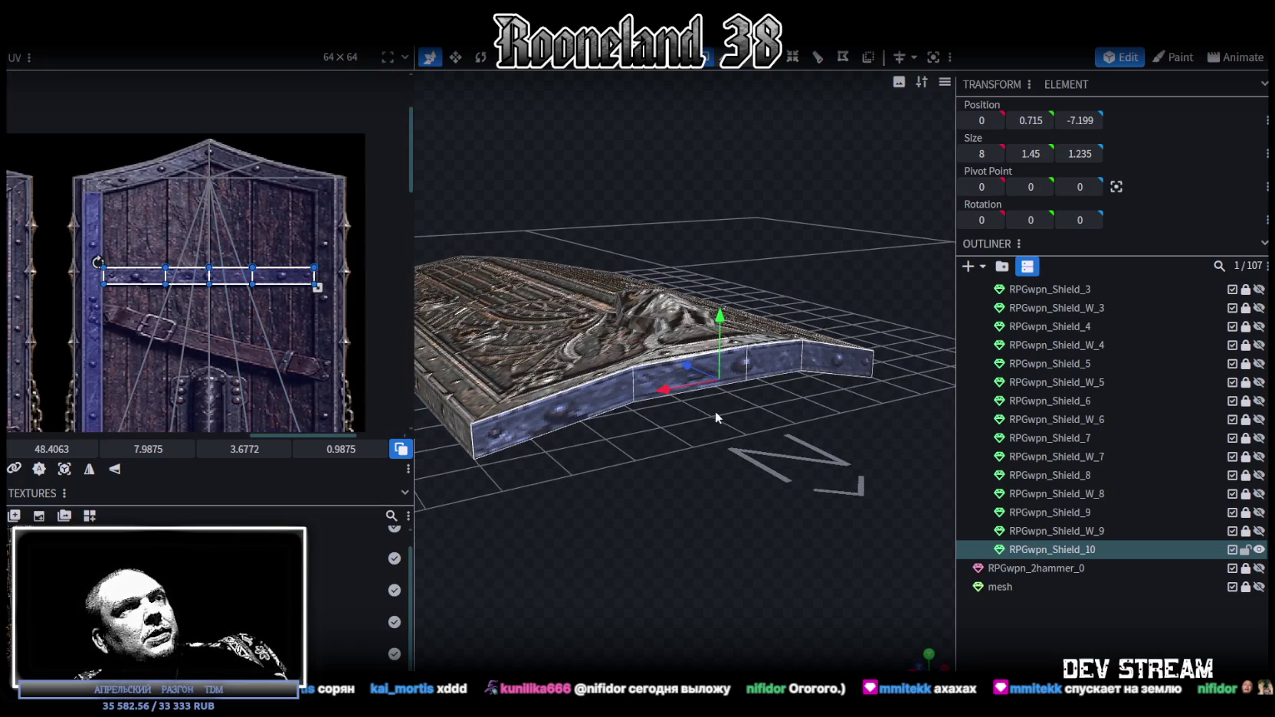
pyautogui.click(586, 414)
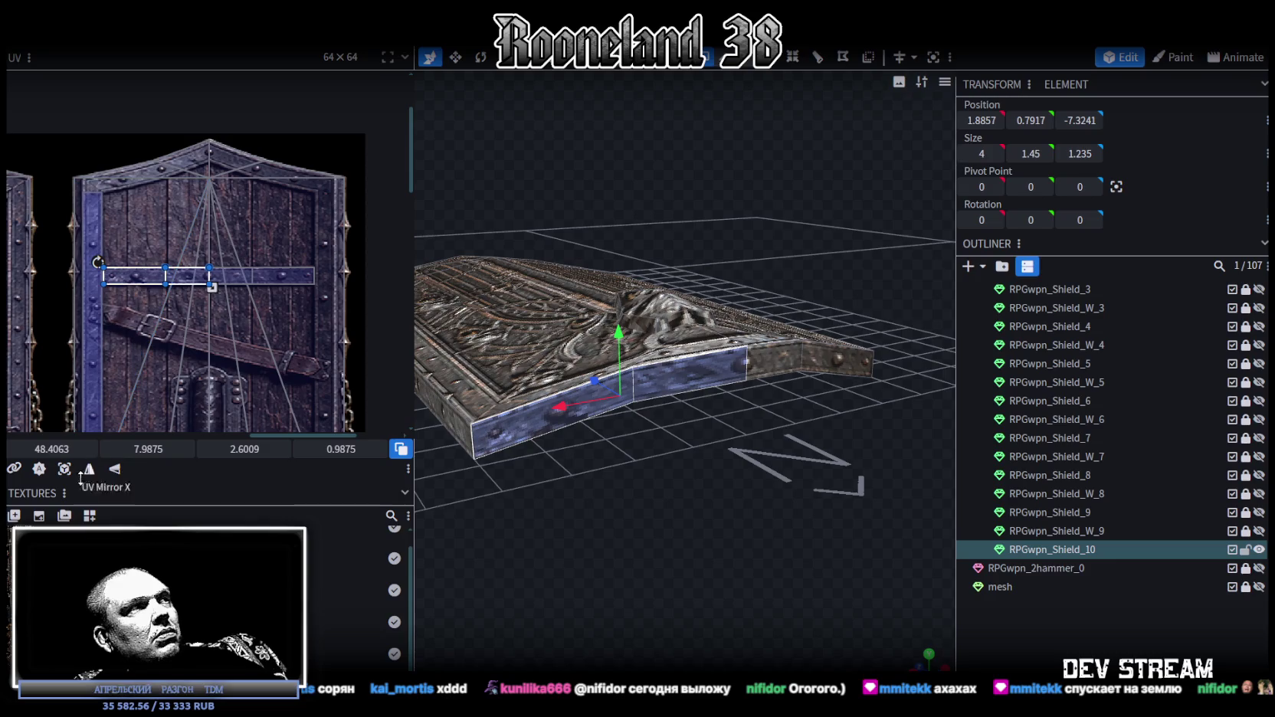
pyautogui.click(111, 473)
pyautogui.scroll(2, 188, 279)
pyautogui.moveTo(161, 283); pyautogui.dragTo(307, 286)
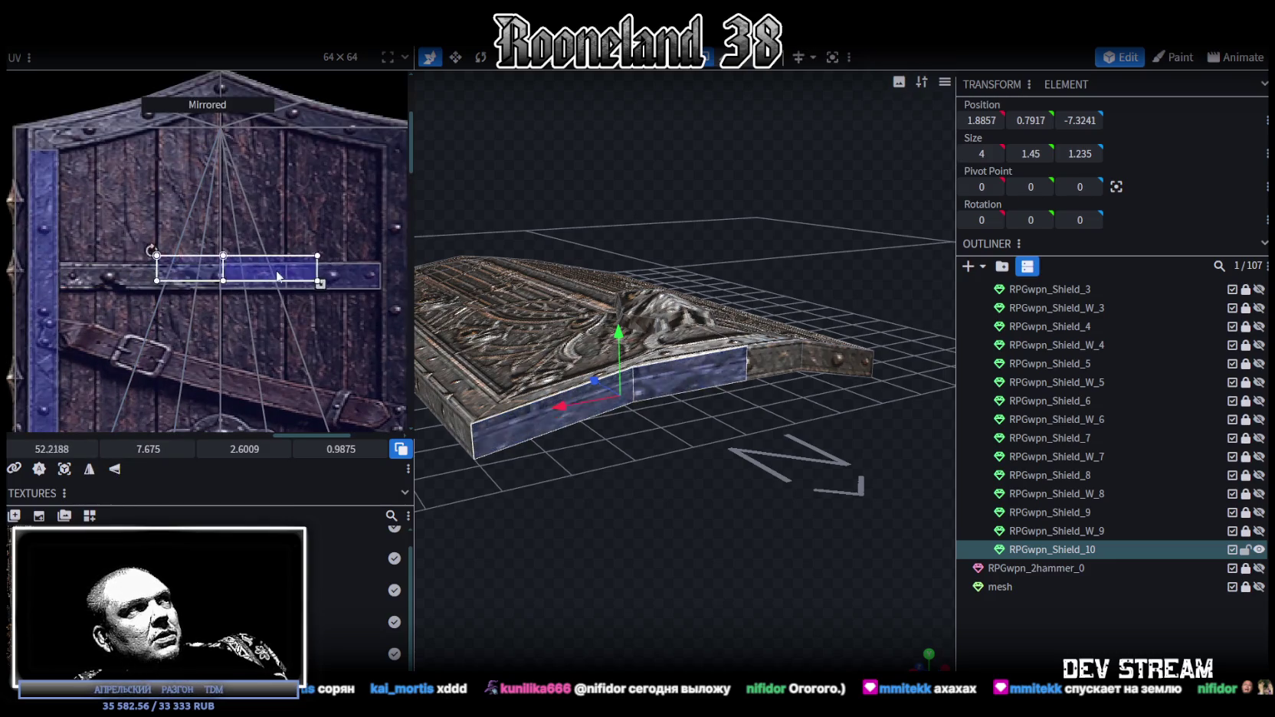
pyautogui.scroll(3, 236, 276)
pyautogui.click(207, 286)
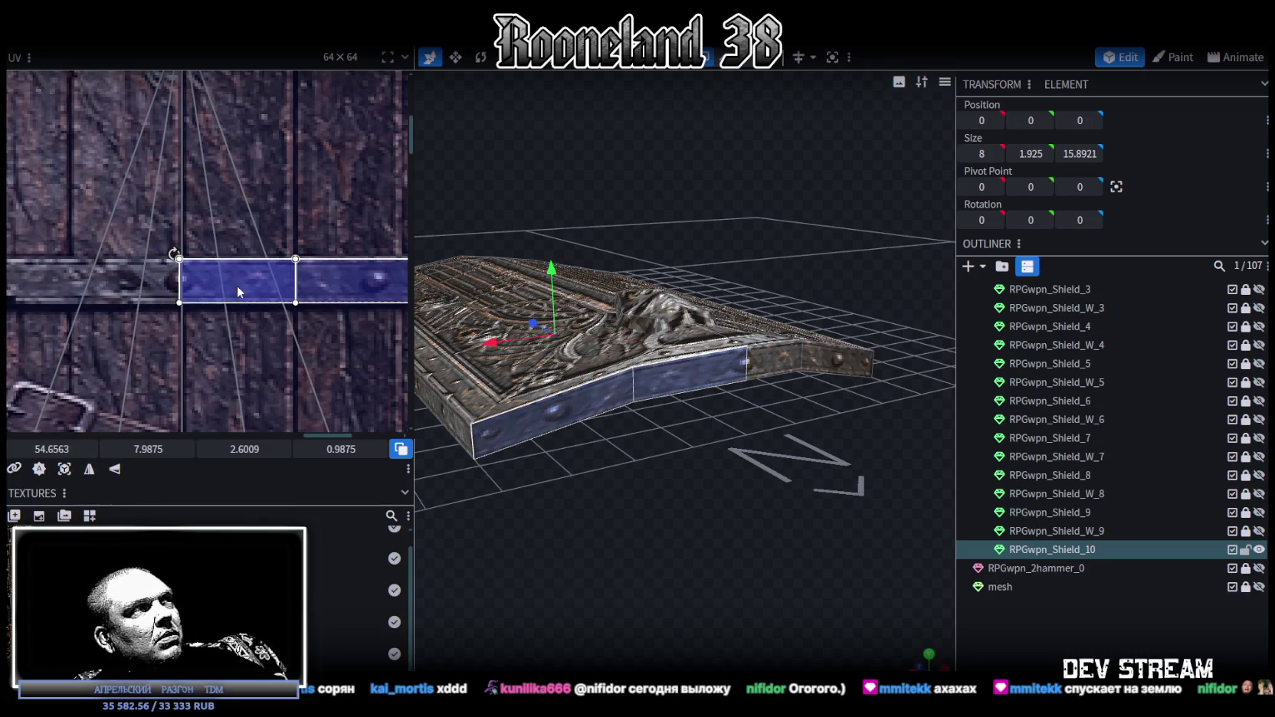
pyautogui.moveTo(239, 285); pyautogui.dragTo(237, 285)
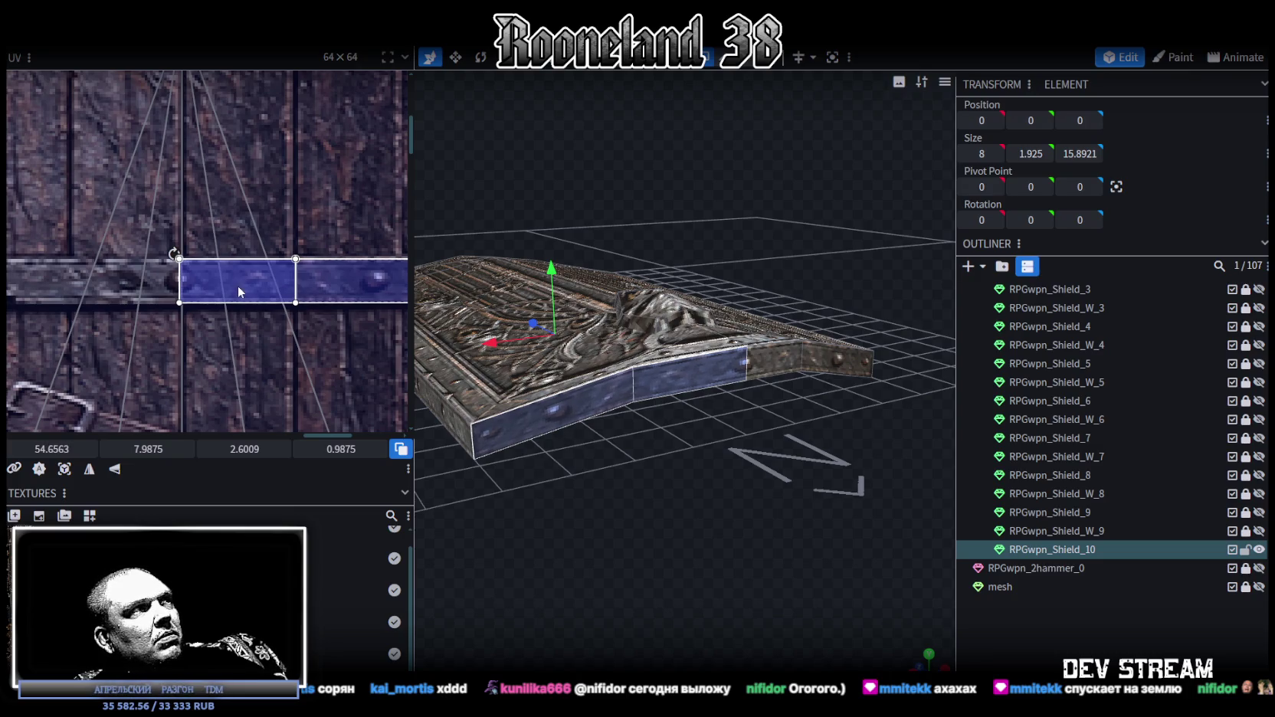
# - Move the next rim face's UV onto the strap and stretch it to 4.1796 × 1.05
pyautogui.click(792, 366)
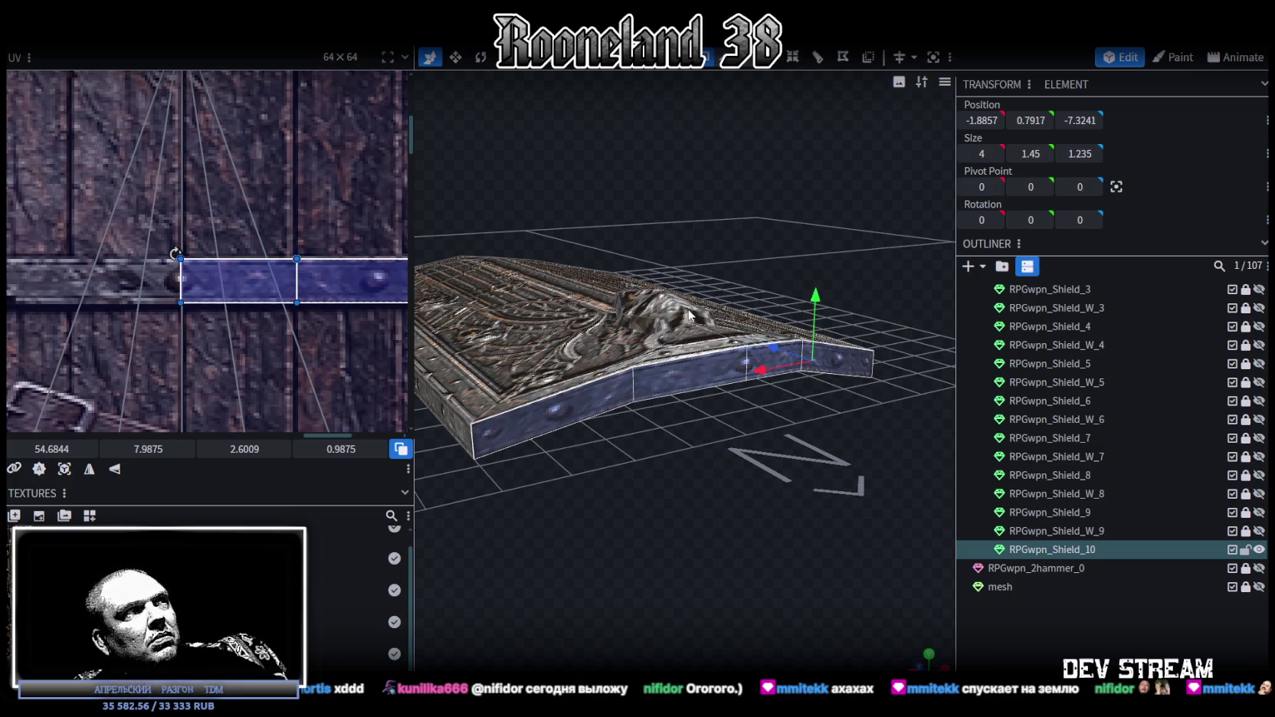
pyautogui.scroll(-3, 252, 306)
pyautogui.moveTo(257, 322); pyautogui.dragTo(95, 325)
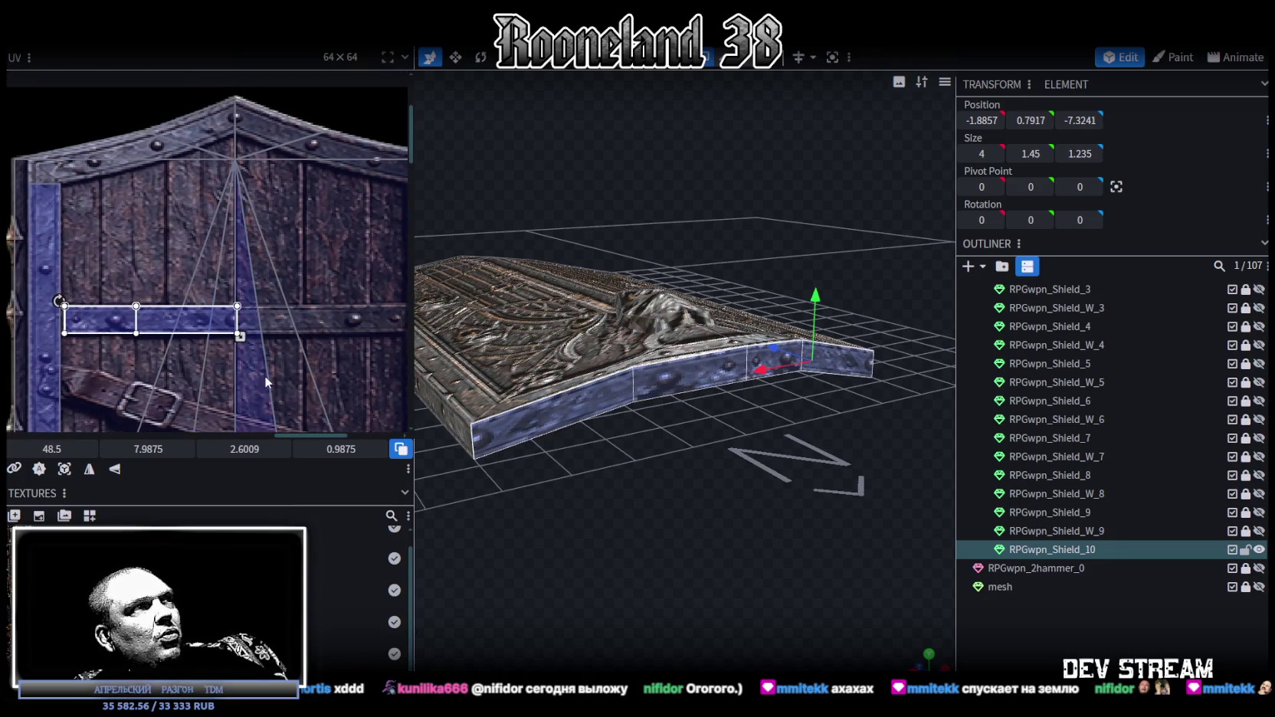
pyautogui.moveTo(263, 376); pyautogui.dragTo(175, 325, button='middle')
pyautogui.moveTo(168, 322); pyautogui.dragTo(273, 327)
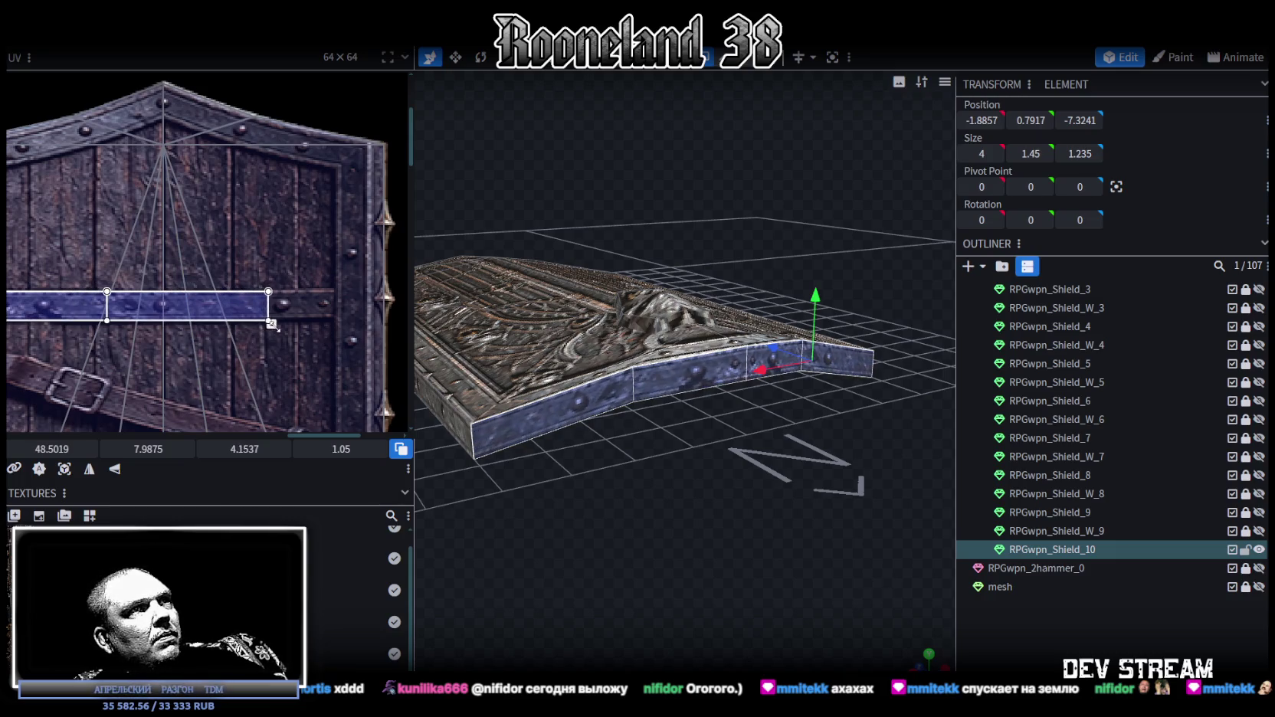
pyautogui.moveTo(900, 599)
pyautogui.mouseDown()
pyautogui.moveTo(833, 568)
pyautogui.moveTo(844, 580)
pyautogui.mouseUp()
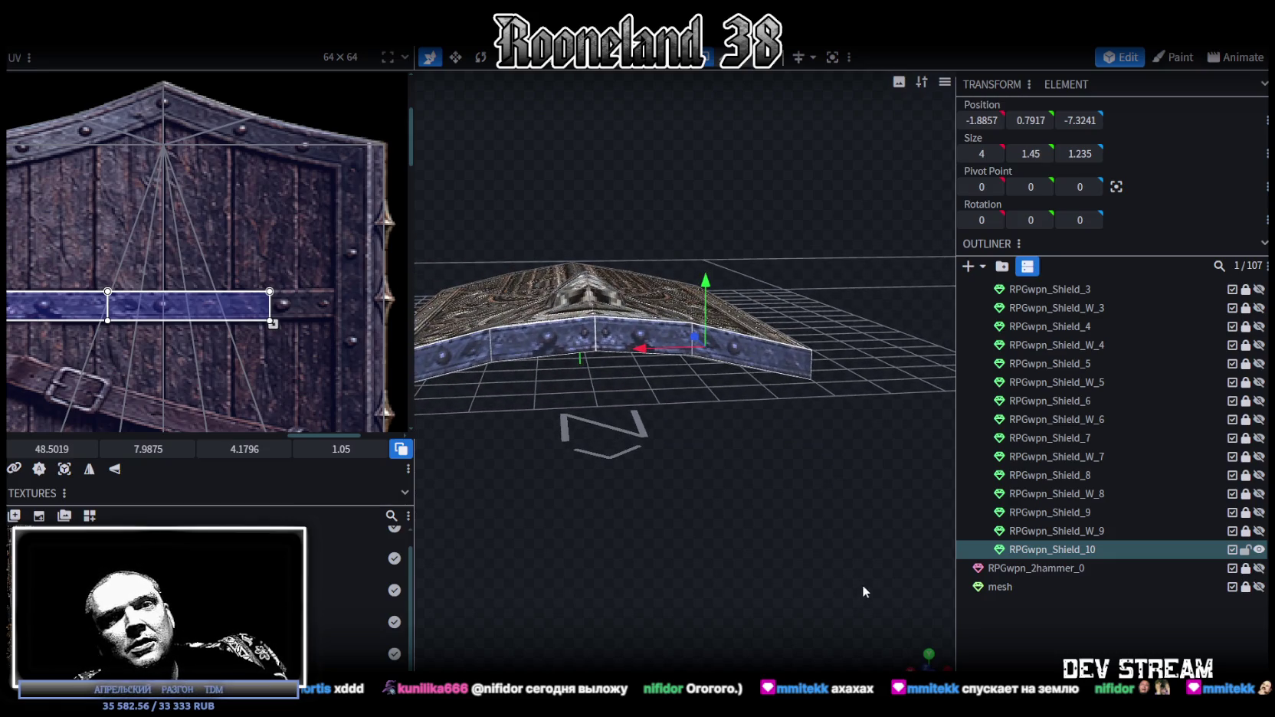
pyautogui.click(792, 554)
# - Orbit and zoom around the finished shield to inspect its textured rim
pyautogui.moveTo(792, 554)
pyautogui.mouseDown()
pyautogui.moveTo(677, 517)
pyautogui.moveTo(585, 359)
pyautogui.mouseUp()
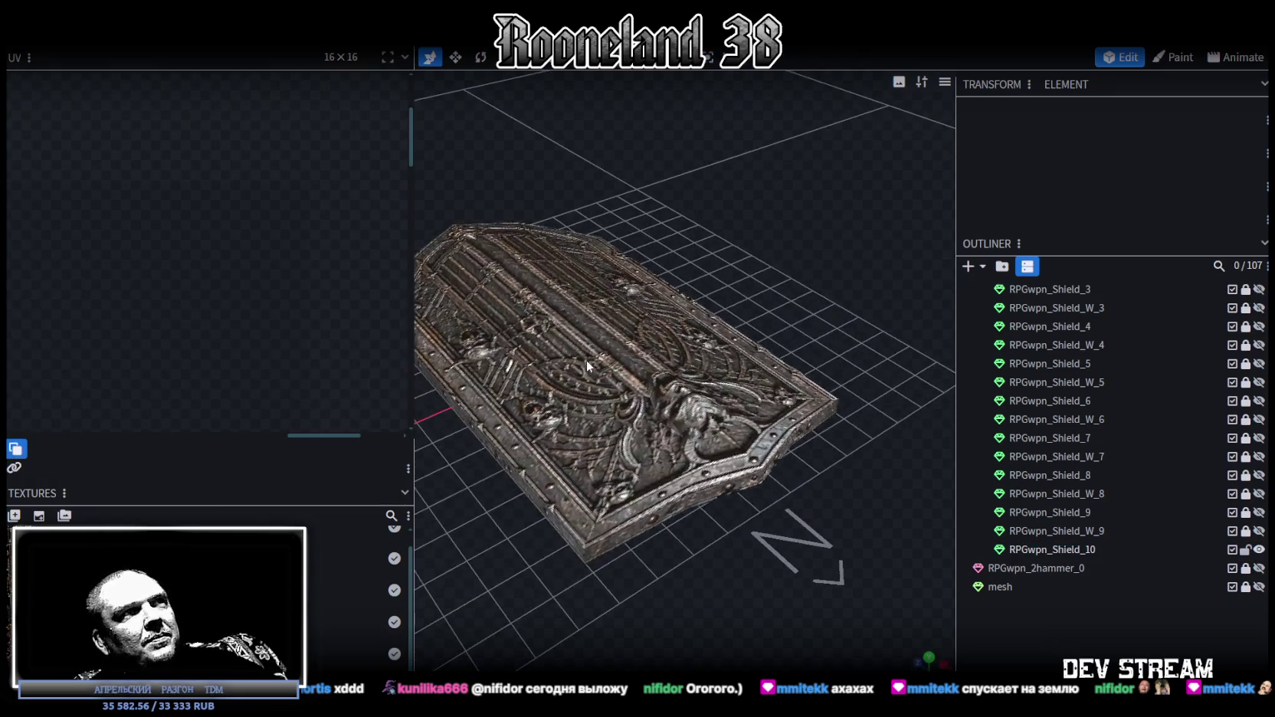
pyautogui.scroll(-3, 173, 304)
pyautogui.scroll(-2, 149, 262)
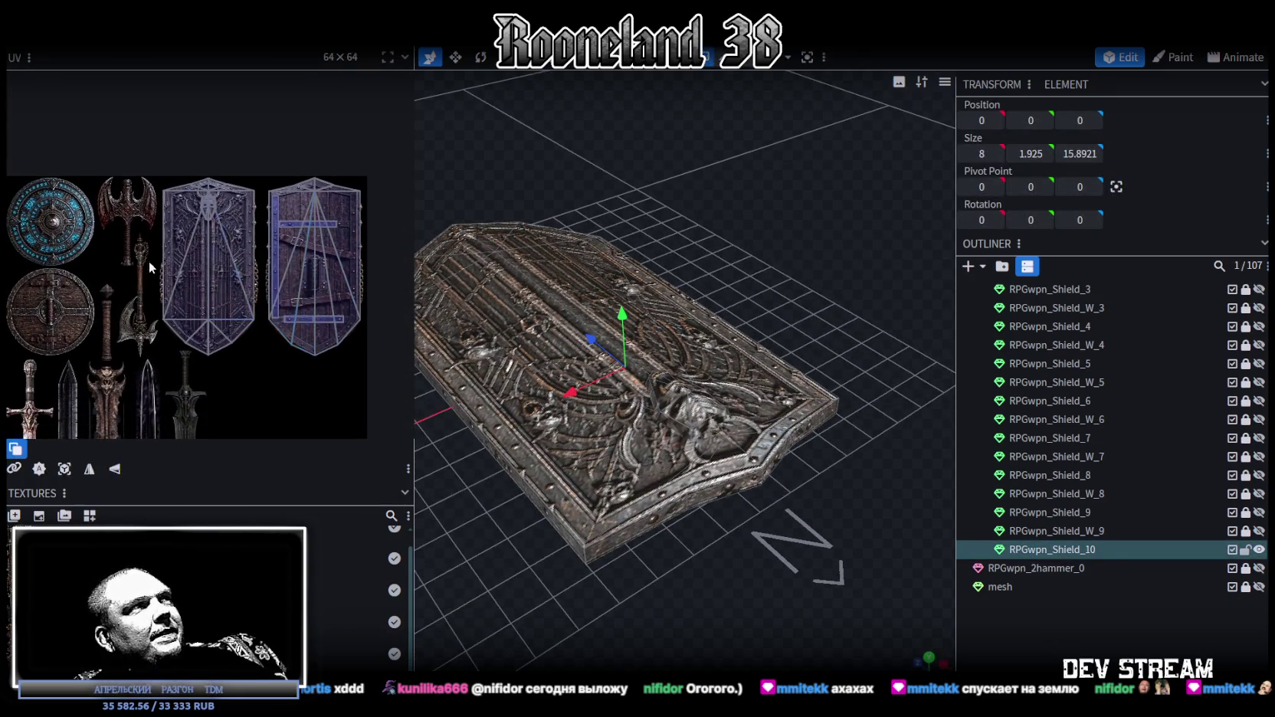
pyautogui.scroll(5, 175, 310)
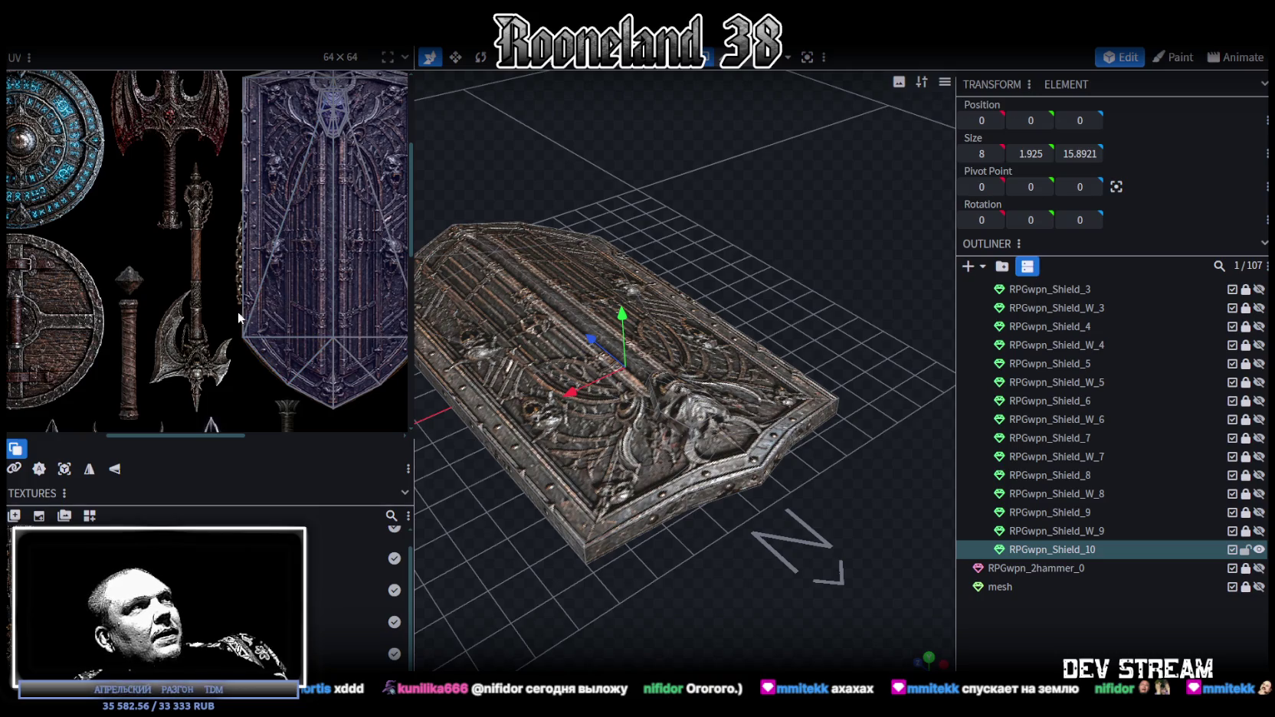
pyautogui.scroll(-2, 238, 317)
pyautogui.scroll(3, 208, 181)
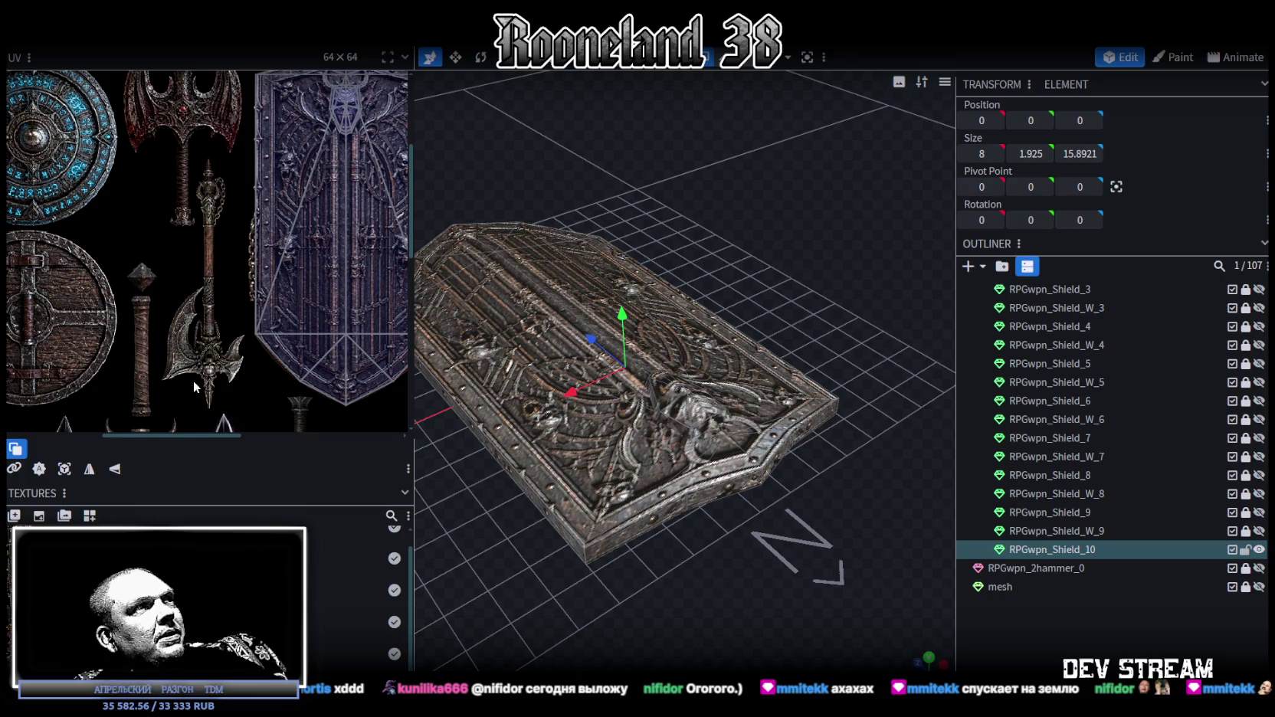
pyautogui.scroll(2, 196, 403)
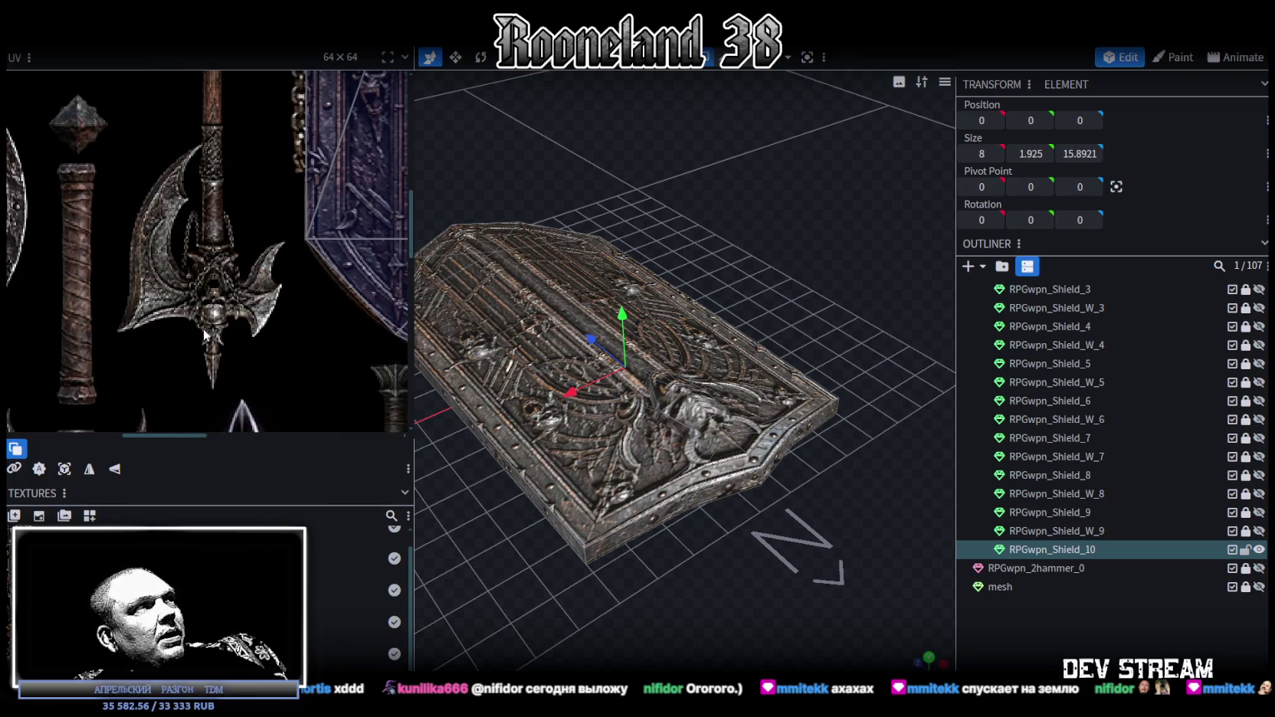
pyautogui.scroll(-2, 201, 333)
pyautogui.scroll(-1, 195, 349)
pyautogui.scroll(-1, 195, 349)
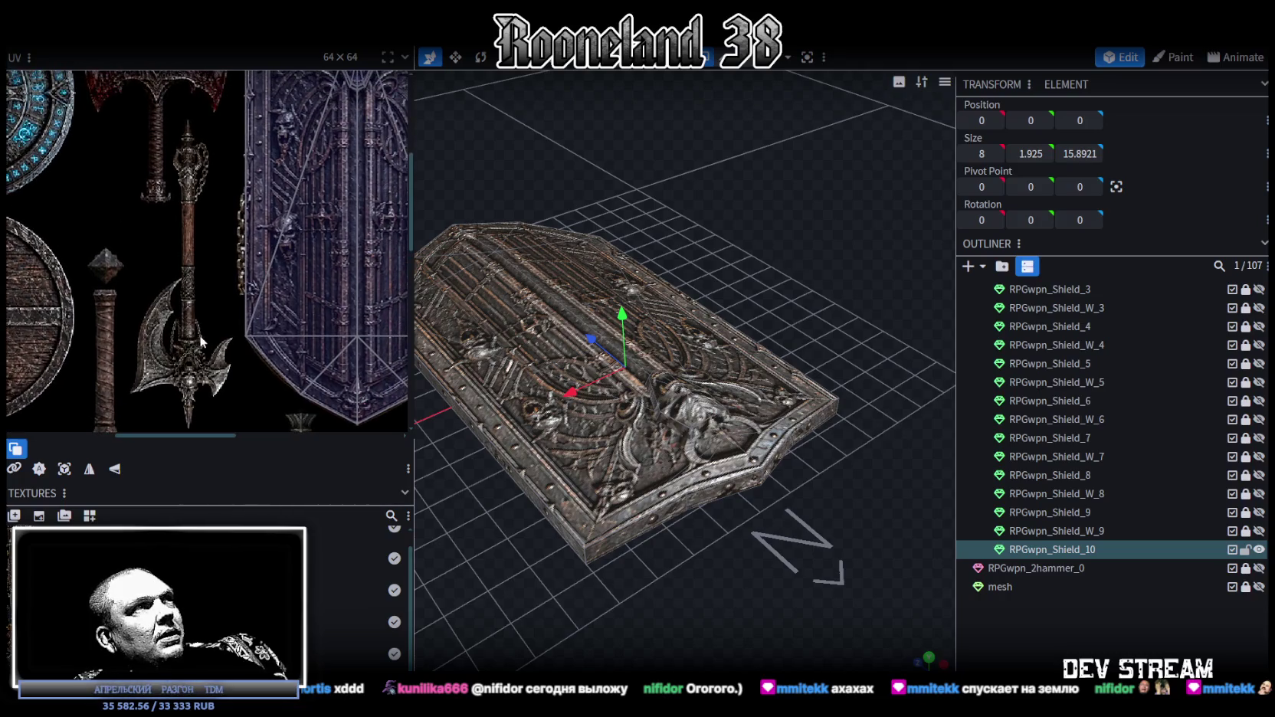
pyautogui.scroll(1, 208, 325)
pyautogui.scroll(1, 222, 307)
pyautogui.scroll(-1, 231, 288)
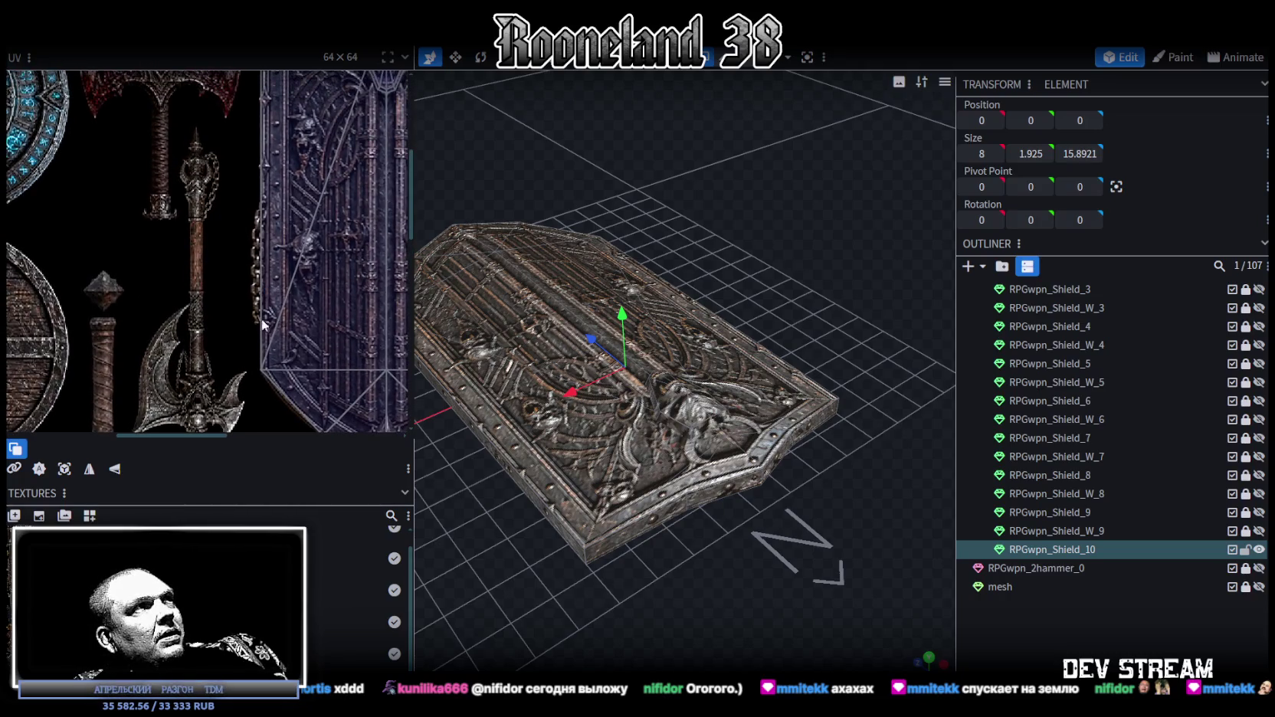
pyautogui.scroll(1, 265, 276)
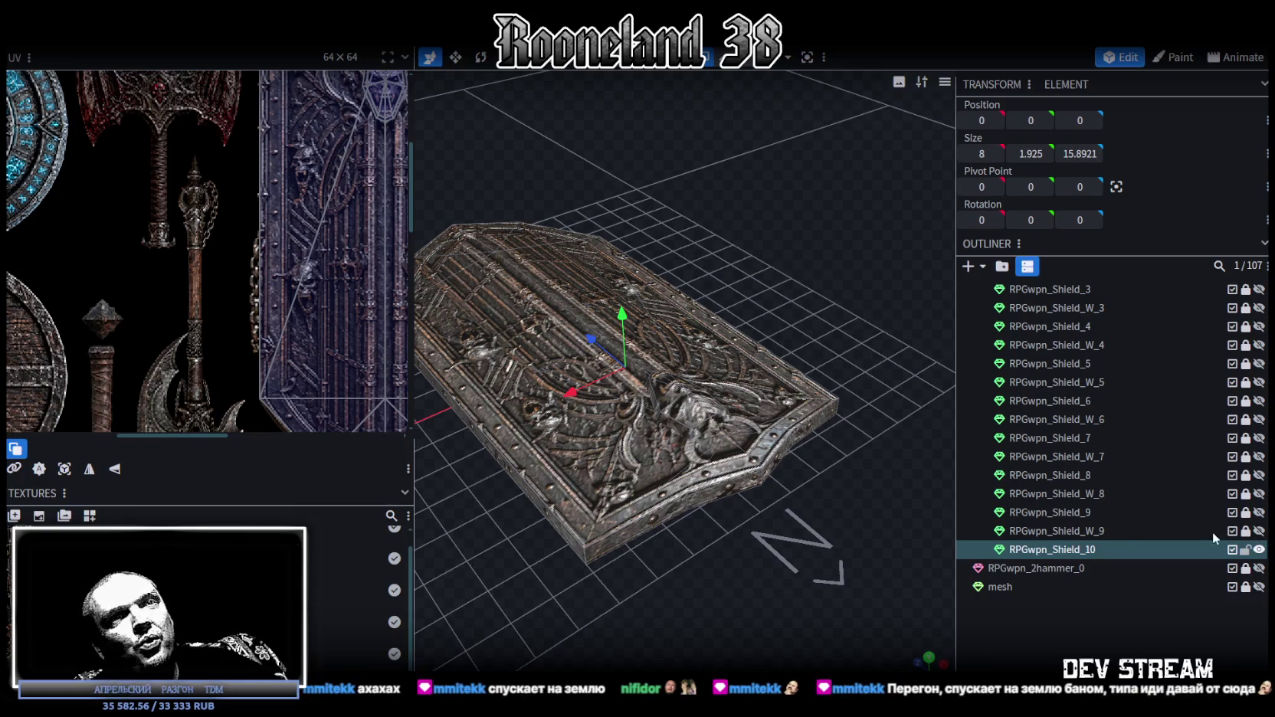
# - Unhide RPGwpn_Shield_W_9, duplicate it as RPGwpn_Shield_W_10, and hide RPGwpn_Shield_10
pyautogui.click(1258, 532)
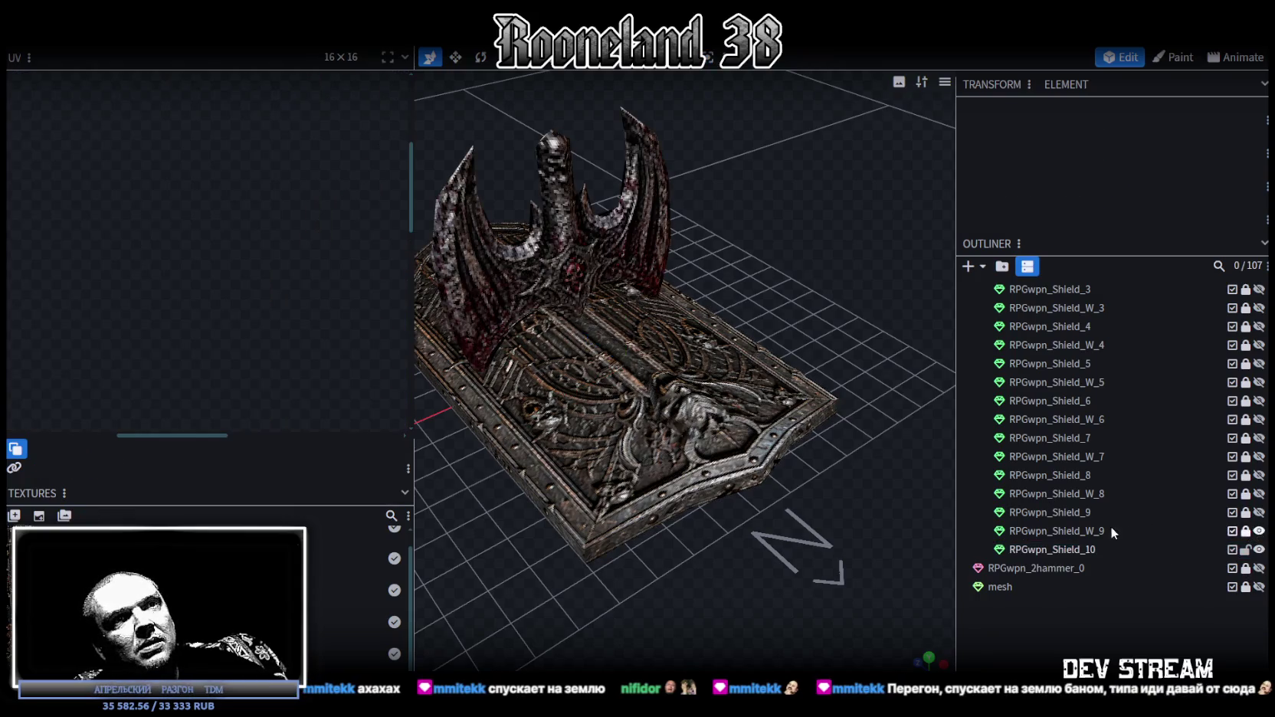
pyautogui.click(1034, 532)
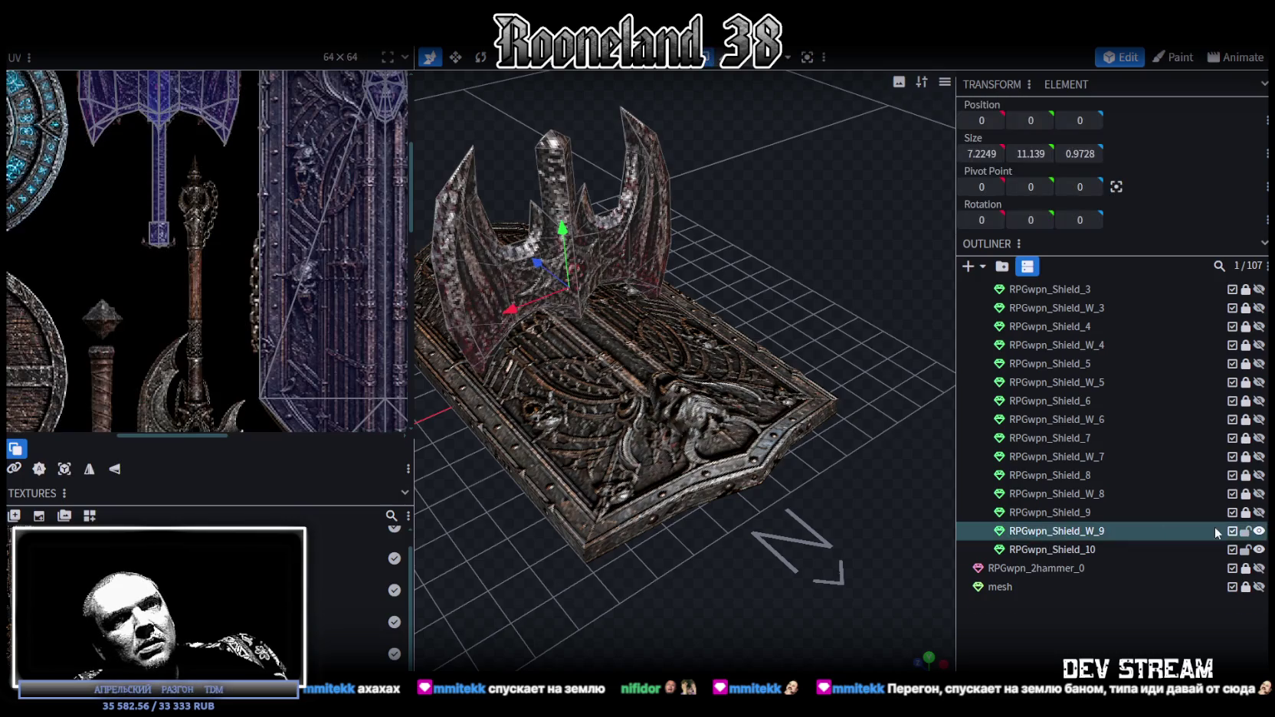
pyautogui.hotkey('ctrl', 'd')
pyautogui.click(1246, 532)
pyautogui.click(1257, 569)
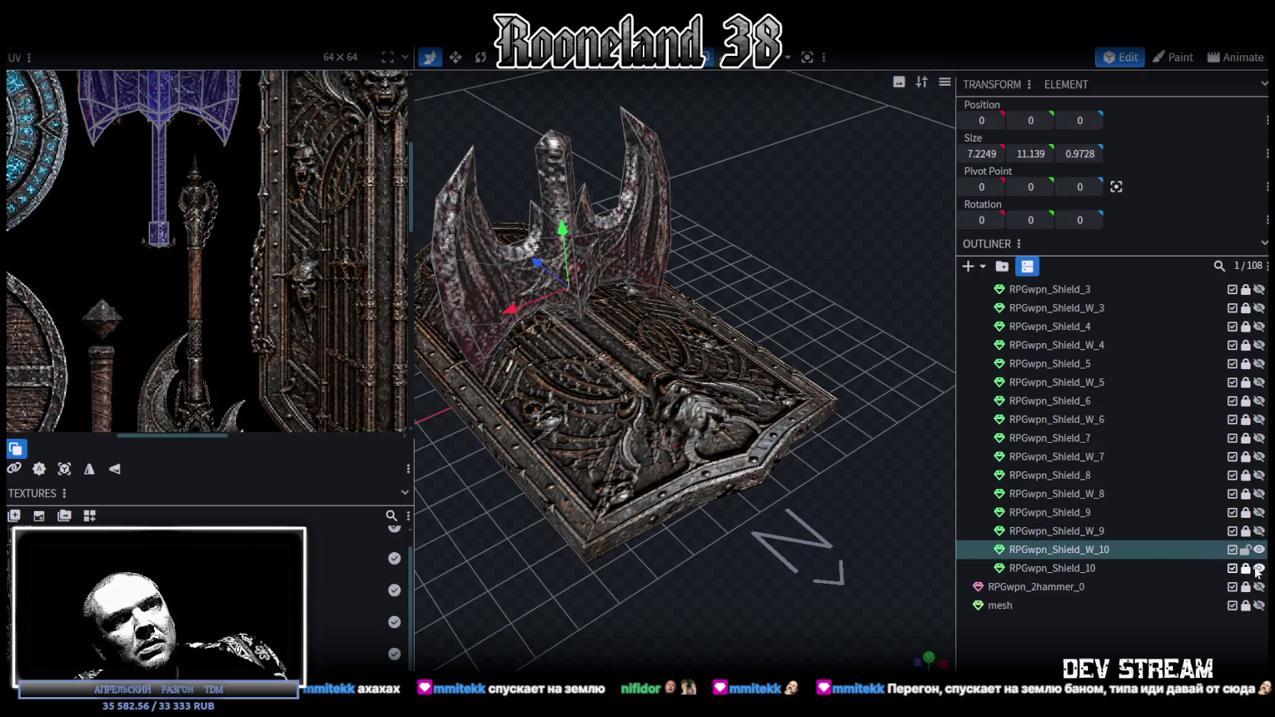
pyautogui.click(1258, 569)
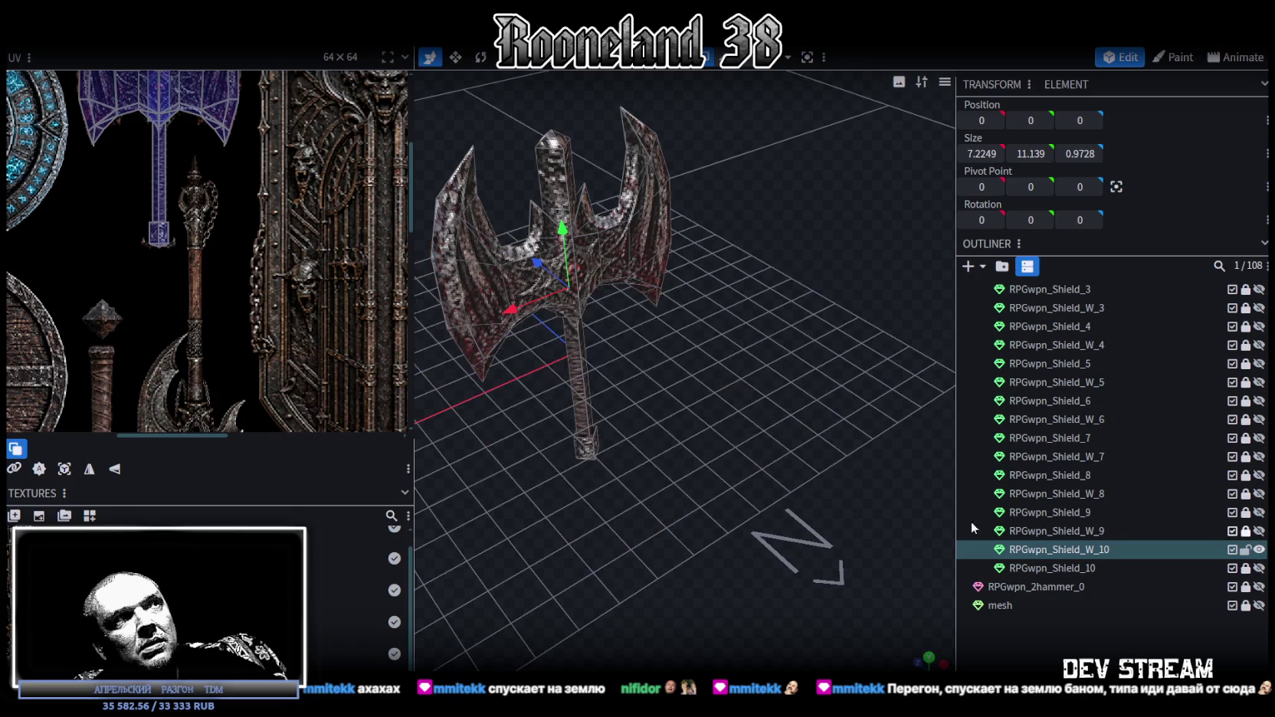
# - Add a loop cut around the block at the end of the axe handle
pyautogui.moveTo(821, 484); pyautogui.dragTo(921, 445)
pyautogui.scroll(-3, 259, 289)
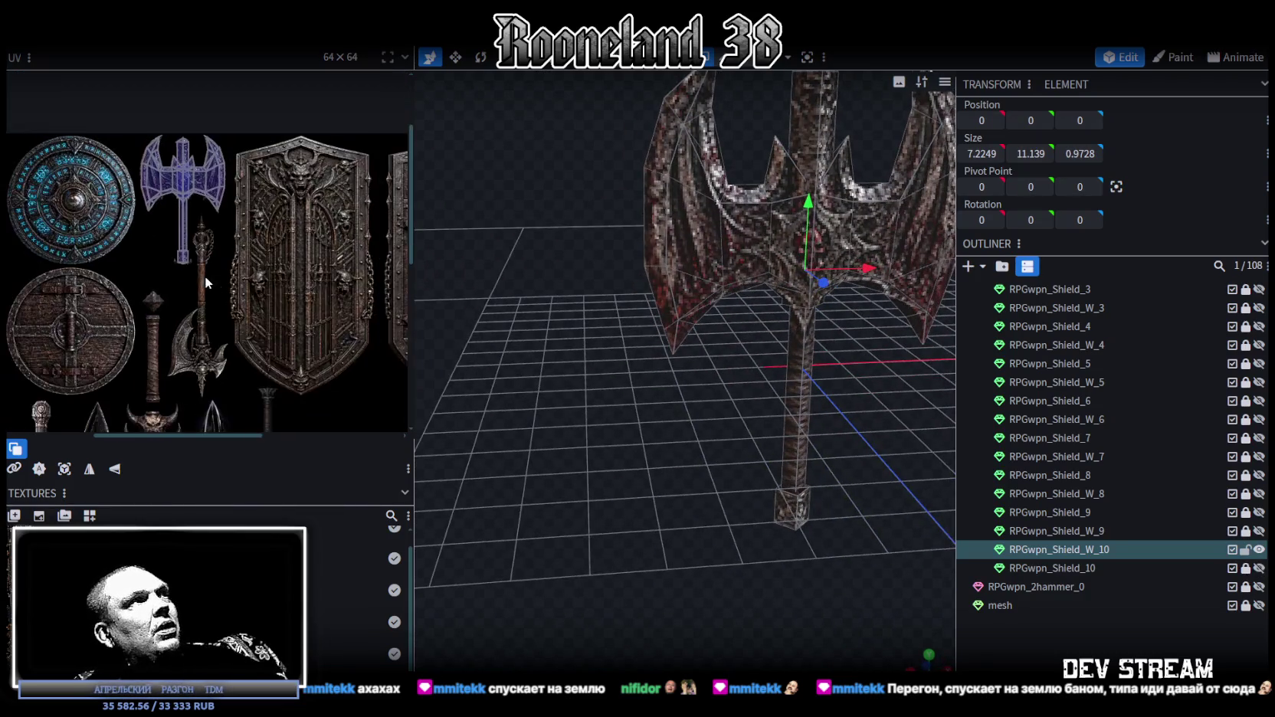
pyautogui.scroll(2, 258, 289)
pyautogui.moveTo(827, 521)
pyautogui.mouseDown()
pyautogui.moveTo(811, 461)
pyautogui.moveTo(715, 398)
pyautogui.moveTo(750, 441)
pyautogui.moveTo(758, 431)
pyautogui.mouseUp()
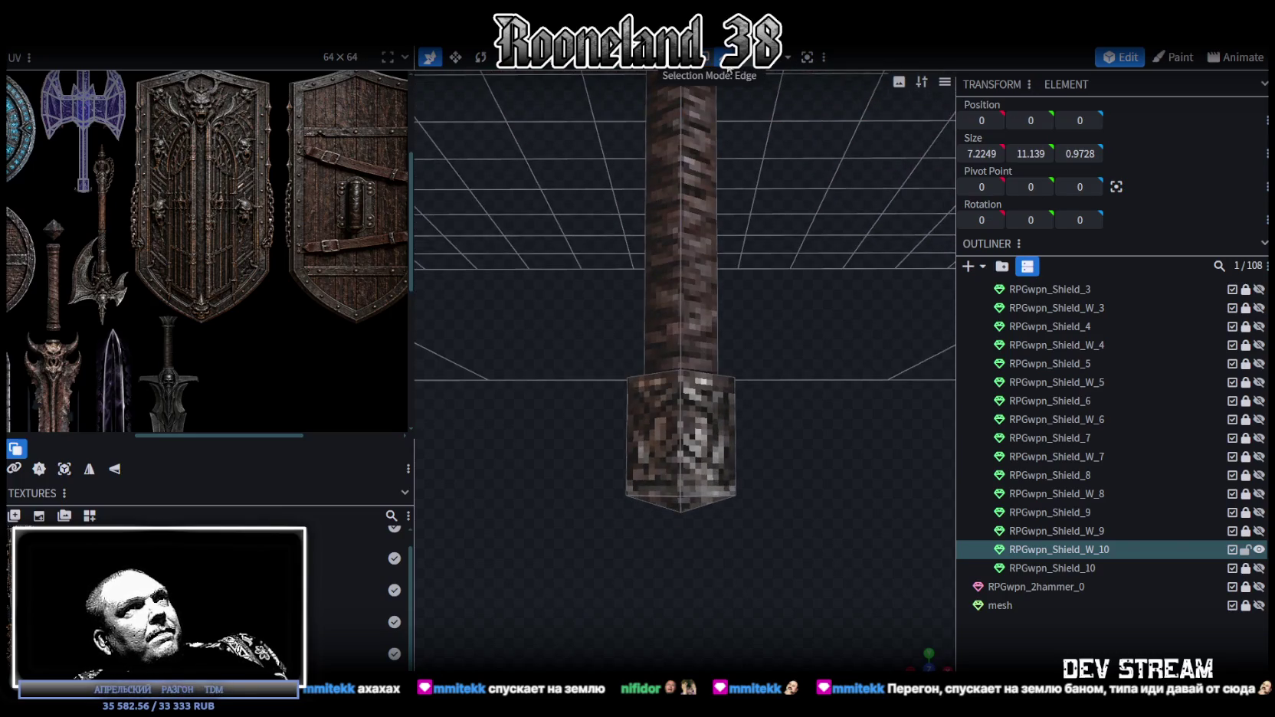
pyautogui.moveTo(843, 355); pyautogui.dragTo(763, 106)
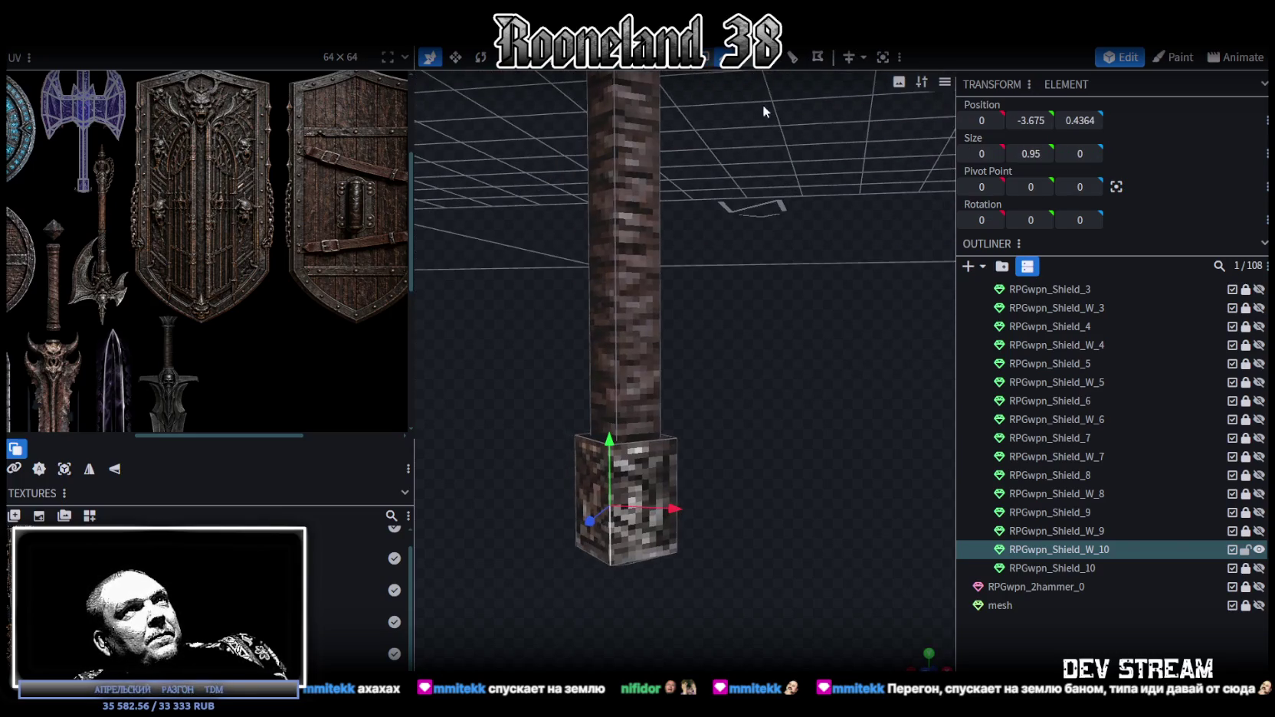
pyautogui.click(792, 60)
pyautogui.moveTo(760, 443)
pyautogui.mouseDown()
pyautogui.moveTo(770, 439)
pyautogui.moveTo(755, 379)
pyautogui.moveTo(767, 384)
pyautogui.mouseUp()
# - Pull the end block's lower vertices down to lengthen the pommel
pyautogui.moveTo(574, 459); pyautogui.dragTo(771, 354)
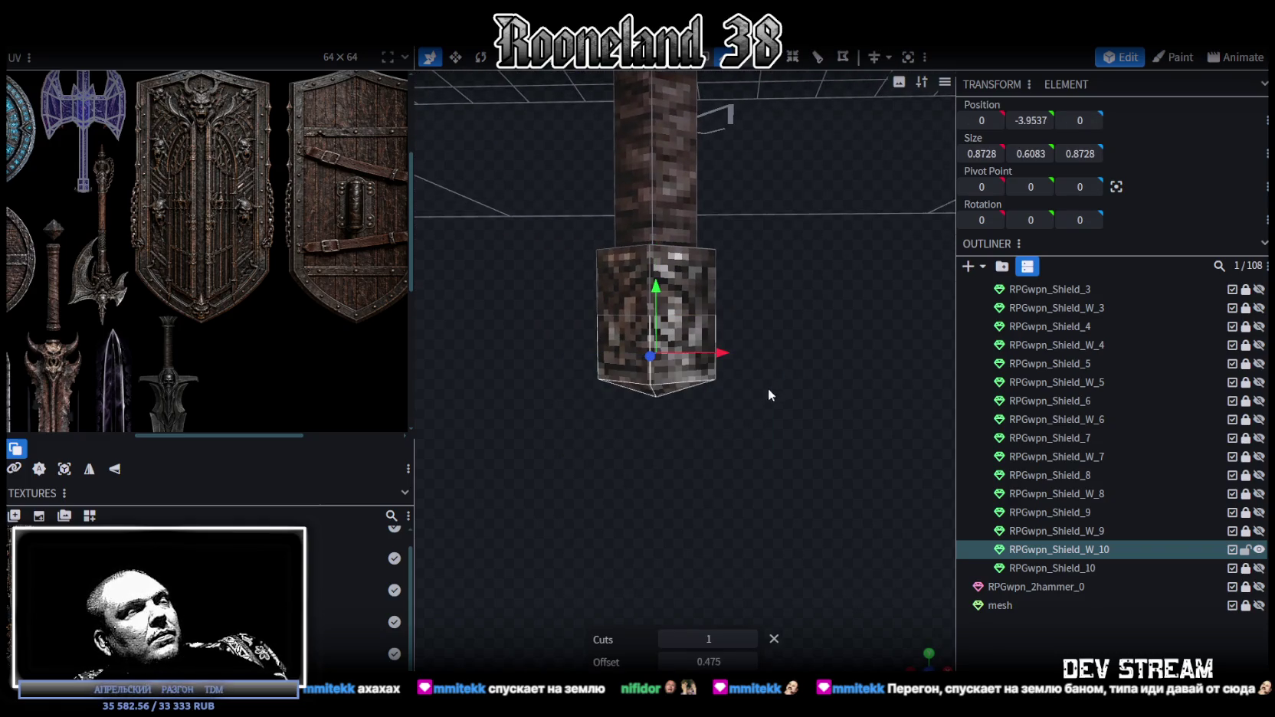
pyautogui.moveTo(763, 284); pyautogui.dragTo(711, 464)
pyautogui.moveTo(538, 416)
pyautogui.mouseDown()
pyautogui.moveTo(762, 327)
pyautogui.moveTo(810, 381)
pyautogui.mouseUp()
pyautogui.moveTo(541, 451); pyautogui.dragTo(815, 301)
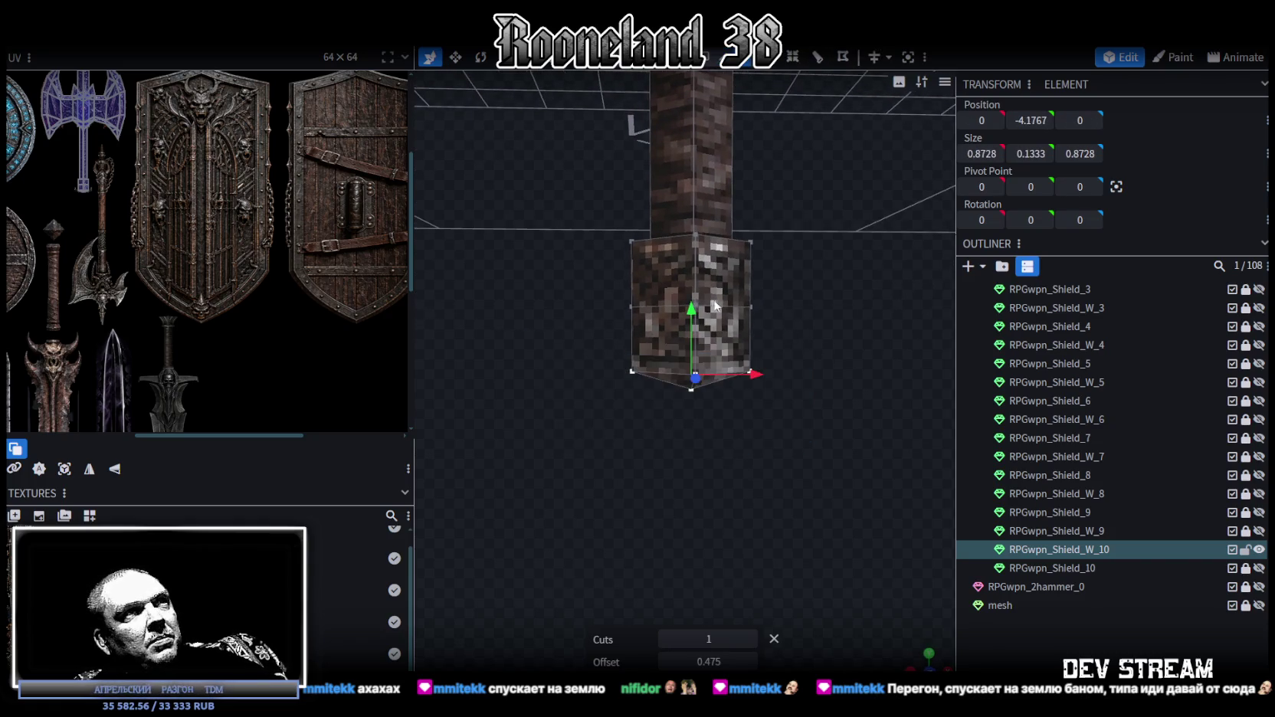
pyautogui.moveTo(692, 314); pyautogui.dragTo(693, 347)
pyautogui.moveTo(558, 355)
pyautogui.mouseDown()
pyautogui.moveTo(825, 291)
pyautogui.moveTo(729, 383)
pyautogui.moveTo(758, 389)
pyautogui.moveTo(695, 421)
pyautogui.mouseUp()
# - Widen the middle ring to 0.8728, lower it to -4.45, and pull the bottom into a point
pyautogui.press('v')
pyautogui.moveTo(663, 473)
pyautogui.mouseDown()
pyautogui.moveTo(801, 511)
pyautogui.moveTo(664, 396)
pyautogui.moveTo(745, 540)
pyautogui.moveTo(804, 482)
pyautogui.moveTo(718, 570)
pyautogui.moveTo(755, 492)
pyautogui.mouseUp()
pyautogui.press('v')
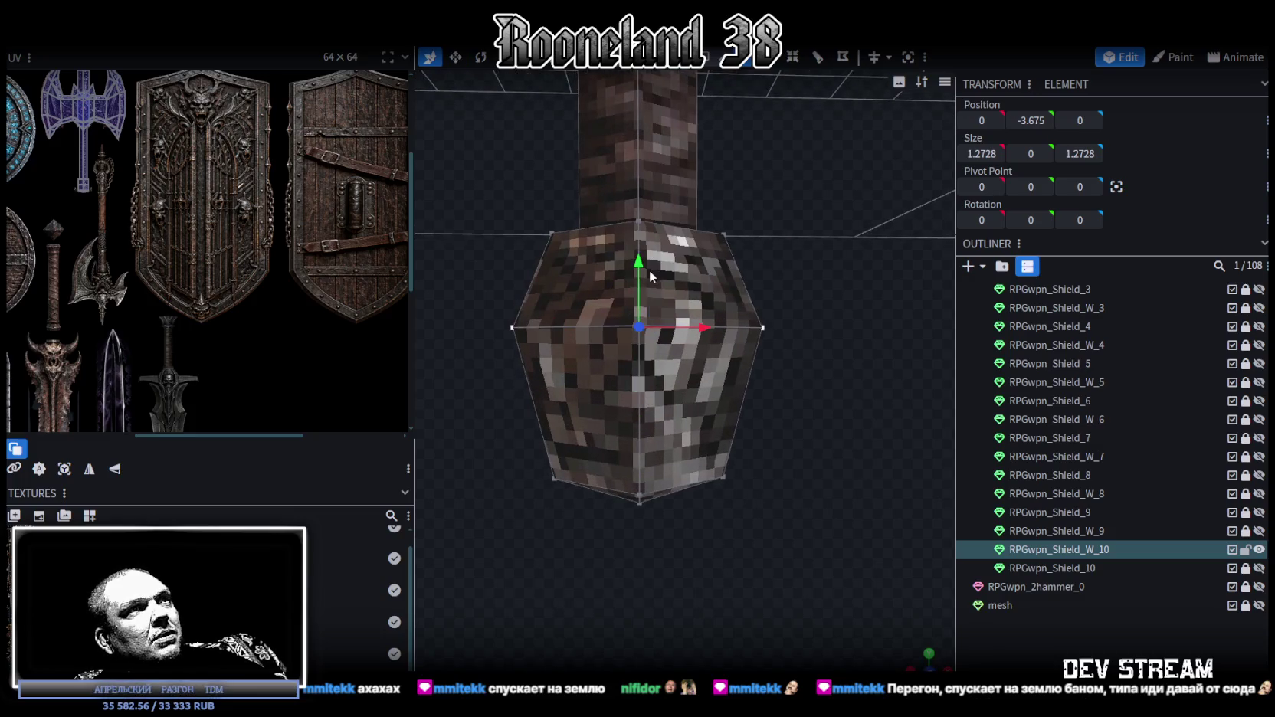
pyautogui.moveTo(636, 283); pyautogui.dragTo(641, 334)
pyautogui.scroll(-2, 545, 326)
pyautogui.moveTo(824, 394)
pyautogui.mouseDown()
pyautogui.moveTo(798, 428)
pyautogui.moveTo(751, 435)
pyautogui.moveTo(772, 381)
pyautogui.moveTo(814, 354)
pyautogui.moveTo(714, 426)
pyautogui.moveTo(650, 418)
pyautogui.moveTo(768, 436)
pyautogui.moveTo(553, 379)
pyautogui.moveTo(802, 431)
pyautogui.mouseUp()
pyautogui.click(651, 417)
pyautogui.moveTo(802, 431); pyautogui.dragTo(737, 508)
# - Push the pommel's pointed tip vertex further down in a flat front view
pyautogui.press('v')
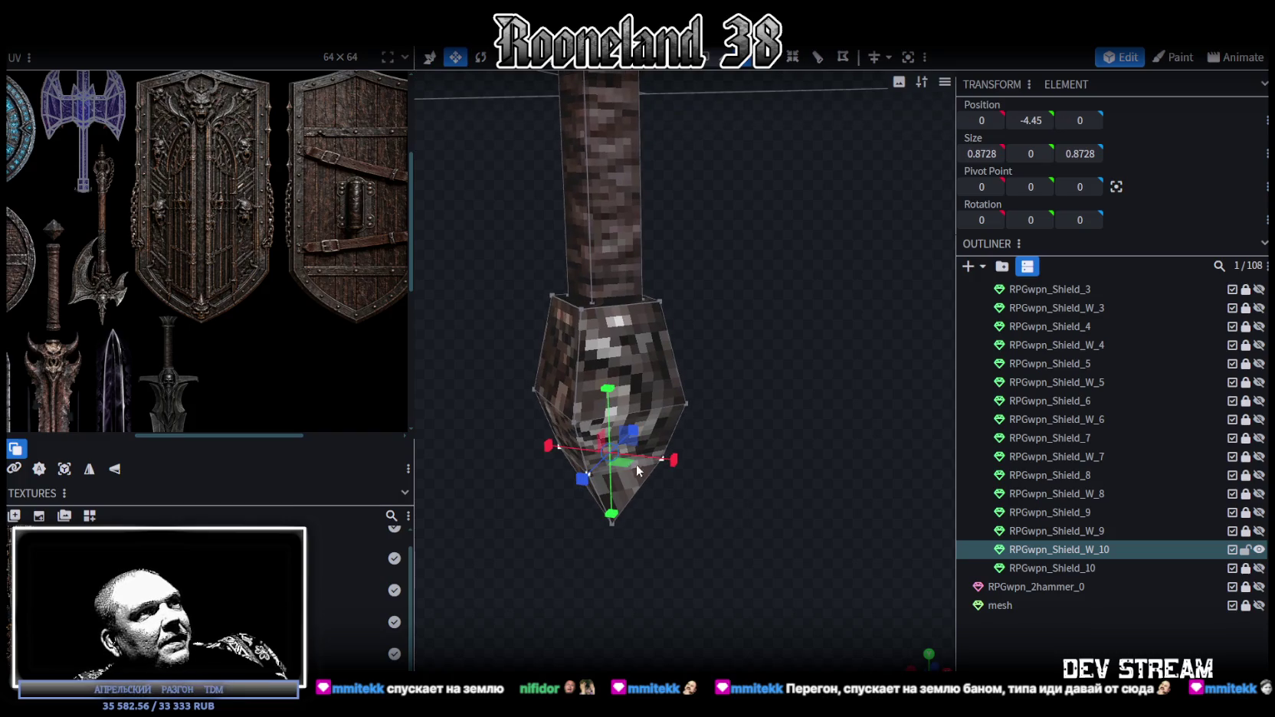
pyautogui.moveTo(670, 560); pyautogui.dragTo(636, 533)
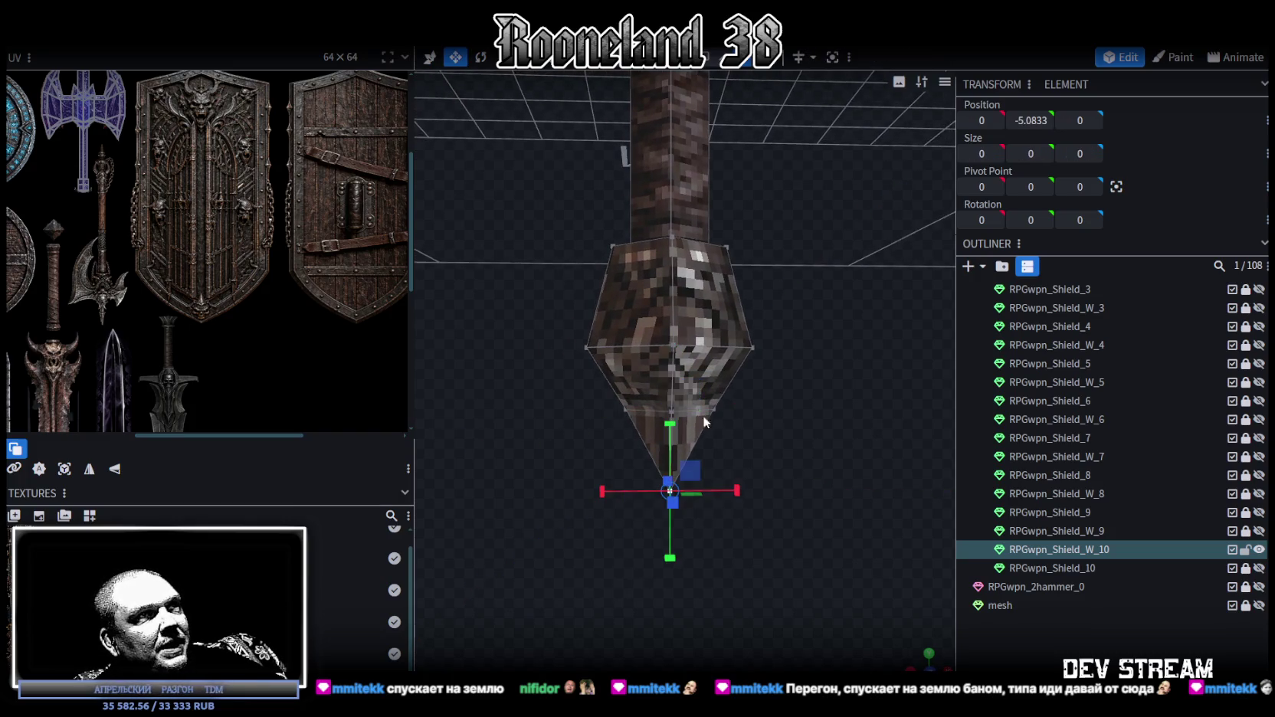
pyautogui.press('v')
pyautogui.moveTo(671, 441); pyautogui.dragTo(671, 463)
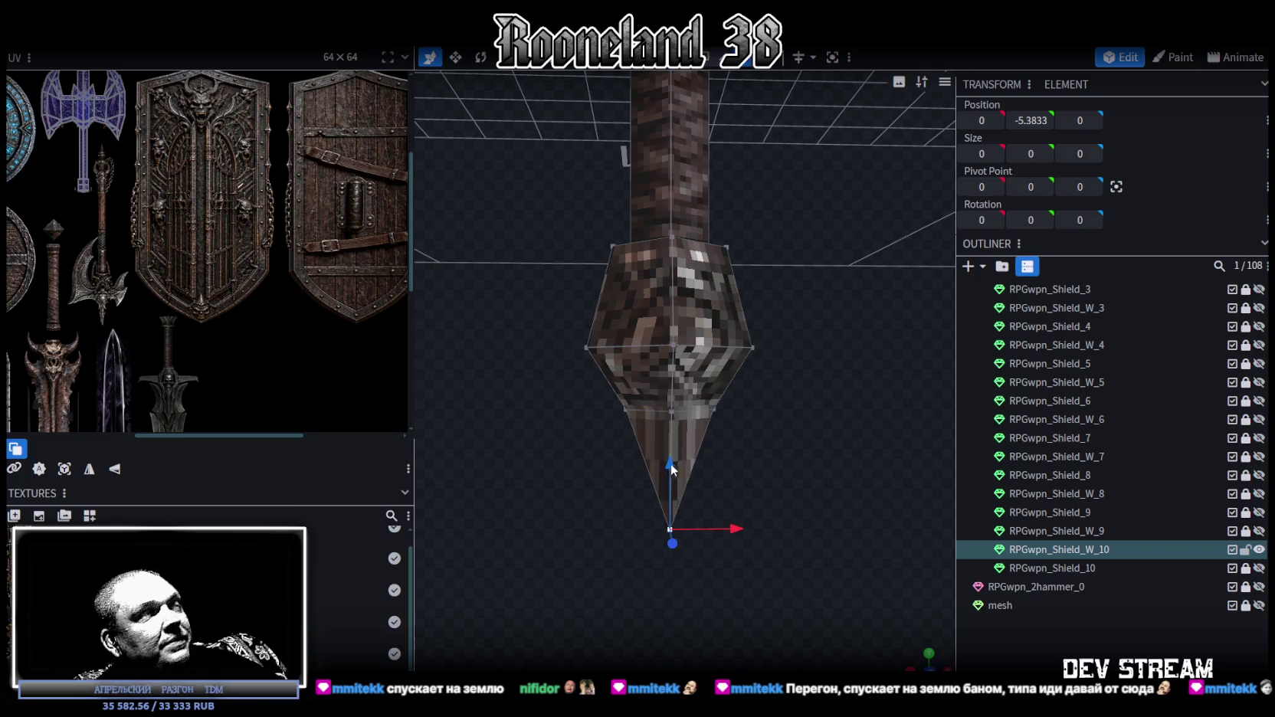
pyautogui.scroll(-2, 727, 469)
pyautogui.scroll(2, 728, 464)
# - Lower the pommel's widest vertex ring slightly to a band at -4.0125, then inspect its faces
pyautogui.moveTo(513, 504); pyautogui.dragTo(792, 374)
pyautogui.moveTo(627, 383); pyautogui.dragTo(629, 340)
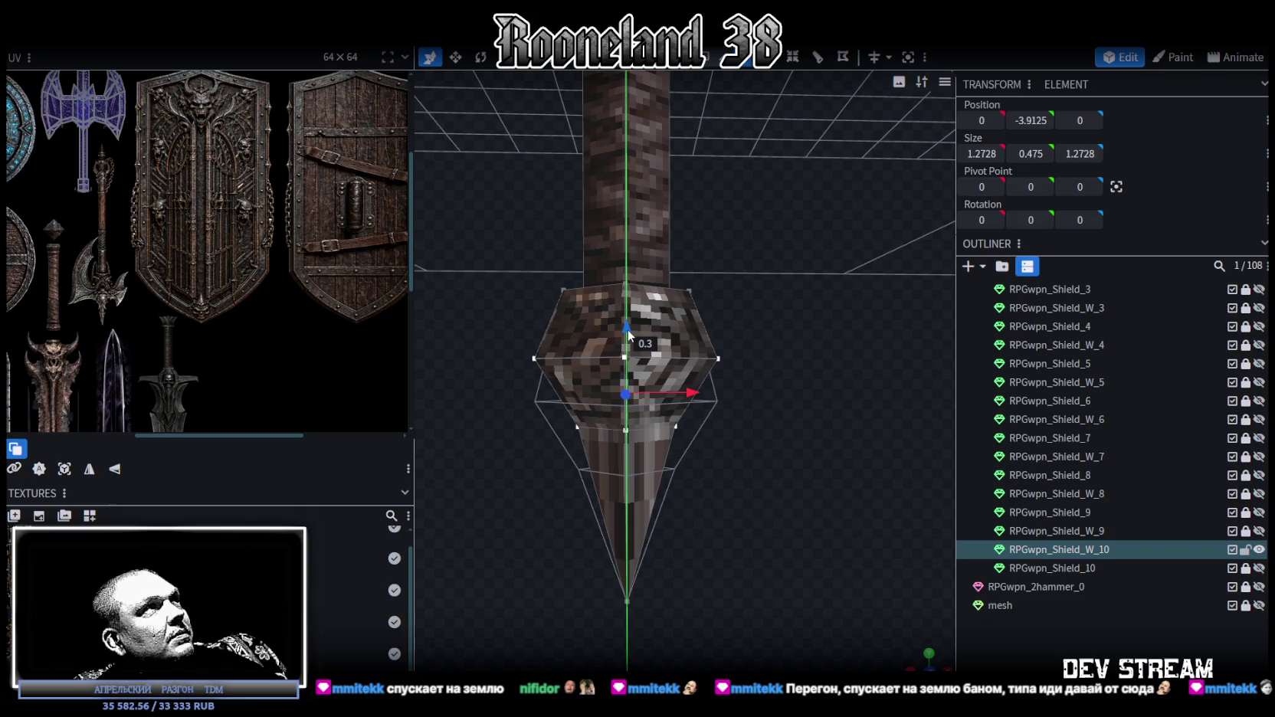
pyautogui.moveTo(629, 334); pyautogui.dragTo(630, 355)
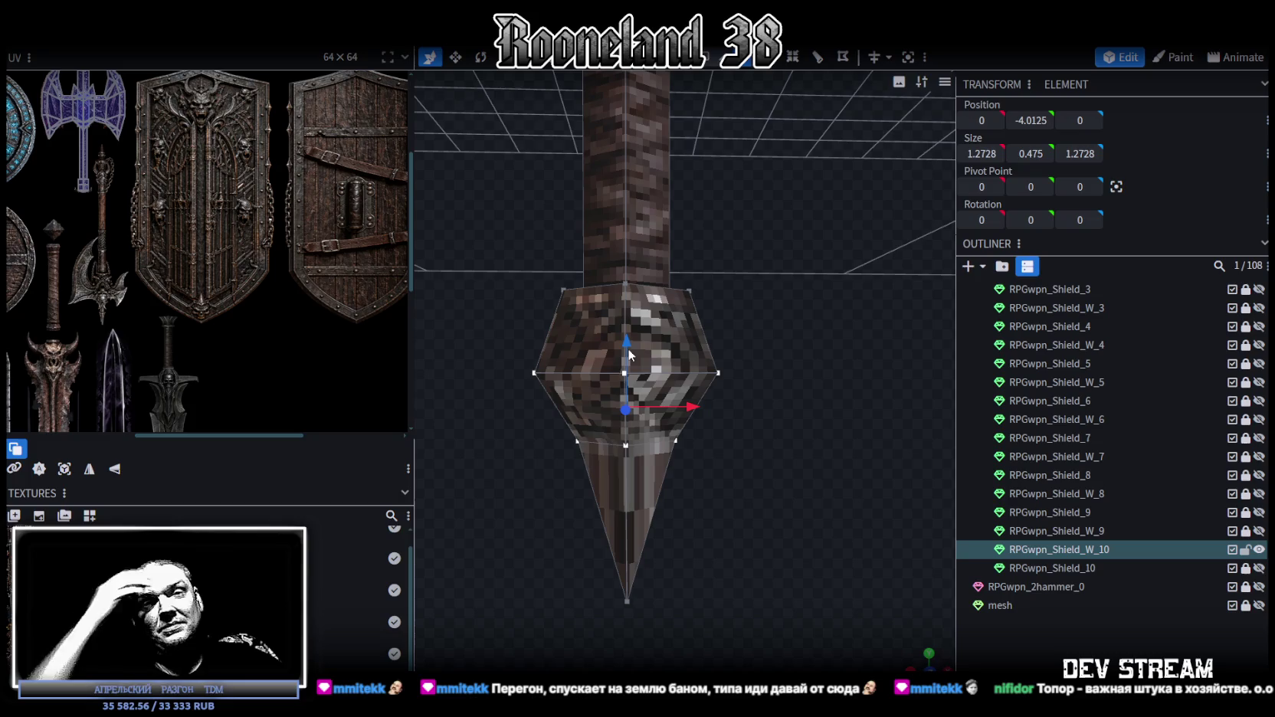
pyautogui.moveTo(729, 247)
pyautogui.mouseDown()
pyautogui.moveTo(783, 477)
pyautogui.moveTo(738, 463)
pyautogui.moveTo(797, 429)
pyautogui.mouseUp()
pyautogui.click(558, 504)
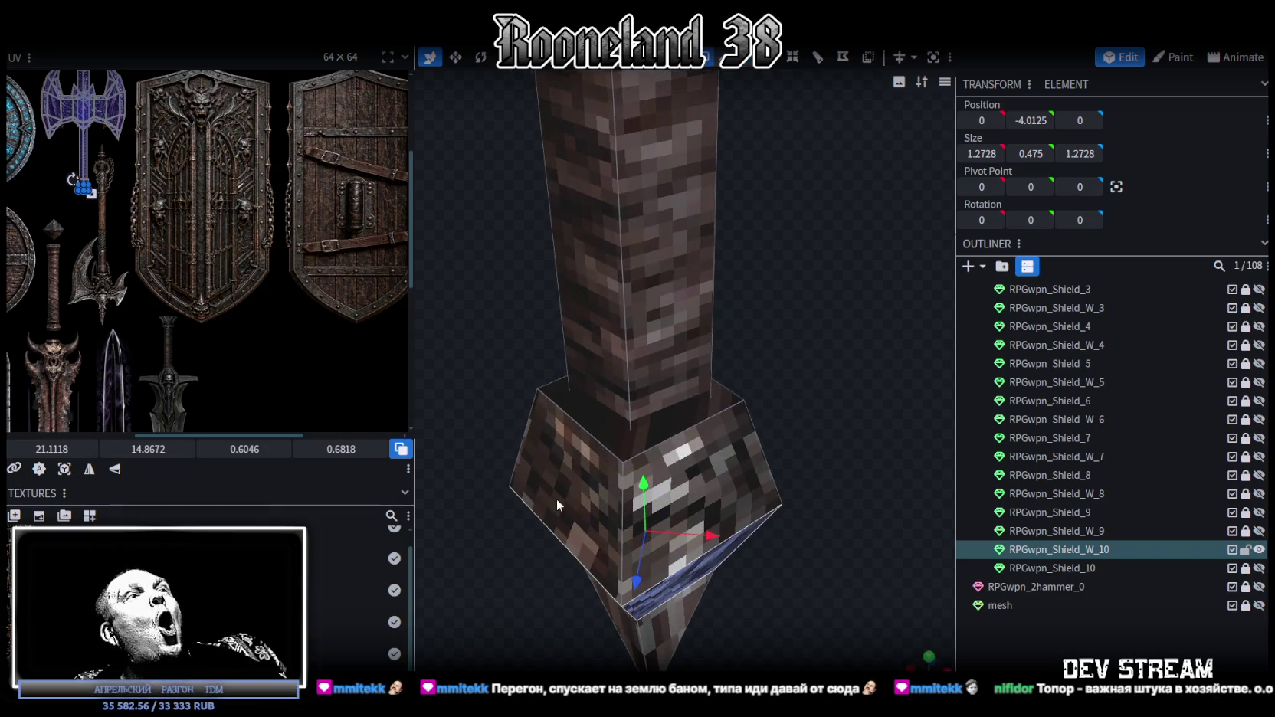
pyautogui.click(615, 450)
pyautogui.click(780, 392)
pyautogui.moveTo(781, 392)
pyautogui.mouseDown()
pyautogui.moveTo(807, 346)
pyautogui.moveTo(813, 368)
pyautogui.moveTo(864, 394)
pyautogui.moveTo(587, 436)
pyautogui.moveTo(642, 388)
pyautogui.moveTo(584, 387)
pyautogui.moveTo(598, 418)
pyautogui.mouseUp()
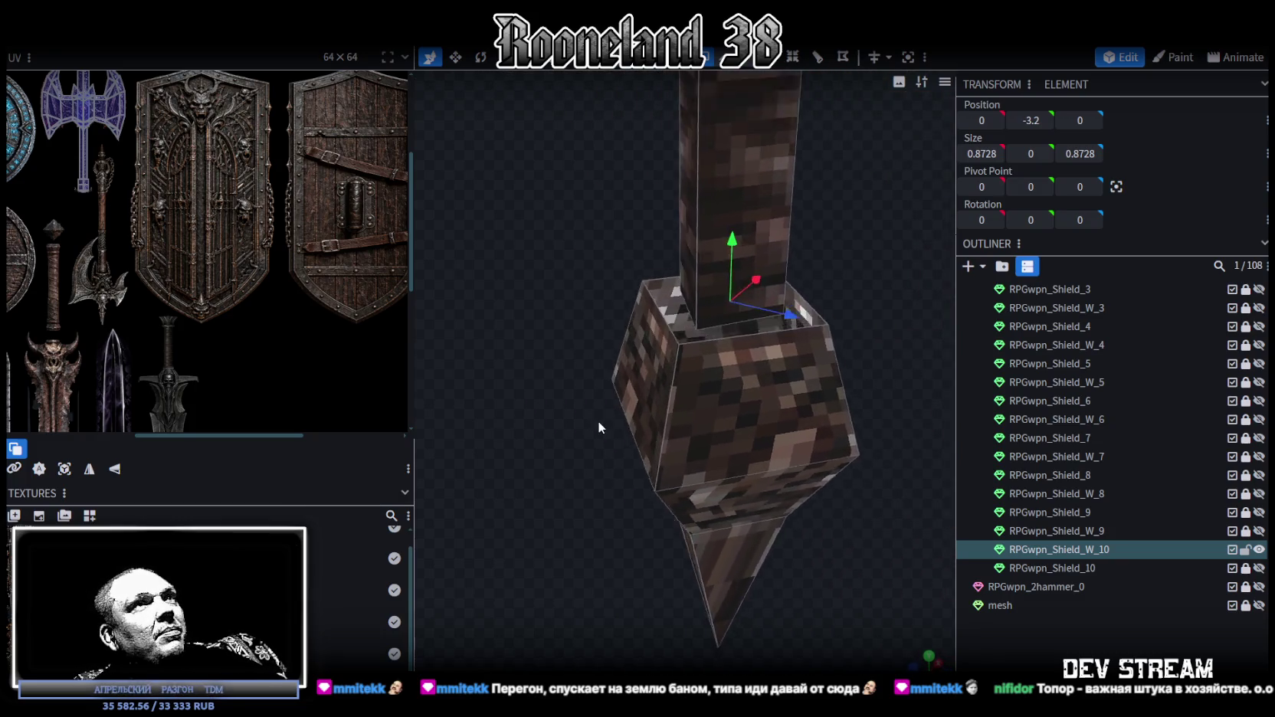
pyautogui.scroll(3, 590, 423)
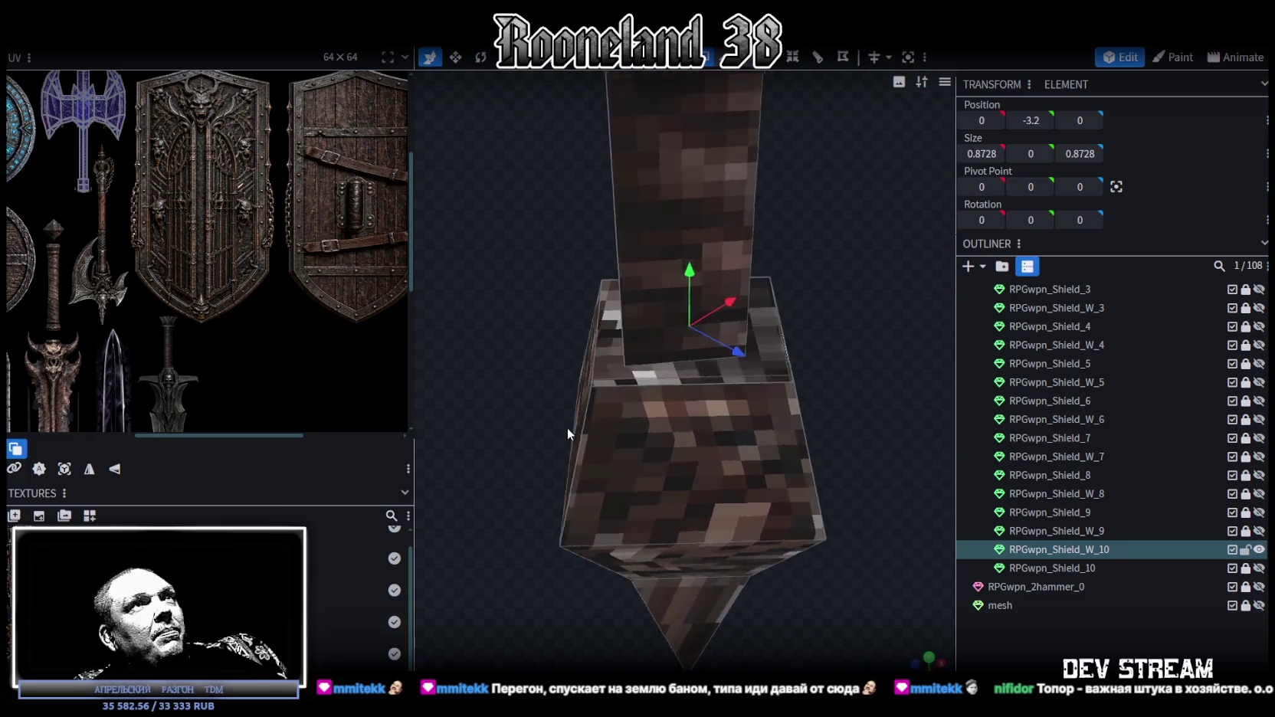
# - Merge the stray vertices along the pommel's top edge, repeating Merge All three times
pyautogui.click(628, 360)
pyautogui.rightClick(595, 387)
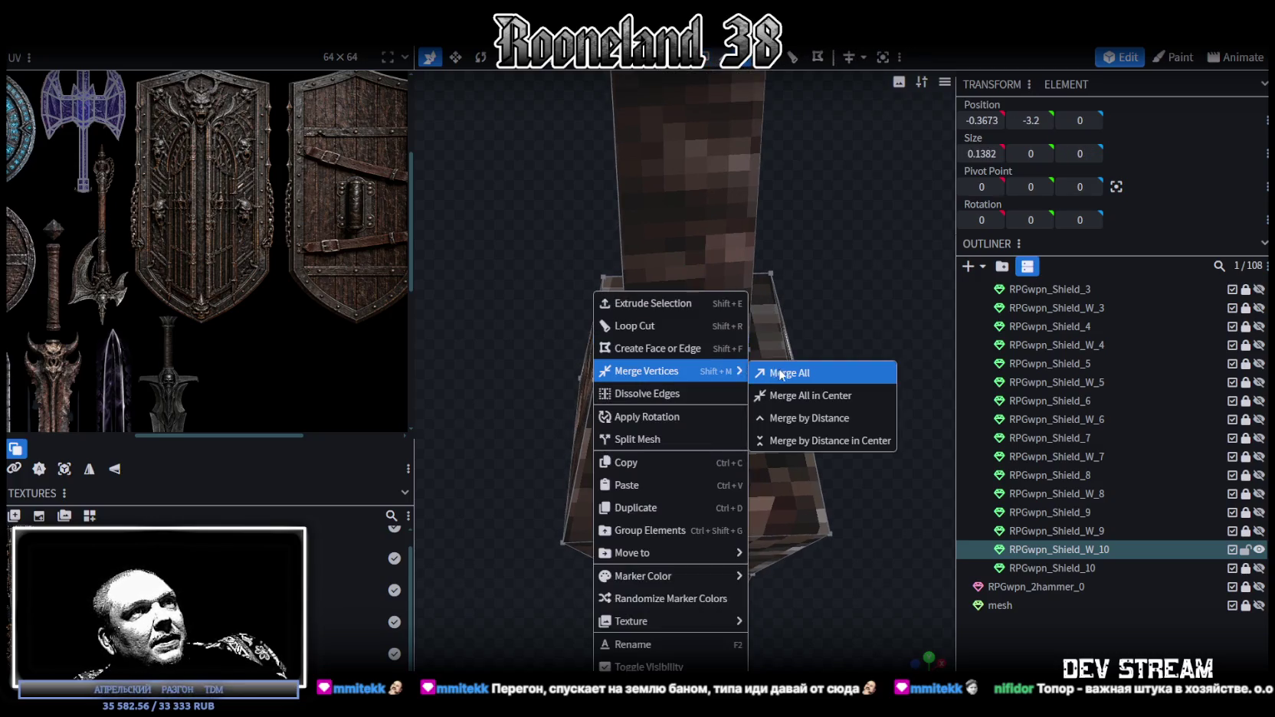
pyautogui.click(774, 370)
pyautogui.moveTo(860, 342); pyautogui.dragTo(833, 339)
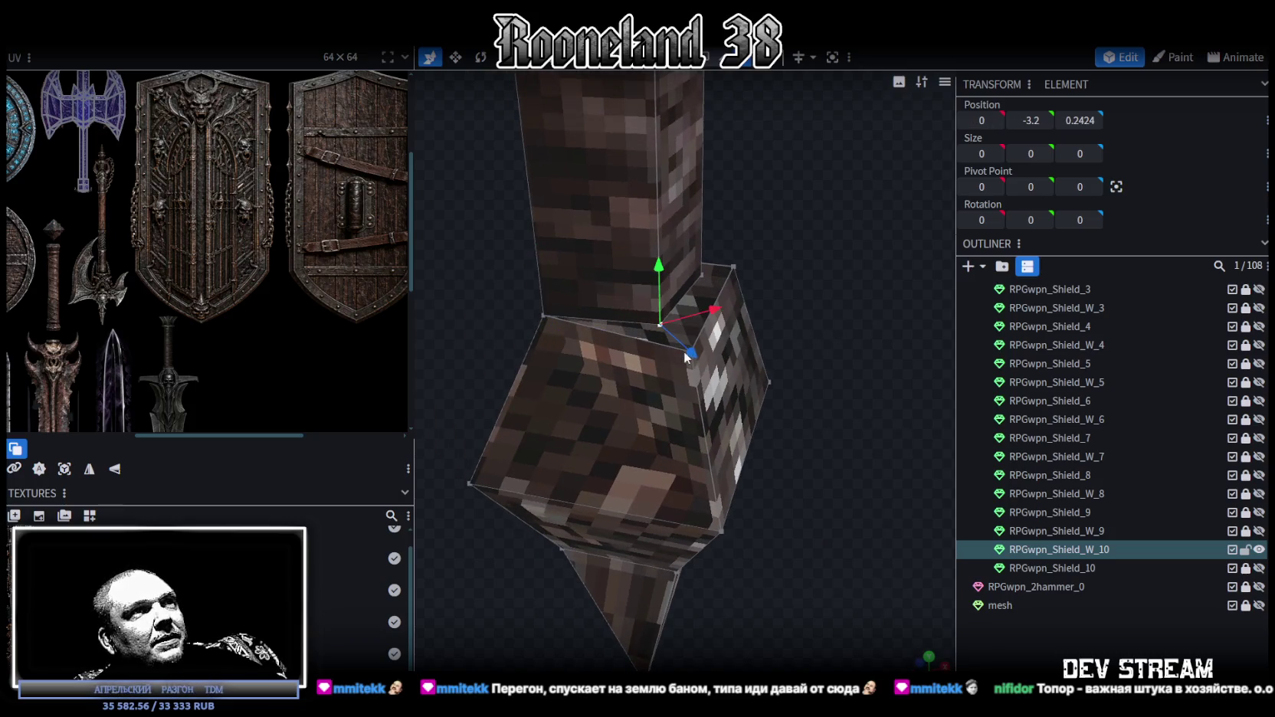
pyautogui.scroll(2, 720, 414)
pyautogui.rightClick(673, 291)
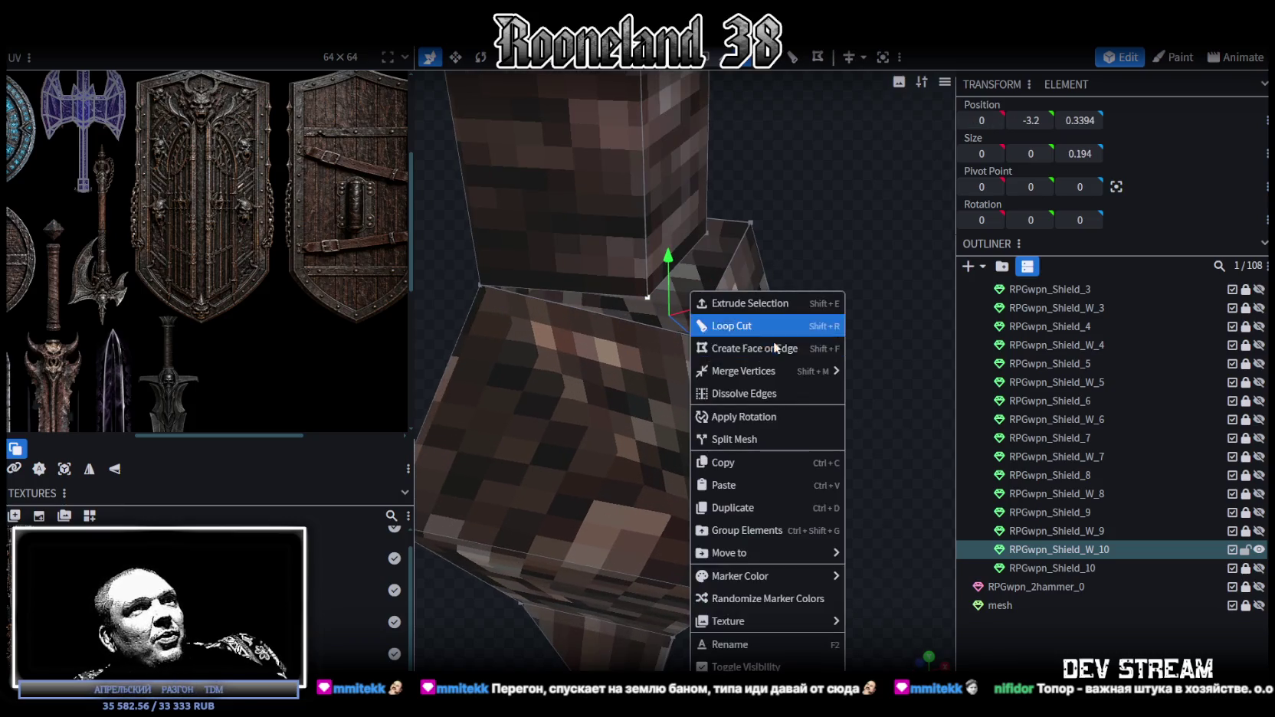
pyautogui.click(880, 367)
pyautogui.moveTo(843, 361)
pyautogui.mouseDown()
pyautogui.moveTo(610, 259)
pyautogui.moveTo(735, 456)
pyautogui.moveTo(773, 369)
pyautogui.mouseUp()
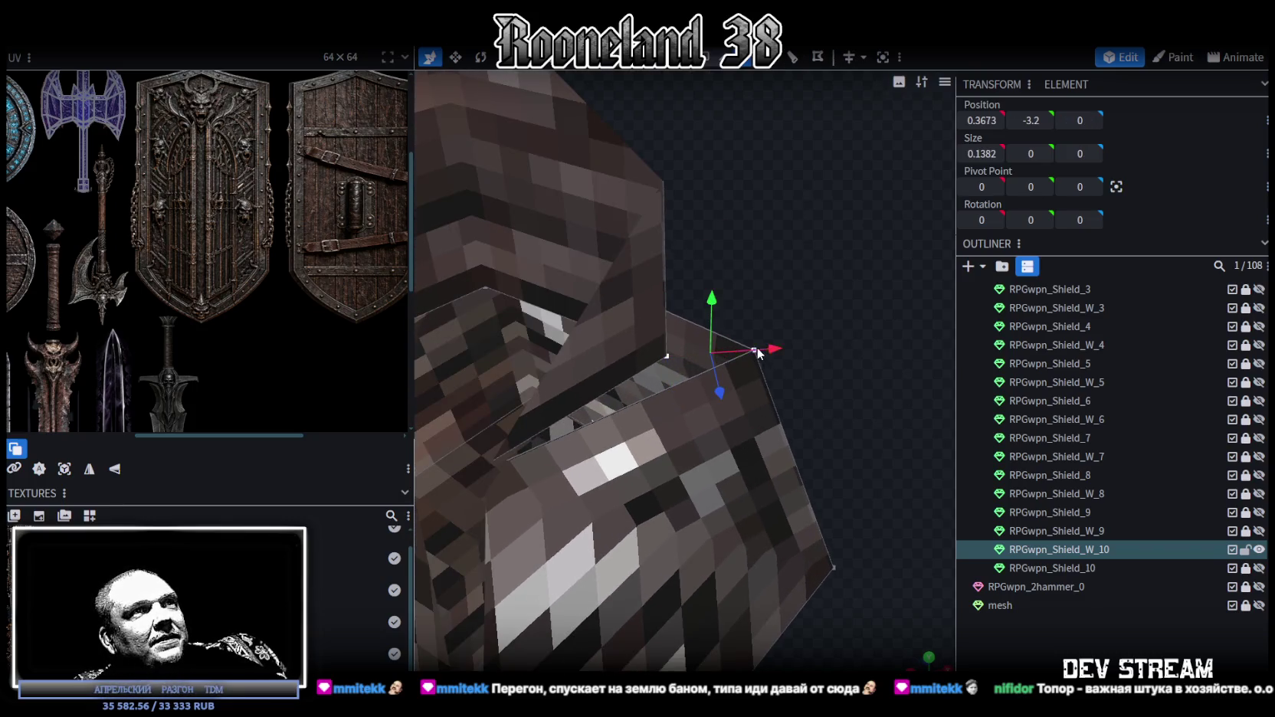
pyautogui.rightClick(757, 351)
pyautogui.click(944, 374)
# - Merge one more stray vertex on the pommel into its neighbours
pyautogui.moveTo(810, 286)
pyautogui.mouseDown()
pyautogui.moveTo(645, 301)
pyautogui.moveTo(681, 252)
pyautogui.mouseUp()
pyautogui.click(638, 303)
pyautogui.rightClick(712, 300)
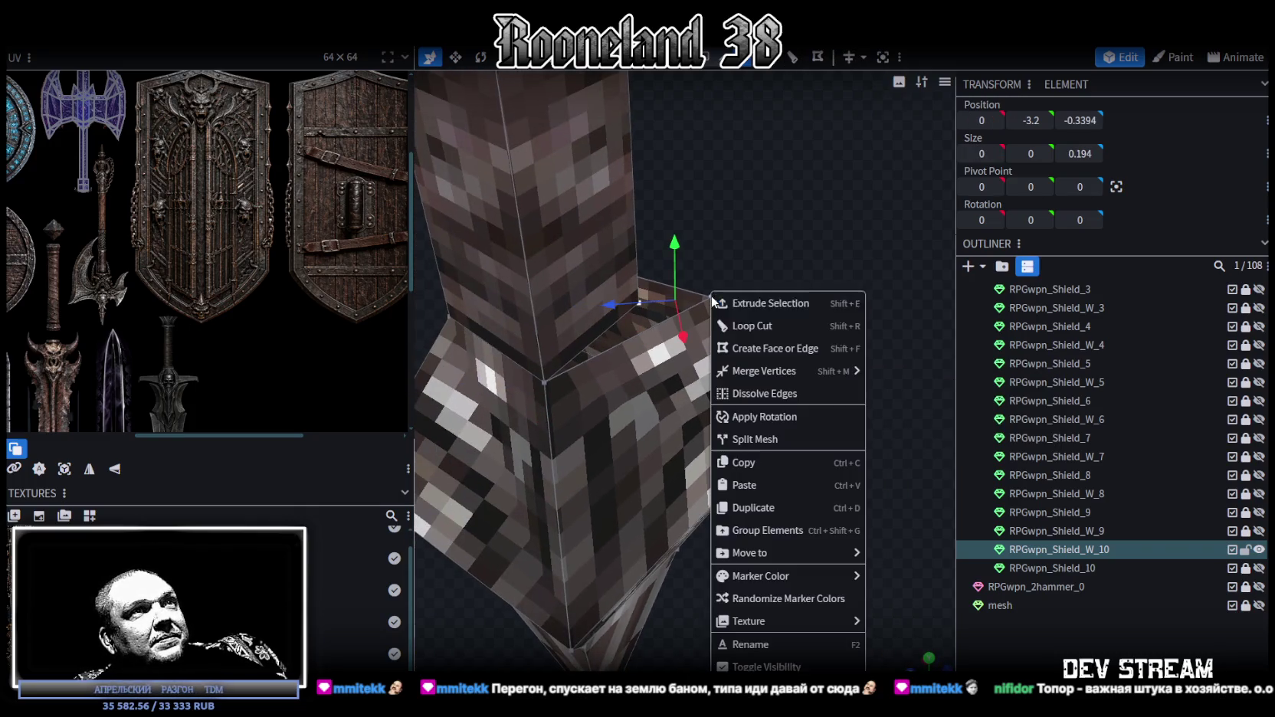
pyautogui.click(905, 372)
pyautogui.moveTo(904, 373)
pyautogui.mouseDown()
pyautogui.moveTo(544, 544)
pyautogui.moveTo(684, 465)
pyautogui.mouseUp()
pyautogui.scroll(2, 702, 478)
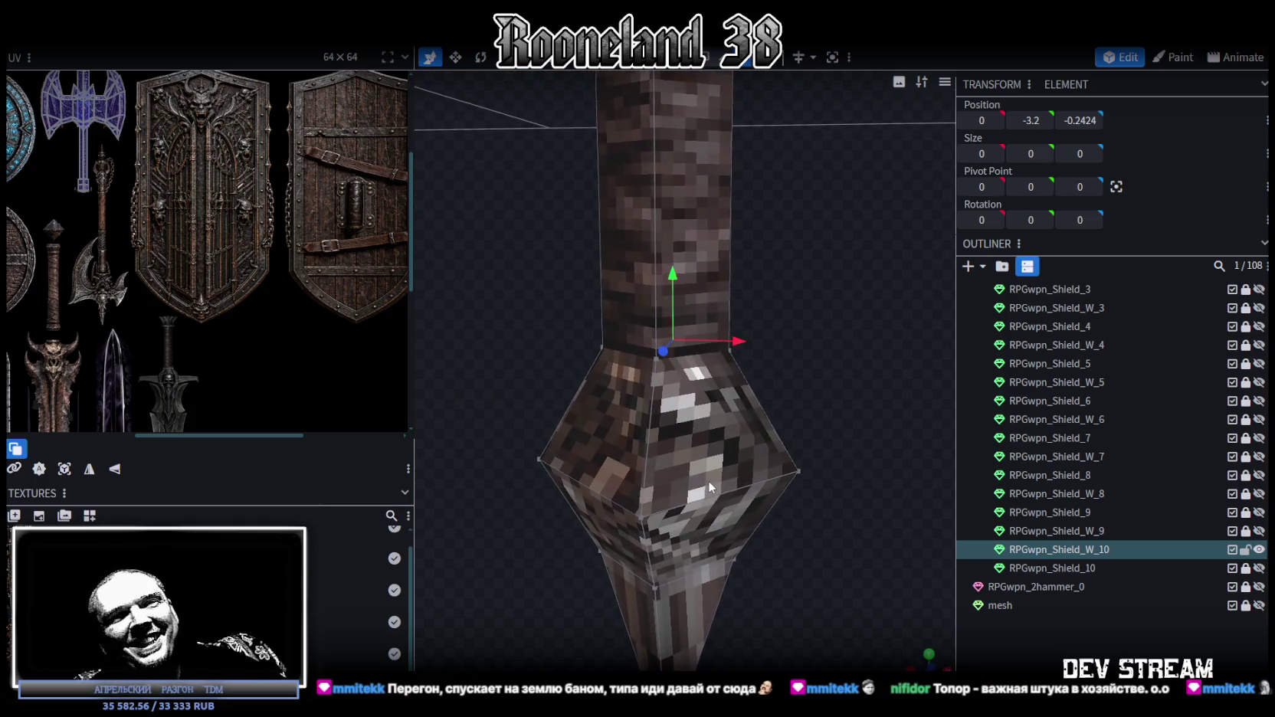
pyautogui.scroll(-3, 705, 476)
pyautogui.scroll(2, 720, 471)
# - Inspect the diamond pommel's faces and vertices, finding an inward-facing upper face
pyautogui.moveTo(720, 470); pyautogui.dragTo(655, 475)
pyautogui.scroll(2, 652, 496)
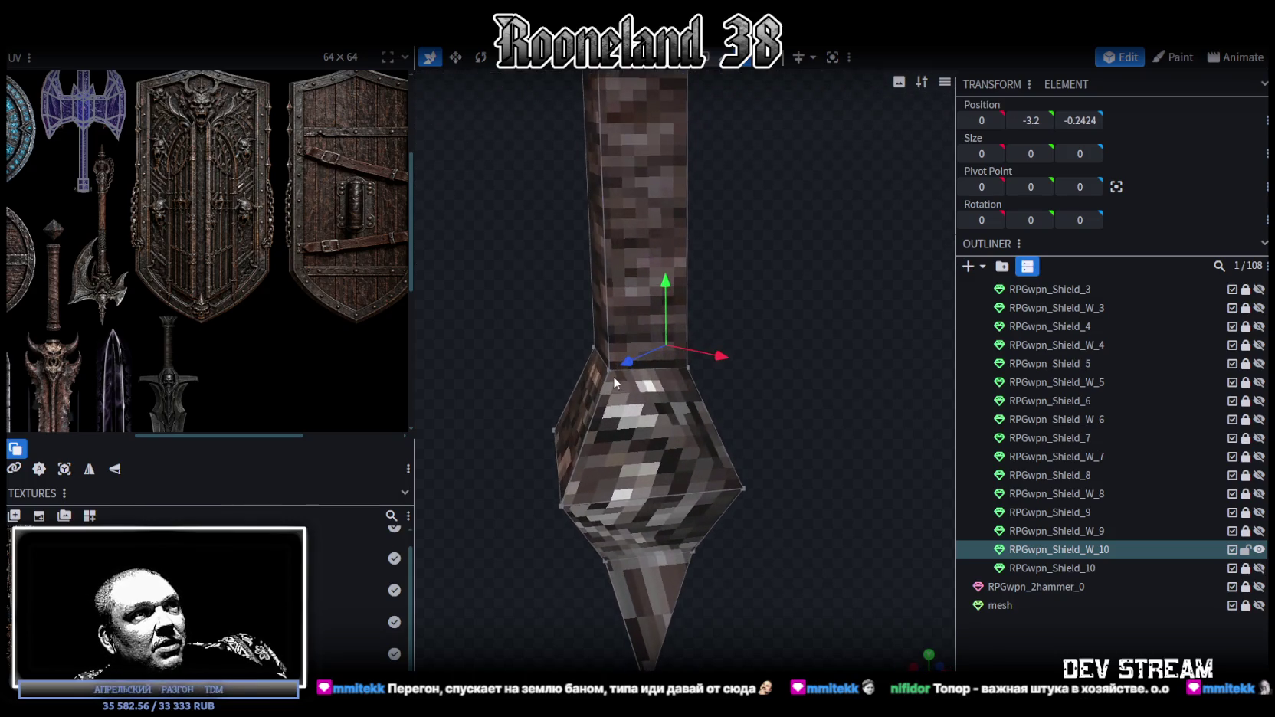
pyautogui.click(742, 489)
pyautogui.moveTo(826, 430)
pyautogui.mouseDown()
pyautogui.moveTo(705, 456)
pyautogui.moveTo(655, 422)
pyautogui.mouseUp()
pyautogui.click(651, 418)
pyautogui.click(607, 511)
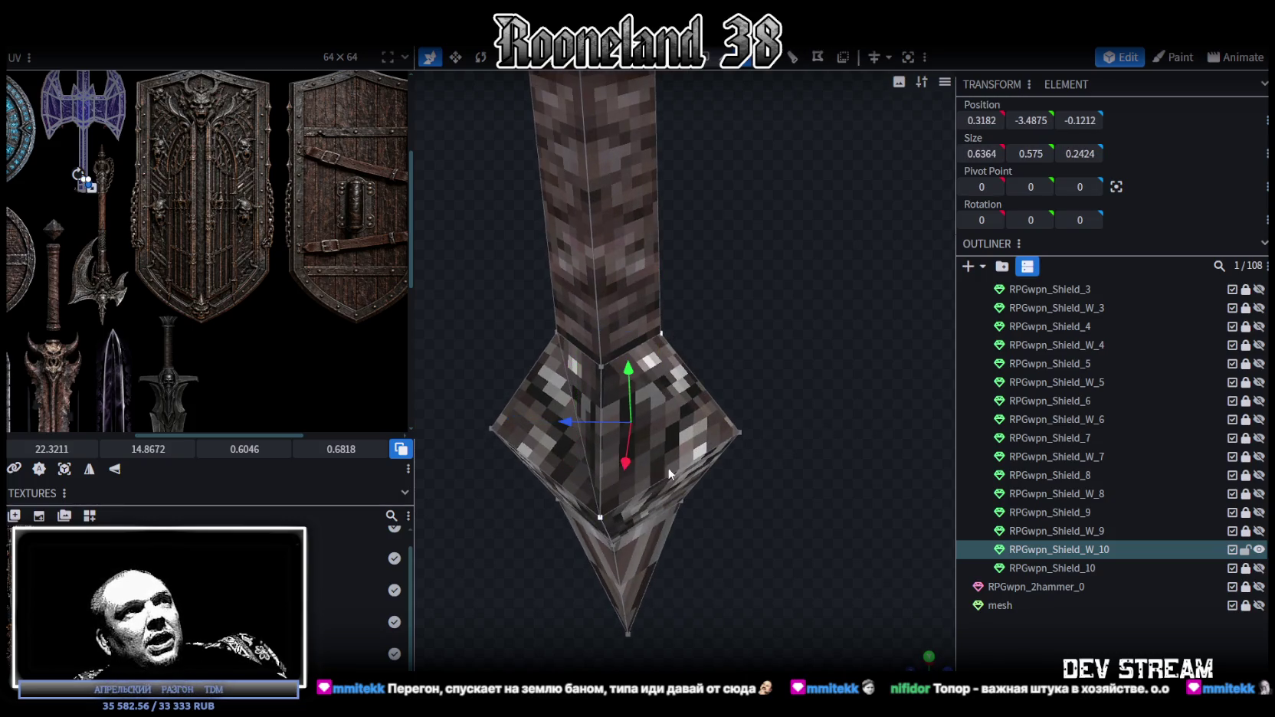
pyautogui.moveTo(607, 511); pyautogui.dragTo(725, 341)
pyautogui.click(701, 334)
pyautogui.click(834, 430)
pyautogui.moveTo(888, 391)
pyautogui.mouseDown()
pyautogui.moveTo(734, 355)
pyautogui.moveTo(827, 361)
pyautogui.mouseUp()
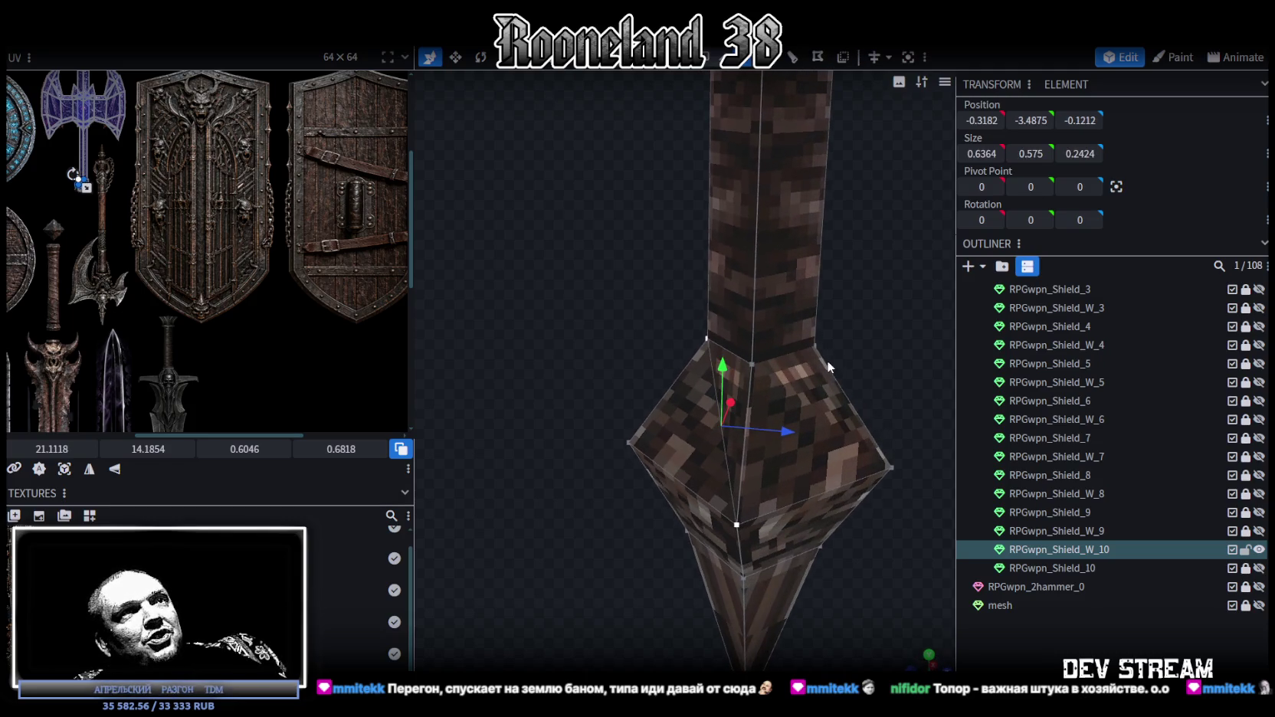
pyautogui.click(813, 348)
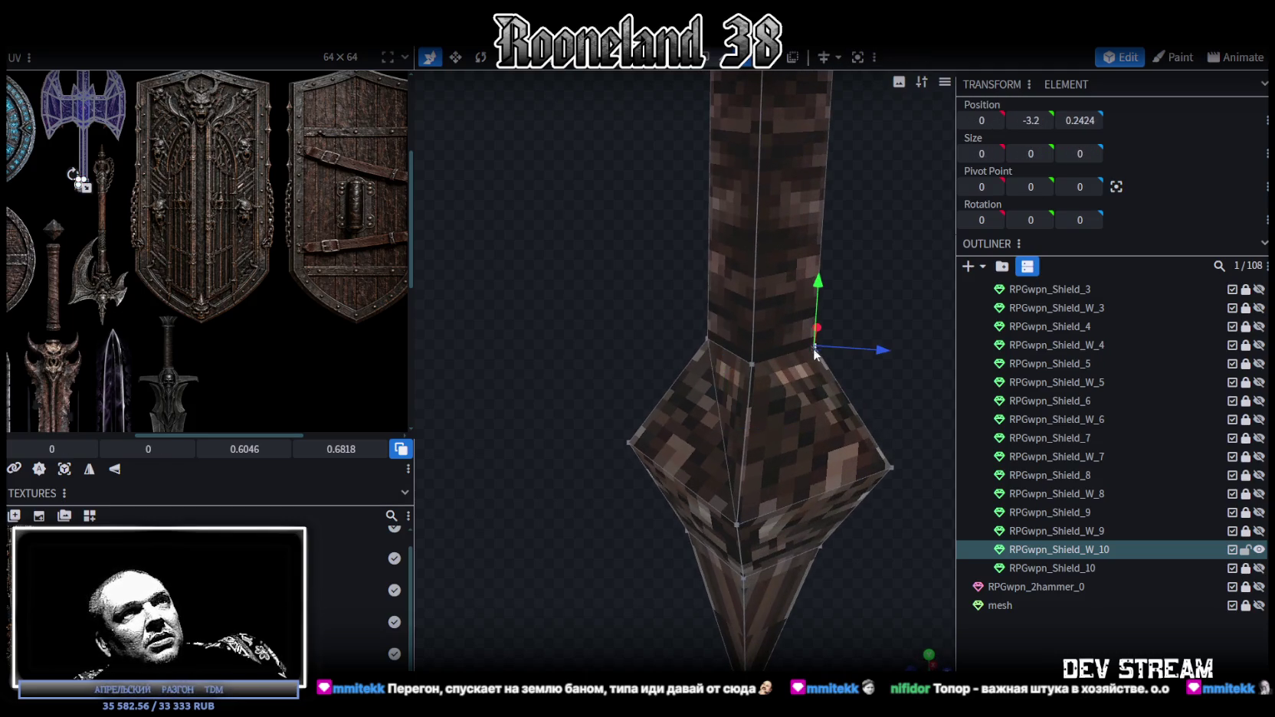
pyautogui.click(738, 525)
pyautogui.moveTo(815, 345)
pyautogui.mouseDown()
pyautogui.moveTo(530, 470)
pyautogui.moveTo(844, 494)
pyautogui.moveTo(692, 185)
pyautogui.mouseUp()
pyautogui.press('z')
pyautogui.press('z')
pyautogui.press('z')
pyautogui.press('z')
# - Check the pommel's triangle faces in face-colour shading, then zoom out to a front-on axe view
pyautogui.click(718, 394)
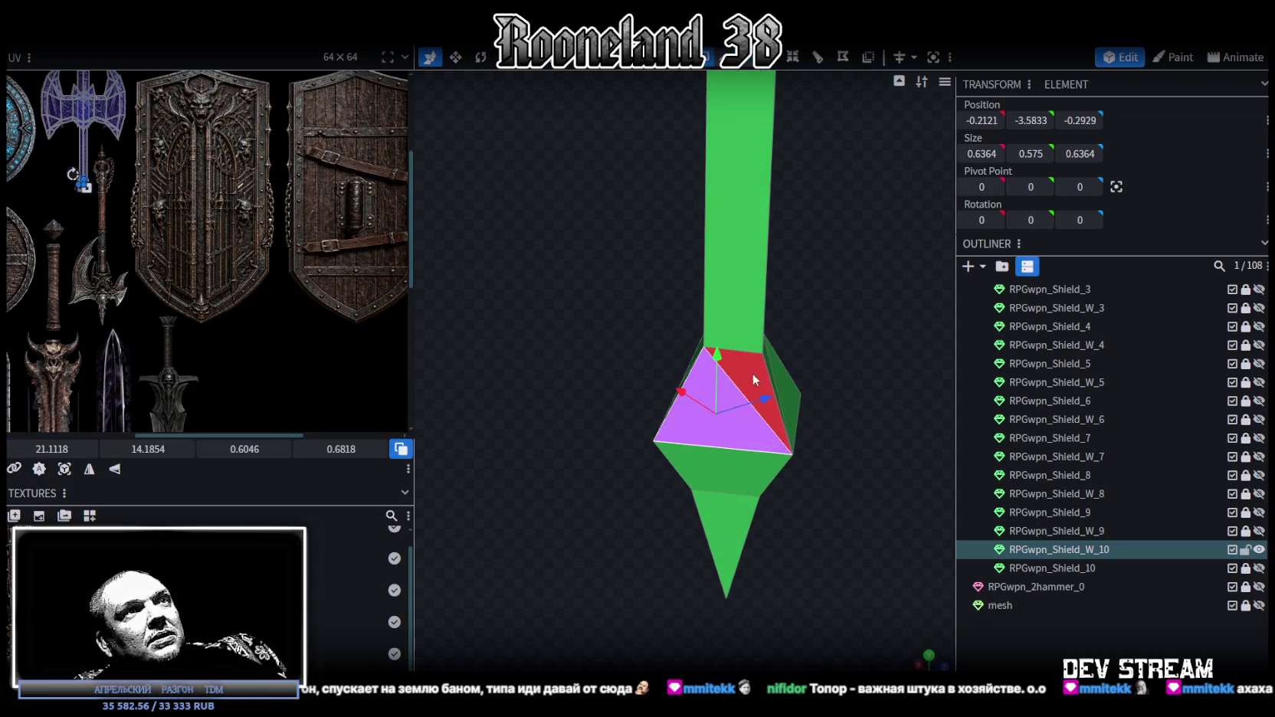
pyautogui.moveTo(865, 347); pyautogui.dragTo(578, 345)
pyautogui.click(691, 447)
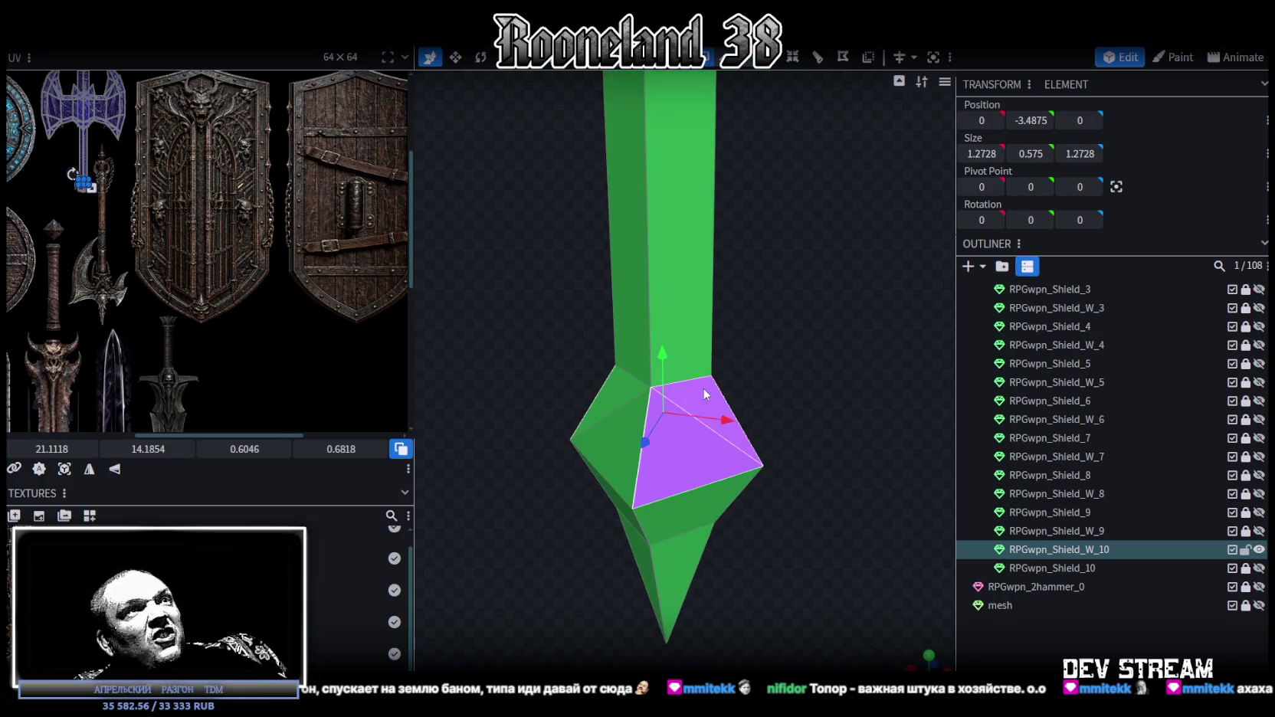
pyautogui.scroll(-4, 652, 498)
pyautogui.scroll(-2, 625, 440)
pyautogui.scroll(-2, 626, 440)
pyautogui.scroll(-3, 644, 428)
pyautogui.moveTo(657, 425)
pyautogui.mouseDown()
pyautogui.moveTo(815, 446)
pyautogui.moveTo(787, 496)
pyautogui.moveTo(782, 486)
pyautogui.moveTo(822, 469)
pyautogui.moveTo(783, 102)
pyautogui.mouseUp()
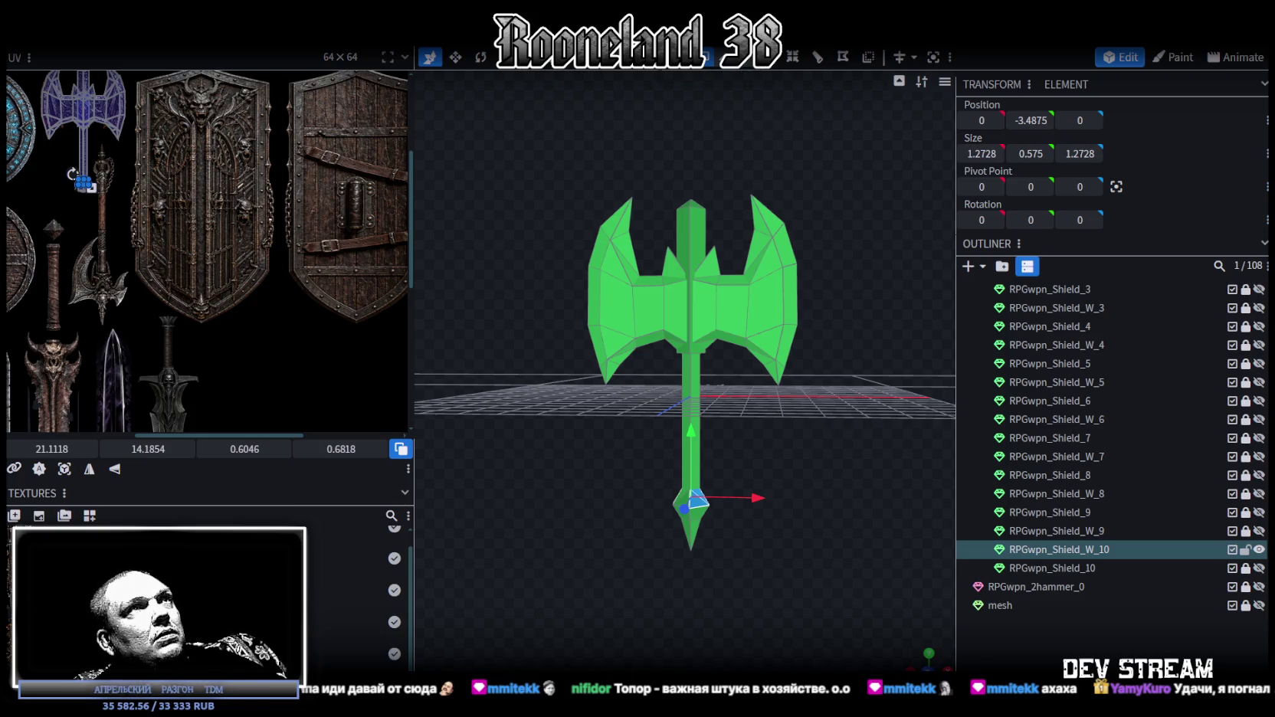
pyautogui.click(764, 301)
# - Lift the axe head above the handle and apply Flip Y to one blade half's UVs
pyautogui.moveTo(702, 322); pyautogui.dragTo(691, 145)
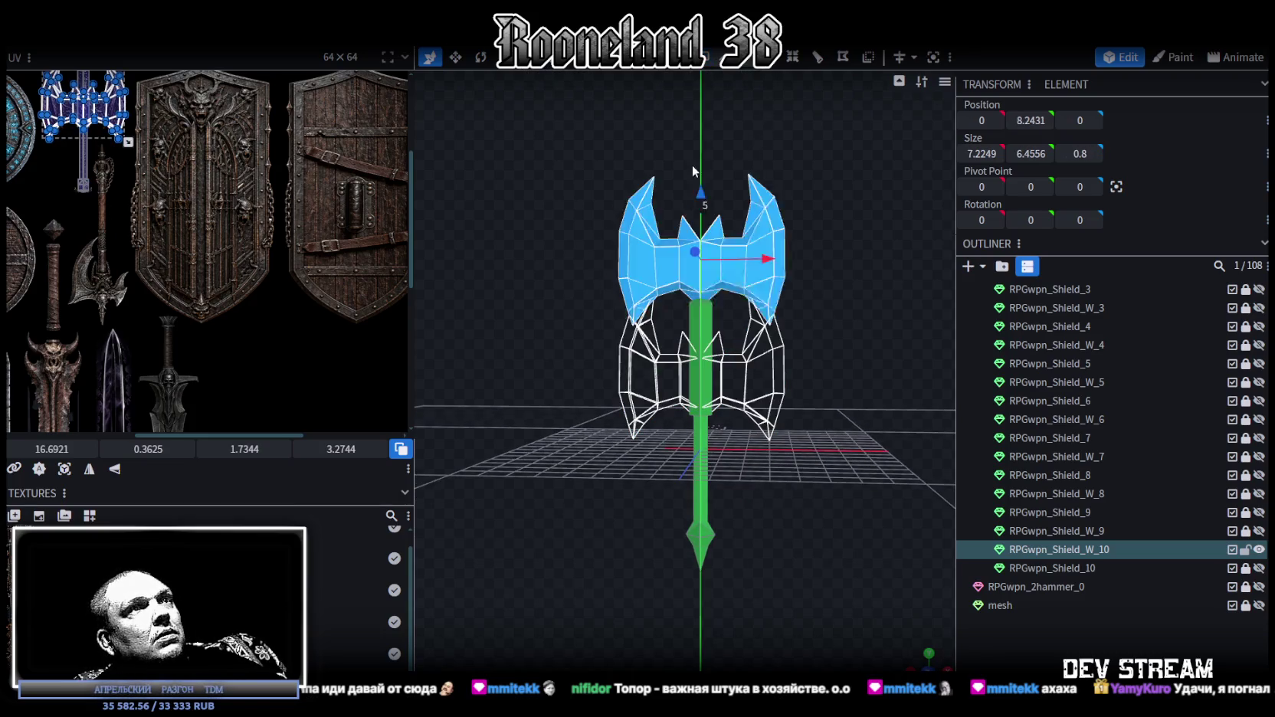
pyautogui.moveTo(769, 296)
pyautogui.mouseDown()
pyautogui.moveTo(762, 322)
pyautogui.moveTo(769, 298)
pyautogui.moveTo(780, 304)
pyautogui.moveTo(783, 369)
pyautogui.moveTo(801, 338)
pyautogui.moveTo(827, 341)
pyautogui.mouseUp()
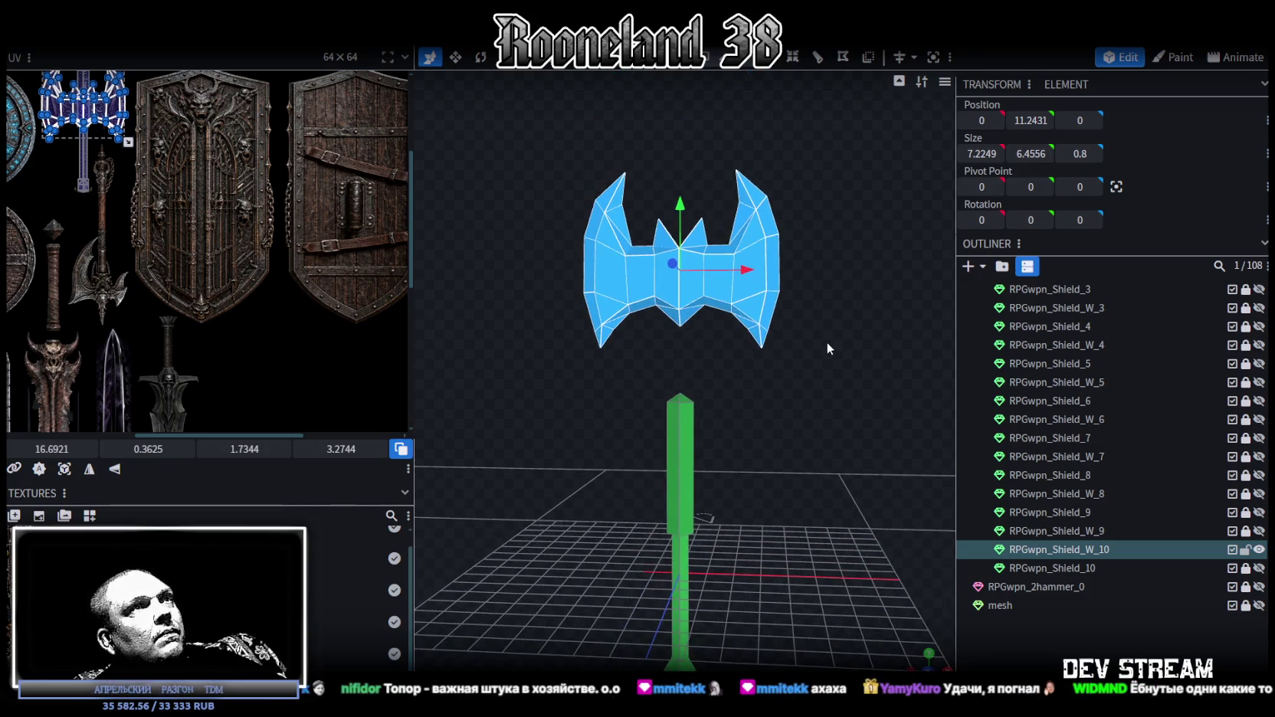
pyautogui.click(762, 245)
pyautogui.moveTo(721, 182)
pyautogui.mouseDown()
pyautogui.moveTo(688, 157)
pyautogui.moveTo(758, 187)
pyautogui.moveTo(673, 261)
pyautogui.mouseUp()
pyautogui.moveTo(613, 329); pyautogui.dragTo(746, 109)
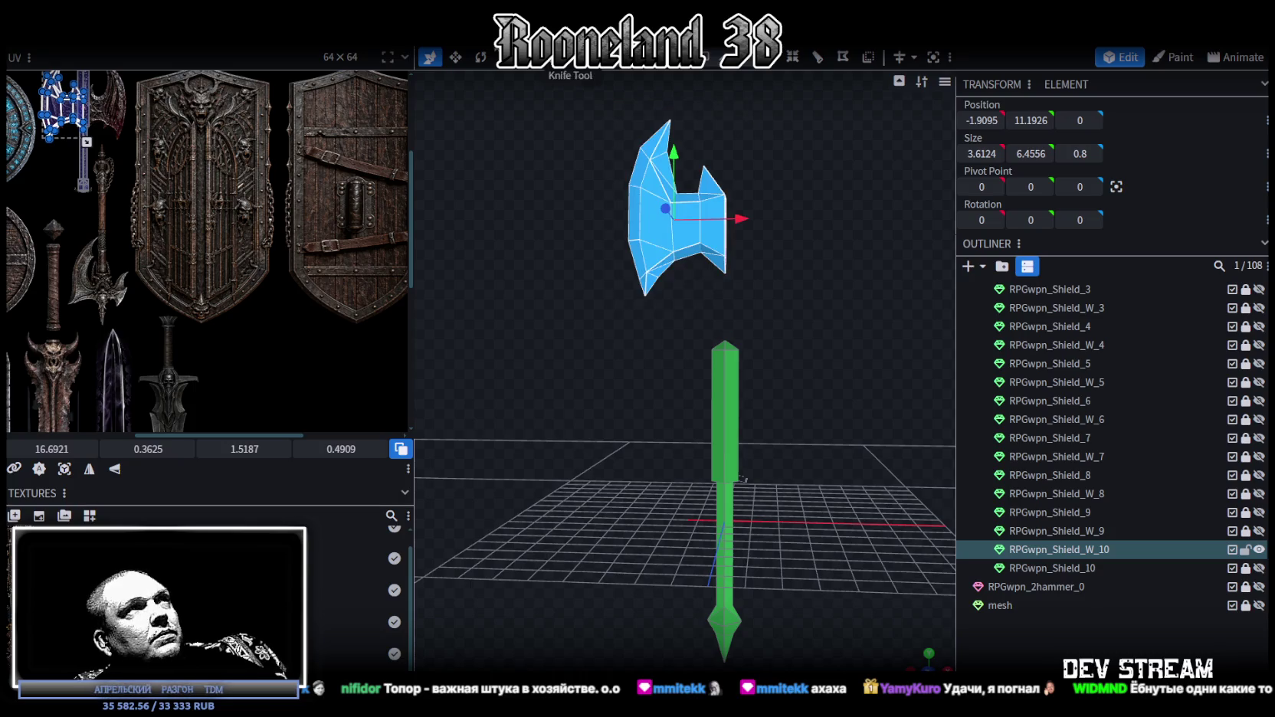
pyautogui.rightClick(159, 49)
pyautogui.click(292, 92)
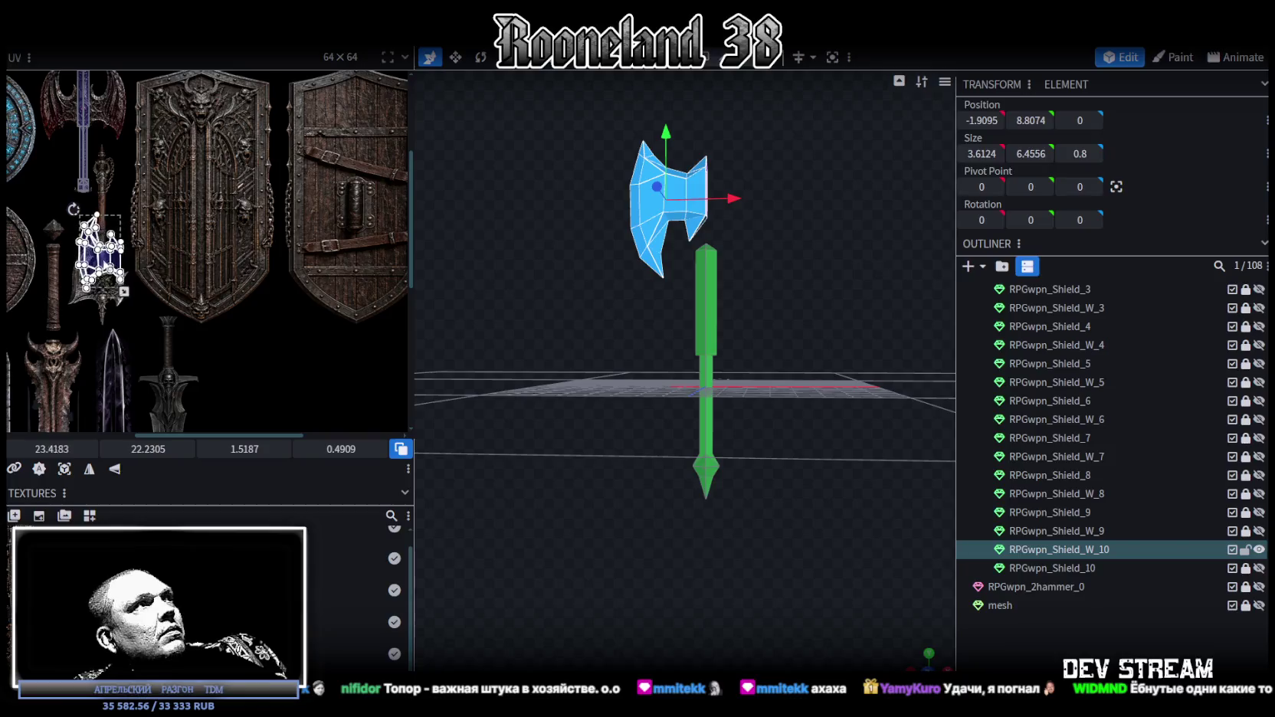
# - Scale and position the blade's UV island over the atlas's axe-blade artwork, then view it textured
pyautogui.scroll(2, 64, 261)
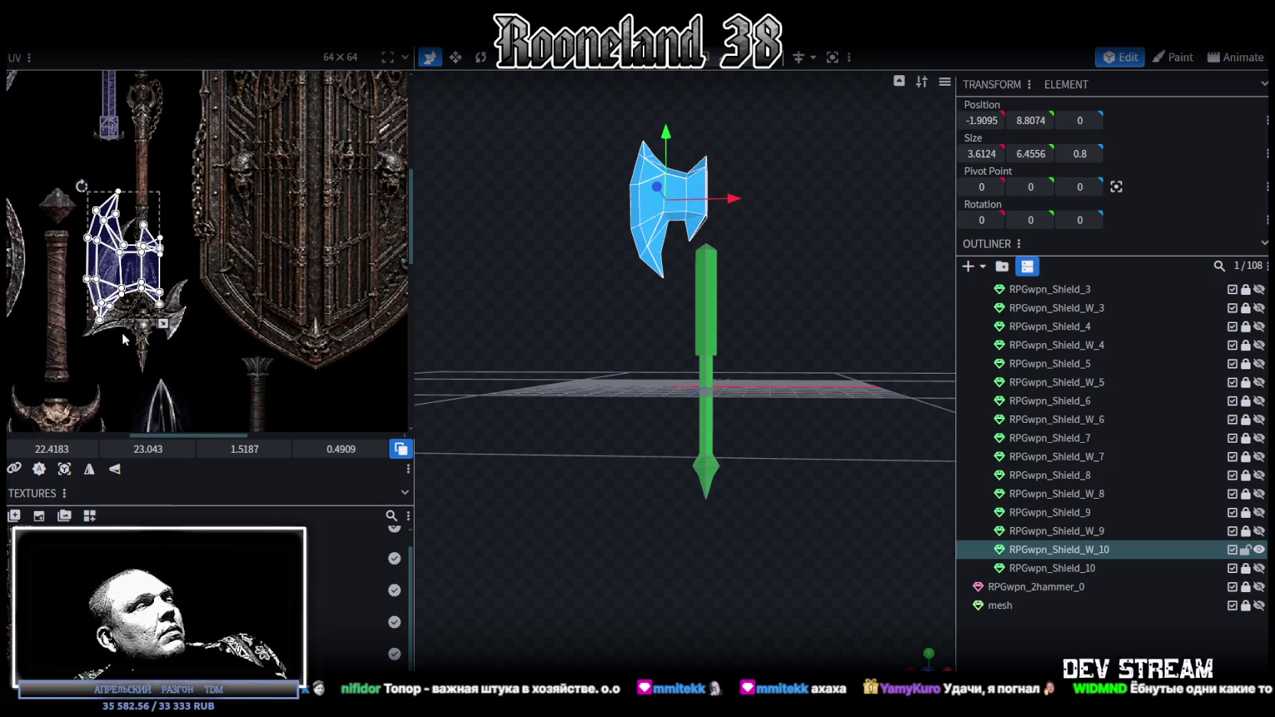
pyautogui.scroll(3, 122, 355)
pyautogui.moveTo(119, 246); pyautogui.dragTo(119, 324)
pyautogui.moveTo(132, 328); pyautogui.dragTo(257, 313, button='middle')
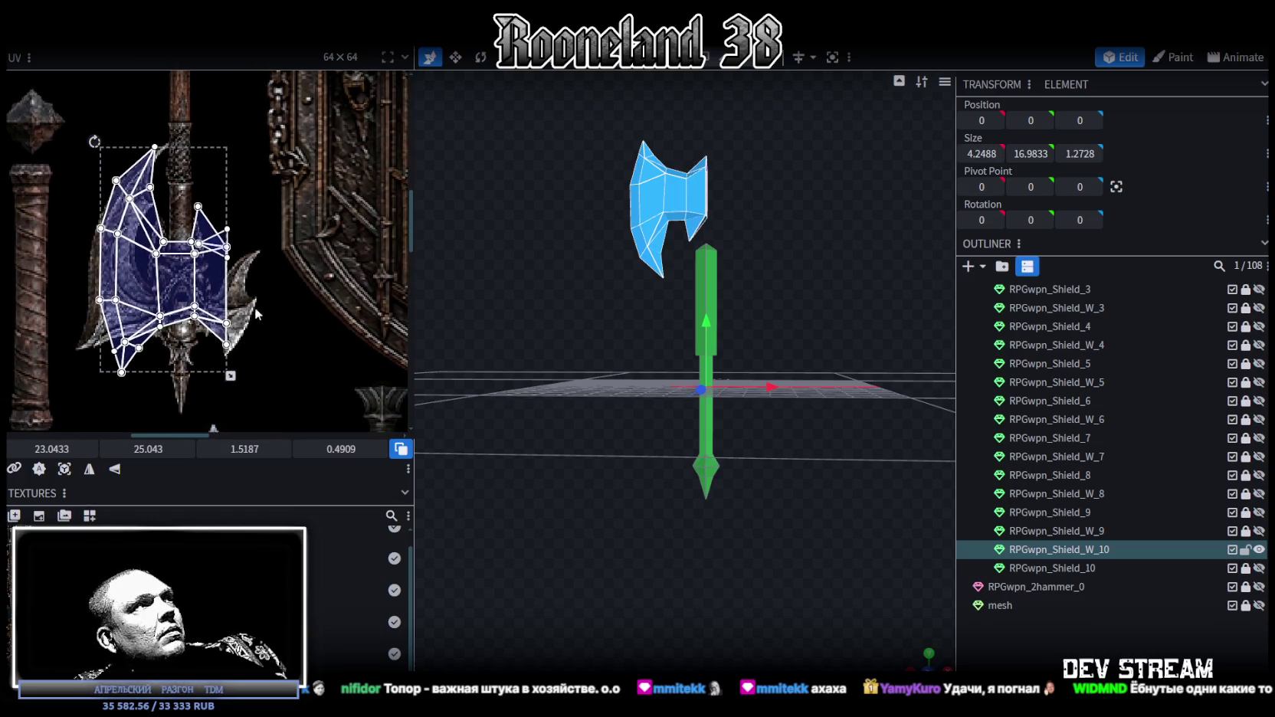
pyautogui.moveTo(224, 366); pyautogui.dragTo(191, 308)
pyautogui.moveTo(153, 251); pyautogui.dragTo(149, 308)
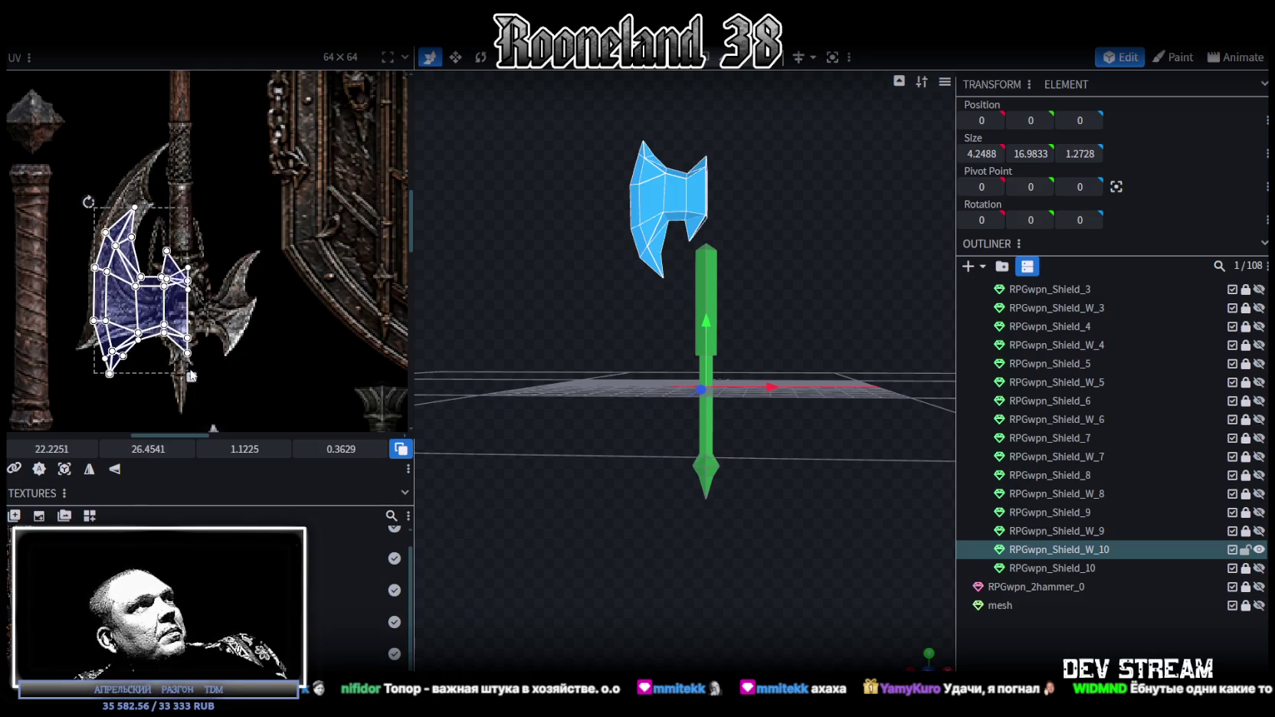
pyautogui.moveTo(192, 376); pyautogui.dragTo(187, 372)
pyautogui.moveTo(178, 323); pyautogui.dragTo(177, 319)
pyautogui.moveTo(571, 466); pyautogui.dragTo(634, 544)
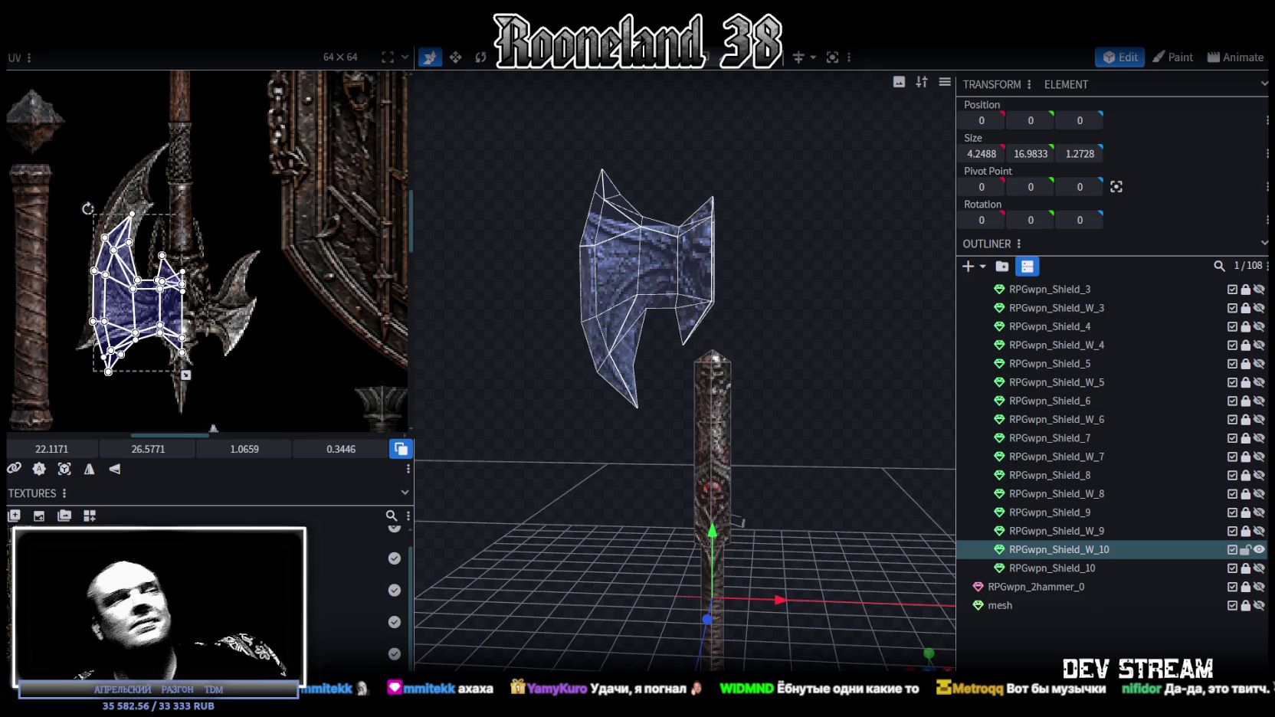
# - Widen the top piece of the handle
pyautogui.moveTo(699, 362); pyautogui.dragTo(796, 493)
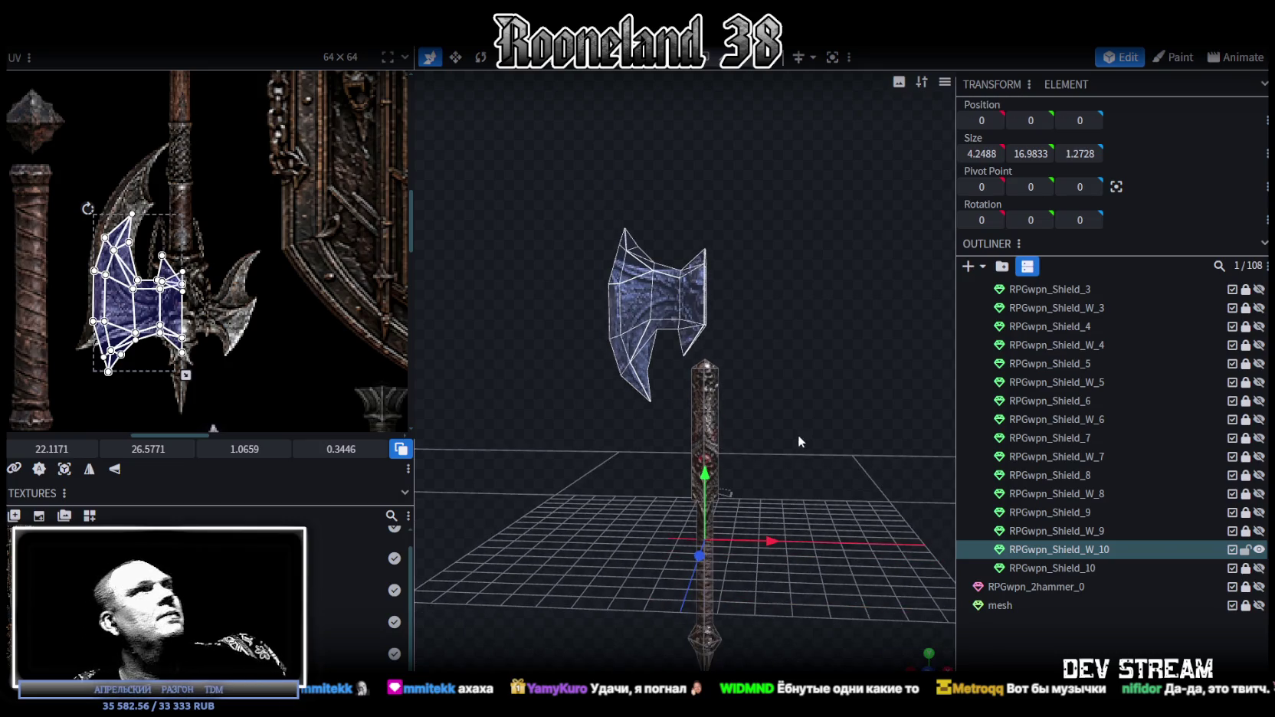
pyautogui.scroll(-3, 193, 244)
pyautogui.scroll(2, 829, 466)
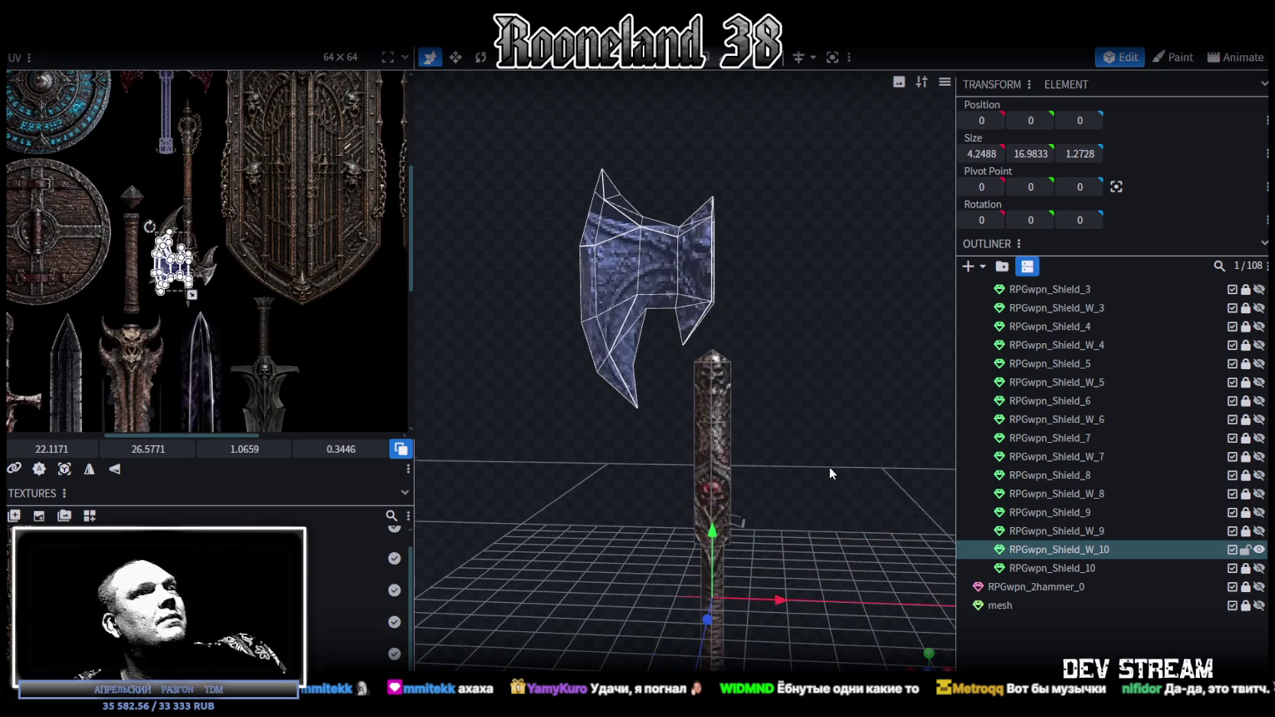
pyautogui.scroll(2, 772, 399)
pyautogui.scroll(2, 200, 217)
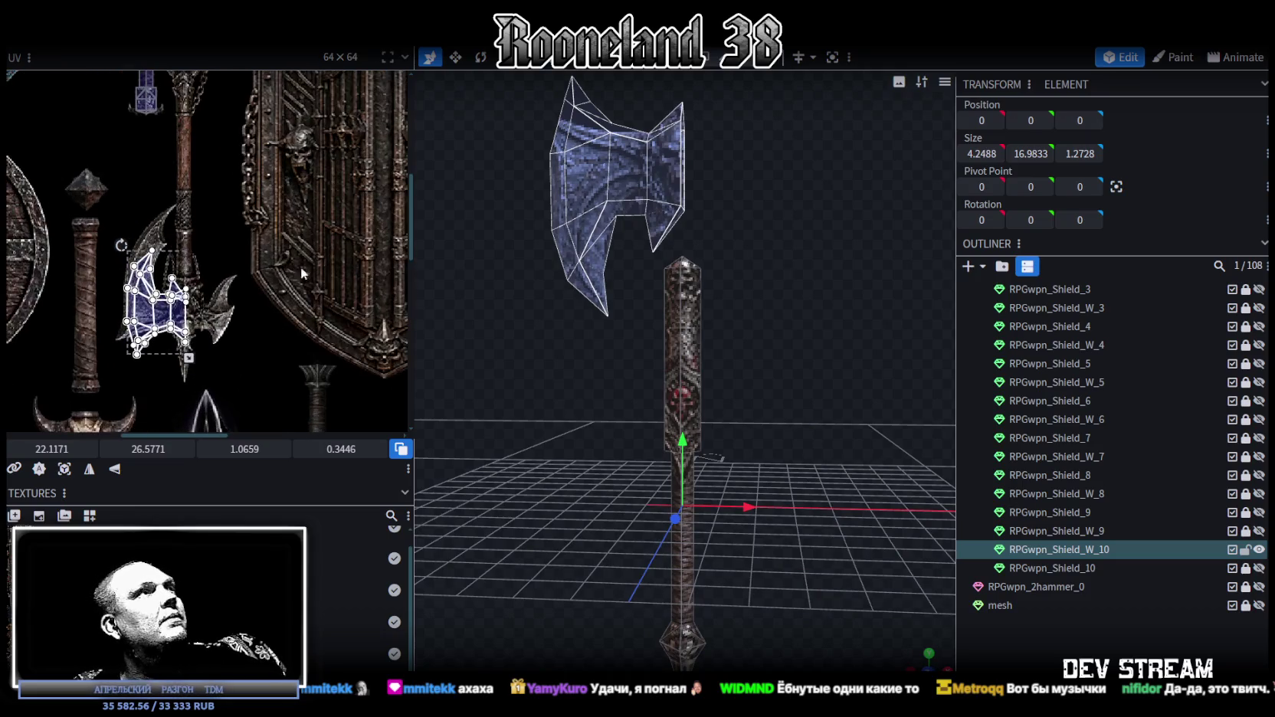
pyautogui.moveTo(797, 380); pyautogui.dragTo(798, 344)
pyautogui.scroll(2, 778, 475)
pyautogui.moveTo(777, 476)
pyautogui.mouseDown()
pyautogui.moveTo(799, 446)
pyautogui.moveTo(722, 421)
pyautogui.moveTo(761, 385)
pyautogui.mouseUp()
pyautogui.moveTo(549, 328)
pyautogui.mouseDown()
pyautogui.moveTo(684, 337)
pyautogui.moveTo(762, 292)
pyautogui.moveTo(709, 78)
pyautogui.mouseUp()
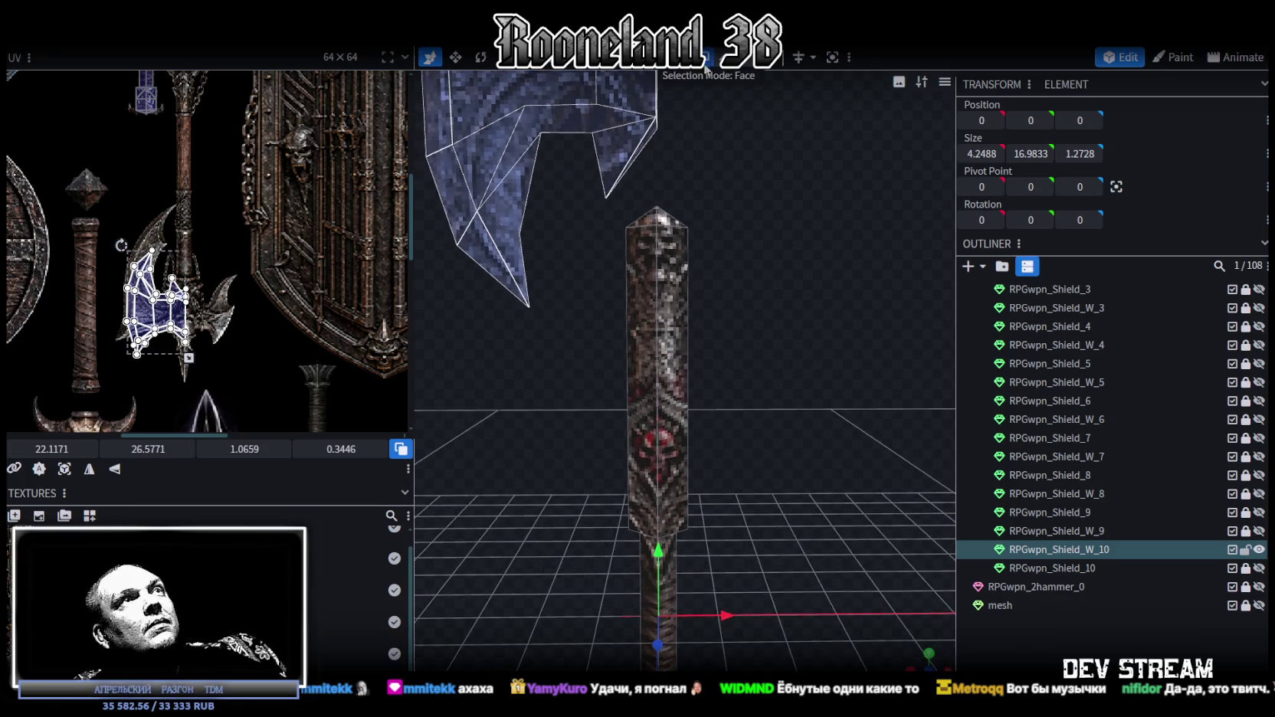
pyautogui.click(622, 210)
pyautogui.moveTo(750, 255)
pyautogui.mouseDown()
pyautogui.moveTo(786, 351)
pyautogui.moveTo(710, 451)
pyautogui.moveTo(734, 423)
pyautogui.mouseUp()
pyautogui.moveTo(660, 386)
pyautogui.mouseDown()
pyautogui.moveTo(713, 395)
pyautogui.moveTo(748, 486)
pyautogui.moveTo(830, 361)
pyautogui.moveTo(836, 297)
pyautogui.moveTo(840, 336)
pyautogui.moveTo(812, 353)
pyautogui.moveTo(853, 378)
pyautogui.moveTo(843, 398)
pyautogui.moveTo(795, 394)
pyautogui.mouseUp()
# - Raise the axe head 5 units higher above the handle
pyautogui.moveTo(717, 77)
pyautogui.mouseDown()
pyautogui.moveTo(741, 274)
pyautogui.moveTo(814, 471)
pyautogui.moveTo(701, 297)
pyautogui.mouseUp()
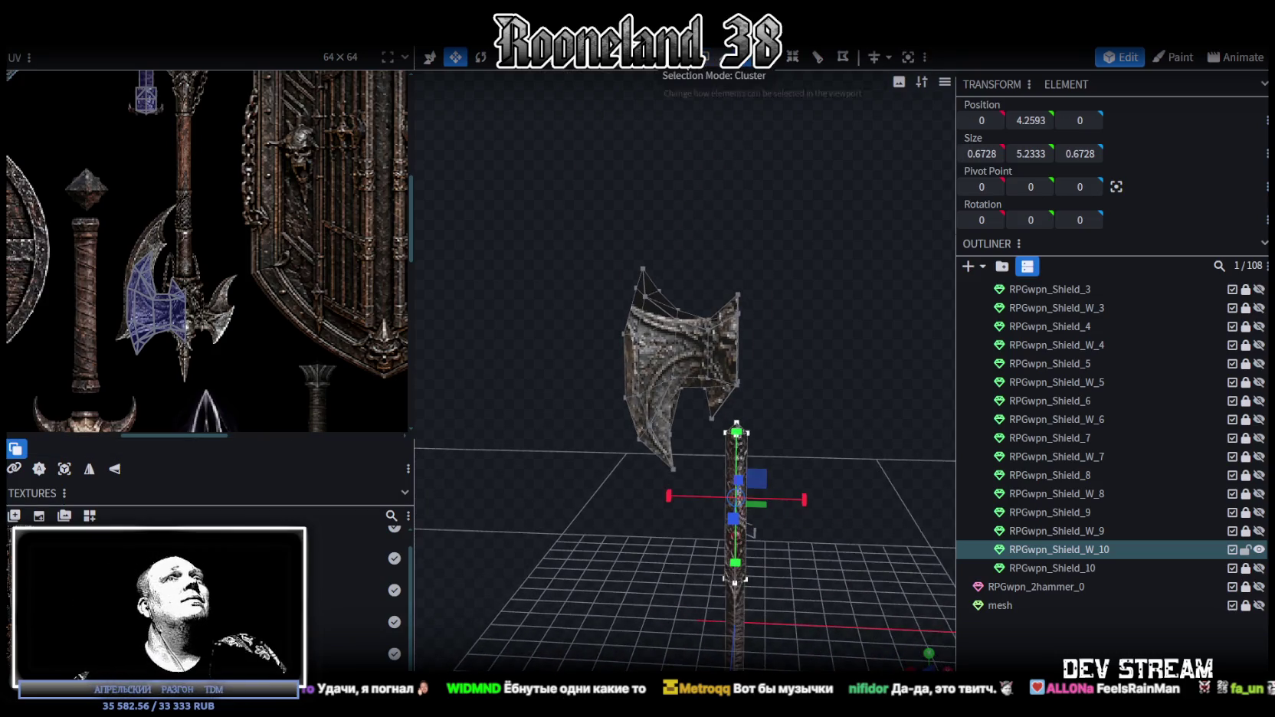
pyautogui.click(701, 297)
pyautogui.press('v')
pyautogui.moveTo(682, 292); pyautogui.dragTo(773, 137)
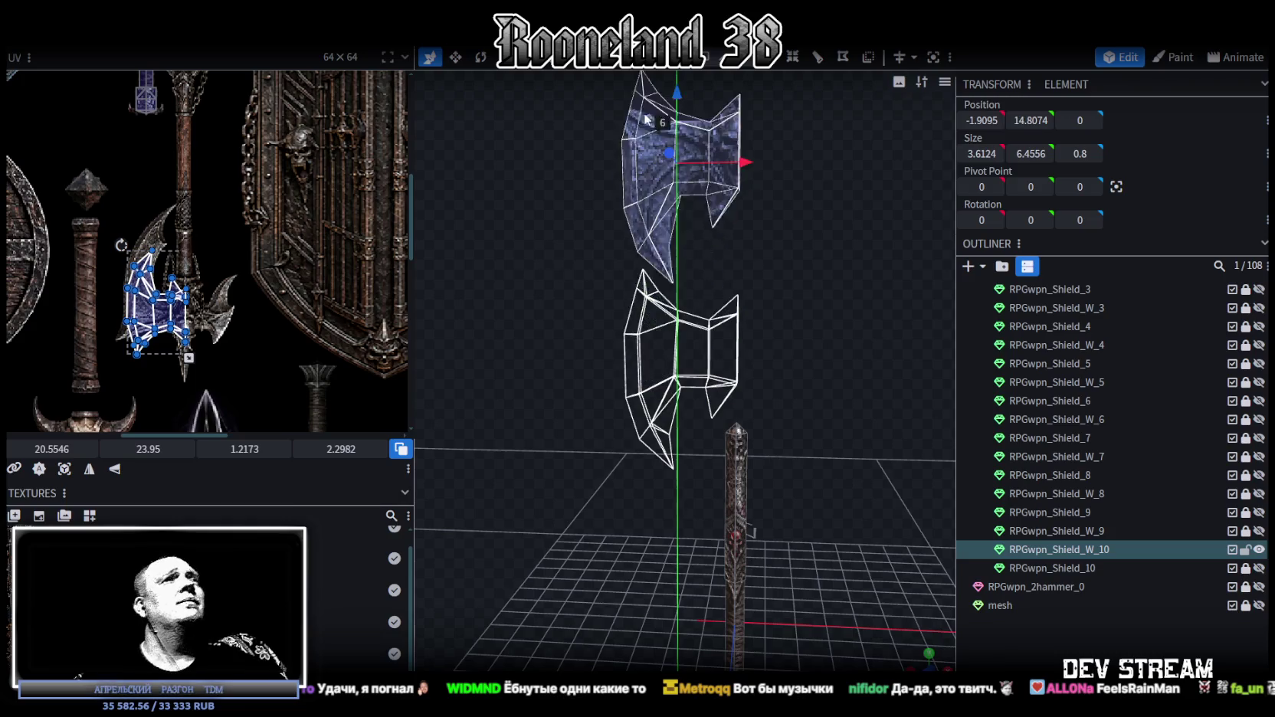
pyautogui.scroll(2, 787, 403)
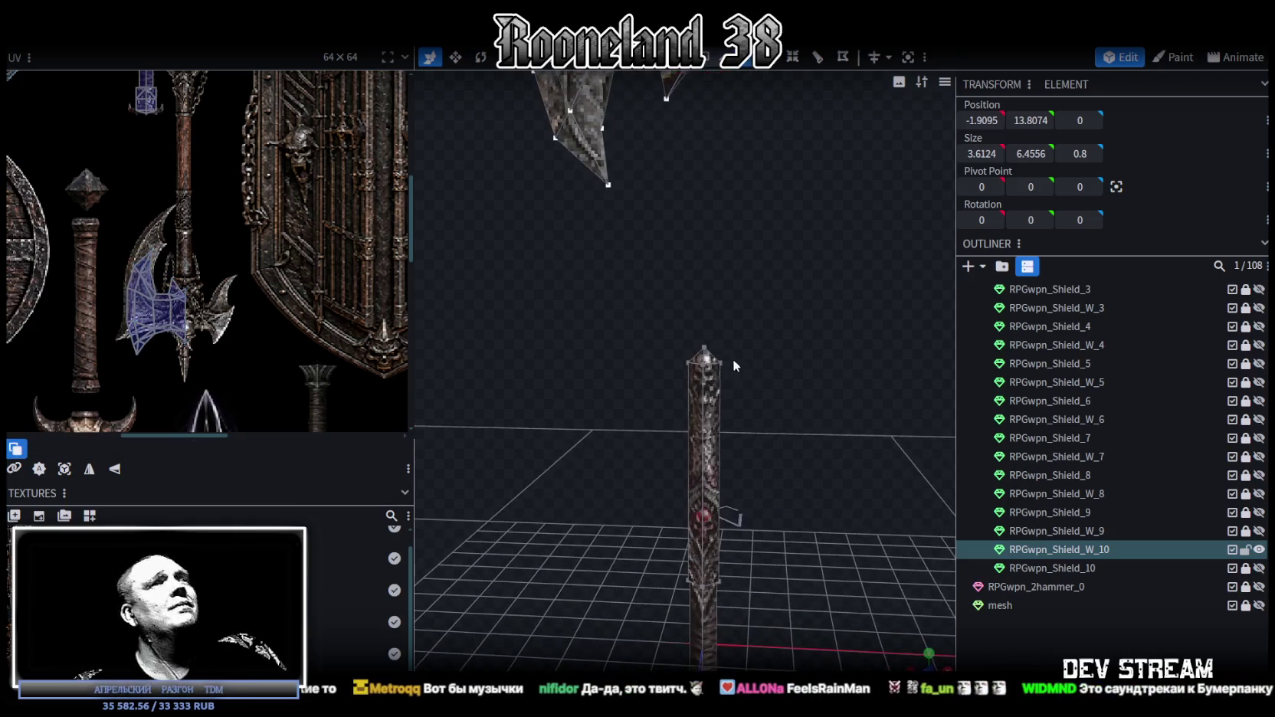
# - Pull the handle top up into a pointed tip, then box-select every handle face
pyautogui.click(733, 359)
pyautogui.moveTo(705, 296); pyautogui.dragTo(710, 201)
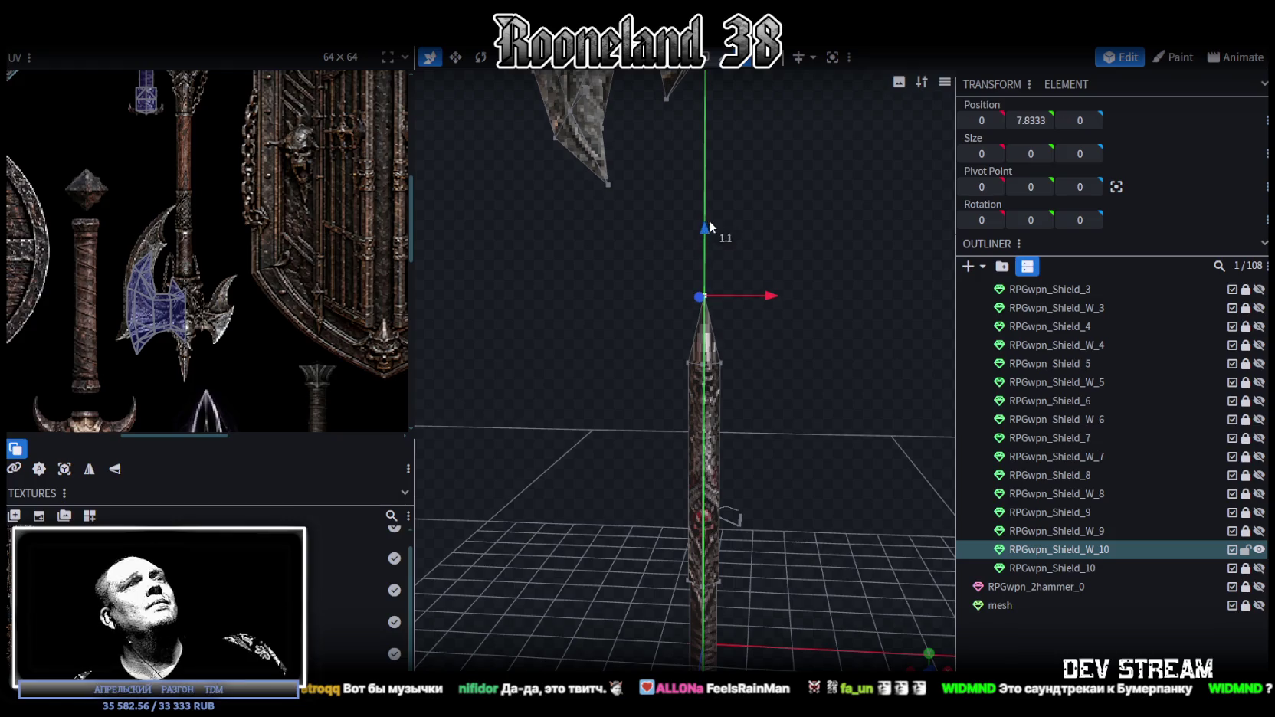
pyautogui.scroll(-1, 769, 445)
pyautogui.scroll(-1, 775, 454)
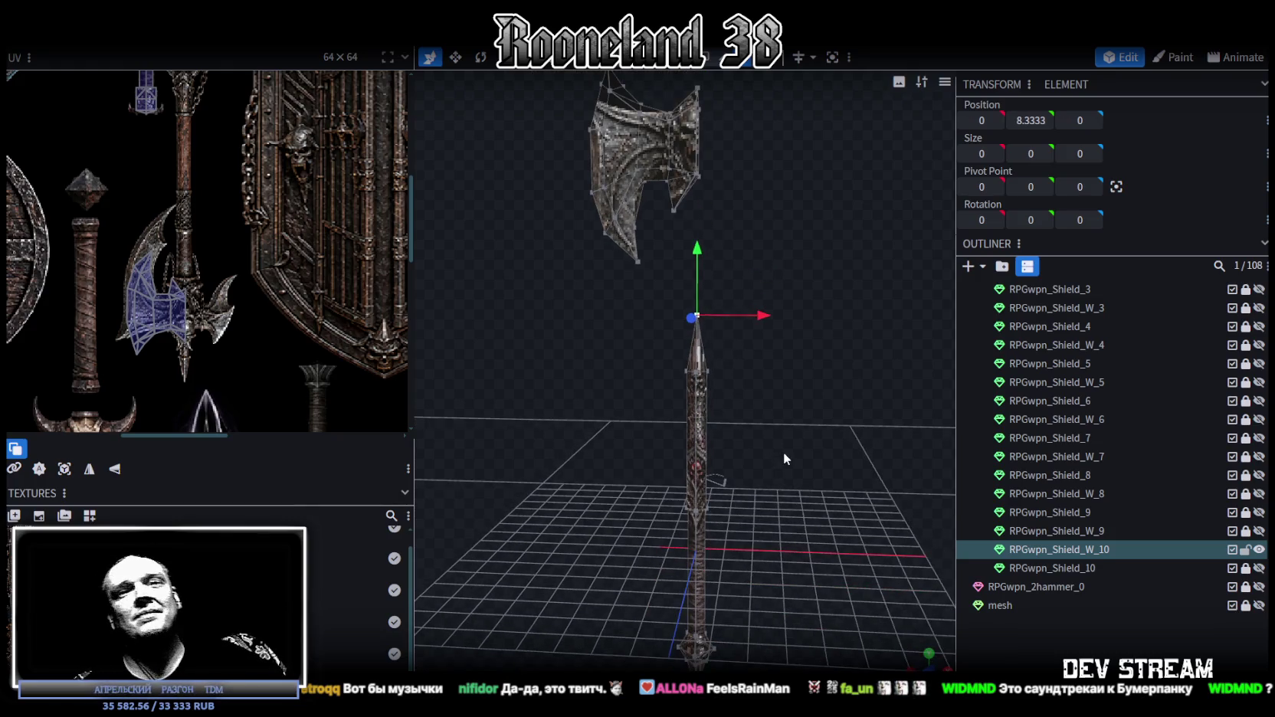
pyautogui.scroll(1, 795, 537)
pyautogui.scroll(1, 774, 511)
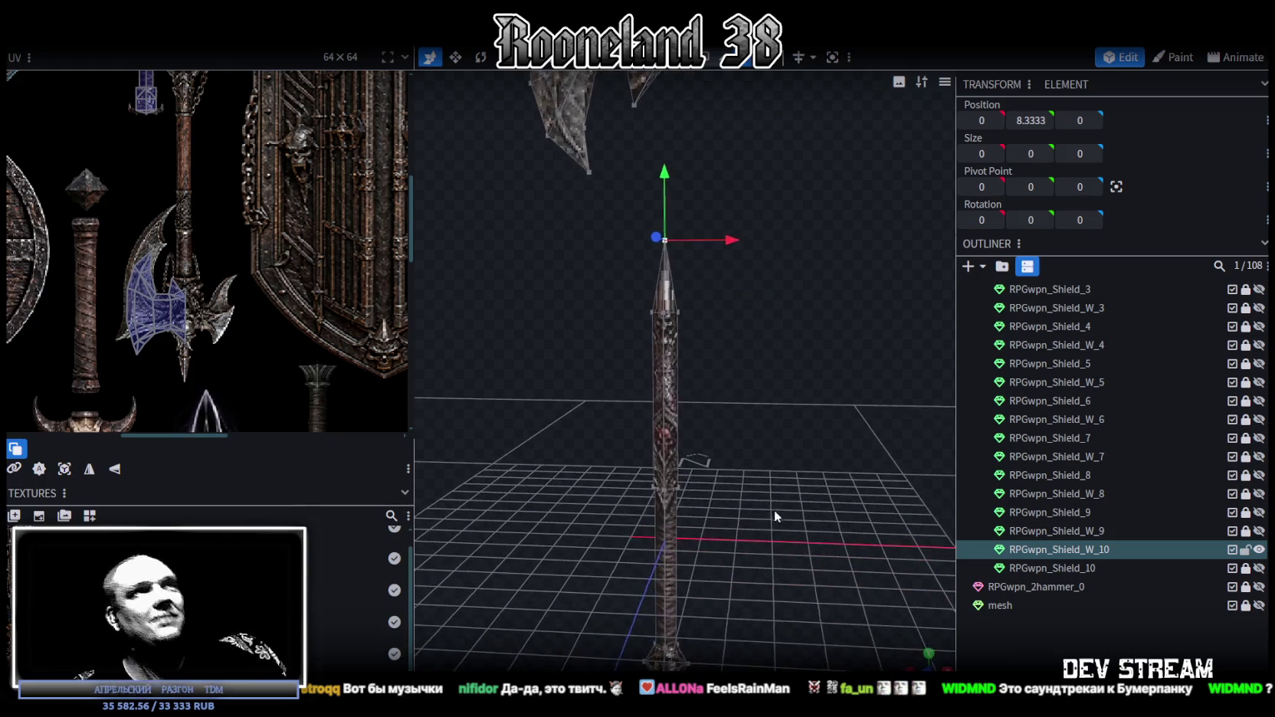
pyautogui.scroll(-1, 757, 400)
pyautogui.scroll(-1, 732, 323)
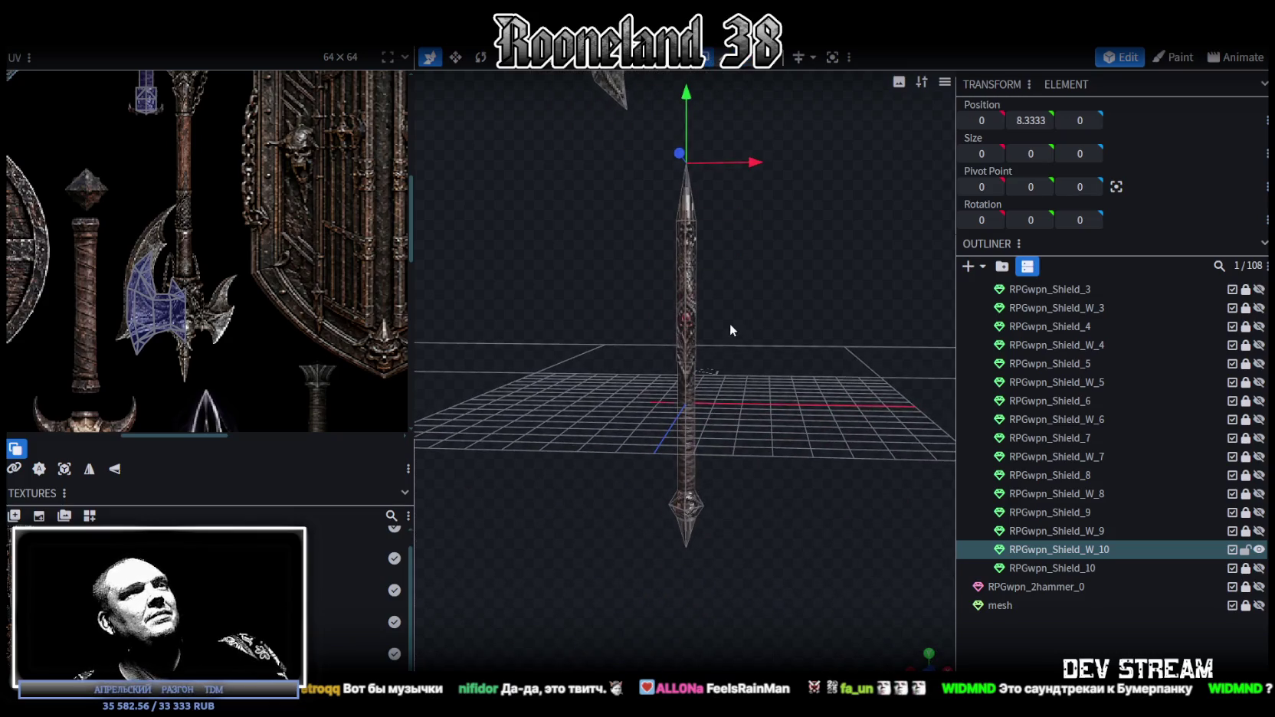
pyautogui.moveTo(753, 366)
pyautogui.mouseDown()
pyautogui.moveTo(765, 342)
pyautogui.moveTo(773, 358)
pyautogui.mouseUp()
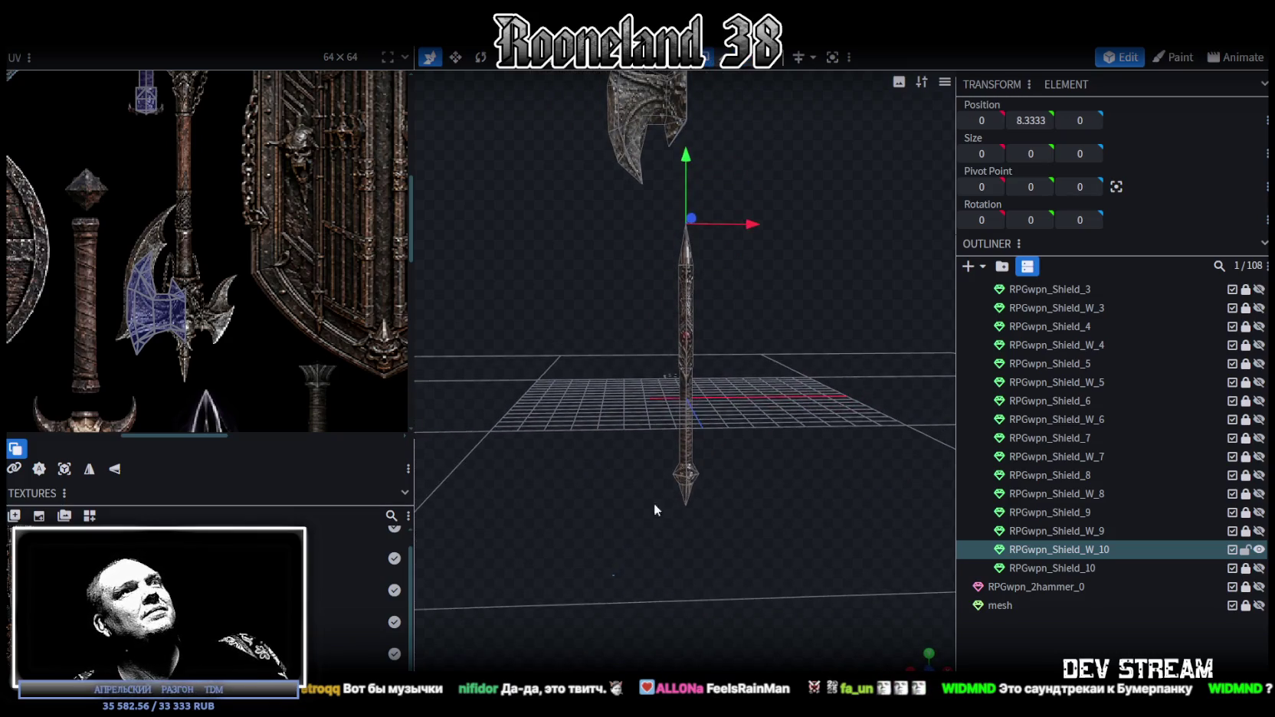
pyautogui.keyDown('ctrl'); pyautogui.moveTo(612, 574); pyautogui.dragTo(727, 224); pyautogui.keyUp('ctrl')
pyautogui.scroll(2, 210, 286)
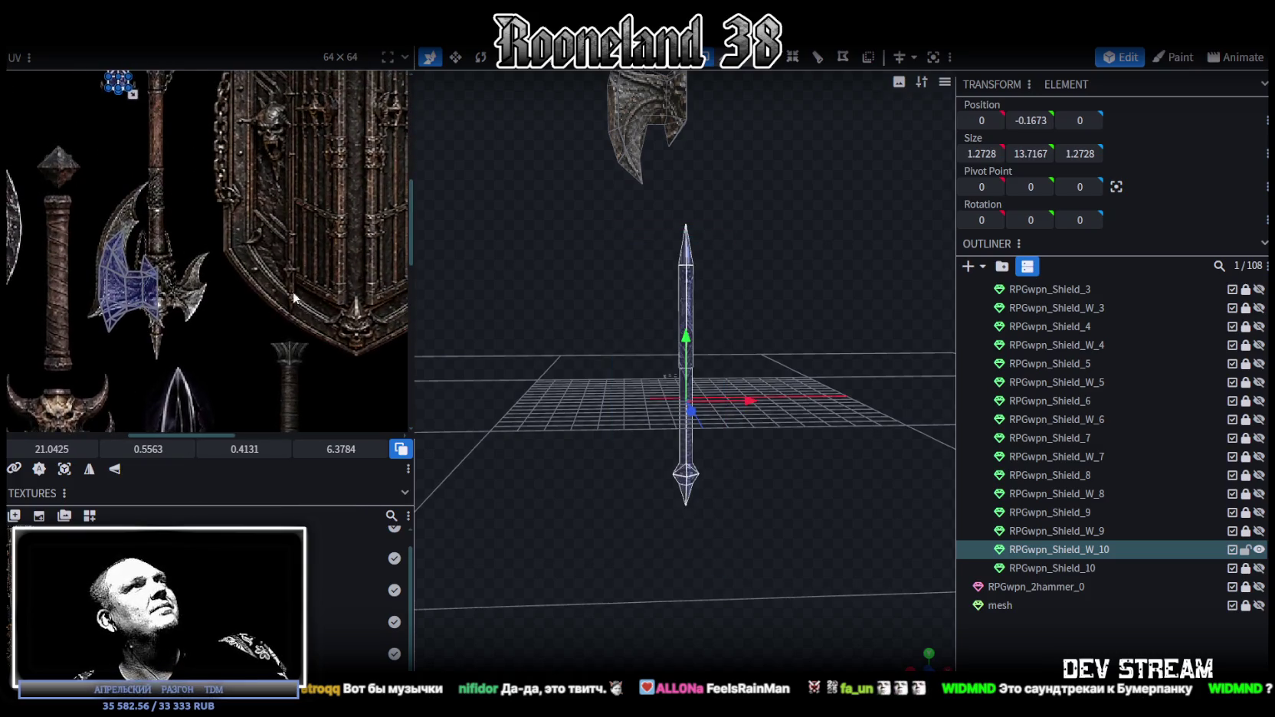
# - In front view, re-project the handle UVs, mirror them on Y, and move them onto the axe shaft
pyautogui.scroll(1, 218, 394)
pyautogui.scroll(-2, 219, 395)
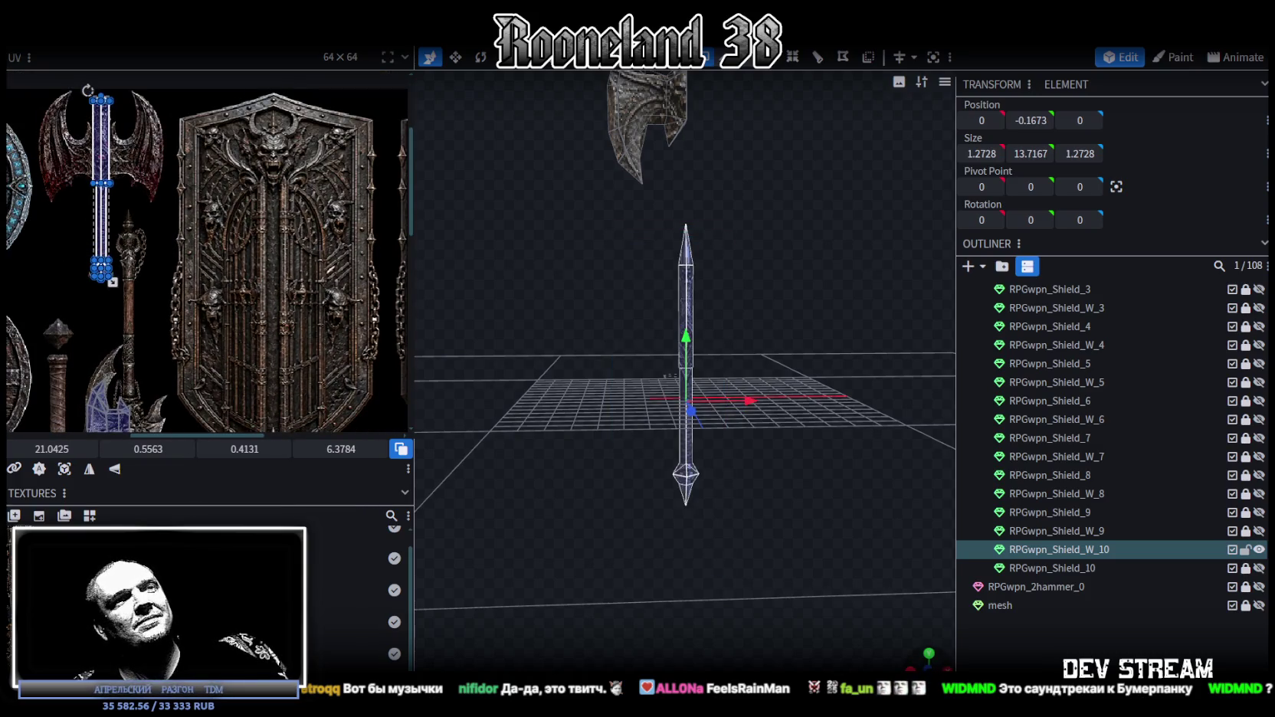
pyautogui.press('KP_1')
pyautogui.scroll(-2, 733, 524)
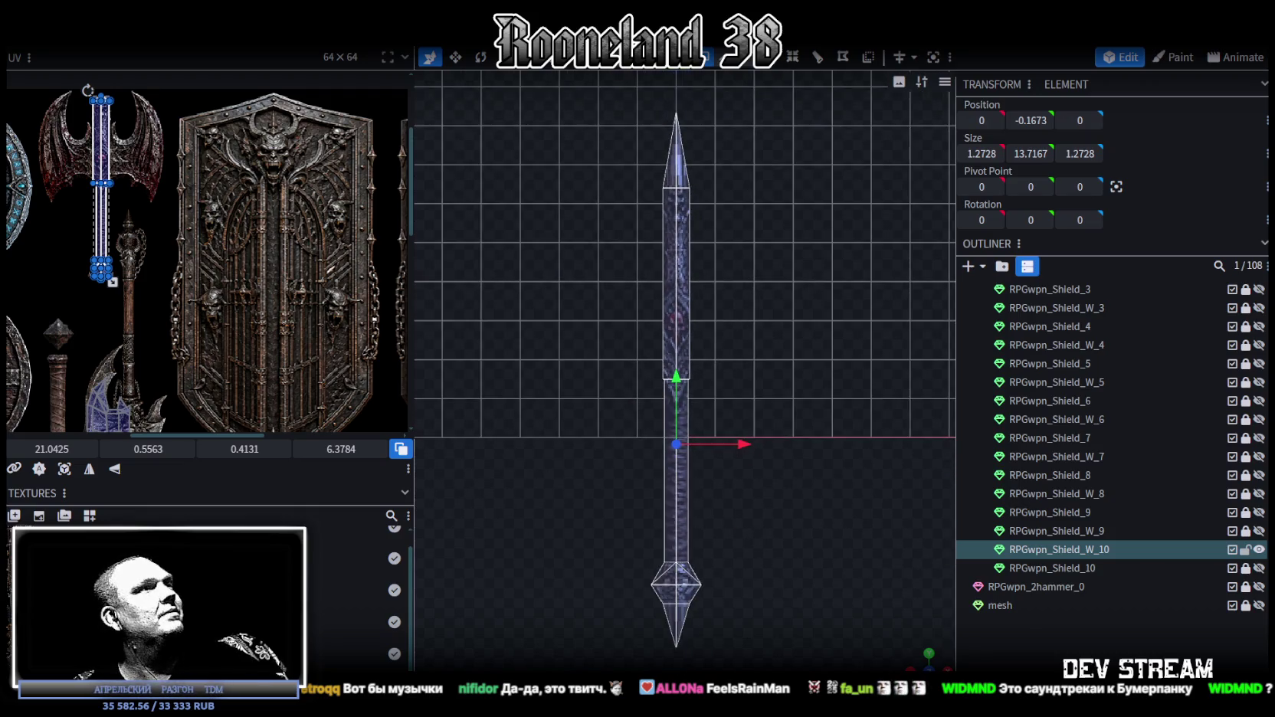
pyautogui.click(64, 469)
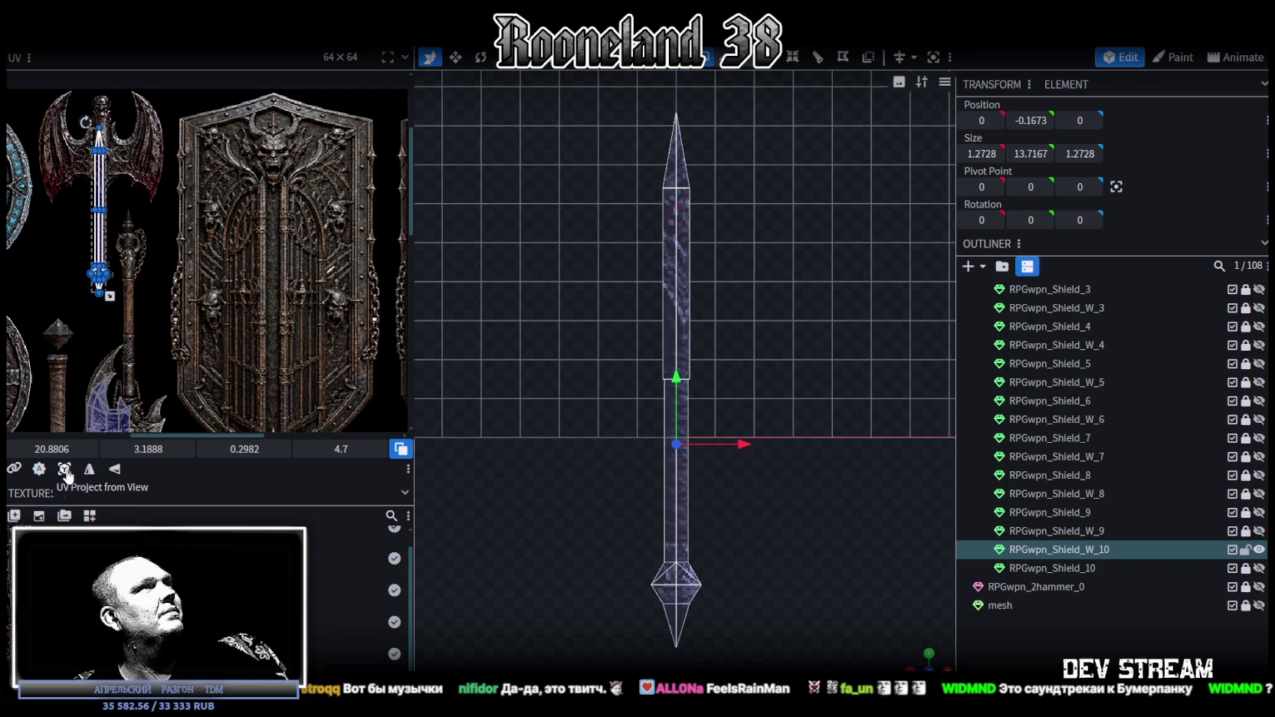
pyautogui.click(115, 469)
pyautogui.moveTo(92, 175); pyautogui.dragTo(122, 301)
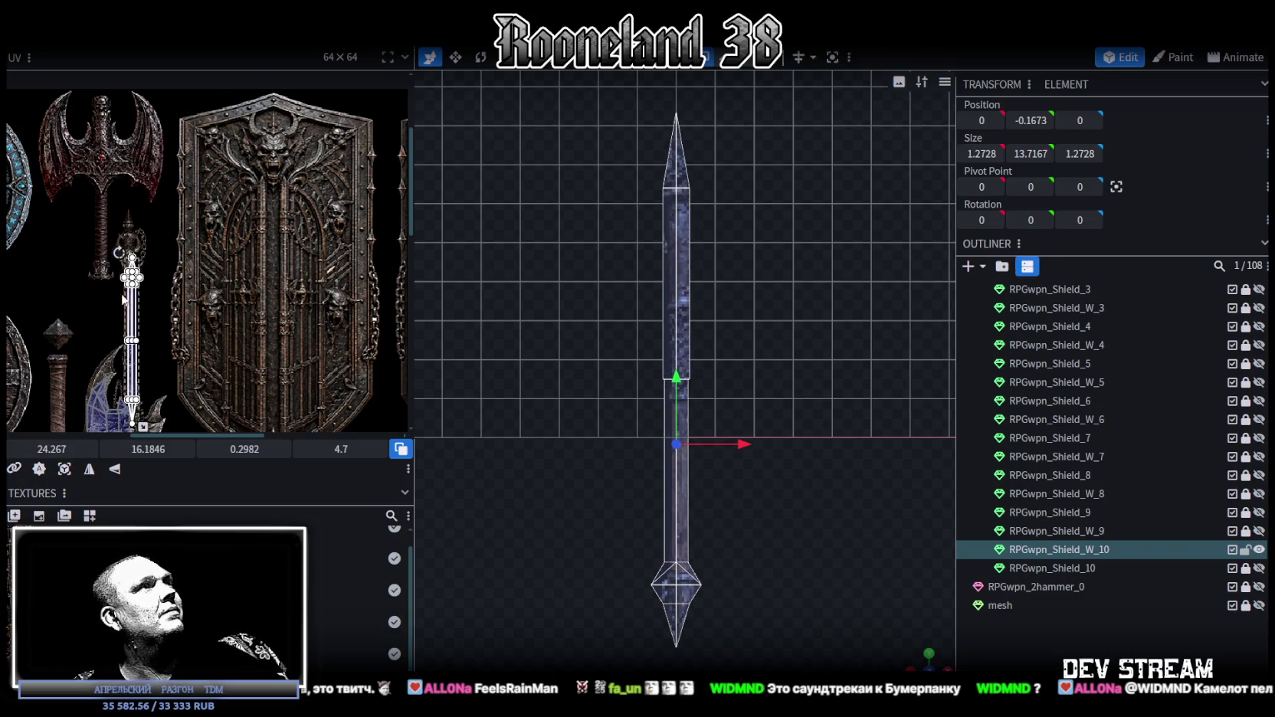
# - Stretch the handle's UV island wider and taller and shift it up to fit the shaft
pyautogui.scroll(3, 122, 301)
pyautogui.scroll(2, 123, 301)
pyautogui.moveTo(207, 268); pyautogui.dragTo(204, 230)
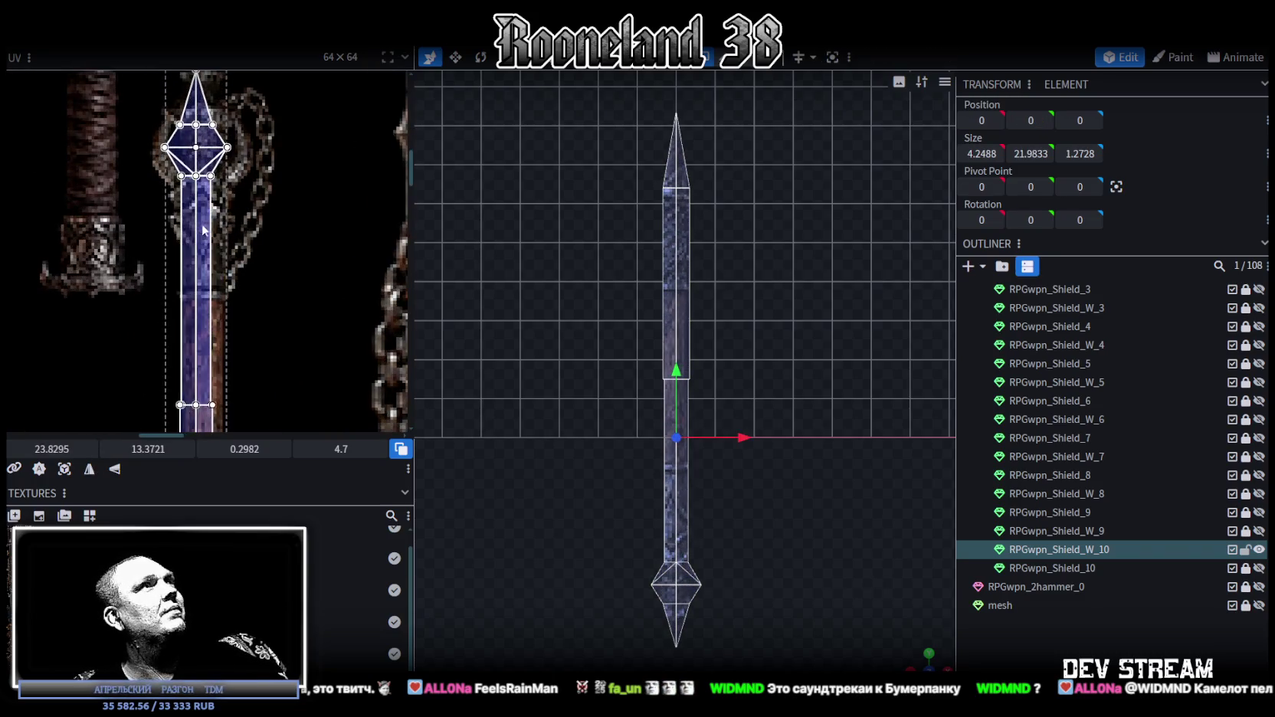
pyautogui.moveTo(204, 230); pyautogui.dragTo(204, 343, button='middle')
pyautogui.moveTo(188, 360); pyautogui.dragTo(184, 312)
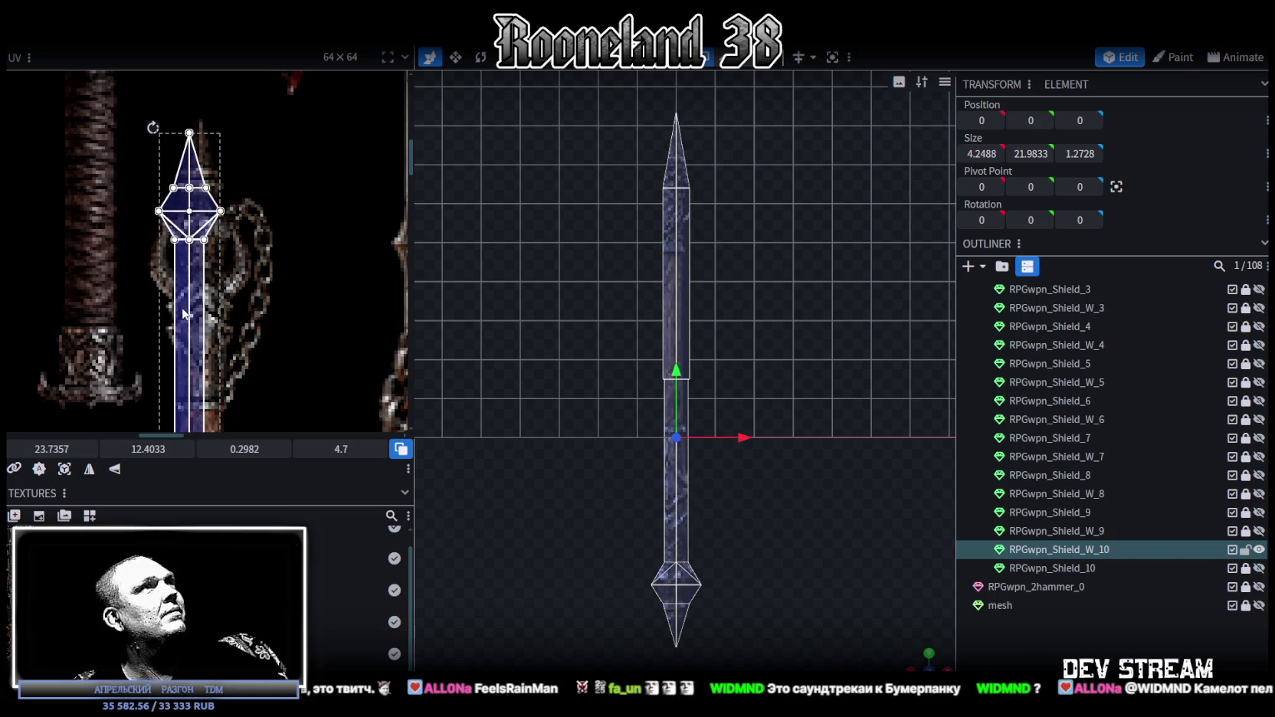
# - Fine-tune the handle tip's UV faces by stretching and nudging them, undoing the last nudge
pyautogui.moveTo(188, 313); pyautogui.dragTo(263, 188, button='middle')
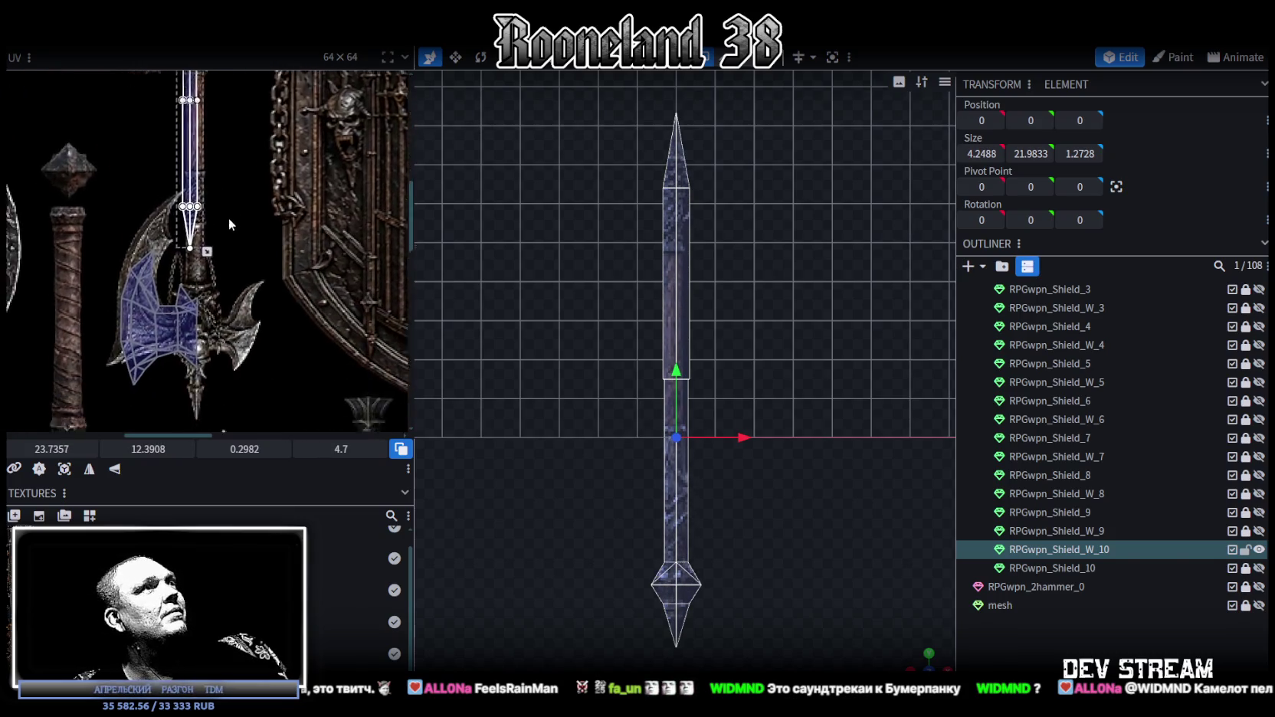
pyautogui.moveTo(235, 154); pyautogui.dragTo(259, 362)
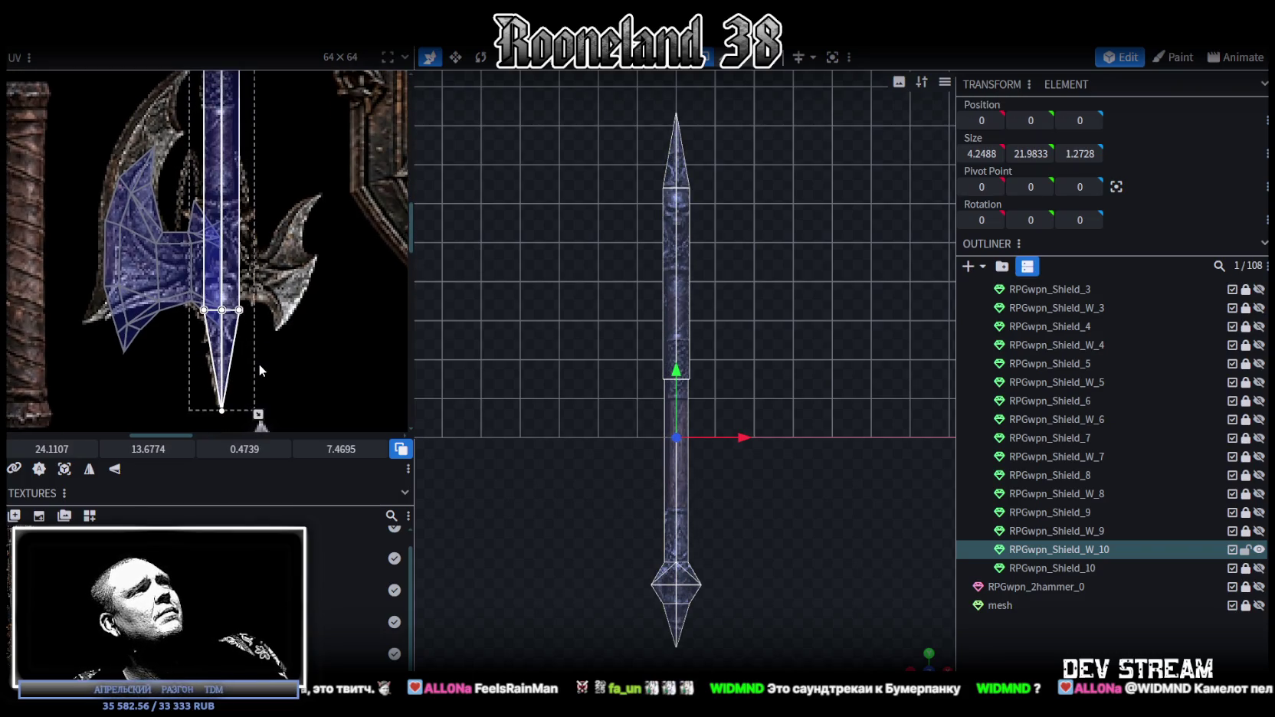
pyautogui.scroll(2, 302, 341)
pyautogui.scroll(2, 328, 323)
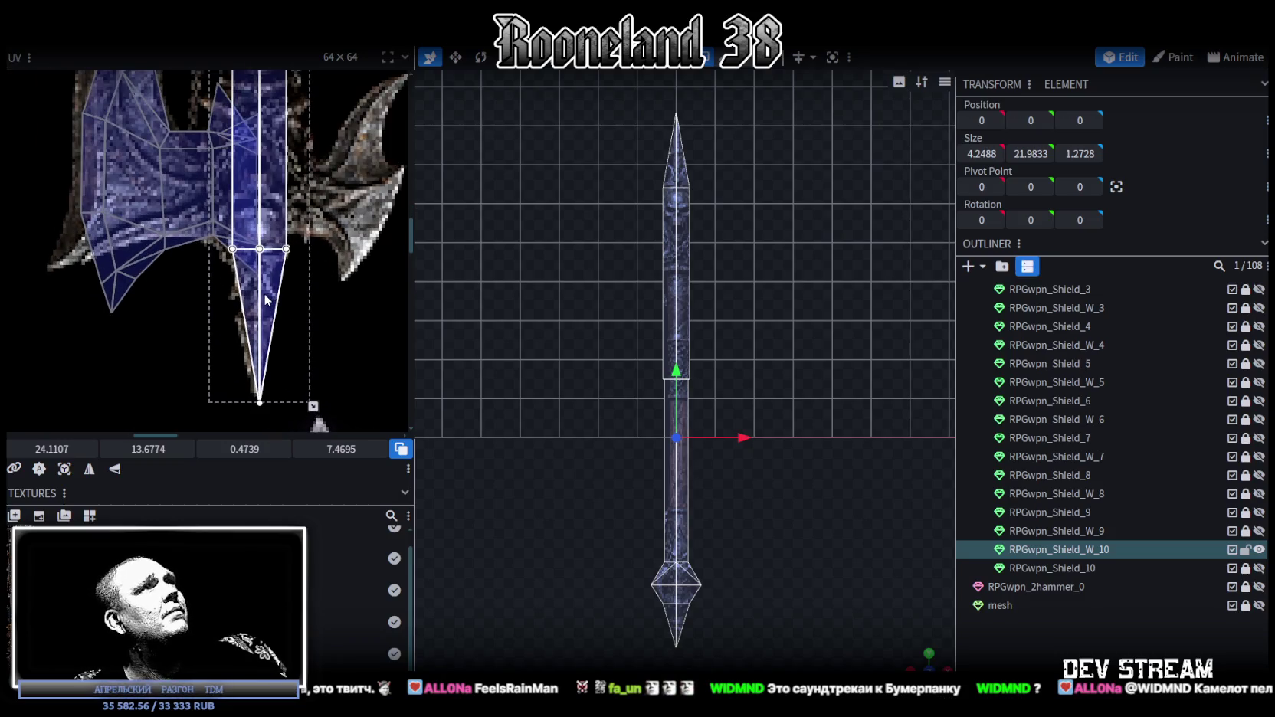
pyautogui.moveTo(265, 299); pyautogui.dragTo(259, 299)
pyautogui.scroll(-2, 258, 293)
pyautogui.scroll(-1, 331, 262)
pyautogui.scroll(1, 291, 393)
pyautogui.scroll(2, 251, 181)
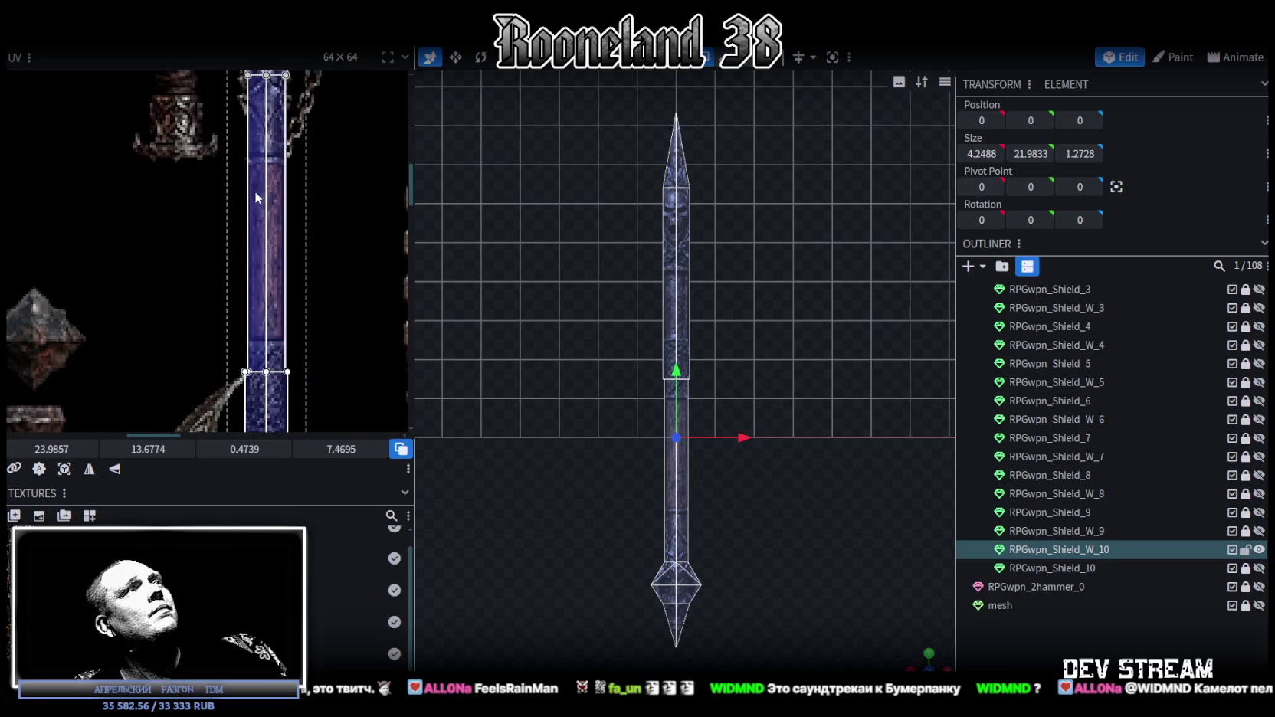
pyautogui.scroll(3, 257, 197)
pyautogui.moveTo(246, 197); pyautogui.dragTo(251, 197)
pyautogui.scroll(-2, 253, 195)
pyautogui.scroll(-1, 304, 198)
pyautogui.scroll(-1, 307, 157)
pyautogui.scroll(2, 301, 349)
pyautogui.scroll(-2, 319, 312)
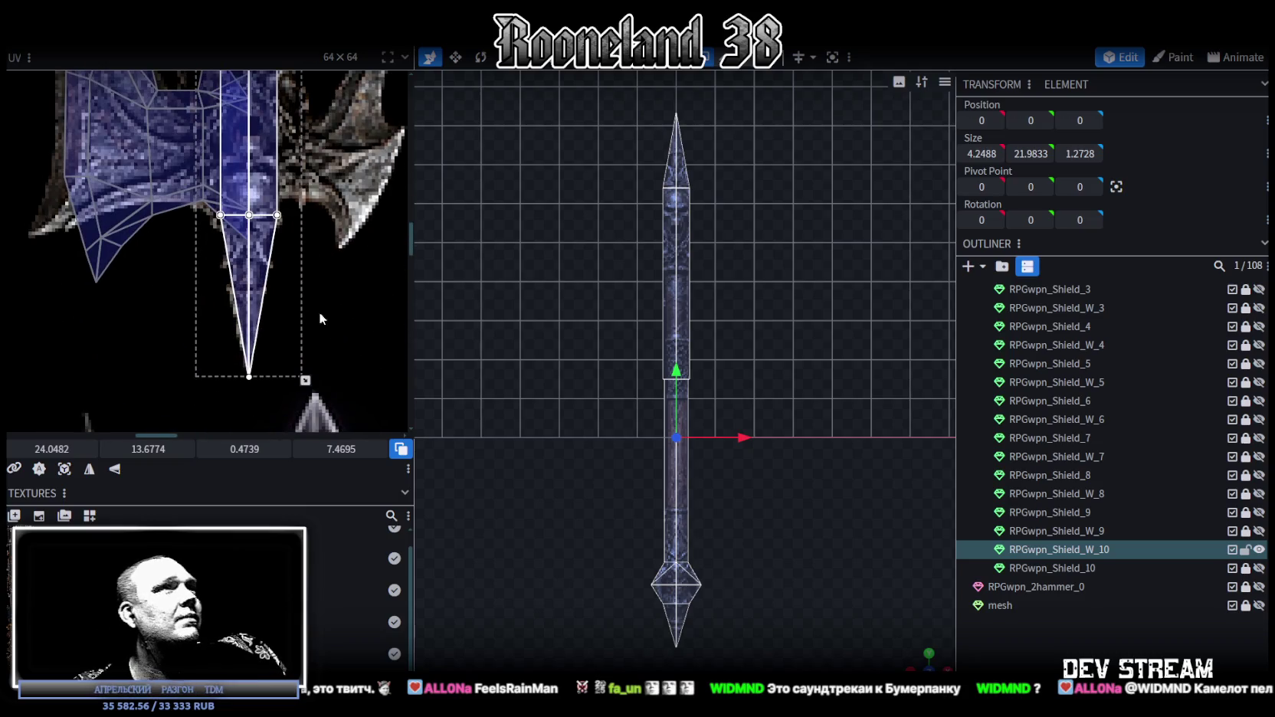
pyautogui.hotkey('ctrl', 'z')
pyautogui.hotkey('ctrl', 'z')
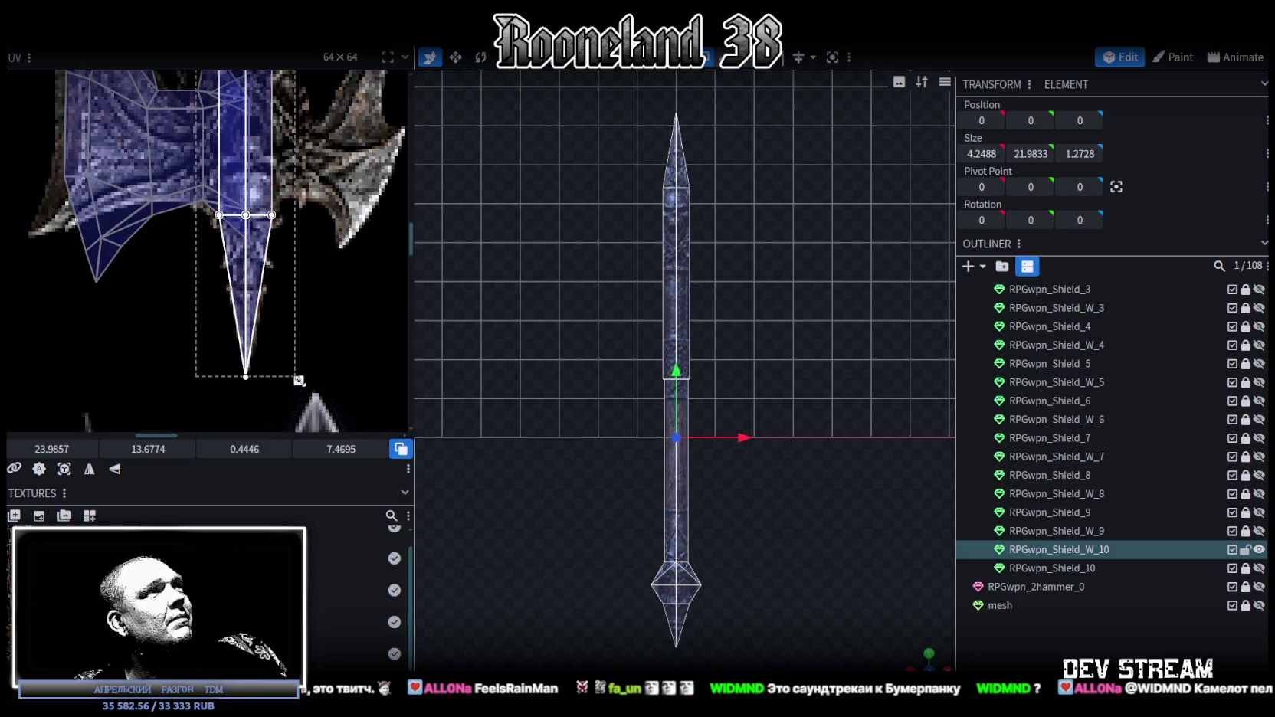
# - Inspect the textured top of the handle and the axe head in the 3D view
pyautogui.scroll(-2, 314, 226)
pyautogui.scroll(-1, 306, 322)
pyautogui.scroll(-2, 314, 383)
pyautogui.scroll(3, 306, 180)
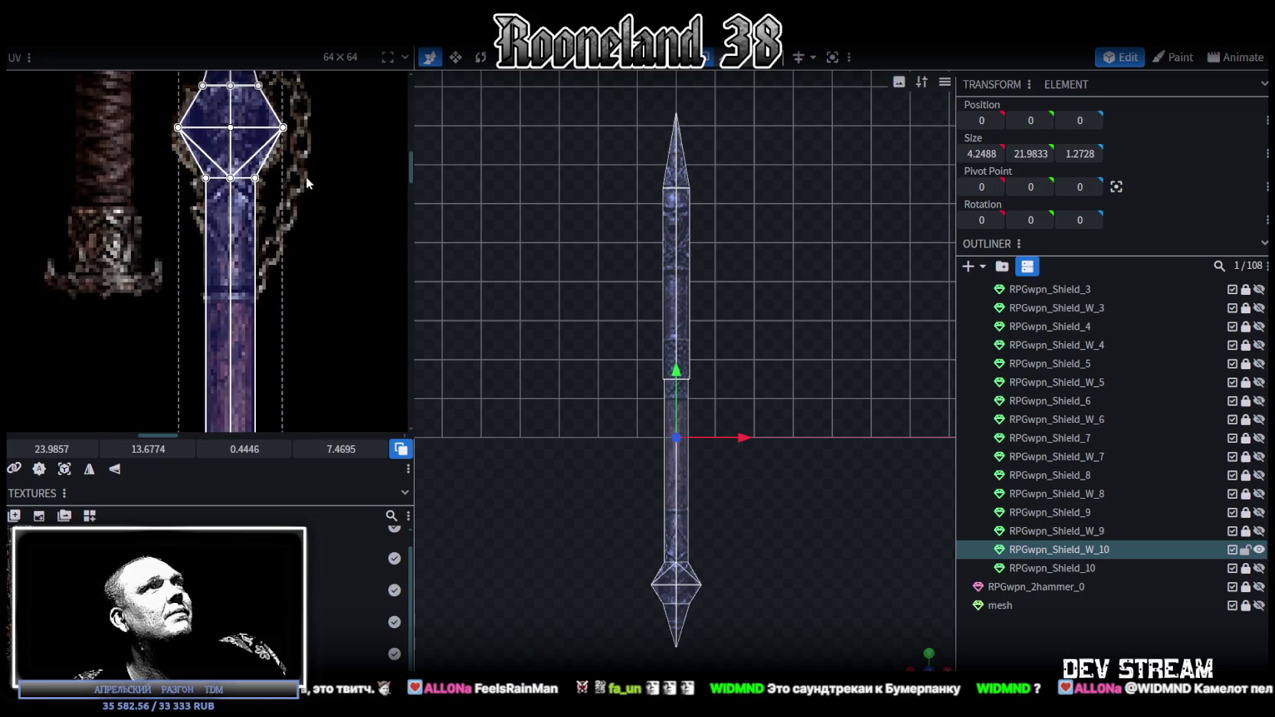
pyautogui.scroll(2, 321, 264)
pyautogui.scroll(2, 330, 272)
pyautogui.scroll(1, 335, 229)
pyautogui.scroll(-3, 306, 260)
pyautogui.scroll(-2, 298, 274)
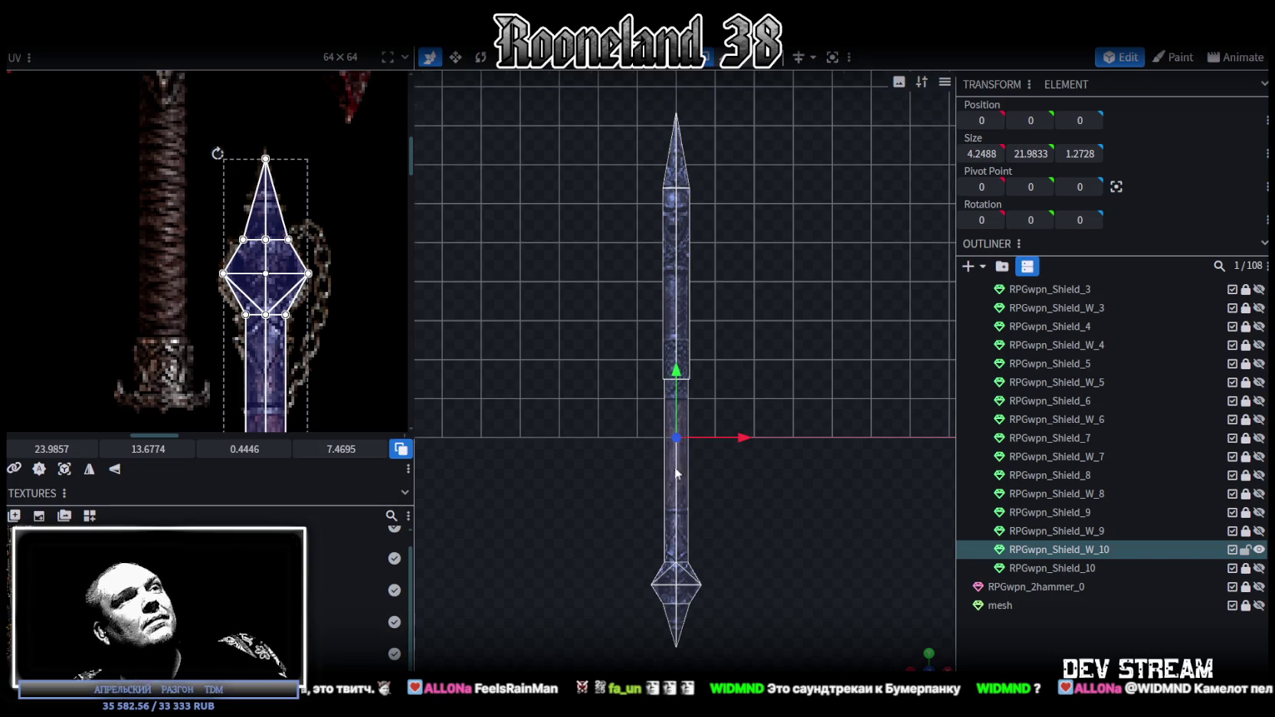
pyautogui.scroll(1, 762, 406)
pyautogui.scroll(1, 762, 405)
pyautogui.moveTo(733, 342); pyautogui.dragTo(737, 464, button='right')
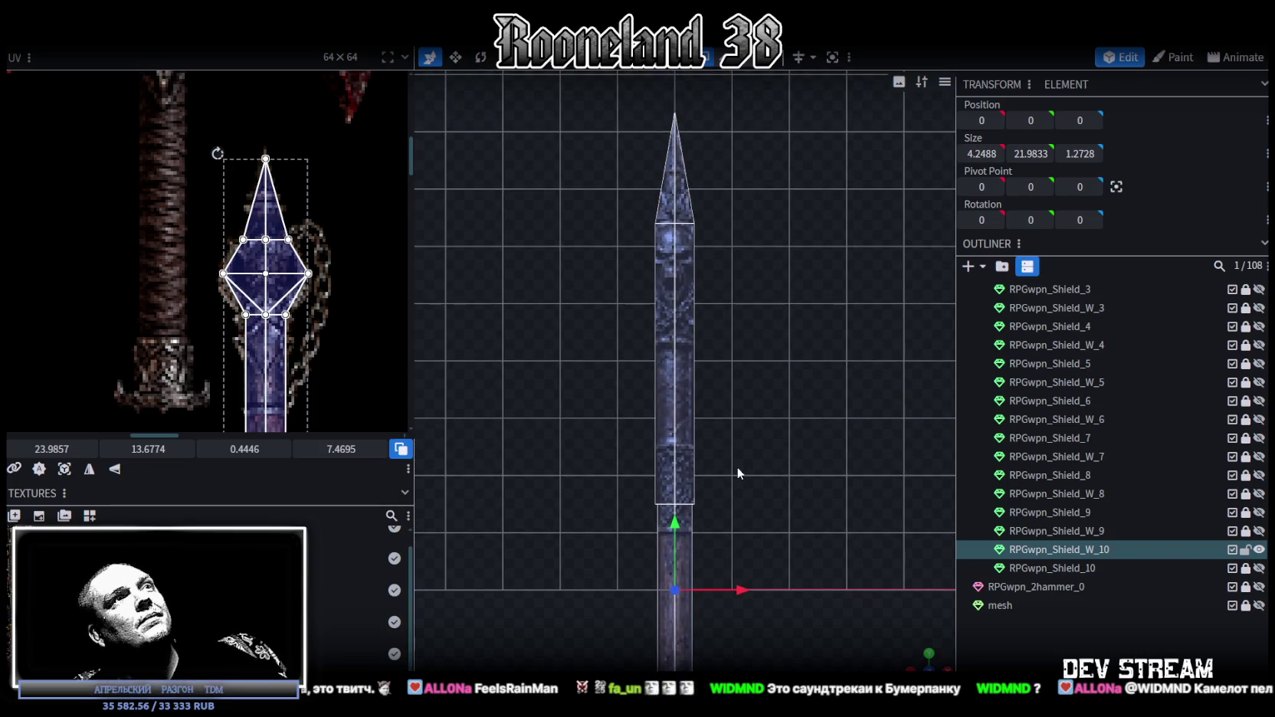
pyautogui.scroll(-1, 230, 230)
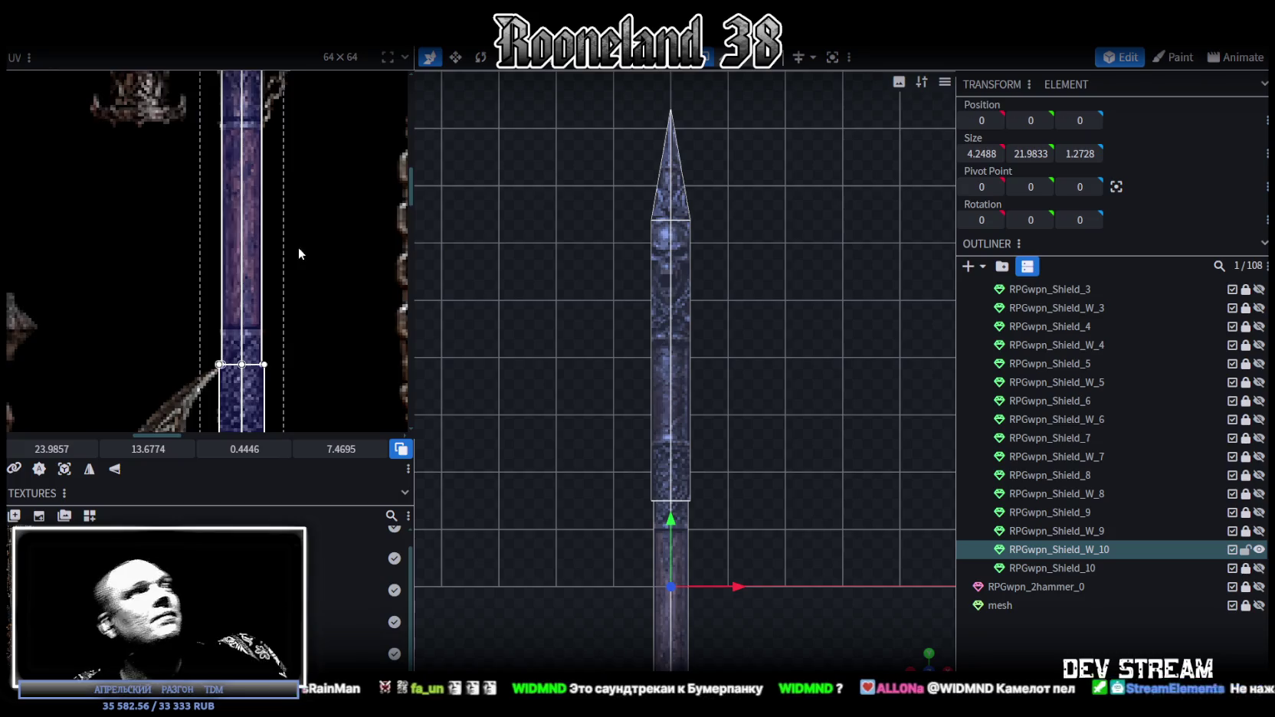
pyautogui.scroll(-2, 299, 247)
pyautogui.scroll(1, 332, 277)
pyautogui.scroll(2, 281, 305)
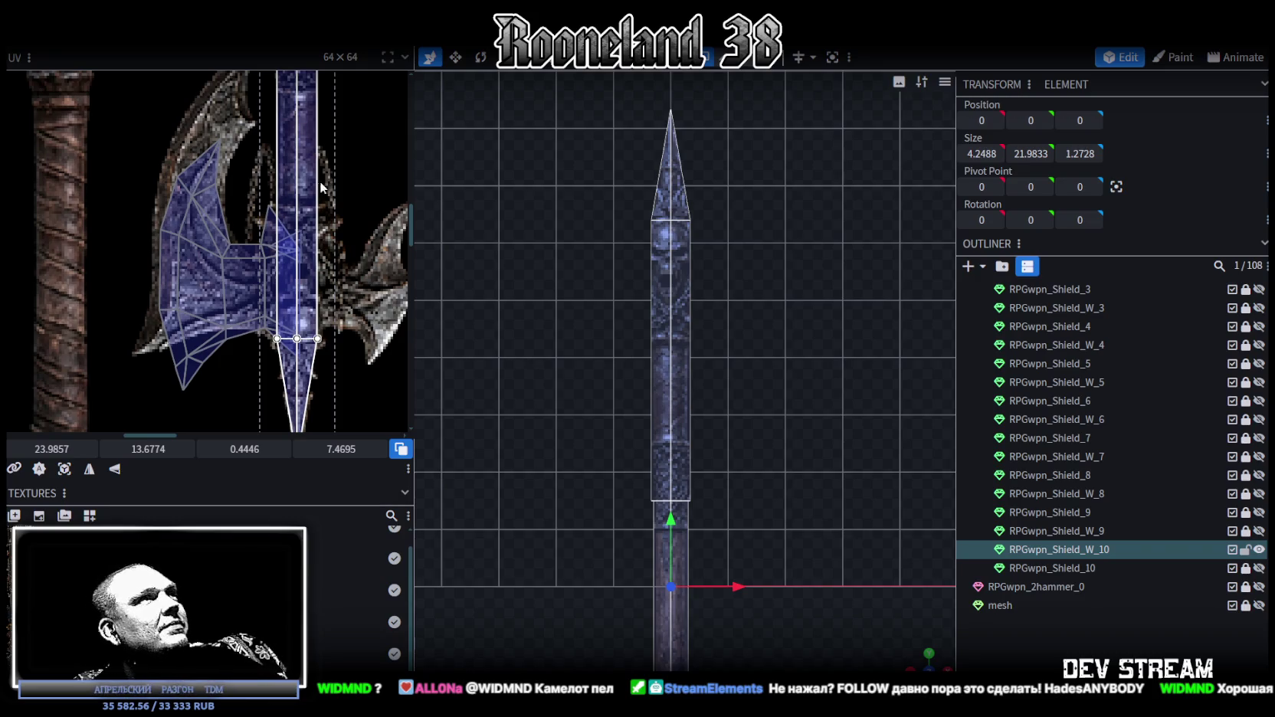
pyautogui.scroll(-2, 316, 176)
pyautogui.scroll(-3, 723, 277)
pyautogui.moveTo(723, 277); pyautogui.dragTo(736, 405, button='right')
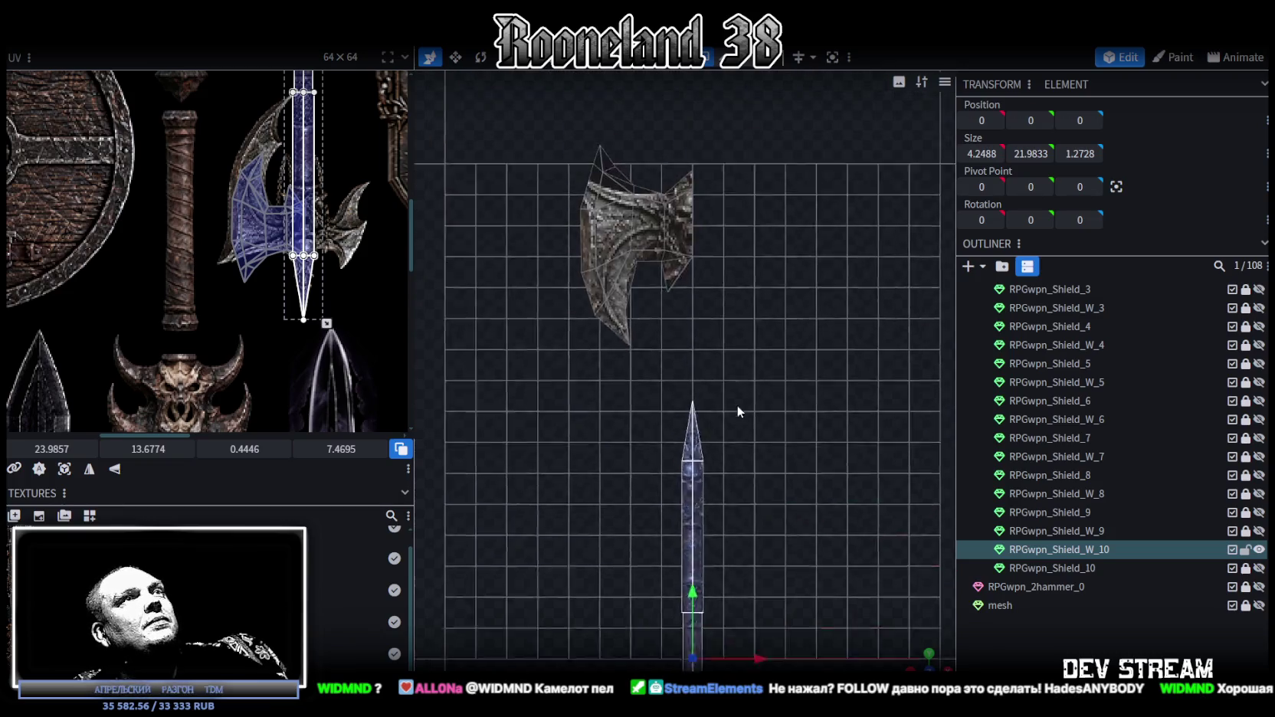
pyautogui.click(628, 238)
pyautogui.moveTo(511, 166); pyautogui.dragTo(760, 419)
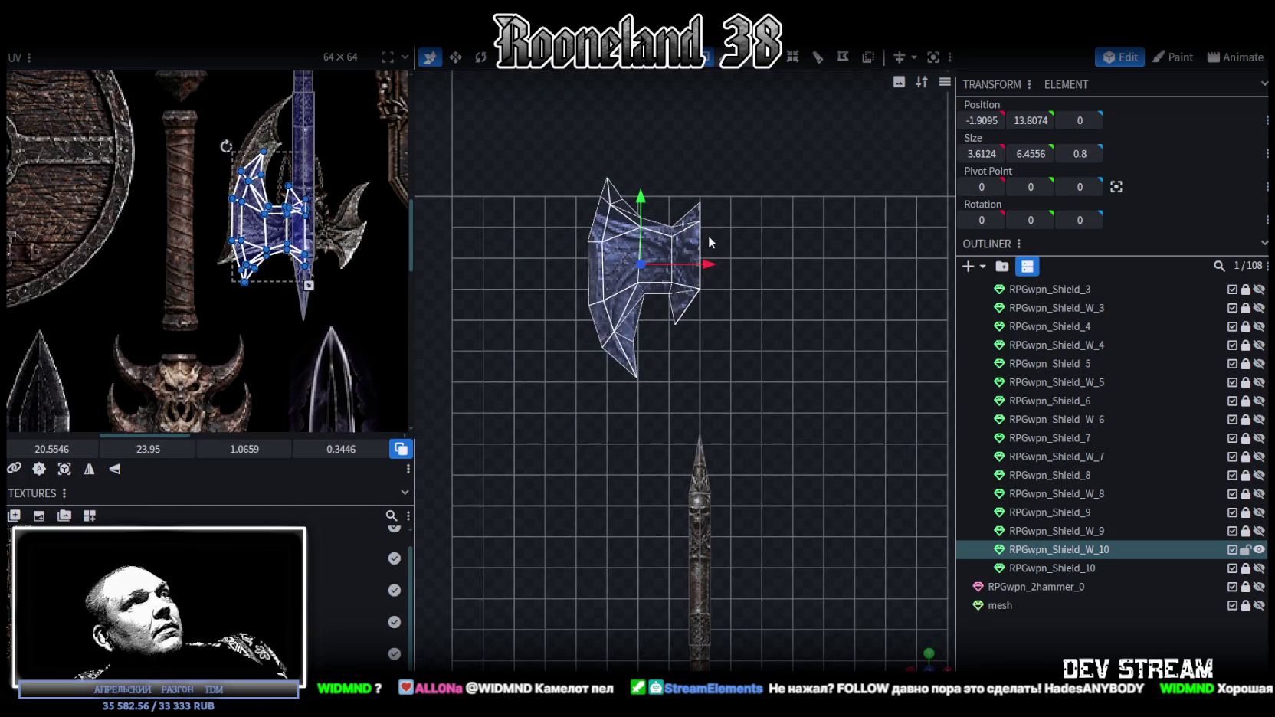
pyautogui.rightClick(619, 306)
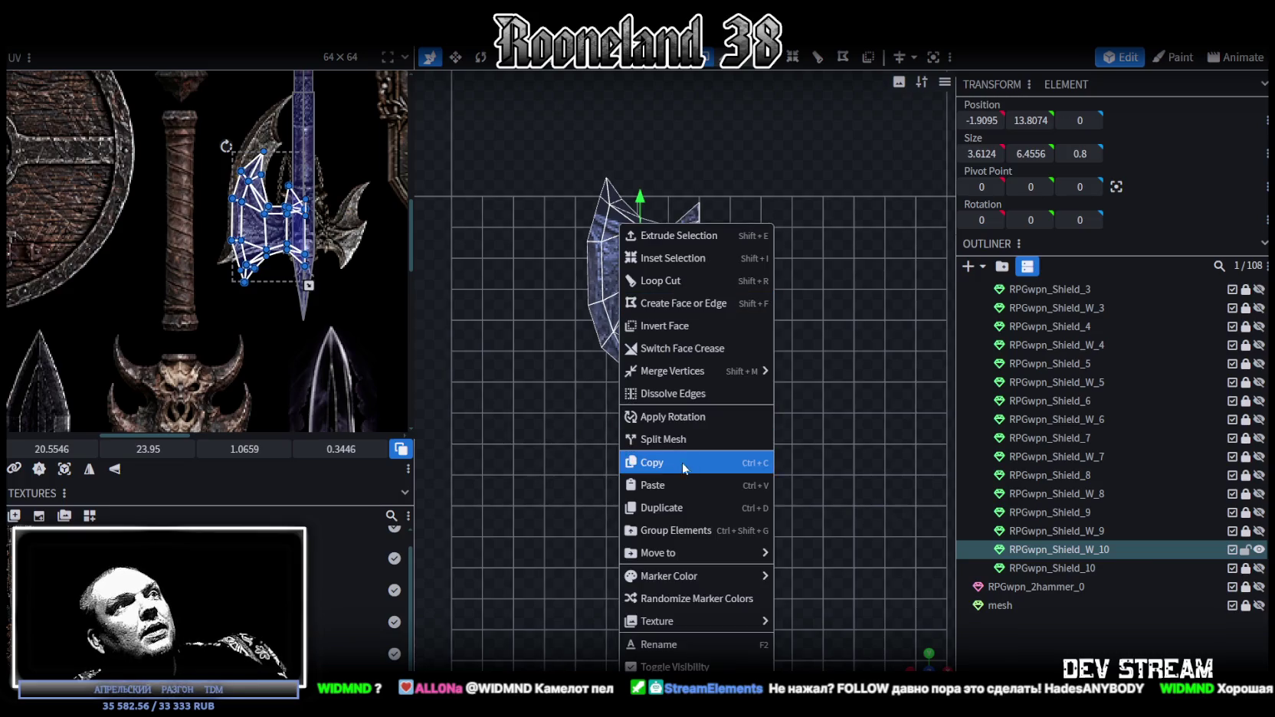
pyautogui.click(675, 436)
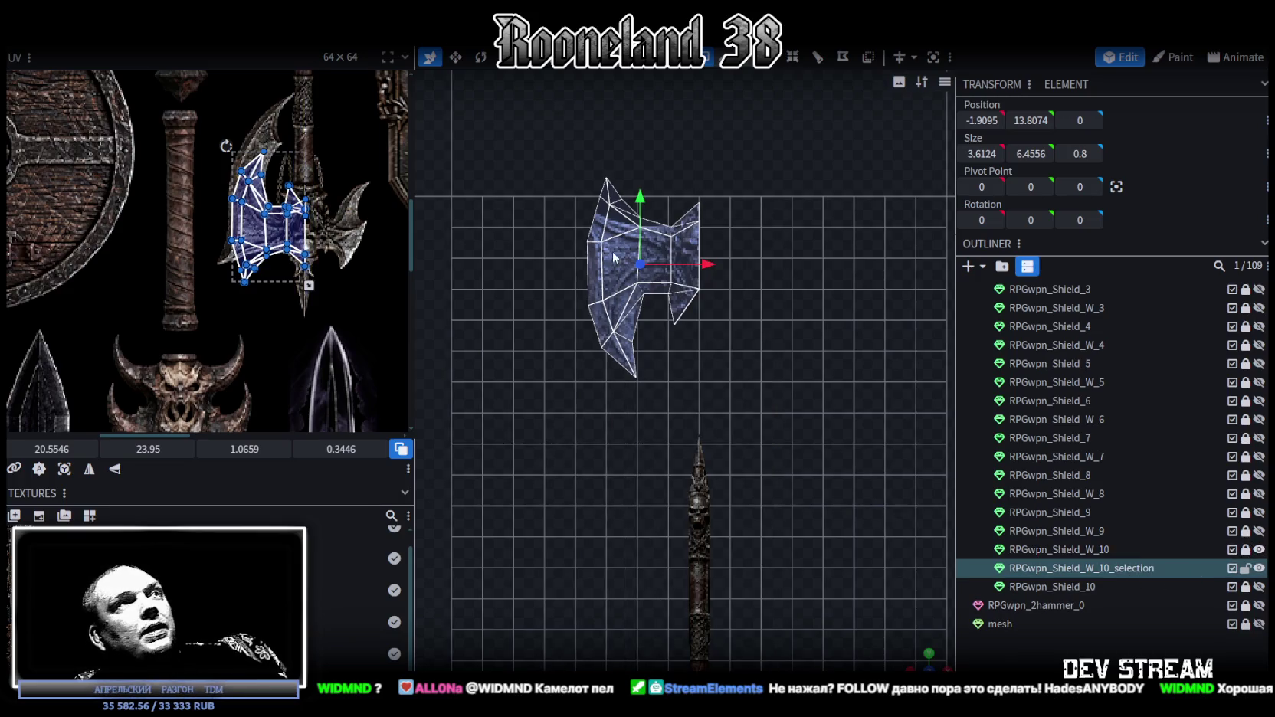
pyautogui.scroll(2, 297, 228)
pyautogui.scroll(1, 306, 279)
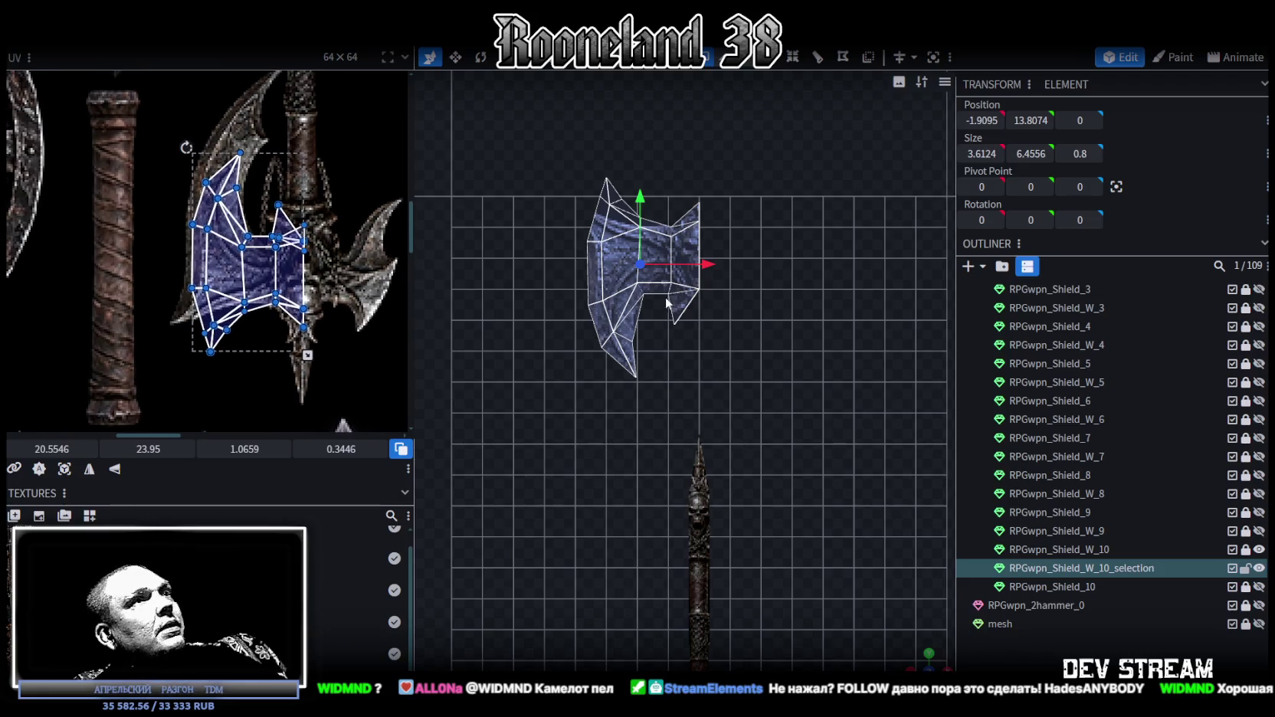
pyautogui.scroll(1, 689, 315)
pyautogui.scroll(2, 708, 324)
pyautogui.scroll(1, 692, 364)
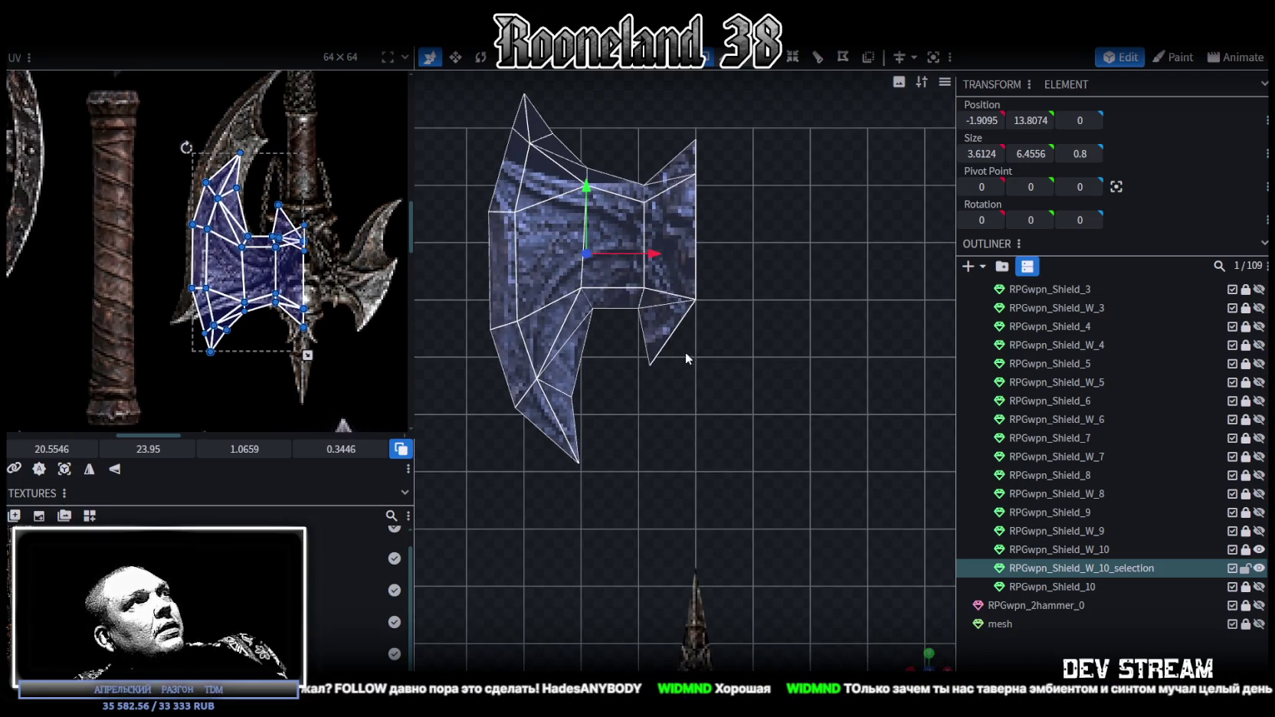
pyautogui.scroll(1, 686, 354)
pyautogui.click(924, 630)
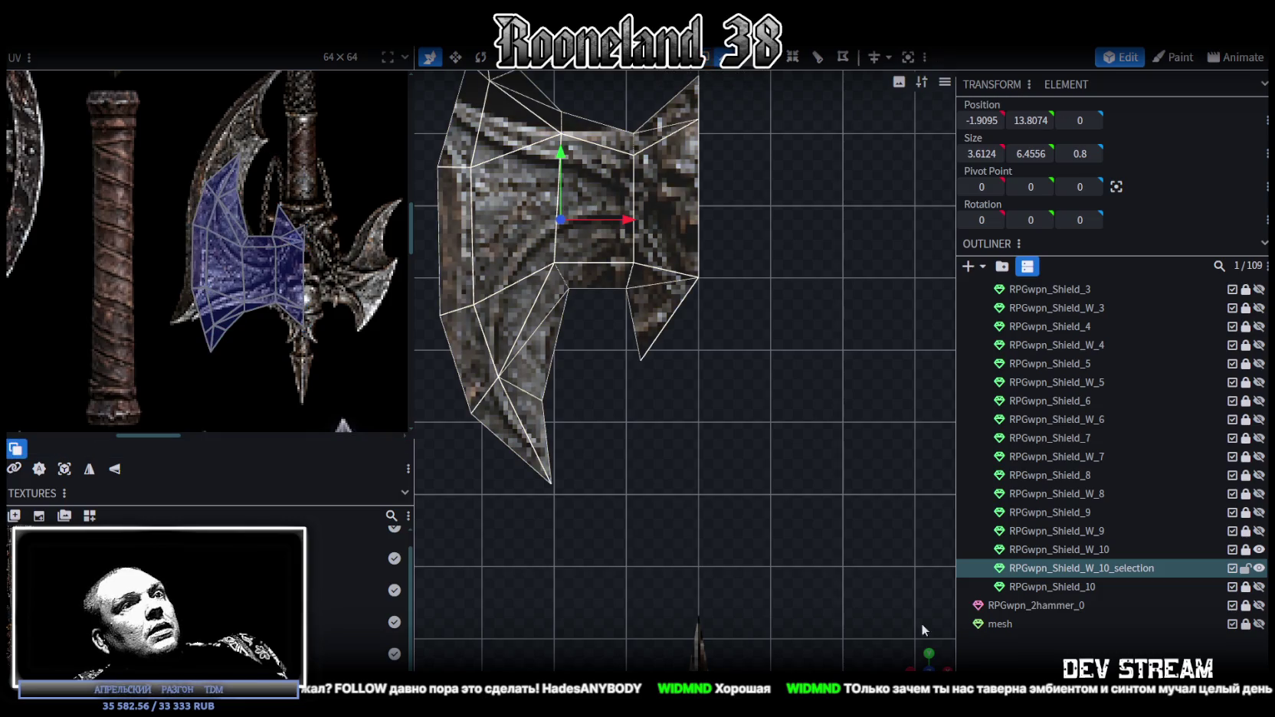
pyautogui.moveTo(919, 661)
pyautogui.mouseDown()
pyautogui.moveTo(897, 593)
pyautogui.moveTo(760, 440)
pyautogui.moveTo(799, 421)
pyautogui.moveTo(807, 329)
pyautogui.mouseUp()
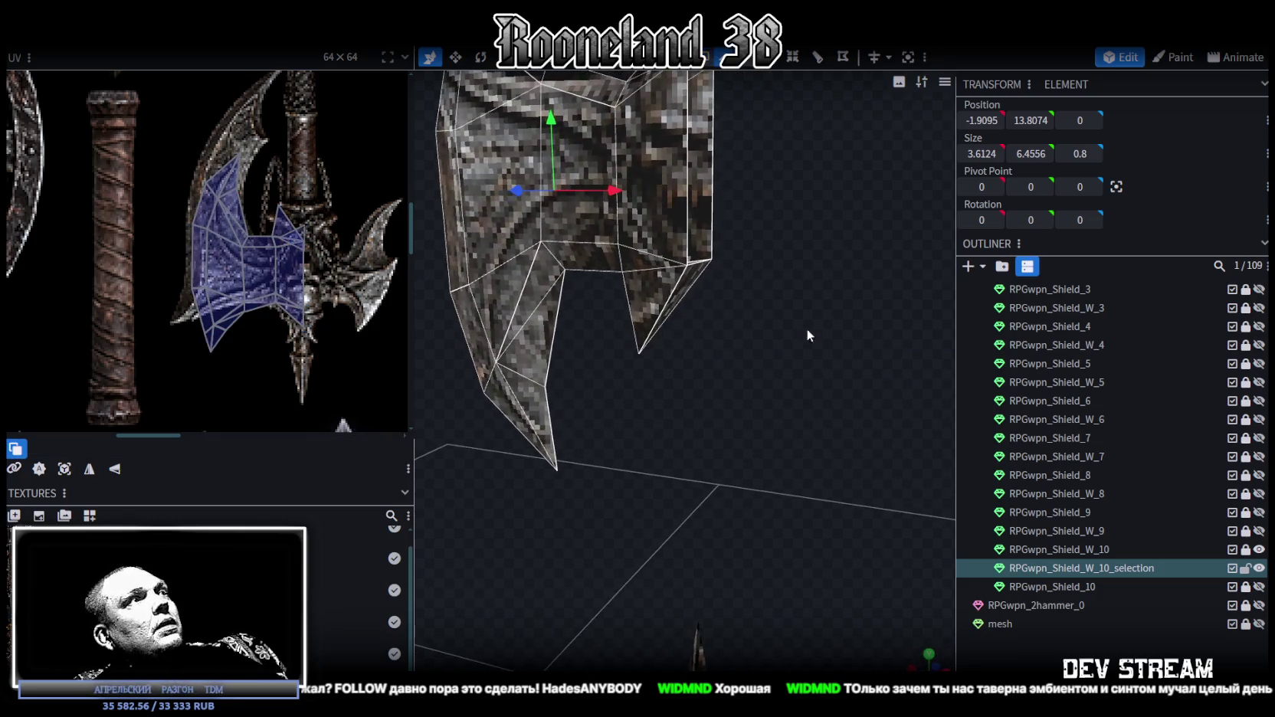
pyautogui.click(698, 263)
pyautogui.moveTo(724, 375)
pyautogui.mouseDown()
pyautogui.moveTo(753, 354)
pyautogui.moveTo(701, 206)
pyautogui.moveTo(717, 299)
pyautogui.moveTo(798, 269)
pyautogui.moveTo(797, 232)
pyautogui.moveTo(747, 263)
pyautogui.moveTo(805, 285)
pyautogui.moveTo(748, 342)
pyautogui.moveTo(748, 379)
pyautogui.mouseUp()
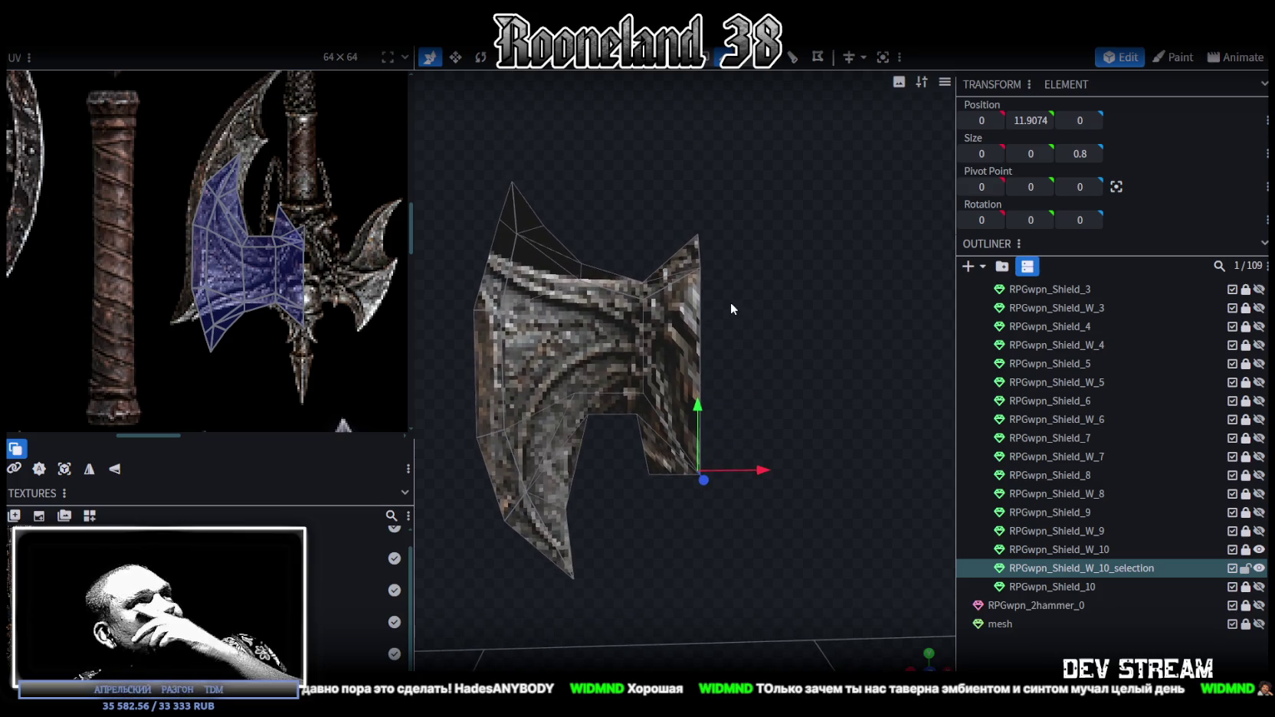
pyautogui.moveTo(724, 299)
pyautogui.mouseDown()
pyautogui.moveTo(733, 282)
pyautogui.moveTo(728, 292)
pyautogui.mouseUp()
pyautogui.scroll(2, 326, 318)
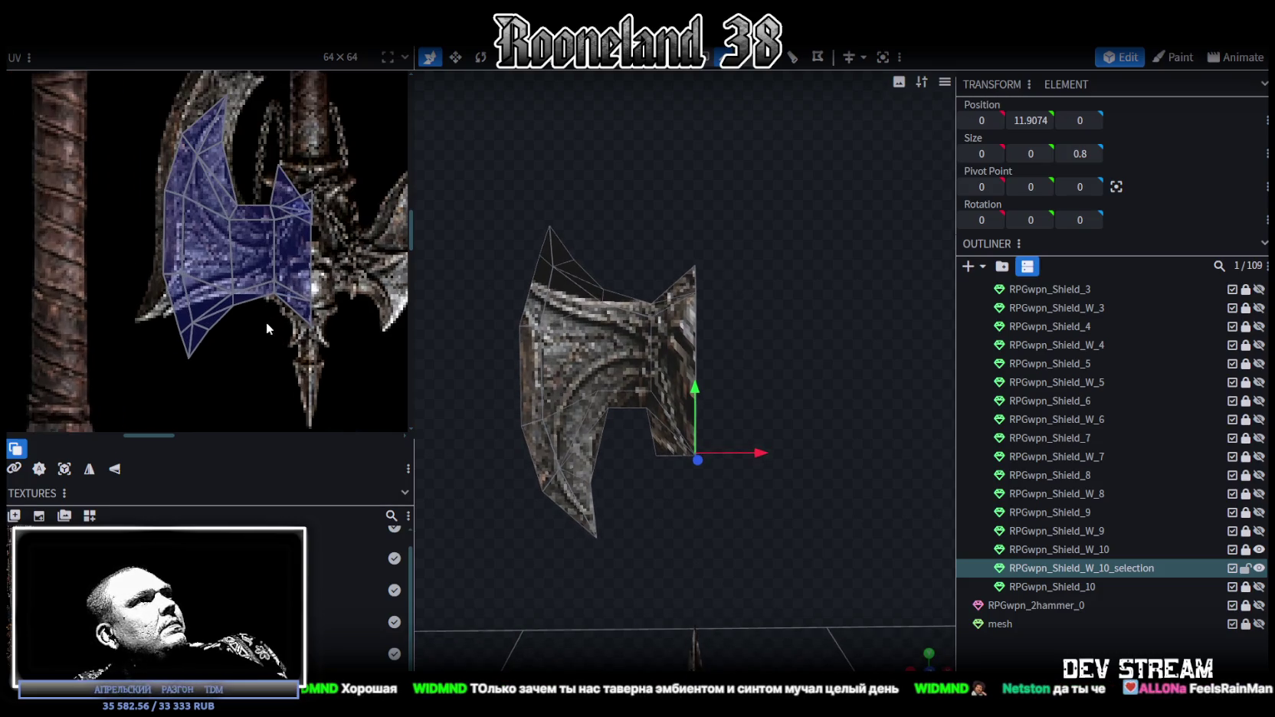
pyautogui.moveTo(653, 241)
pyautogui.mouseDown()
pyautogui.moveTo(573, 256)
pyautogui.moveTo(662, 242)
pyautogui.moveTo(525, 247)
pyautogui.mouseUp()
pyautogui.scroll(1, 246, 302)
pyautogui.scroll(2, 230, 306)
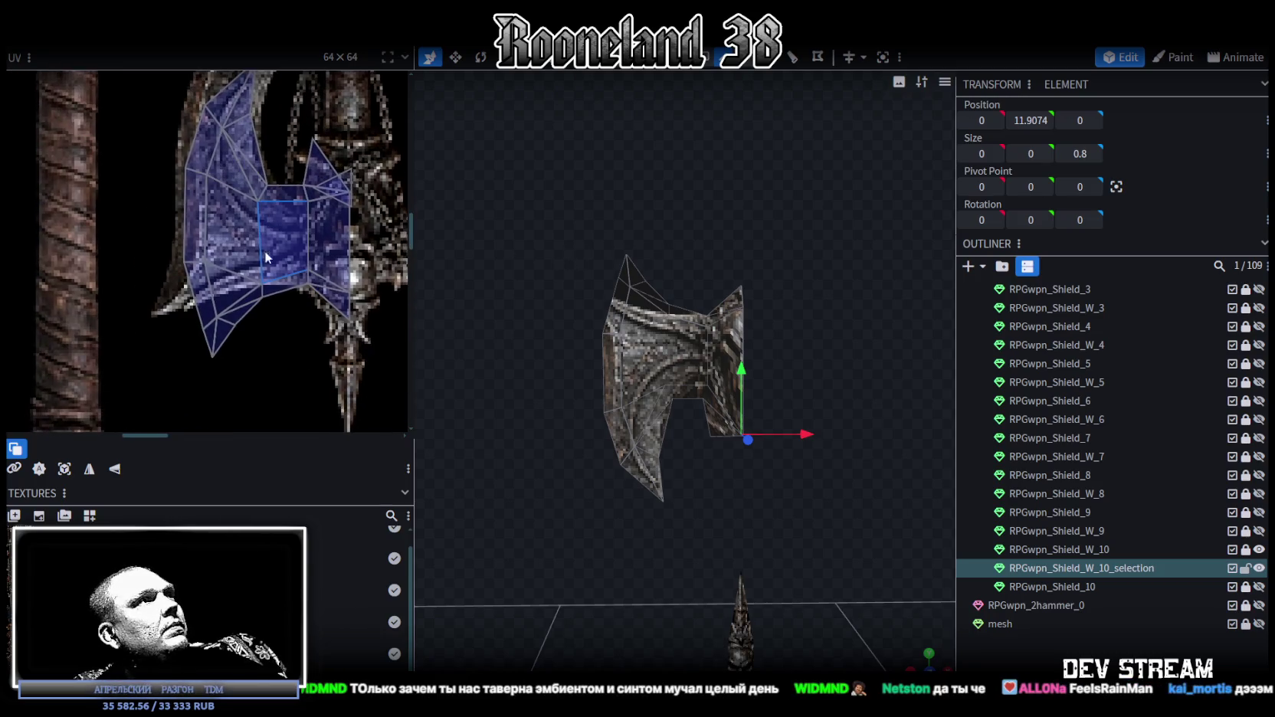
pyautogui.click(242, 257)
# - Move the lower-left triangular UV face onto the blade and align its vertices with the blade edge
pyautogui.moveTo(259, 271); pyautogui.dragTo(253, 250)
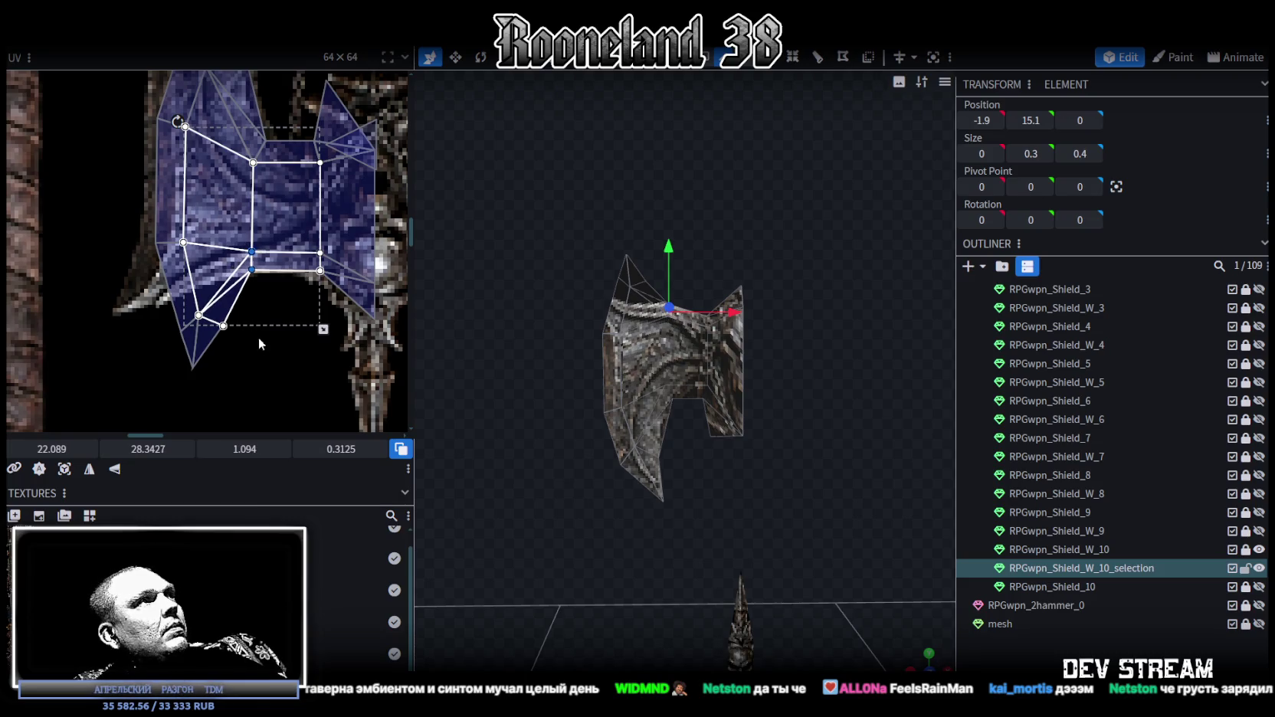
pyautogui.moveTo(257, 341); pyautogui.dragTo(310, 335, button='middle')
pyautogui.click(251, 306)
pyautogui.moveTo(251, 308); pyautogui.dragTo(207, 272)
pyautogui.scroll(2, 244, 318)
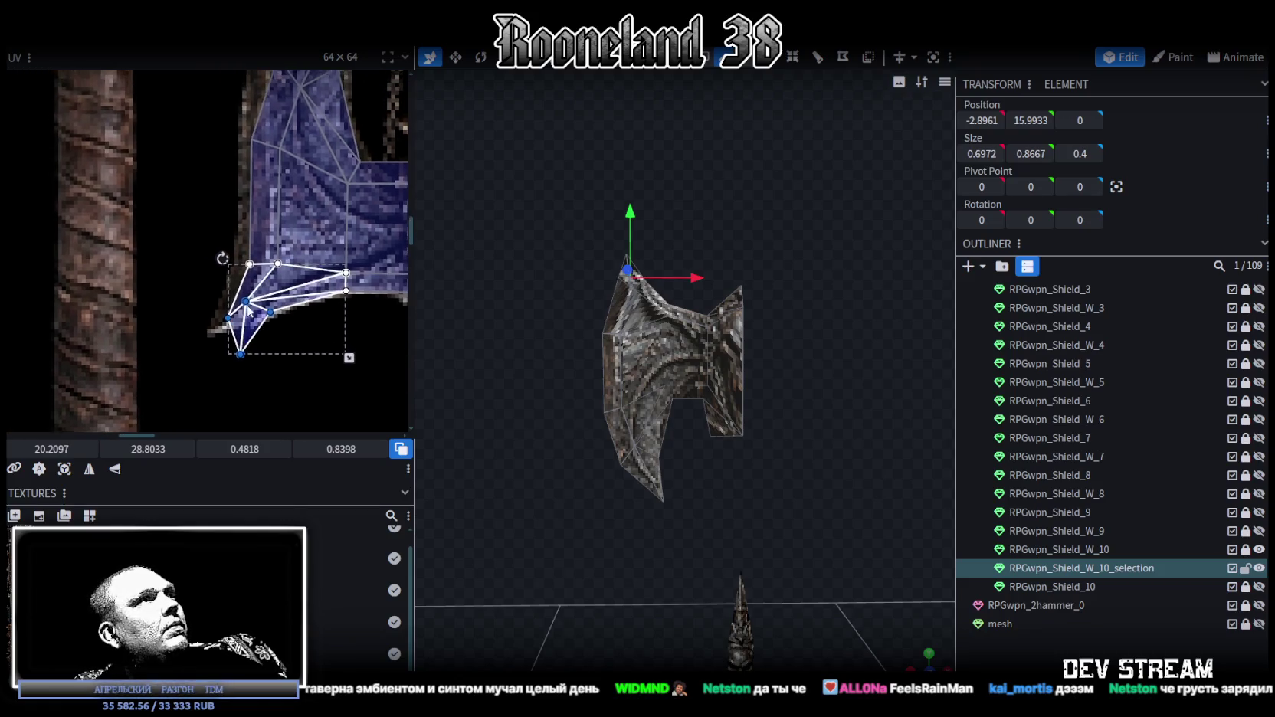
pyautogui.scroll(2, 196, 298)
pyautogui.moveTo(220, 320); pyautogui.dragTo(232, 242)
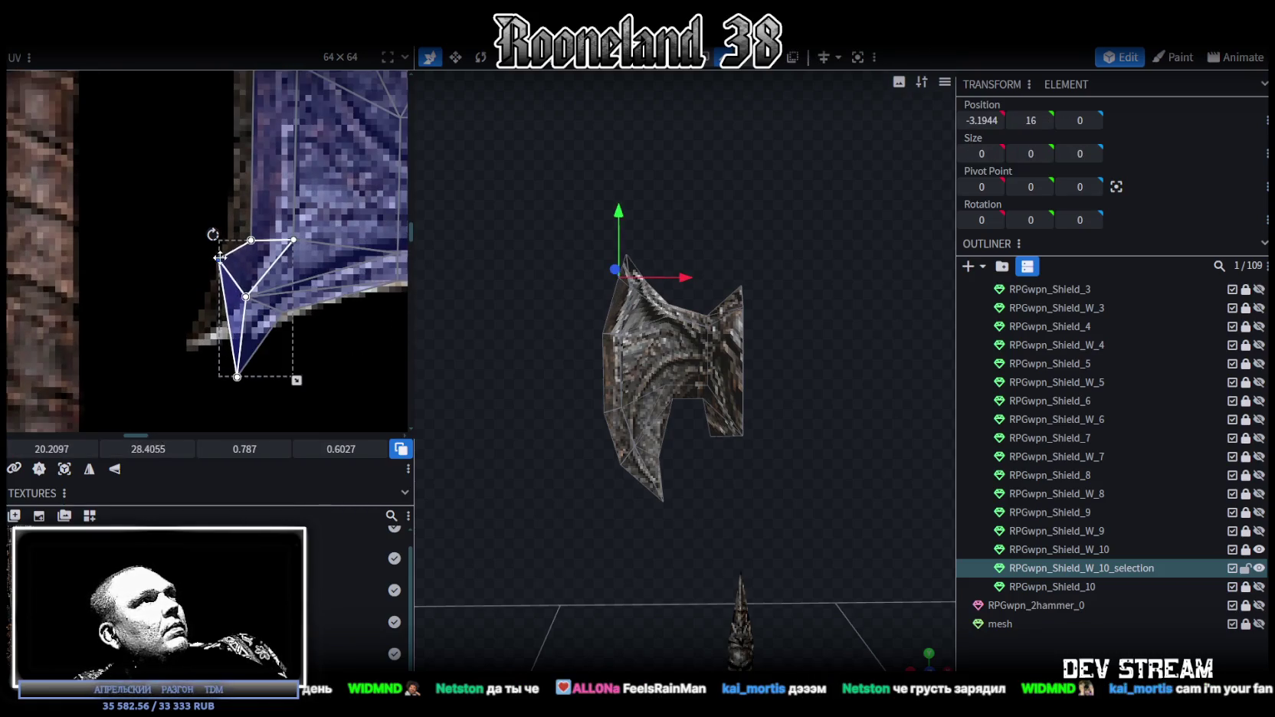
pyautogui.moveTo(276, 345)
pyautogui.mouseDown()
pyautogui.moveTo(244, 314)
pyautogui.moveTo(292, 311)
pyautogui.mouseUp()
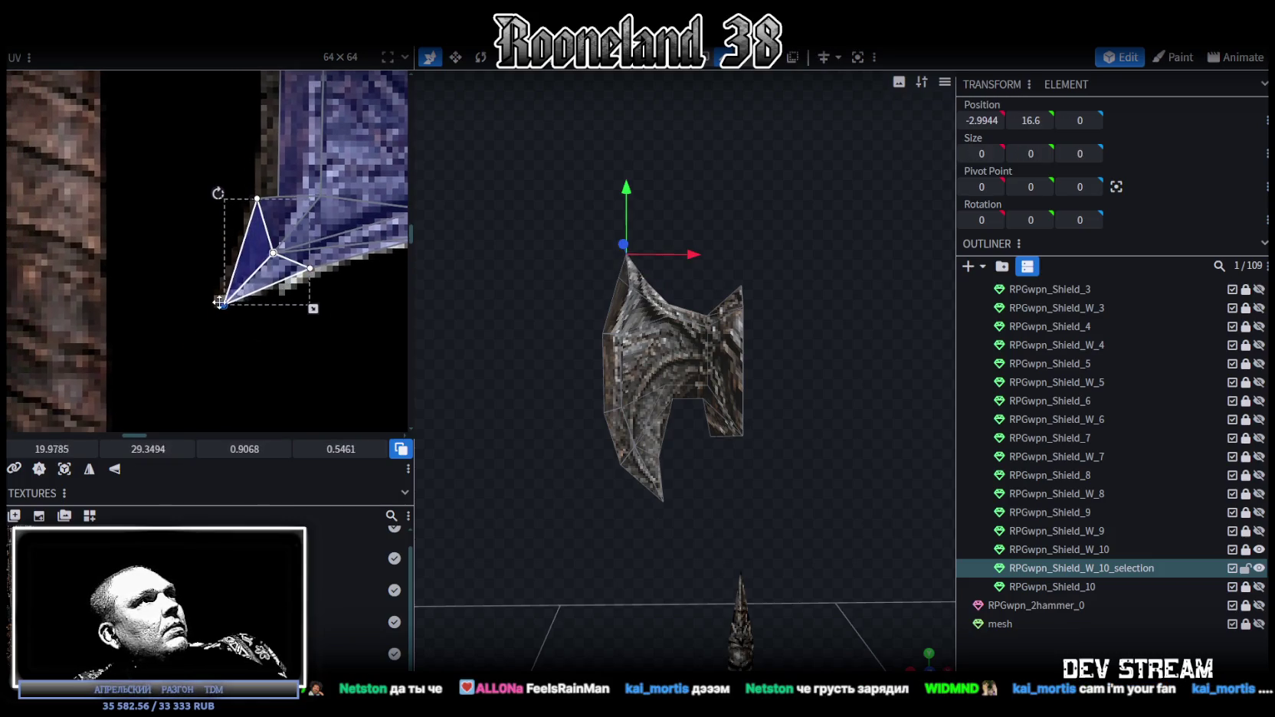
# - Reshape the adjacent triangular UV face by moving its inner point
pyautogui.click(303, 317)
pyautogui.moveTo(275, 313); pyautogui.dragTo(257, 322)
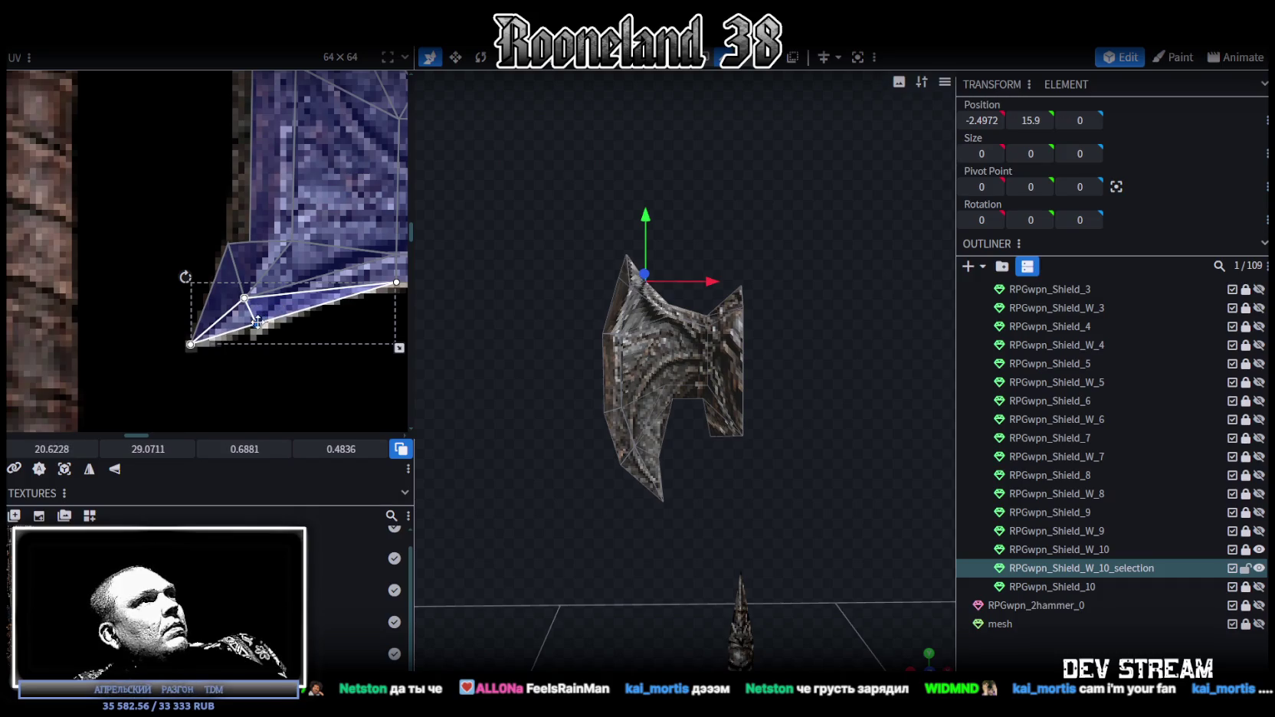
pyautogui.moveTo(270, 292); pyautogui.dragTo(262, 350, button='middle')
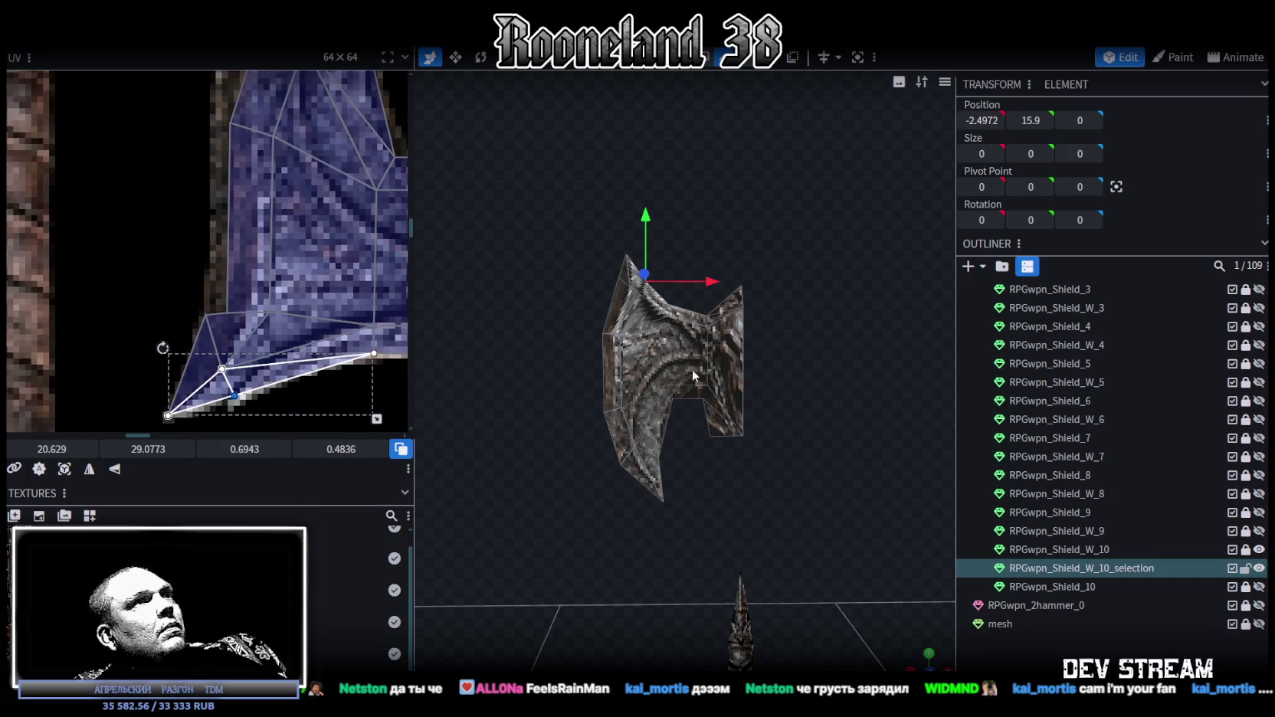
pyautogui.scroll(3, 688, 366)
pyautogui.scroll(-2, 230, 239)
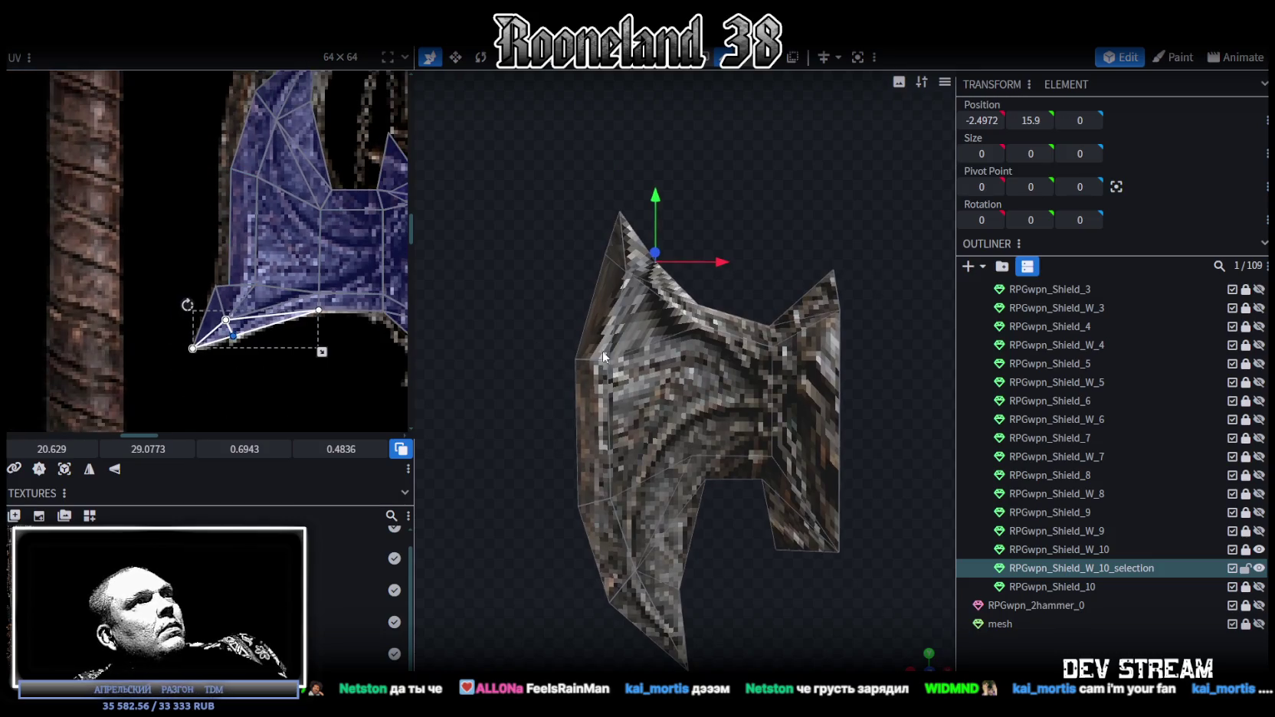
pyautogui.scroll(-2, 697, 276)
# - Select the whole blade mesh and pick a single blade UV vertex to work on
pyautogui.click(684, 281)
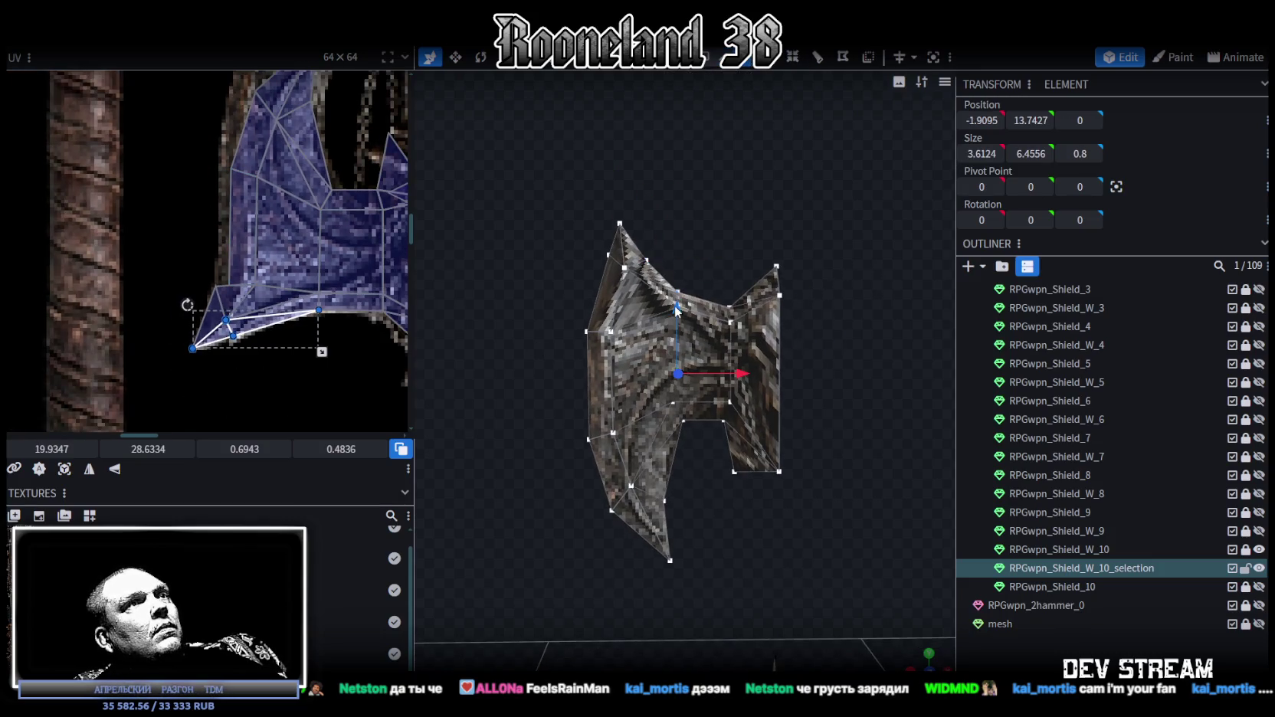
pyautogui.scroll(5, 220, 273)
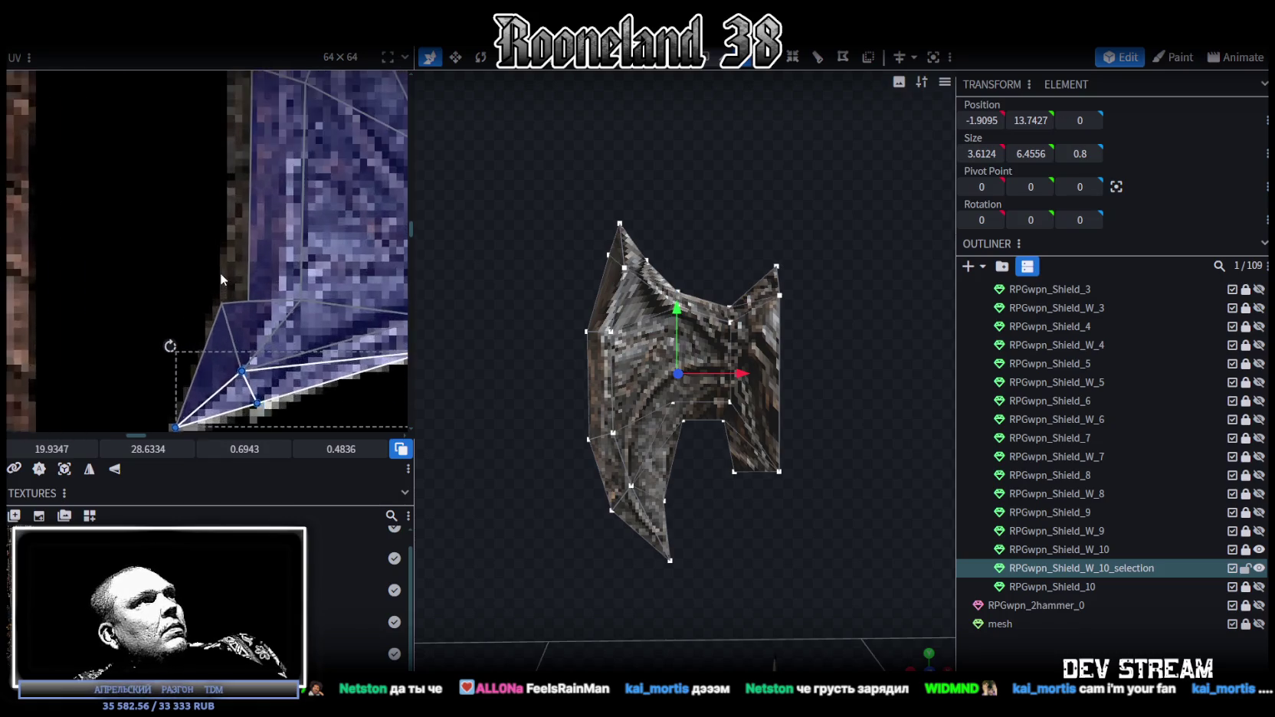
pyautogui.moveTo(187, 234)
pyautogui.mouseDown()
pyautogui.moveTo(209, 275)
pyautogui.moveTo(185, 245)
pyautogui.mouseUp()
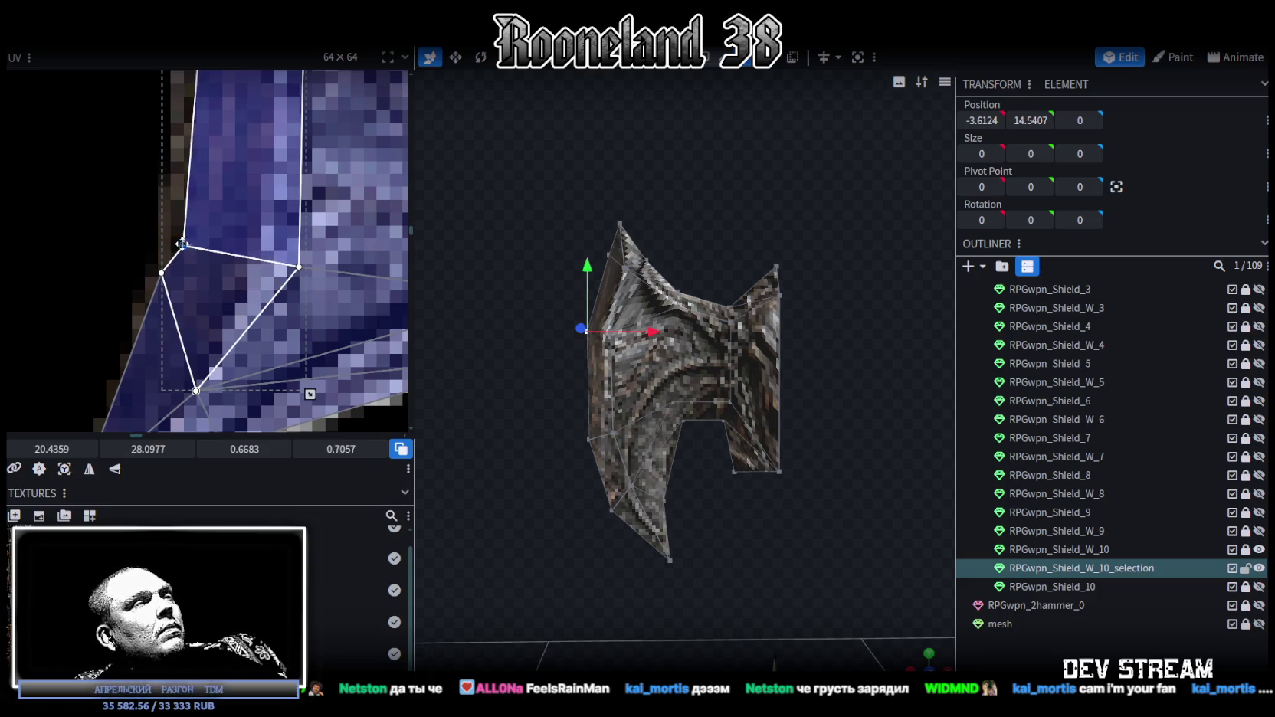
pyautogui.scroll(-3, 182, 244)
pyautogui.moveTo(211, 230); pyautogui.dragTo(207, 309, button='middle')
pyautogui.scroll(2, 606, 299)
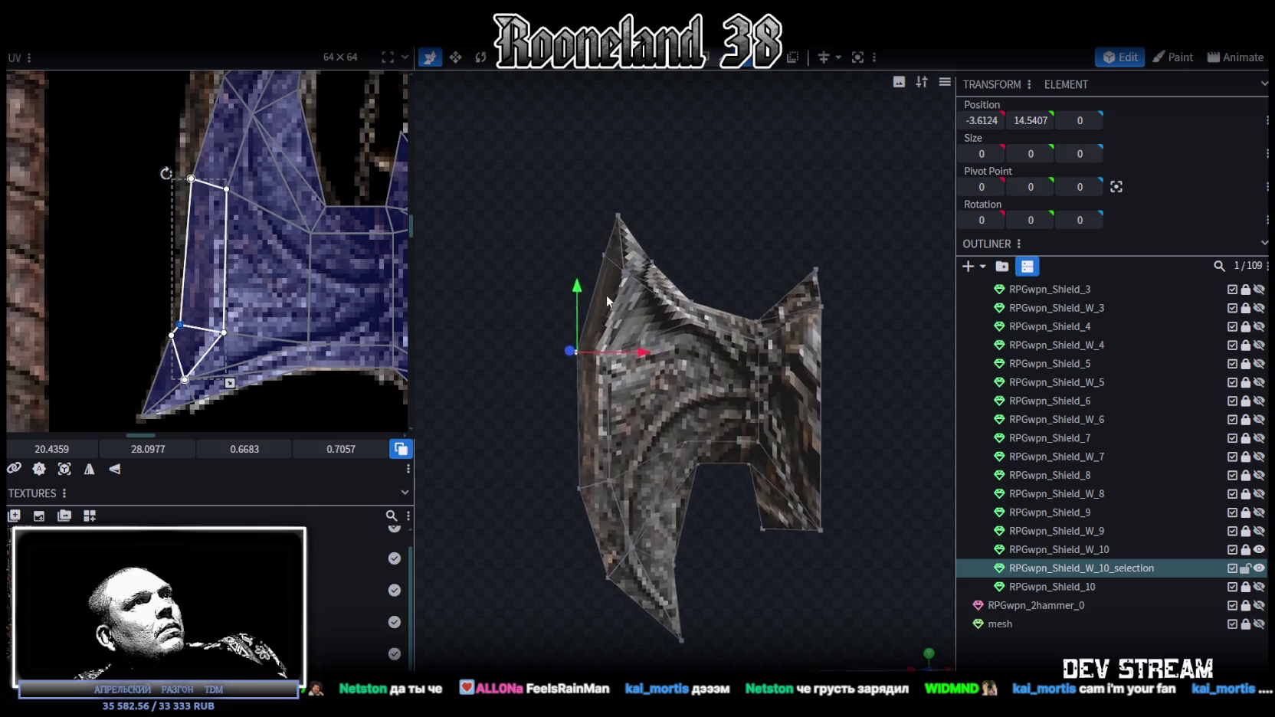
pyautogui.moveTo(606, 295)
pyautogui.mouseDown()
pyautogui.moveTo(644, 299)
pyautogui.moveTo(641, 349)
pyautogui.mouseUp()
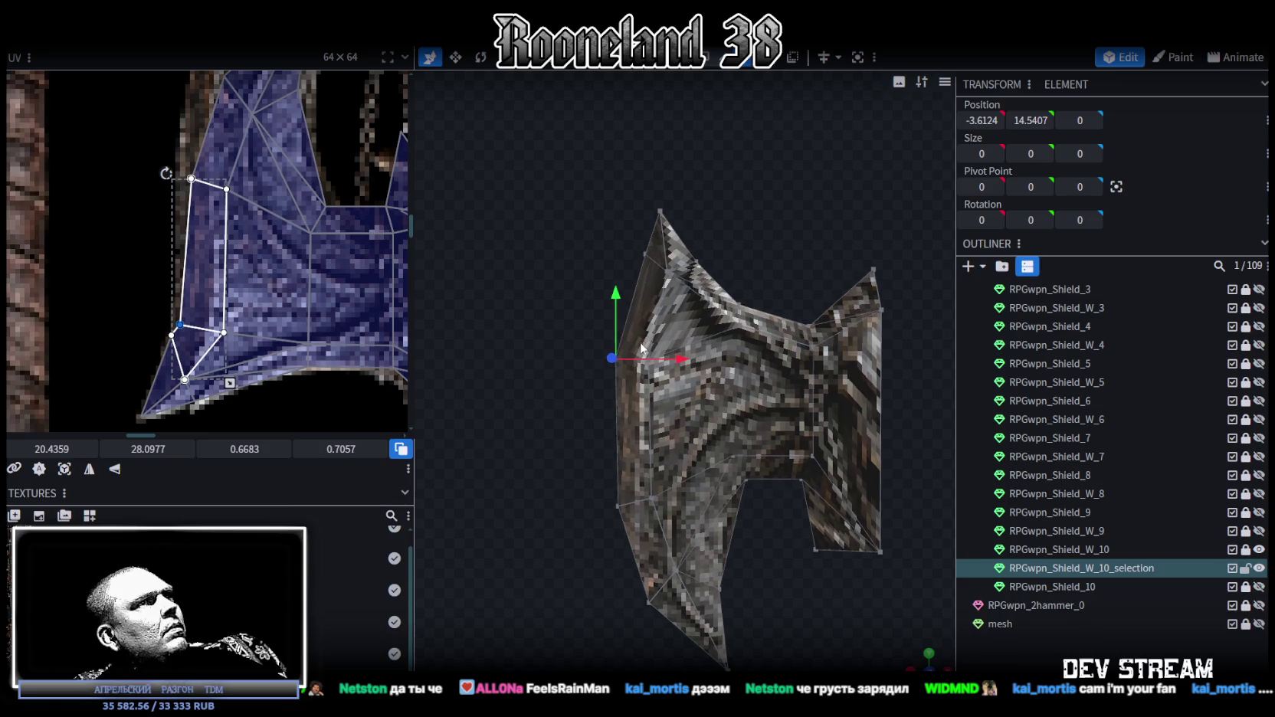
pyautogui.scroll(-1, 214, 300)
pyautogui.scroll(-1, 197, 298)
pyautogui.scroll(-1, 188, 291)
pyautogui.scroll(-1, 171, 274)
# - Select the lower-left and left-edge UV vertices and nudge that edge slightly
pyautogui.moveTo(171, 274)
pyautogui.mouseDown()
pyautogui.moveTo(215, 310)
pyautogui.moveTo(206, 272)
pyautogui.mouseUp()
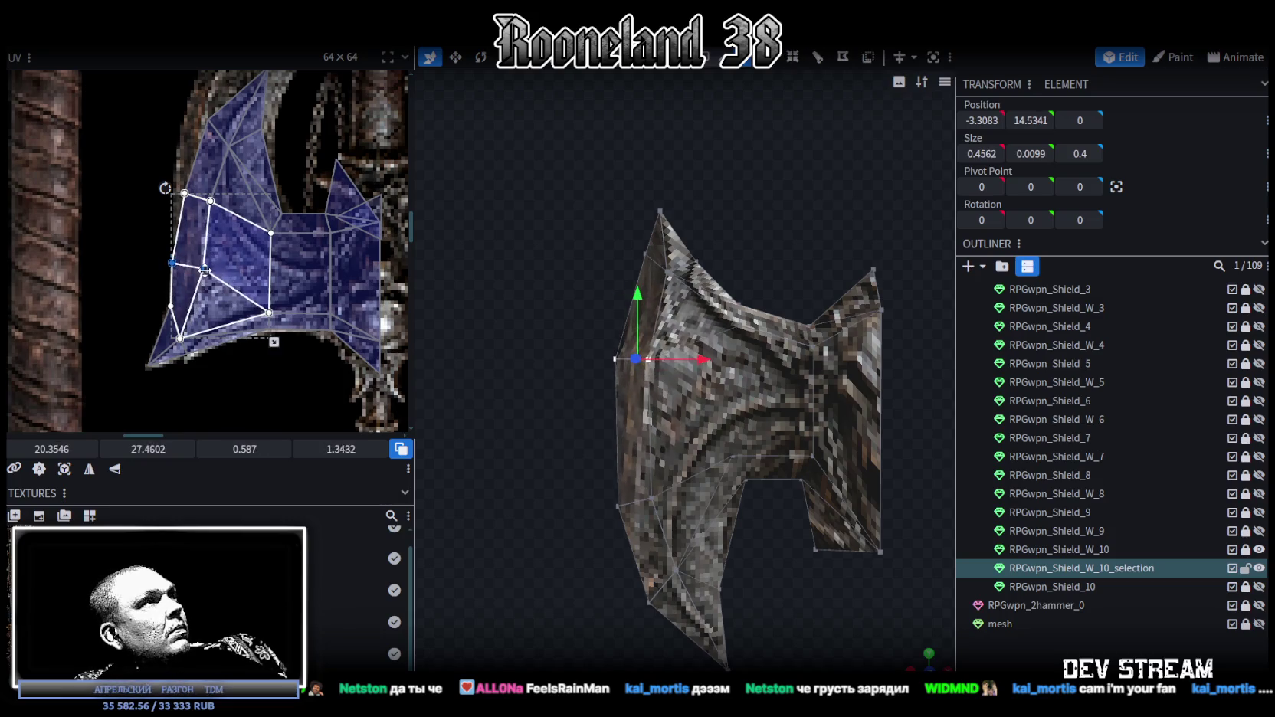
pyautogui.scroll(3, 164, 283)
pyautogui.scroll(2, 174, 220)
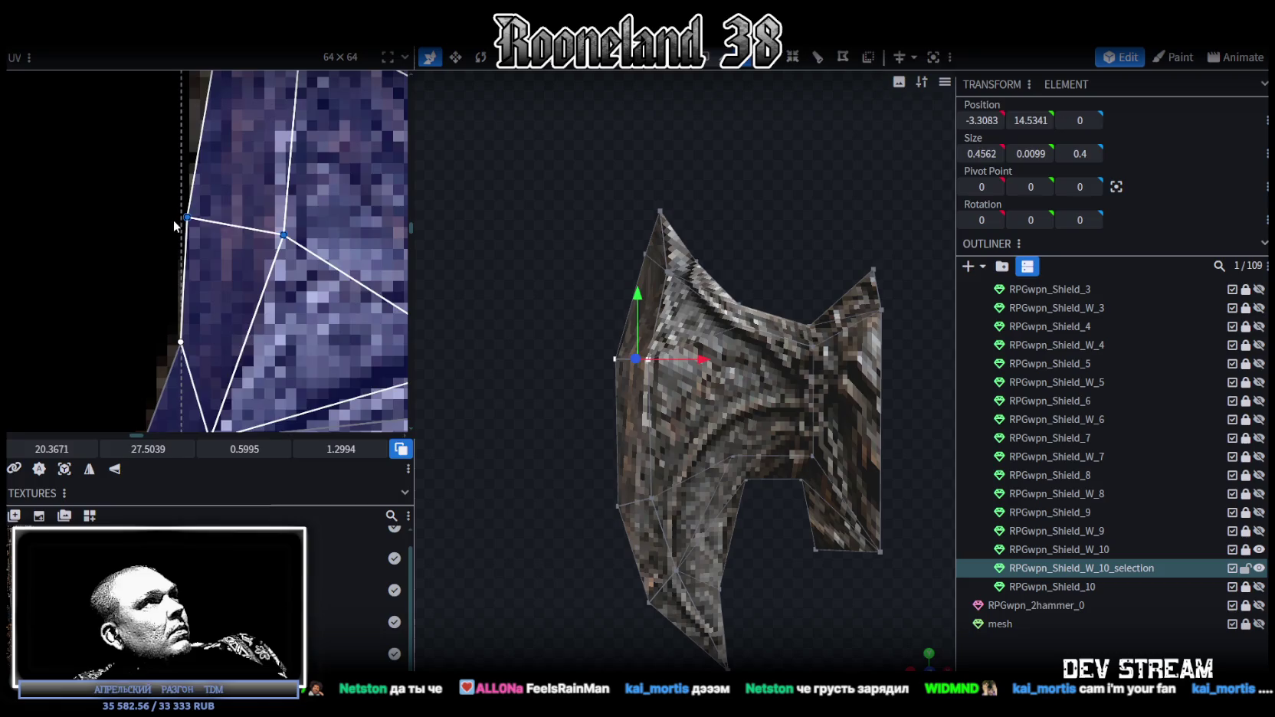
pyautogui.scroll(1, 195, 223)
pyautogui.click(191, 219)
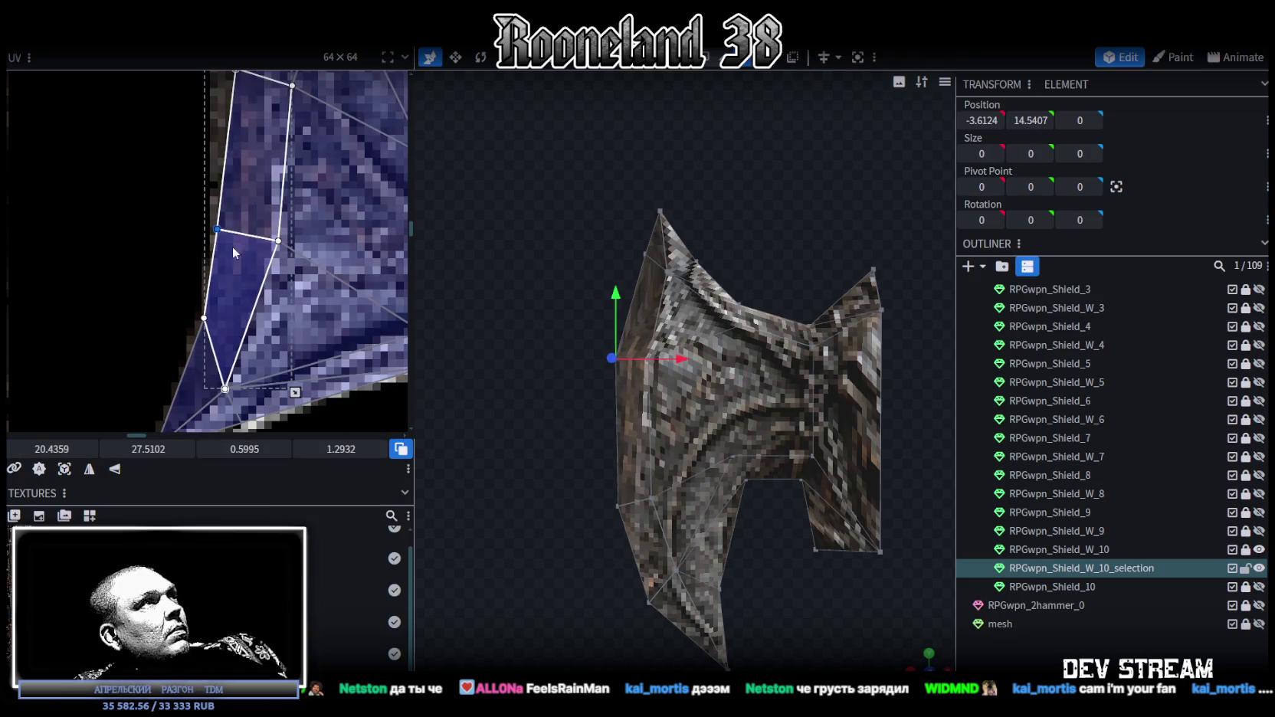
pyautogui.scroll(-1, 282, 242)
pyautogui.click(278, 241)
pyautogui.moveTo(279, 241); pyautogui.dragTo(274, 237)
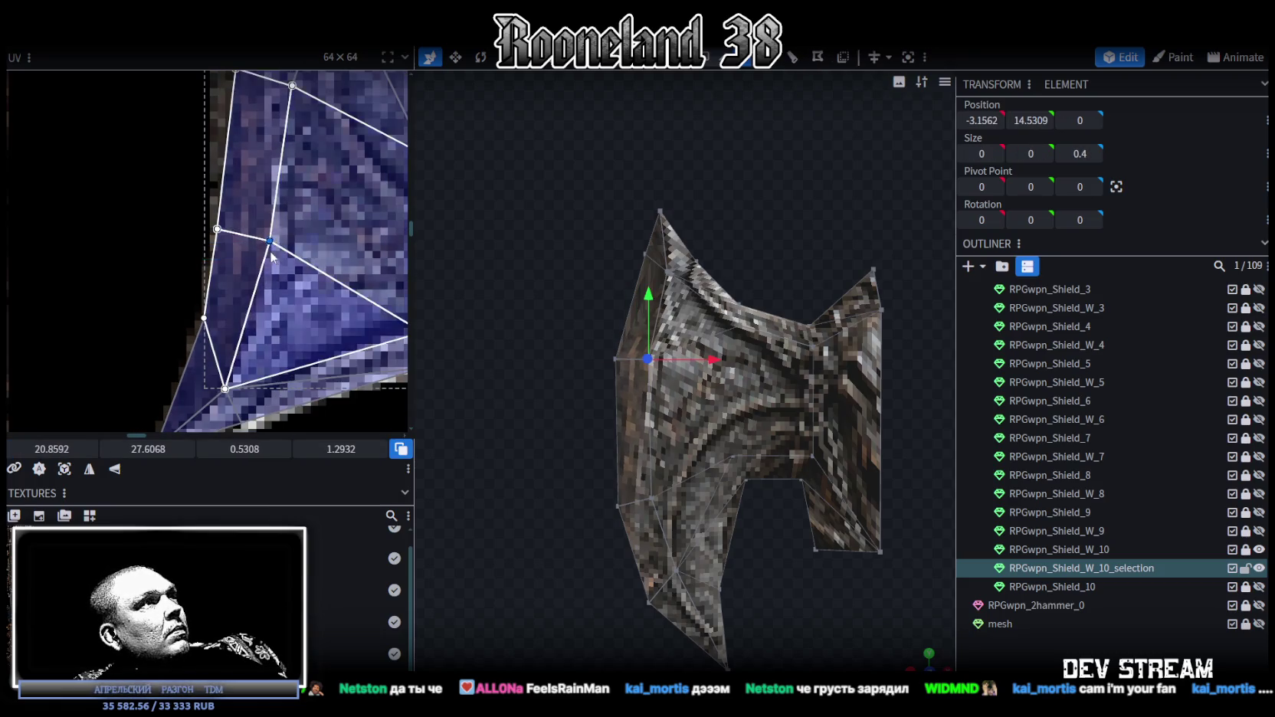
pyautogui.scroll(-3, 242, 293)
pyautogui.moveTo(242, 306); pyautogui.dragTo(256, 226)
# - Select the blade's upper UV face group, dropping one extra vertex from the selection
pyautogui.moveTo(506, 296); pyautogui.dragTo(566, 425)
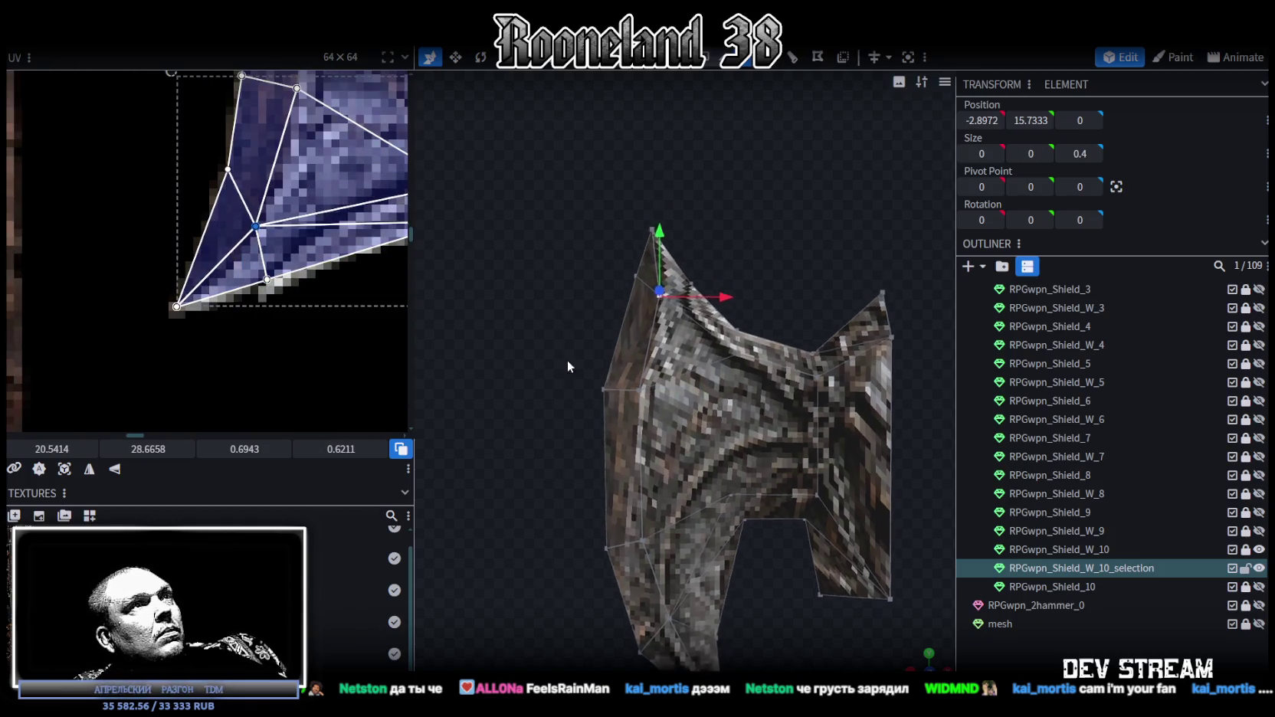
pyautogui.scroll(-3, 235, 240)
pyautogui.scroll(-2, 234, 240)
pyautogui.scroll(2, 234, 240)
pyautogui.moveTo(232, 191)
pyautogui.mouseDown()
pyautogui.moveTo(275, 230)
pyautogui.moveTo(259, 213)
pyautogui.mouseUp()
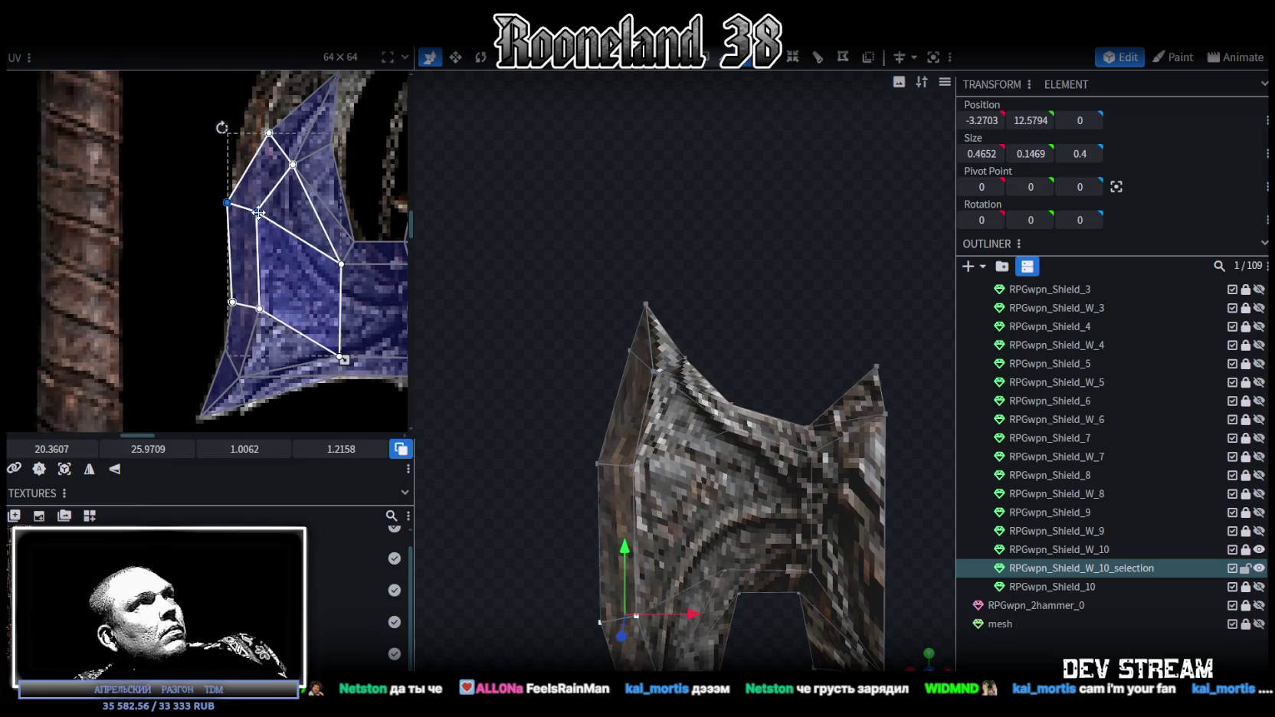
pyautogui.scroll(3, 258, 211)
pyautogui.moveTo(258, 212)
pyautogui.mouseDown()
pyautogui.moveTo(254, 227)
pyautogui.moveTo(216, 224)
pyautogui.moveTo(235, 248)
pyautogui.moveTo(229, 225)
pyautogui.mouseUp()
pyautogui.scroll(2, 230, 226)
pyautogui.click(214, 224)
pyautogui.scroll(-2, 260, 268)
pyautogui.scroll(-1, 242, 268)
pyautogui.scroll(-2, 260, 245)
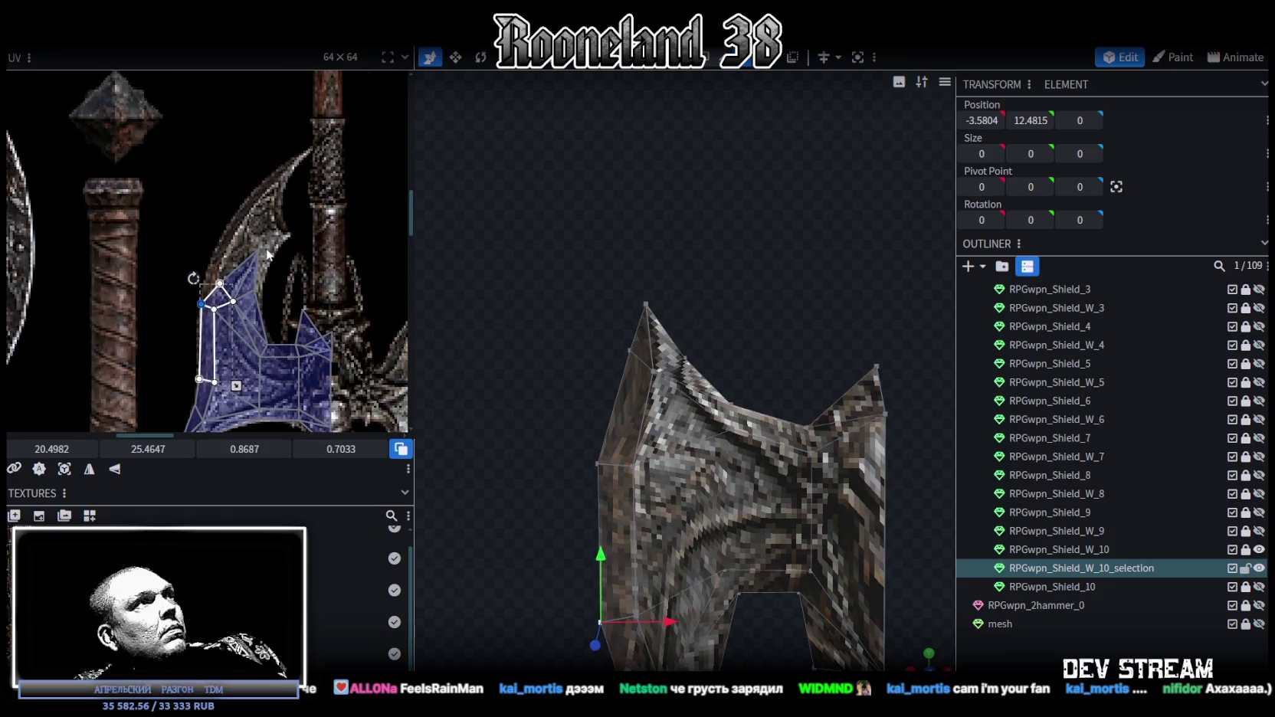
# - Move three selected UV vertices up onto the blade spike and fine-tune their position
pyautogui.scroll(1, 259, 238)
pyautogui.scroll(1, 259, 237)
pyautogui.moveTo(277, 235)
pyautogui.mouseDown()
pyautogui.moveTo(197, 340)
pyautogui.moveTo(207, 196)
pyautogui.mouseUp()
pyautogui.keyDown('shift'); pyautogui.click(195, 308); pyautogui.keyUp('shift')
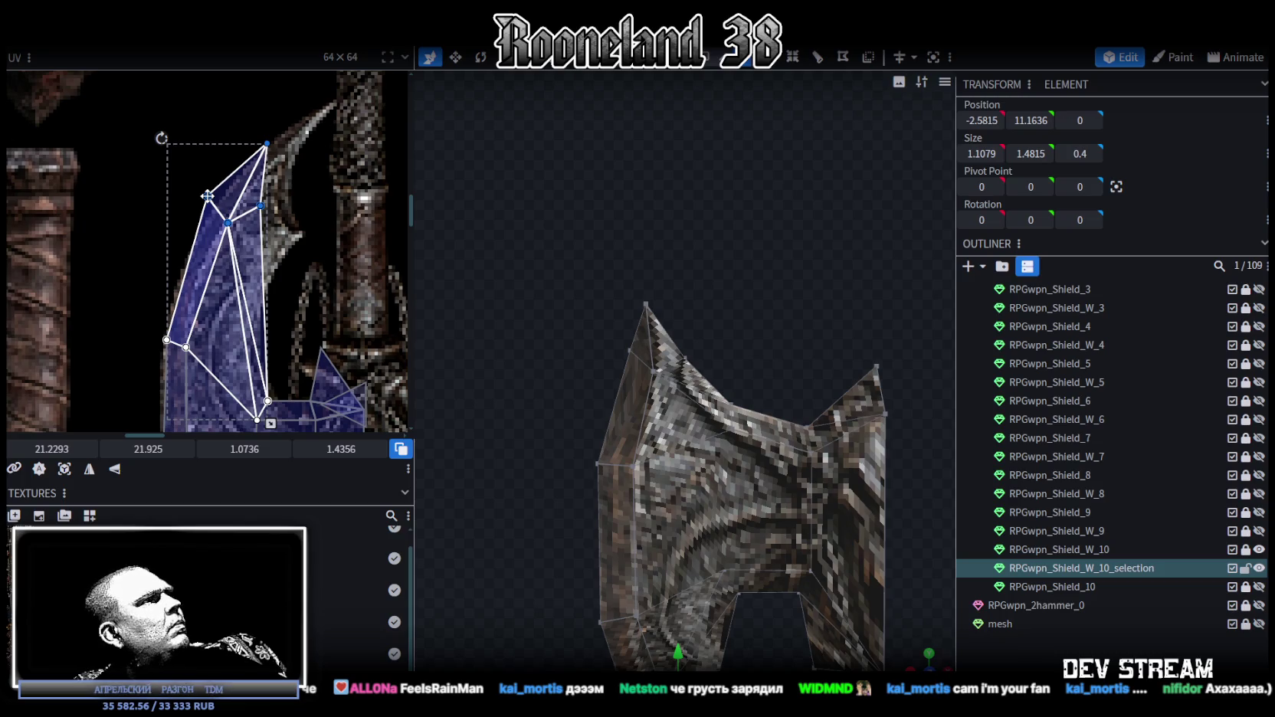
pyautogui.moveTo(207, 196); pyautogui.dragTo(213, 194)
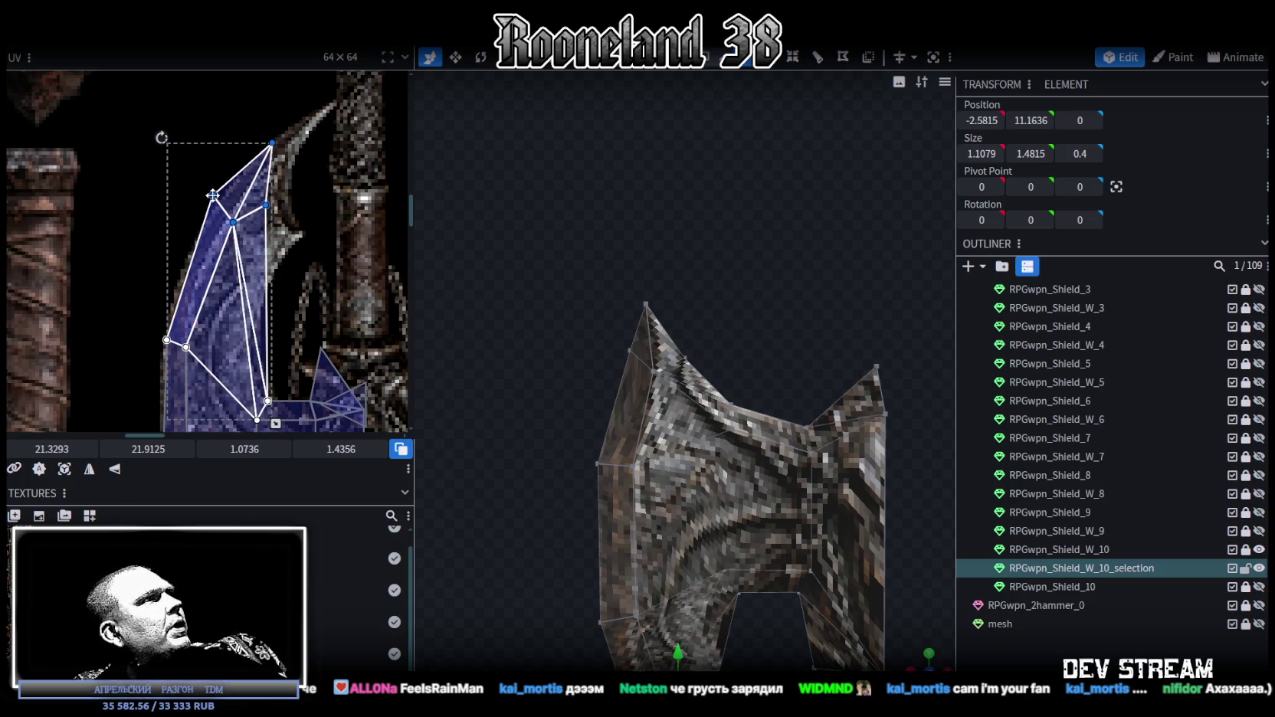
pyautogui.moveTo(216, 220); pyautogui.dragTo(219, 225)
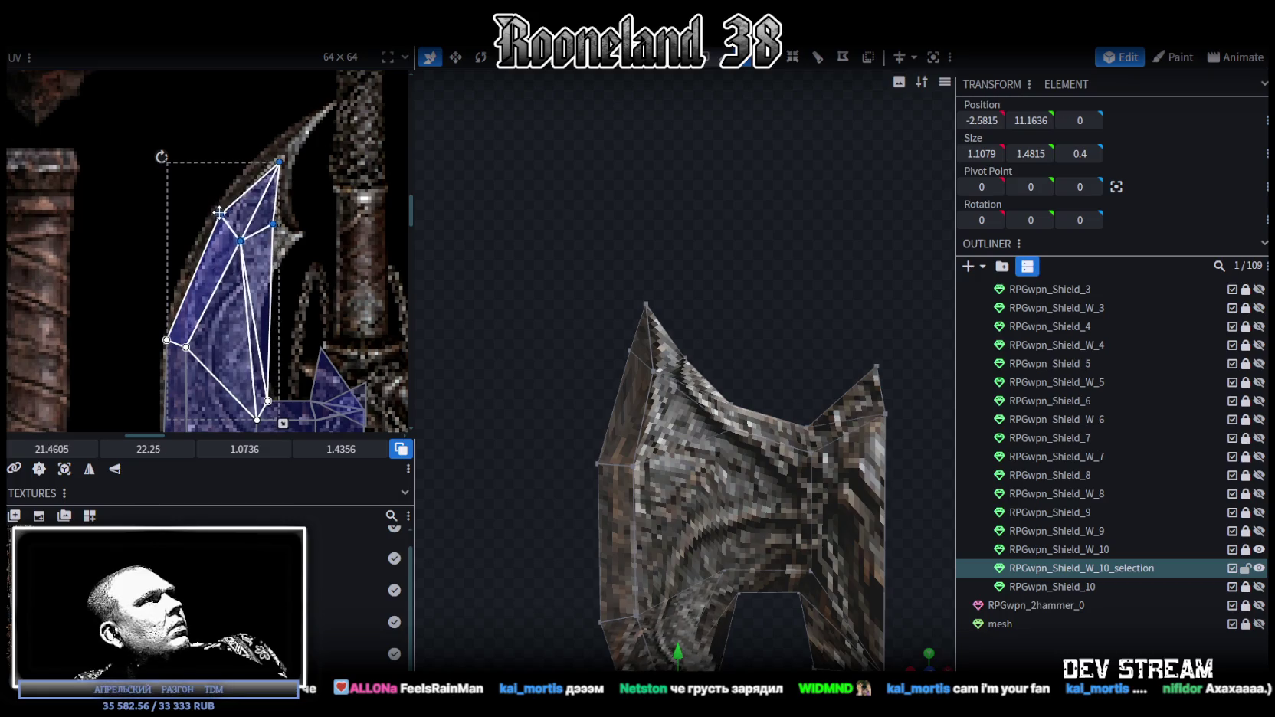
# - Nudge a single spike UV vertex slightly into place
pyautogui.scroll(2, 186, 239)
pyautogui.click(246, 240)
pyautogui.moveTo(248, 239); pyautogui.dragTo(244, 236)
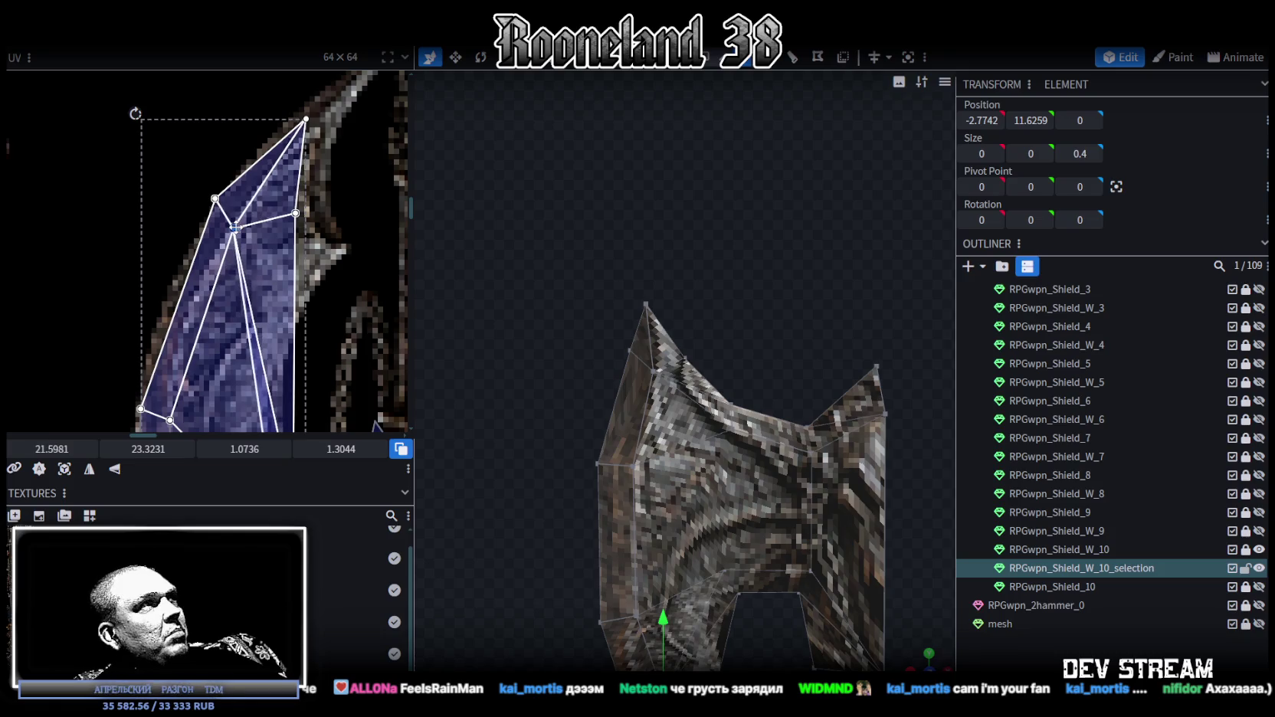
pyautogui.scroll(-1, 245, 241)
pyautogui.scroll(-1, 231, 237)
pyautogui.scroll(1, 231, 237)
pyautogui.scroll(1, 240, 285)
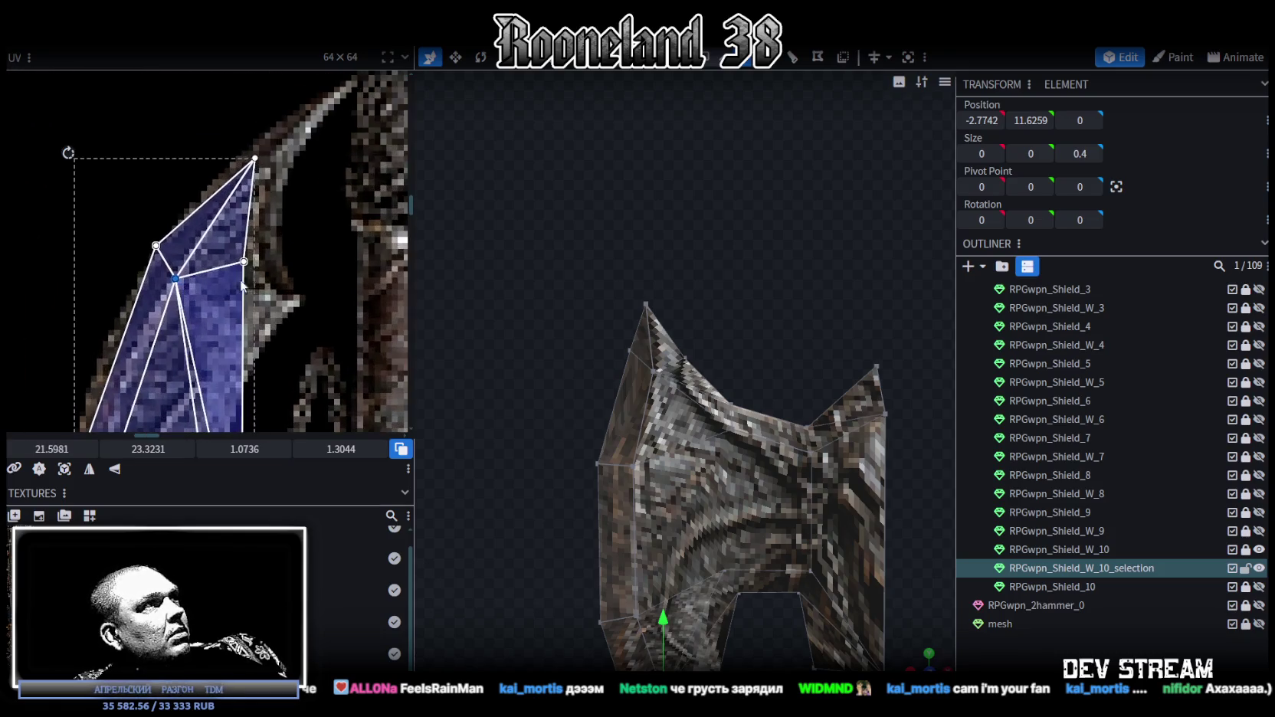
pyautogui.scroll(-1, 284, 245)
pyautogui.scroll(-1, 295, 185)
# - Pull the blade-tip face's UV vertex up to the point on the texture
pyautogui.moveTo(316, 206); pyautogui.dragTo(272, 163)
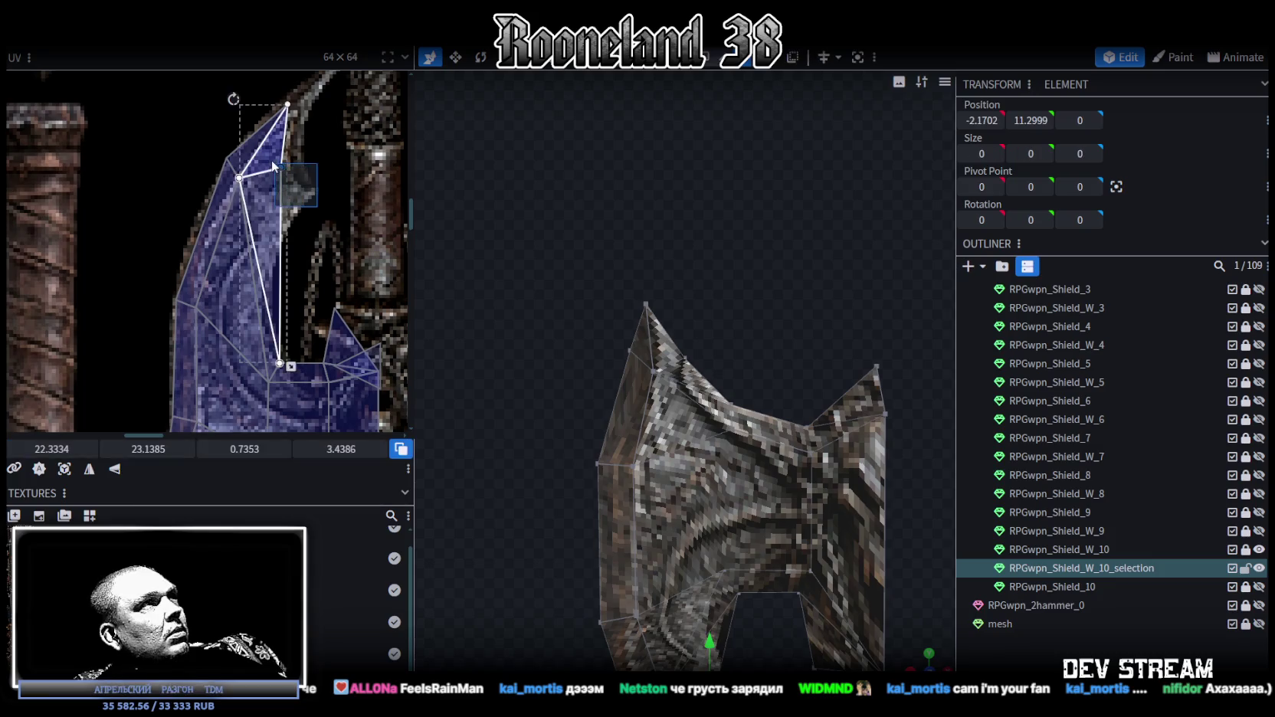
pyautogui.click(282, 167)
pyautogui.moveTo(303, 127); pyautogui.dragTo(276, 213, button='middle')
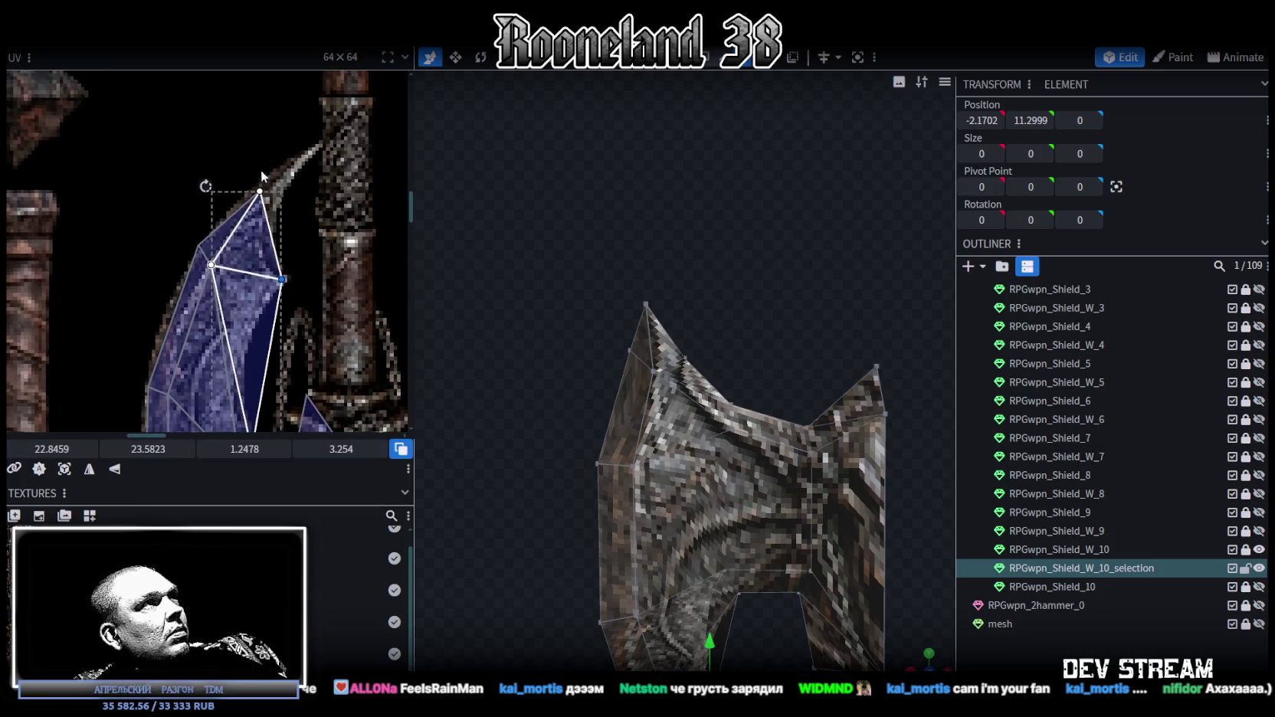
pyautogui.moveTo(261, 196); pyautogui.dragTo(314, 141)
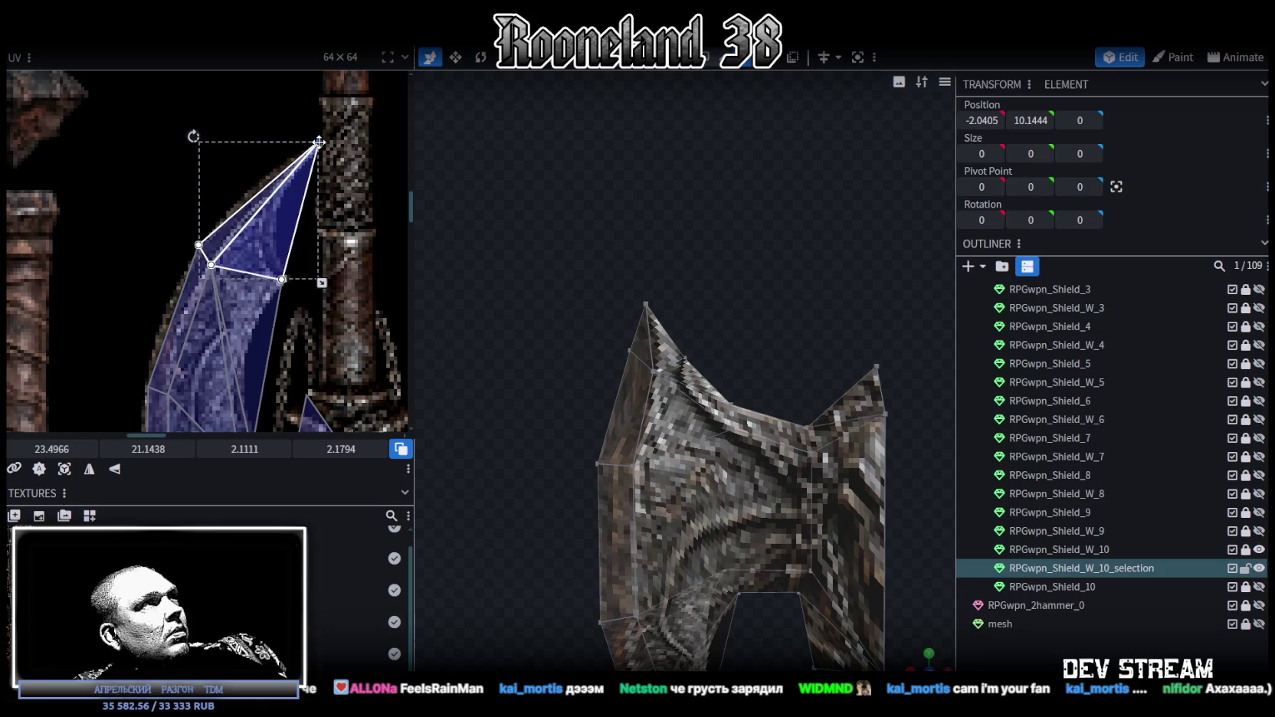
# - Move the next blade UV face's vertex up onto the blade artwork
pyautogui.click(267, 264)
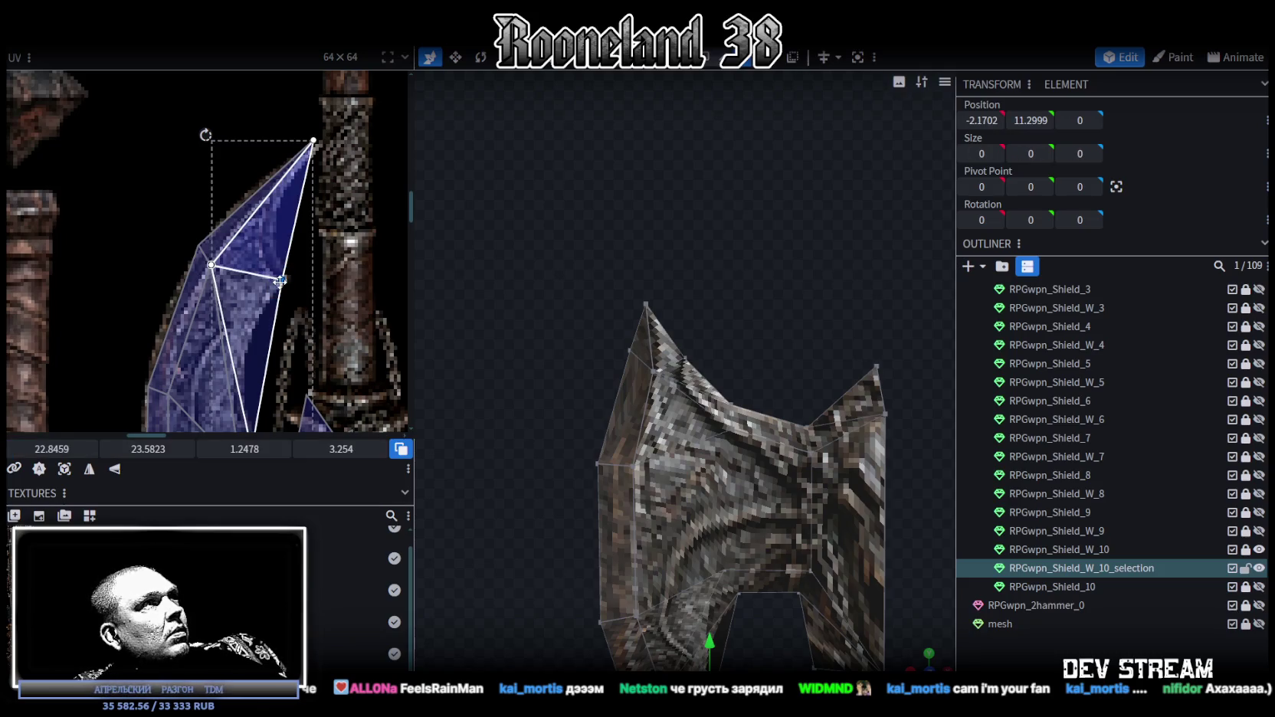
pyautogui.moveTo(280, 281); pyautogui.dragTo(268, 224)
pyautogui.scroll(-2, 296, 269)
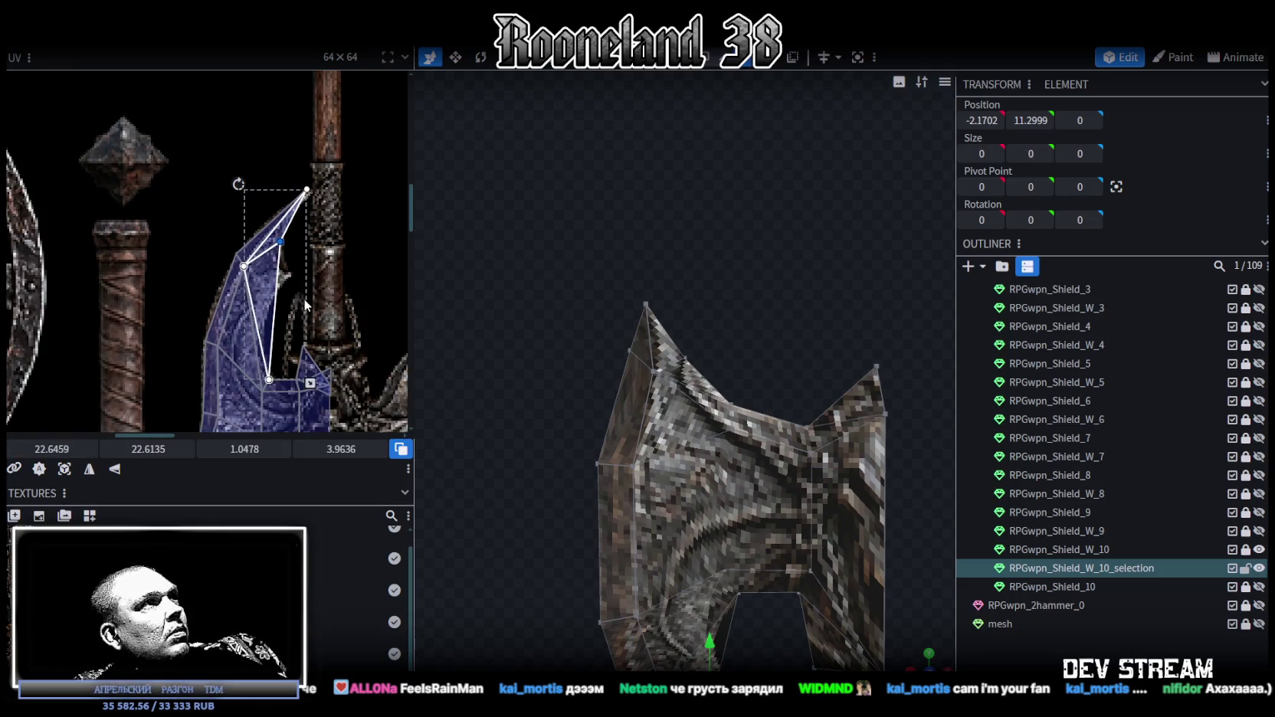
pyautogui.scroll(-2, 713, 435)
pyautogui.moveTo(712, 435); pyautogui.dragTo(718, 438)
pyautogui.scroll(4, 721, 414)
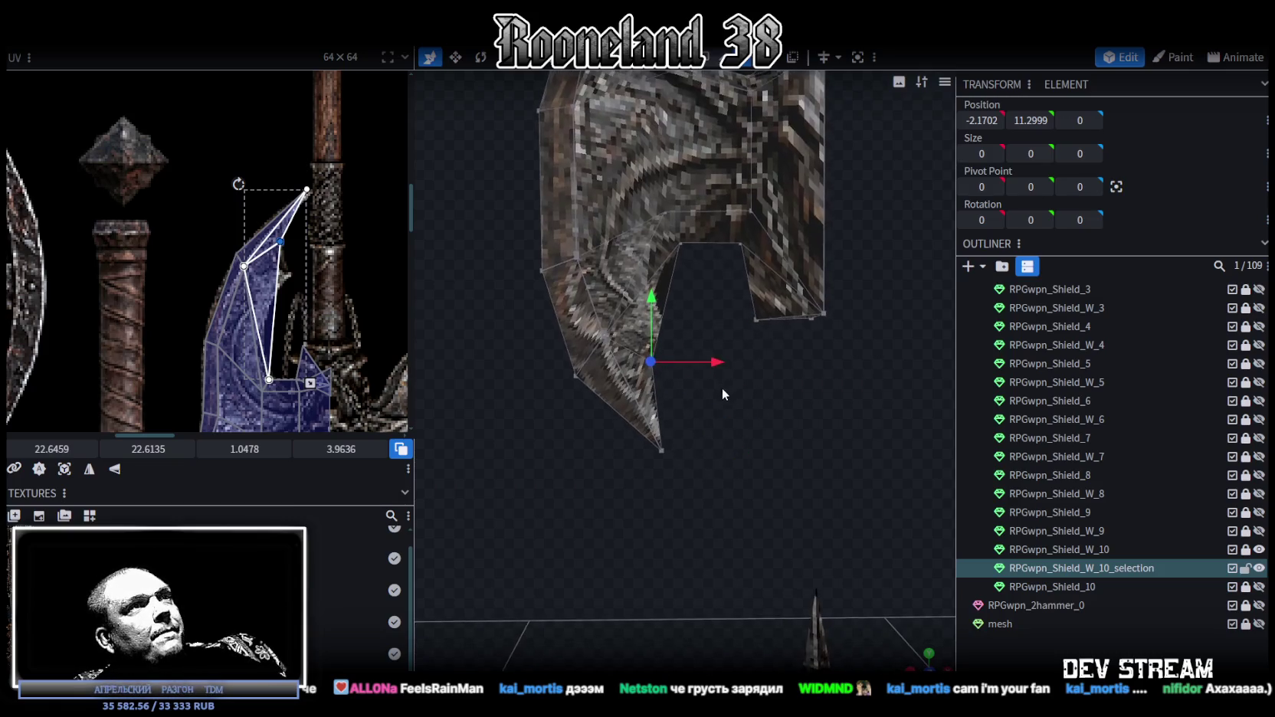
# - Select the UV faces at the blade's inner corner near the haft
pyautogui.scroll(-2, 292, 306)
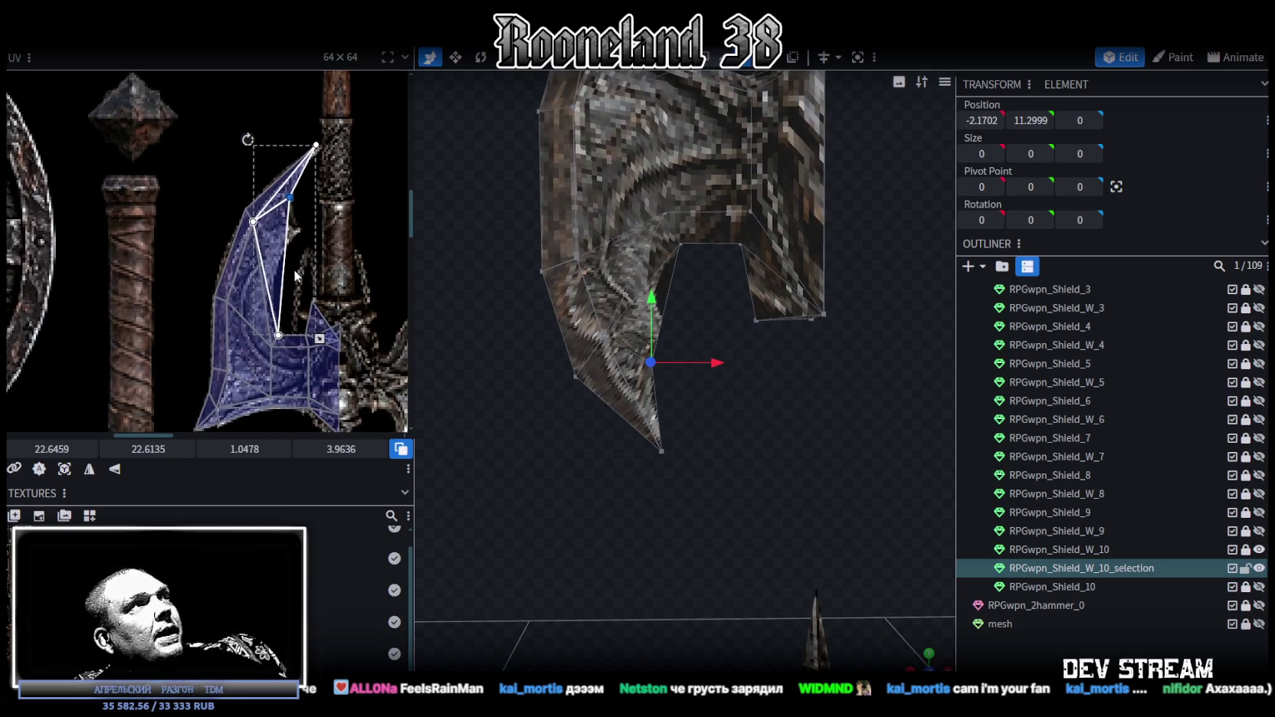
pyautogui.scroll(1, 286, 316)
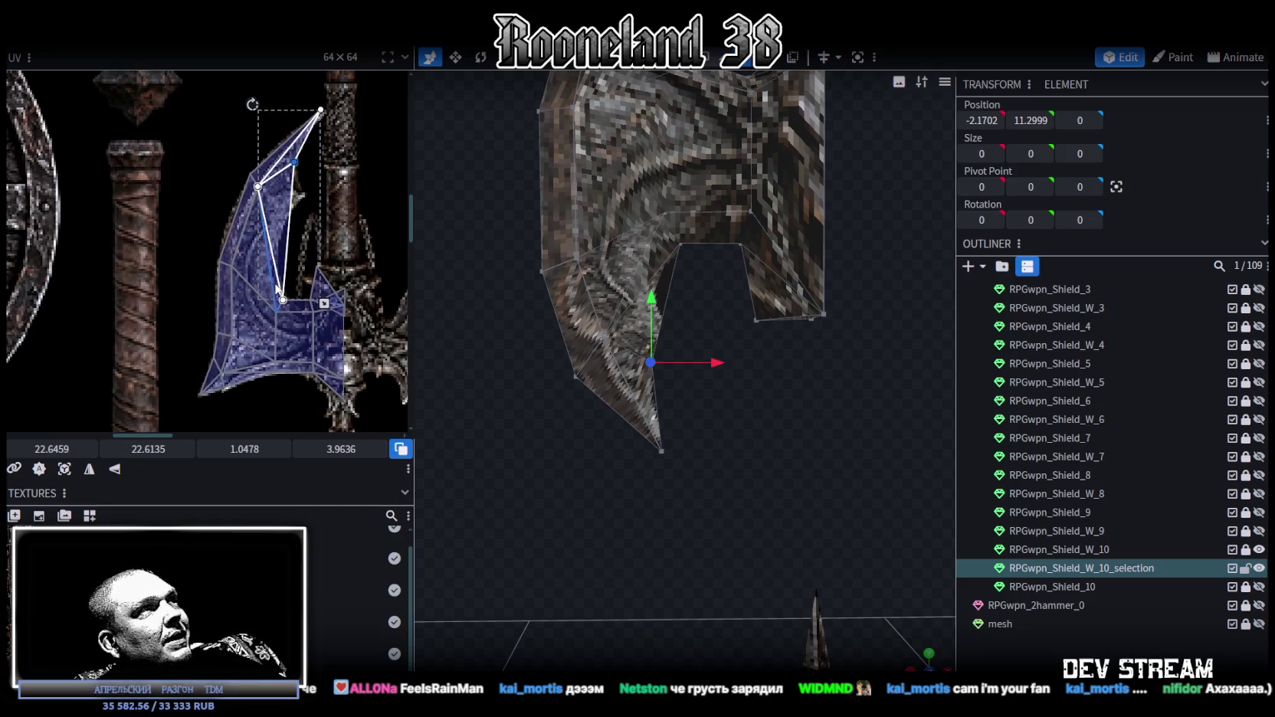
pyautogui.scroll(2, 282, 247)
pyautogui.scroll(1, 287, 234)
pyautogui.click(278, 223)
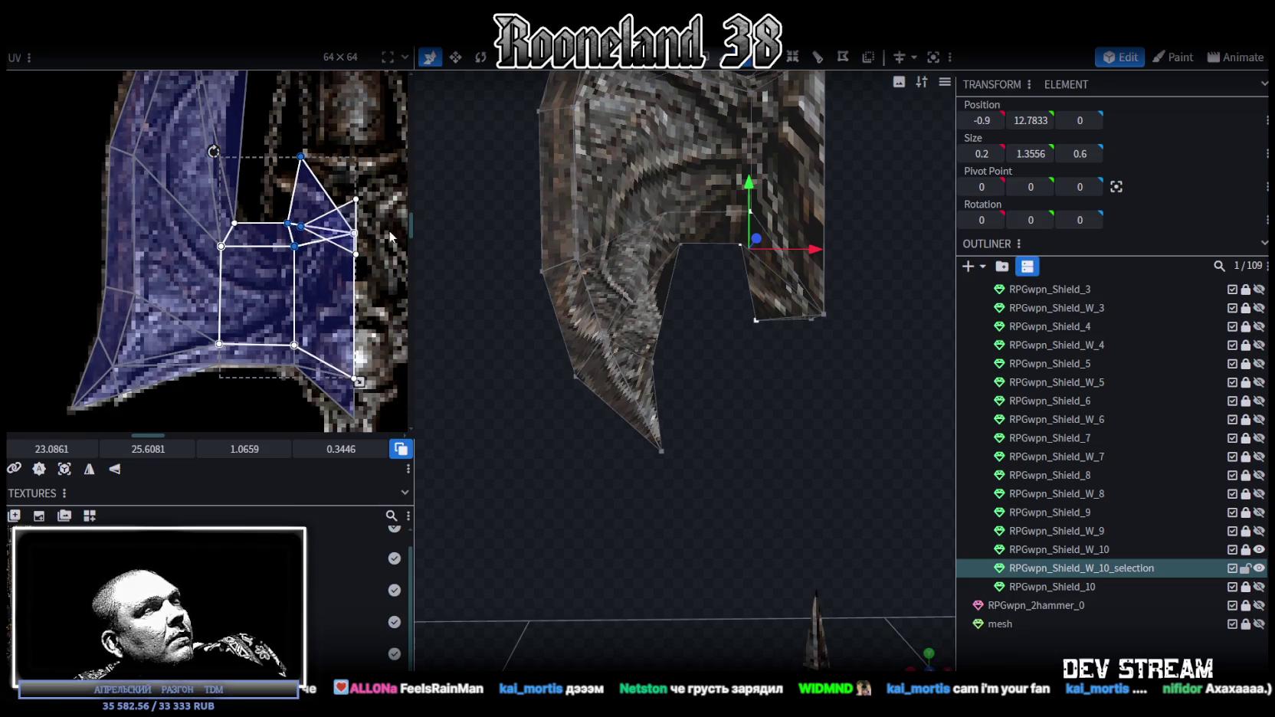
pyautogui.moveTo(686, 418); pyautogui.dragTo(563, 371)
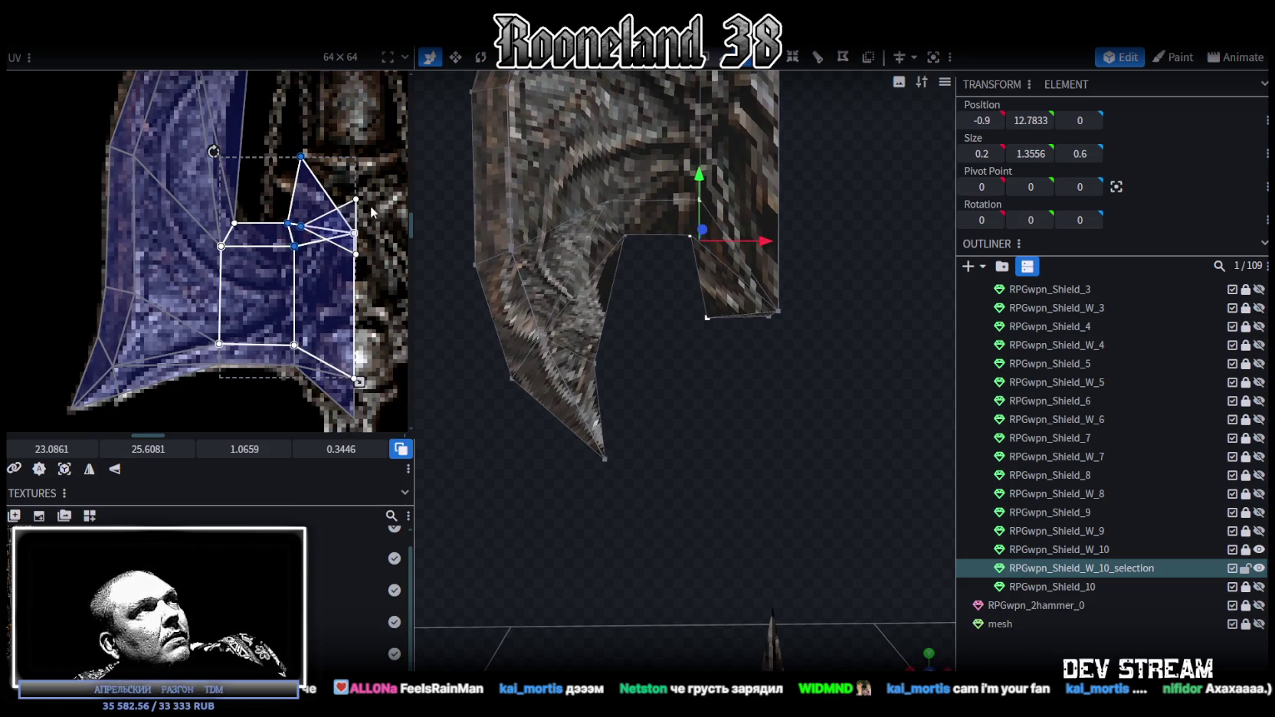
pyautogui.scroll(2, 362, 222)
# - Move the inner blade UV vertices down and across to sit at 24.0552, 26.2319 on the texture
pyautogui.moveTo(254, 205)
pyautogui.mouseDown()
pyautogui.moveTo(282, 259)
pyautogui.moveTo(279, 299)
pyautogui.mouseUp()
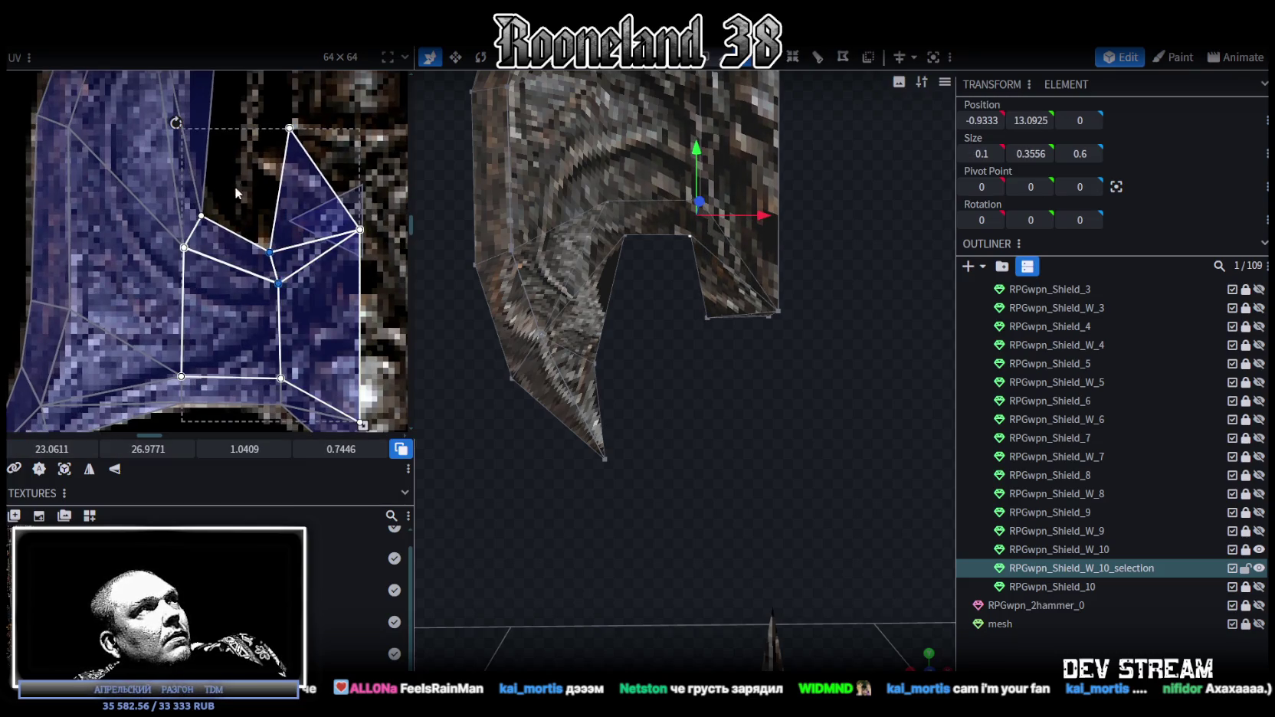
pyautogui.moveTo(235, 187); pyautogui.dragTo(262, 247, button='middle')
pyautogui.click(210, 257)
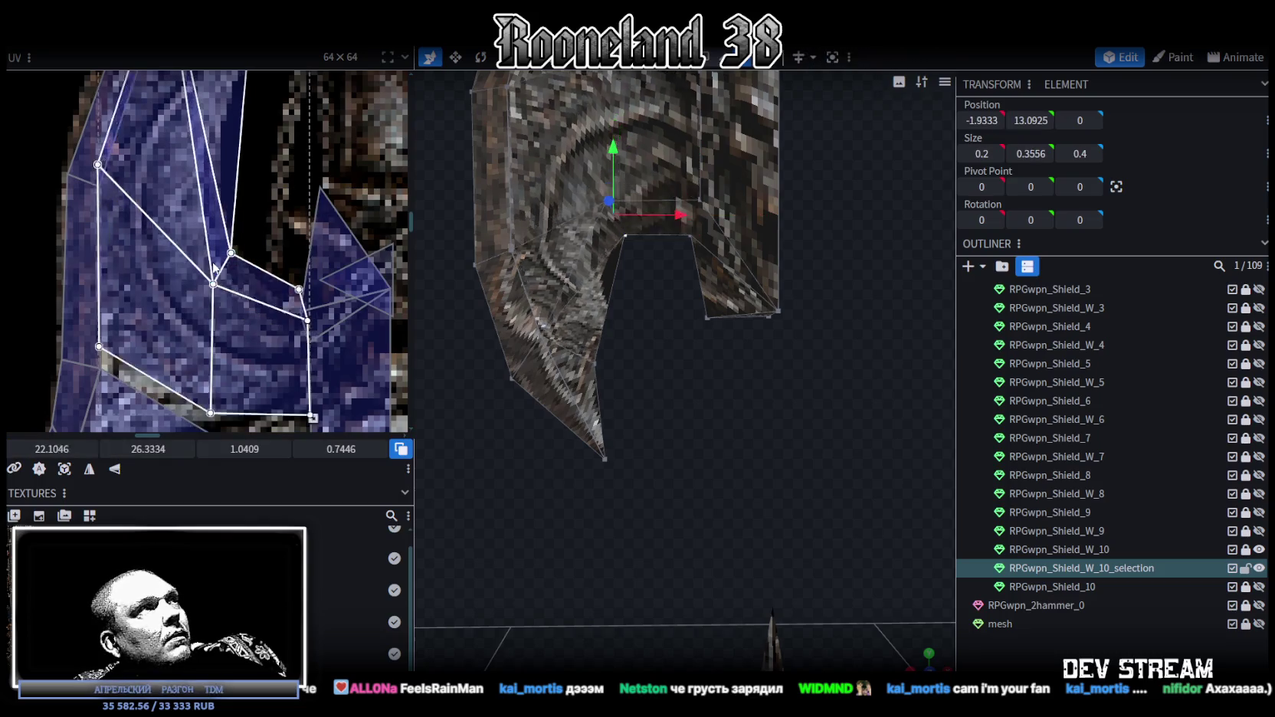
pyautogui.moveTo(210, 257); pyautogui.dragTo(251, 239)
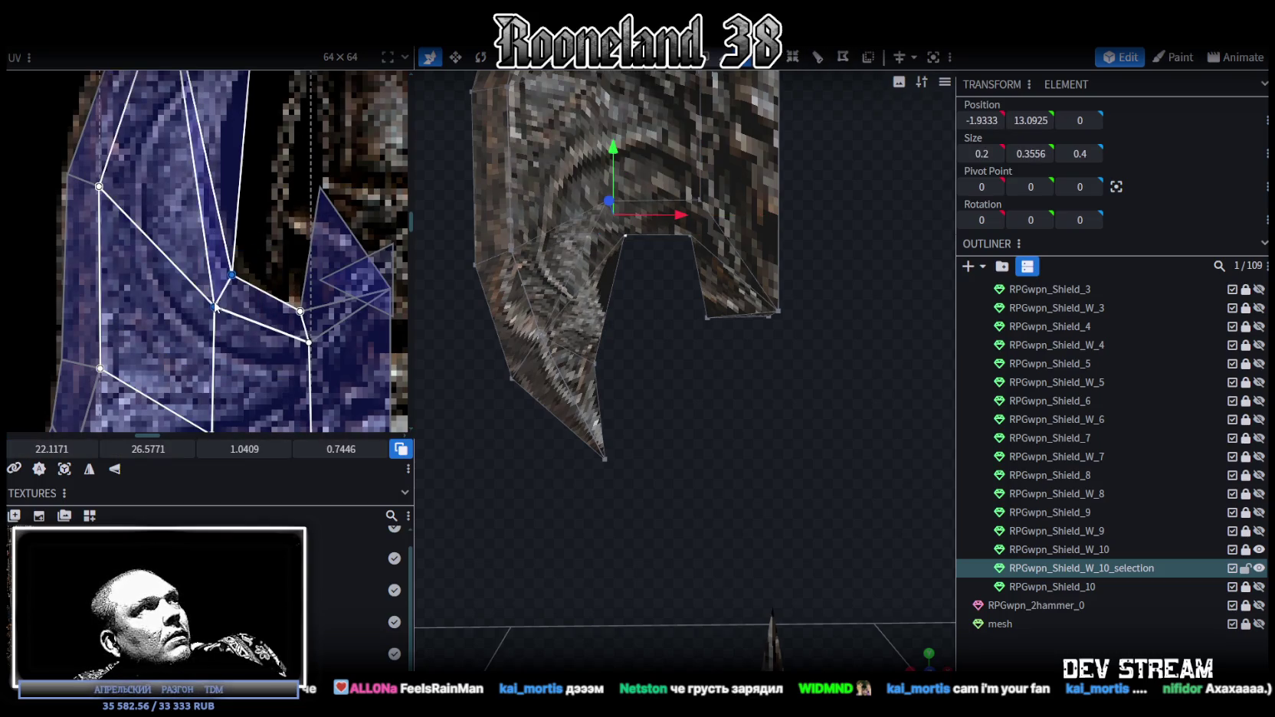
pyautogui.moveTo(215, 307)
pyautogui.mouseDown()
pyautogui.moveTo(251, 241)
pyautogui.moveTo(219, 223)
pyautogui.moveTo(233, 230)
pyautogui.mouseUp()
# - Recentre the axe head and select the corner vertex of the blade's inner notch
pyautogui.scroll(-3, 259, 298)
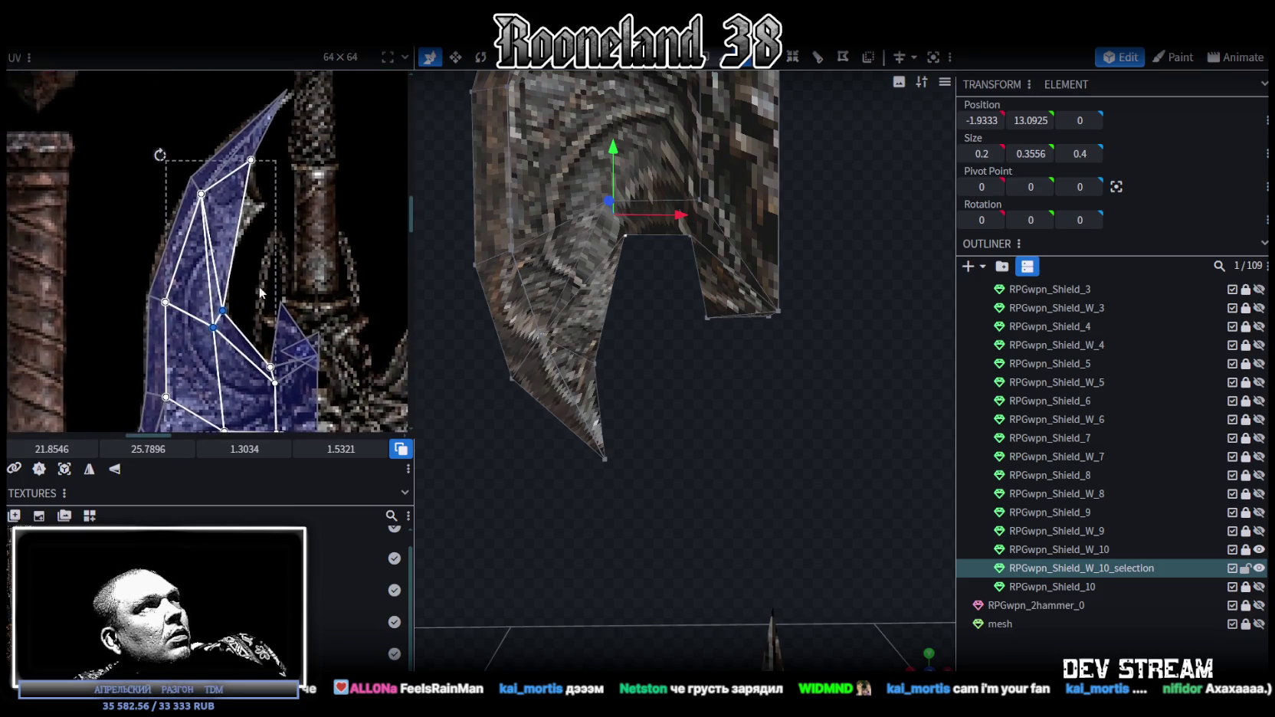
pyautogui.scroll(2, 259, 299)
pyautogui.scroll(2, 267, 272)
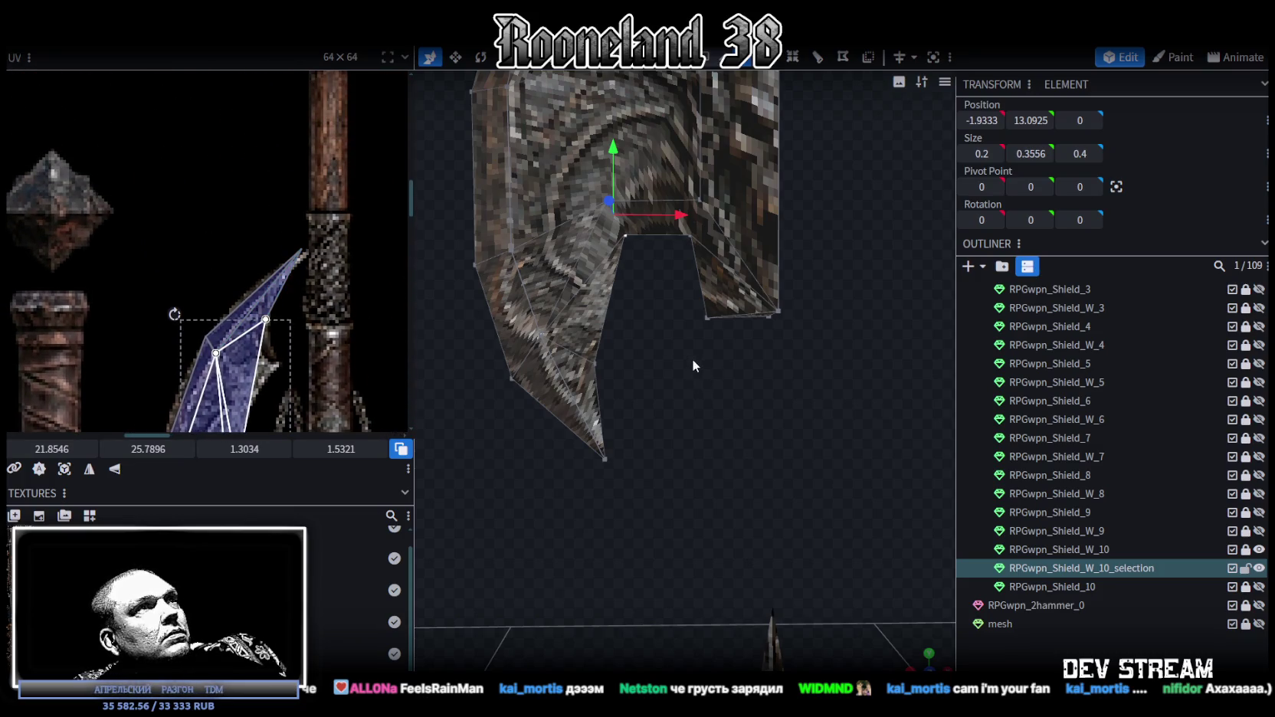
pyautogui.scroll(-2, 629, 377)
pyautogui.scroll(-2, 659, 351)
pyautogui.scroll(-2, 642, 354)
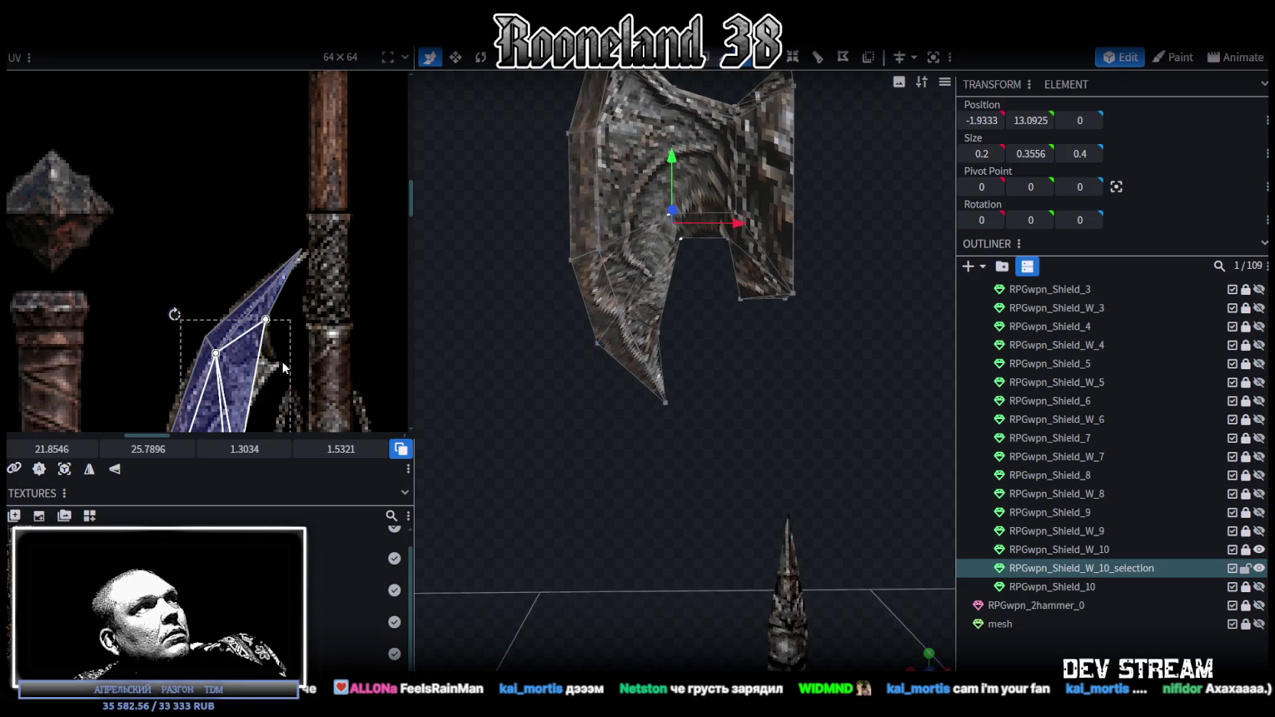
pyautogui.scroll(-2, 289, 274)
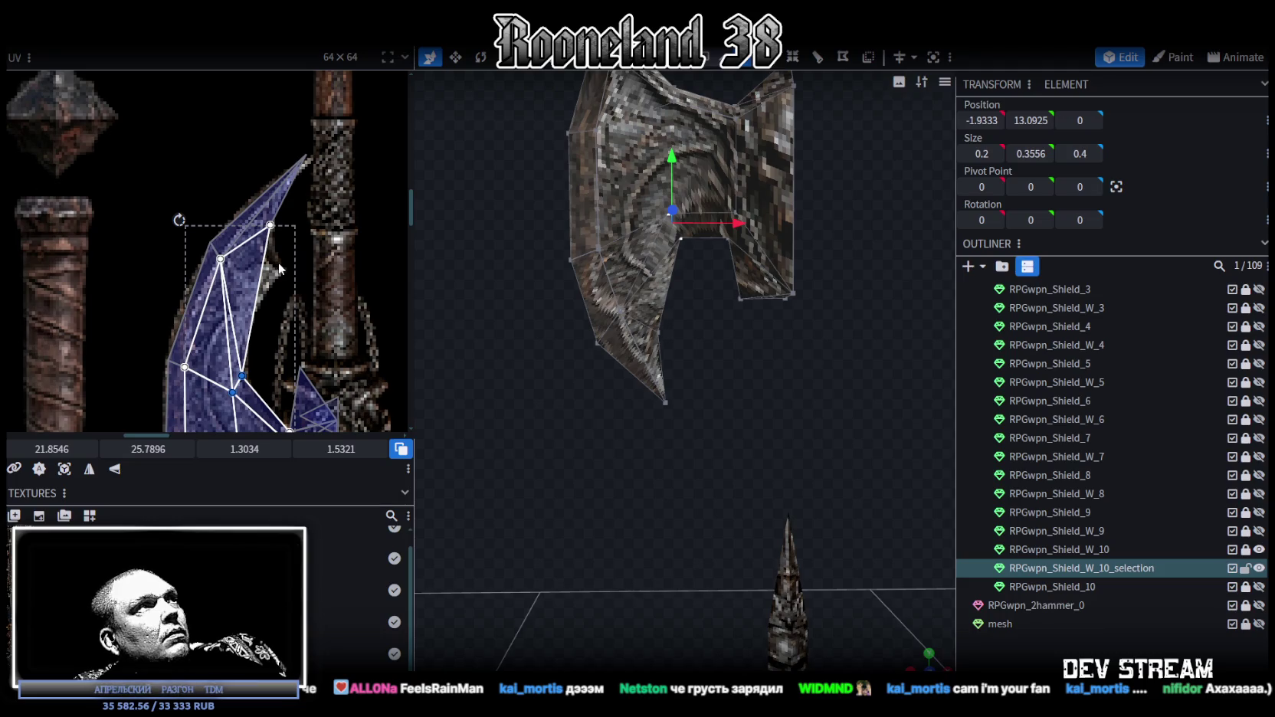
pyautogui.scroll(-3, 269, 295)
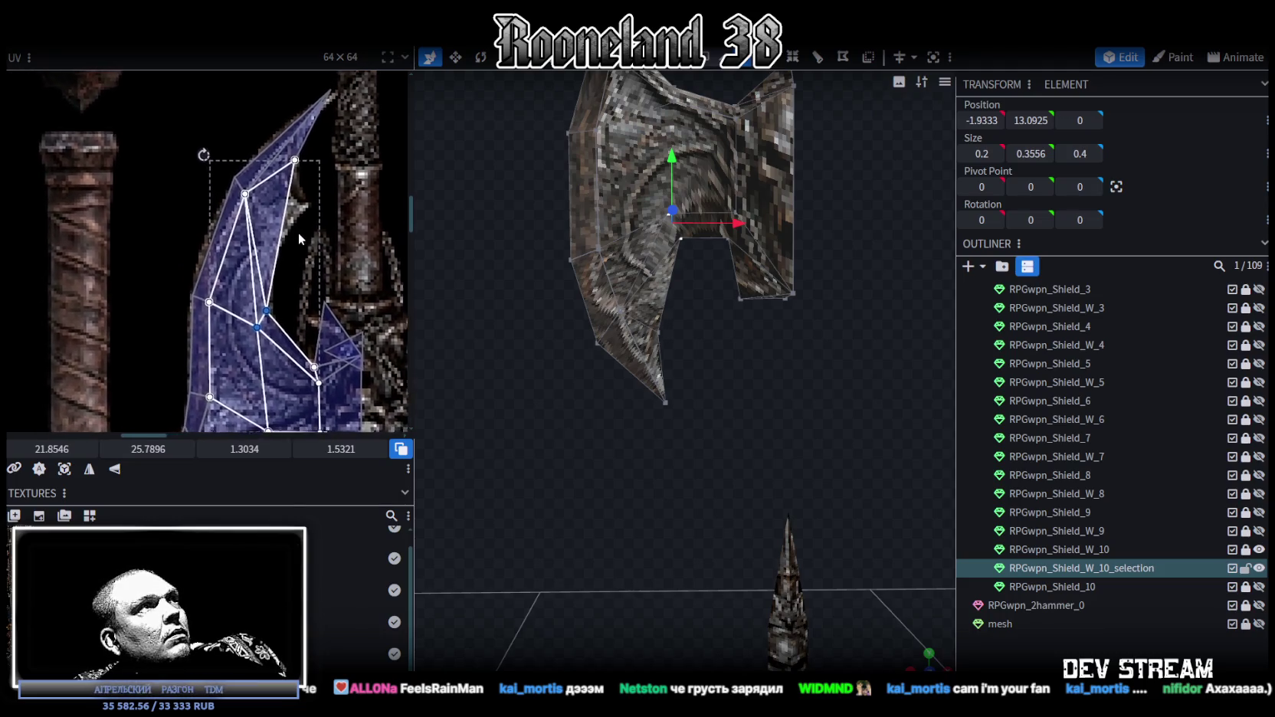
pyautogui.scroll(-2, 660, 404)
pyautogui.scroll(2, 679, 403)
pyautogui.scroll(2, 698, 403)
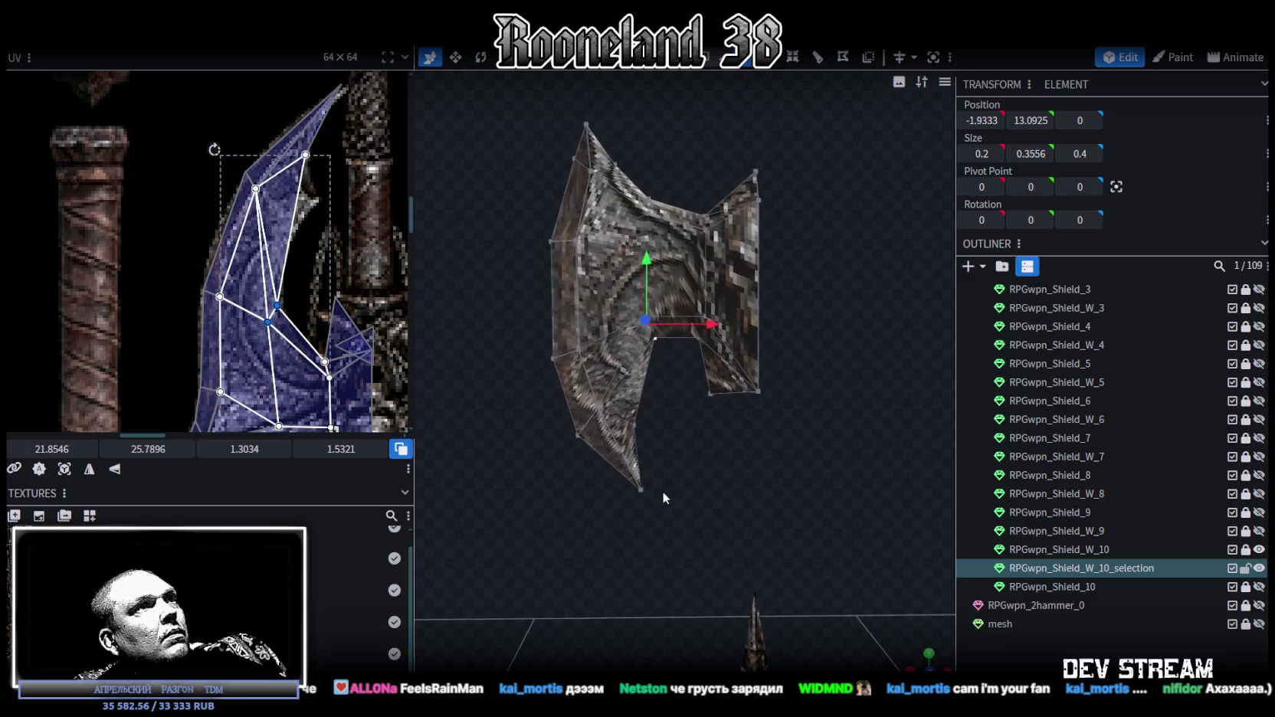
pyautogui.moveTo(634, 475); pyautogui.dragTo(596, 442, button='right')
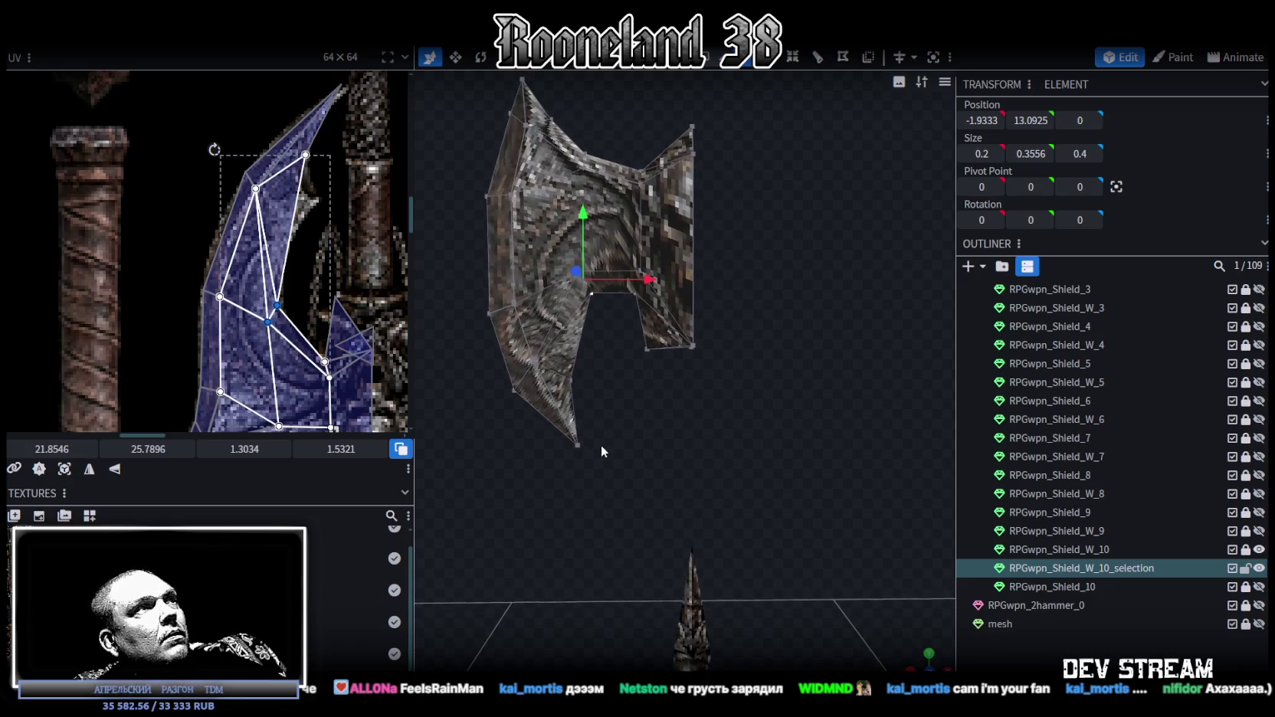
pyautogui.click(684, 335)
pyautogui.scroll(3, 346, 356)
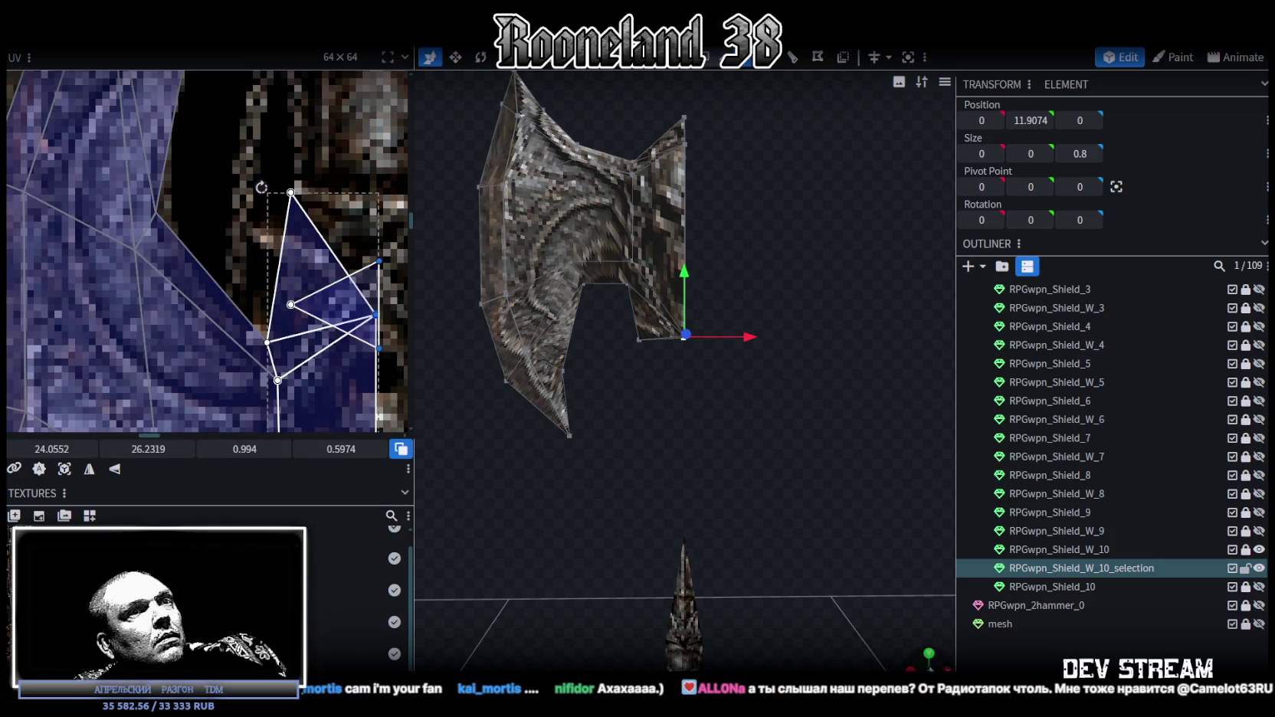
# - Select the face at the blade's inner notch and its UV on the axe texture
pyautogui.moveTo(529, 161); pyautogui.dragTo(480, 123)
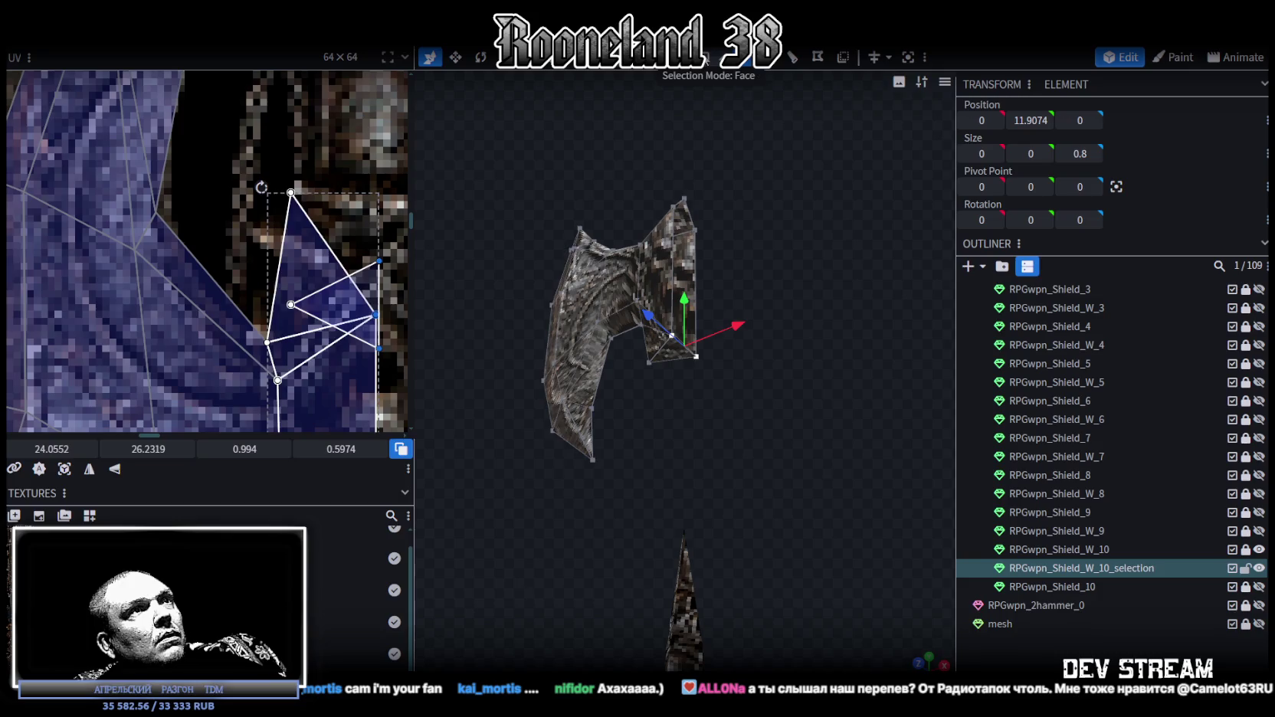
pyautogui.click(673, 351)
pyautogui.scroll(-2, 354, 223)
pyautogui.scroll(-2, 329, 215)
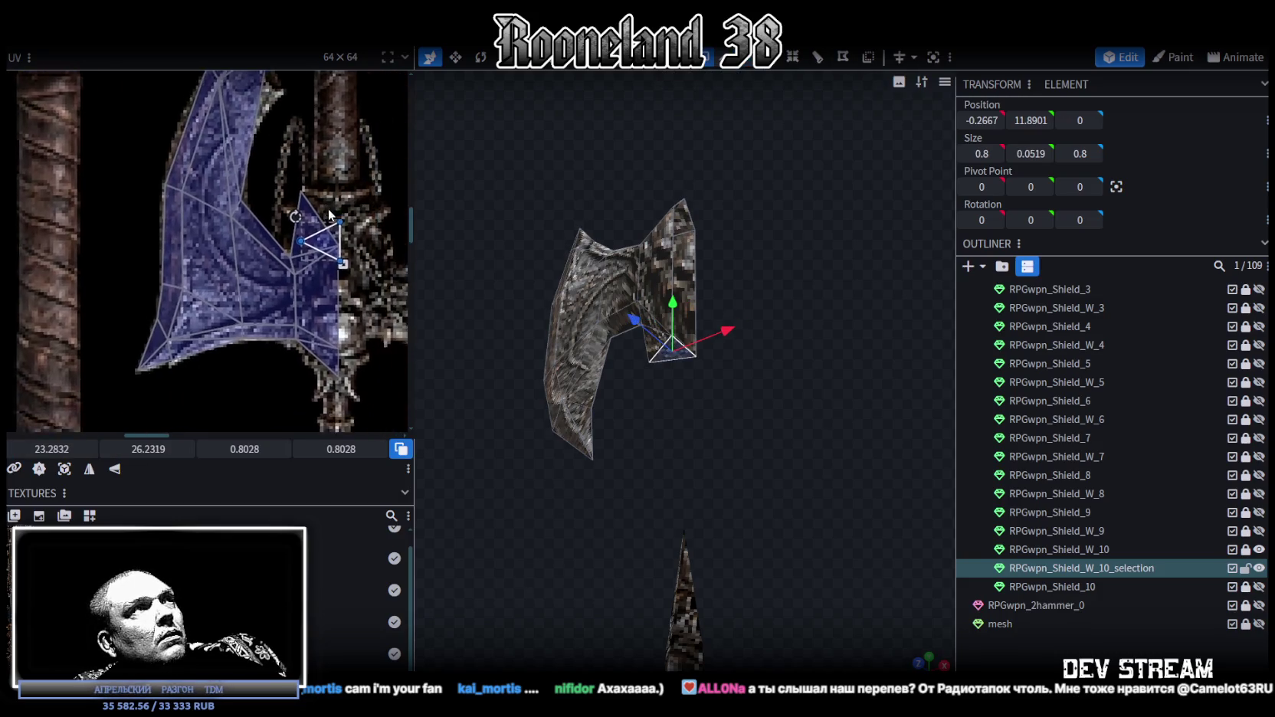
pyautogui.scroll(2, 330, 214)
pyautogui.scroll(2, 311, 244)
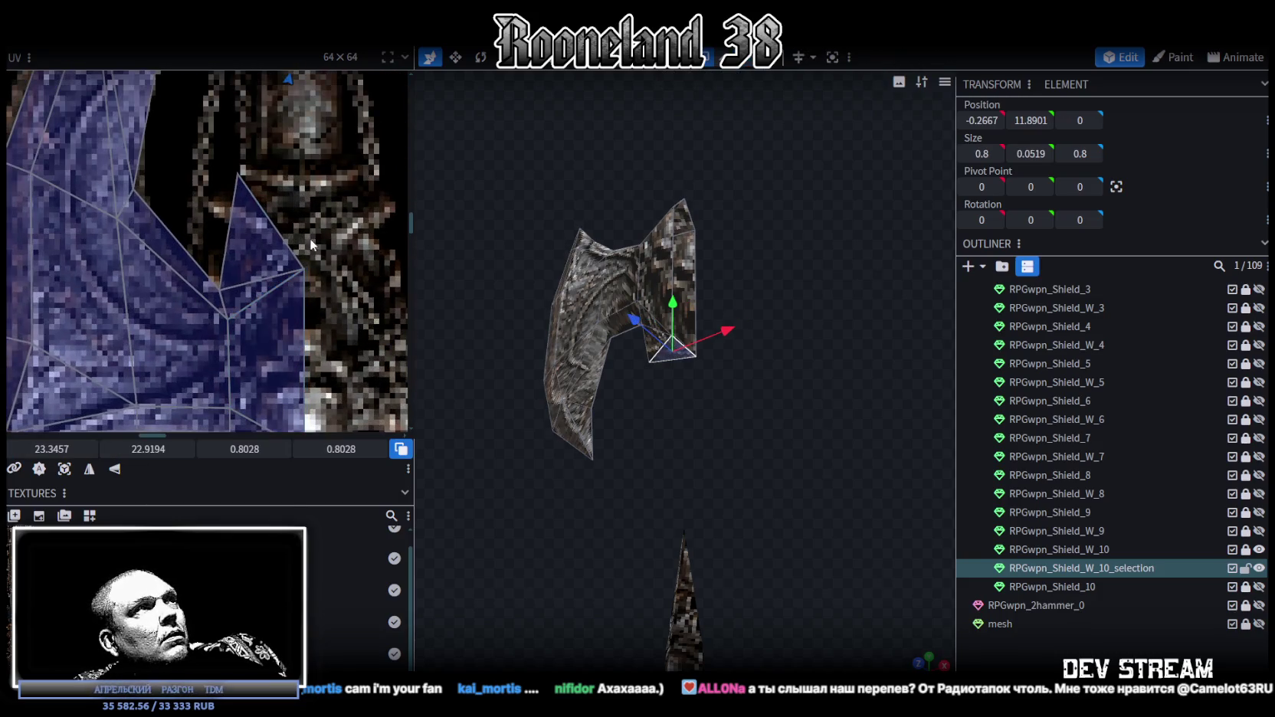
pyautogui.click(306, 269)
# - Raise the notch face's top UV edge slightly so it spans 0.994 × 1.4841
pyautogui.moveTo(304, 267); pyautogui.dragTo(304, 167)
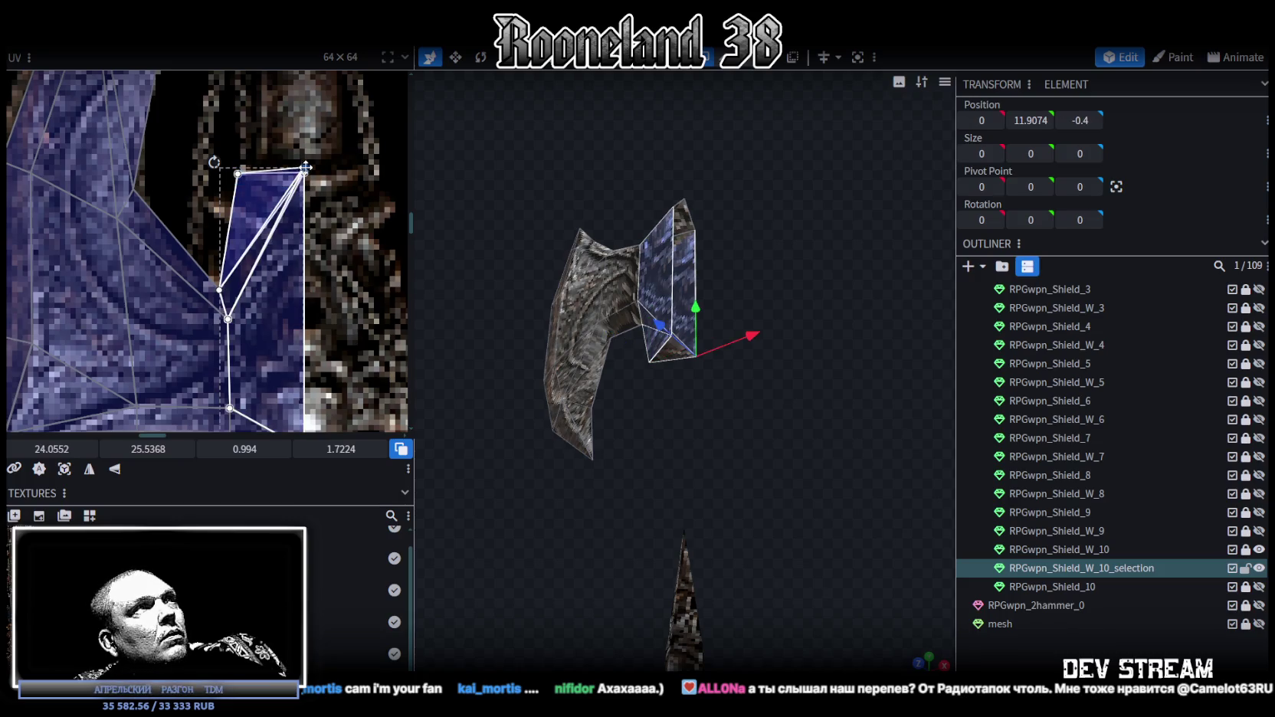
pyautogui.hotkey('ctrl', 'z')
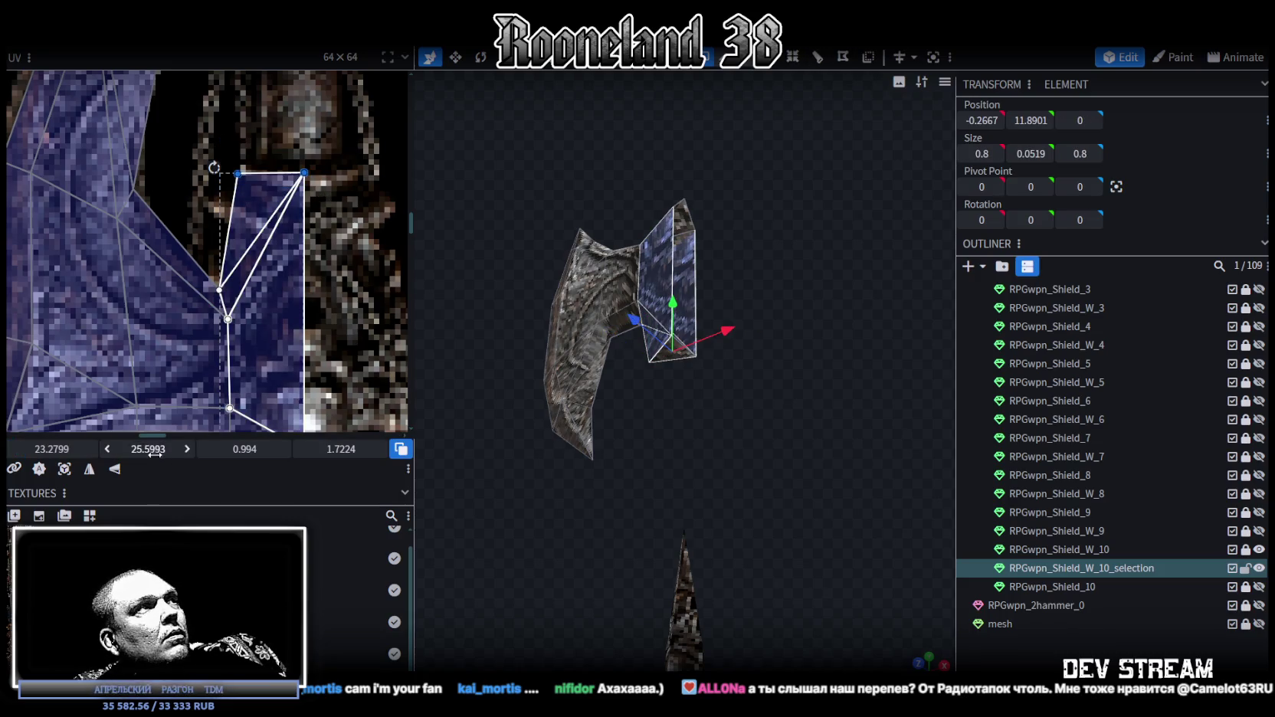
pyautogui.moveTo(305, 173); pyautogui.dragTo(304, 165)
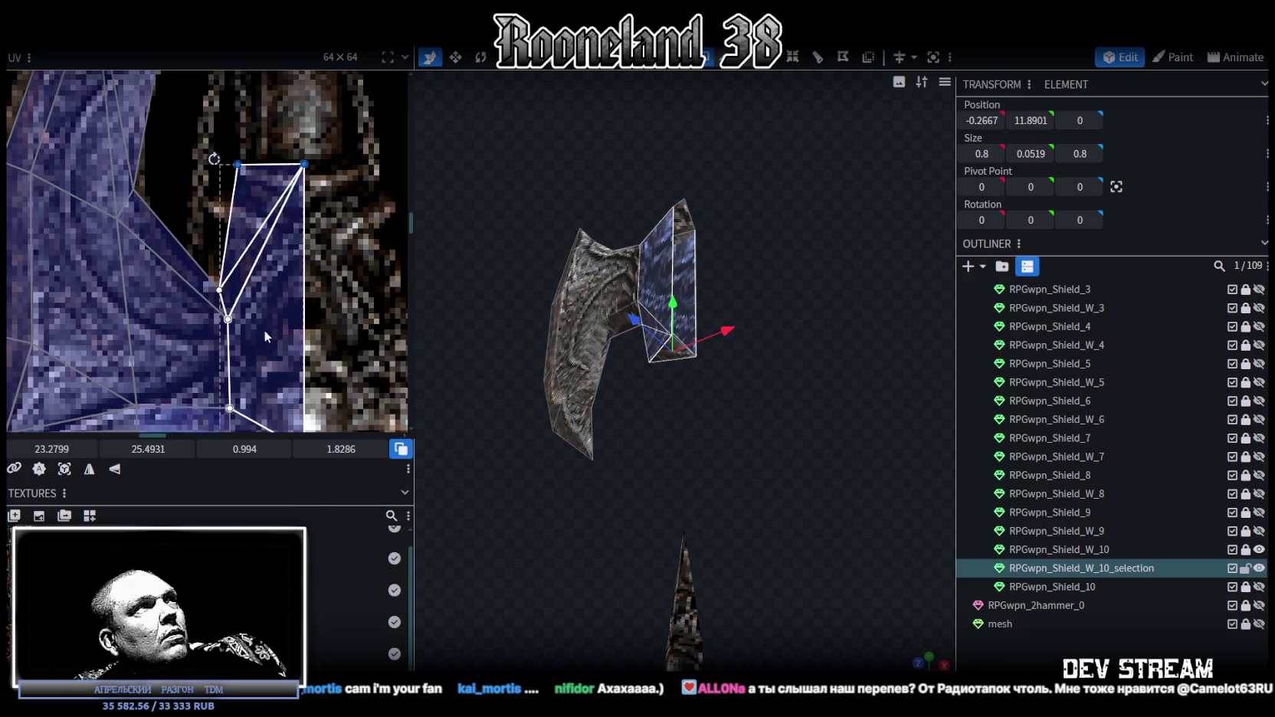
pyautogui.moveTo(229, 141); pyautogui.dragTo(259, 193)
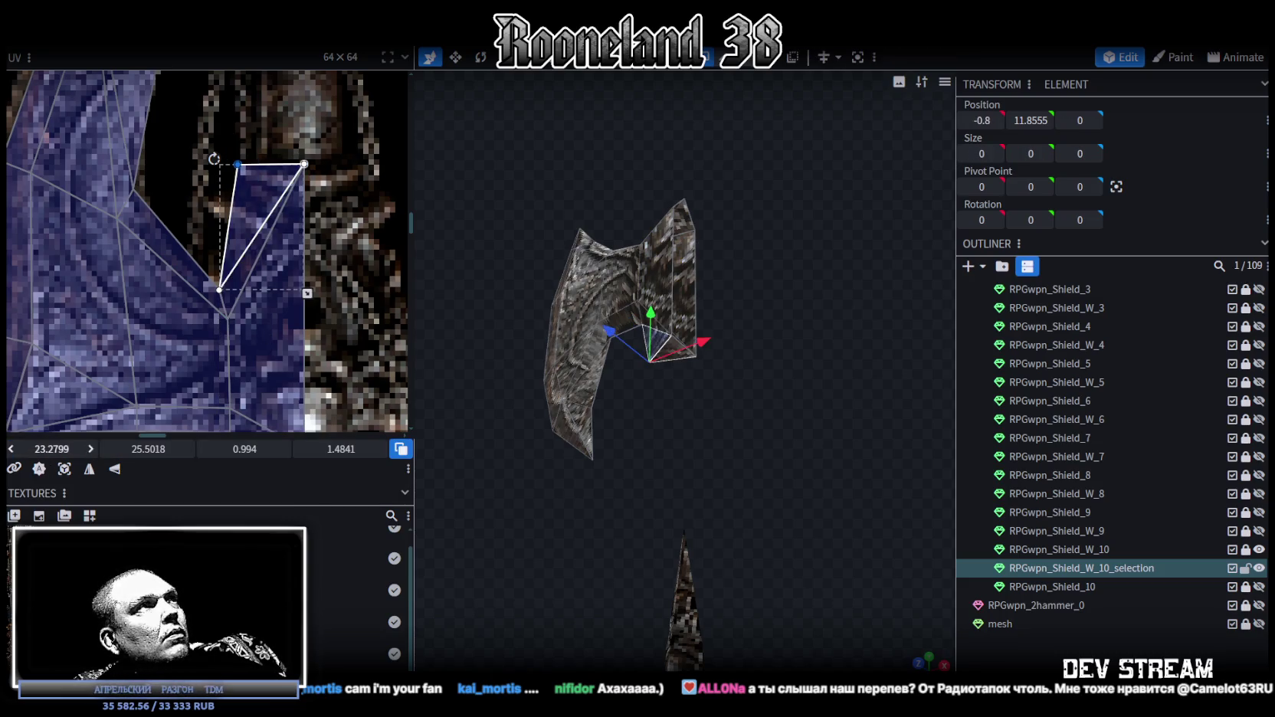
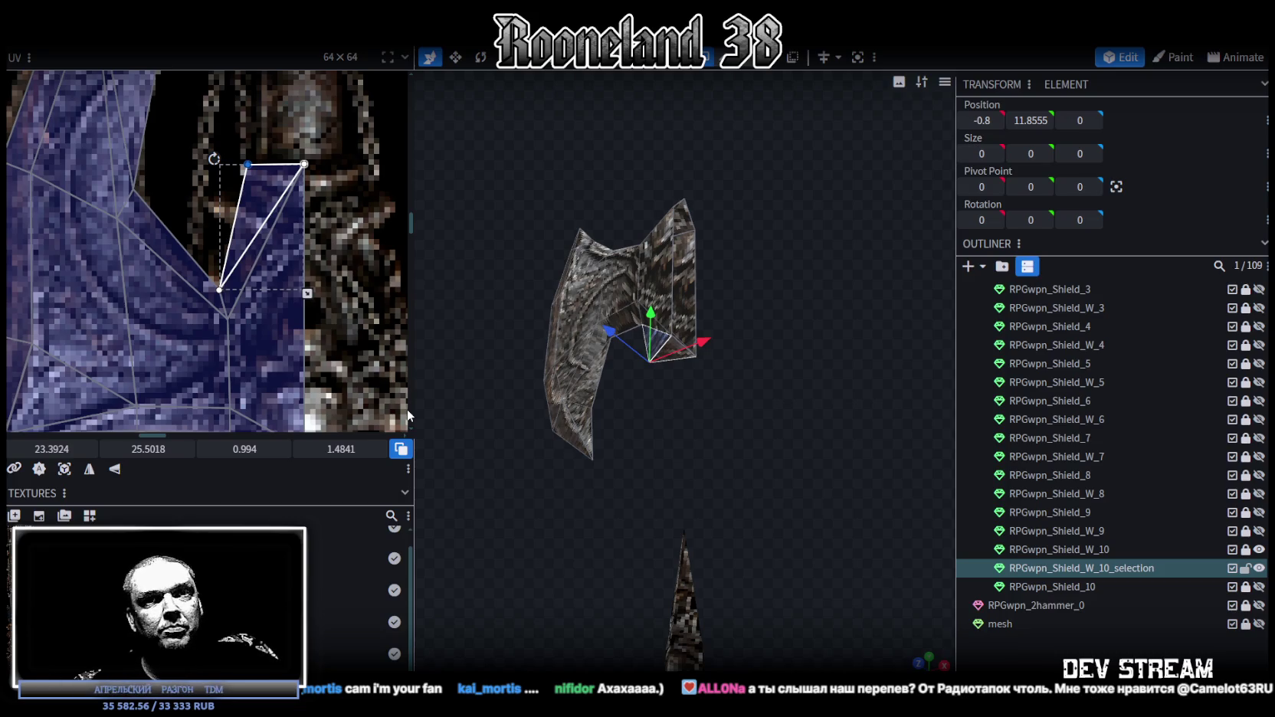
# - Drag the UV corners of the first two notch faces onto the axe sprite's pixels
pyautogui.scroll(-2, 199, 224)
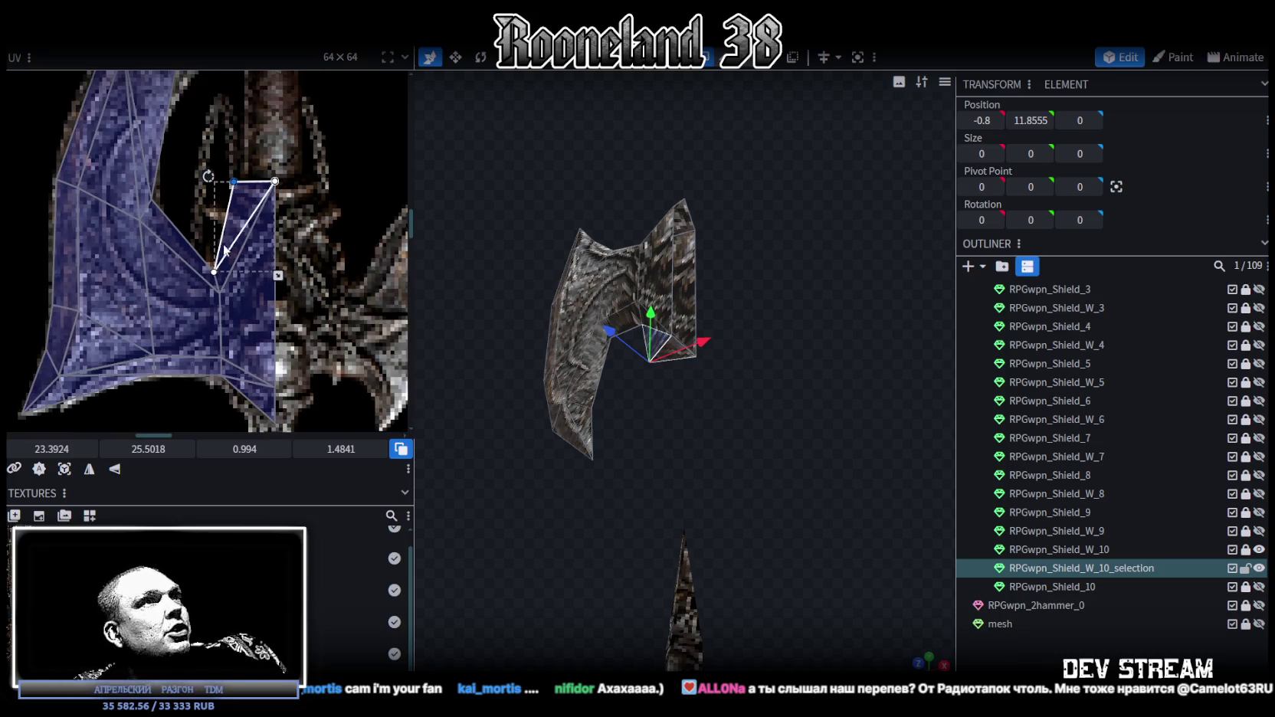
pyautogui.scroll(1, 654, 397)
pyautogui.scroll(2, 693, 401)
pyautogui.scroll(2, 756, 487)
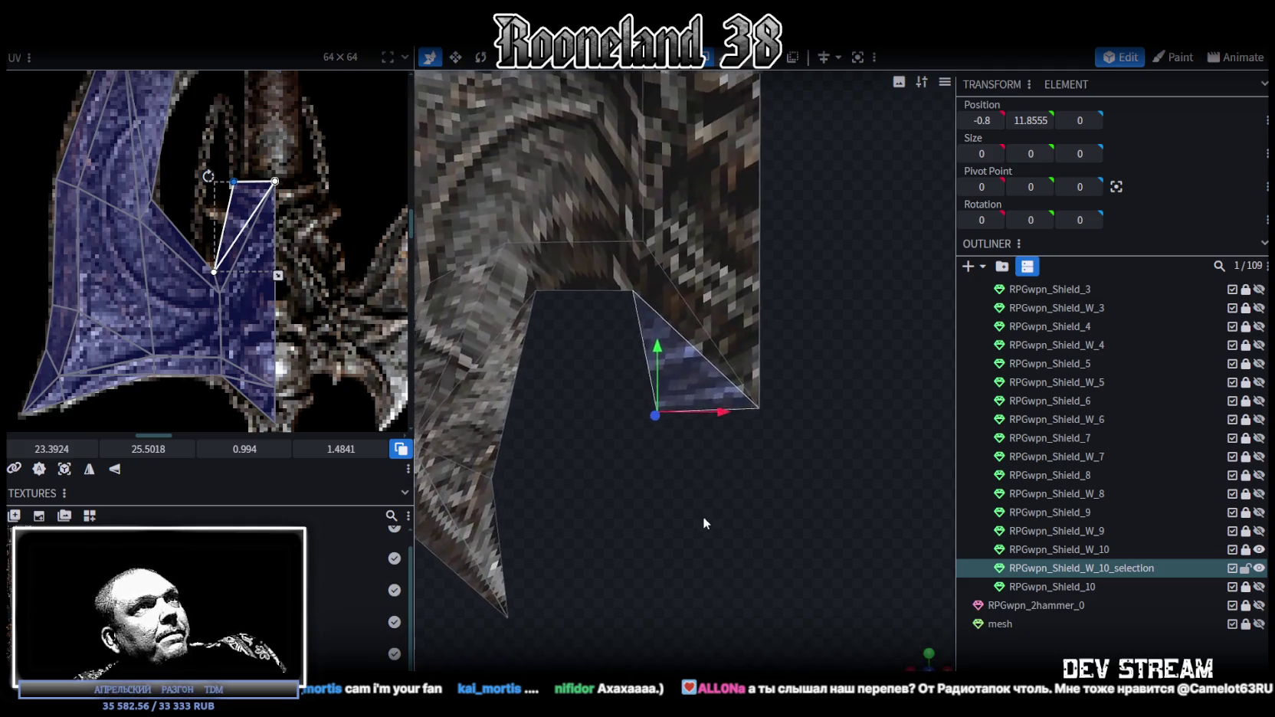
pyautogui.scroll(2, 702, 518)
pyautogui.keyDown('shift'); pyautogui.click(551, 249); pyautogui.keyUp('shift')
pyautogui.scroll(2, 222, 283)
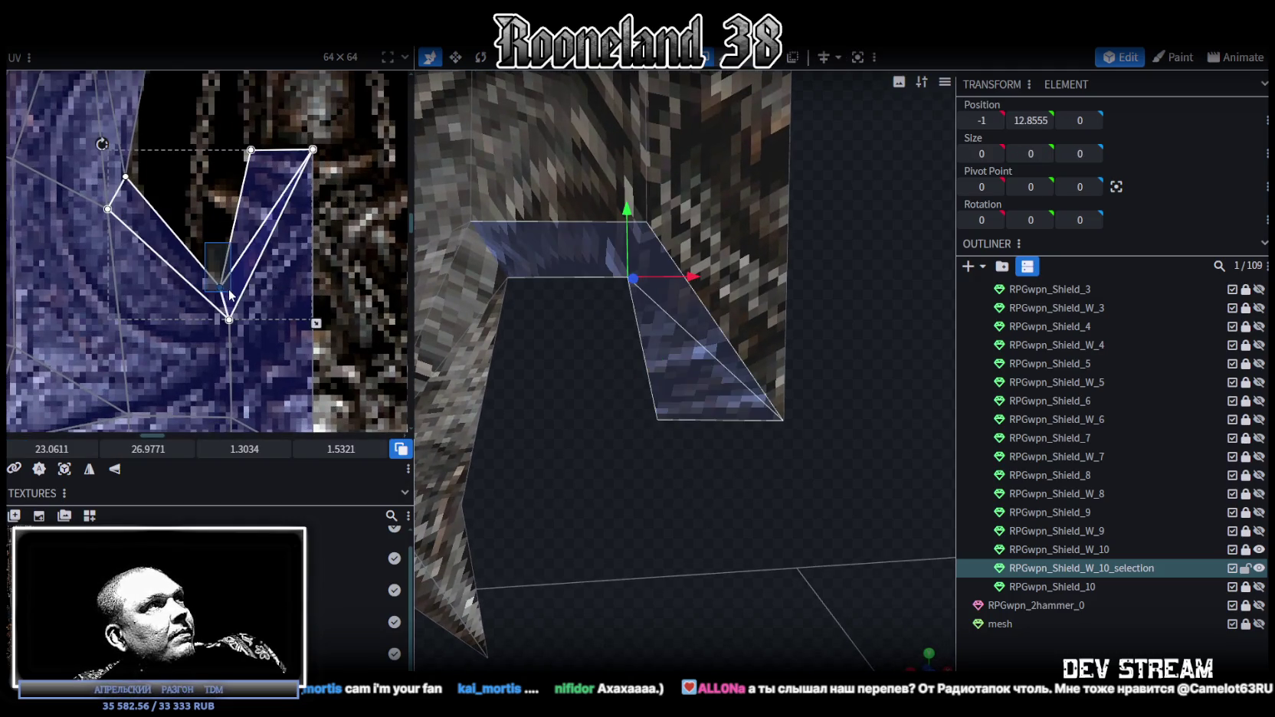
pyautogui.moveTo(222, 287); pyautogui.dragTo(208, 260)
pyautogui.scroll(2, 181, 176)
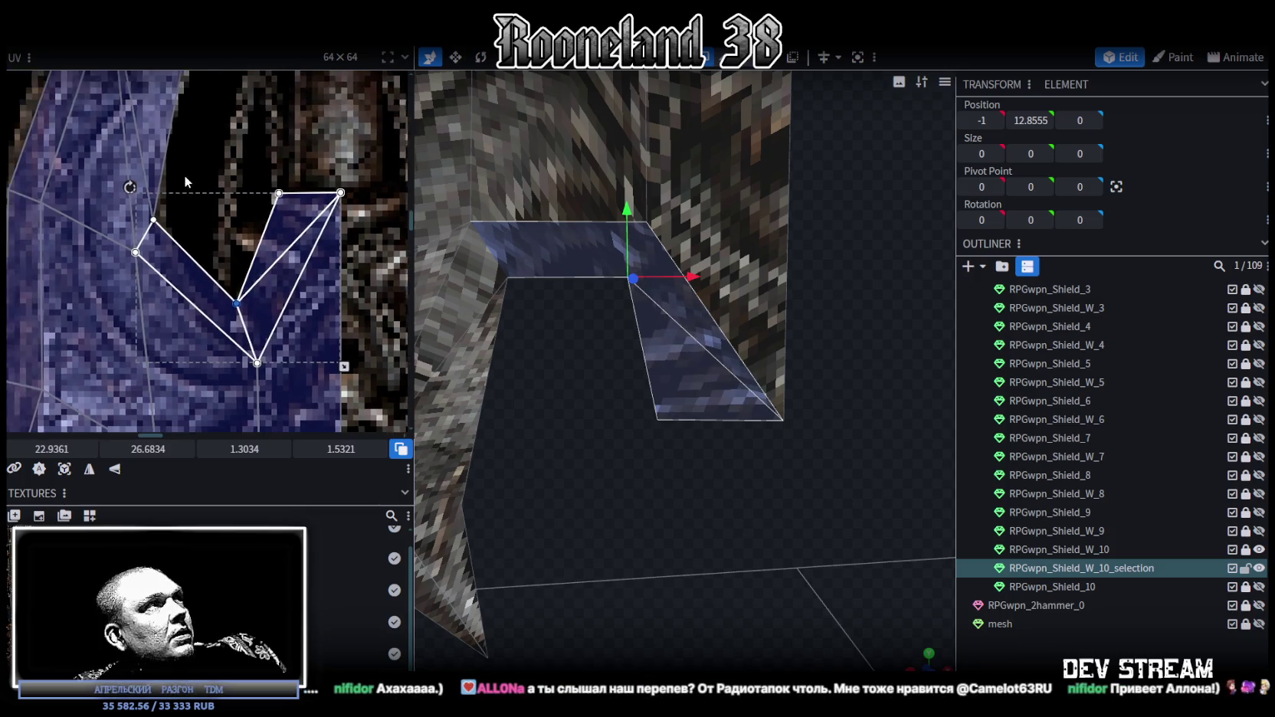
pyautogui.click(163, 249)
pyautogui.moveTo(160, 215); pyautogui.dragTo(161, 220)
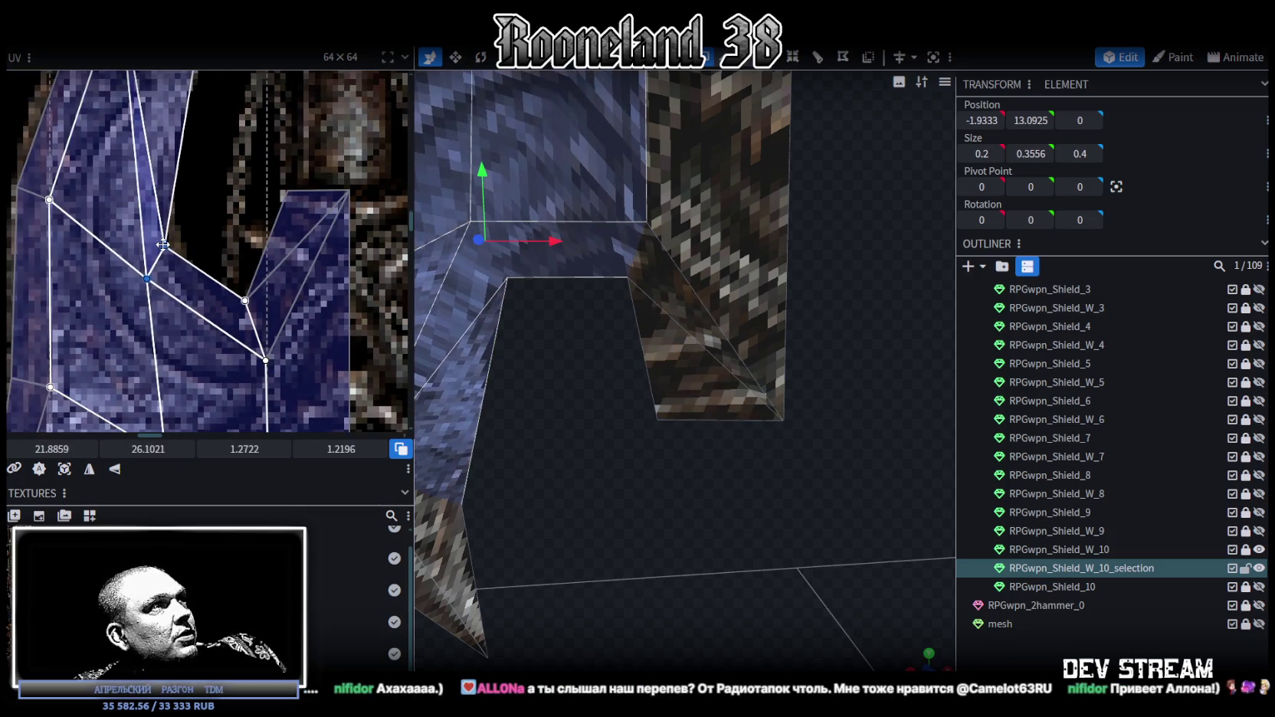
# - Nudge the UVs of the right-hand face and the small notch triangle into place, then deselect
pyautogui.scroll(-2, 242, 250)
pyautogui.click(244, 312)
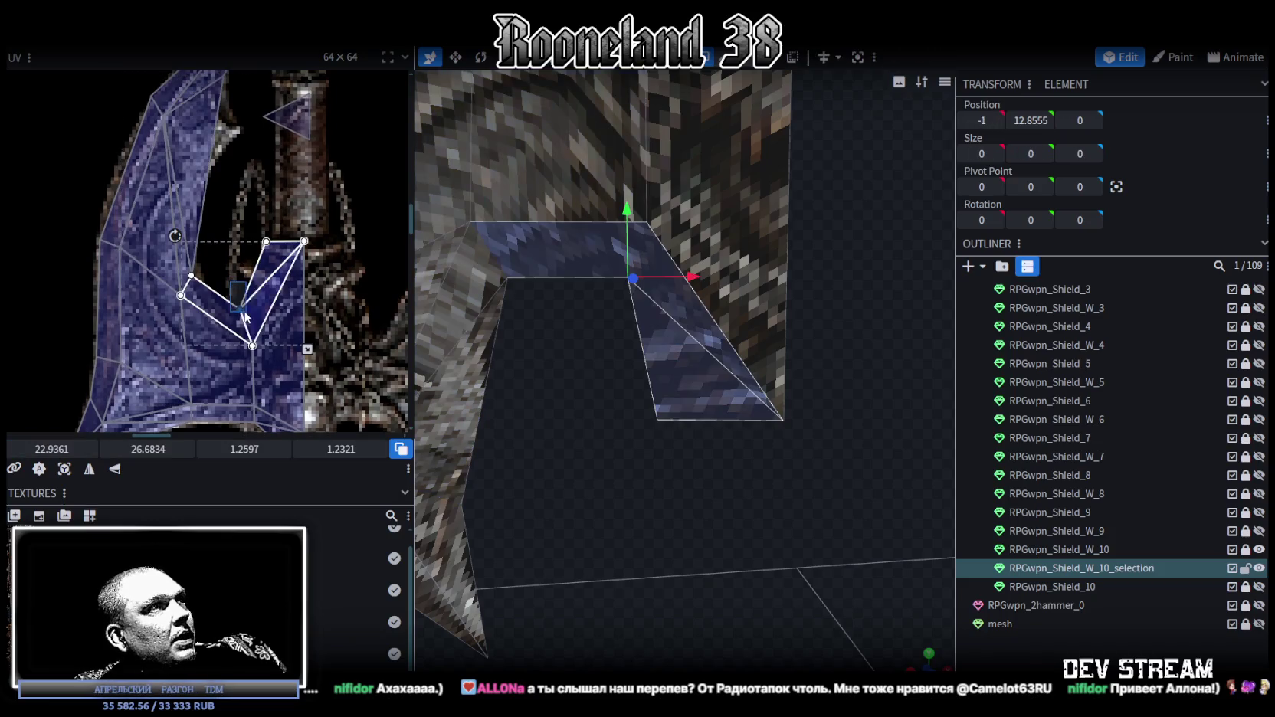
pyautogui.moveTo(239, 309); pyautogui.dragTo(242, 311)
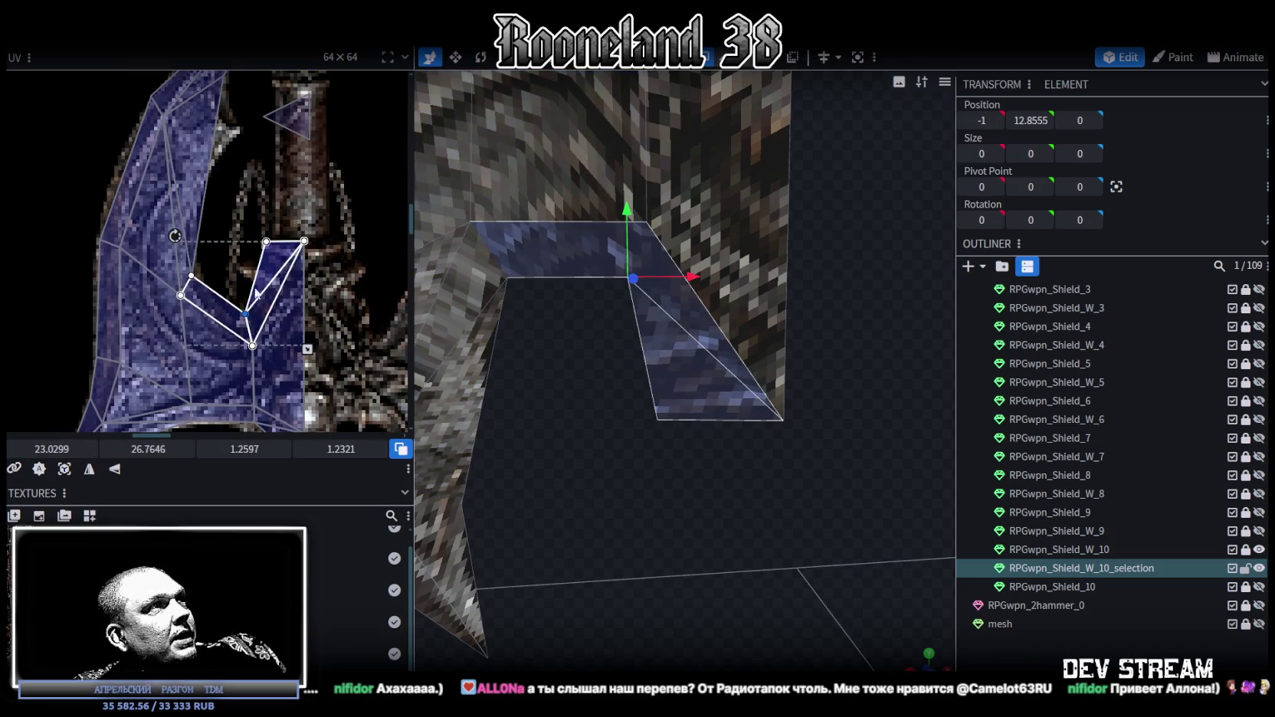
pyautogui.scroll(3, 253, 269)
pyautogui.click(277, 328)
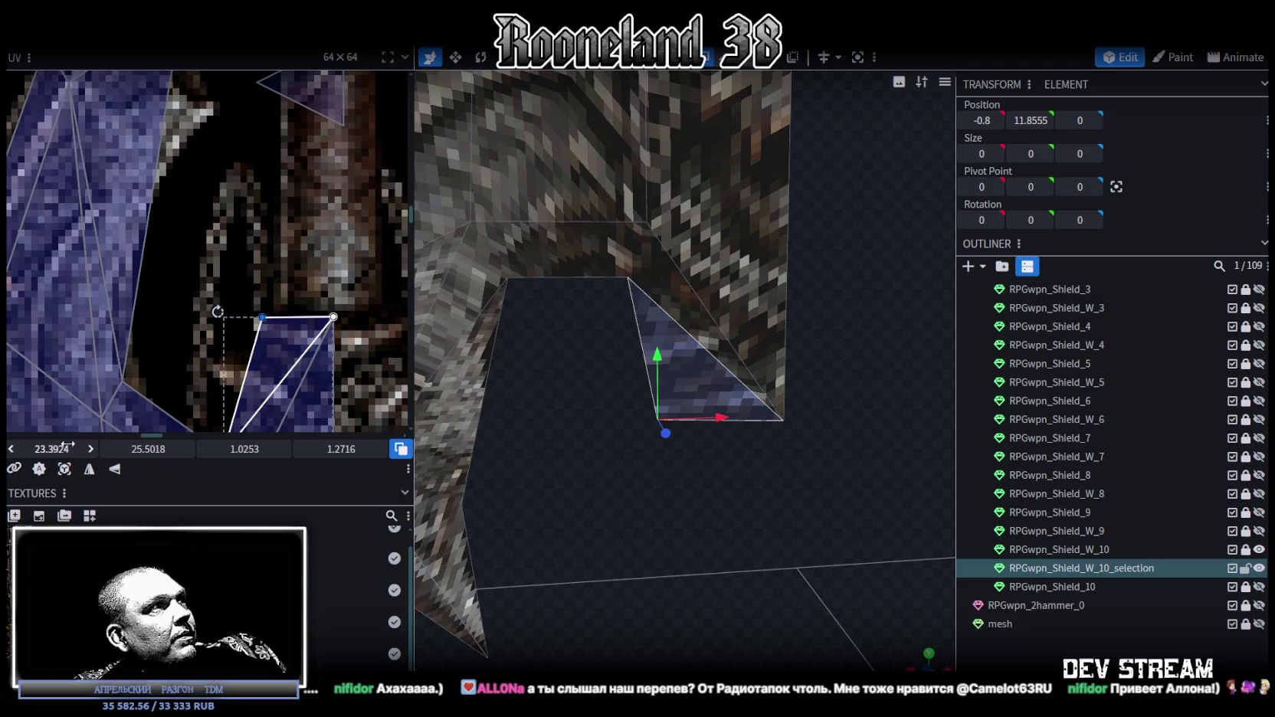
pyautogui.moveTo(262, 317); pyautogui.dragTo(274, 317)
pyautogui.scroll(-3, 84, 317)
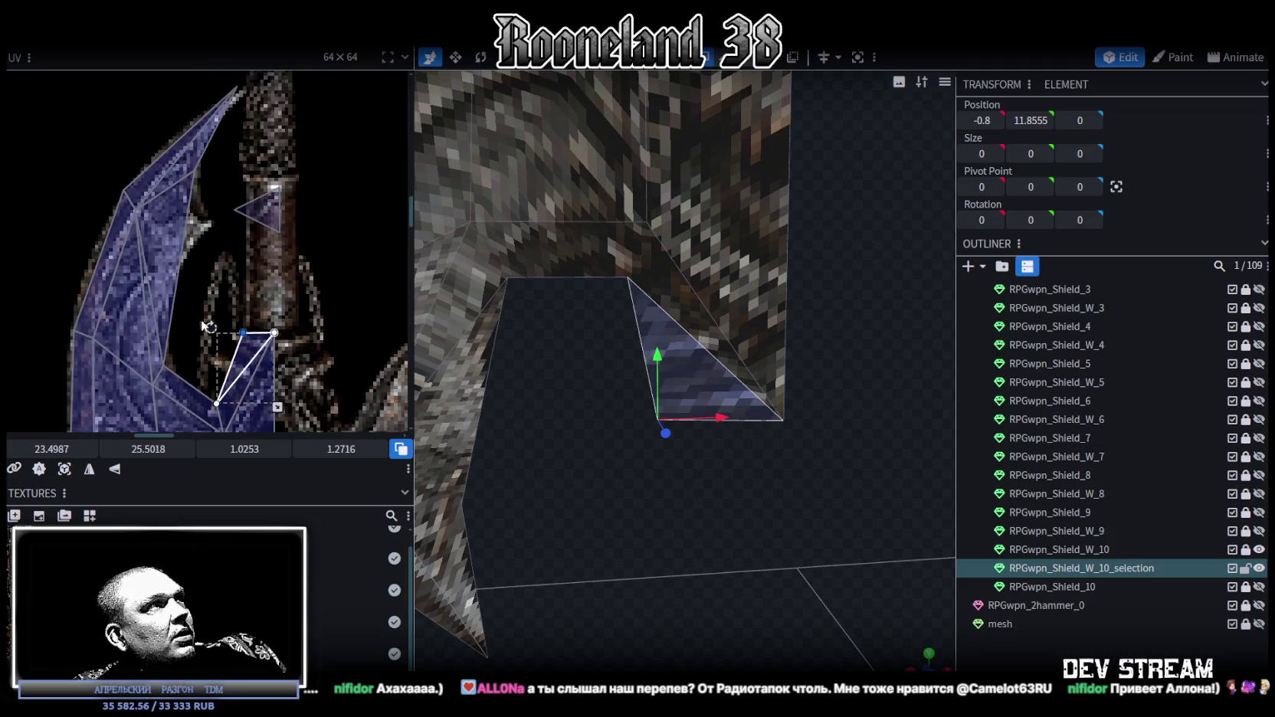
pyautogui.scroll(1, 461, 414)
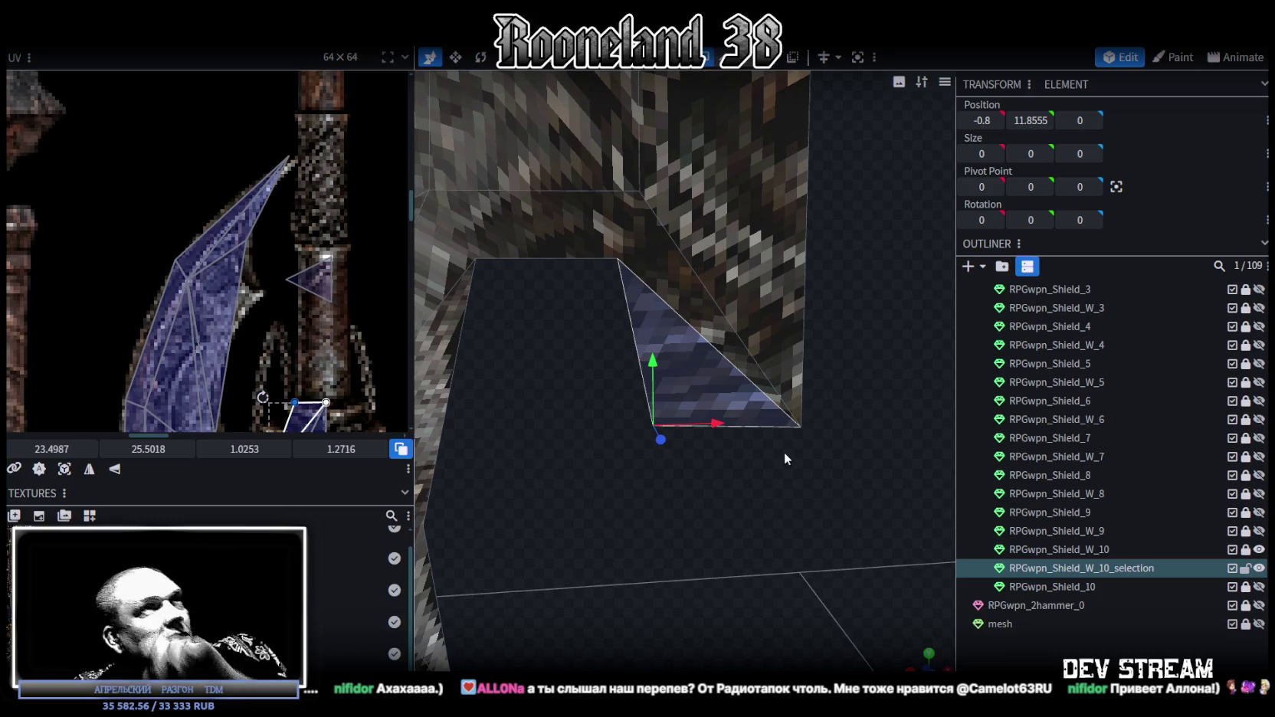
pyautogui.click(736, 58)
pyautogui.scroll(-2, 702, 407)
pyautogui.scroll(-2, 653, 433)
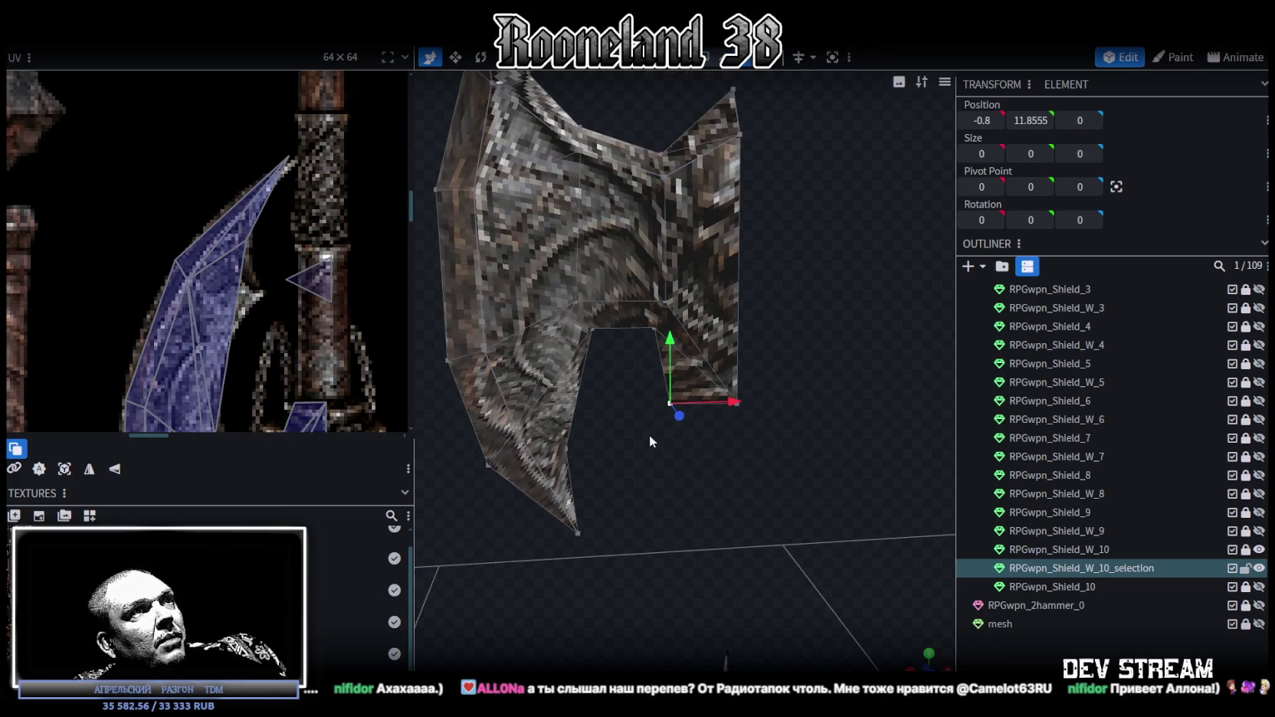
# - Shift the selected notch point slightly right along X
pyautogui.scroll(-3, 275, 357)
pyautogui.scroll(2, 853, 454)
pyautogui.scroll(2, 823, 452)
pyautogui.moveTo(733, 412); pyautogui.dragTo(754, 407)
pyautogui.scroll(-3, 661, 393)
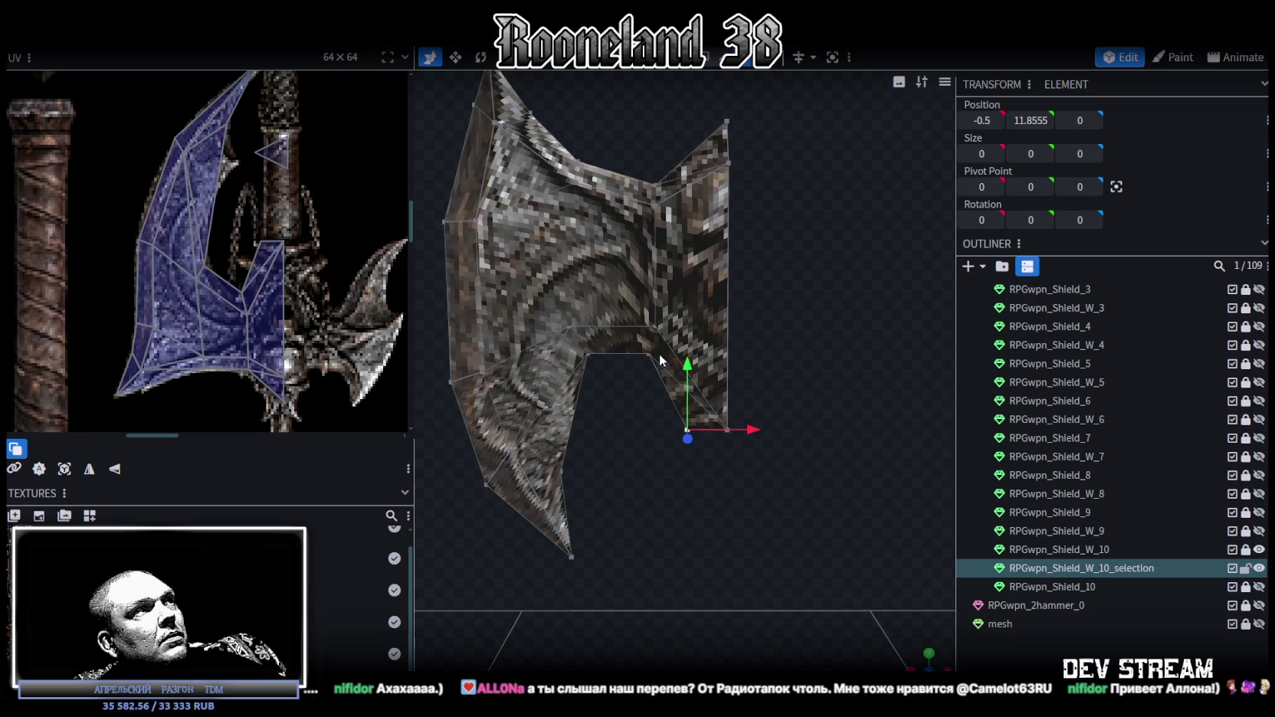
pyautogui.scroll(1, 660, 354)
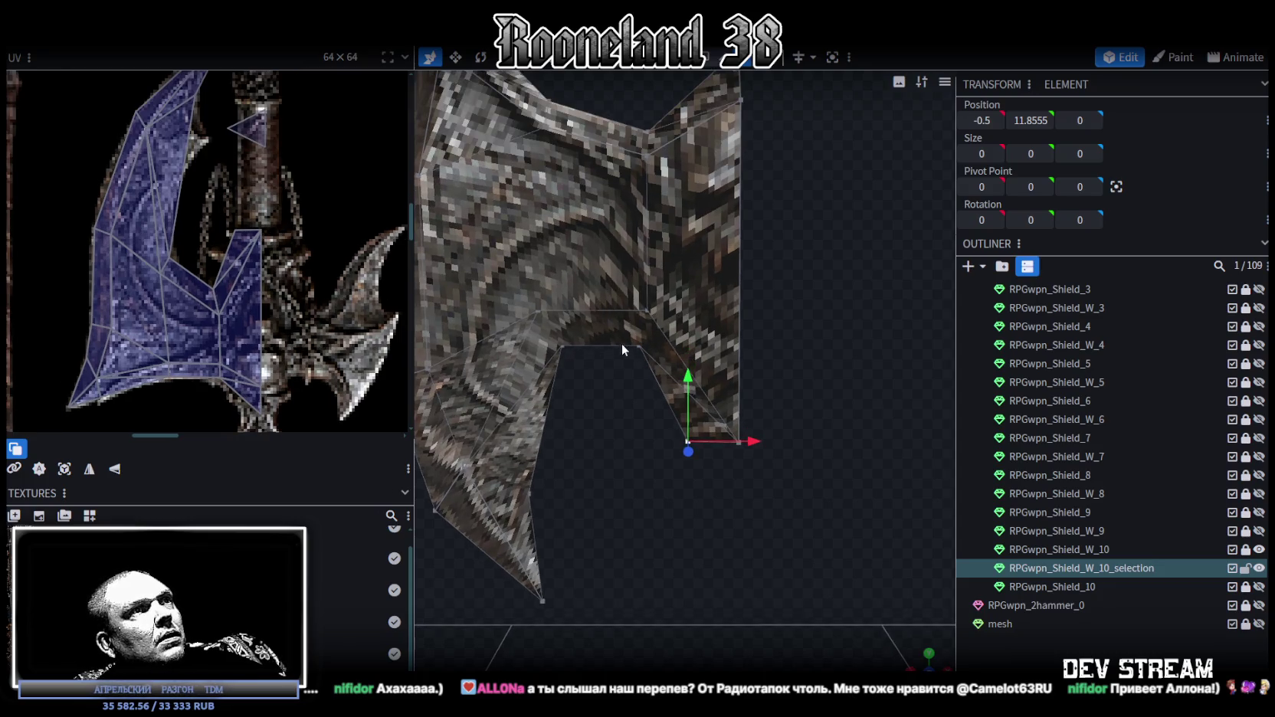
# - Lower a vertex at the top of the blade notch along Y to 11.9925
pyautogui.moveTo(631, 356)
pyautogui.mouseDown()
pyautogui.moveTo(657, 335)
pyautogui.moveTo(691, 348)
pyautogui.mouseUp()
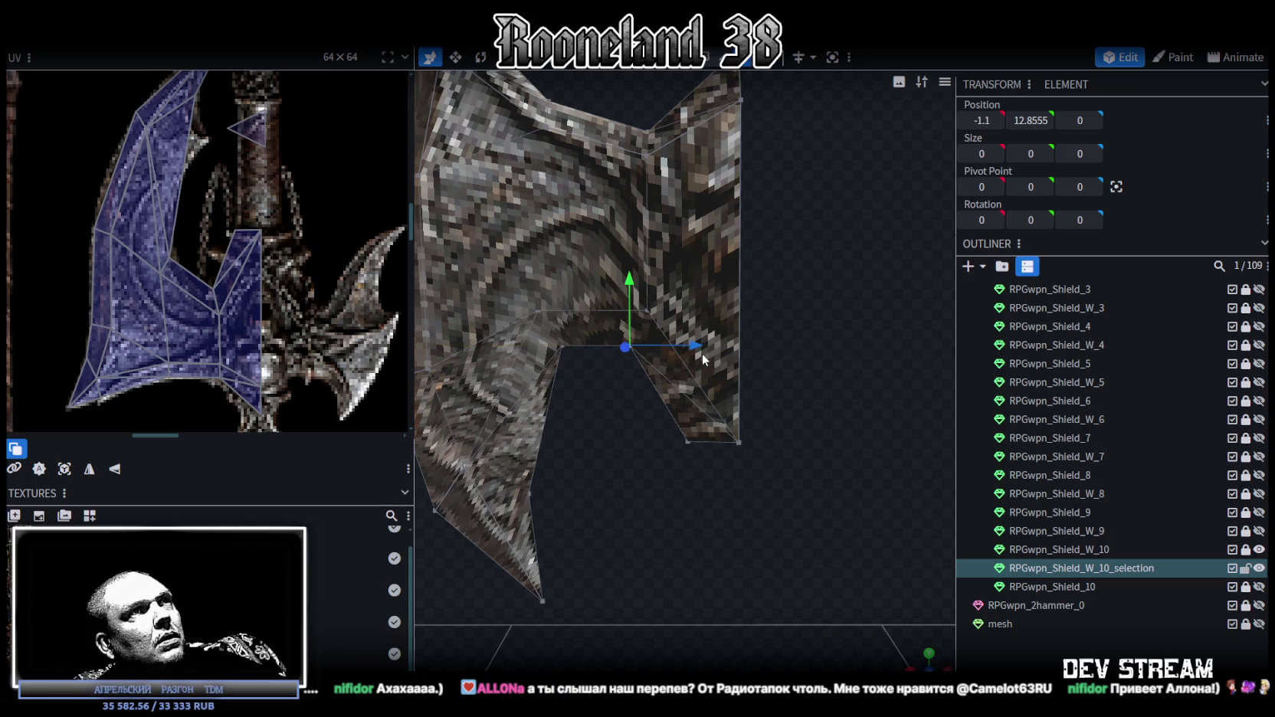
pyautogui.moveTo(702, 354); pyautogui.dragTo(680, 474, button='right')
pyautogui.scroll(-1, 318, 257)
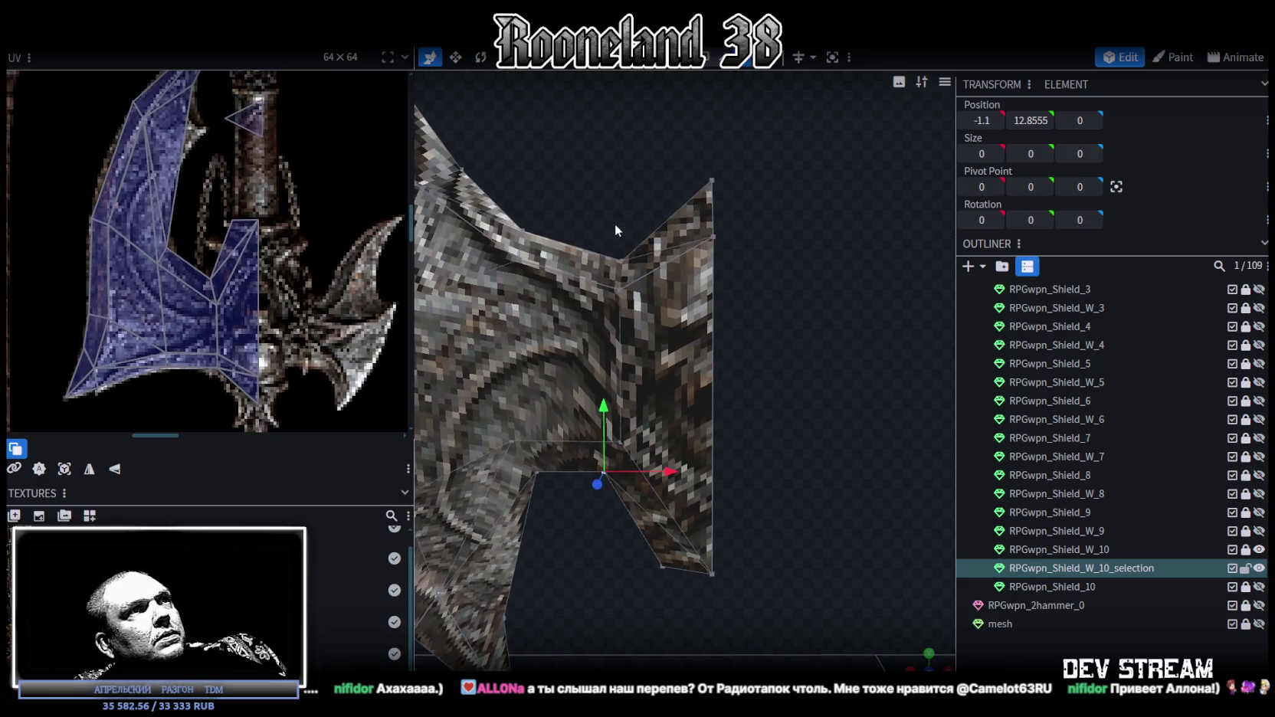
pyautogui.click(661, 294)
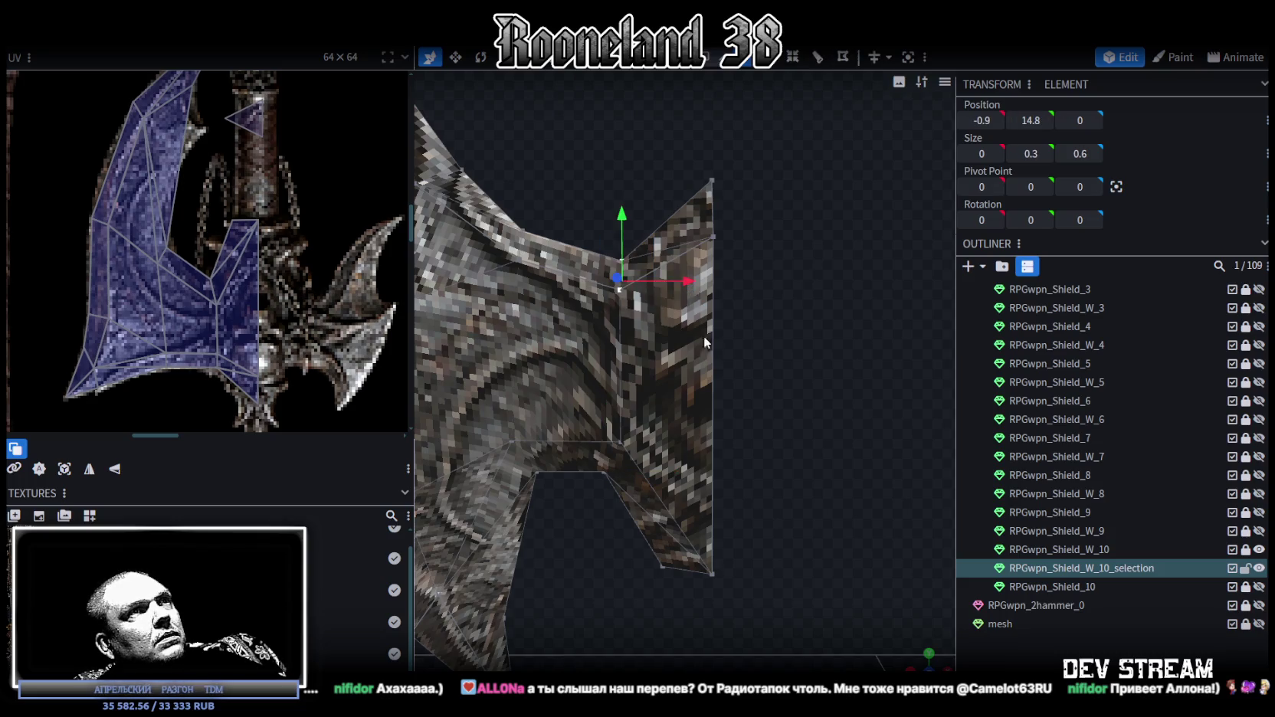
pyautogui.scroll(-3, 736, 383)
pyautogui.moveTo(915, 659)
pyautogui.mouseDown()
pyautogui.moveTo(675, 523)
pyautogui.moveTo(687, 422)
pyautogui.moveTo(709, 374)
pyautogui.mouseUp()
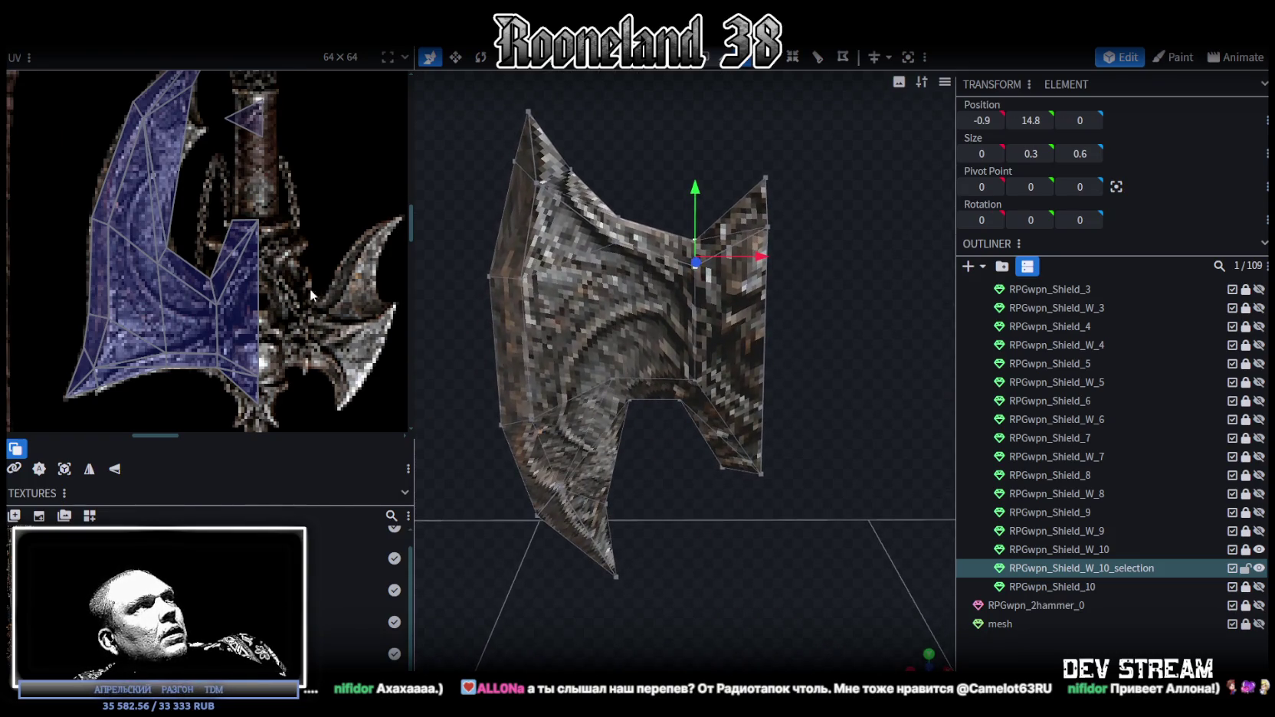
pyautogui.scroll(-1, 287, 291)
pyautogui.scroll(1, 288, 291)
pyautogui.scroll(1, 369, 296)
pyautogui.click(657, 211)
pyautogui.moveTo(648, 205)
pyautogui.mouseDown()
pyautogui.moveTo(643, 221)
pyautogui.moveTo(722, 371)
pyautogui.mouseUp()
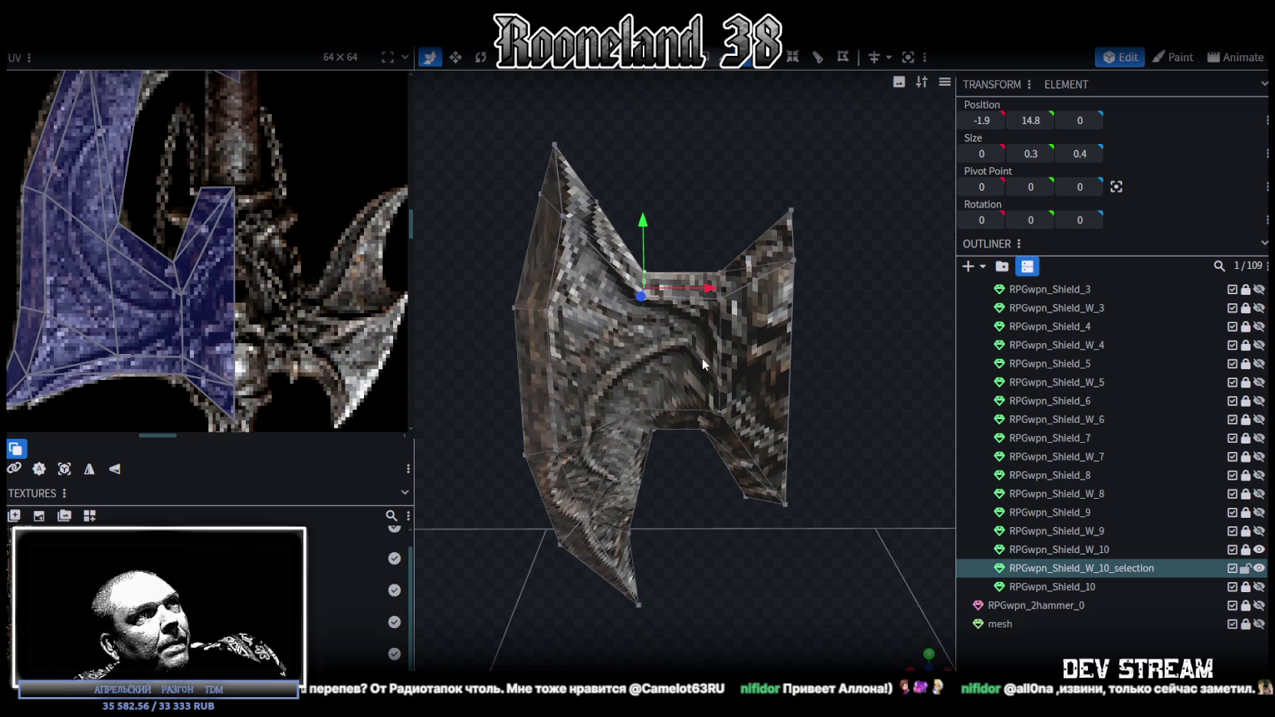
# - Move the notch's inner-edge vertices left to X -0.9 and down along Y
pyautogui.scroll(2, 717, 335)
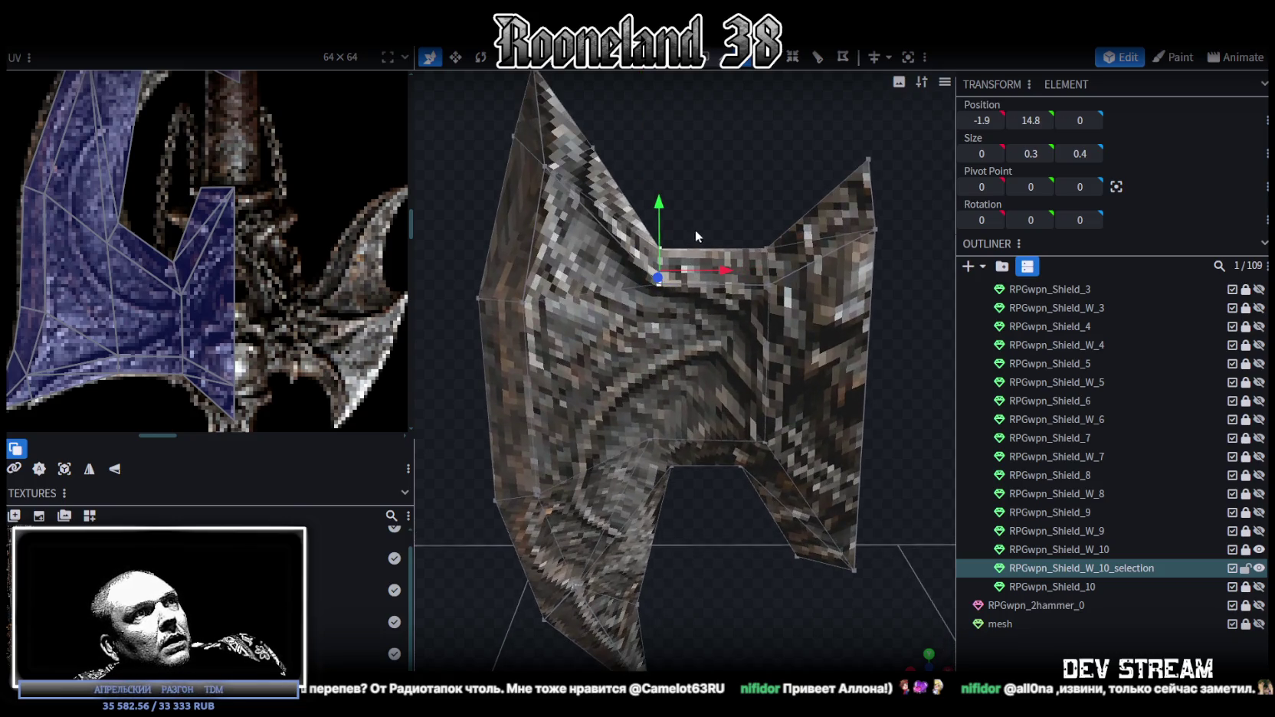
pyautogui.moveTo(703, 222); pyautogui.dragTo(625, 460)
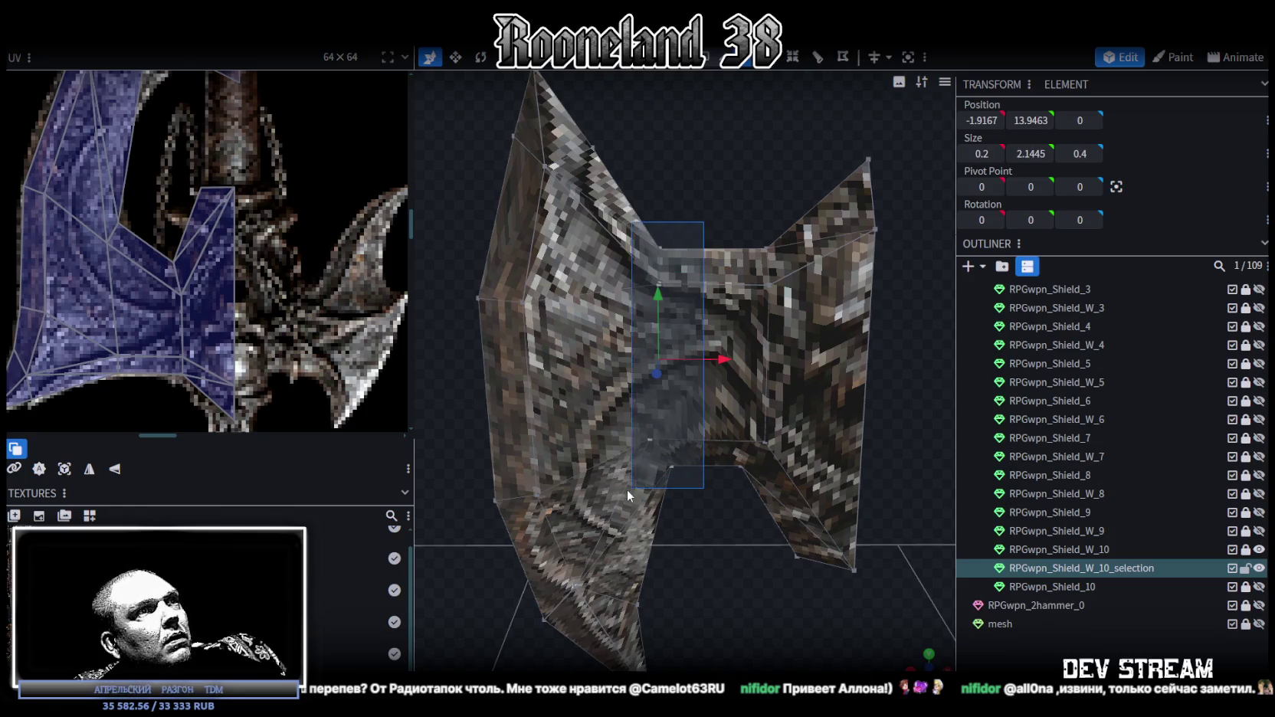
pyautogui.moveTo(730, 366); pyautogui.dragTo(698, 451)
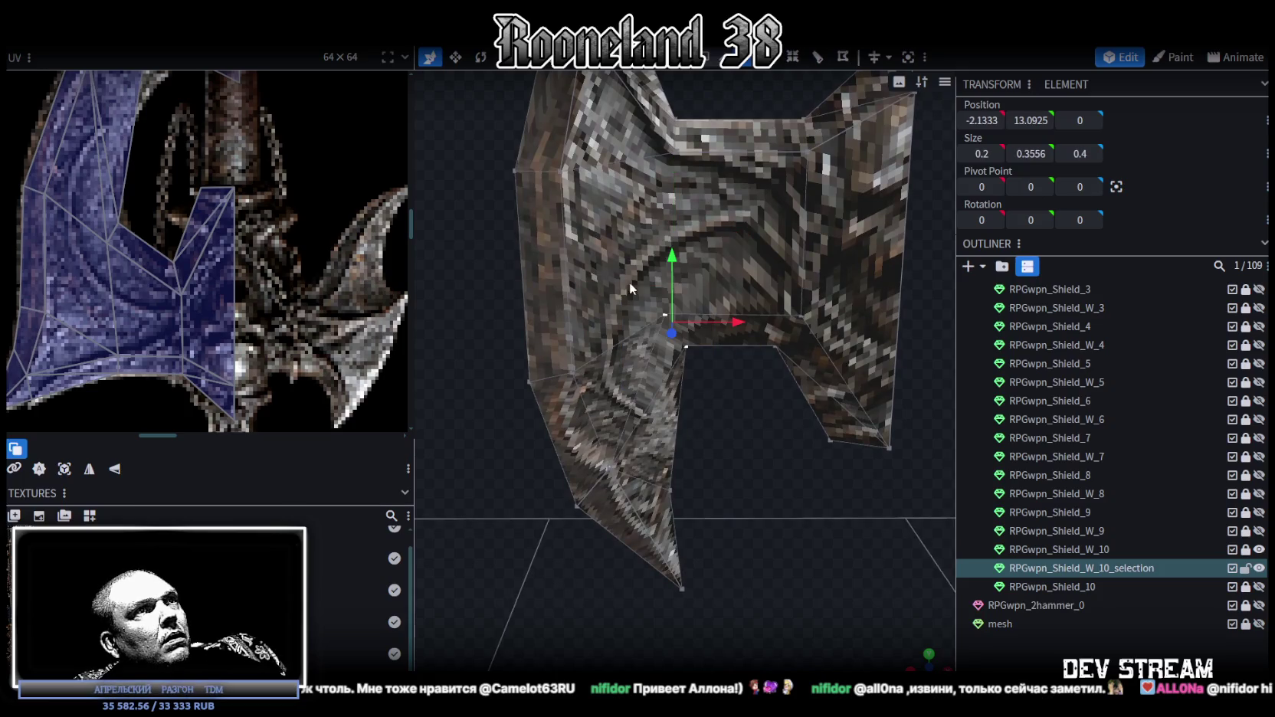
pyautogui.moveTo(672, 260)
pyautogui.mouseDown()
pyautogui.moveTo(678, 362)
pyautogui.moveTo(762, 482)
pyautogui.moveTo(718, 459)
pyautogui.moveTo(714, 418)
pyautogui.moveTo(760, 389)
pyautogui.mouseUp()
pyautogui.click(686, 383)
pyautogui.scroll(3, 674, 452)
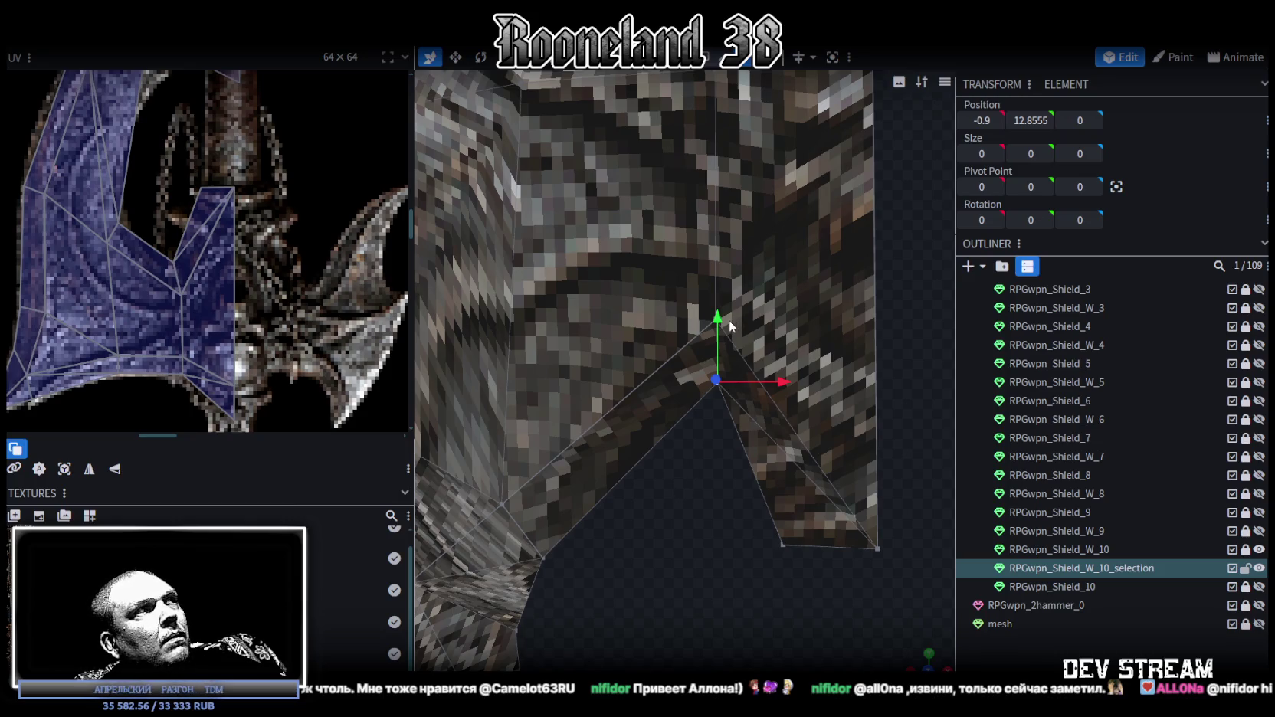
# - Move the notch corner vertex to X -1.1, then settle it at X -1 (Y 12.8555, Z 0)
pyautogui.moveTo(792, 381); pyautogui.dragTo(757, 378)
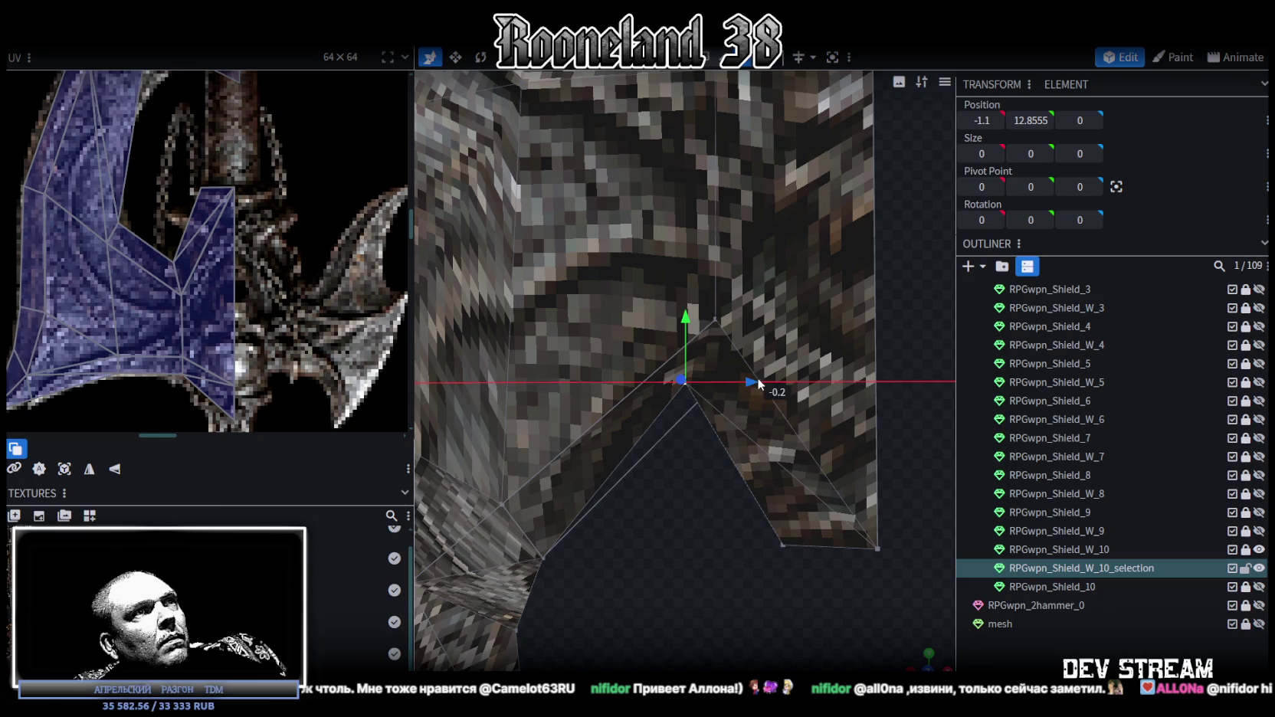
pyautogui.scroll(-5, 607, 515)
pyautogui.scroll(-2, 691, 481)
pyautogui.moveTo(715, 502)
pyautogui.mouseDown()
pyautogui.moveTo(665, 453)
pyautogui.moveTo(690, 488)
pyautogui.moveTo(703, 486)
pyautogui.mouseUp()
pyautogui.moveTo(812, 353); pyautogui.dragTo(818, 354)
pyautogui.moveTo(739, 417)
pyautogui.mouseDown()
pyautogui.moveTo(751, 487)
pyautogui.moveTo(740, 479)
pyautogui.mouseUp()
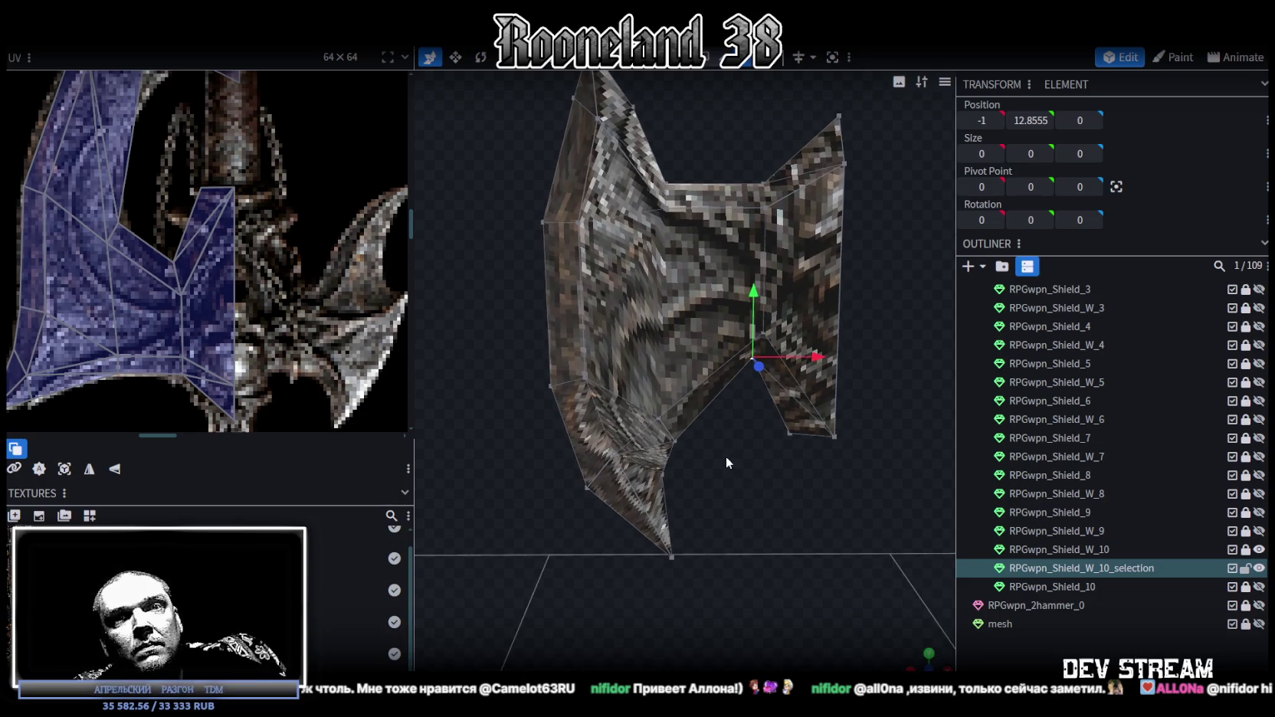
pyautogui.moveTo(724, 454)
pyautogui.mouseDown()
pyautogui.moveTo(715, 440)
pyautogui.moveTo(688, 455)
pyautogui.moveTo(690, 438)
pyautogui.mouseUp()
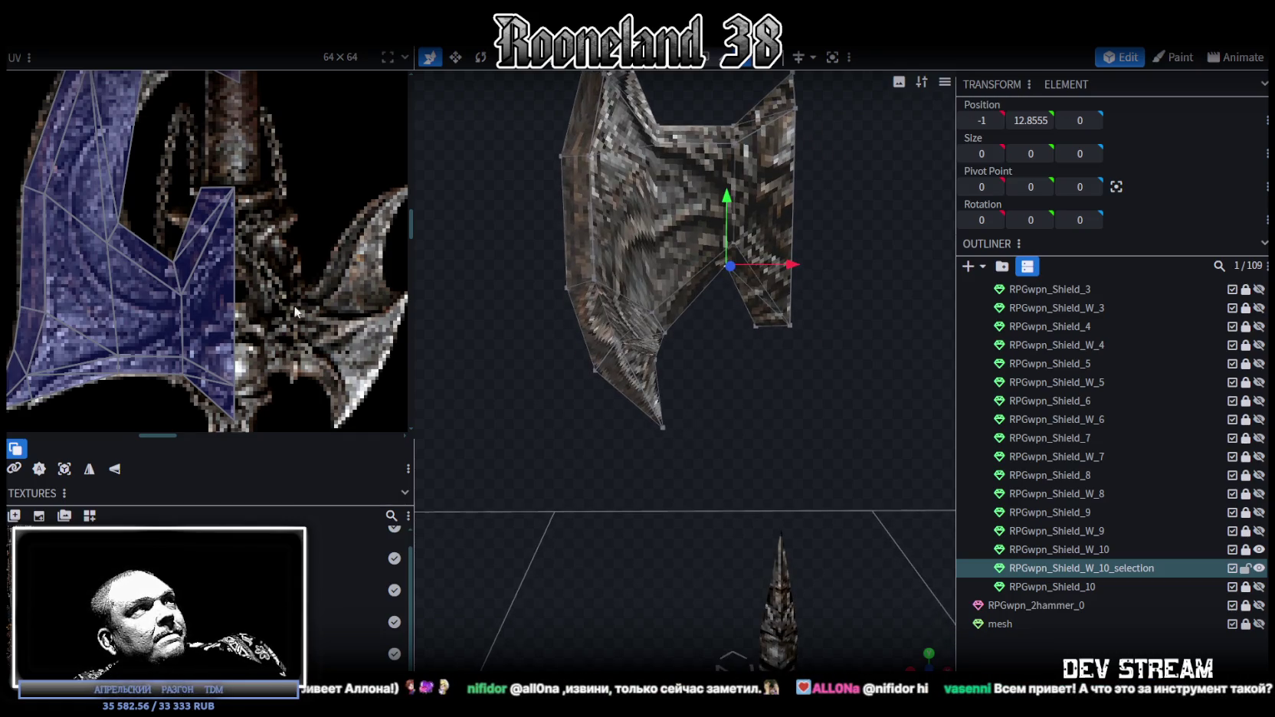
pyautogui.scroll(-2, 315, 312)
pyautogui.moveTo(622, 405)
pyautogui.mouseDown()
pyautogui.moveTo(677, 414)
pyautogui.moveTo(706, 360)
pyautogui.moveTo(709, 441)
pyautogui.moveTo(728, 434)
pyautogui.mouseUp()
pyautogui.scroll(3, 674, 354)
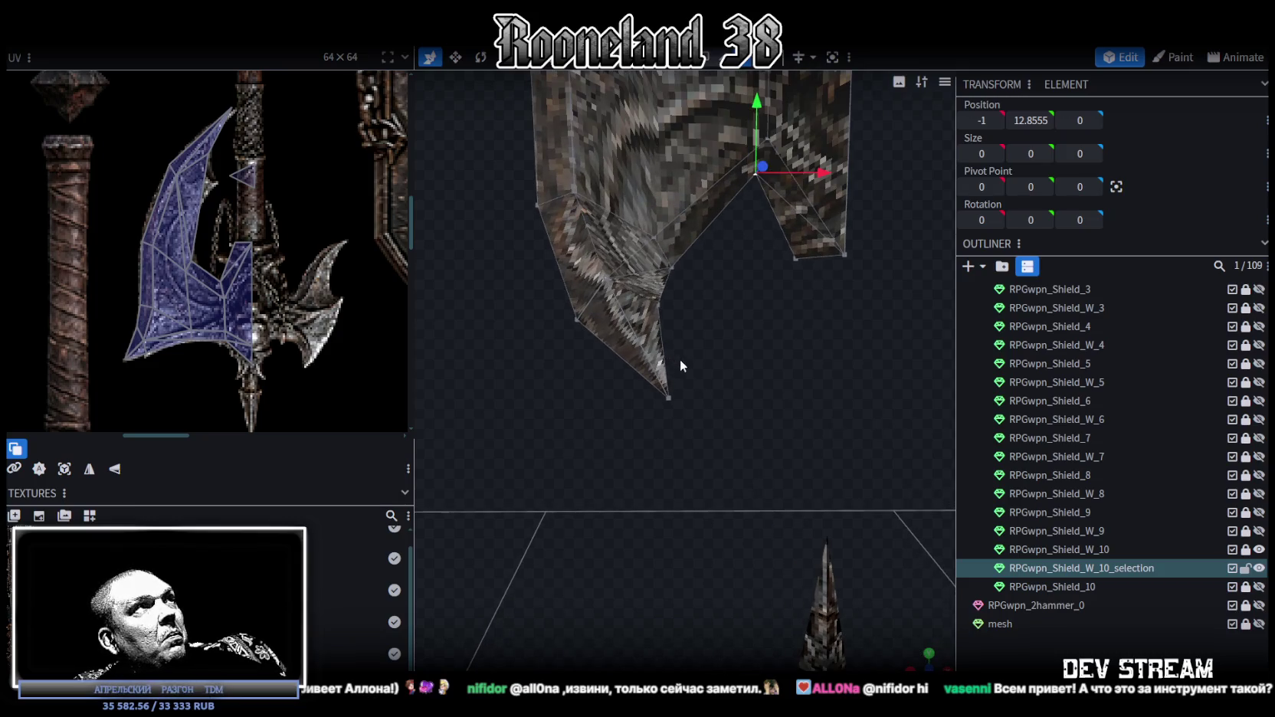
# - Lower the selected blade vertices along Y, bringing a lower notch point to 10.658
pyautogui.click(662, 391)
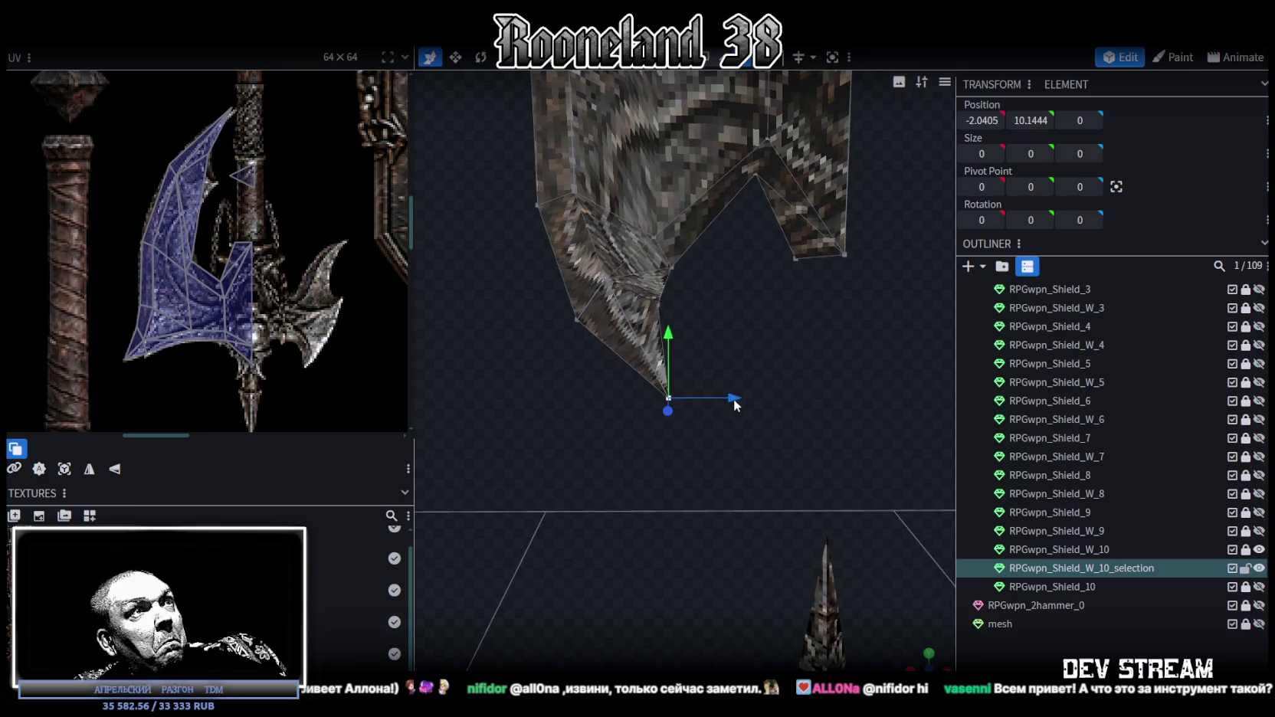
pyautogui.keyDown('shift'); pyautogui.click(576, 320); pyautogui.keyUp('shift')
pyautogui.moveTo(606, 246); pyautogui.dragTo(617, 295)
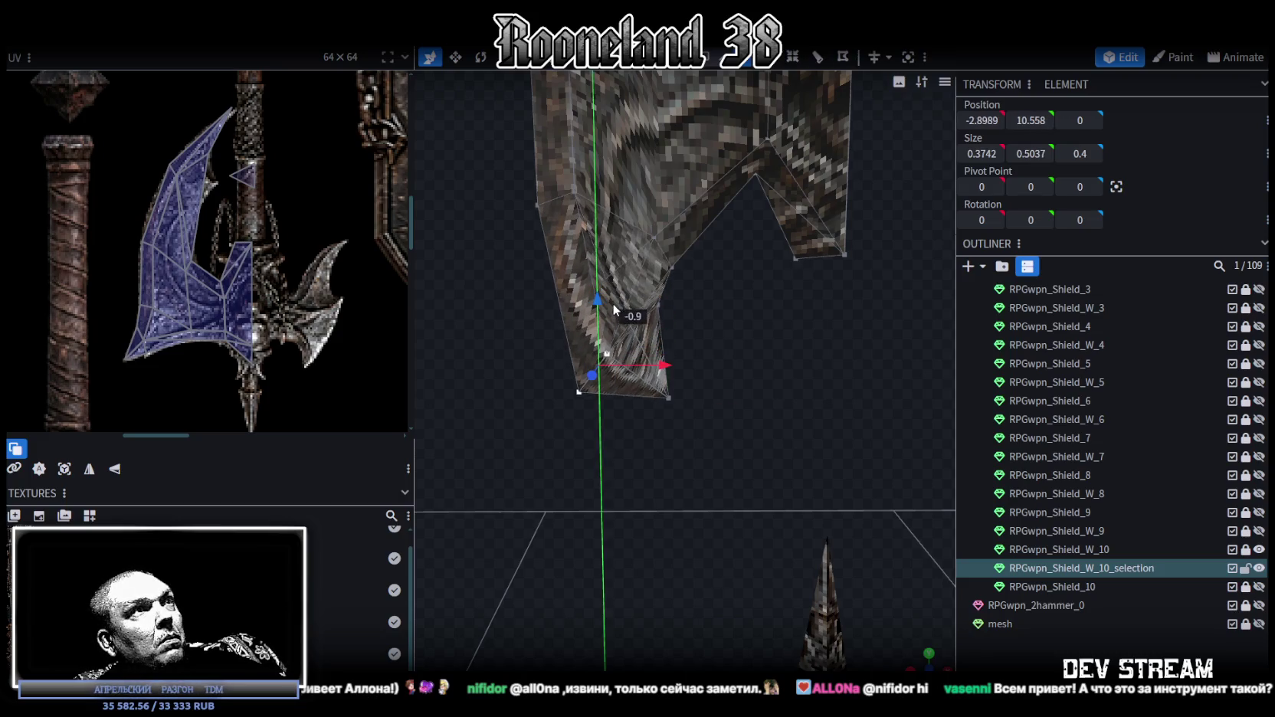
pyautogui.moveTo(616, 293); pyautogui.dragTo(621, 306)
pyautogui.moveTo(734, 379)
pyautogui.mouseDown()
pyautogui.moveTo(719, 335)
pyautogui.moveTo(738, 576)
pyautogui.mouseUp()
pyautogui.scroll(3, 597, 359)
pyautogui.moveTo(598, 359); pyautogui.dragTo(632, 449, button='right')
# - Shift the blade's top tip vertices left and down to Y 15.4933
pyautogui.moveTo(572, 215)
pyautogui.mouseDown()
pyautogui.moveTo(725, 343)
pyautogui.moveTo(690, 315)
pyautogui.moveTo(678, 320)
pyautogui.mouseUp()
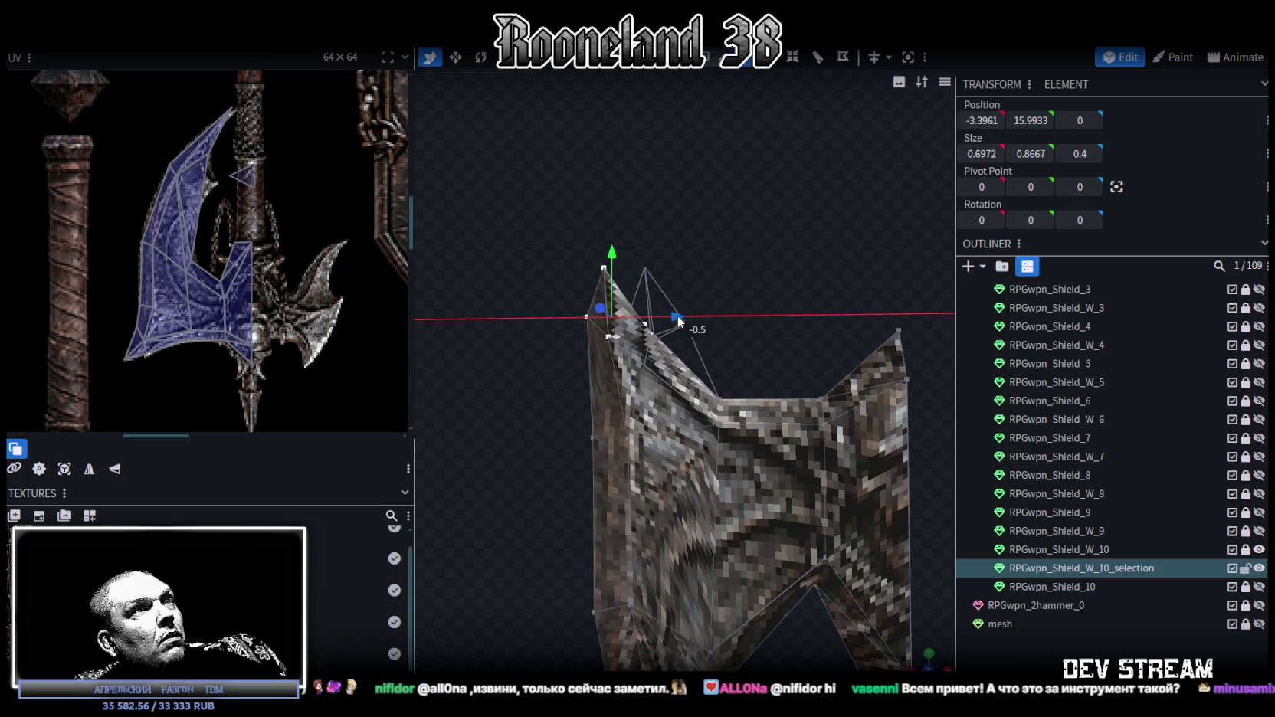
pyautogui.moveTo(613, 256); pyautogui.dragTo(623, 298)
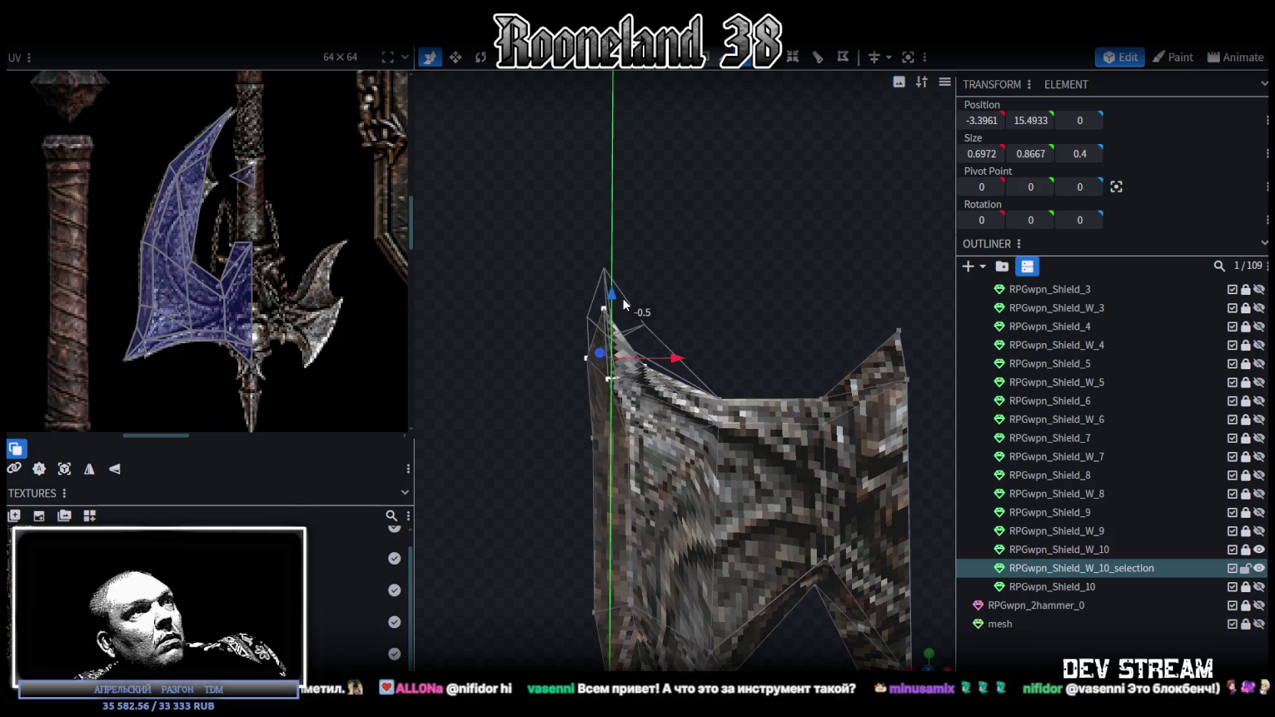
pyautogui.scroll(2, 673, 406)
pyautogui.scroll(2, 713, 395)
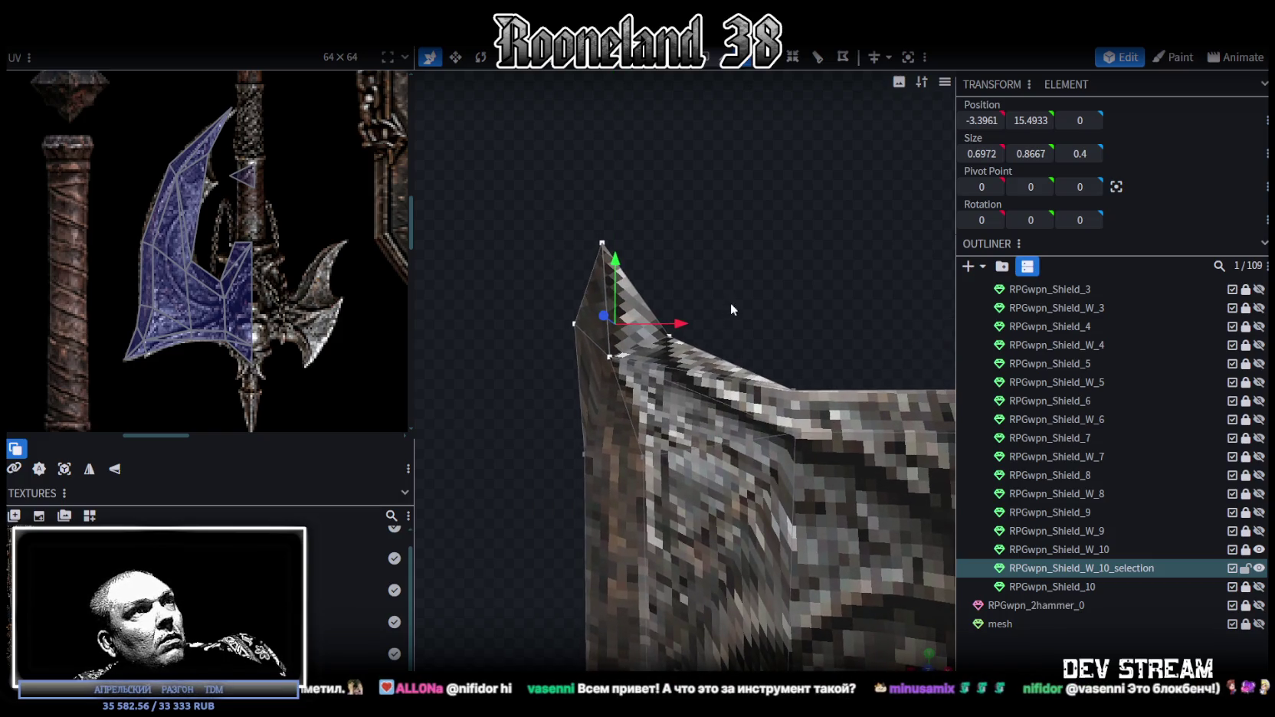
# - Raise a vertex beside the tip, then shift the tip vertices left and slightly down
pyautogui.click(669, 334)
pyautogui.moveTo(669, 276); pyautogui.dragTo(665, 253)
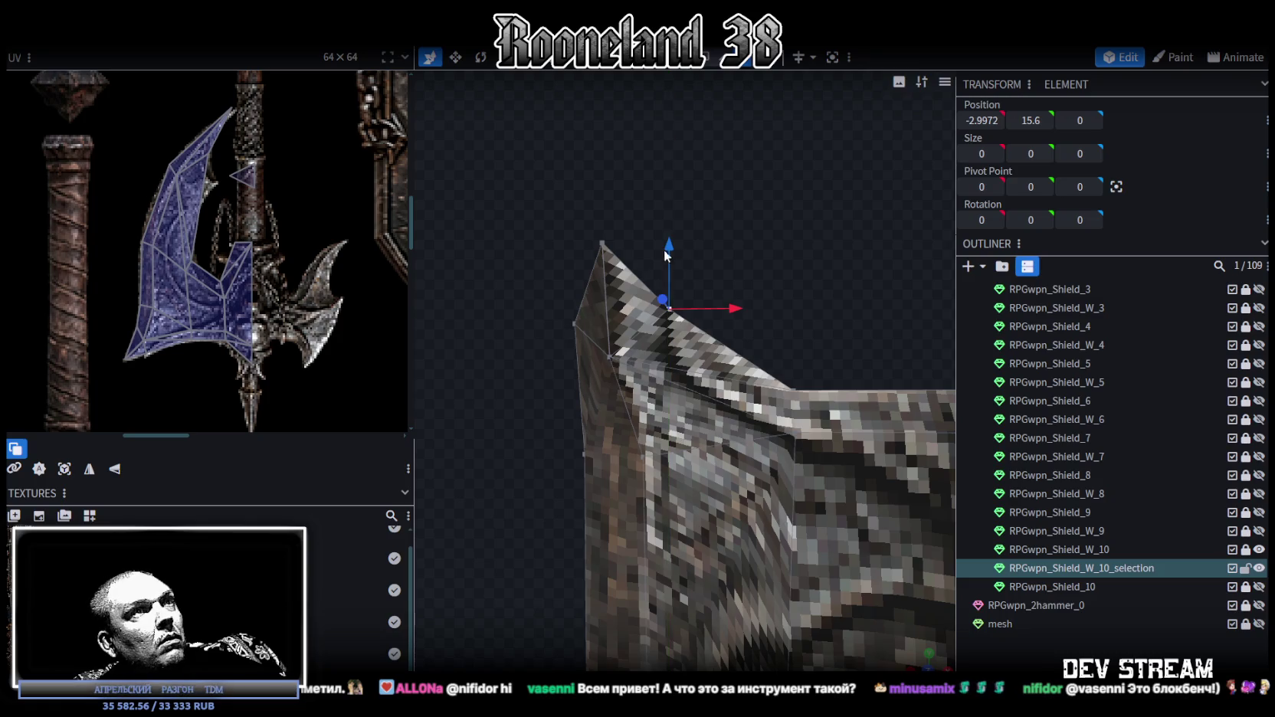
pyautogui.moveTo(616, 222); pyautogui.dragTo(664, 240, button='right')
pyautogui.moveTo(608, 227); pyautogui.dragTo(662, 271)
pyautogui.moveTo(564, 237); pyautogui.dragTo(662, 355)
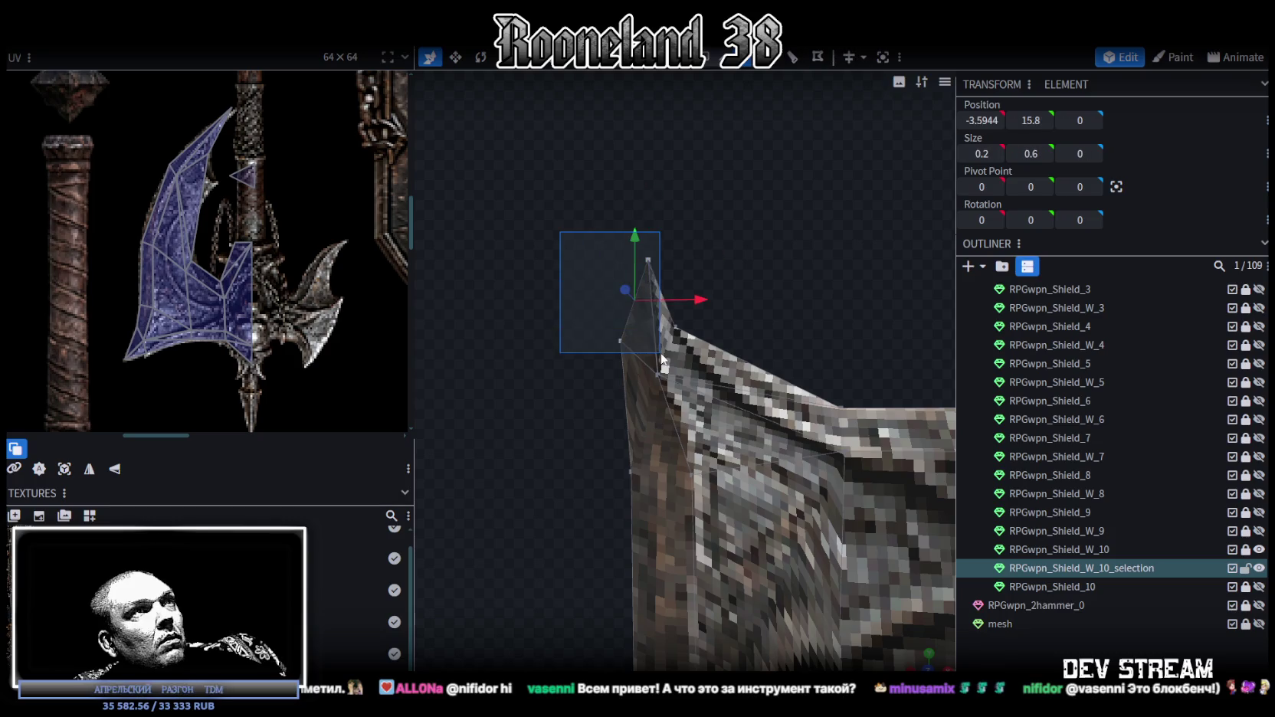
pyautogui.moveTo(700, 299); pyautogui.dragTo(617, 302)
pyautogui.moveTo(556, 236); pyautogui.dragTo(555, 252)
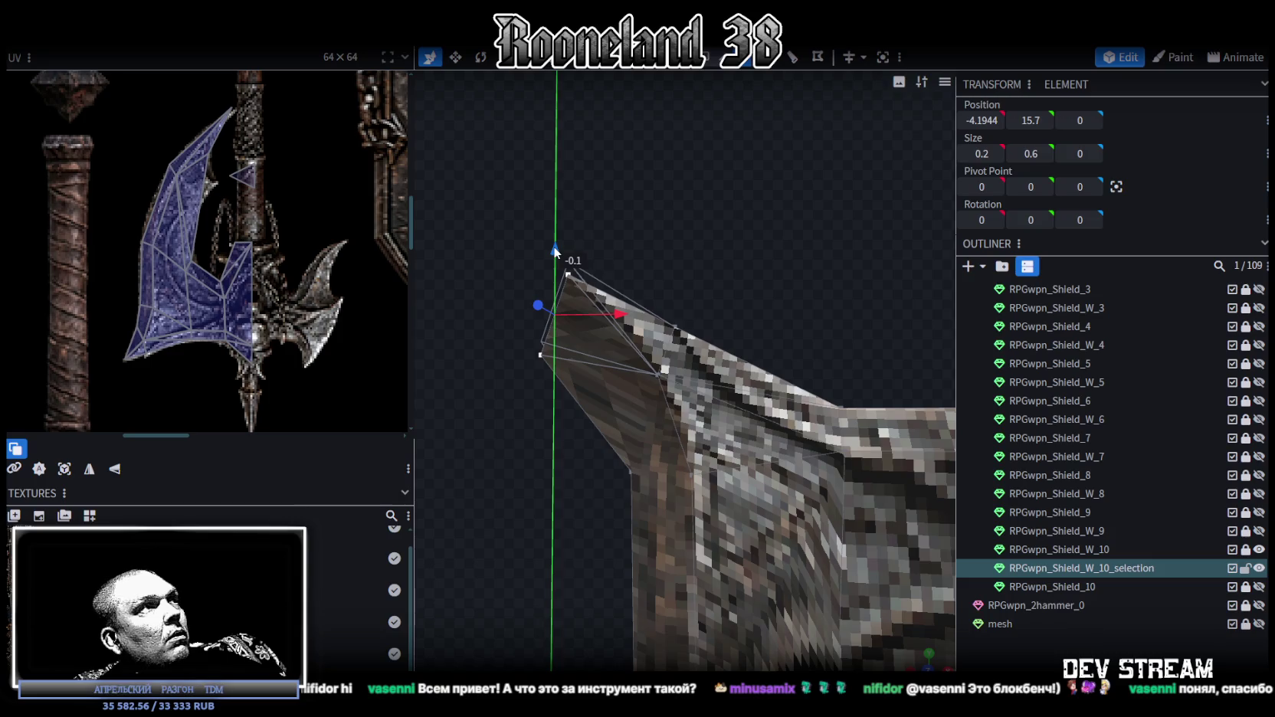
# - Nudge individual tip vertices to sharpen the spike, leaving the tip at X -4.3944, Y 15.8
pyautogui.moveTo(516, 378)
pyautogui.mouseDown()
pyautogui.moveTo(591, 338)
pyautogui.moveTo(669, 366)
pyautogui.mouseUp()
pyautogui.moveTo(603, 293); pyautogui.dragTo(605, 342)
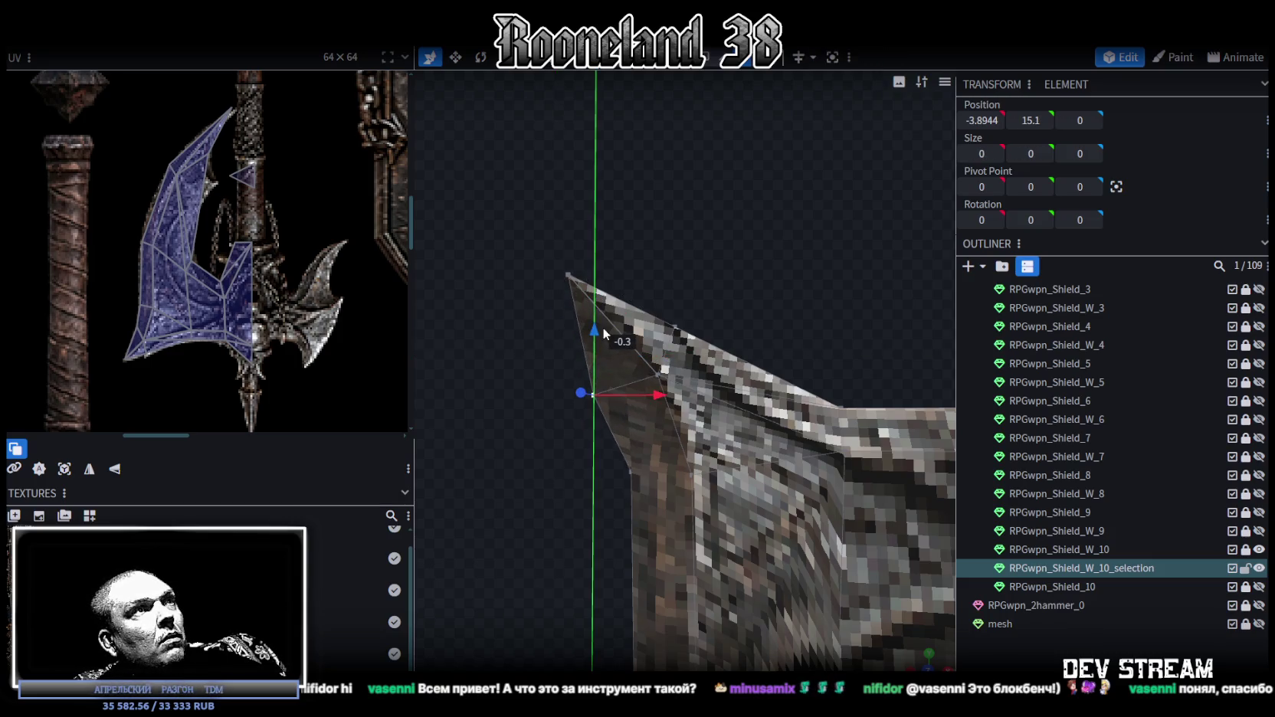
pyautogui.moveTo(657, 408); pyautogui.dragTo(687, 414)
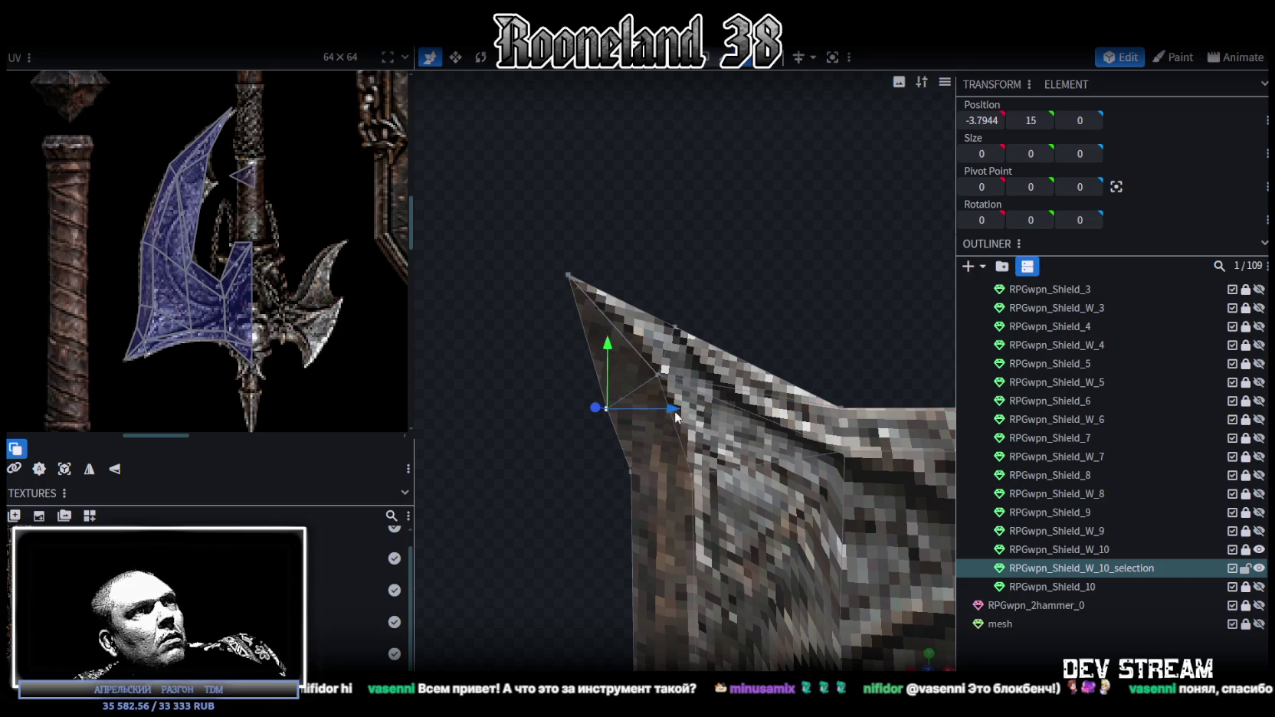
pyautogui.moveTo(593, 465); pyautogui.dragTo(623, 396, button='right')
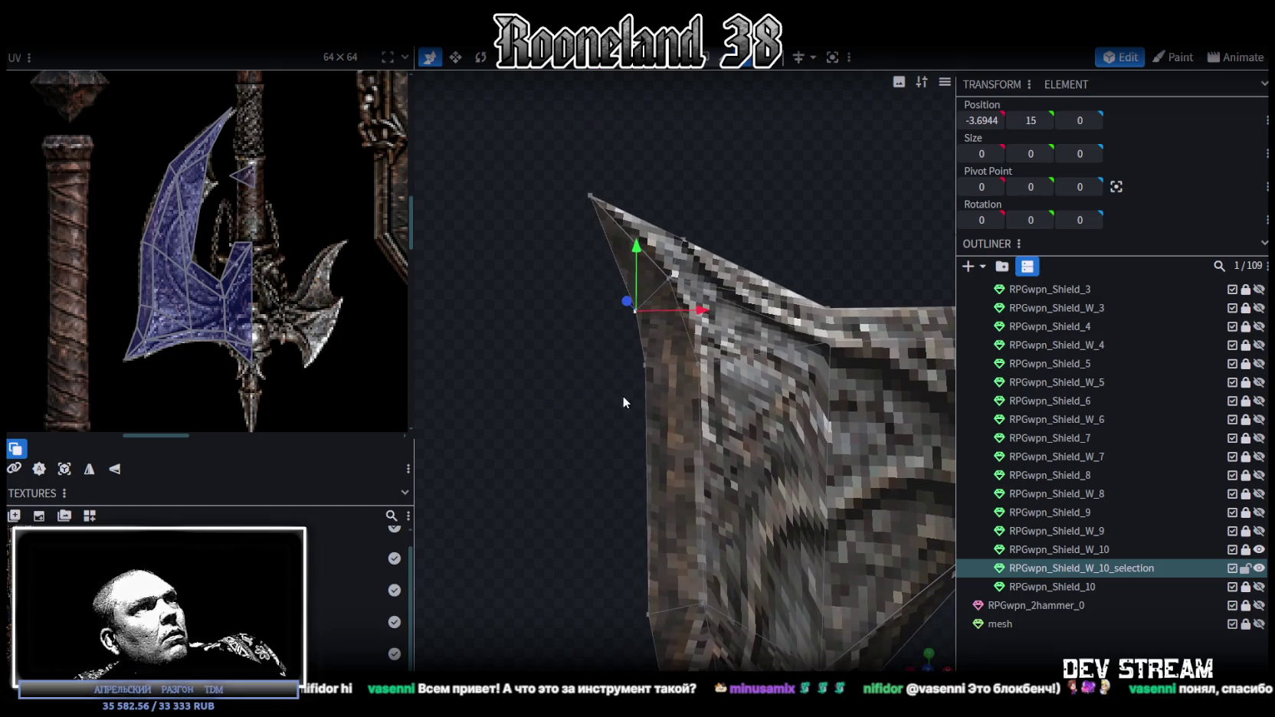
pyautogui.moveTo(612, 398); pyautogui.dragTo(732, 342)
pyautogui.moveTo(682, 302); pyautogui.dragTo(685, 386)
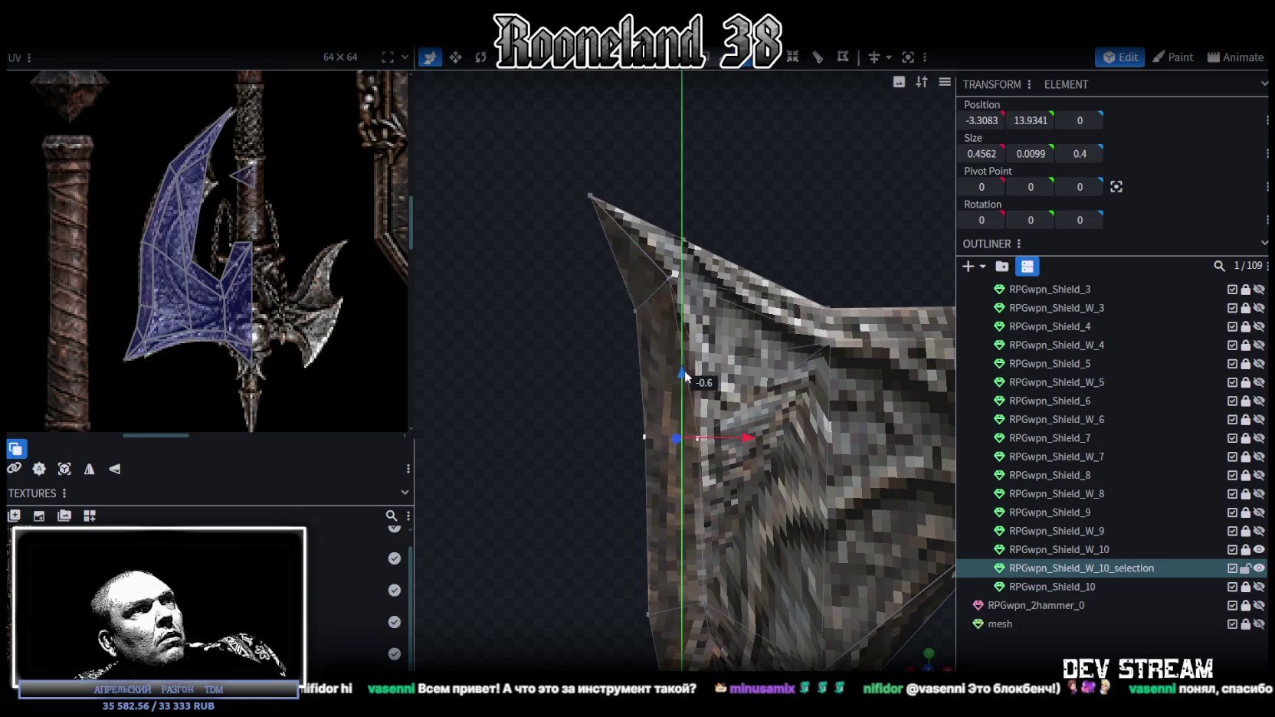
pyautogui.moveTo(575, 236); pyautogui.dragTo(574, 314)
pyautogui.moveTo(532, 125); pyautogui.dragTo(725, 296)
pyautogui.moveTo(701, 235); pyautogui.dragTo(661, 239)
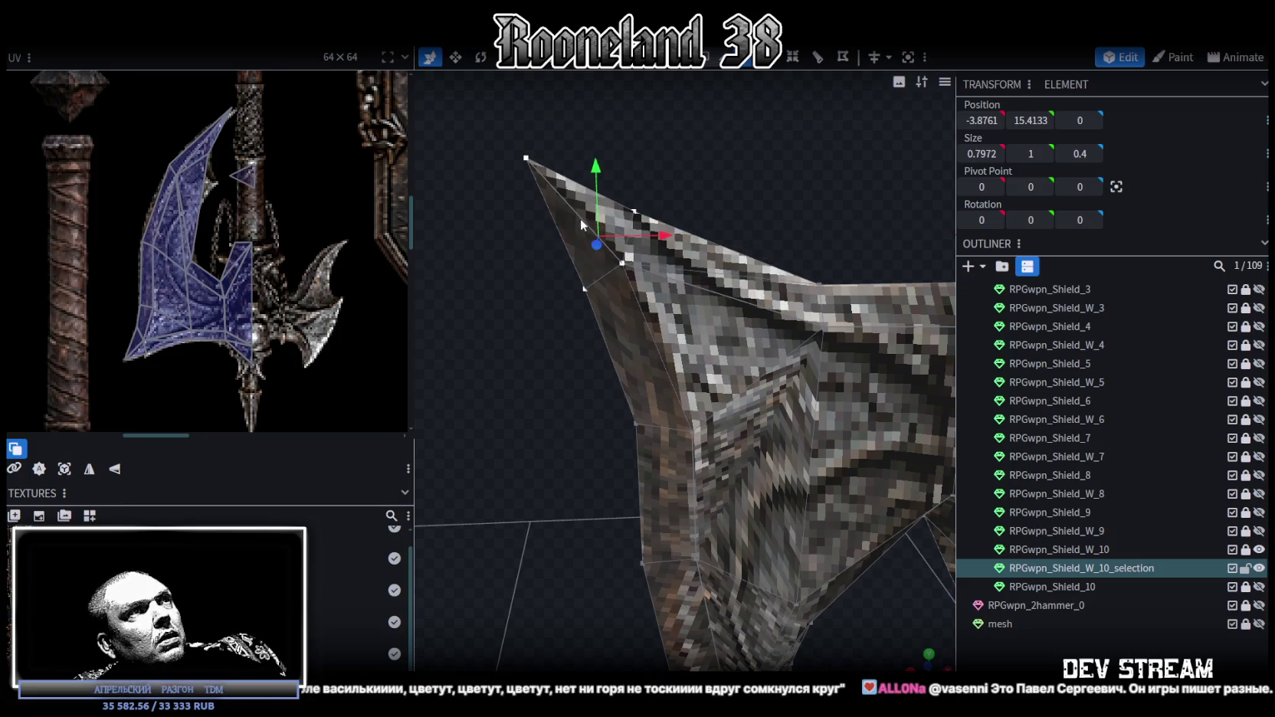
pyautogui.moveTo(499, 137); pyautogui.dragTo(527, 158)
pyautogui.moveTo(542, 117)
pyautogui.mouseDown(button='middle')
pyautogui.moveTo(607, 480)
pyautogui.moveTo(607, 440)
pyautogui.mouseUp(button='middle')
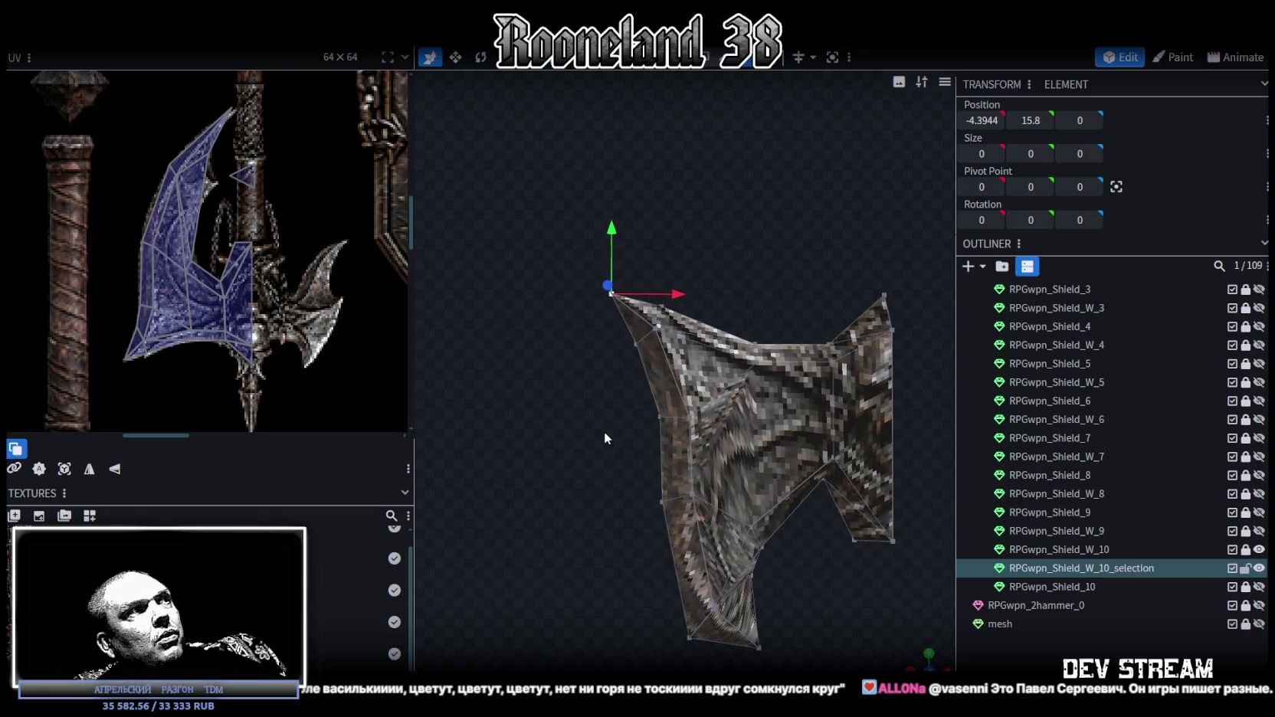
# - Adjust the vertex under the tip and shift the nearby tip vertices by 0.2
pyautogui.scroll(5, 607, 437)
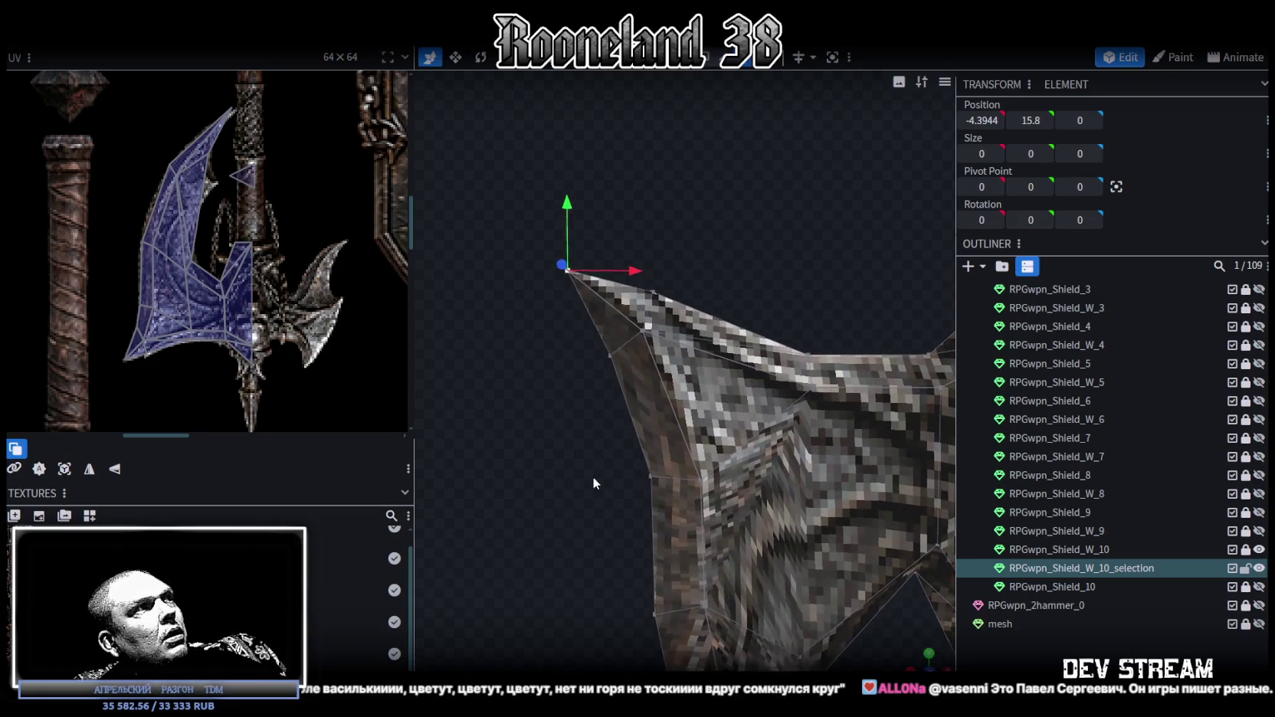
pyautogui.scroll(3, 597, 421)
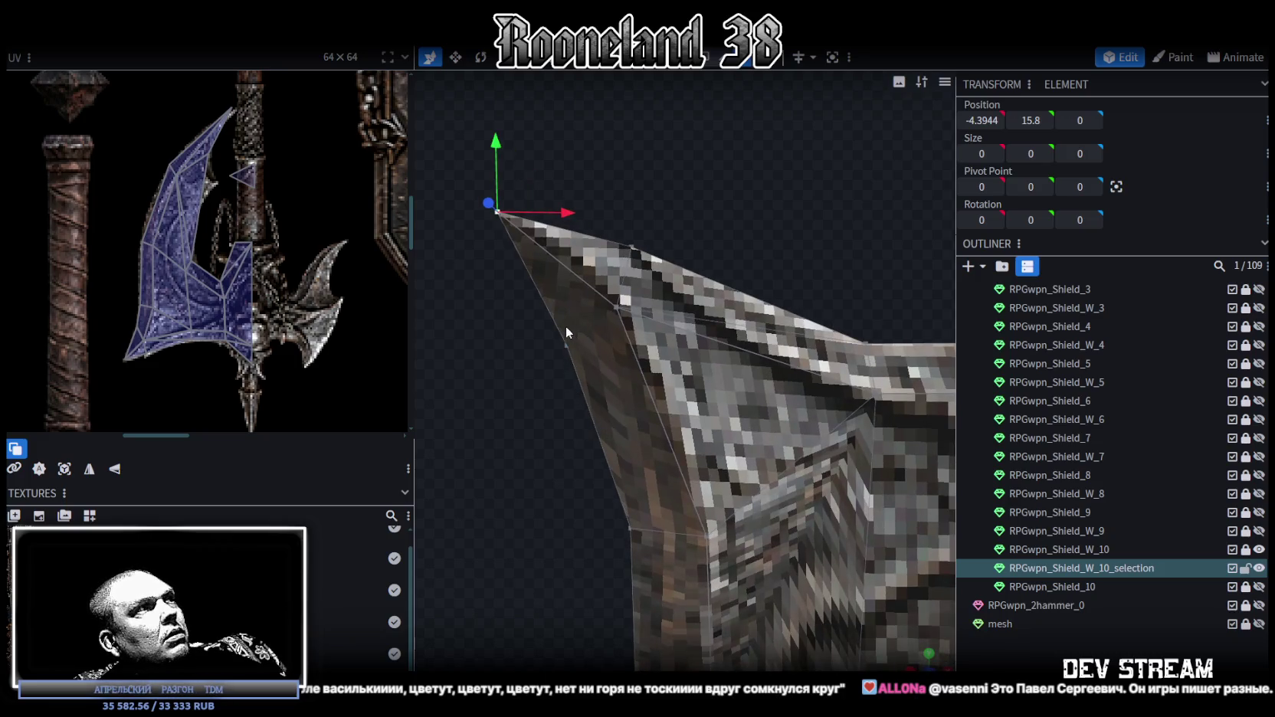
pyautogui.moveTo(557, 344)
pyautogui.mouseDown()
pyautogui.moveTo(607, 321)
pyautogui.moveTo(574, 330)
pyautogui.mouseUp()
pyautogui.click(566, 345)
pyautogui.moveTo(642, 376); pyautogui.dragTo(660, 363)
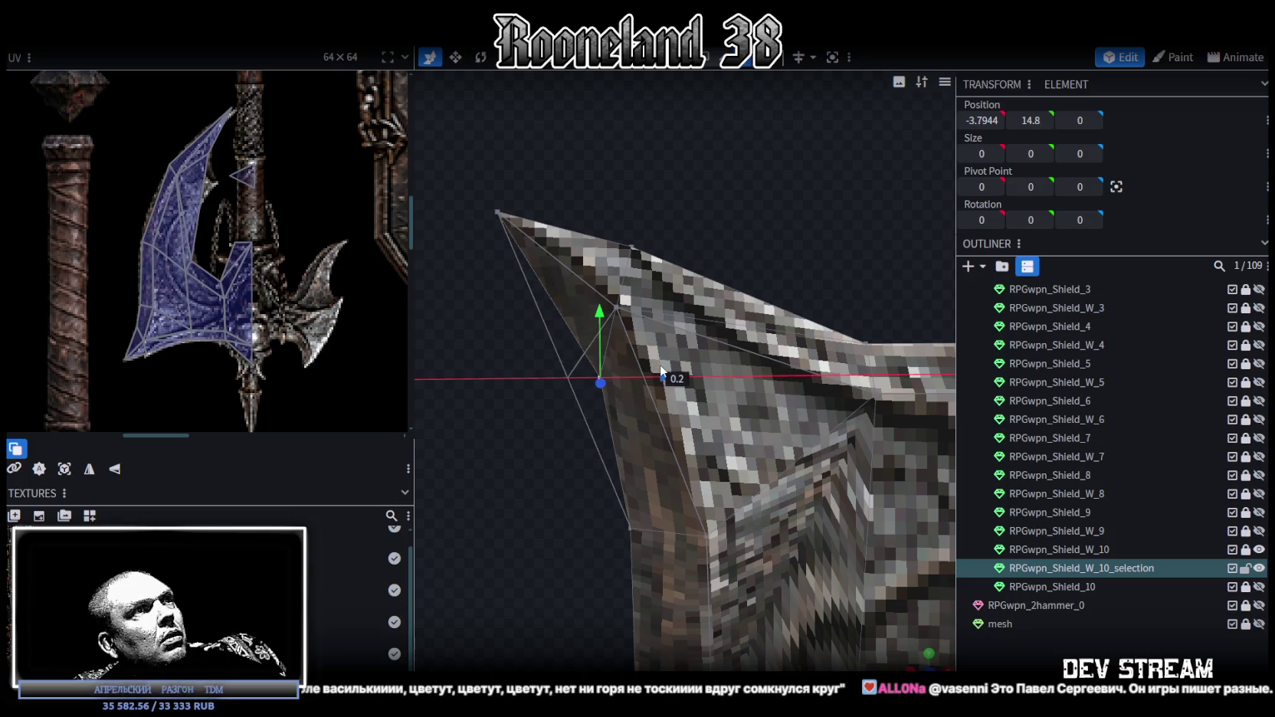
pyautogui.moveTo(600, 314); pyautogui.dragTo(601, 303)
pyautogui.moveTo(661, 352)
pyautogui.mouseDown(button='middle')
pyautogui.moveTo(653, 505)
pyautogui.moveTo(674, 347)
pyautogui.moveTo(635, 381)
pyautogui.moveTo(649, 381)
pyautogui.moveTo(631, 455)
pyautogui.moveTo(652, 472)
pyautogui.moveTo(555, 152)
pyautogui.mouseUp(button='middle')
pyautogui.moveTo(508, 115); pyautogui.dragTo(674, 249)
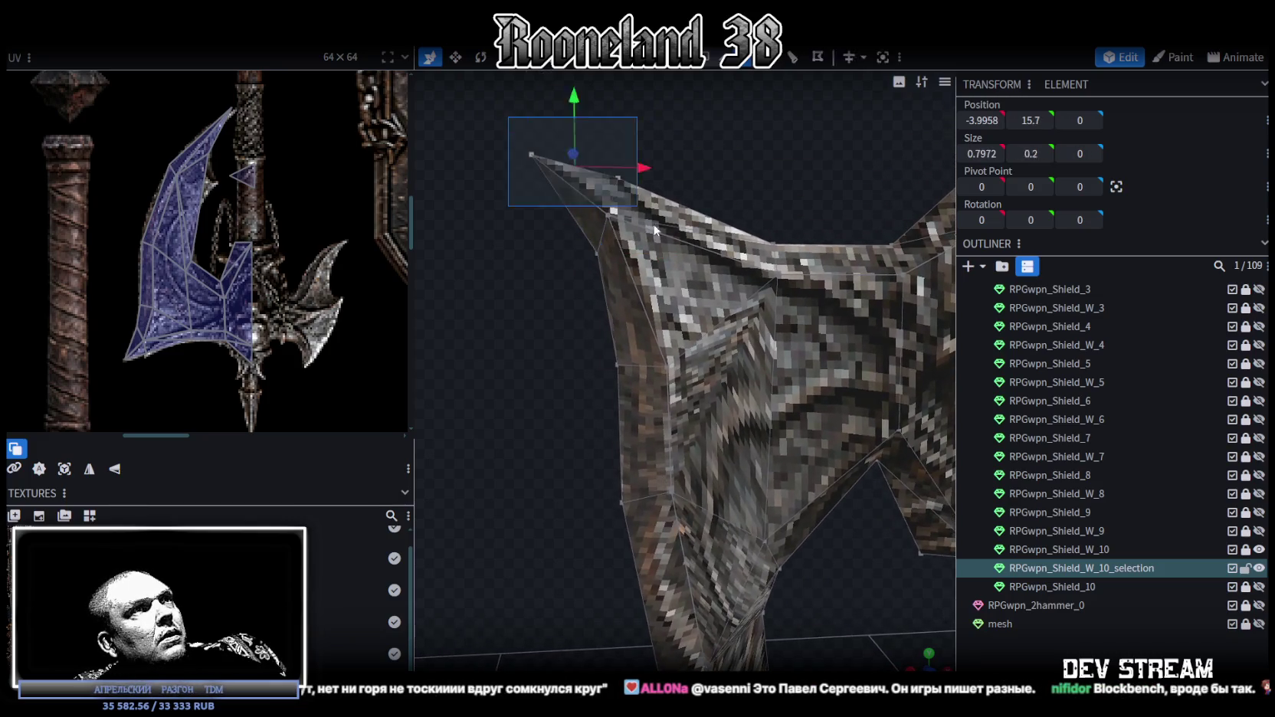
pyautogui.moveTo(589, 150); pyautogui.dragTo(592, 164)
pyautogui.moveTo(591, 165)
pyautogui.mouseDown(button='middle')
pyautogui.moveTo(637, 403)
pyautogui.moveTo(554, 327)
pyautogui.mouseUp(button='middle')
# - Move the blade's left-edge vertices left, then lower them a little over one unit
pyautogui.moveTo(555, 327)
pyautogui.mouseDown()
pyautogui.moveTo(670, 266)
pyautogui.moveTo(633, 206)
pyautogui.mouseUp()
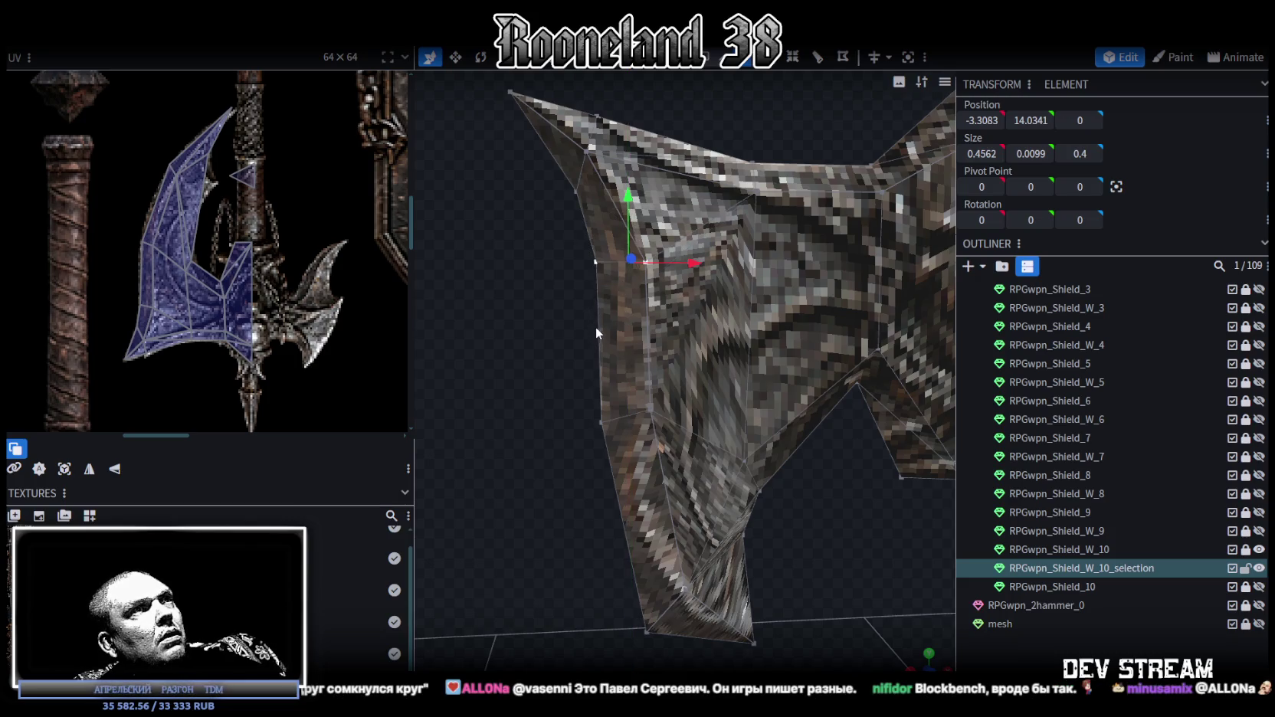
pyautogui.moveTo(694, 263)
pyautogui.mouseDown()
pyautogui.moveTo(669, 259)
pyautogui.moveTo(673, 358)
pyautogui.mouseUp()
pyautogui.scroll(2, 824, 456)
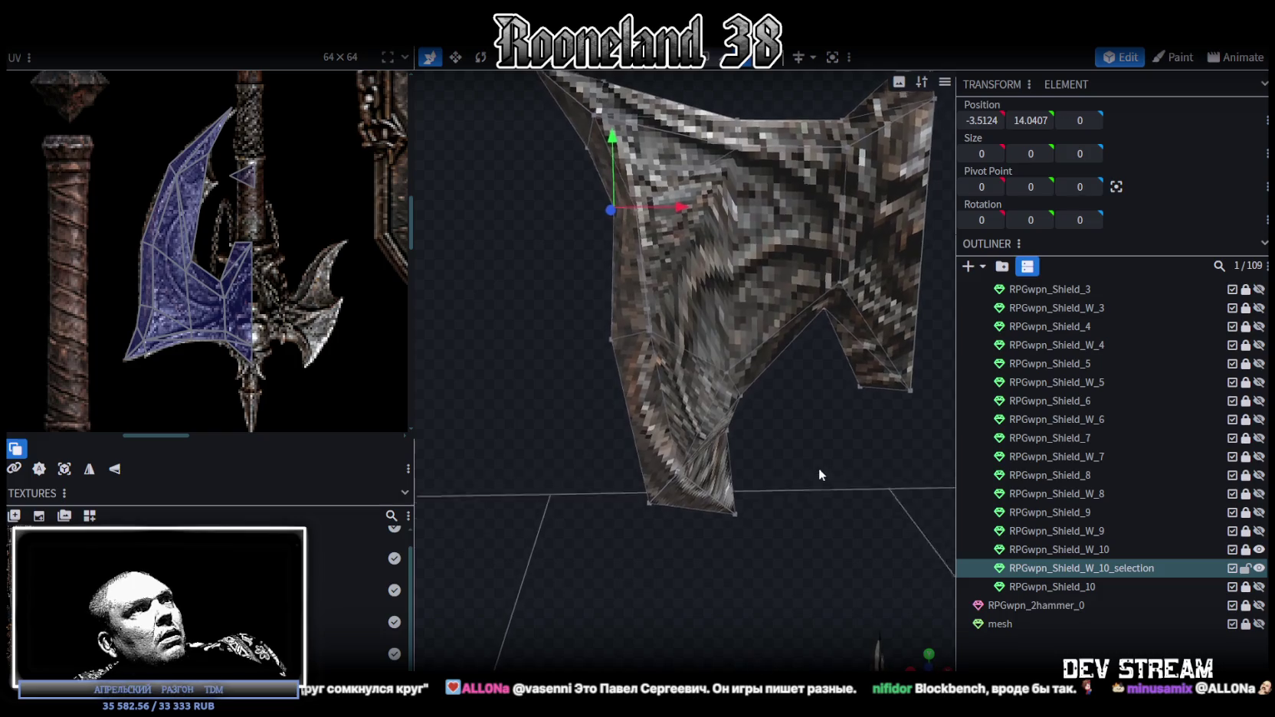
pyautogui.scroll(-1, 820, 456)
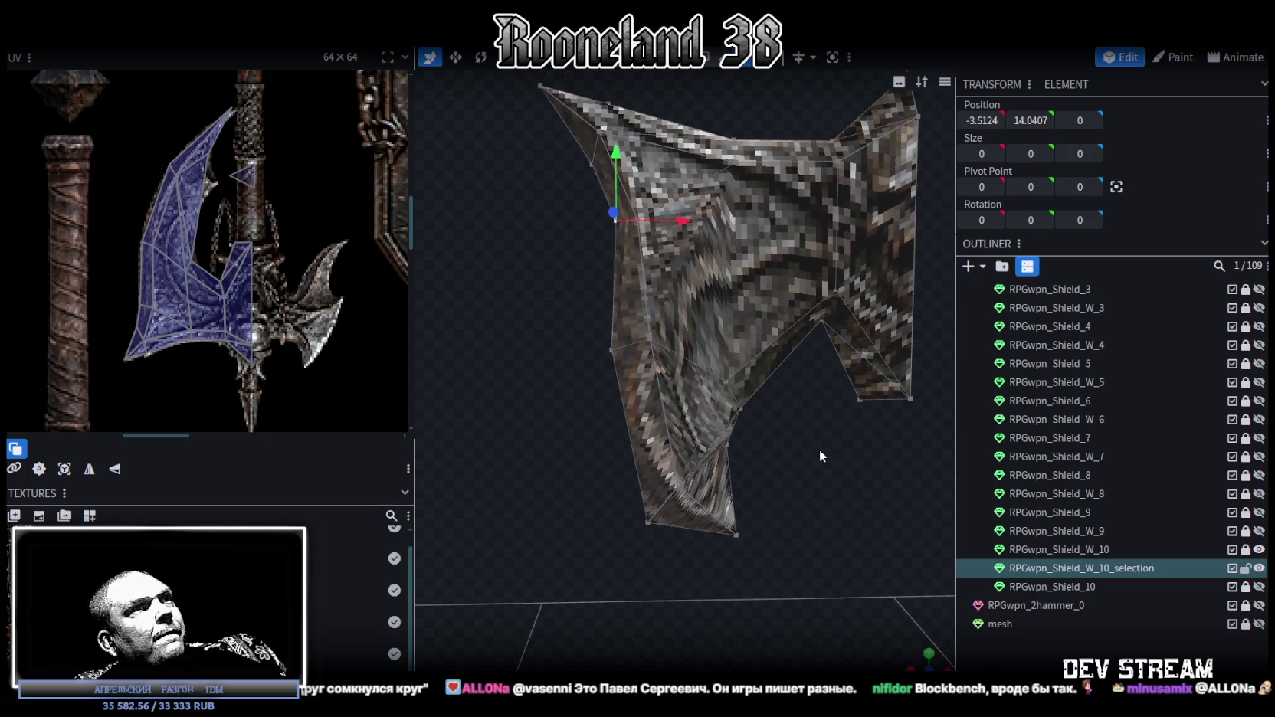
pyautogui.moveTo(557, 306); pyautogui.dragTo(668, 364)
pyautogui.moveTo(637, 280); pyautogui.dragTo(653, 366)
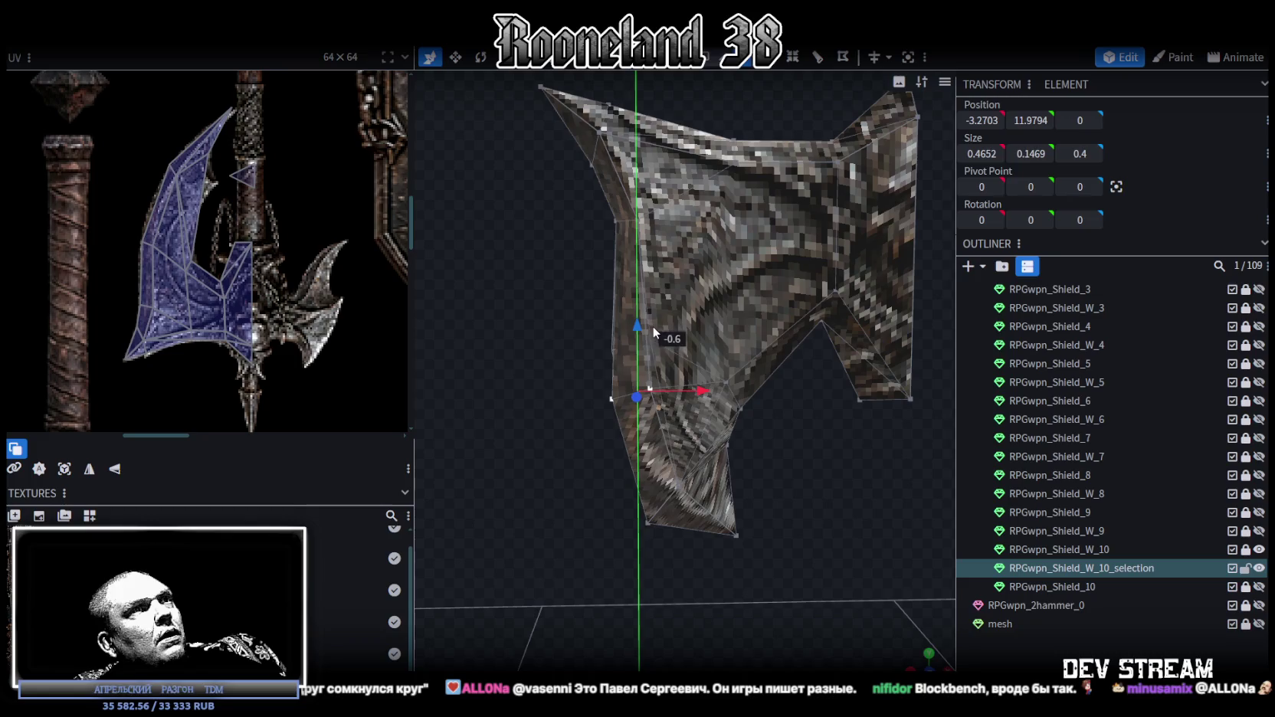
pyautogui.moveTo(653, 363); pyautogui.dragTo(653, 376)
pyautogui.scroll(2, 783, 445)
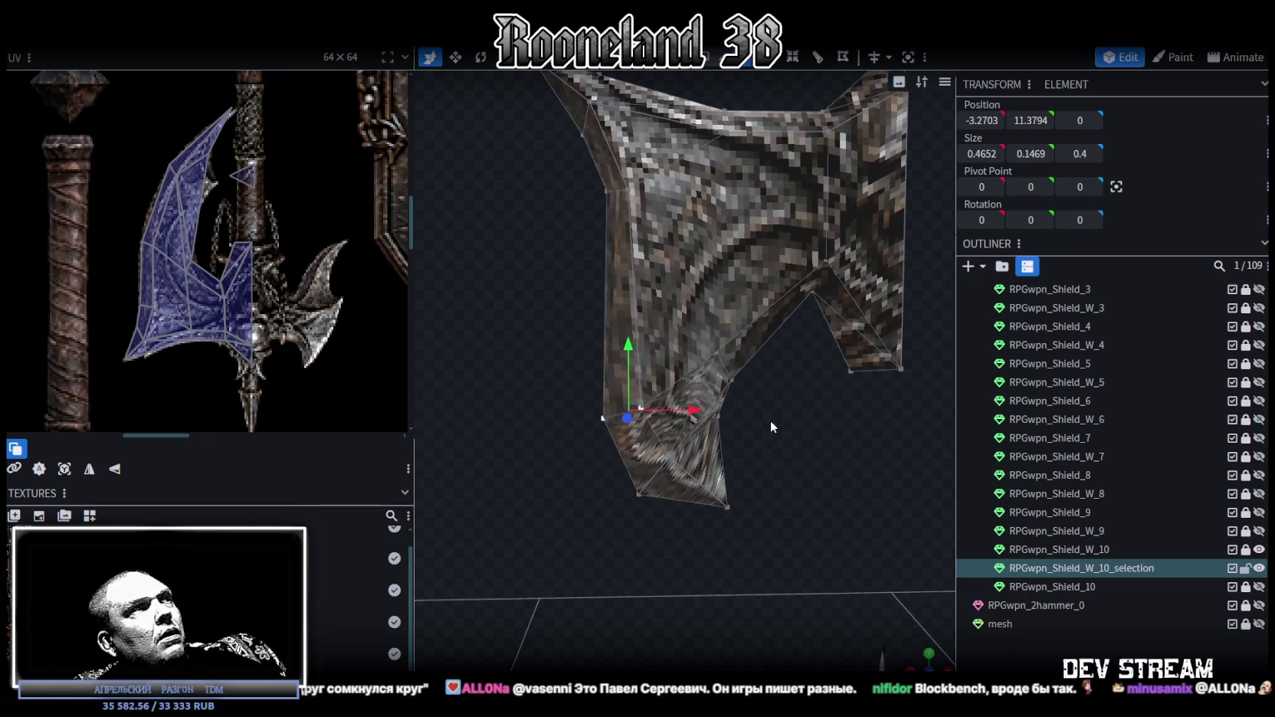
pyautogui.scroll(1, 770, 419)
pyautogui.scroll(1, 780, 414)
pyautogui.moveTo(765, 440); pyautogui.dragTo(750, 391, button='right')
# - In an orthographic view, raise the lower point's vertices by 0.5, then lower them slightly
pyautogui.moveTo(545, 367)
pyautogui.mouseDown()
pyautogui.moveTo(597, 421)
pyautogui.moveTo(764, 393)
pyautogui.moveTo(742, 423)
pyautogui.moveTo(681, 375)
pyautogui.mouseUp()
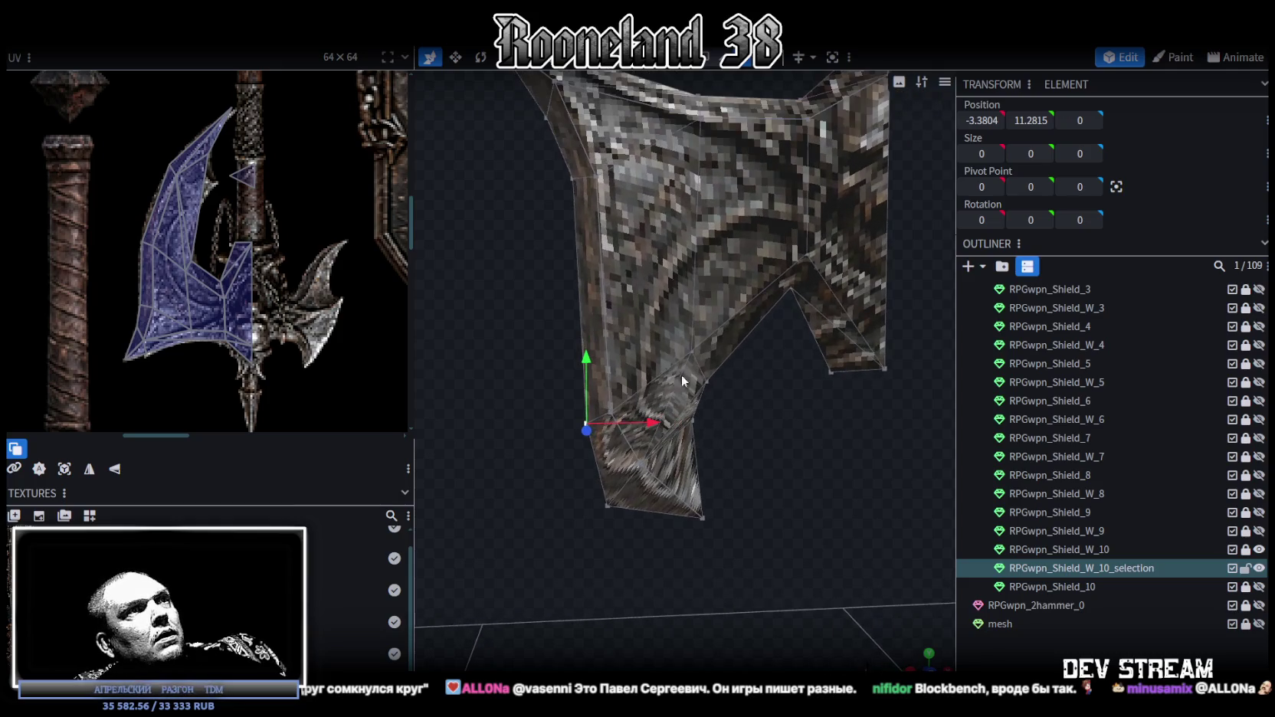
pyautogui.keyDown('ctrl'); pyautogui.moveTo(534, 318); pyautogui.dragTo(797, 444); pyautogui.keyUp('ctrl')
pyautogui.click(929, 653)
pyautogui.moveTo(598, 419); pyautogui.dragTo(784, 454, button='right')
pyautogui.scroll(2, 783, 453)
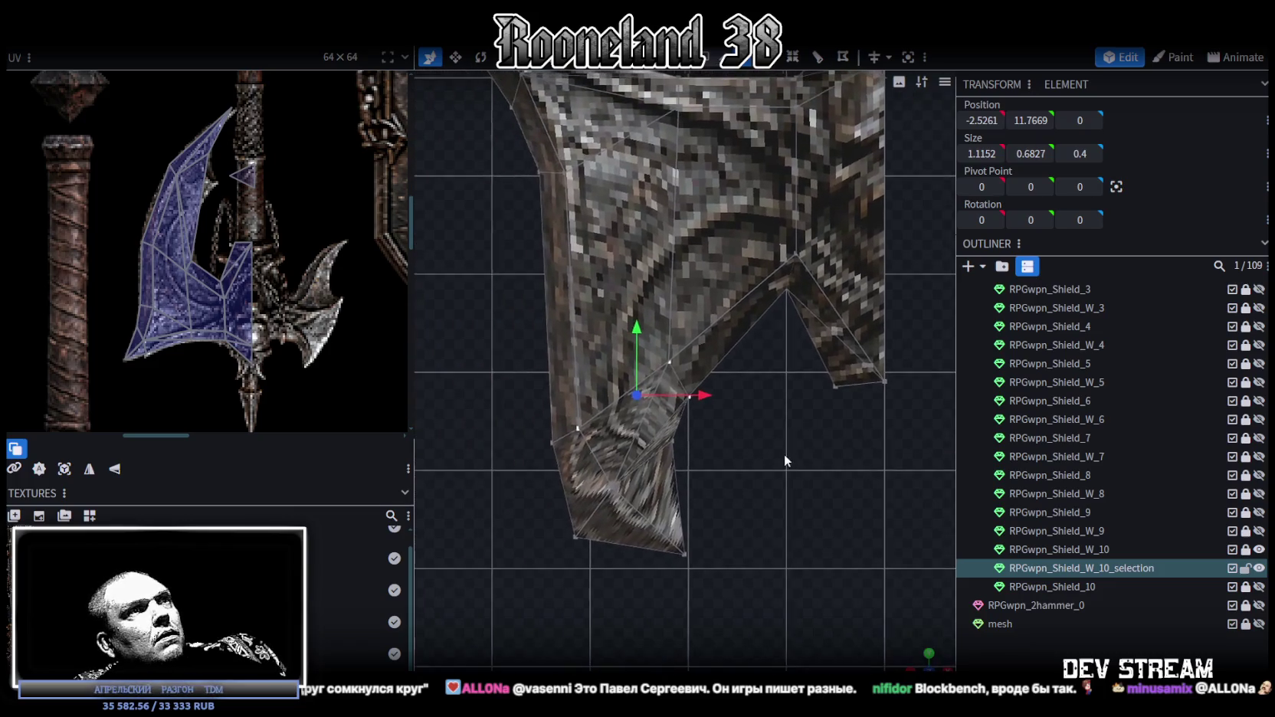
pyautogui.keyDown('ctrl'); pyautogui.moveTo(492, 326); pyautogui.dragTo(766, 441); pyautogui.keyUp('ctrl')
pyautogui.moveTo(651, 331); pyautogui.dragTo(642, 286)
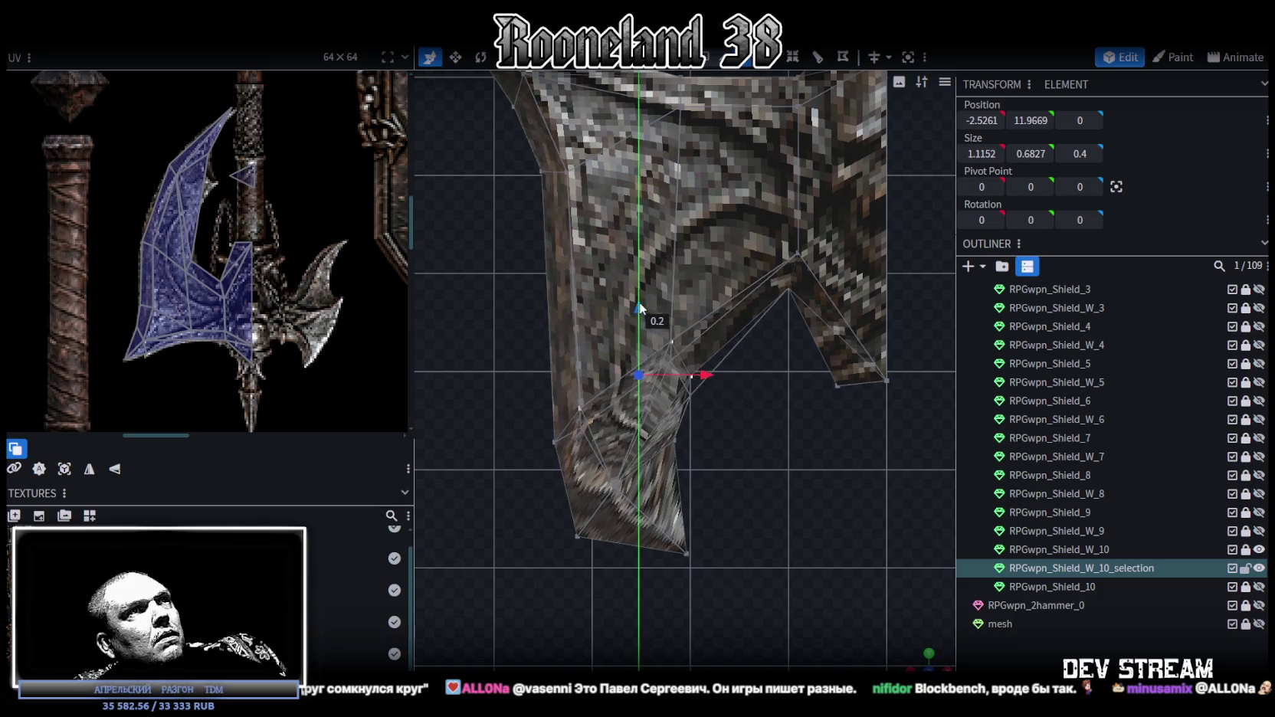
pyautogui.moveTo(640, 280); pyautogui.dragTo(624, 304)
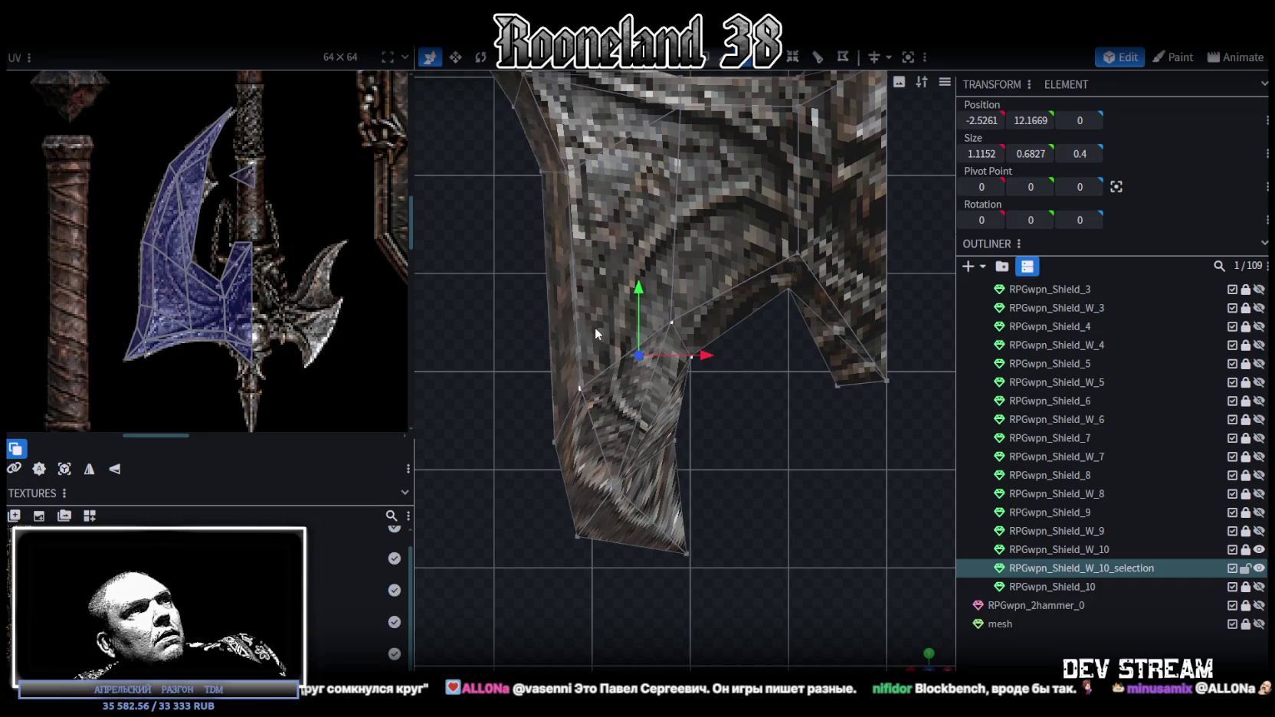
# - Raise a lower-edge vertex and set an upper-left-edge vertex to X -3.5124, Y 13.9407
pyautogui.click(554, 442)
pyautogui.moveTo(554, 376); pyautogui.dragTo(562, 343)
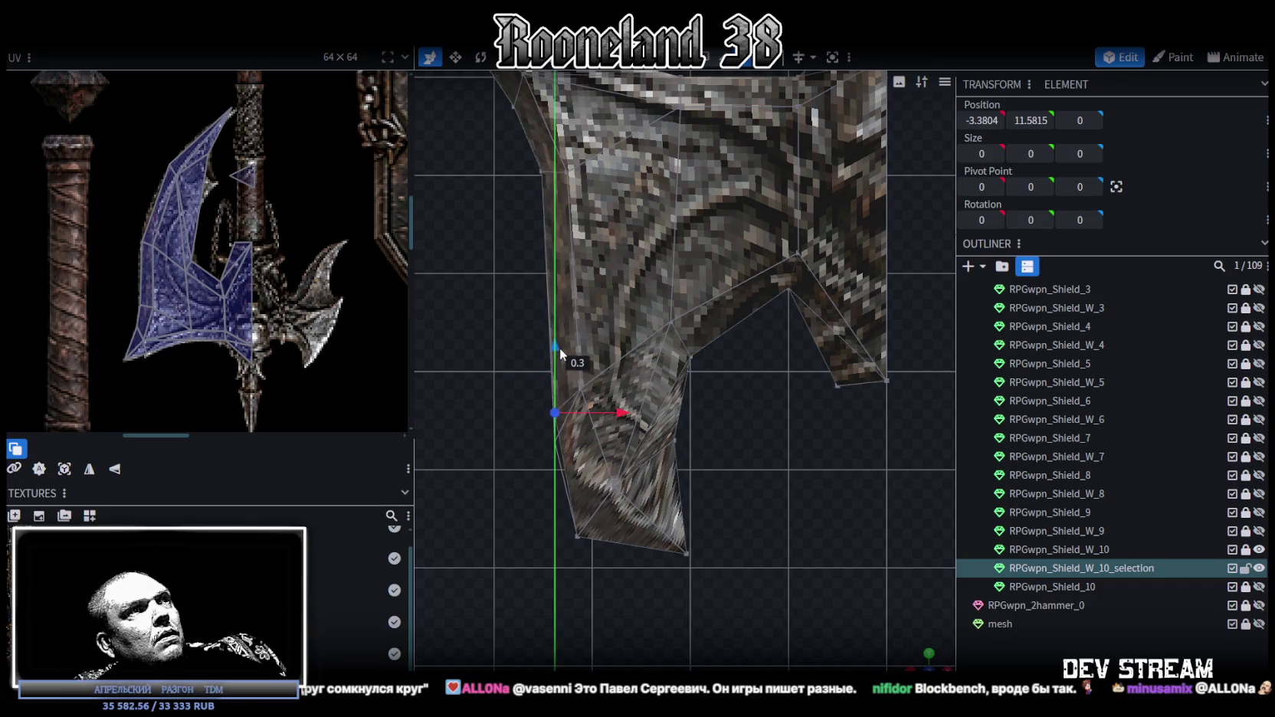
pyautogui.moveTo(562, 343); pyautogui.dragTo(637, 451, button='right')
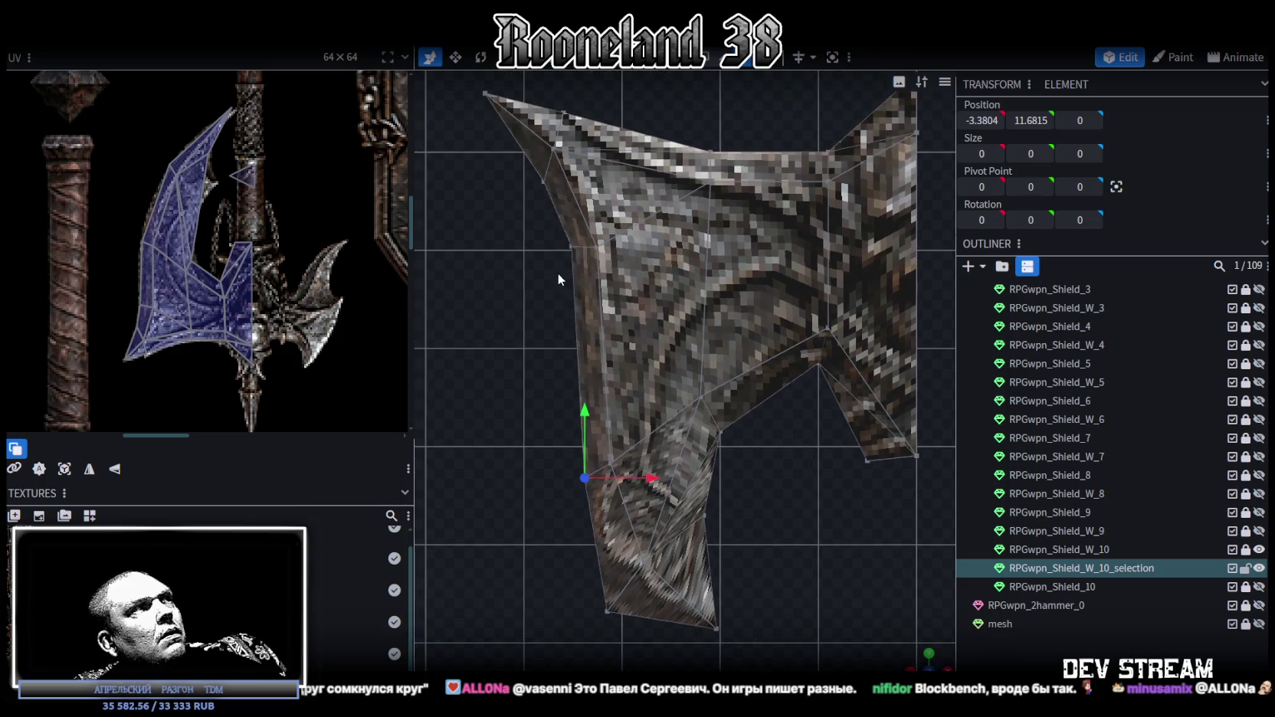
pyautogui.click(572, 247)
pyautogui.moveTo(570, 181); pyautogui.dragTo(571, 188)
pyautogui.moveTo(565, 371)
pyautogui.mouseDown(button='right')
pyautogui.moveTo(602, 449)
pyautogui.moveTo(598, 432)
pyautogui.mouseUp(button='right')
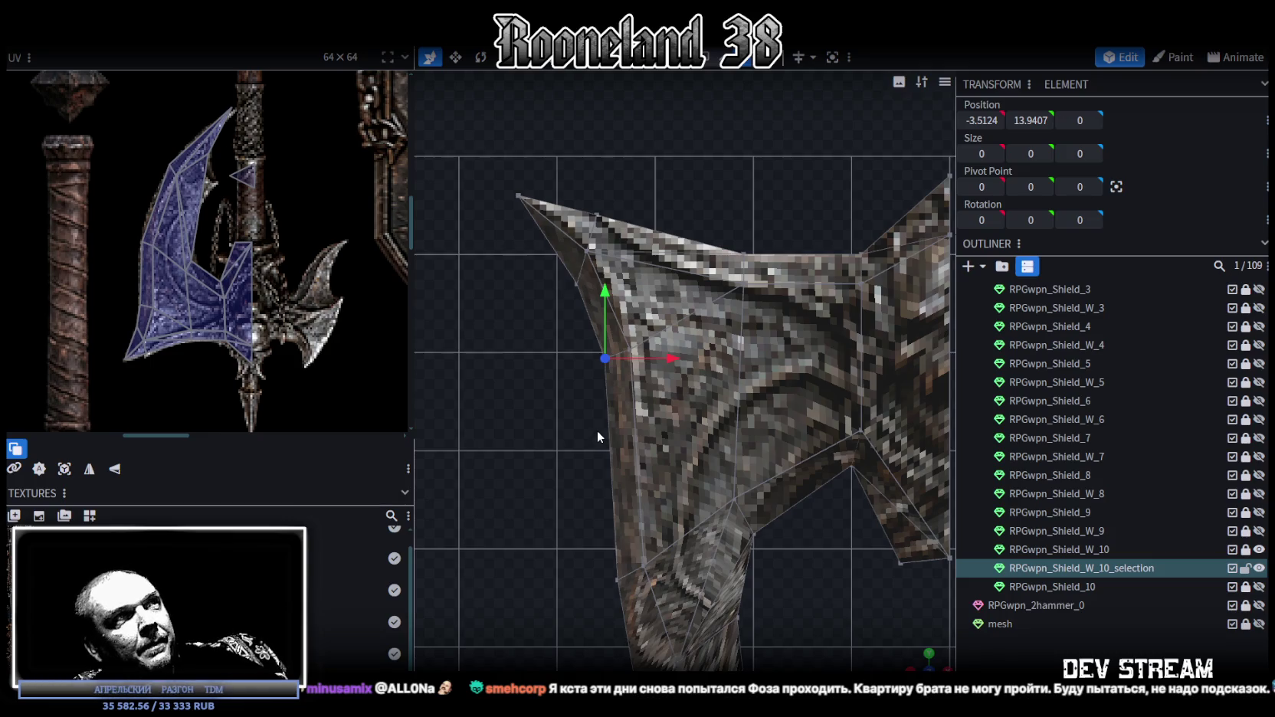
# - Box-select a group of lower-blade vertices and nudge them 0.1 right and 0.1 up
pyautogui.scroll(2, 550, 344)
pyautogui.scroll(-5, 662, 421)
pyautogui.scroll(1, 662, 419)
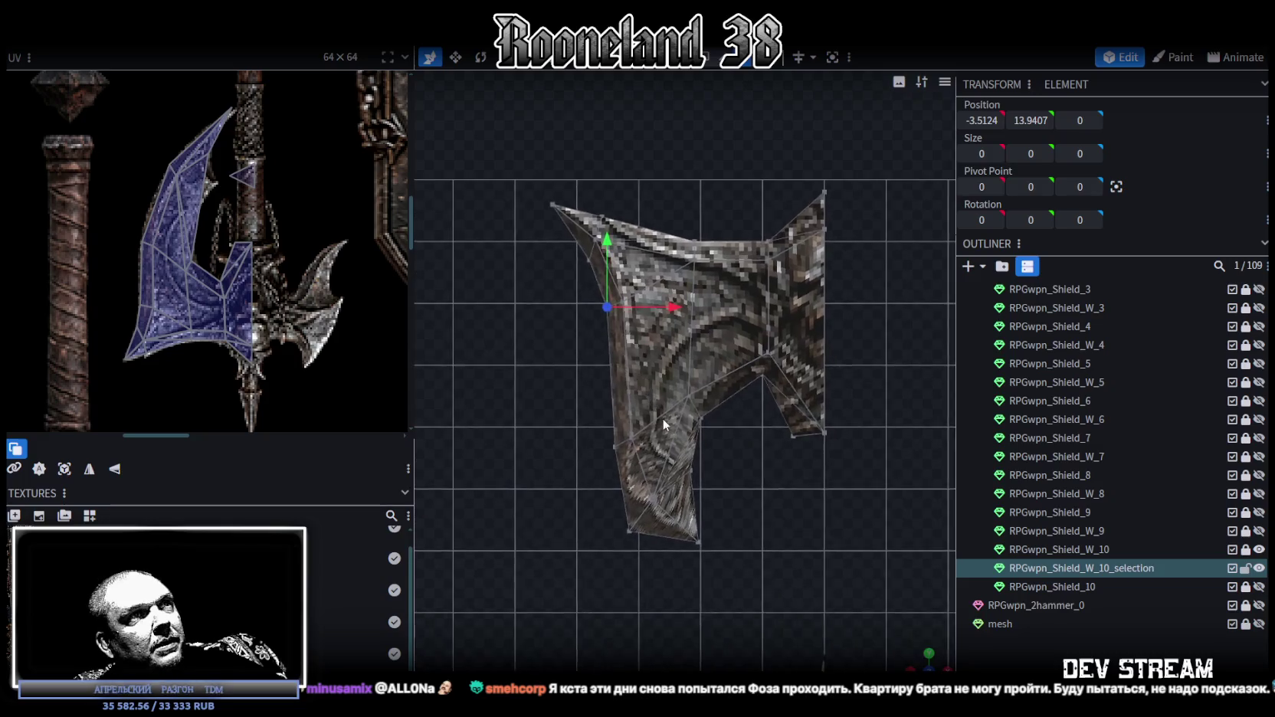
pyautogui.scroll(3, 702, 415)
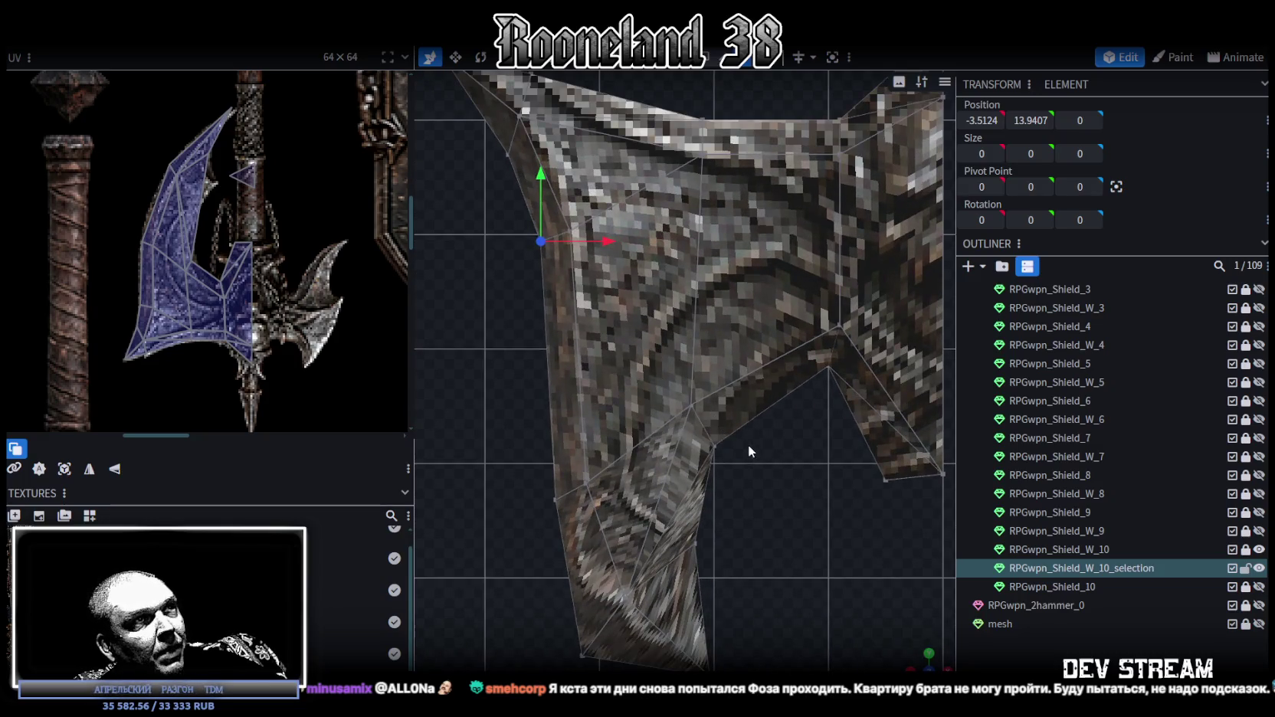
pyautogui.moveTo(748, 444); pyautogui.dragTo(675, 382)
pyautogui.moveTo(752, 405); pyautogui.dragTo(763, 404)
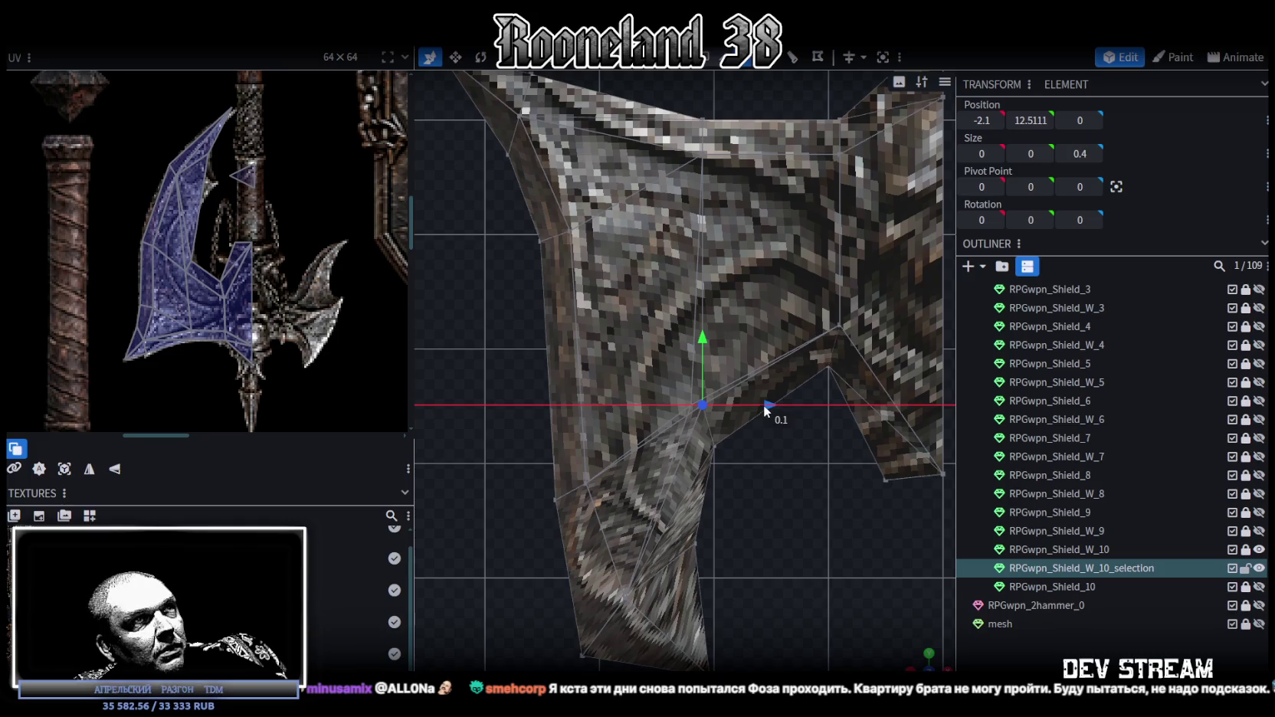
pyautogui.moveTo(702, 339); pyautogui.dragTo(698, 323)
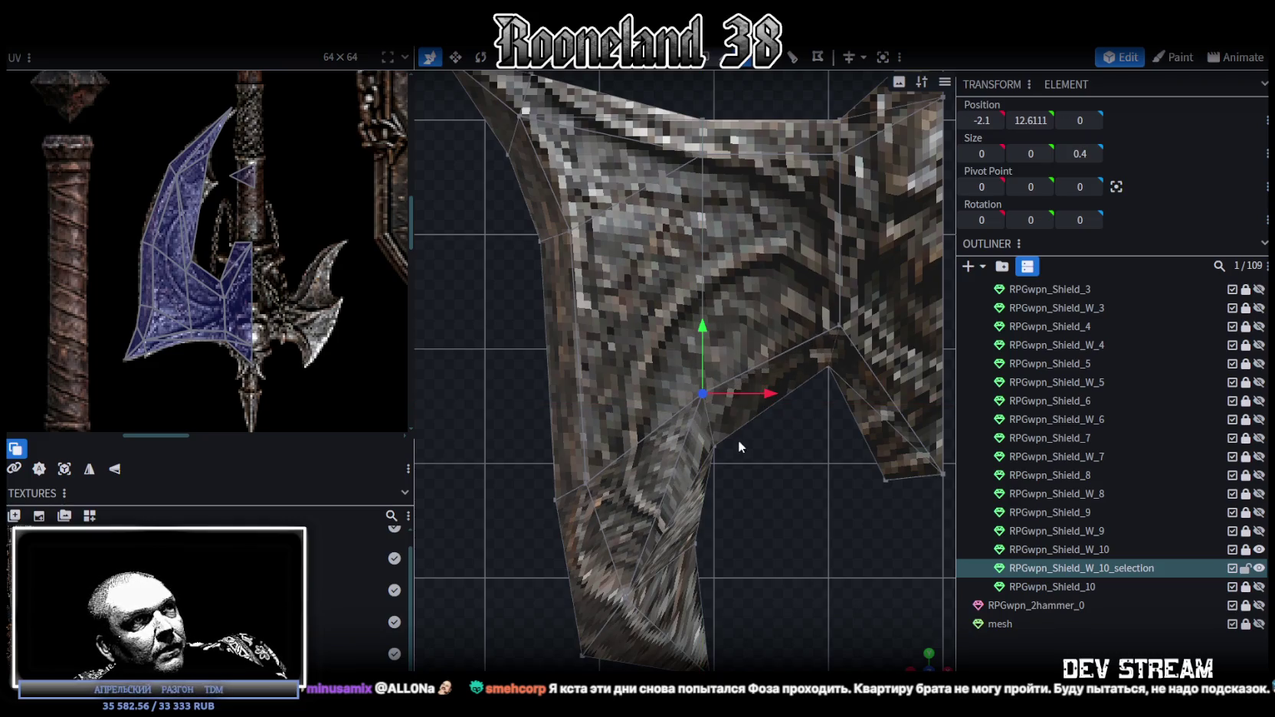
# - Lower the vertical edge on the lower blade by 0.5
pyautogui.scroll(-2, 743, 472)
pyautogui.moveTo(734, 470); pyautogui.dragTo(741, 389, button='right')
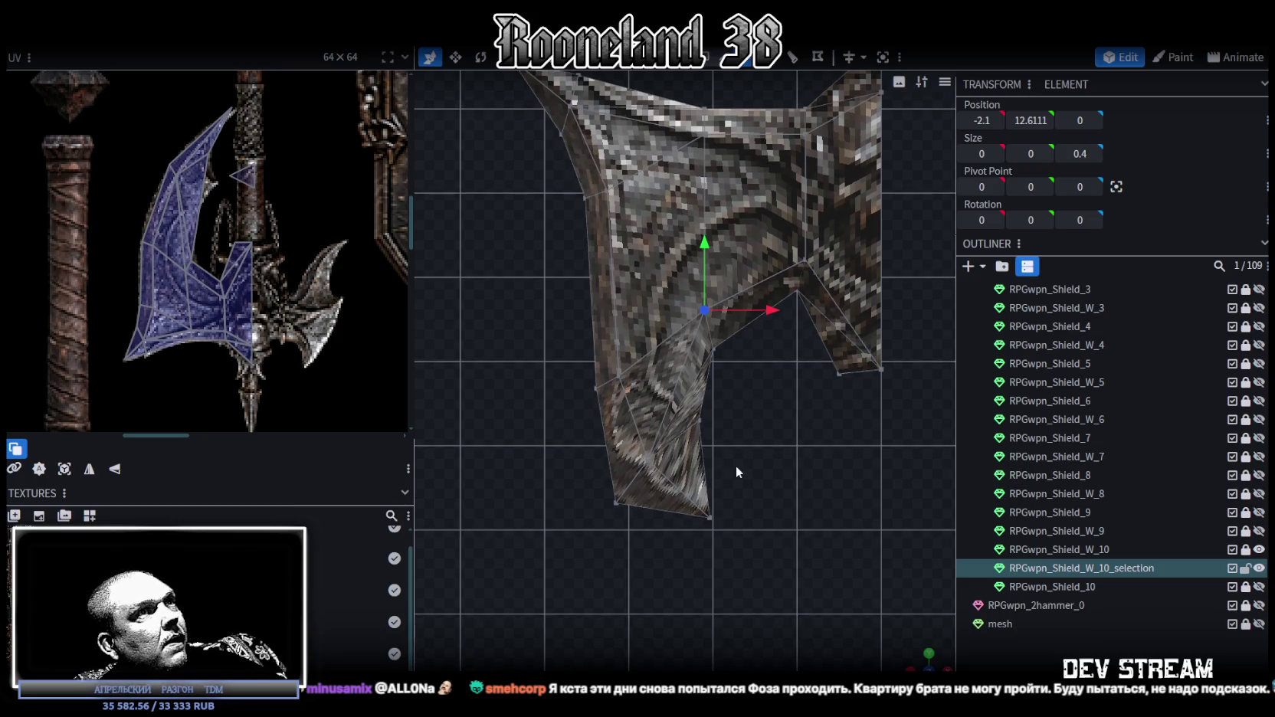
pyautogui.moveTo(742, 558); pyautogui.dragTo(681, 409)
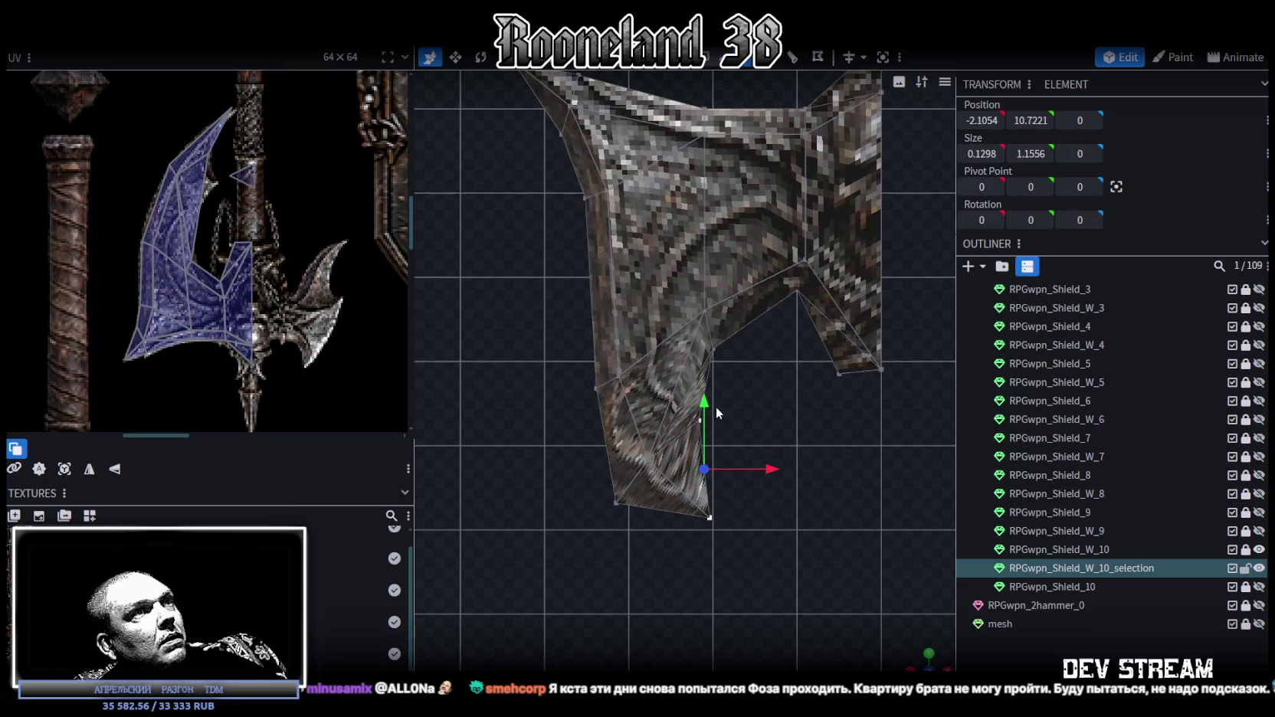
pyautogui.moveTo(703, 400); pyautogui.dragTo(703, 407)
# - Move the lower blade-tip vertices down 0.5, then fine-tune them up, right and down by 0.1
pyautogui.scroll(2, 702, 406)
pyautogui.moveTo(772, 460); pyautogui.dragTo(789, 376, button='right')
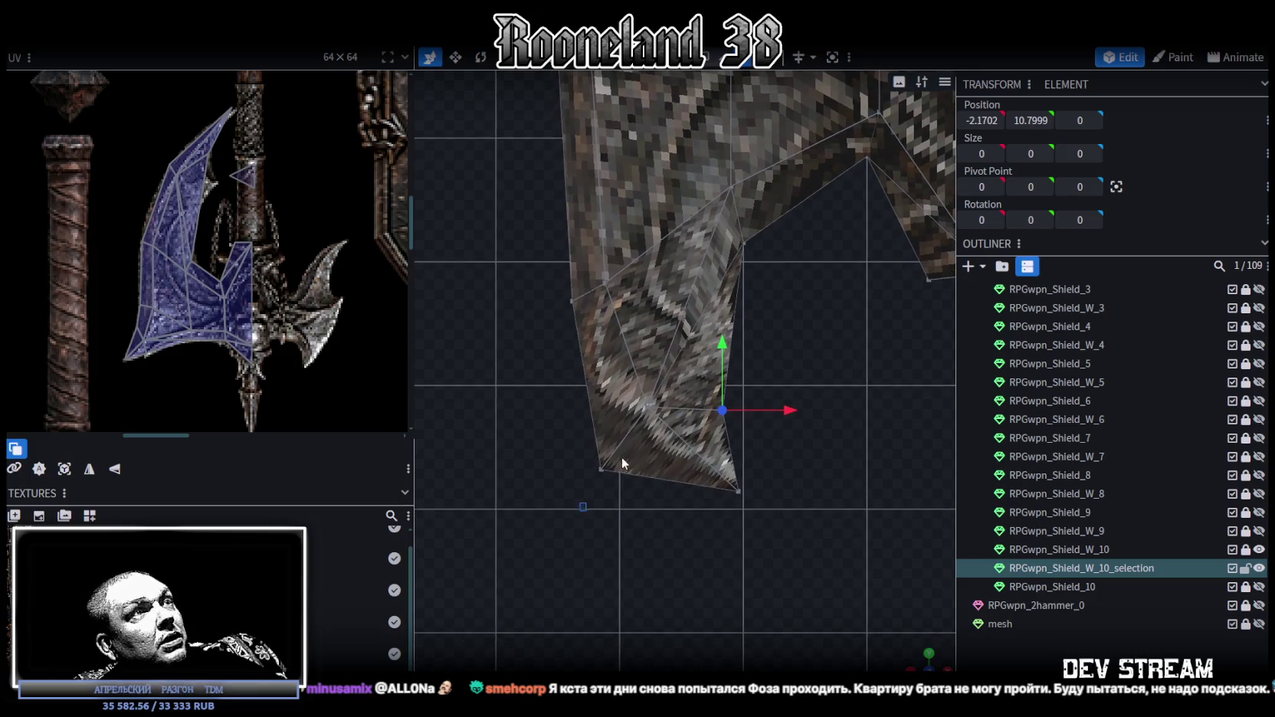
pyautogui.moveTo(622, 464); pyautogui.dragTo(658, 380)
pyautogui.moveTo(774, 549); pyautogui.dragTo(561, 406)
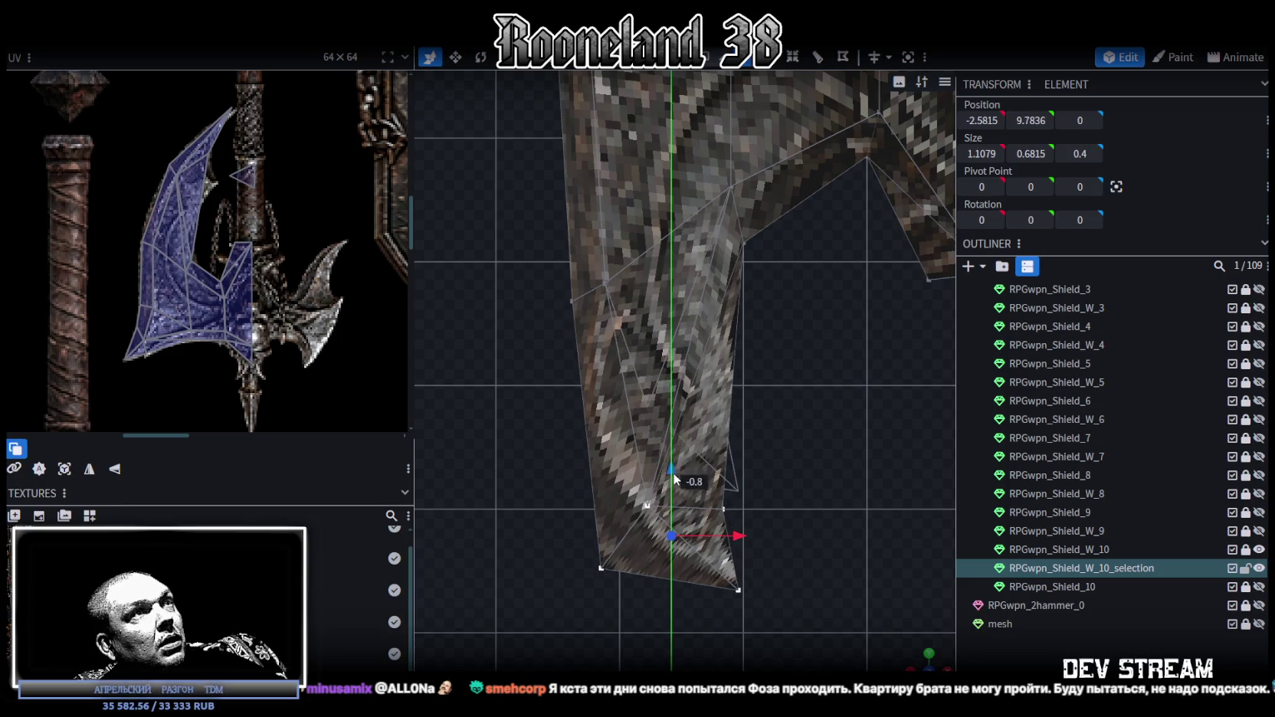
pyautogui.moveTo(678, 435); pyautogui.dragTo(673, 486)
pyautogui.scroll(-1, 740, 436)
pyautogui.moveTo(740, 436); pyautogui.dragTo(745, 430, button='right')
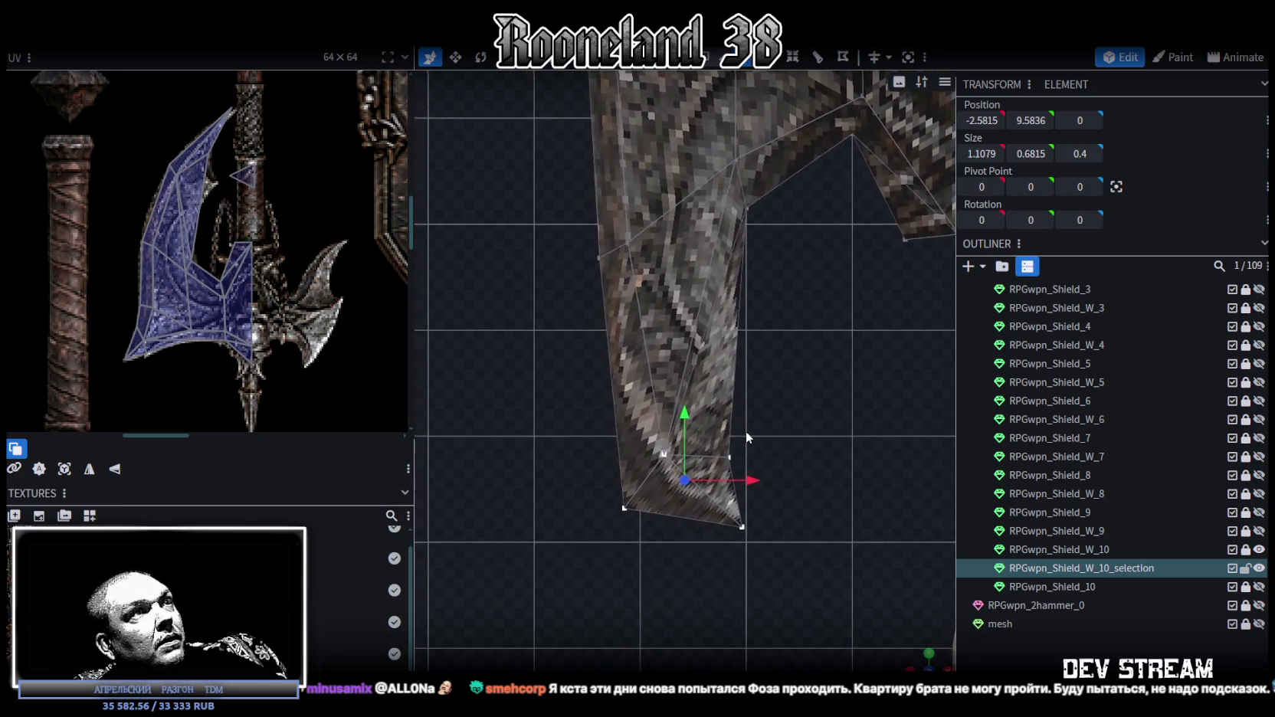
pyautogui.moveTo(638, 439); pyautogui.dragTo(641, 406)
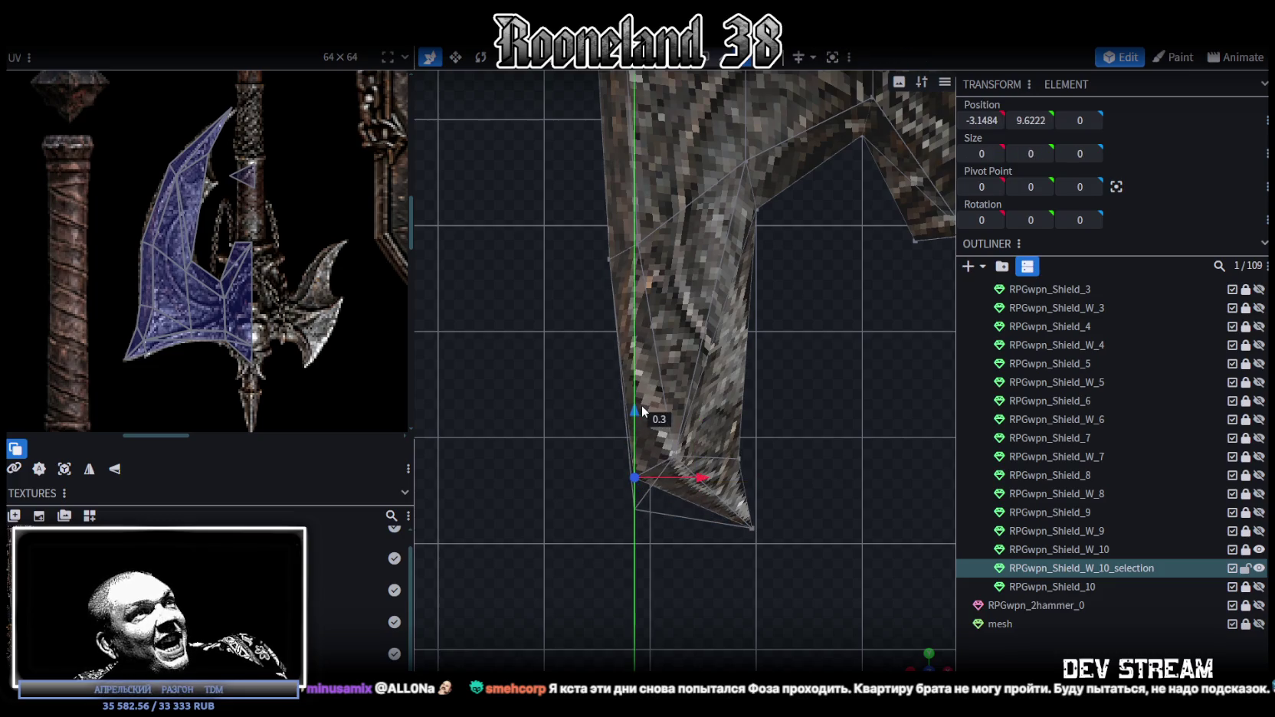
pyautogui.moveTo(708, 478); pyautogui.dragTo(718, 479)
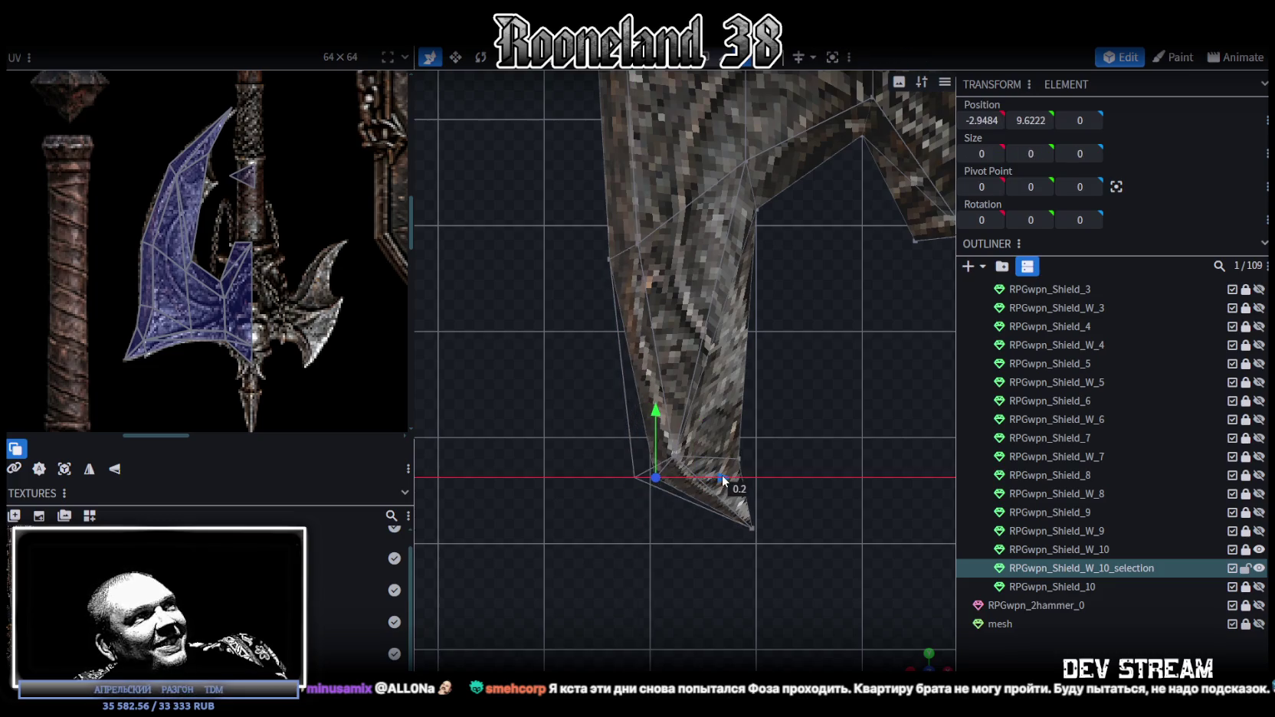
pyautogui.moveTo(719, 479); pyautogui.dragTo(710, 475)
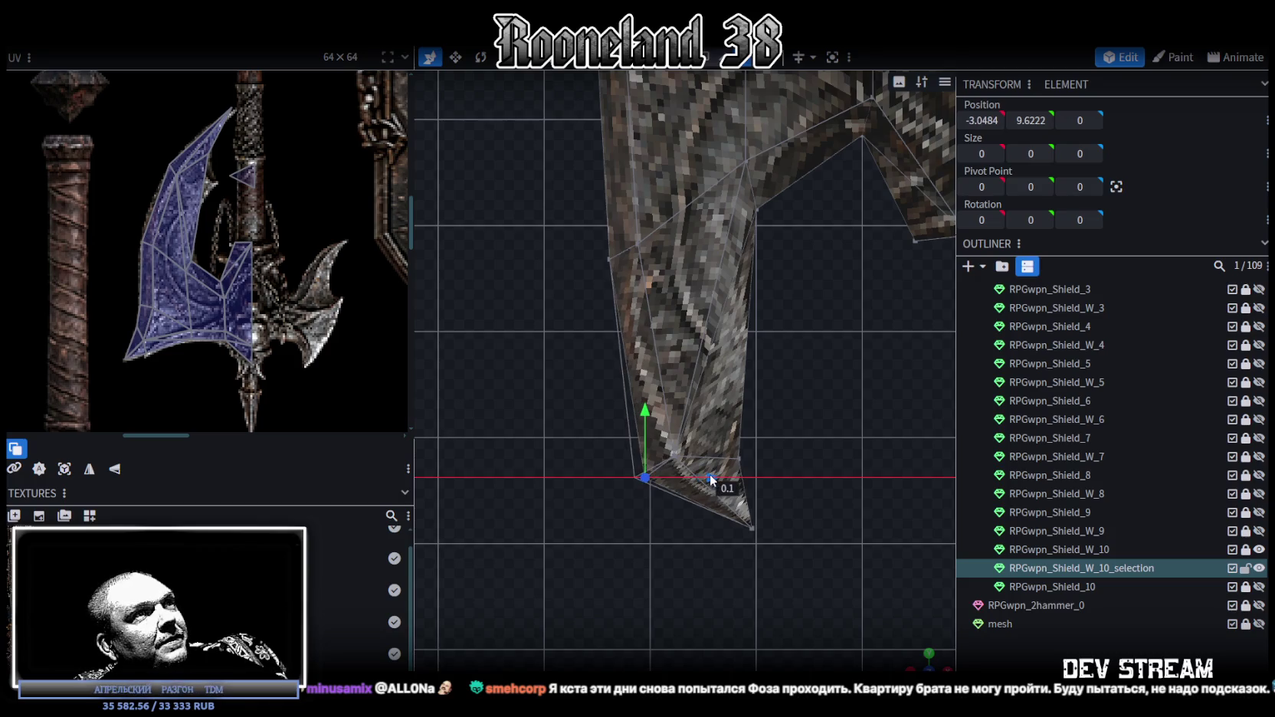
pyautogui.moveTo(646, 413); pyautogui.dragTo(648, 426)
# - Pull the bottom tip vertex 0.9 down and 0.8 right into a longer point
pyautogui.scroll(-1, 711, 483)
pyautogui.moveTo(754, 498); pyautogui.dragTo(682, 443)
pyautogui.moveTo(715, 395); pyautogui.dragTo(727, 462)
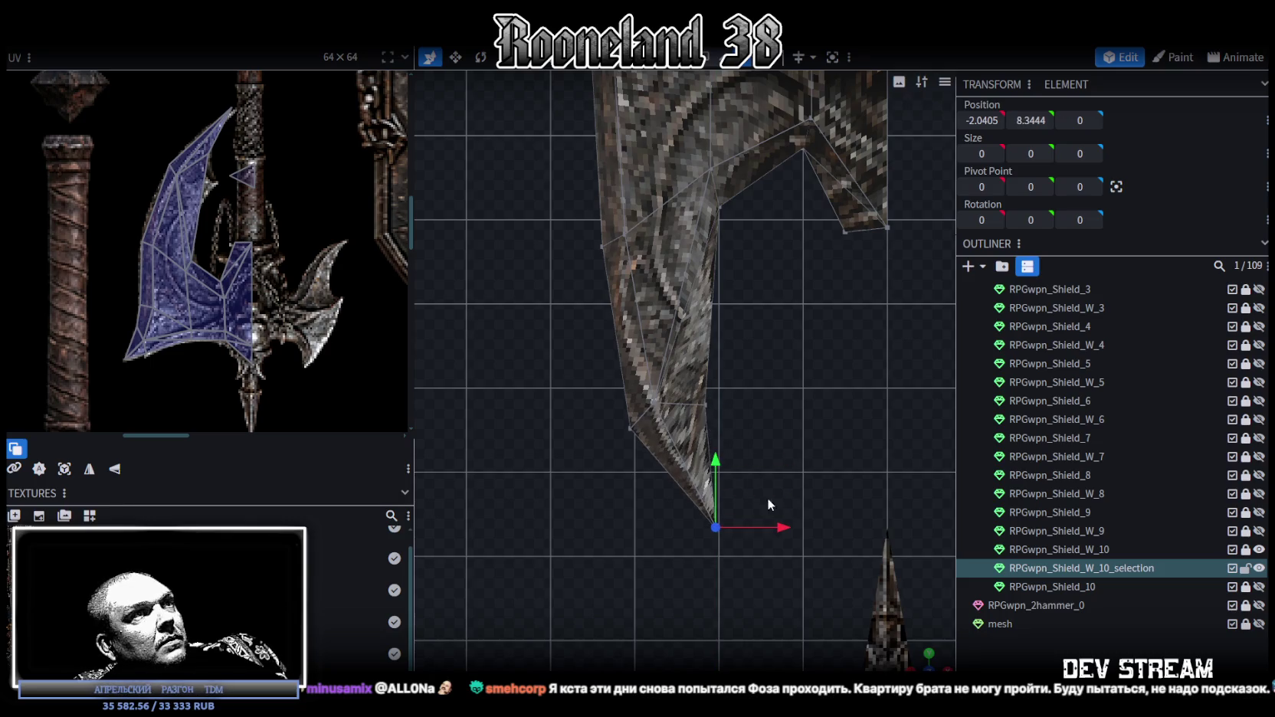
pyautogui.moveTo(789, 526); pyautogui.dragTo(854, 540)
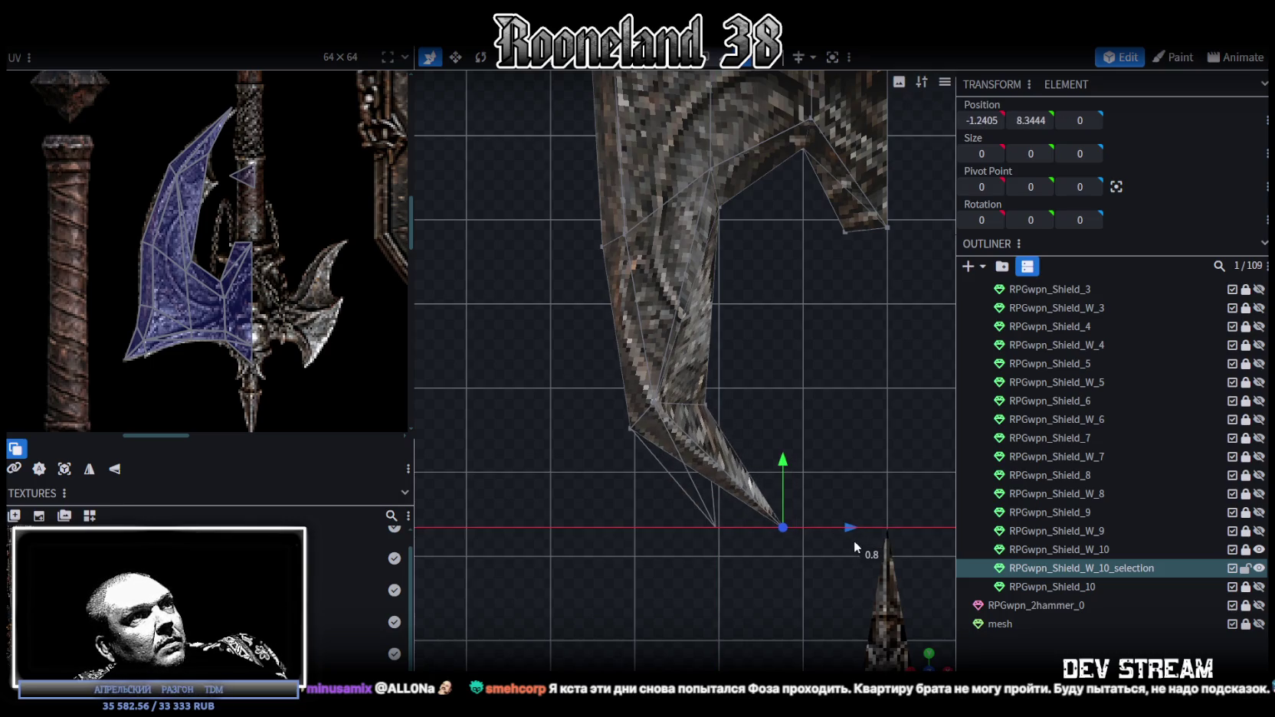
pyautogui.moveTo(783, 464); pyautogui.dragTo(783, 472)
# - Lower the inner-curve vertex above the tip by 0.3
pyautogui.scroll(1, 710, 401)
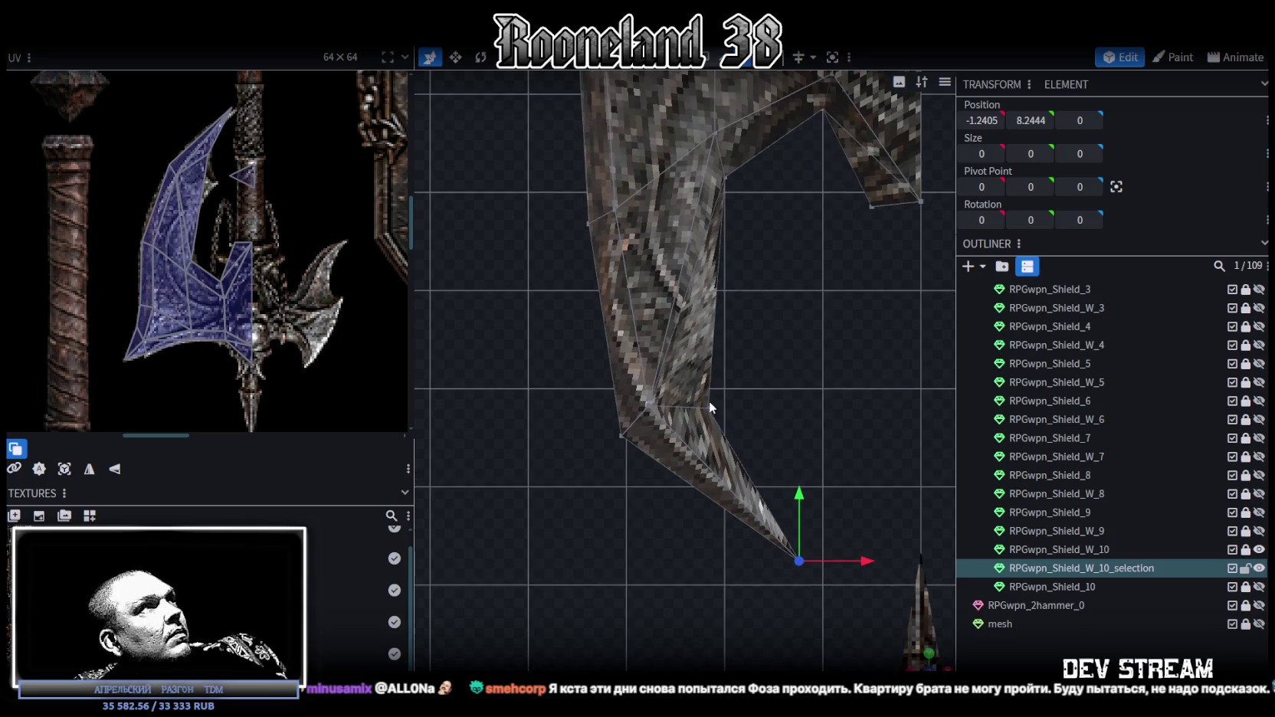
pyautogui.moveTo(710, 401); pyautogui.dragTo(703, 422, button='right')
pyautogui.click(702, 429)
pyautogui.moveTo(710, 378); pyautogui.dragTo(705, 397)
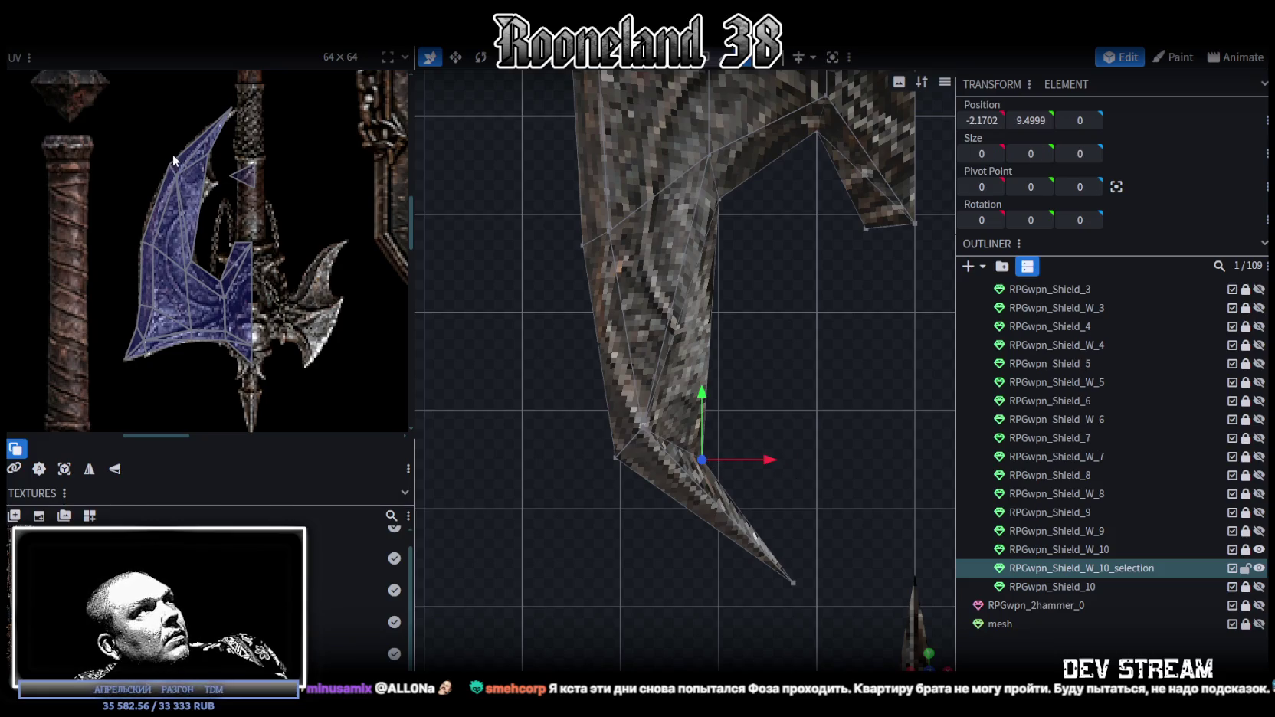
# - Shift the inner-curve vertex 0.2 right and 0.2 down to X -1.9702, Y 9.2999
pyautogui.scroll(2, 210, 152)
pyautogui.click(206, 159)
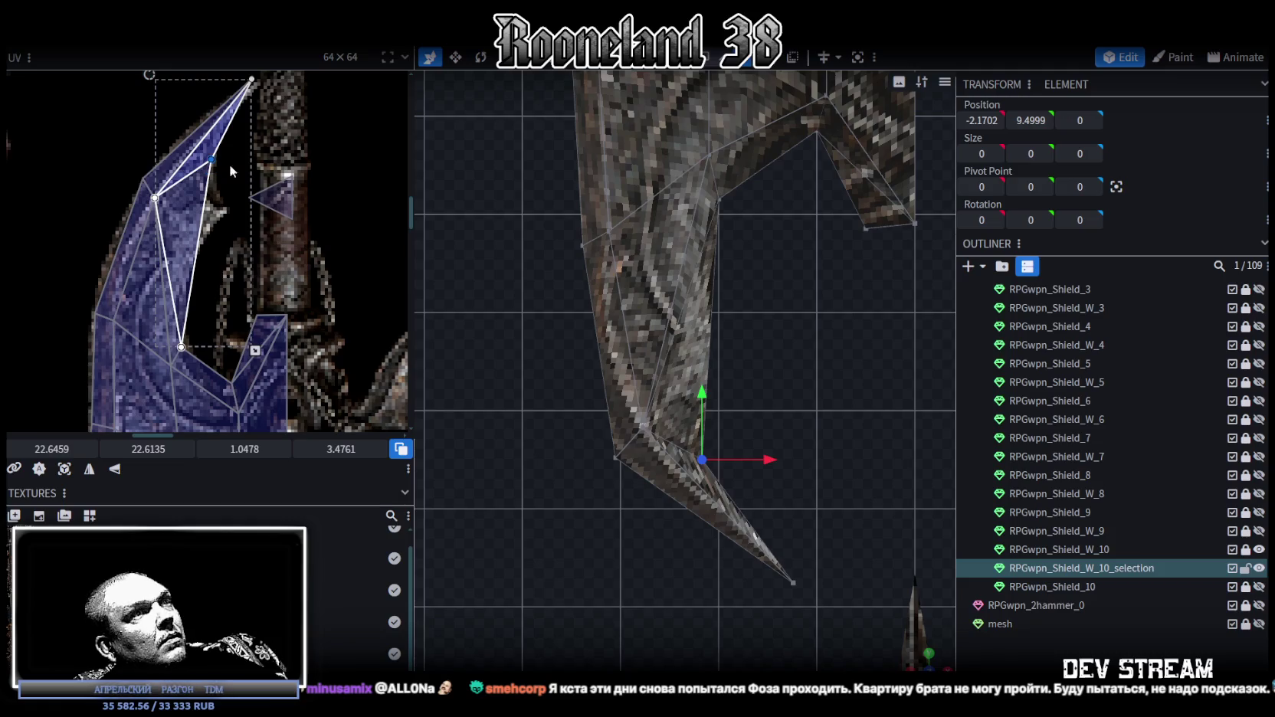
pyautogui.moveTo(775, 460); pyautogui.dragTo(792, 462)
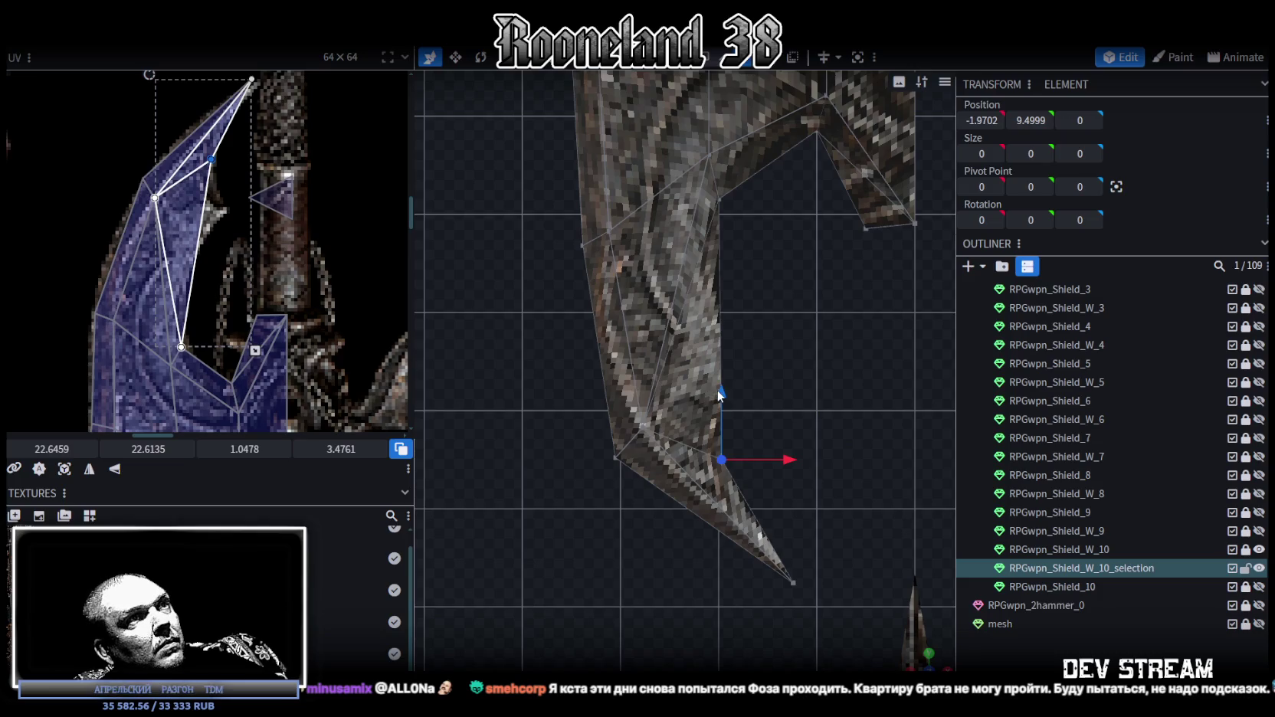
pyautogui.moveTo(719, 393); pyautogui.dragTo(725, 415)
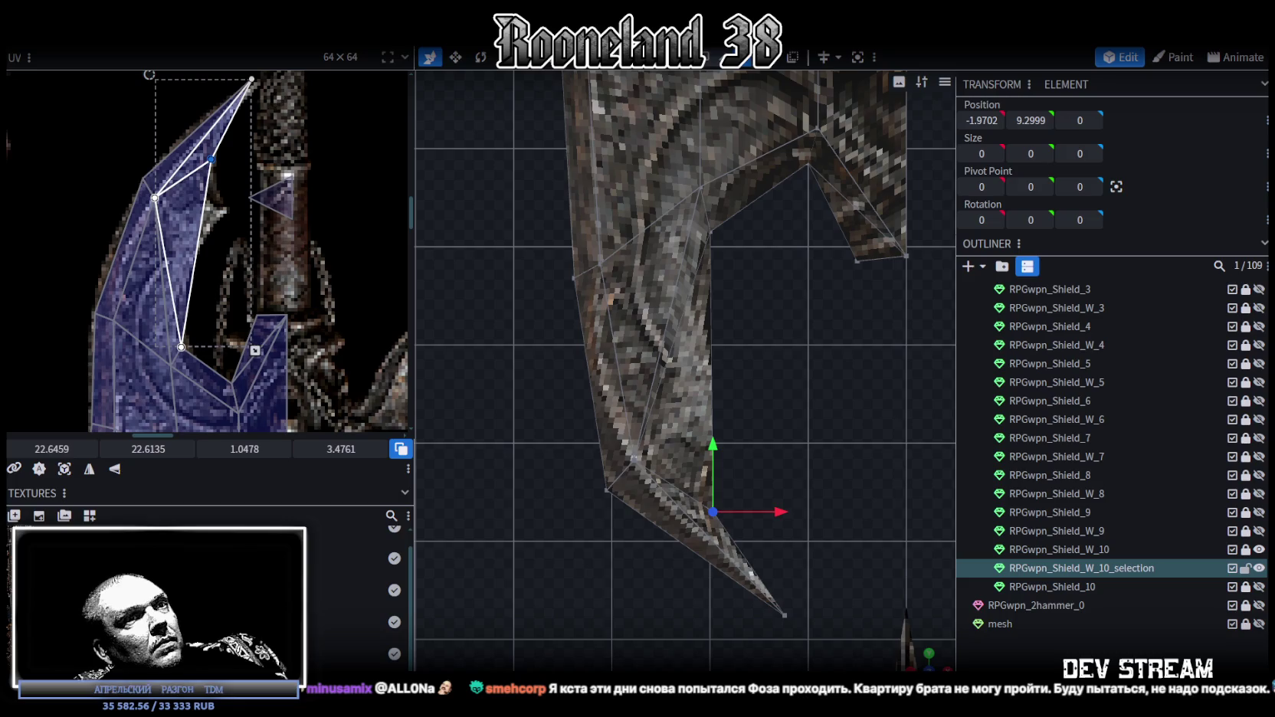
# - Orbit to view the blade from above, then deselect and reselect the blade mesh
pyautogui.moveTo(920, 661)
pyautogui.mouseDown()
pyautogui.moveTo(770, 418)
pyautogui.moveTo(653, 339)
pyautogui.moveTo(597, 322)
pyautogui.moveTo(728, 349)
pyautogui.moveTo(782, 349)
pyautogui.moveTo(803, 329)
pyautogui.moveTo(723, 291)
pyautogui.moveTo(725, 306)
pyautogui.moveTo(769, 321)
pyautogui.moveTo(755, 309)
pyautogui.moveTo(668, 325)
pyautogui.moveTo(604, 315)
pyautogui.moveTo(613, 351)
pyautogui.moveTo(738, 360)
pyautogui.moveTo(530, 351)
pyautogui.moveTo(422, 362)
pyautogui.moveTo(794, 359)
pyautogui.moveTo(819, 479)
pyautogui.moveTo(797, 402)
pyautogui.moveTo(813, 401)
pyautogui.moveTo(668, 316)
pyautogui.mouseUp()
pyautogui.click(819, 479)
pyautogui.click(668, 316)
pyautogui.scroll(3, 727, 361)
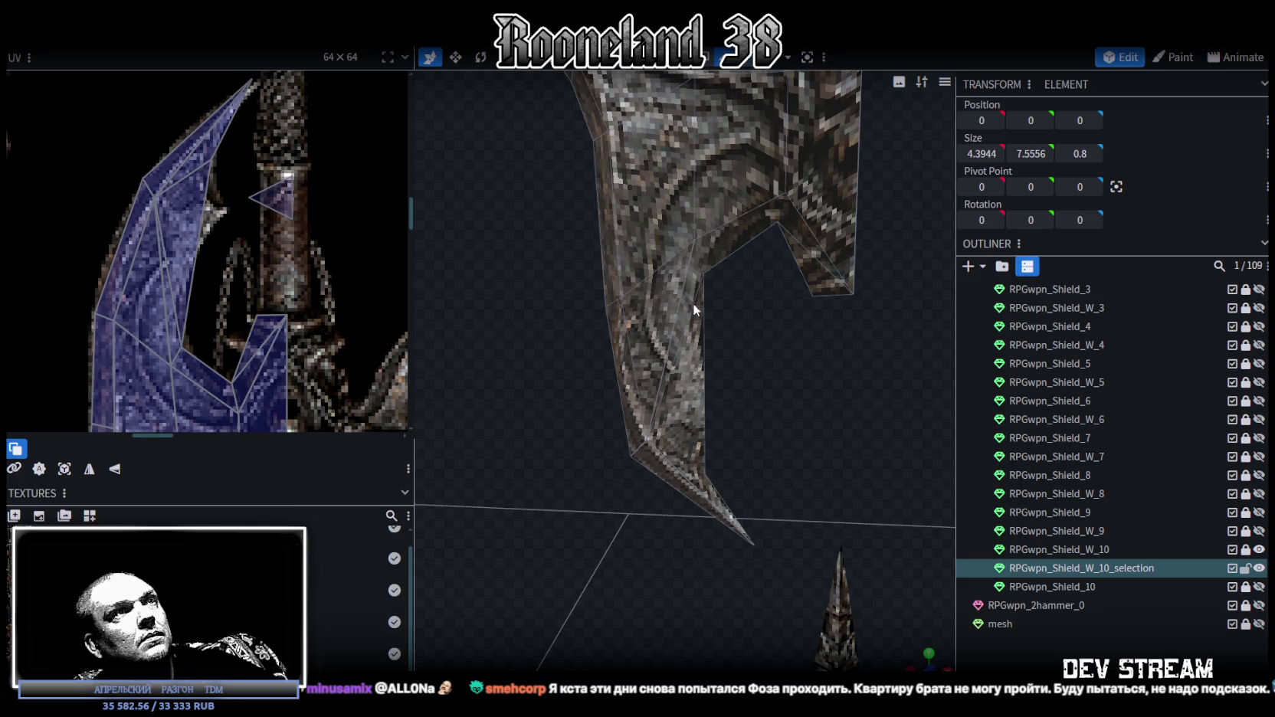
# - Apply a loop cut across a face on the blade's side
pyautogui.hotkey('ctrl', 'r')
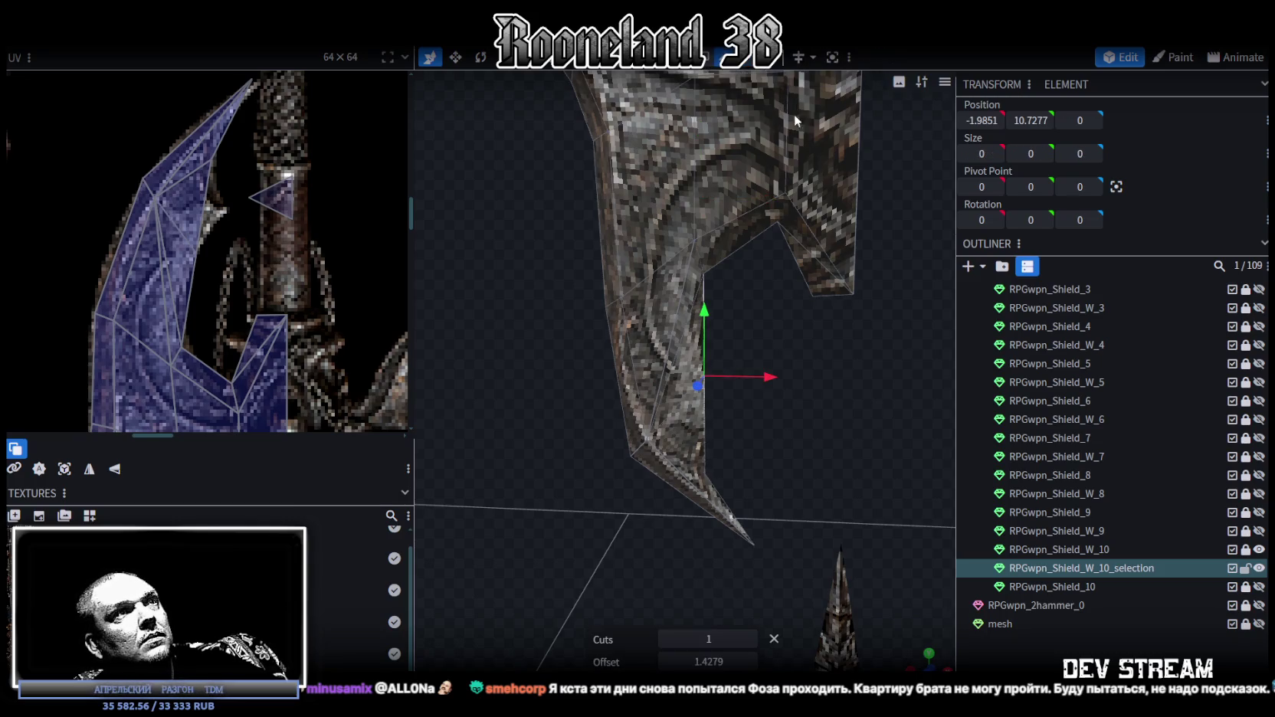
pyautogui.scroll(2, 748, 318)
pyautogui.scroll(2, 762, 306)
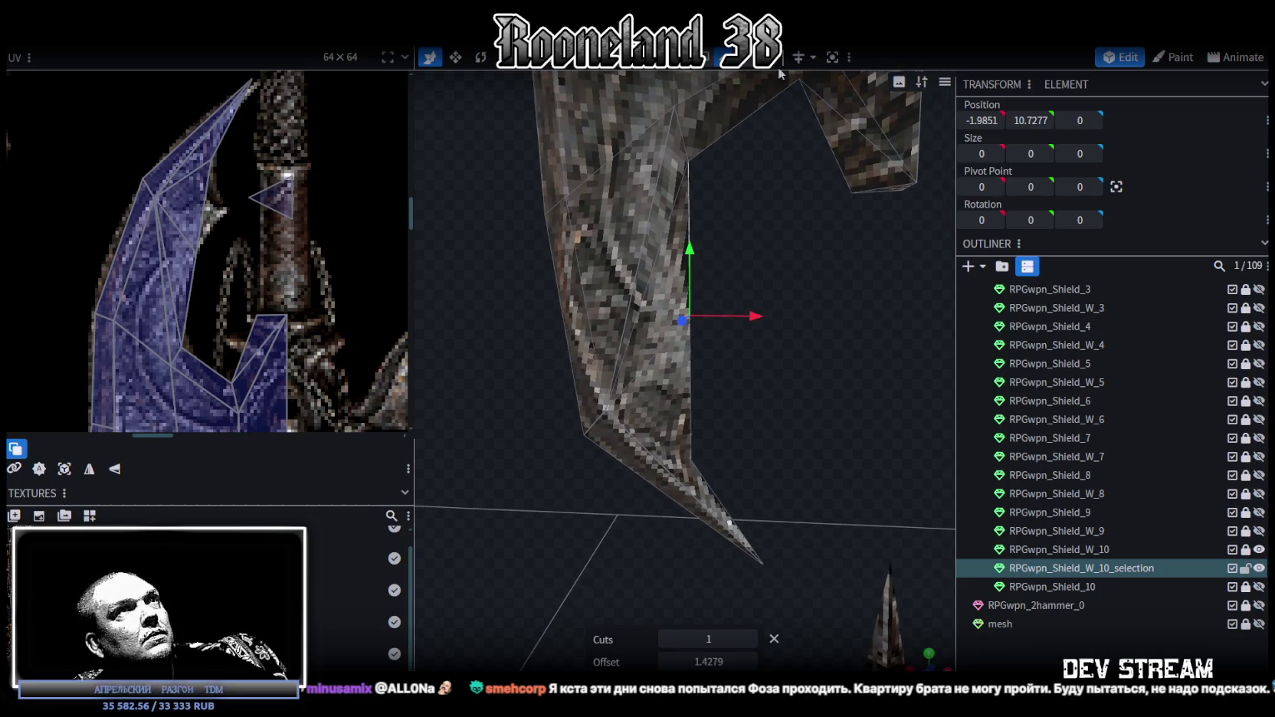
pyautogui.moveTo(721, 253); pyautogui.dragTo(541, 359)
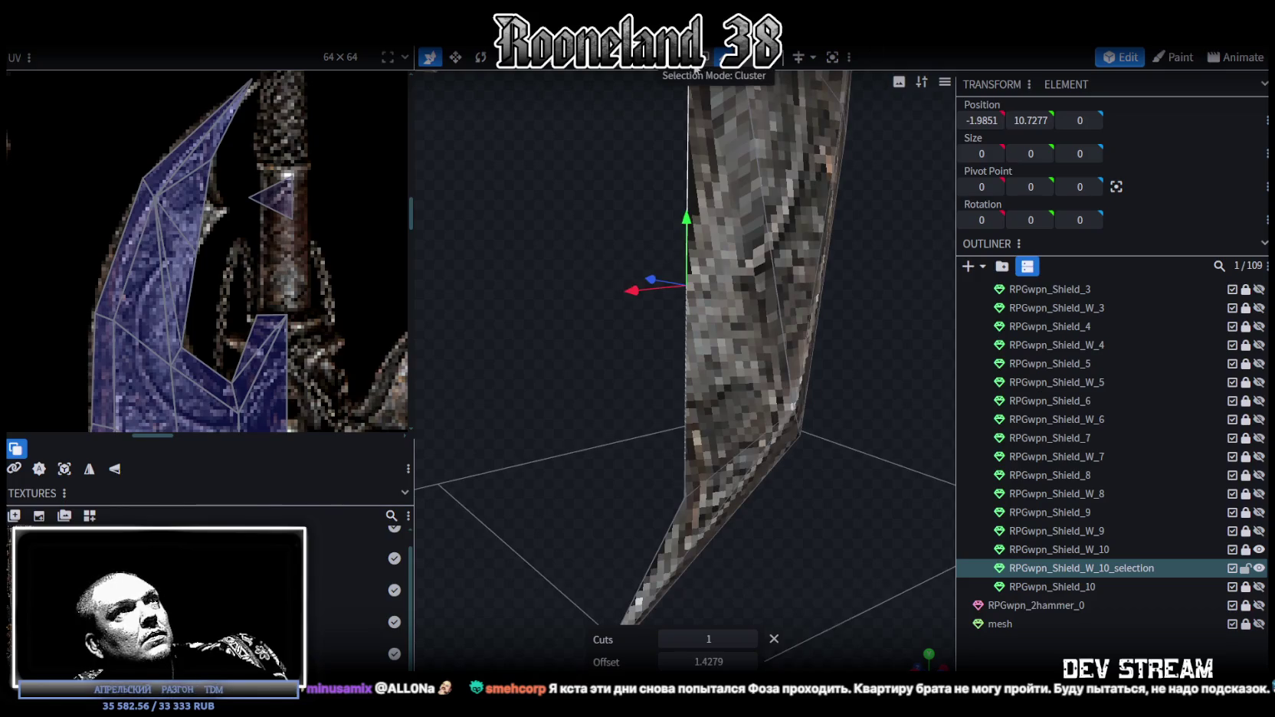
pyautogui.click(729, 352)
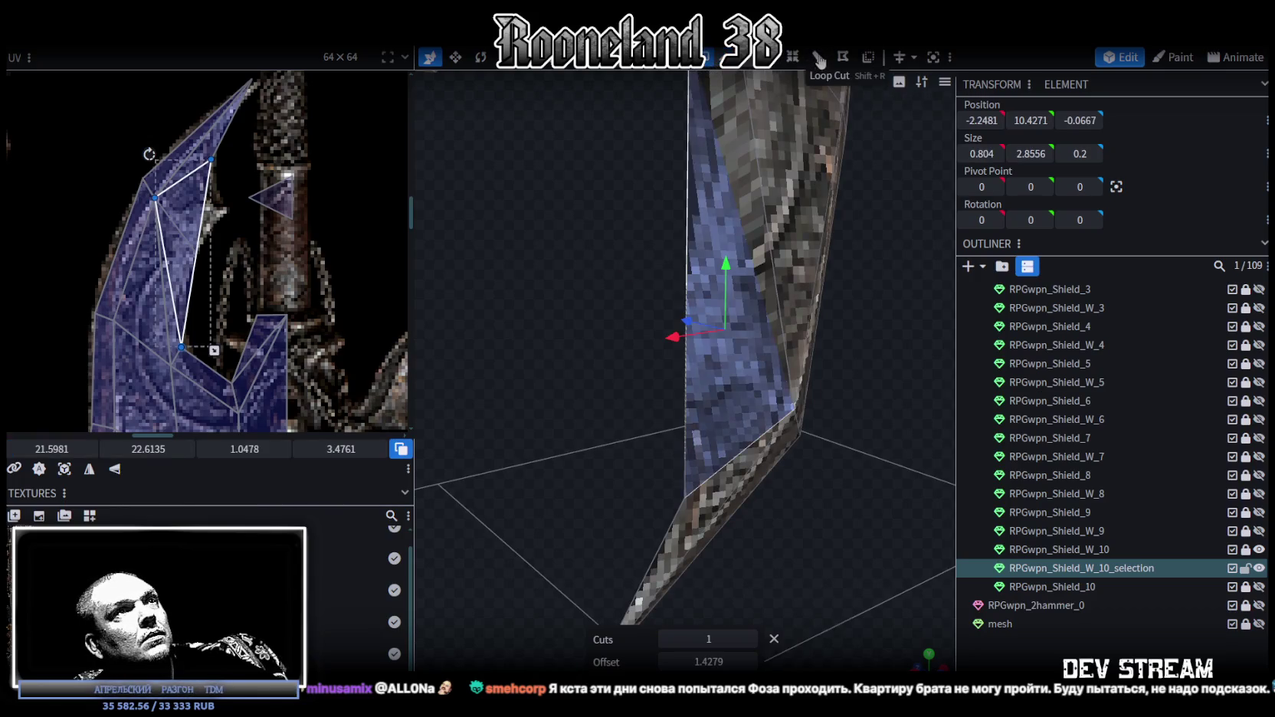
pyautogui.moveTo(551, 418)
pyautogui.mouseDown()
pyautogui.moveTo(811, 145)
pyautogui.moveTo(763, 330)
pyautogui.moveTo(707, 228)
pyautogui.moveTo(700, 276)
pyautogui.mouseUp()
# - Select the whole blade mesh and merge its overlapping vertices
pyautogui.hotkey('ctrl', 'a')
pyautogui.click(630, 177)
pyautogui.scroll(3, 713, 362)
pyautogui.scroll(3, 713, 361)
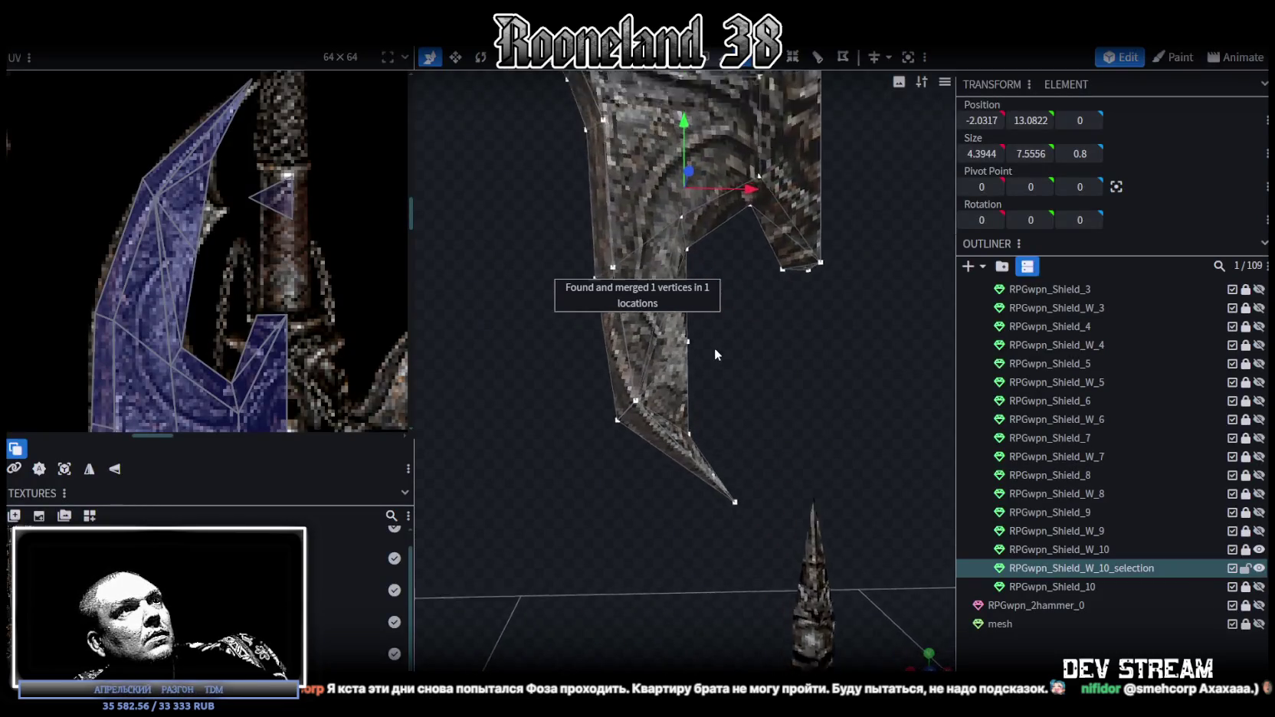
pyautogui.scroll(2, 714, 348)
# - Lower the upper inner-edge vertex by 0.2 and shift its UV point up to fit the texture
pyautogui.click(687, 313)
pyautogui.scroll(1, 219, 245)
pyautogui.scroll(2, 220, 230)
pyautogui.click(217, 175)
pyautogui.scroll(-2, 235, 202)
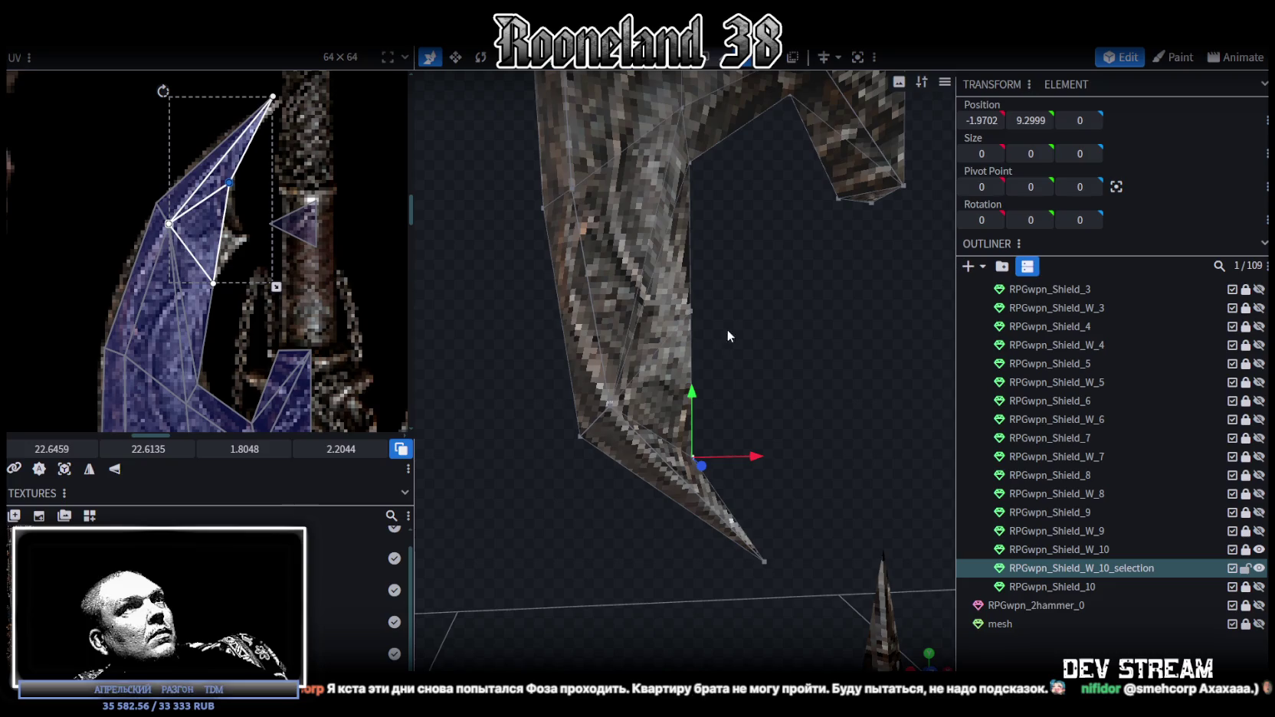
pyautogui.click(668, 295)
pyautogui.moveTo(686, 251)
pyautogui.mouseDown()
pyautogui.moveTo(688, 268)
pyautogui.moveTo(689, 252)
pyautogui.mouseUp()
pyautogui.click(209, 275)
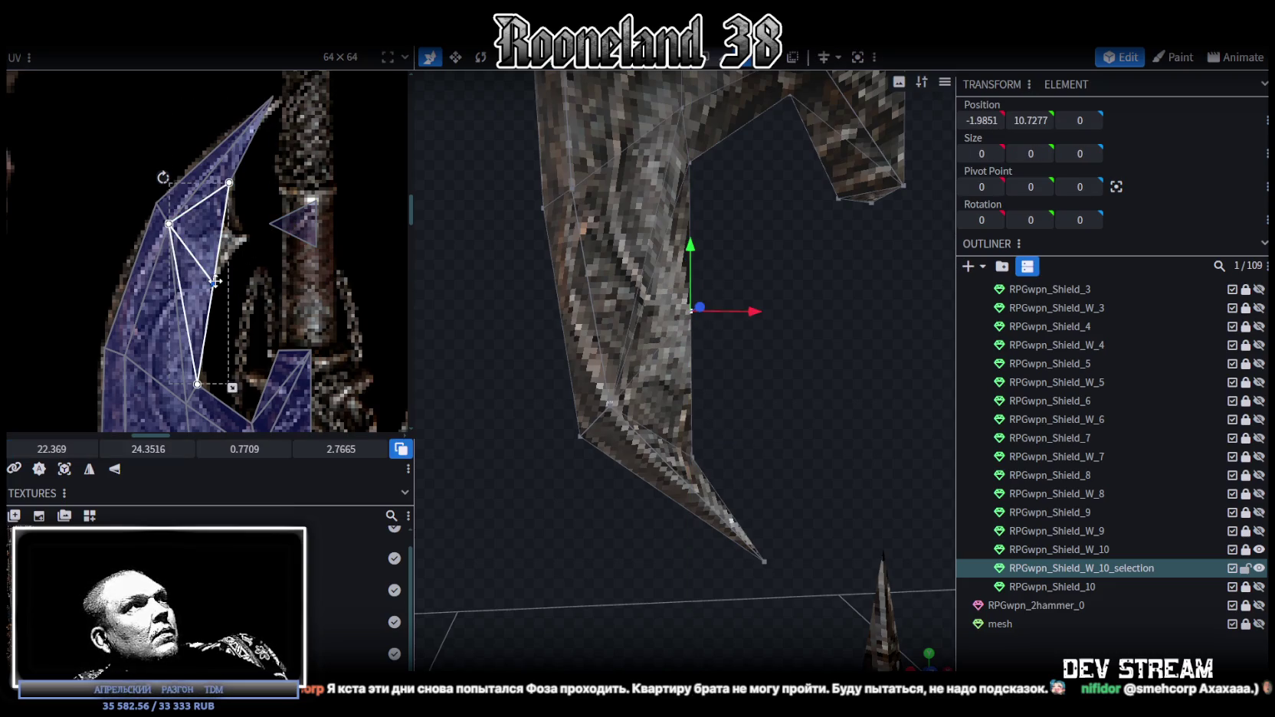
pyautogui.moveTo(213, 280); pyautogui.dragTo(212, 272)
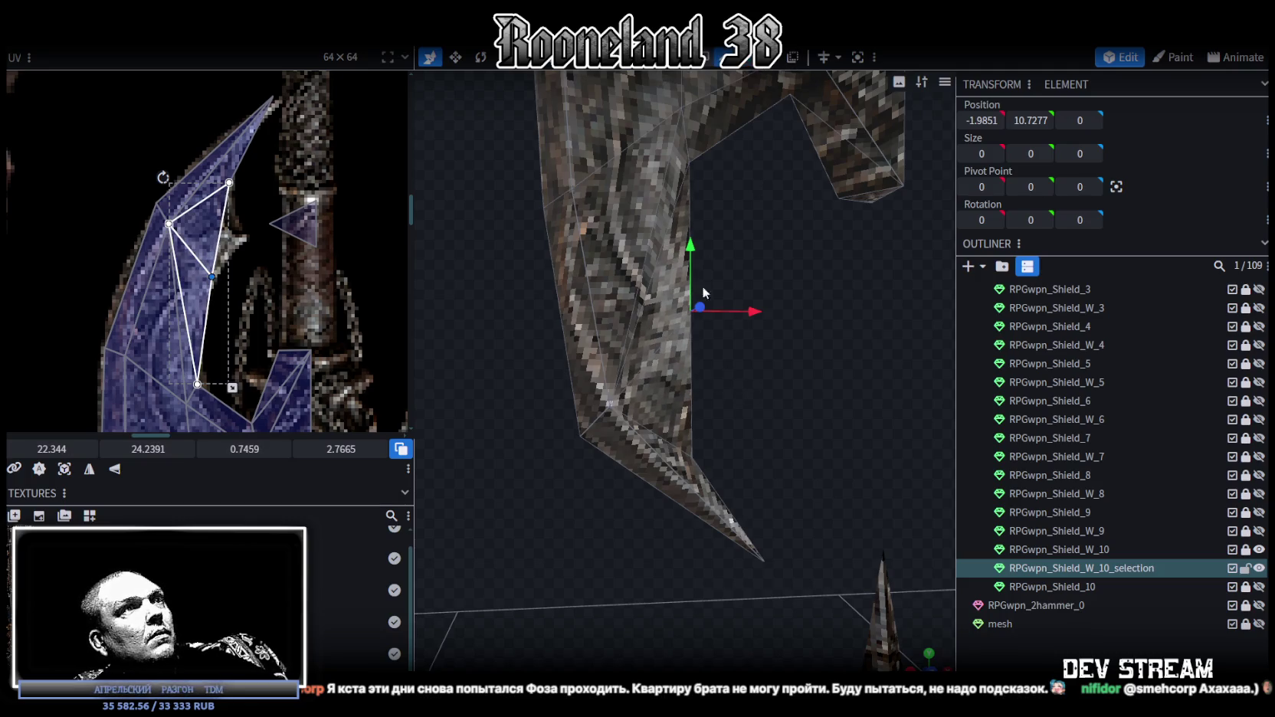
# - Cut one more edge loop across a lower blade face at offset 0.7139
pyautogui.click(680, 386)
pyautogui.click(818, 67)
pyautogui.moveTo(828, 432)
pyautogui.mouseDown()
pyautogui.moveTo(549, 452)
pyautogui.moveTo(604, 454)
pyautogui.moveTo(730, 420)
pyautogui.moveTo(784, 239)
pyautogui.moveTo(718, 248)
pyautogui.moveTo(774, 262)
pyautogui.moveTo(804, 77)
pyautogui.moveTo(812, 391)
pyautogui.moveTo(538, 381)
pyautogui.moveTo(787, 48)
pyautogui.mouseUp()
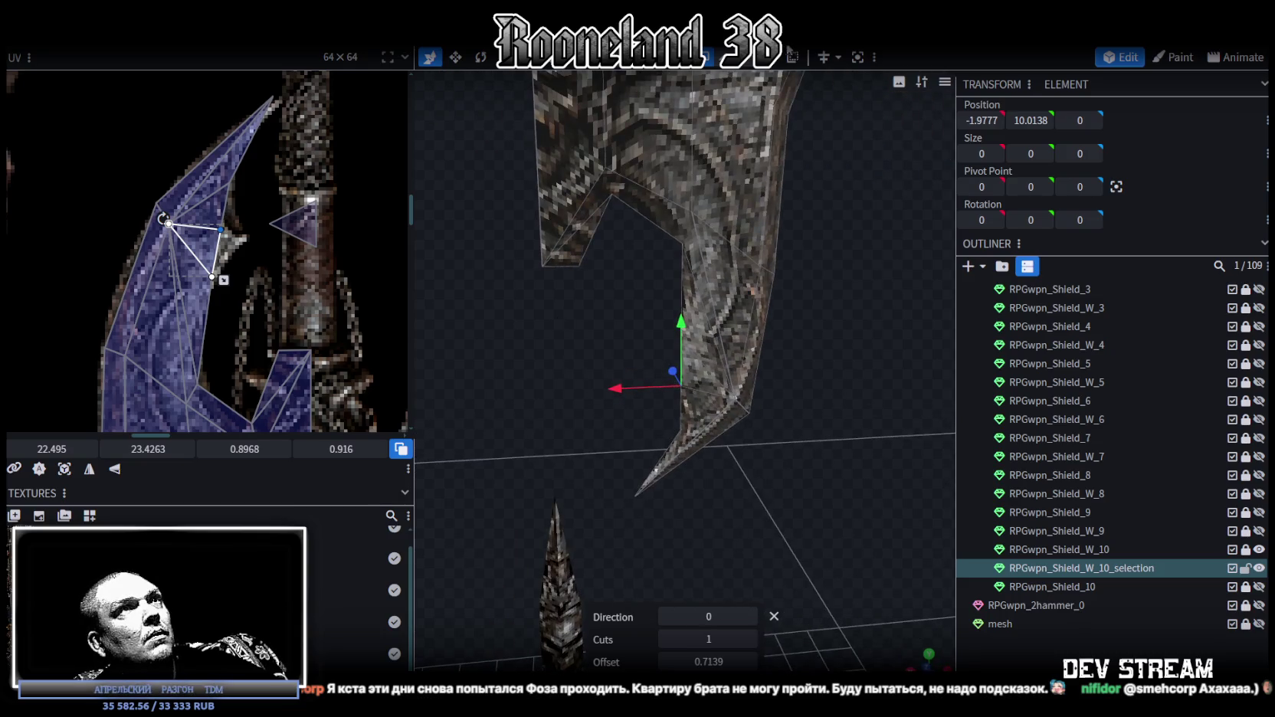
# - In vertex mode, drag a stray blade vertex onto its neighbour and merge them
pyautogui.click(745, 59)
pyautogui.moveTo(684, 100); pyautogui.dragTo(676, 152)
pyautogui.click(583, 168)
pyautogui.moveTo(533, 373)
pyautogui.mouseDown()
pyautogui.moveTo(881, 356)
pyautogui.moveTo(743, 374)
pyautogui.moveTo(801, 357)
pyautogui.moveTo(794, 387)
pyautogui.mouseUp()
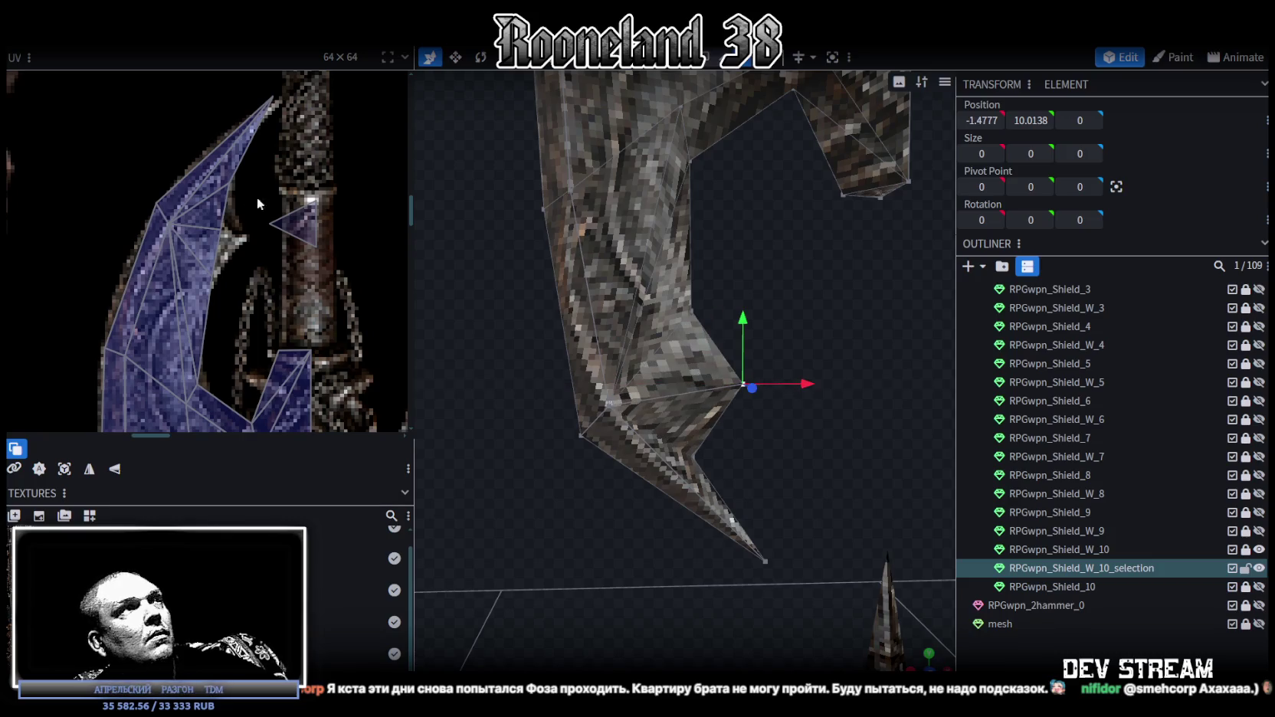
# - Shift the notch face's UV vertex to match the sprite edge, then reselect the blade mesh
pyautogui.click(226, 229)
pyautogui.scroll(2, 226, 230)
pyautogui.moveTo(227, 230); pyautogui.dragTo(265, 245)
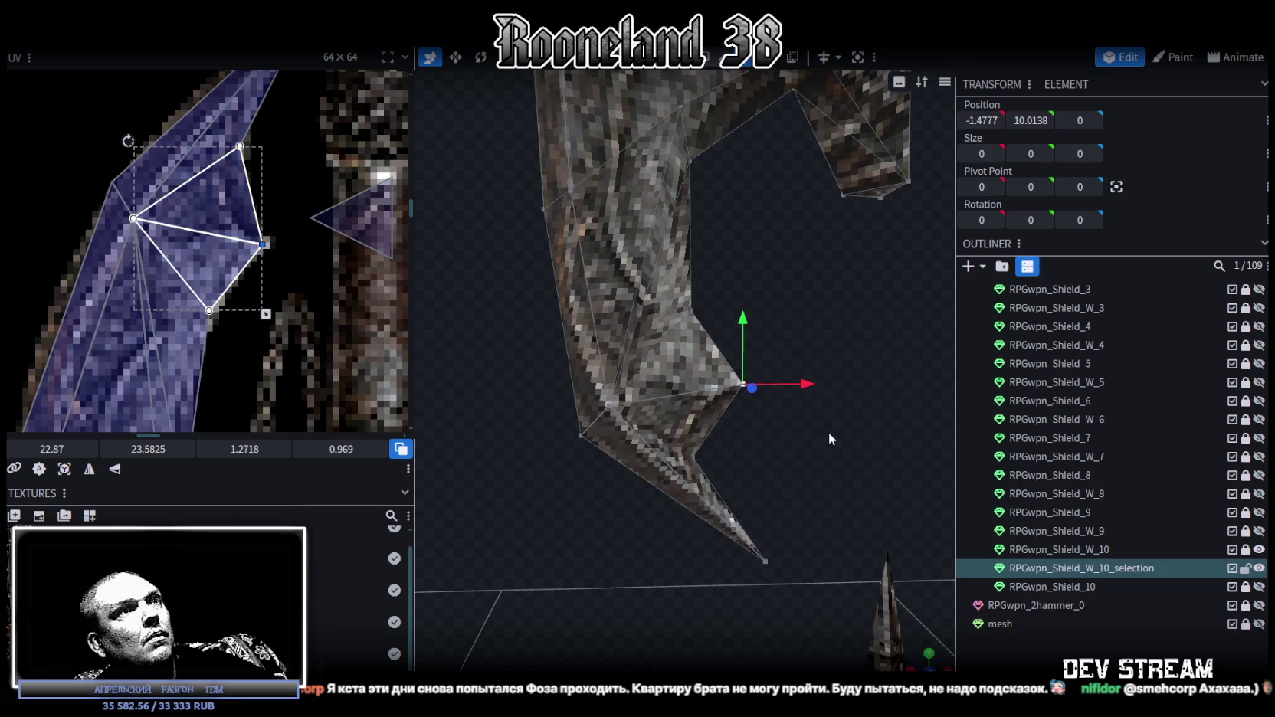
pyautogui.moveTo(829, 438); pyautogui.dragTo(813, 414)
pyautogui.click(821, 363)
pyautogui.moveTo(821, 364); pyautogui.dragTo(730, 365)
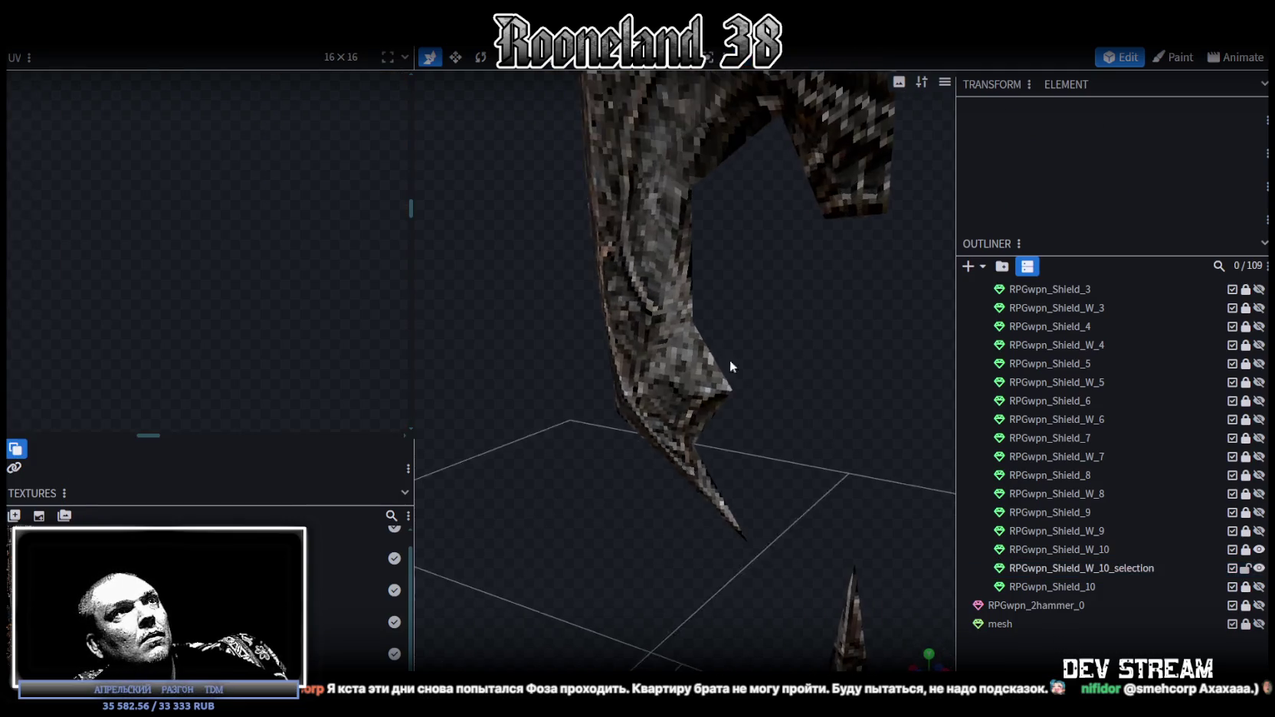
pyautogui.click(729, 367)
# - Box-select part of the blade for moving, reducing a piece's depth from 0.4 to 0.2
pyautogui.scroll(-5, 809, 346)
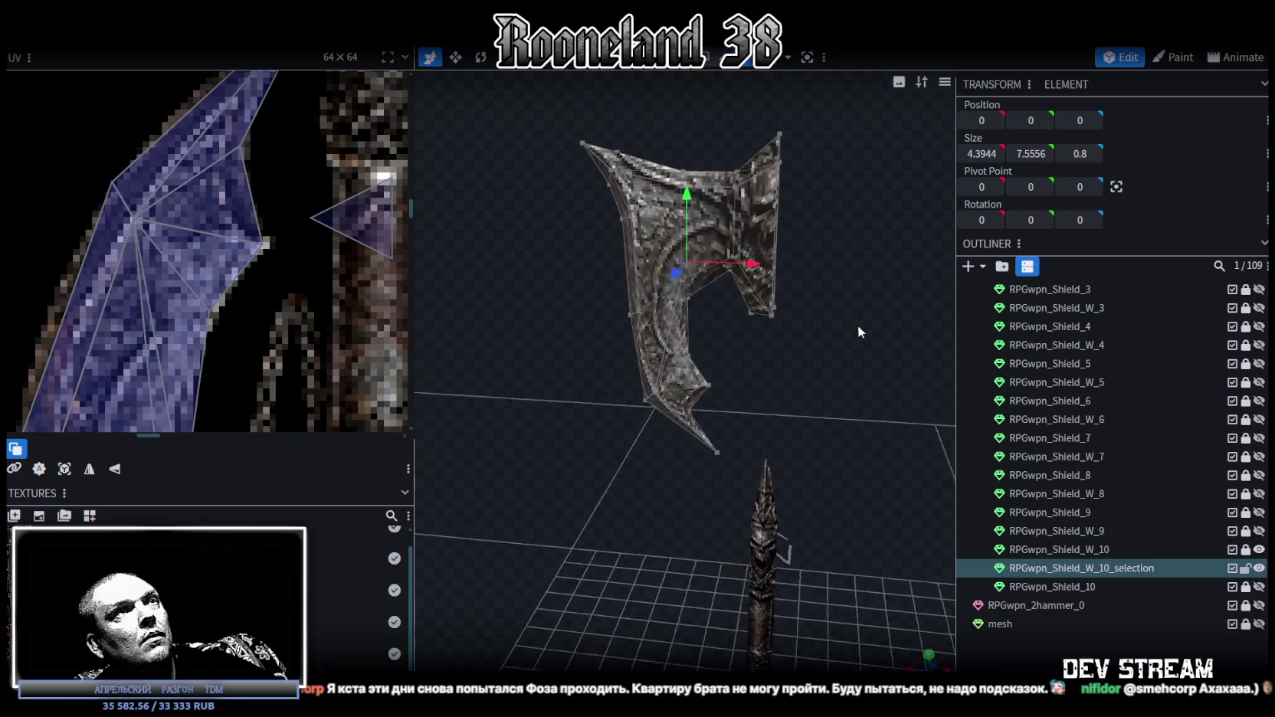
pyautogui.moveTo(858, 325)
pyautogui.mouseDown()
pyautogui.moveTo(884, 334)
pyautogui.moveTo(851, 295)
pyautogui.moveTo(881, 311)
pyautogui.moveTo(837, 283)
pyautogui.moveTo(759, 257)
pyautogui.moveTo(710, 263)
pyautogui.mouseUp()
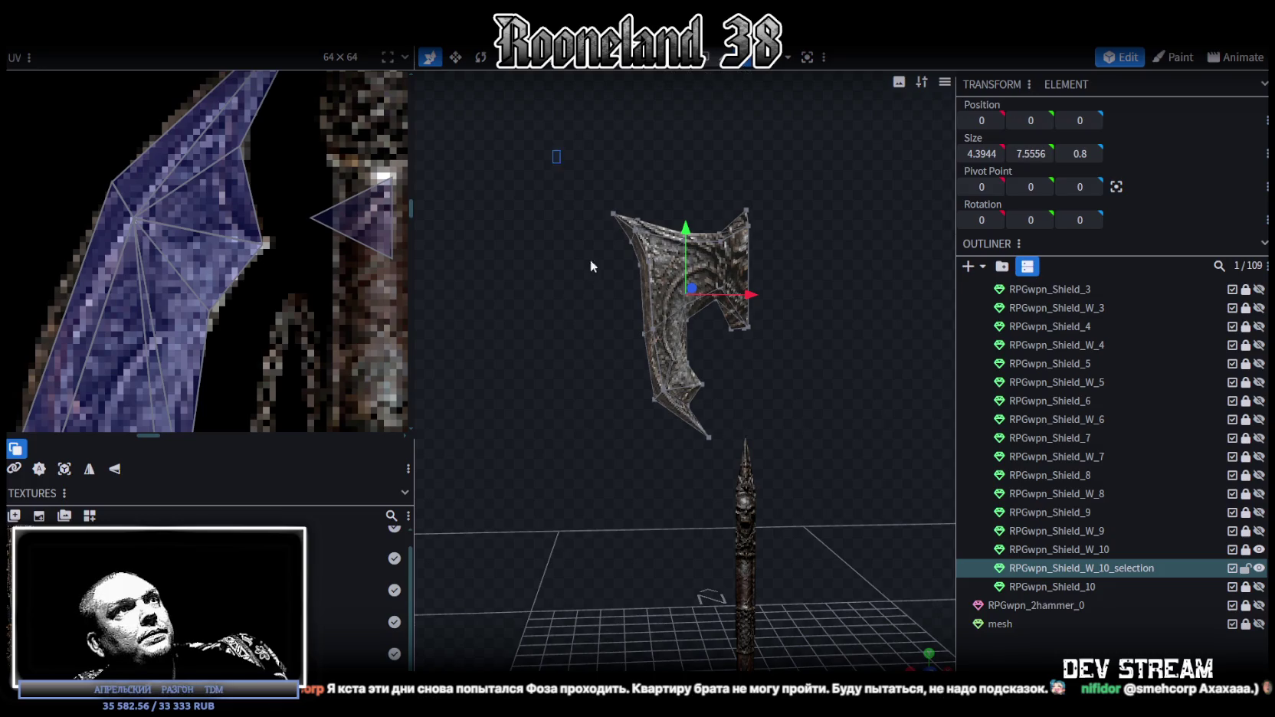
pyautogui.moveTo(578, 217); pyautogui.dragTo(671, 446)
pyautogui.moveTo(719, 403)
pyautogui.mouseDown()
pyautogui.moveTo(980, 408)
pyautogui.moveTo(881, 341)
pyautogui.moveTo(770, 299)
pyautogui.moveTo(754, 265)
pyautogui.moveTo(789, 276)
pyautogui.moveTo(794, 254)
pyautogui.moveTo(703, 253)
pyautogui.moveTo(493, 294)
pyautogui.moveTo(475, 374)
pyautogui.moveTo(581, 301)
pyautogui.moveTo(592, 259)
pyautogui.moveTo(721, 281)
pyautogui.moveTo(751, 252)
pyautogui.moveTo(708, 87)
pyautogui.mouseUp()
pyautogui.press('v')
# - Select the thin 1 × 3.9445 × 0.8 connector plate and copy its 11 faces
pyautogui.click(694, 230)
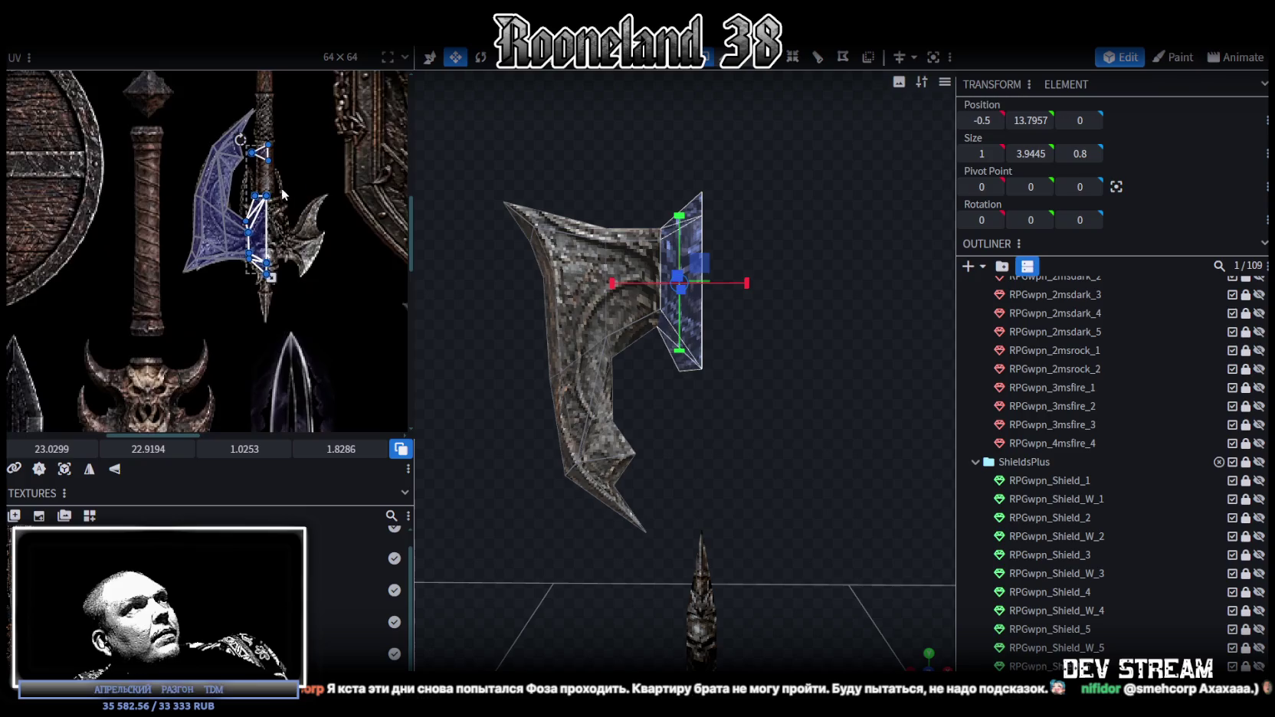
pyautogui.scroll(3, 752, 215)
pyautogui.moveTo(753, 215)
pyautogui.mouseDown()
pyautogui.moveTo(732, 316)
pyautogui.moveTo(684, 291)
pyautogui.mouseUp()
pyautogui.moveTo(755, 423); pyautogui.dragTo(760, 431)
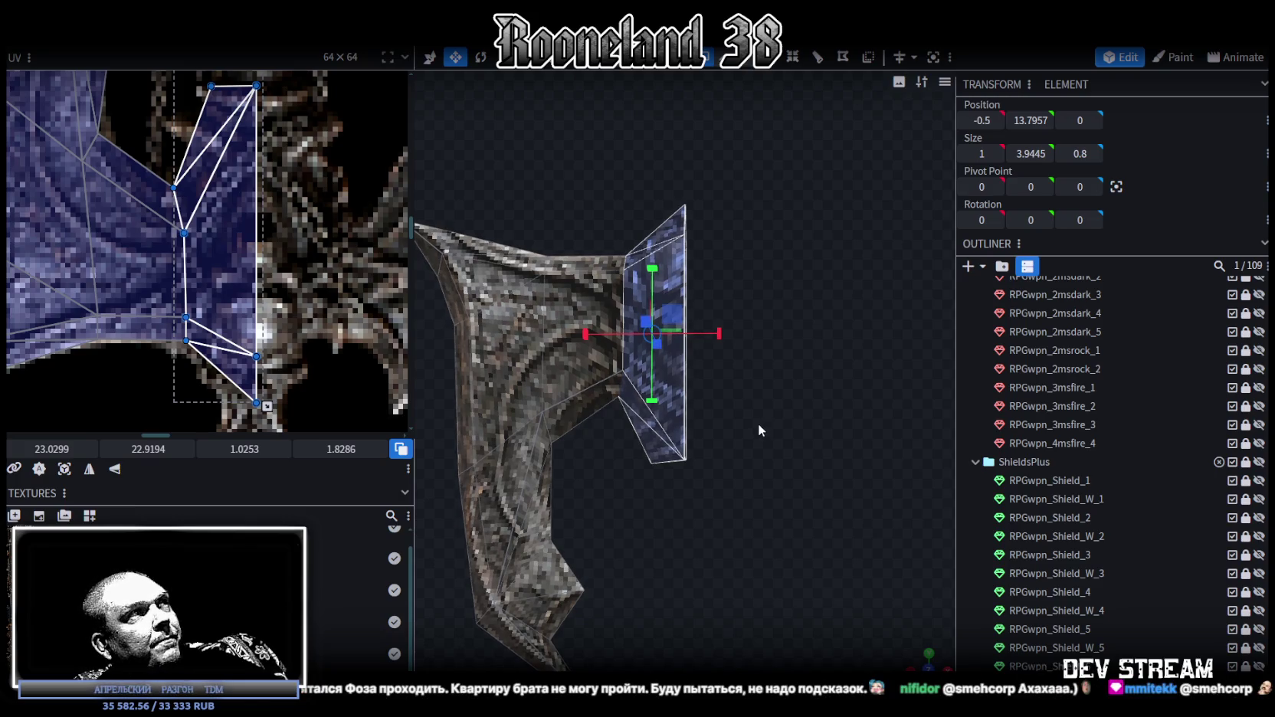
pyautogui.scroll(3, 754, 423)
pyautogui.scroll(-3, 728, 394)
pyautogui.scroll(-3, 732, 395)
pyautogui.moveTo(730, 386); pyautogui.dragTo(730, 370)
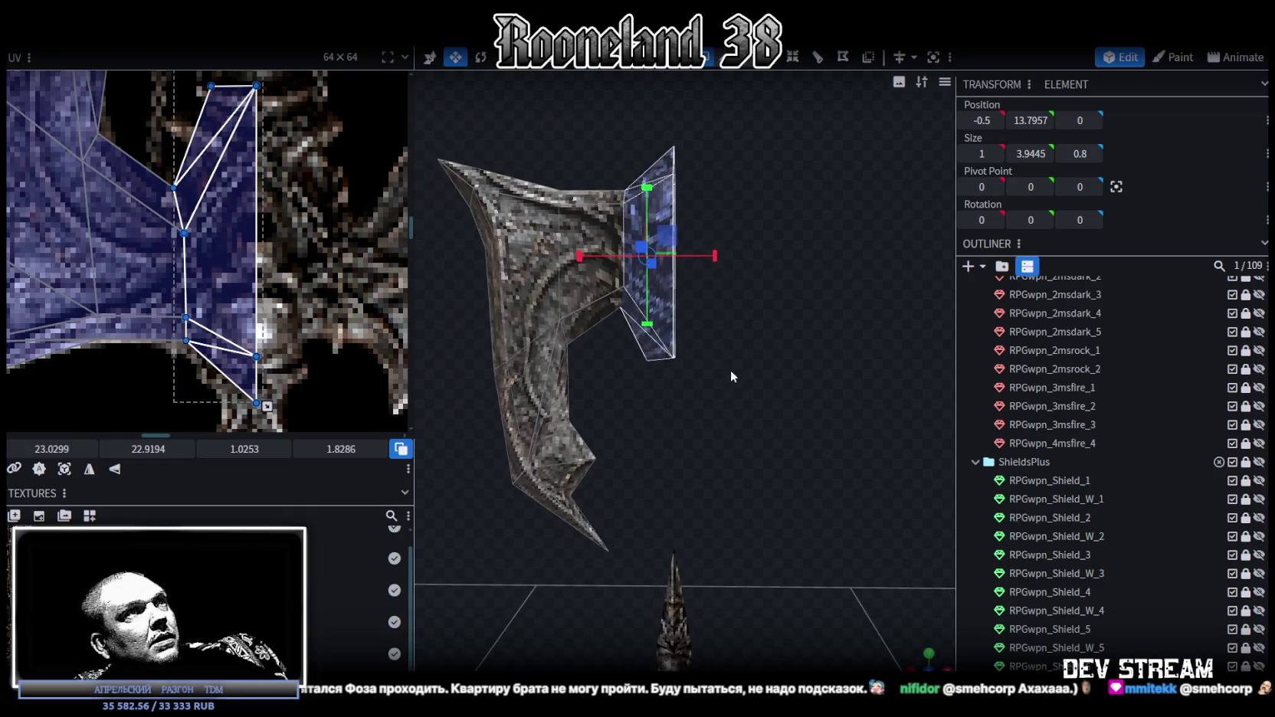
pyautogui.hotkey('ctrl', 'c')
pyautogui.rightClick(717, 343)
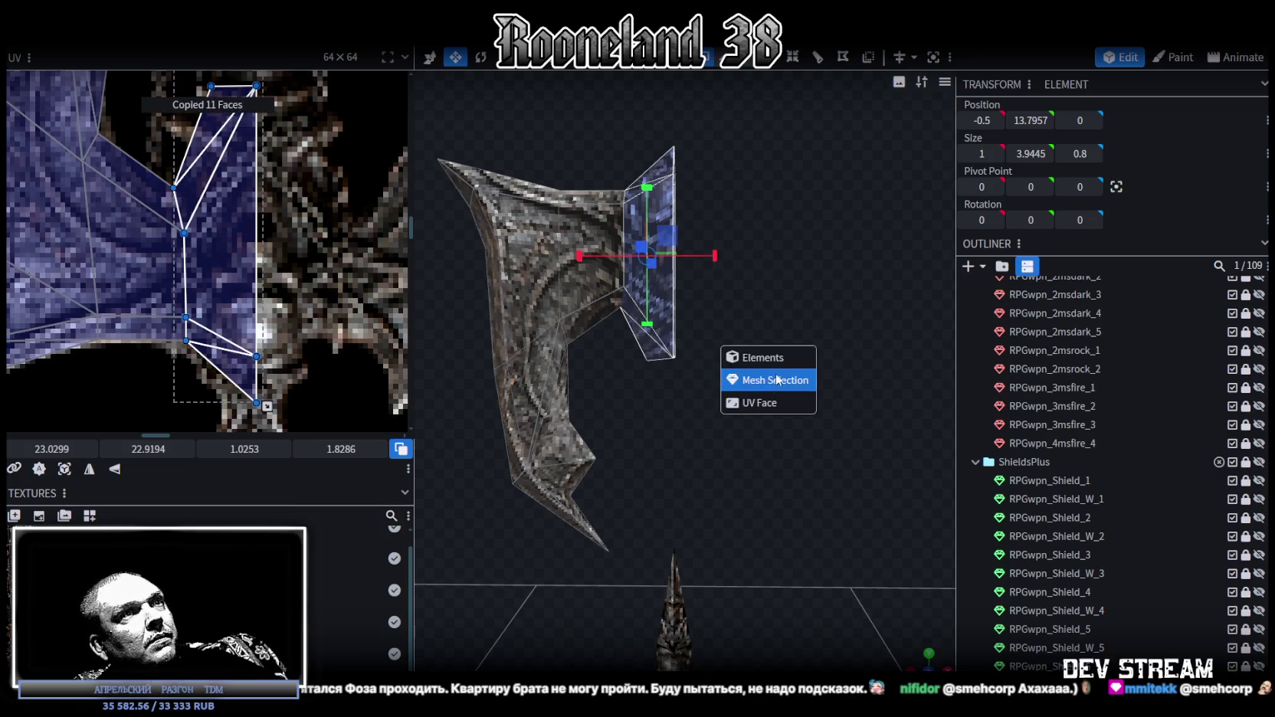
# - Paste the faces as mesh, flip them on X and merge overlapping vertices into a symmetric block
pyautogui.click(767, 380)
pyautogui.rightClick(160, 47)
pyautogui.moveTo(194, 53)
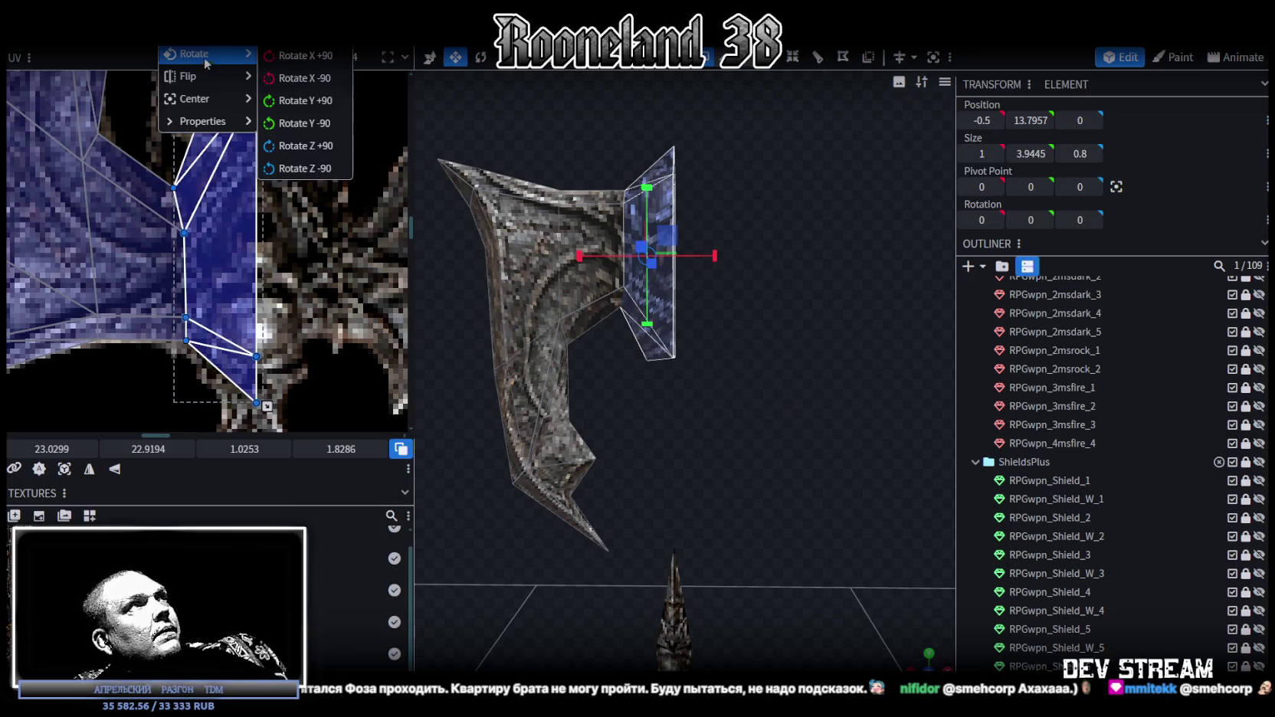
pyautogui.click(292, 78)
pyautogui.click(649, 162)
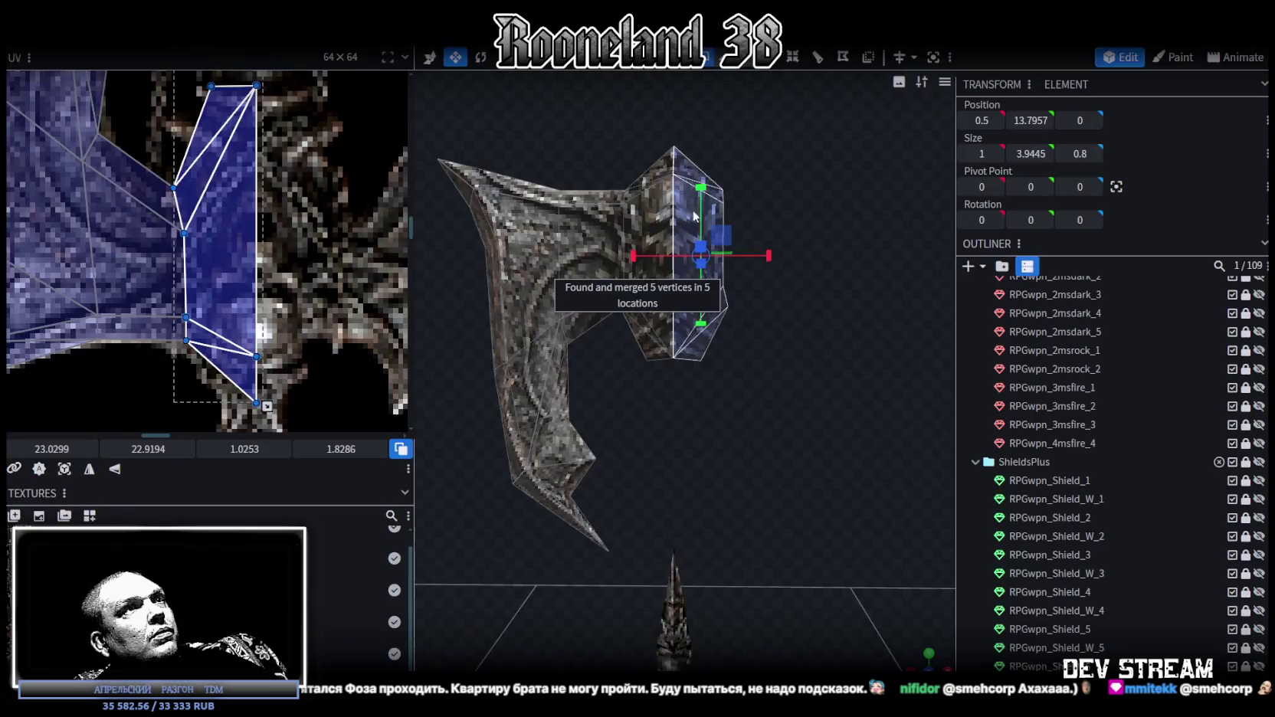
pyautogui.moveTo(649, 177); pyautogui.dragTo(813, 254)
pyautogui.hotkey('ctrl', 'z')
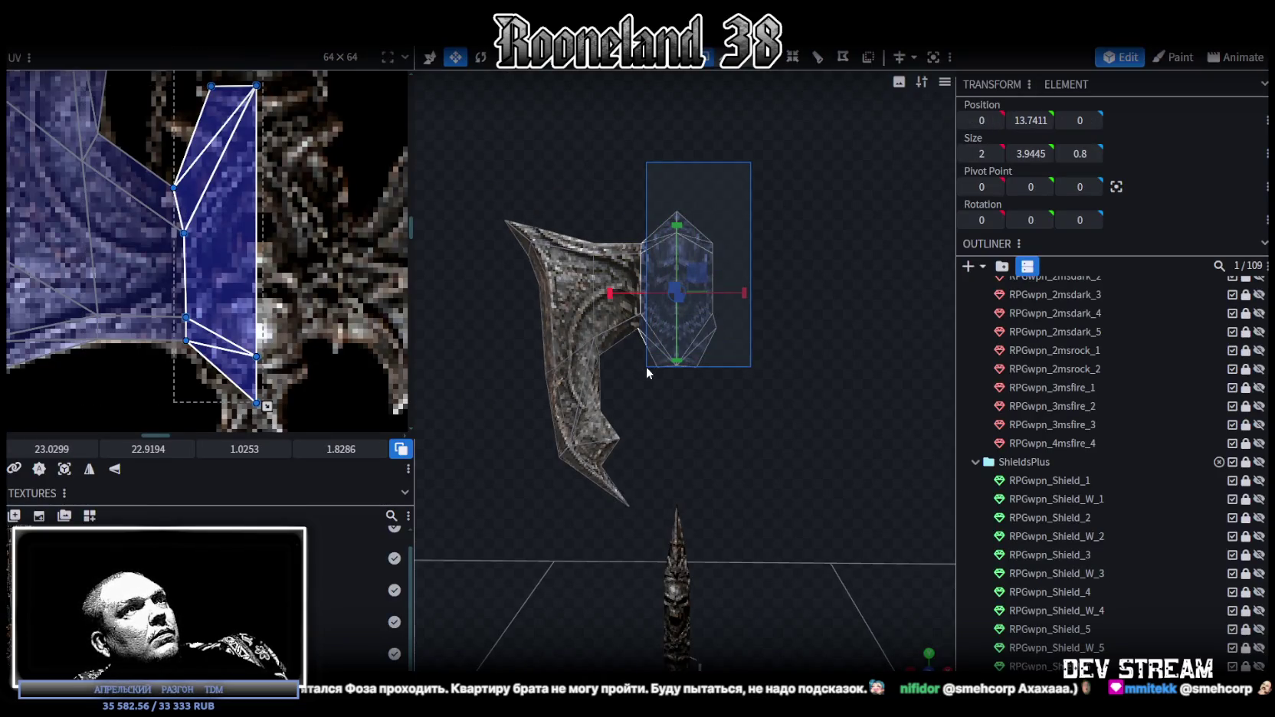
# - In front view, mirror the block's UV mapping and move its island onto the axe sprite
pyautogui.moveTo(680, 369)
pyautogui.mouseDown()
pyautogui.moveTo(426, 443)
pyautogui.moveTo(512, 406)
pyautogui.mouseUp()
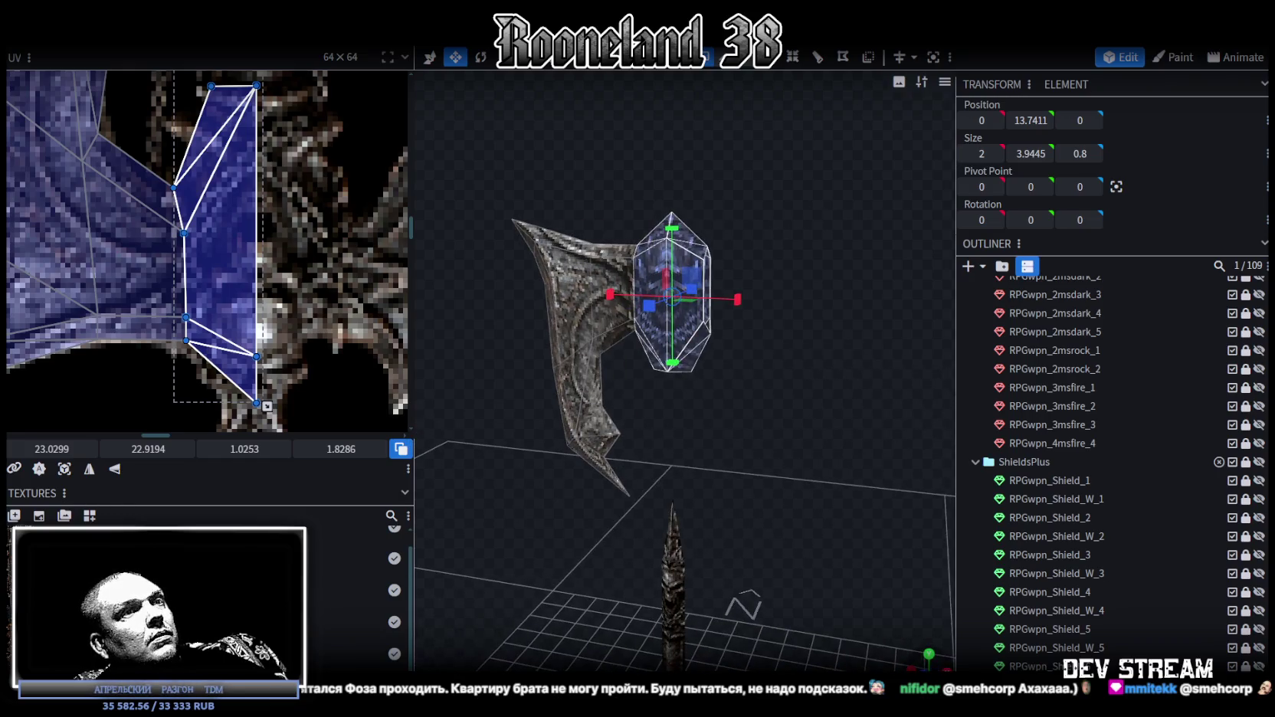
pyautogui.press('KP_1')
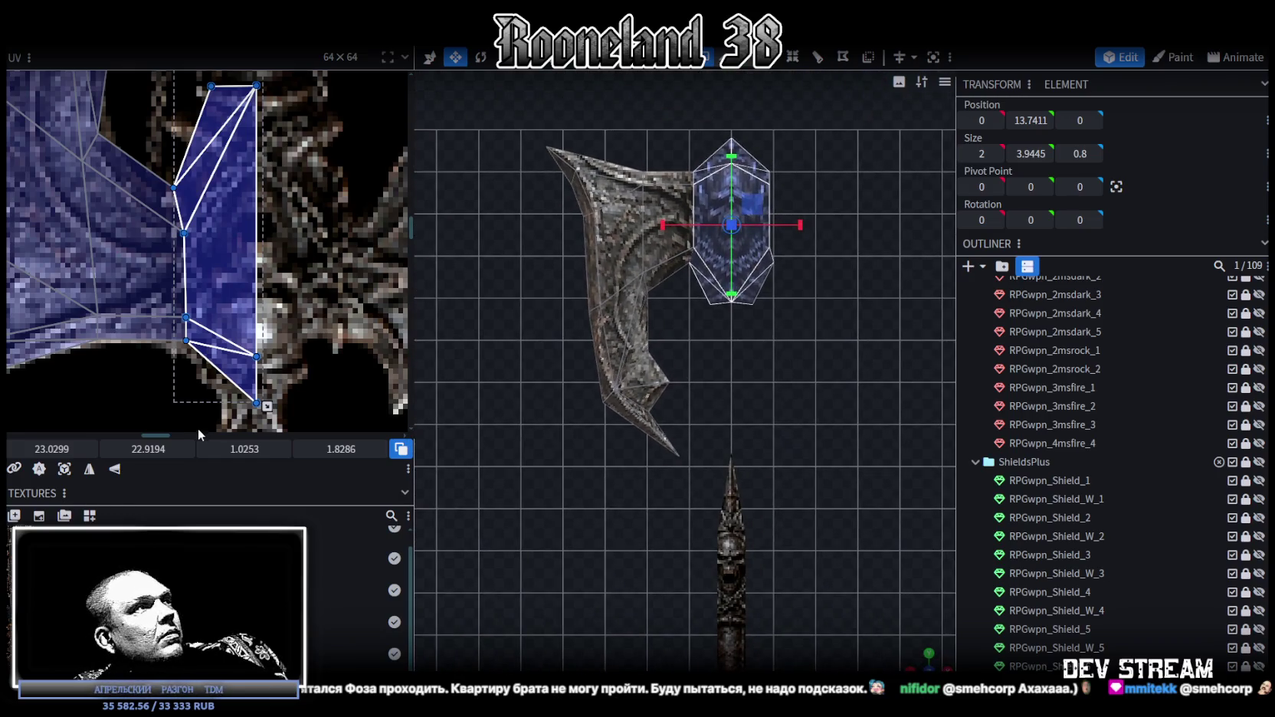
pyautogui.scroll(-1, 198, 426)
pyautogui.click(58, 474)
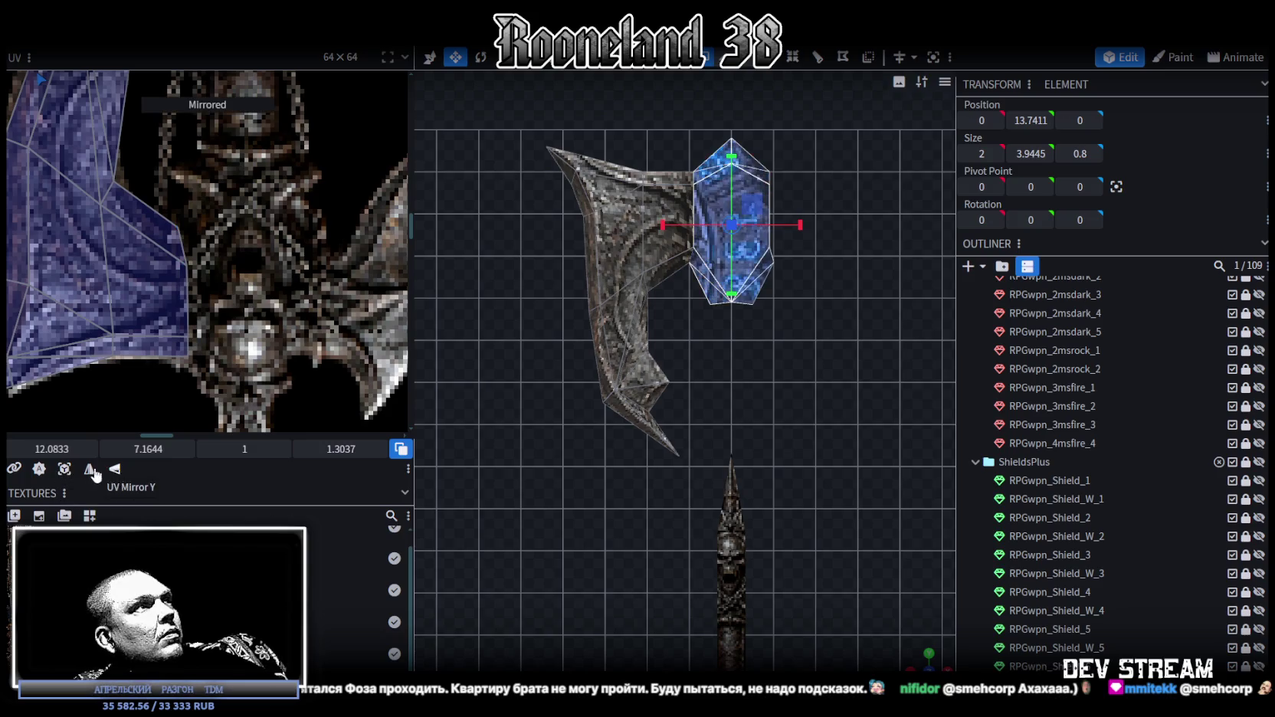
pyautogui.scroll(-2, 237, 385)
pyautogui.scroll(-2, 237, 385)
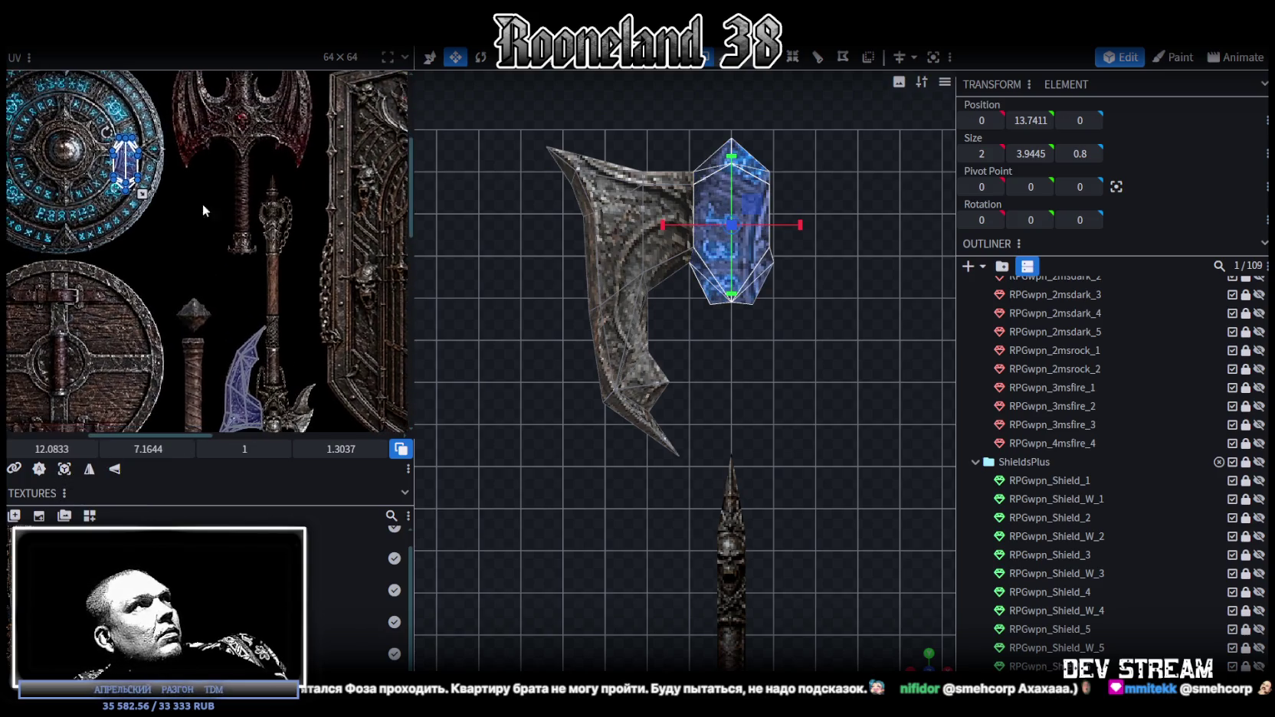
pyautogui.moveTo(131, 163); pyautogui.dragTo(285, 372)
# - Place the UV island over the blue skull and centre it
pyautogui.scroll(2, 315, 385)
pyautogui.scroll(2, 291, 345)
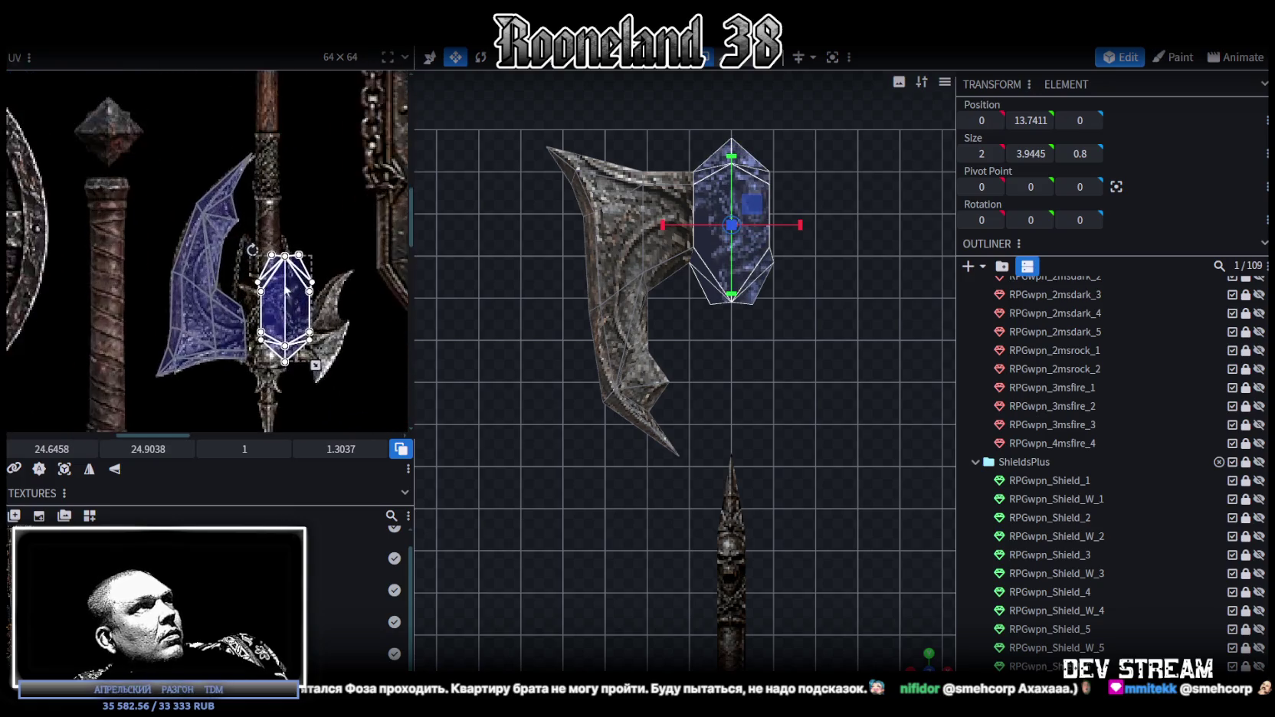
pyautogui.scroll(1, 257, 287)
pyautogui.moveTo(257, 286); pyautogui.dragTo(232, 332)
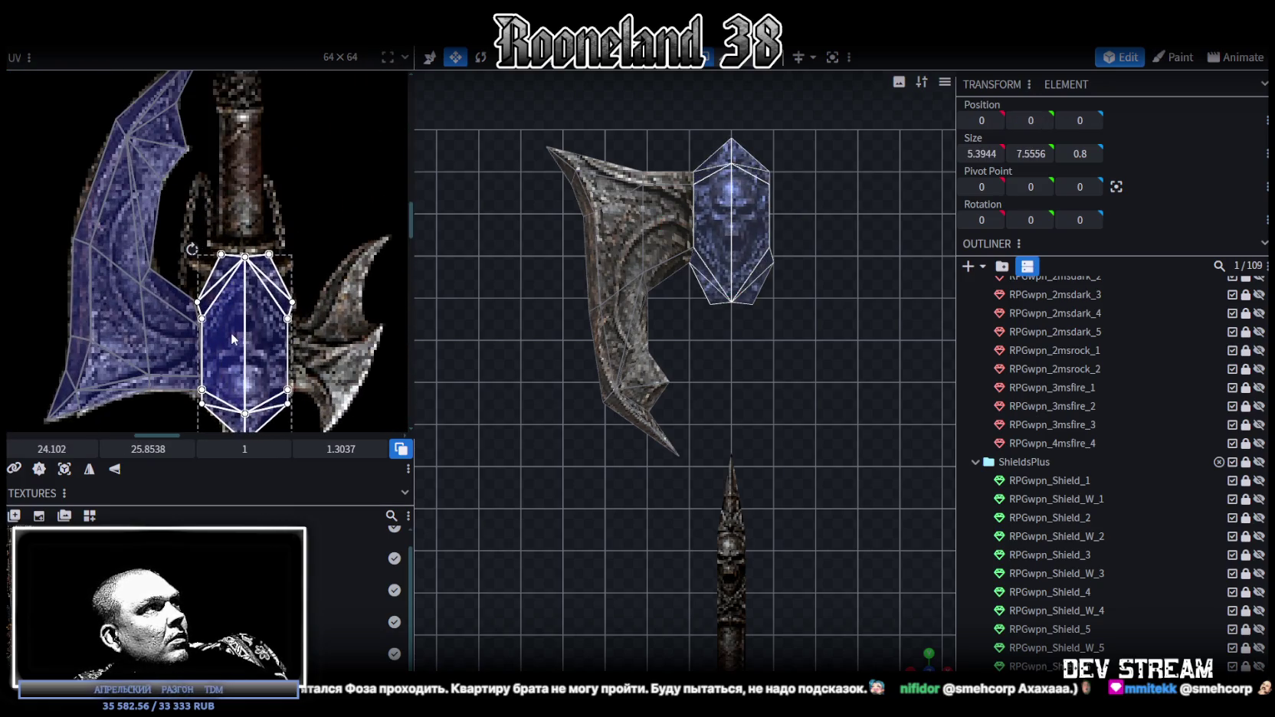
pyautogui.scroll(2, 313, 376)
pyautogui.scroll(2, 323, 356)
pyautogui.scroll(1, 383, 363)
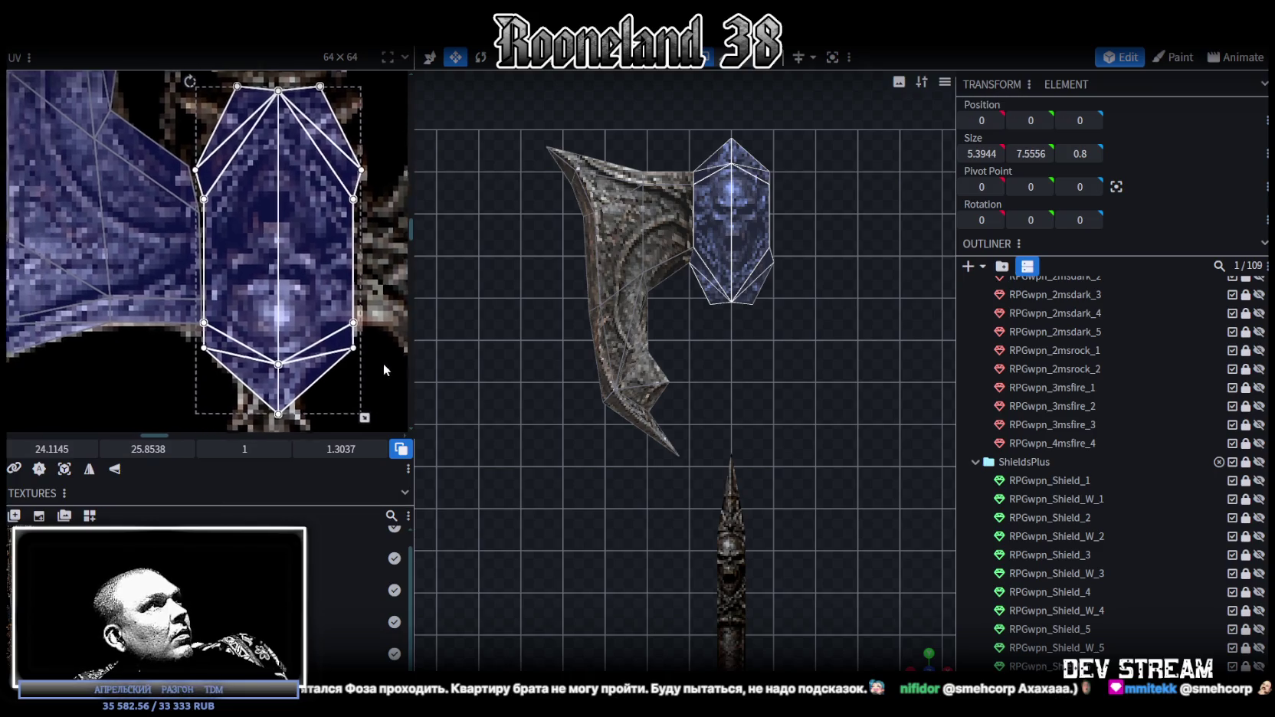
pyautogui.moveTo(287, 299); pyautogui.dragTo(282, 296)
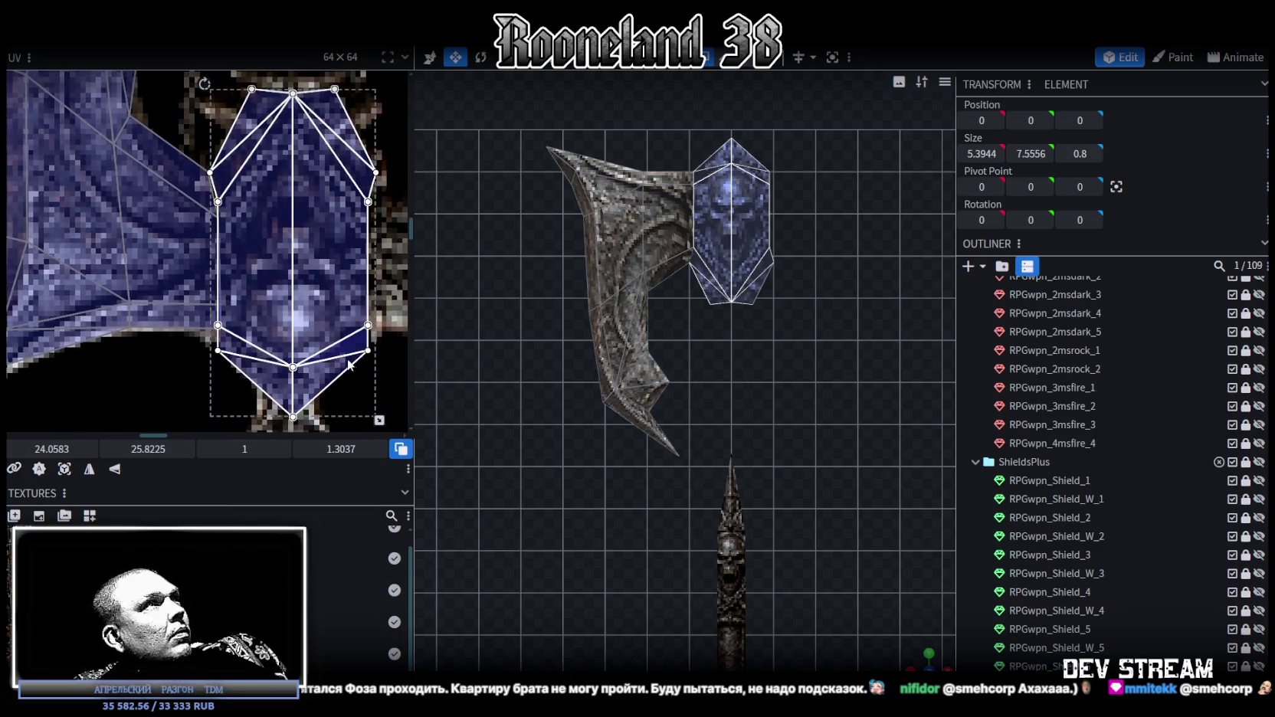
# - Fine-tune the UV island's size and position to fit the skull sprite
pyautogui.scroll(-1, 371, 373)
pyautogui.moveTo(371, 373); pyautogui.dragTo(371, 359, button='middle')
pyautogui.moveTo(374, 393); pyautogui.dragTo(360, 366)
pyautogui.moveTo(293, 267); pyautogui.dragTo(293, 269)
pyautogui.moveTo(358, 370); pyautogui.dragTo(369, 371)
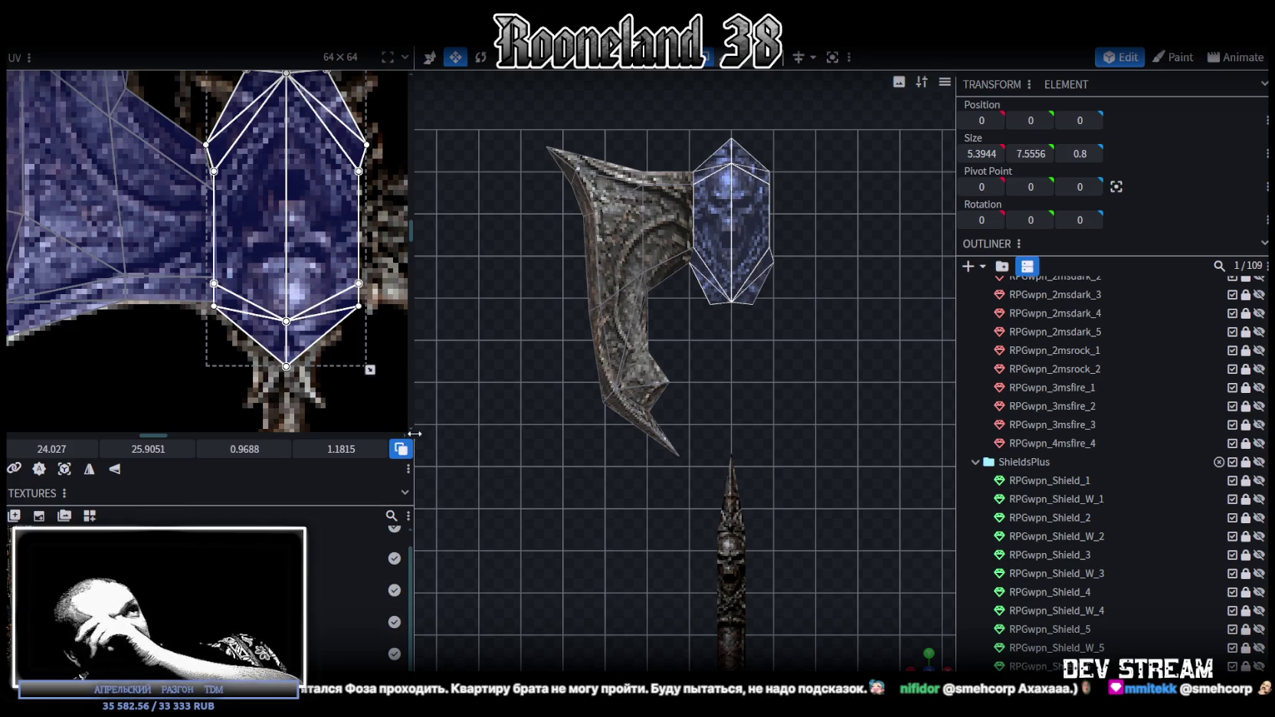
pyautogui.scroll(3, 685, 431)
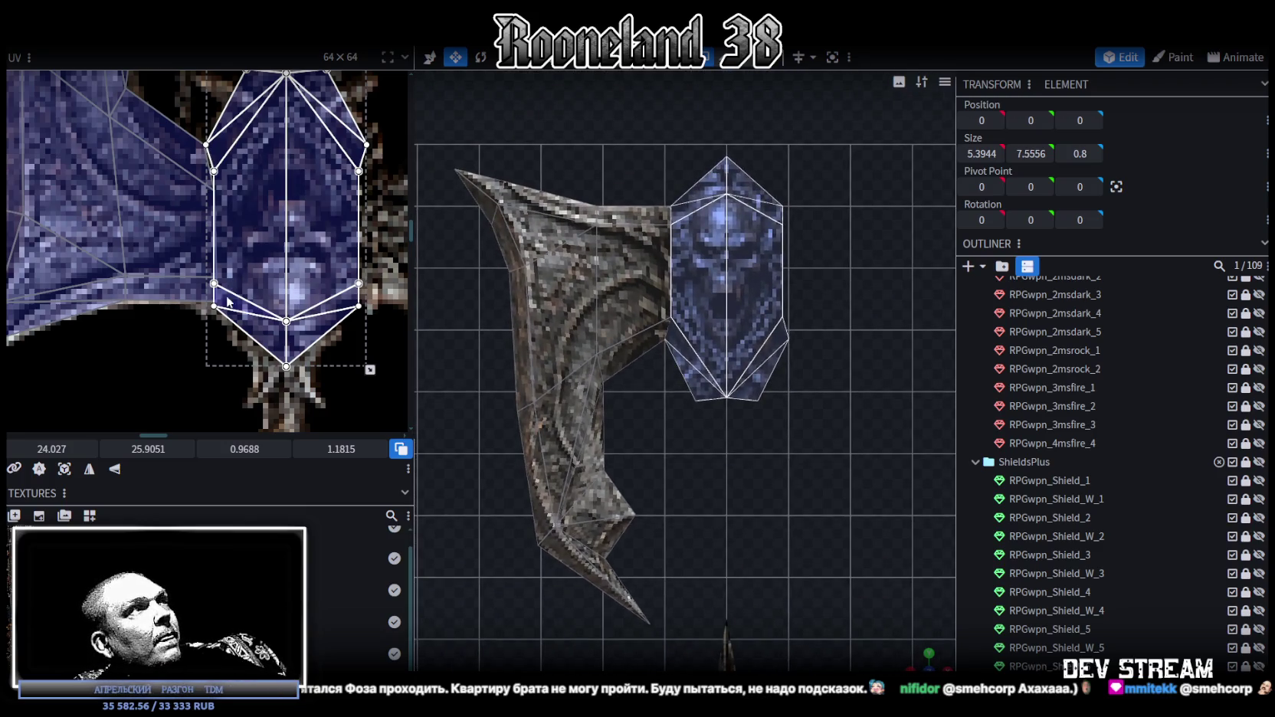
# - Frame the crystal's UV shape and select the blade face next to the connector
pyautogui.scroll(3, 198, 324)
pyautogui.scroll(-3, 238, 276)
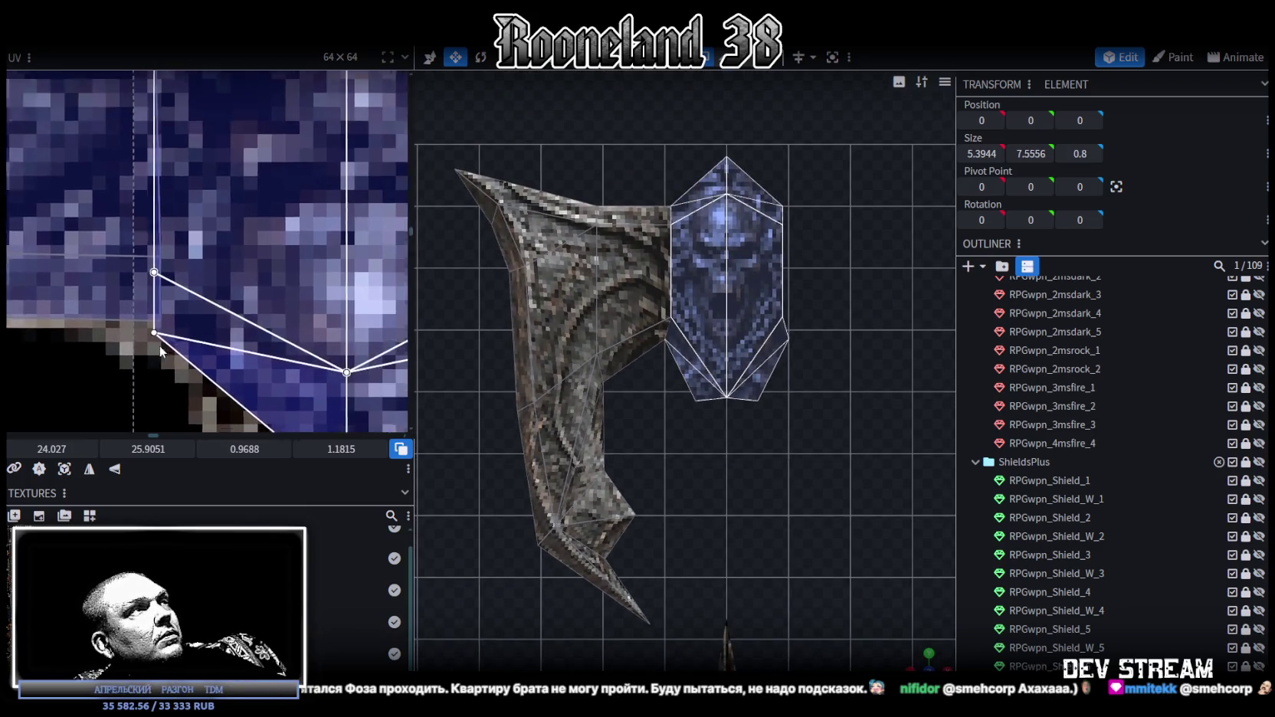
pyautogui.scroll(3, 672, 422)
pyautogui.moveTo(125, 137); pyautogui.dragTo(235, 204, button='middle')
pyautogui.scroll(3, 235, 203)
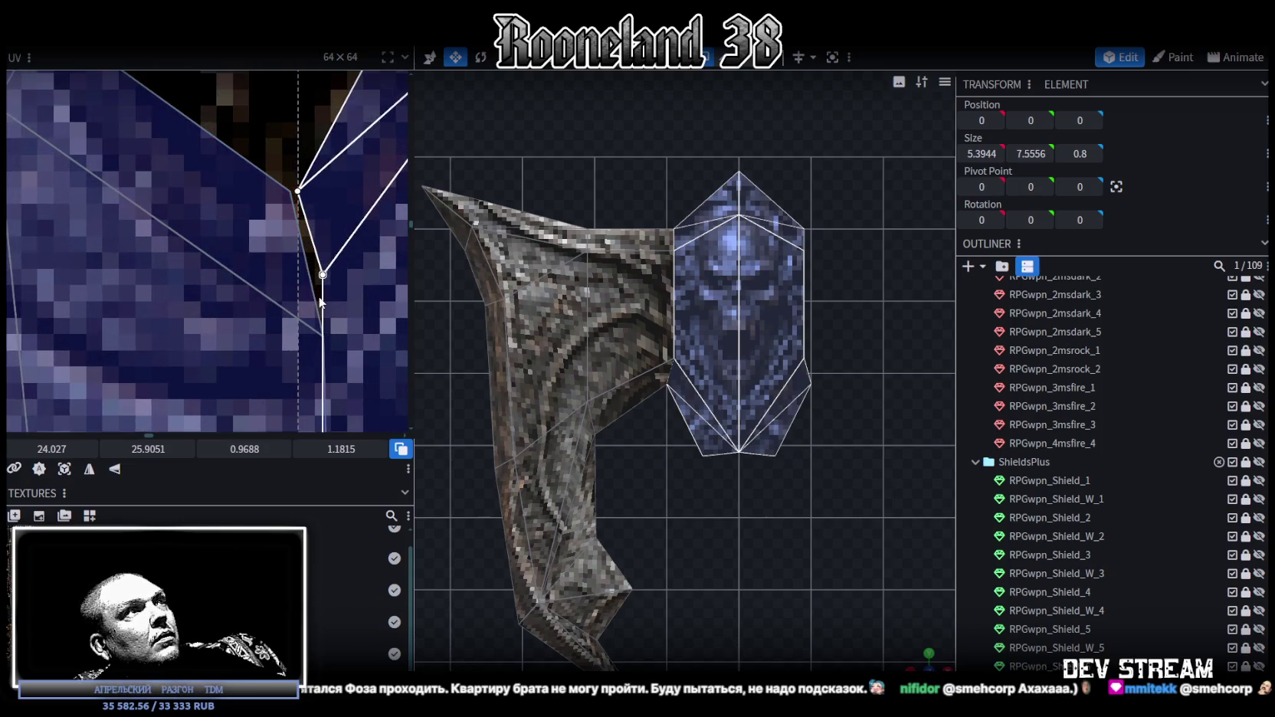
pyautogui.click(321, 302)
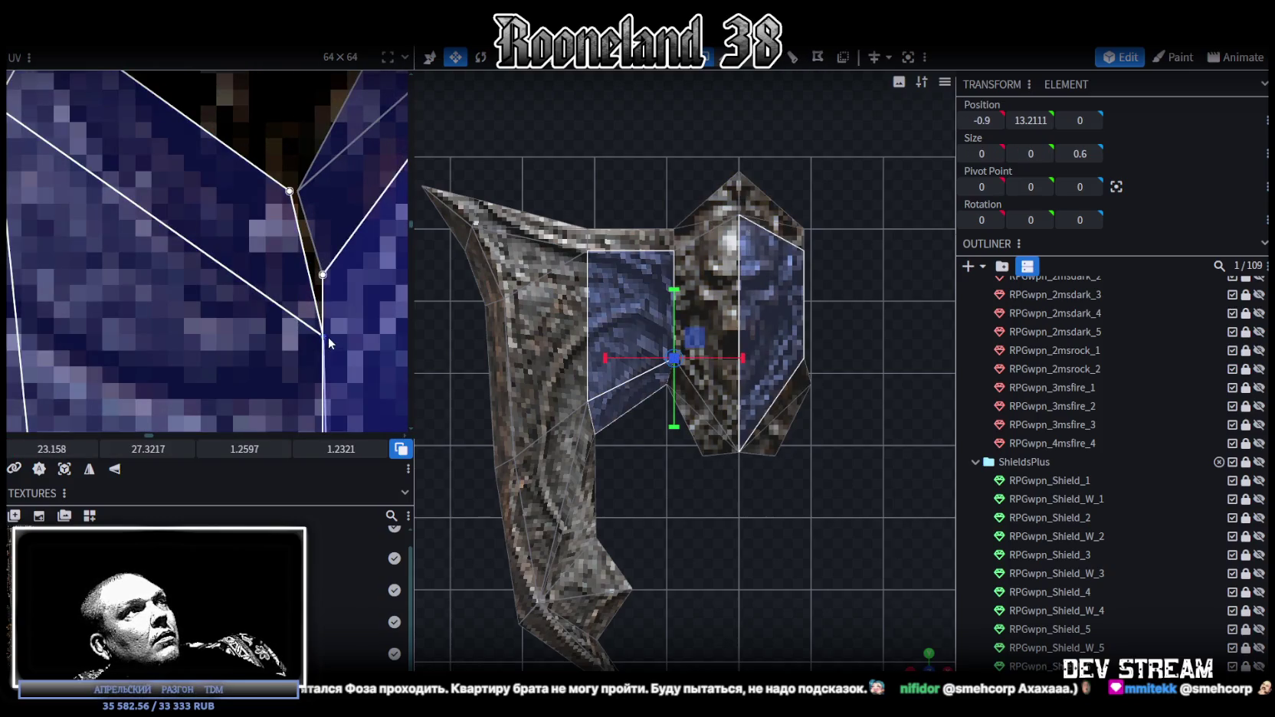
# - Merge the UV vertices of the thin face along the blade's upper edge
pyautogui.scroll(-5, 325, 343)
pyautogui.scroll(2, 342, 354)
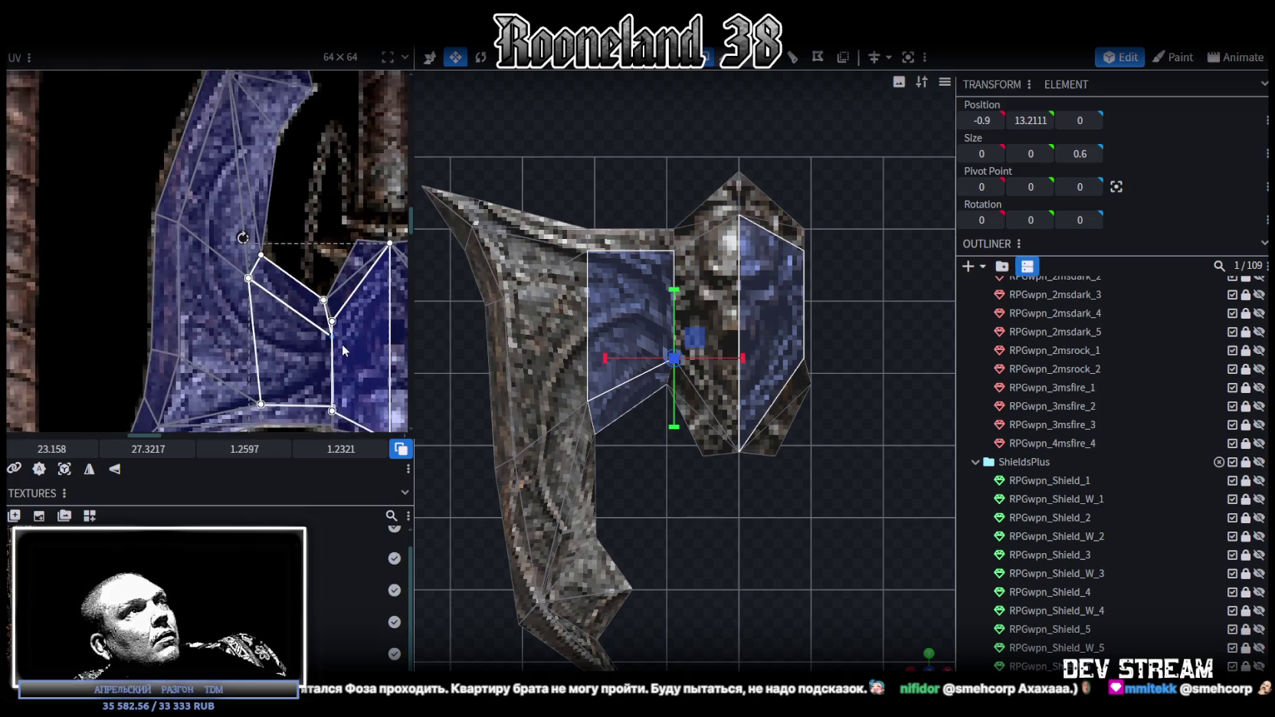
pyautogui.scroll(2, 342, 354)
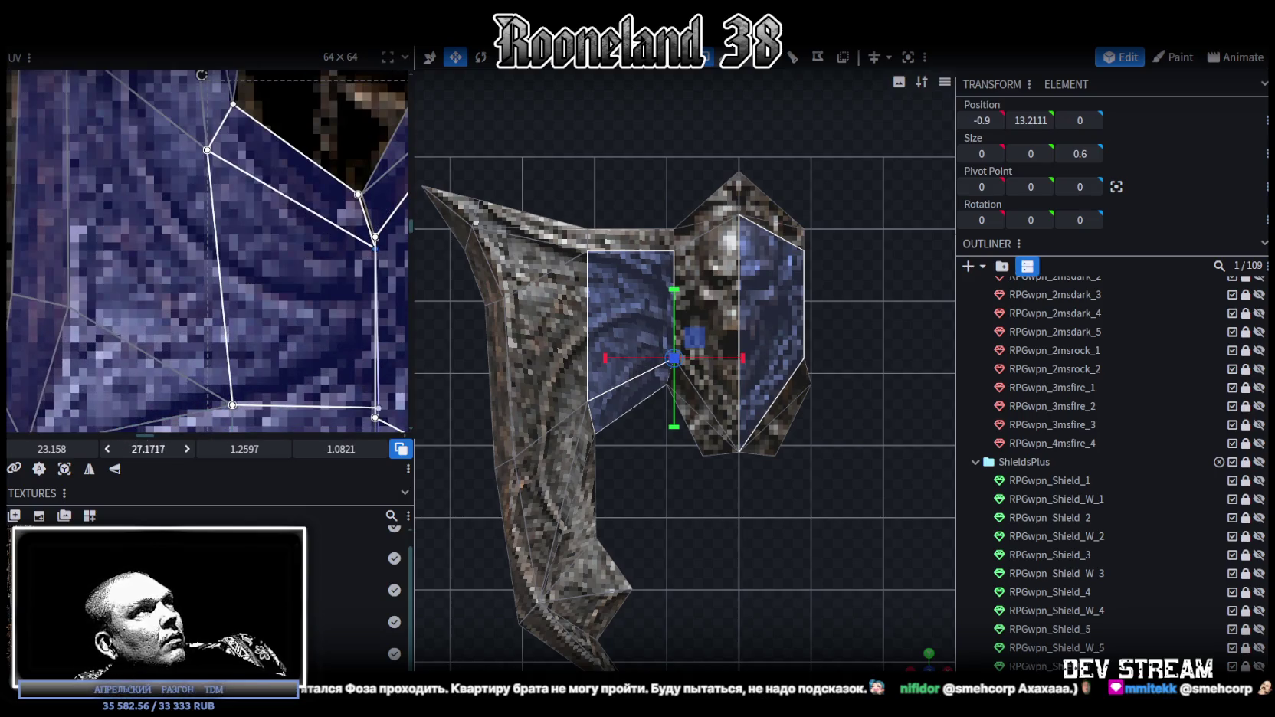
pyautogui.scroll(-3, 344, 331)
pyautogui.scroll(2, 291, 267)
pyautogui.scroll(2, 333, 267)
pyautogui.scroll(1, 333, 268)
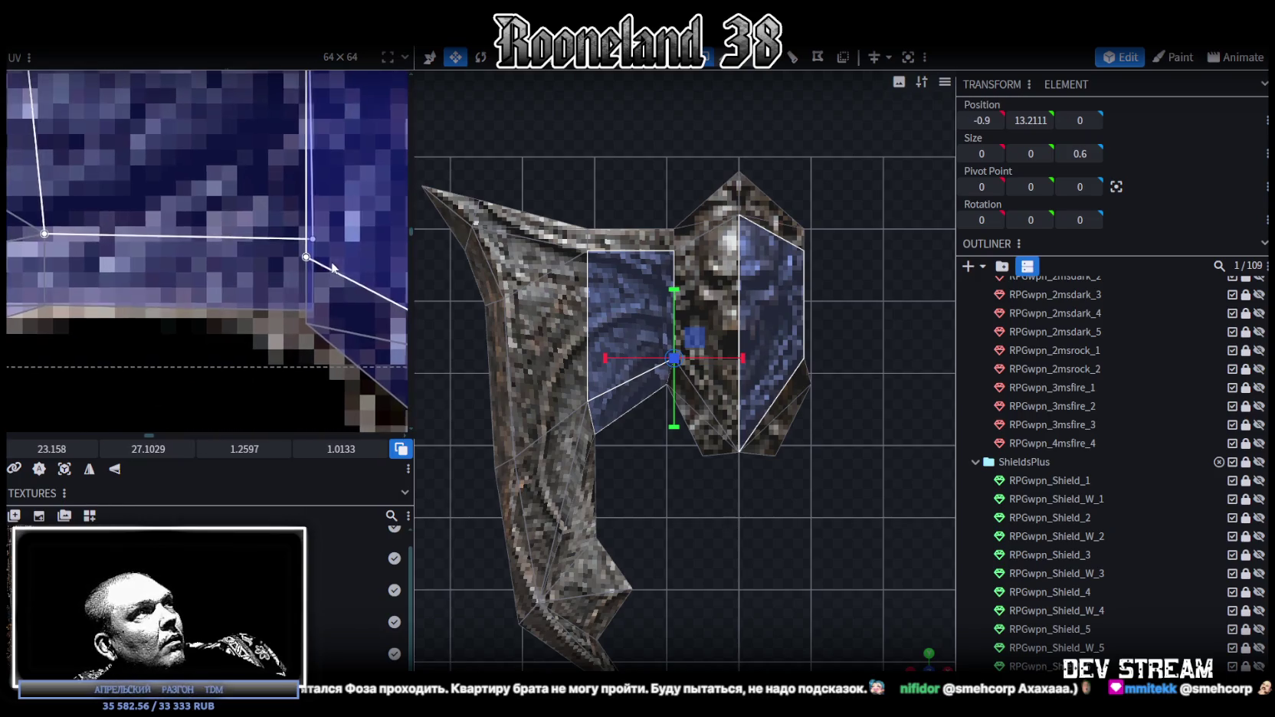
pyautogui.click(276, 303)
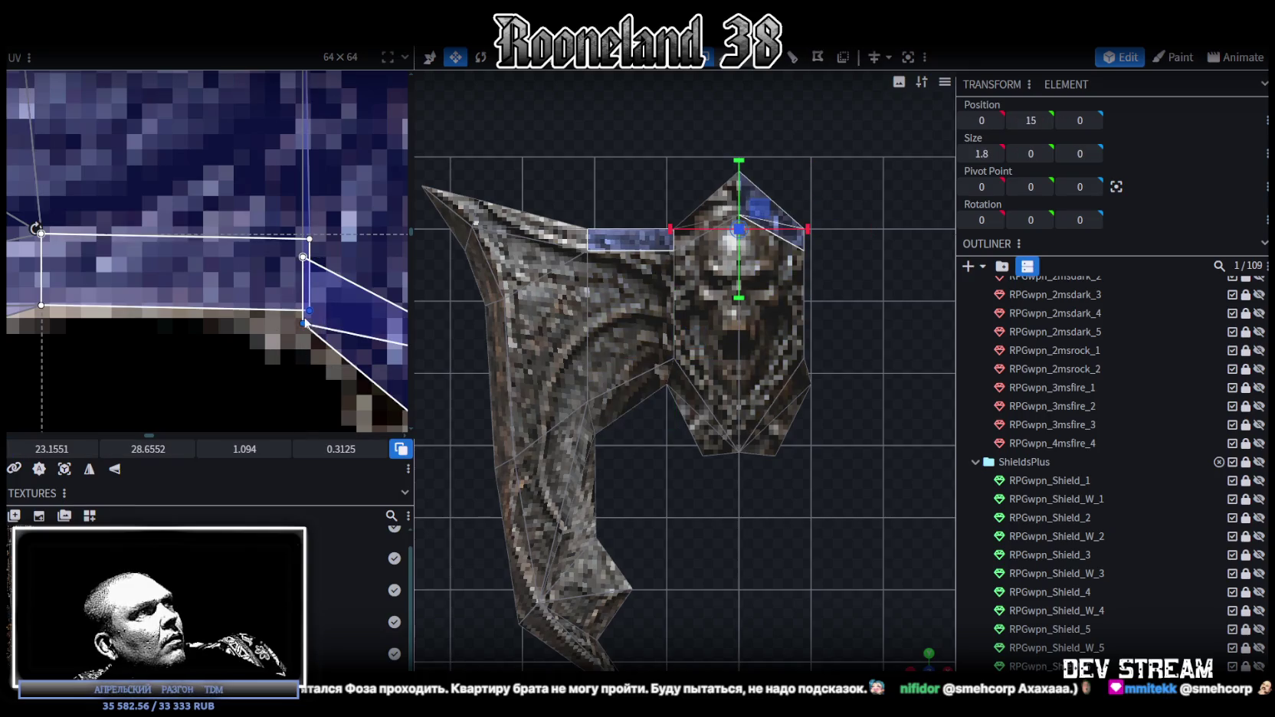
pyautogui.rightClick(301, 322)
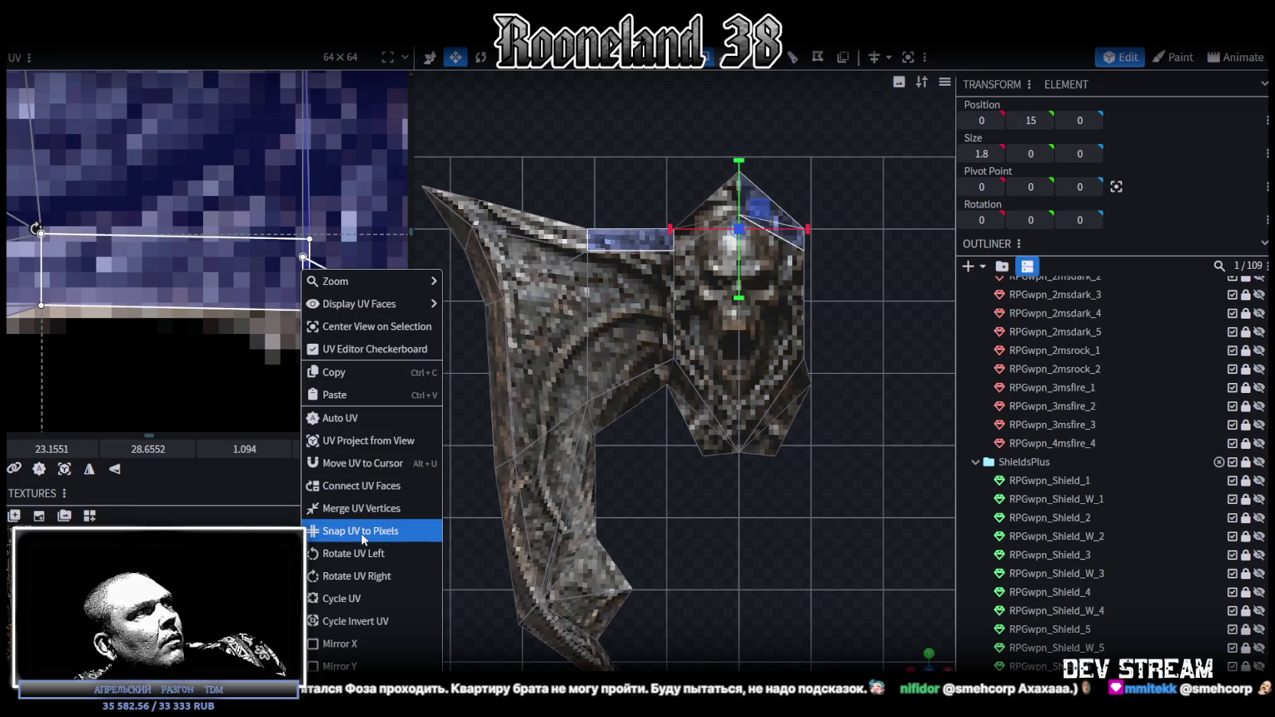
pyautogui.click(365, 511)
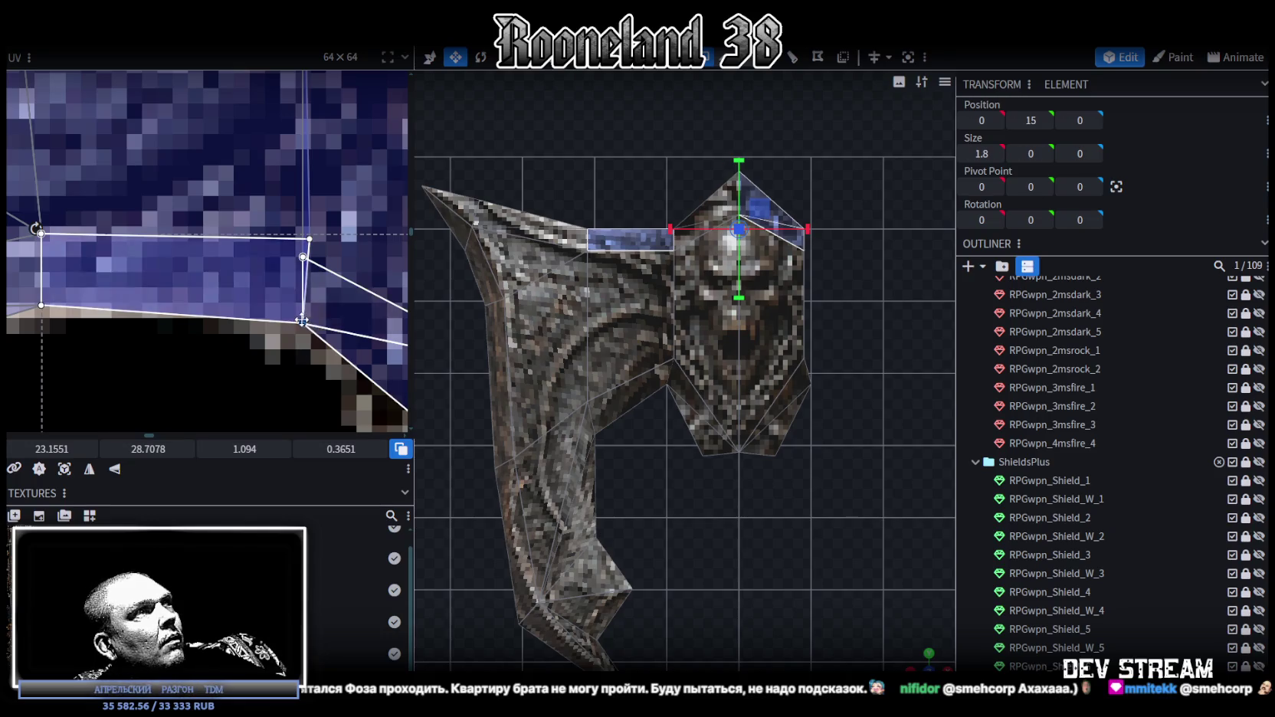
# - Merge the overlapping seam UV vertices and shift the lower one left onto the sprite
pyautogui.moveTo(285, 331); pyautogui.dragTo(316, 234)
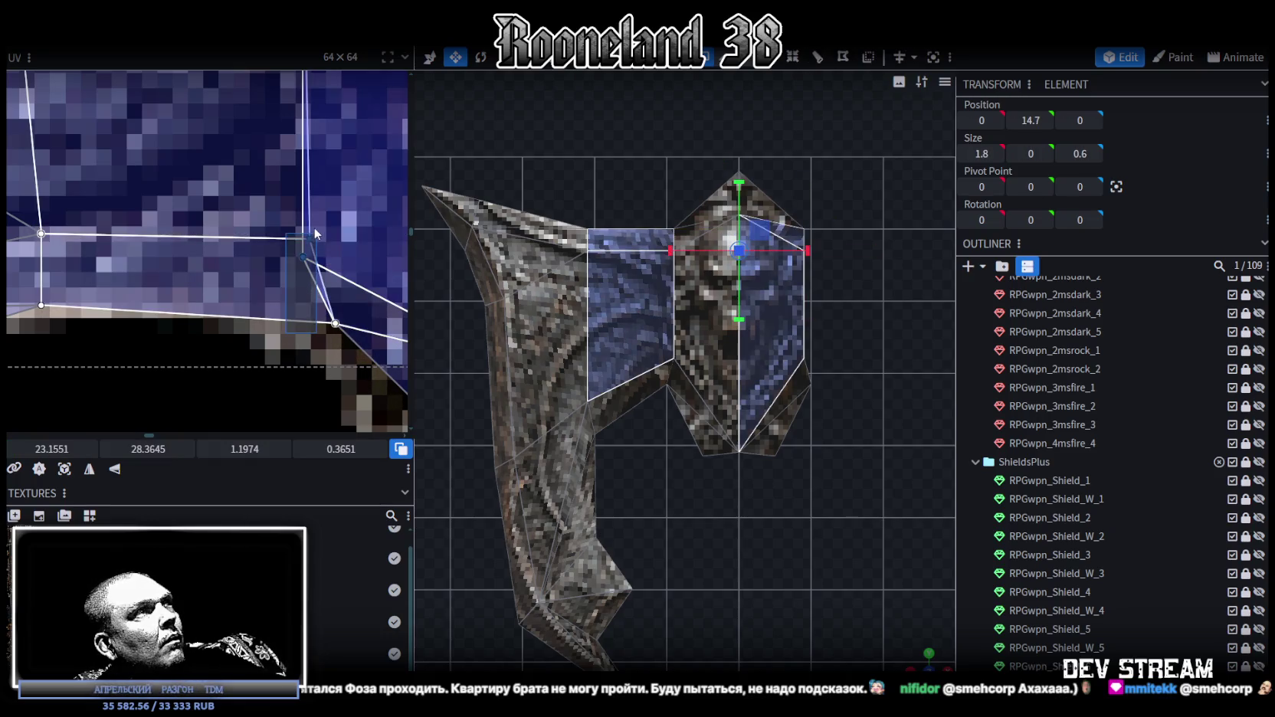
pyautogui.rightClick(305, 258)
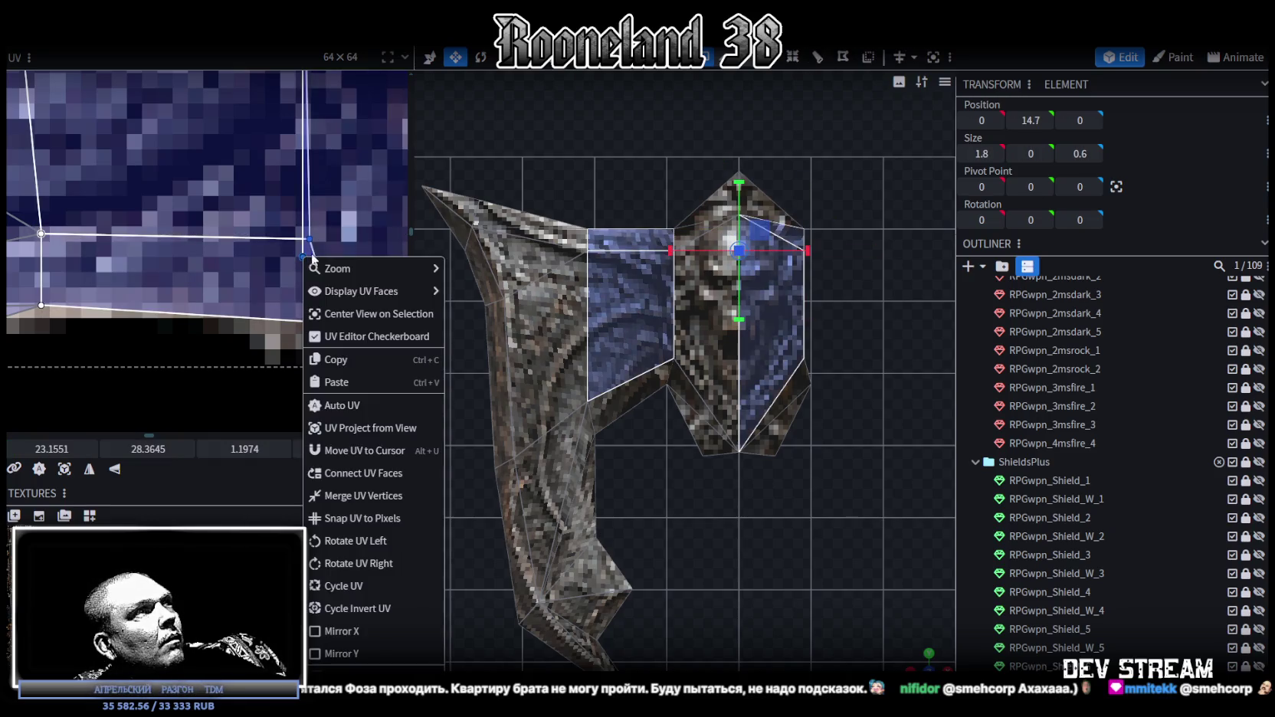
pyautogui.click(337, 491)
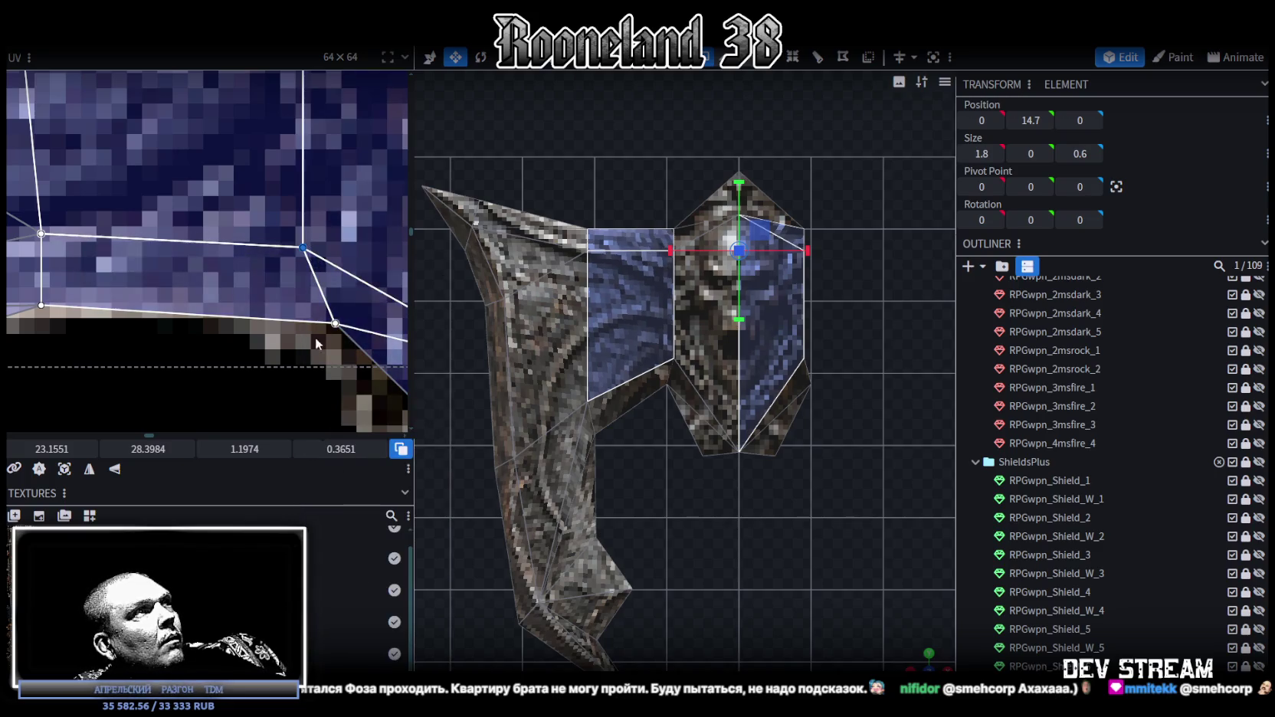
pyautogui.moveTo(335, 324); pyautogui.dragTo(311, 328)
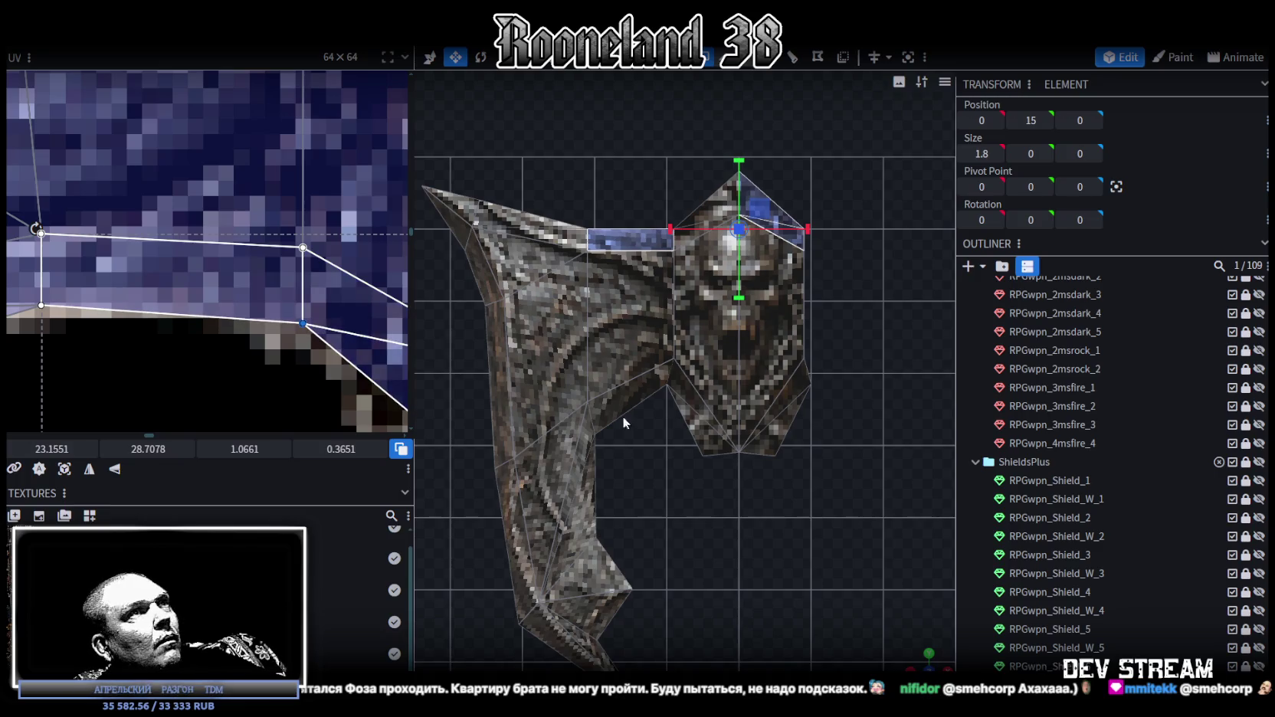
# - Clear the selection and select the Shield_W_10_selection mesh
pyautogui.scroll(-5, 1061, 622)
pyautogui.click(866, 531)
pyautogui.scroll(-2, 868, 531)
pyautogui.click(751, 414)
pyautogui.scroll(-2, 291, 253)
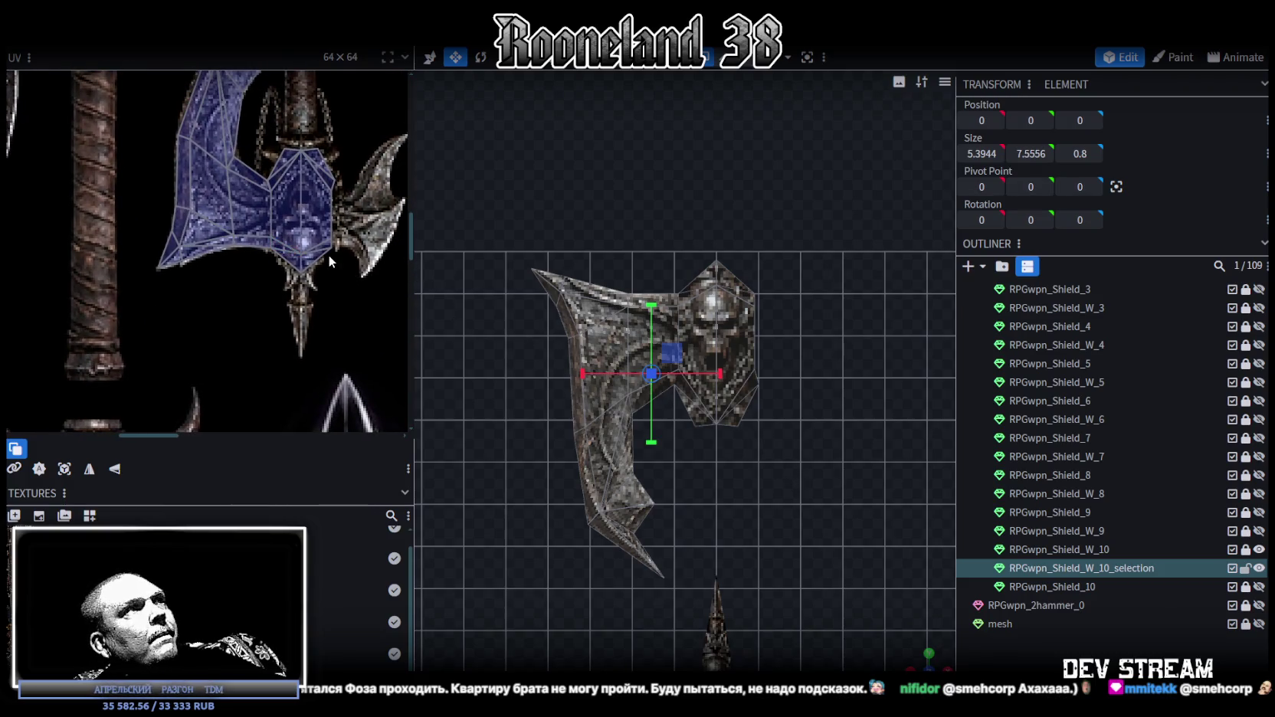
# - Select the entire axe blade mesh and lower it down toward the handle
pyautogui.moveTo(328, 260); pyautogui.dragTo(257, 285, button='middle')
pyautogui.scroll(-1, 721, 371)
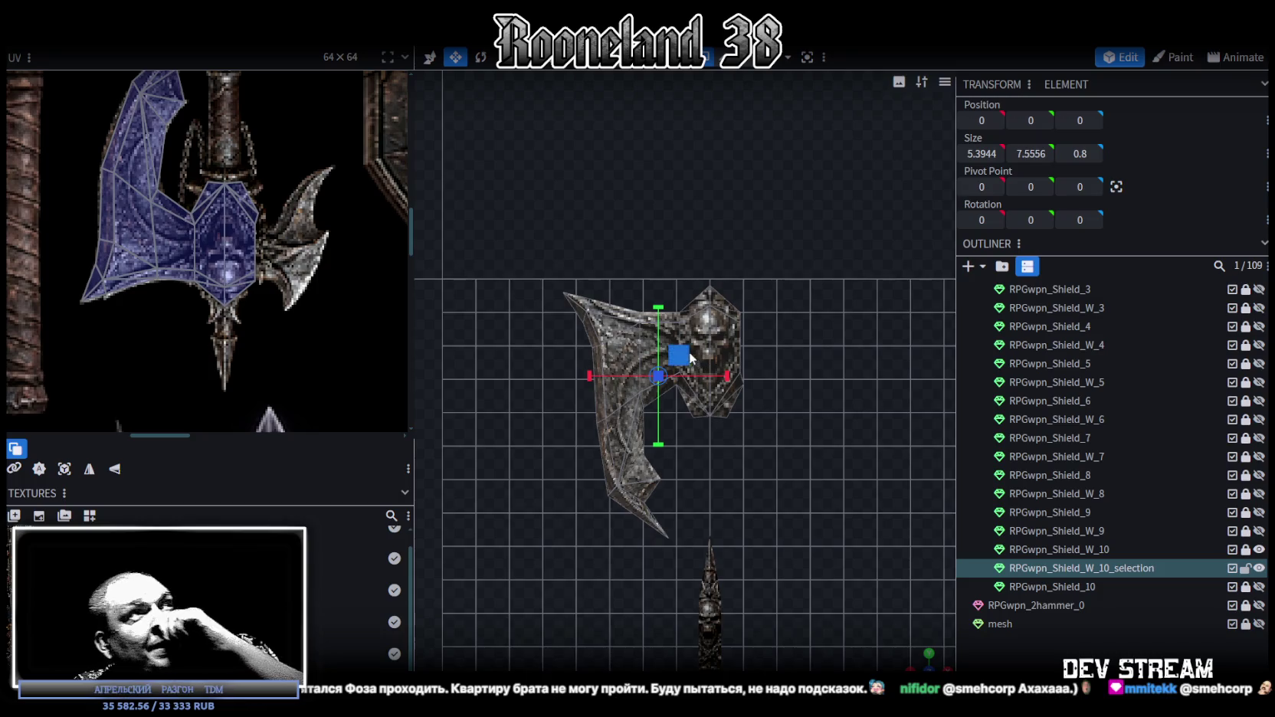
pyautogui.scroll(-2, 669, 364)
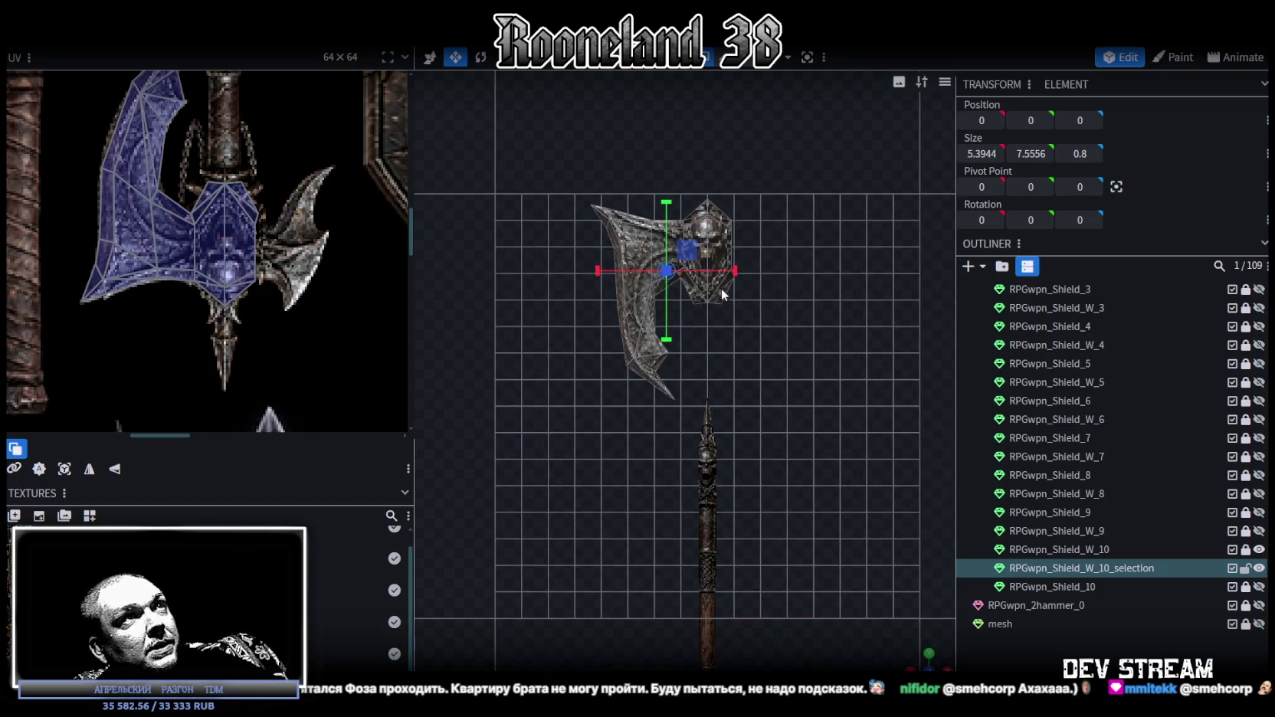
pyautogui.doubleClick(722, 227)
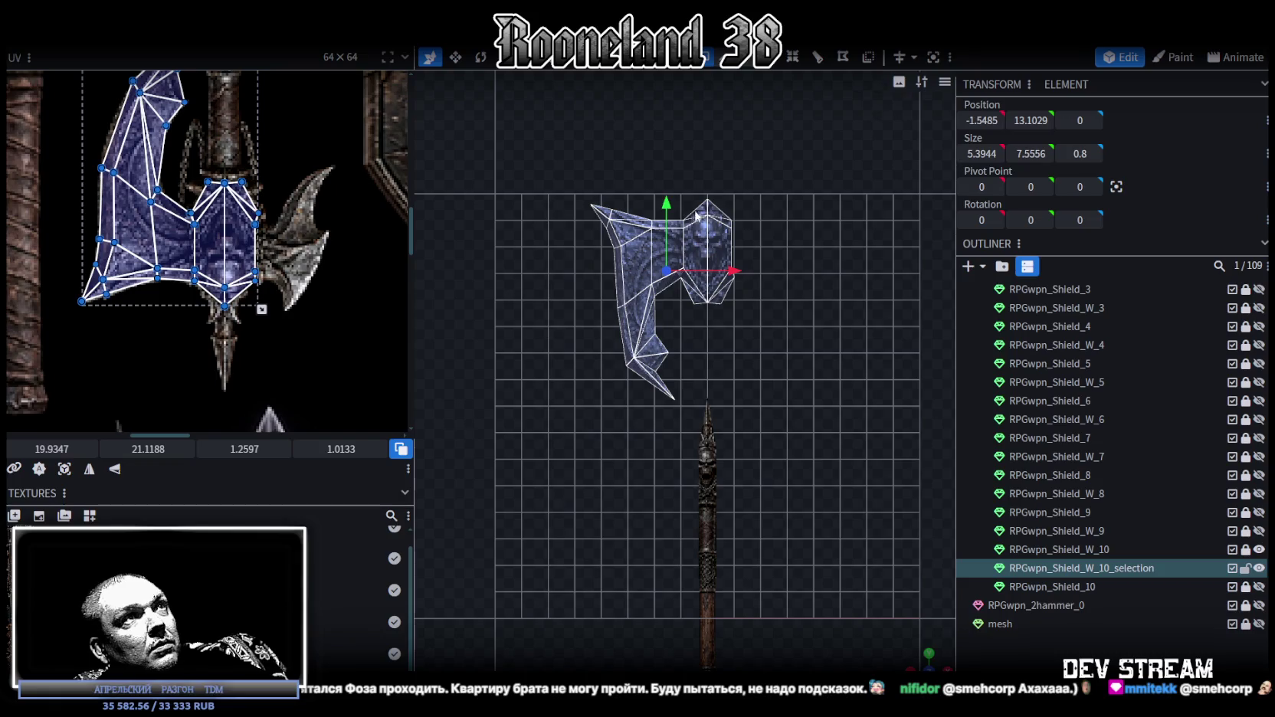
pyautogui.moveTo(666, 230); pyautogui.dragTo(667, 459)
pyautogui.scroll(1, 835, 524)
pyautogui.moveTo(836, 525)
pyautogui.mouseDown()
pyautogui.moveTo(755, 449)
pyautogui.moveTo(868, 379)
pyautogui.mouseUp()
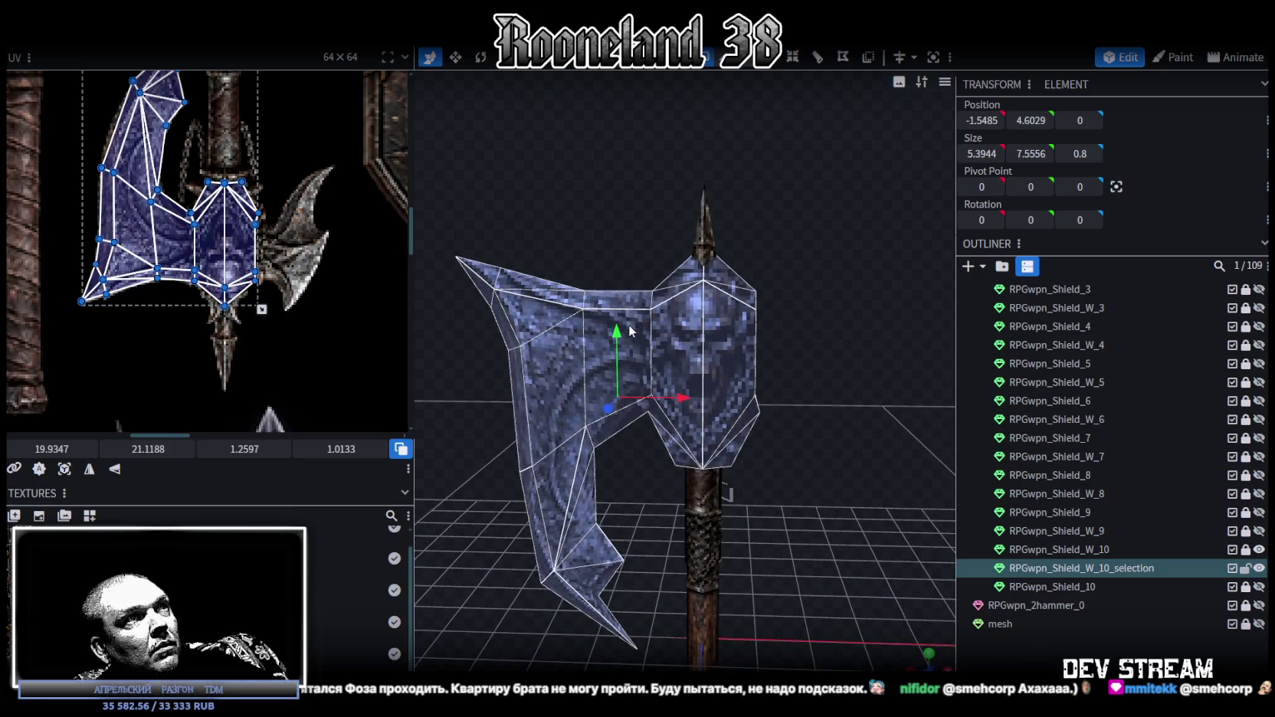
pyautogui.moveTo(630, 331); pyautogui.dragTo(639, 387)
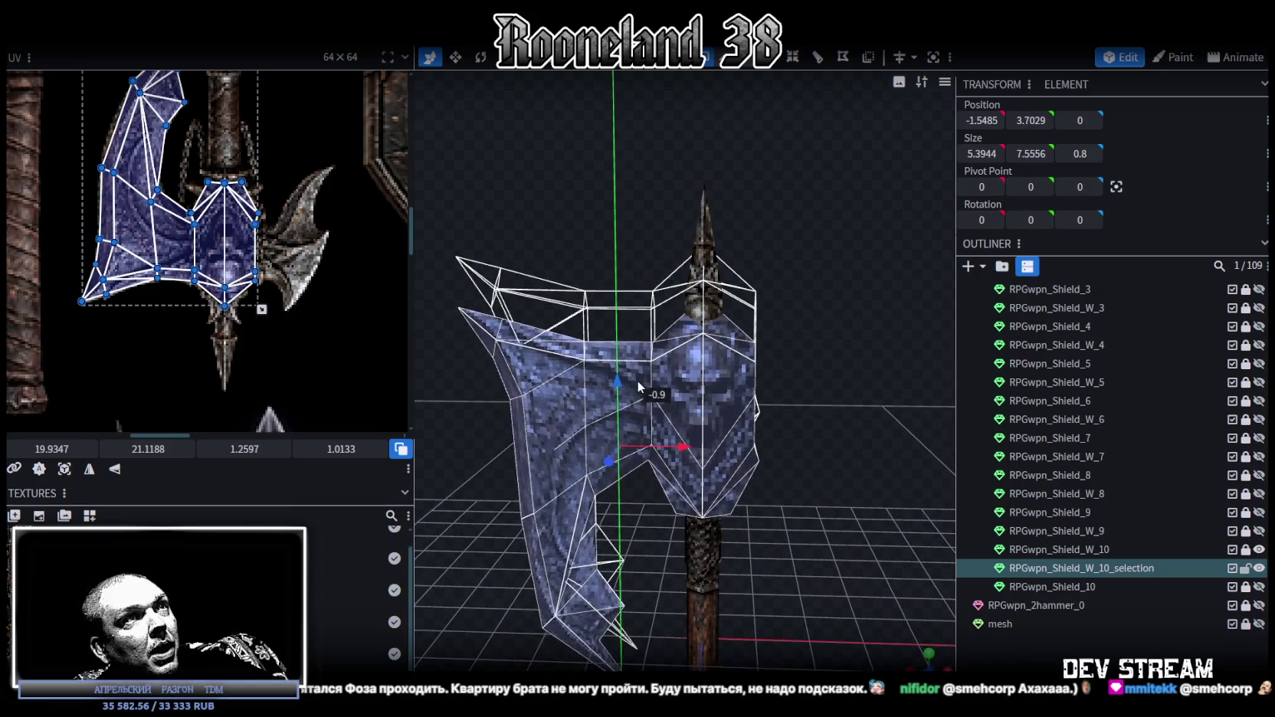
pyautogui.moveTo(639, 387); pyautogui.dragTo(640, 331)
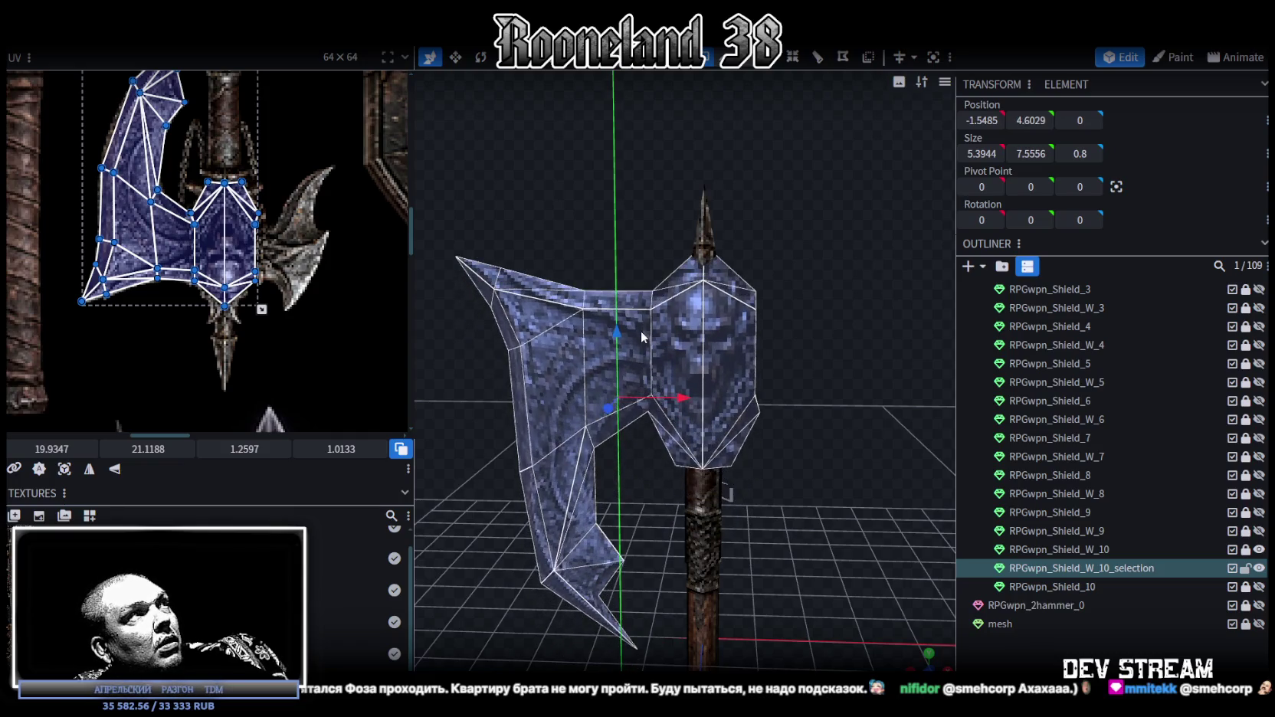
pyautogui.scroll(-3, 641, 331)
pyautogui.moveTo(788, 396); pyautogui.dragTo(804, 362)
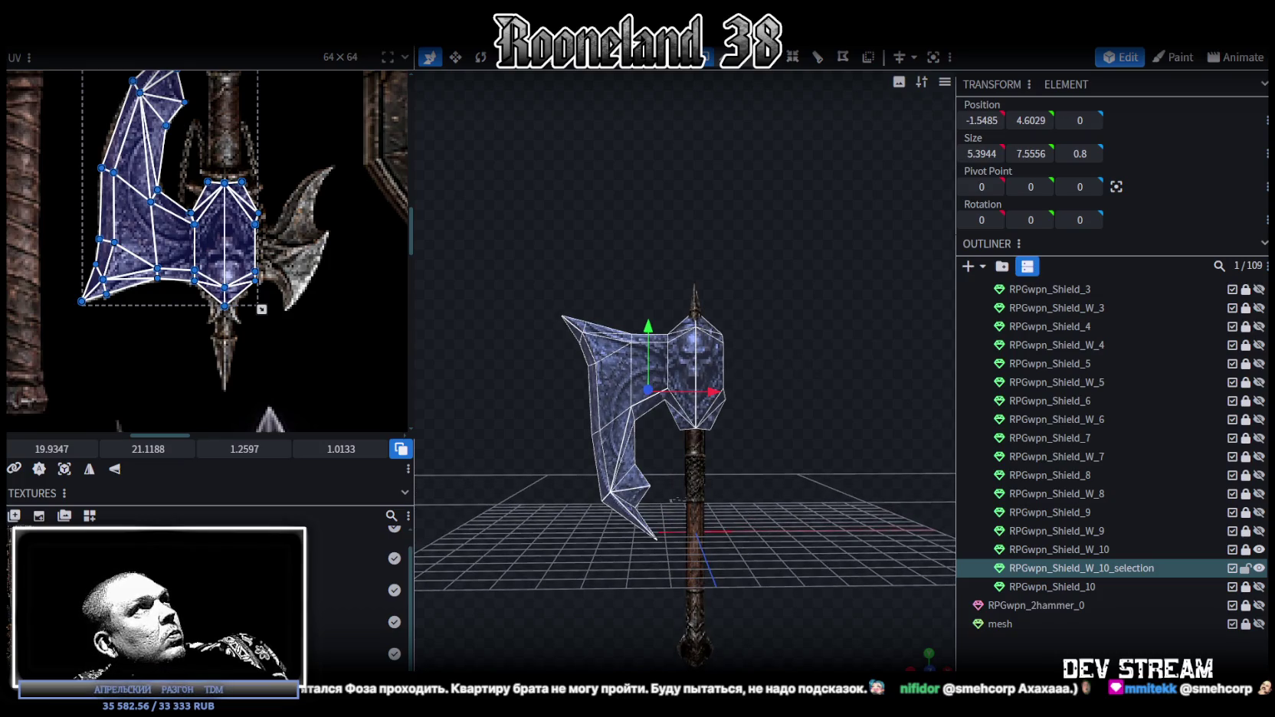
# - Scale the blade mesh down to 0.6 with Transform > Scale
pyautogui.click(430, 23)
pyautogui.click(429, 54)
pyautogui.moveTo(548, 138); pyautogui.dragTo(522, 138)
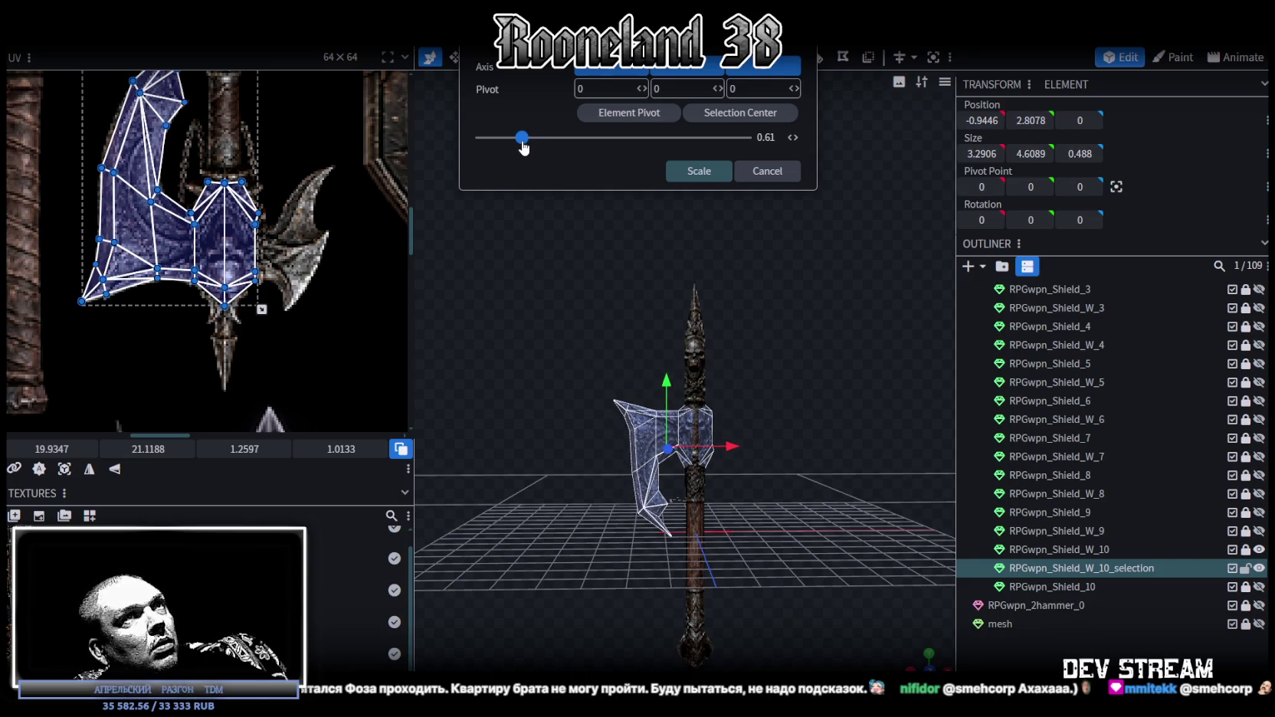
pyautogui.moveTo(524, 148); pyautogui.dragTo(523, 147)
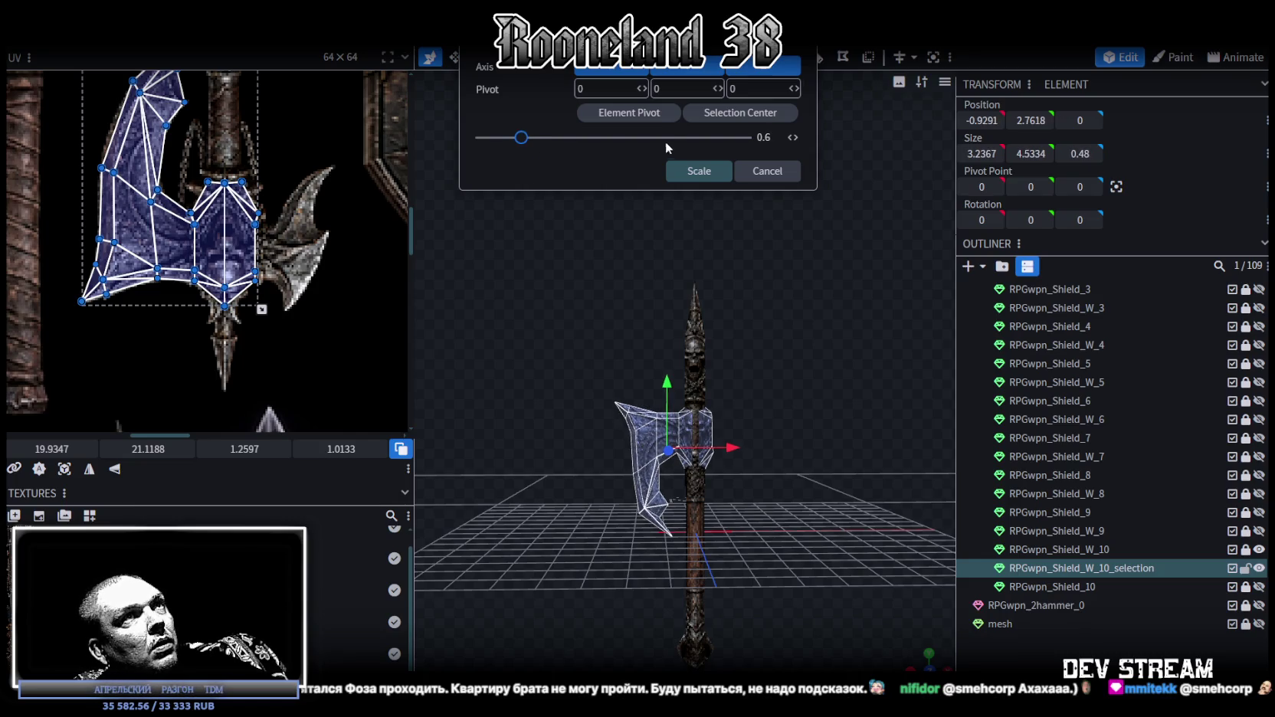
pyautogui.click(697, 173)
# - Raise the scaled blade to Y 5.1618, seating it on top of the handle
pyautogui.moveTo(669, 387); pyautogui.dragTo(669, 315)
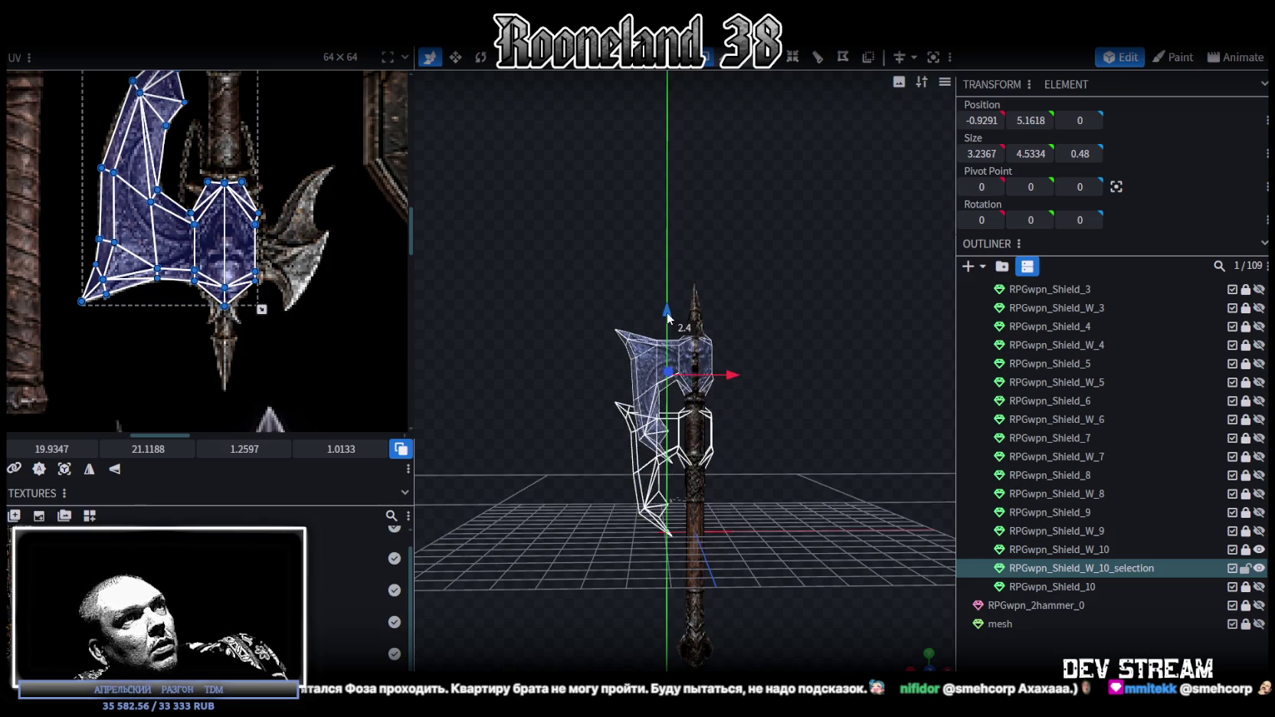
pyautogui.scroll(2, 782, 370)
pyautogui.scroll(2, 834, 360)
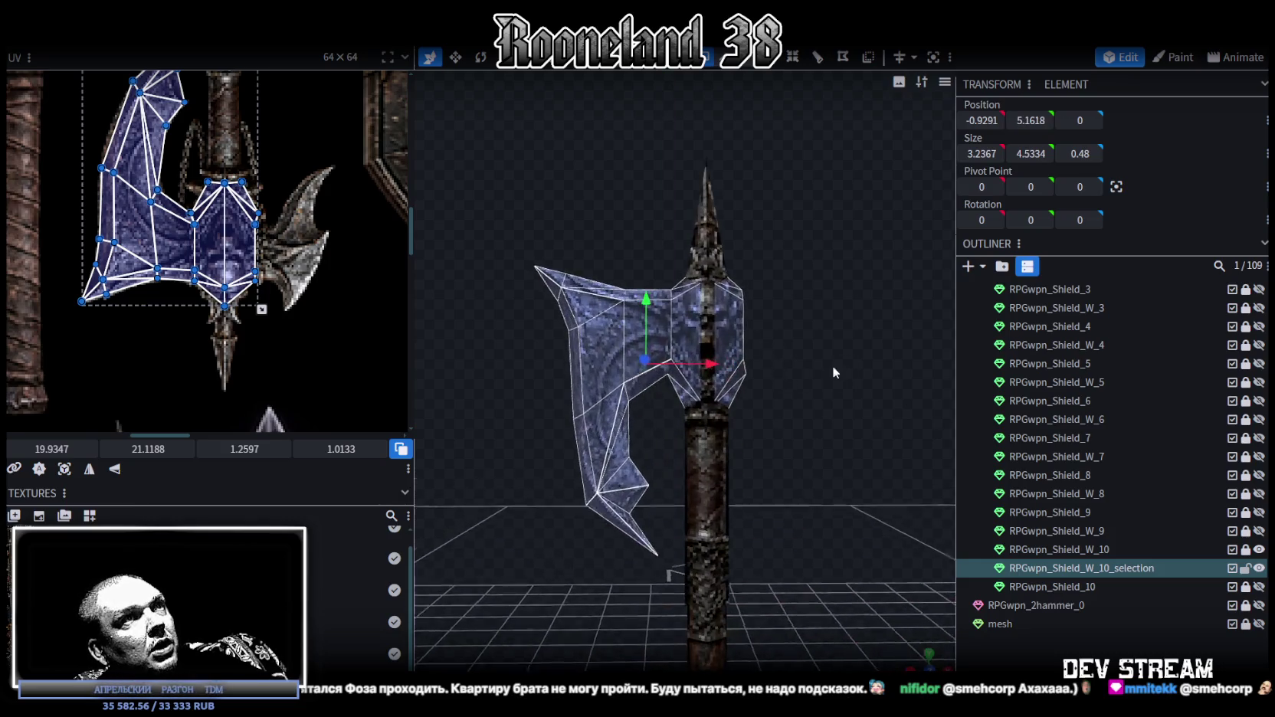
pyautogui.scroll(2, 836, 402)
pyautogui.scroll(2, 841, 395)
pyautogui.scroll(1, 841, 390)
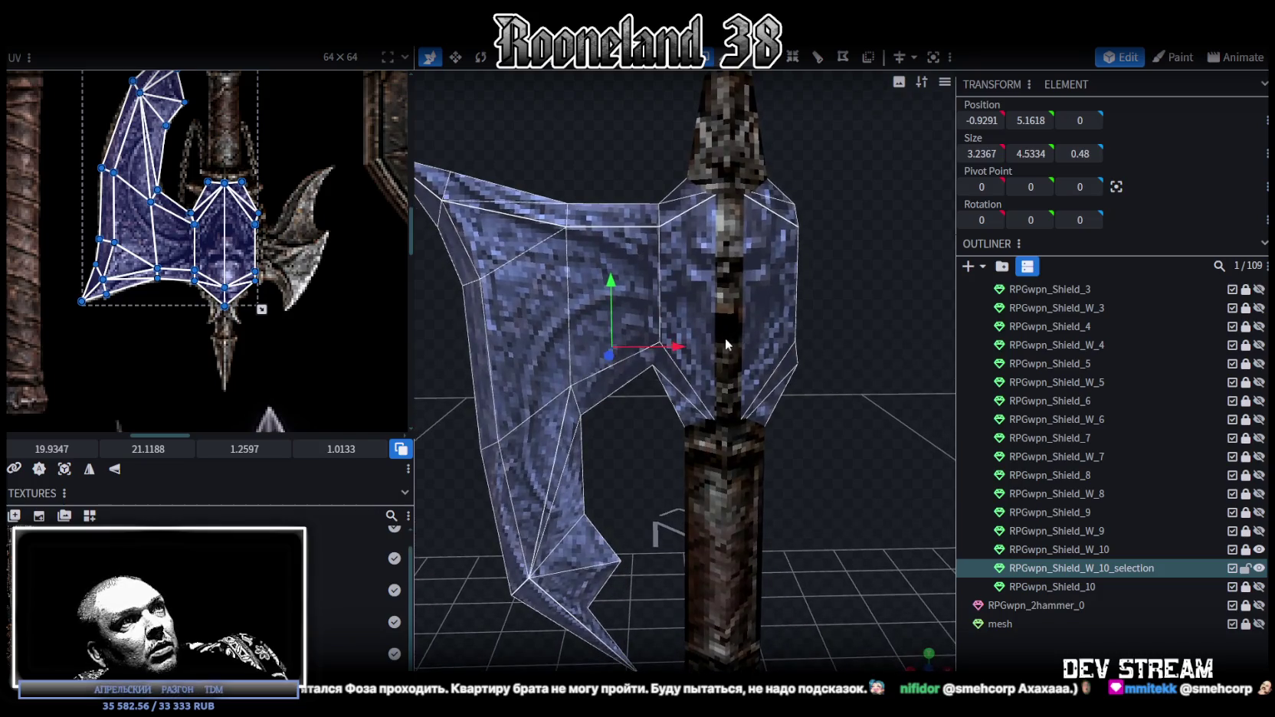
pyautogui.scroll(-2, 678, 364)
pyautogui.scroll(-2, 881, 429)
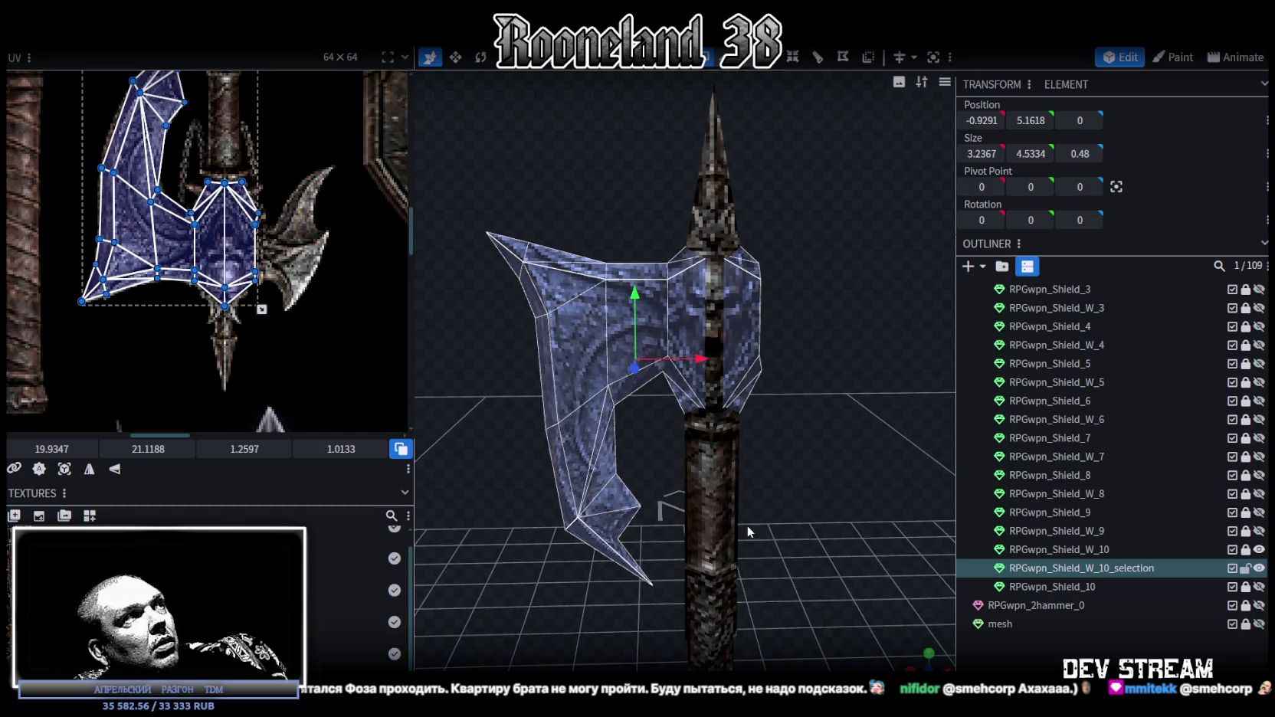
pyautogui.scroll(-3, 276, 212)
pyautogui.scroll(2, 563, 446)
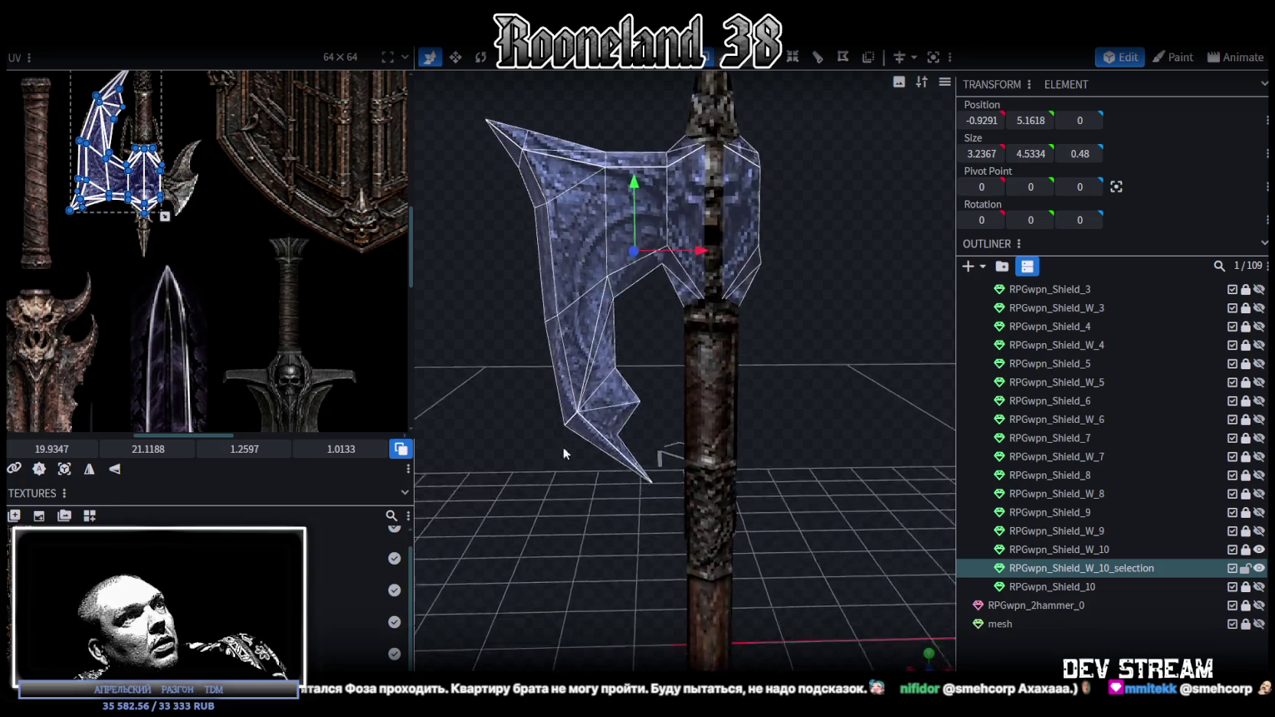
pyautogui.scroll(2, 644, 483)
pyautogui.scroll(2, 644, 483)
# - Deselect the blade faces and inspect the blade's lower tip
pyautogui.click(701, 109)
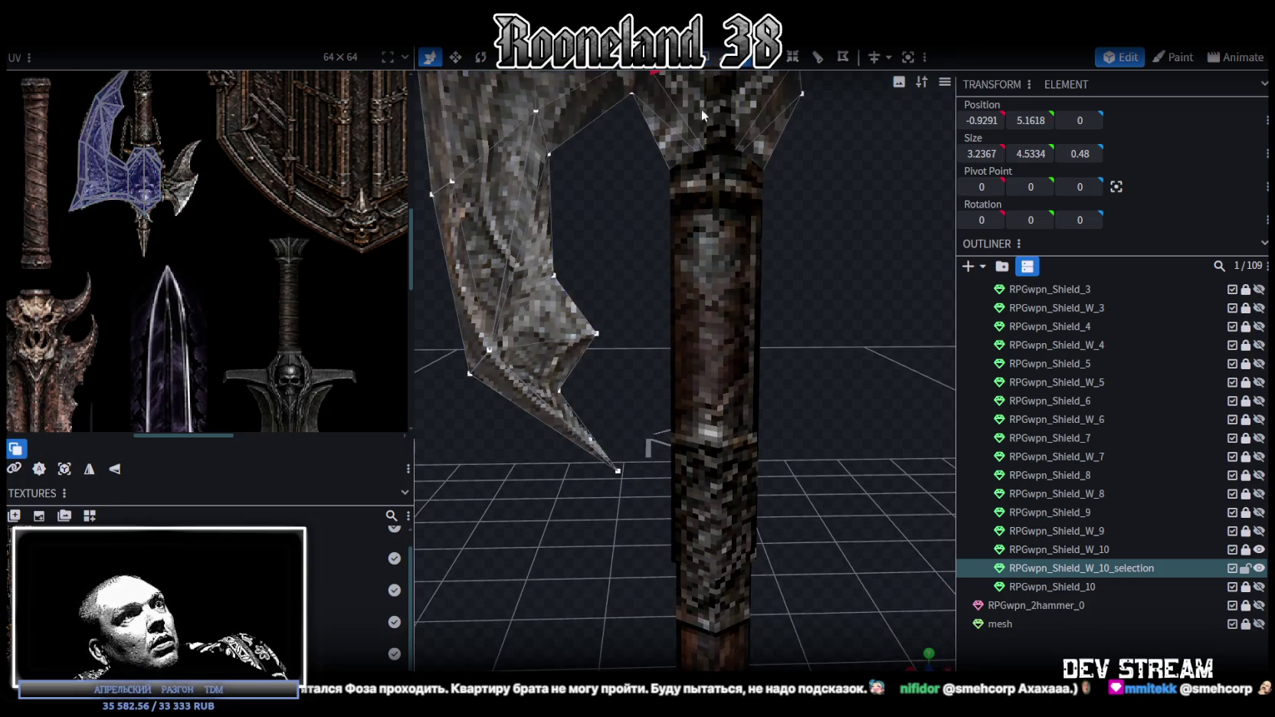
pyautogui.scroll(-3, 242, 202)
pyautogui.scroll(2, 219, 255)
pyautogui.scroll(1, 219, 256)
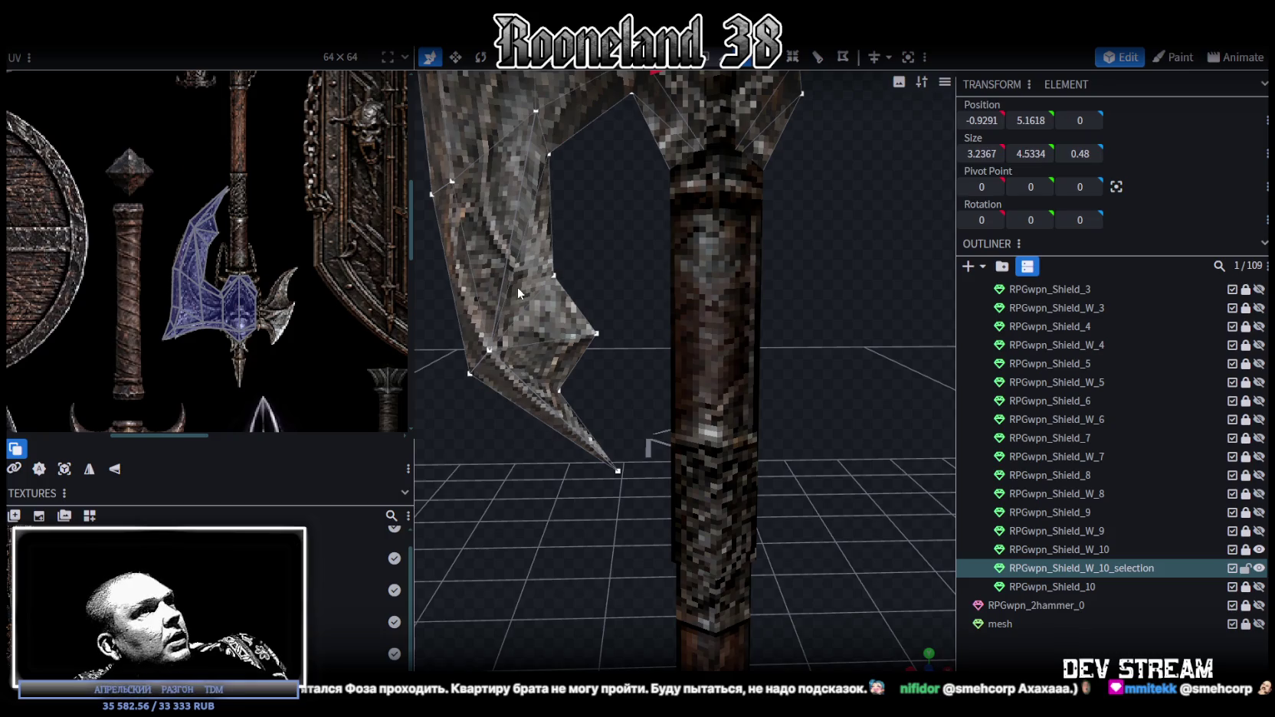
pyautogui.moveTo(518, 286)
pyautogui.mouseDown()
pyautogui.moveTo(576, 322)
pyautogui.moveTo(614, 380)
pyautogui.mouseUp()
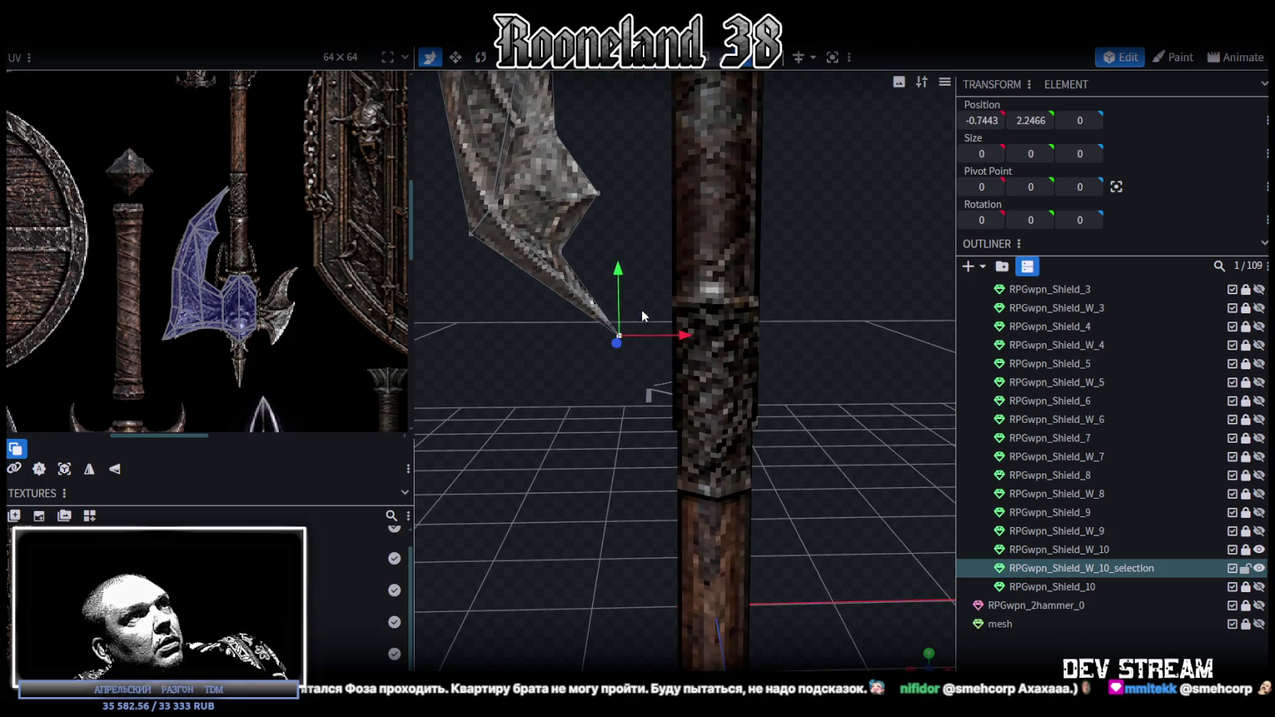